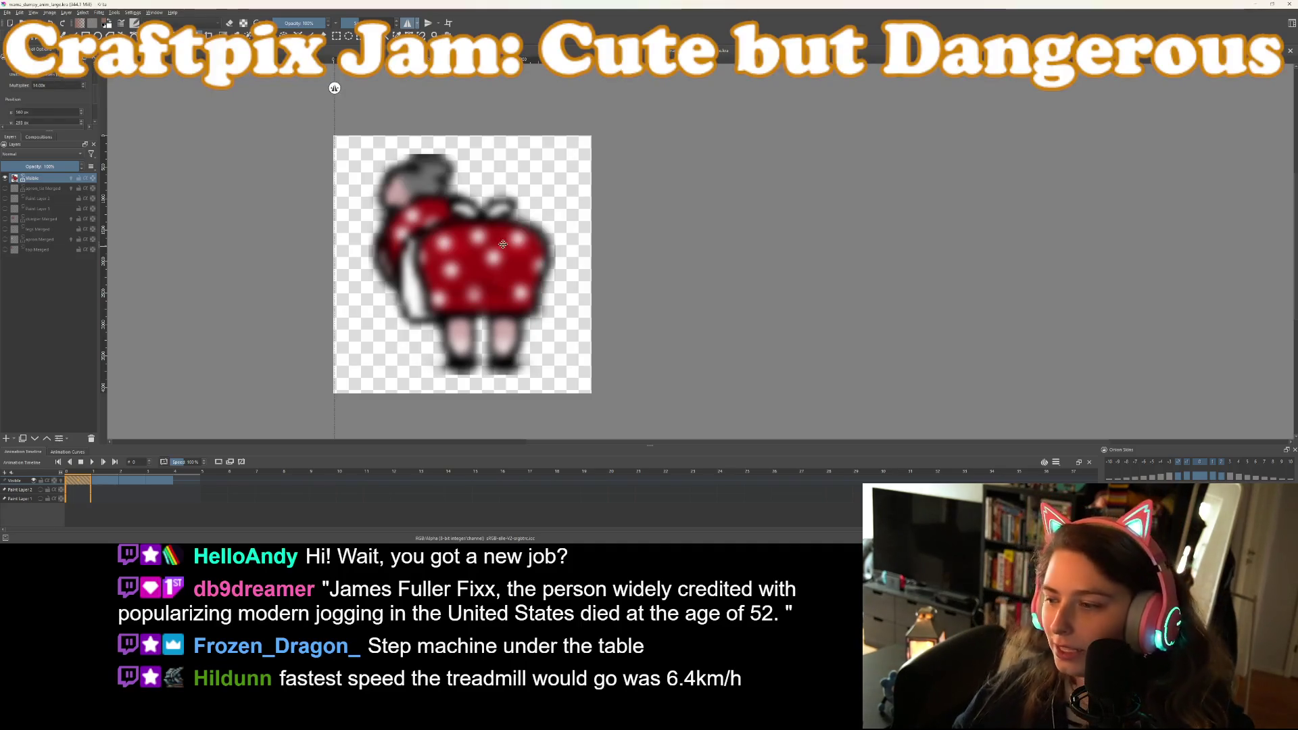
# Check the 60-frame limit on the Twitch emote upload page, then return to Krita
pyautogui.hotkey('alt', 'Tab')
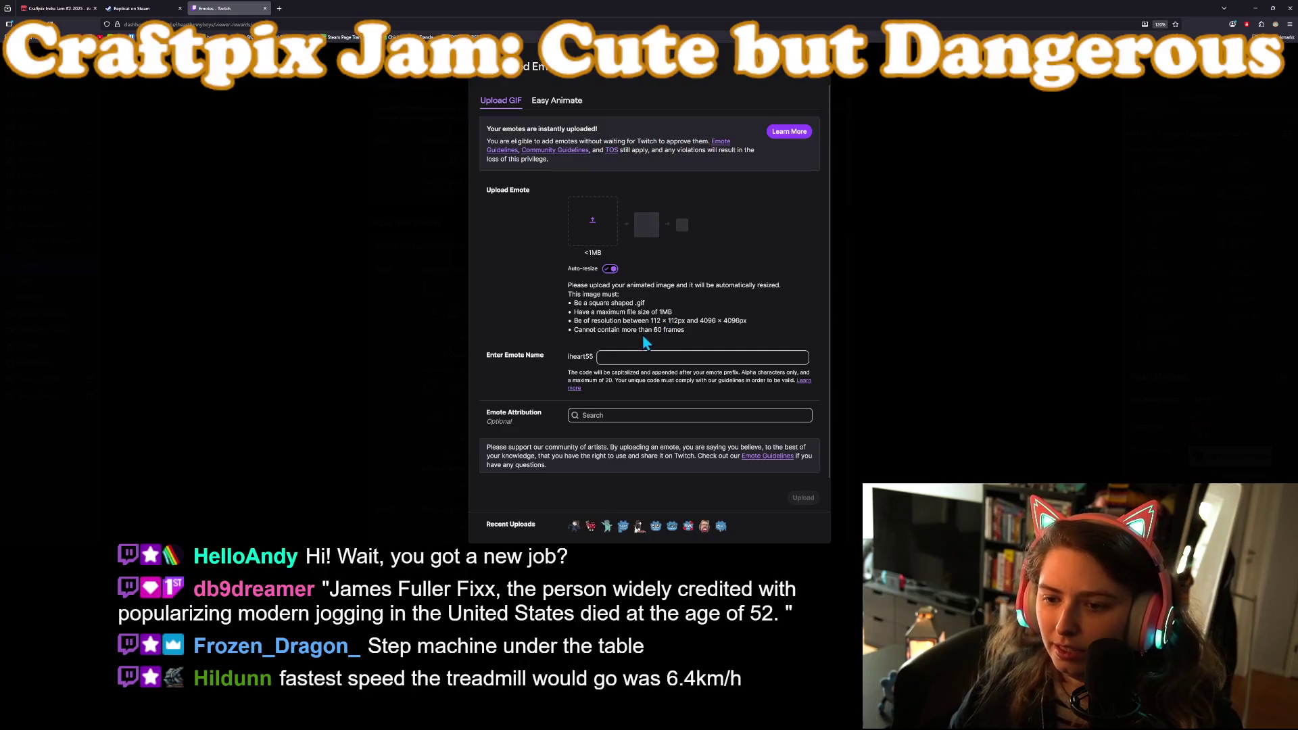
pyautogui.moveTo(654, 332); pyautogui.dragTo(660, 331)
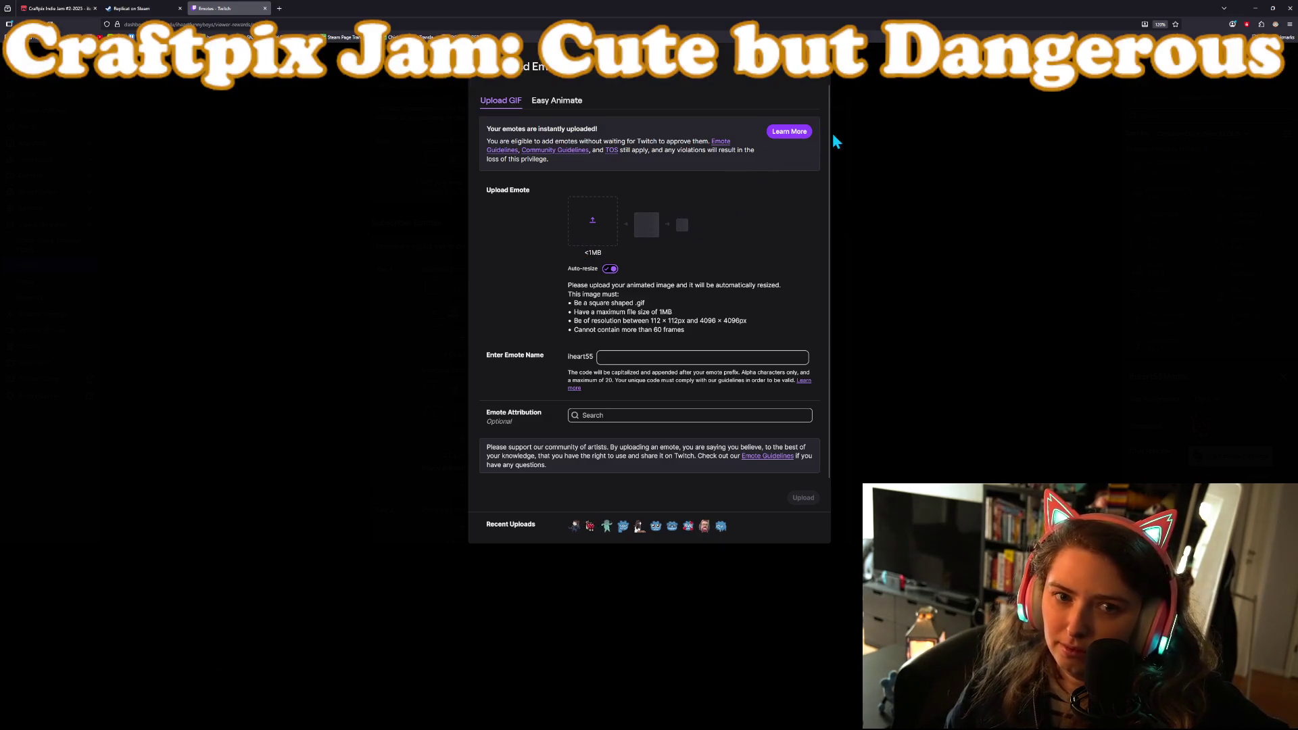
pyautogui.hotkey('alt', 'Tab')
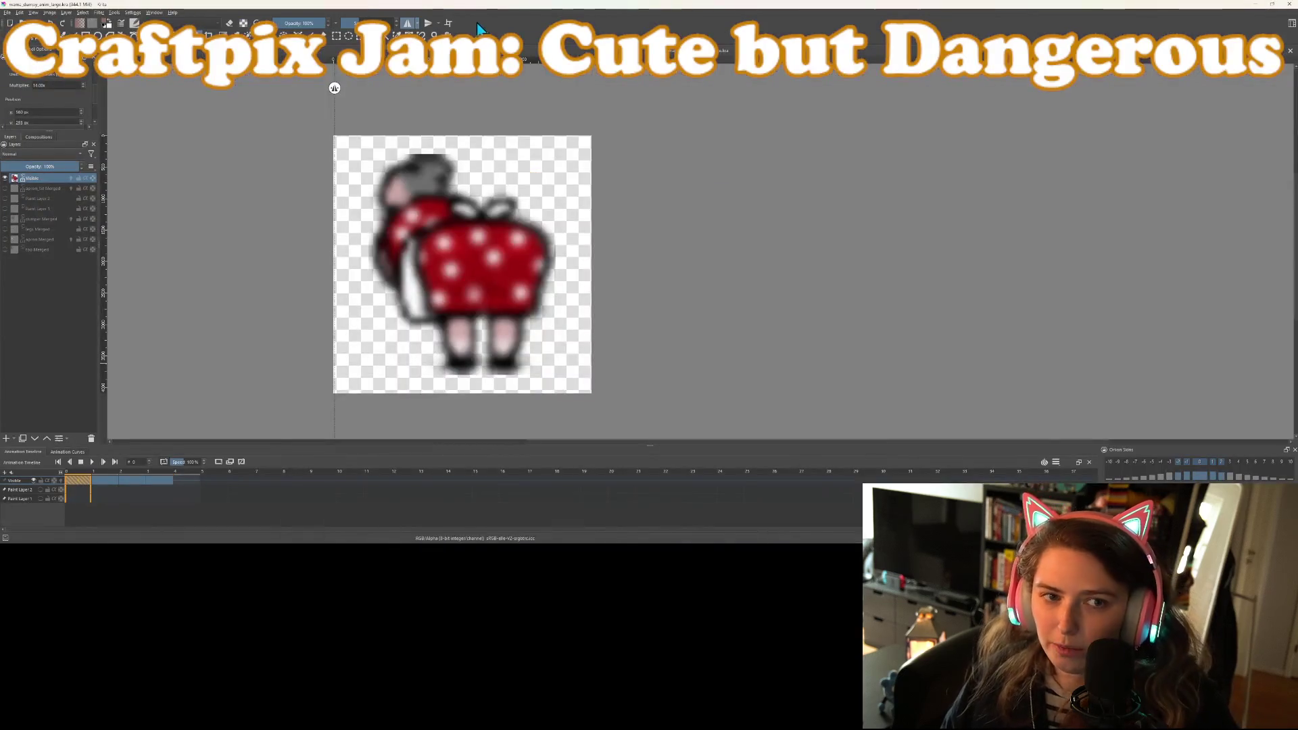
# Export the animation as a GIF image named mama_dumpy_anim_large.gif
pyautogui.click(8, 12)
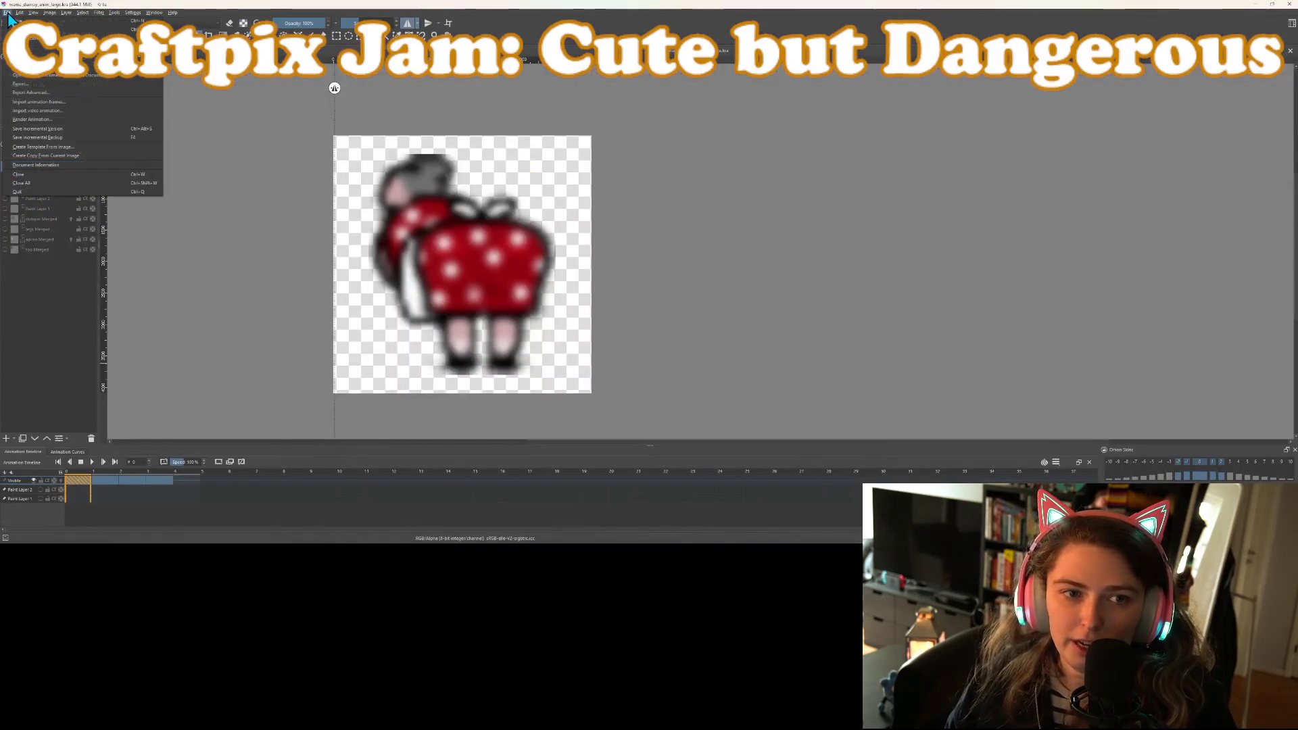
pyautogui.click(35, 83)
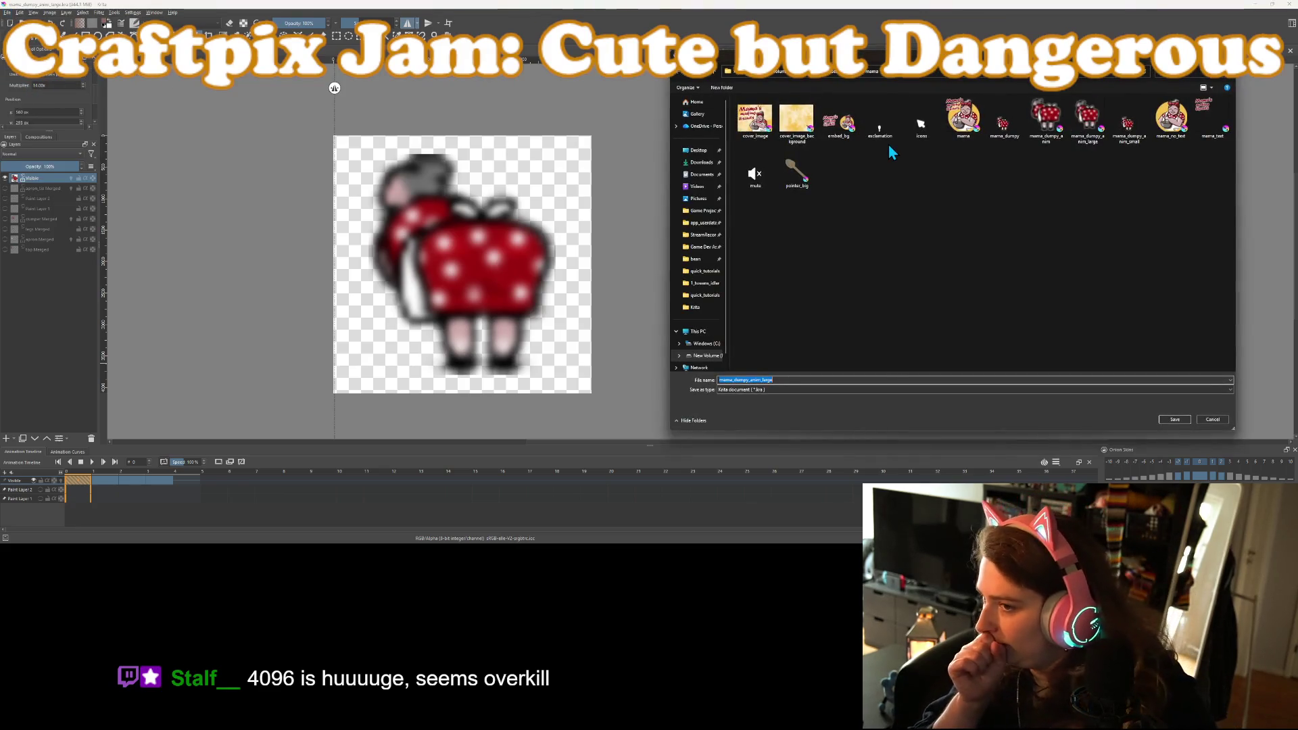
pyautogui.click(1035, 392)
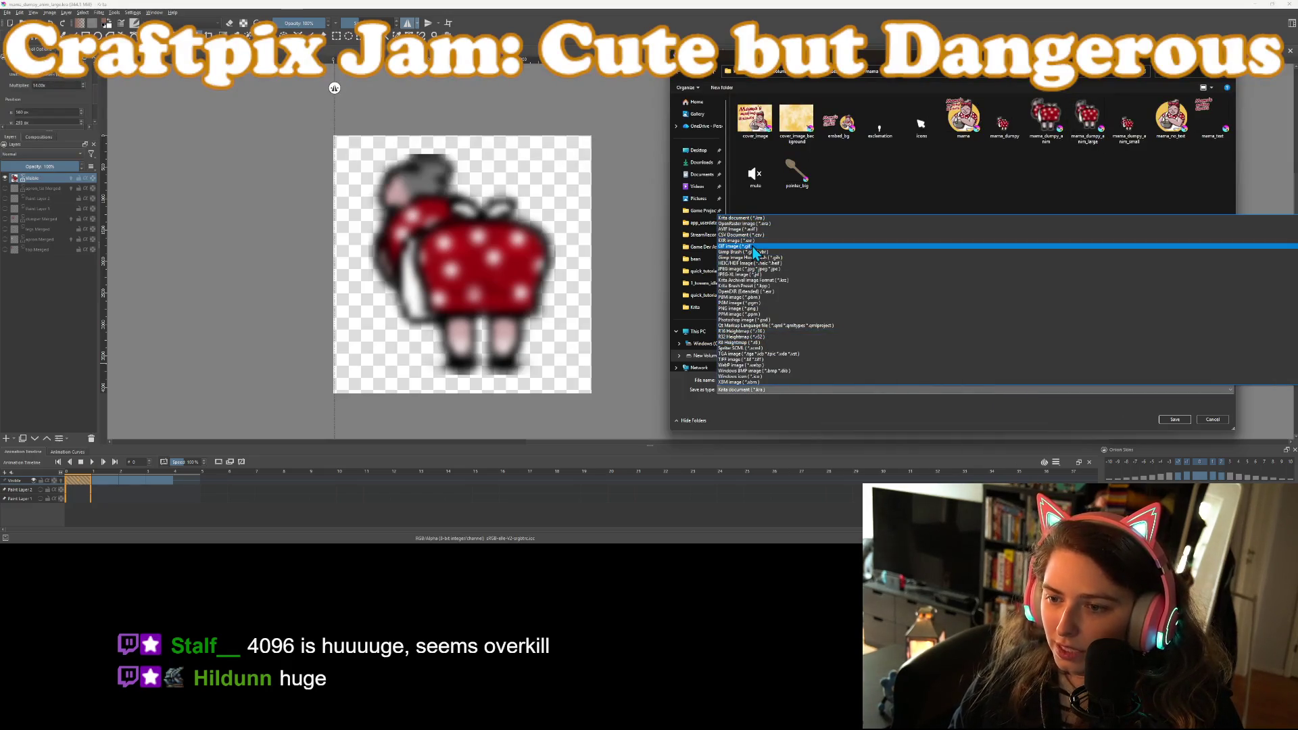
pyautogui.click(752, 247)
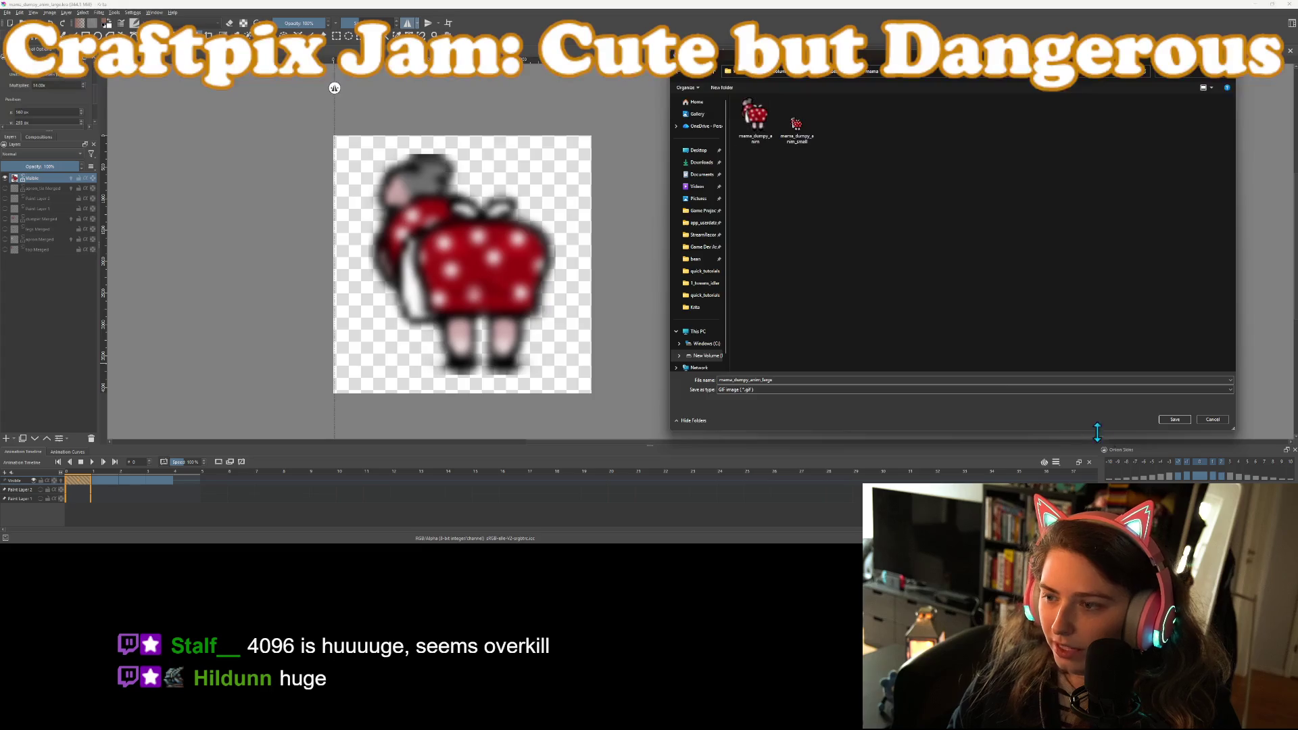
pyautogui.click(1182, 421)
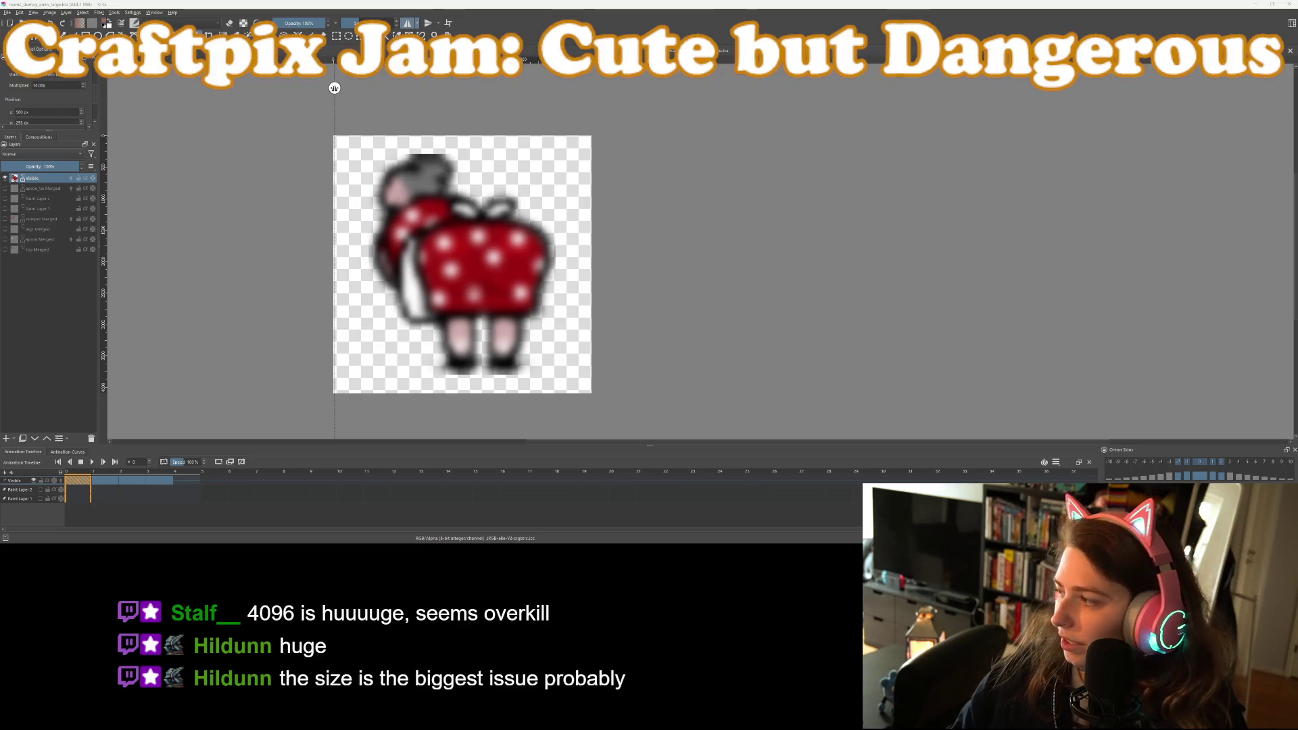
# Browse to D:\Game Dev Assets\Krita\mama and select mama_dumpy_anim_large
pyautogui.press('super+e')
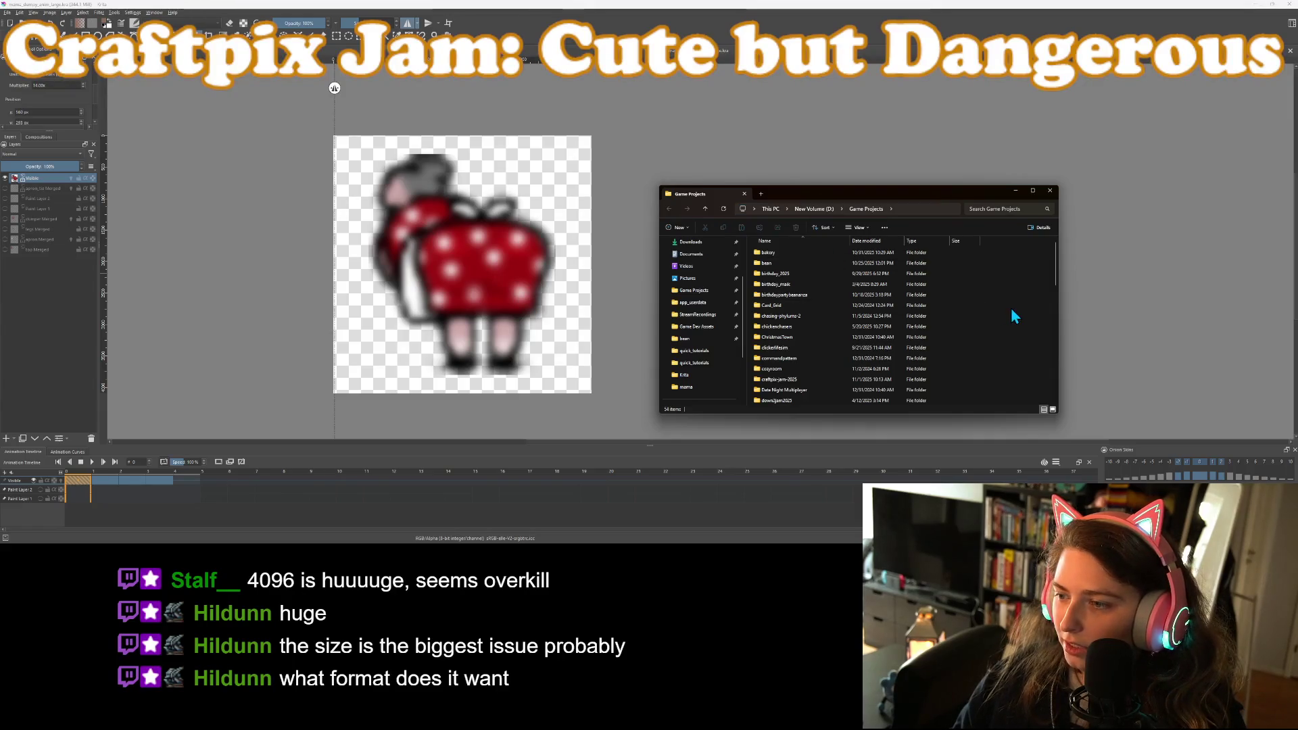
pyautogui.click(814, 209)
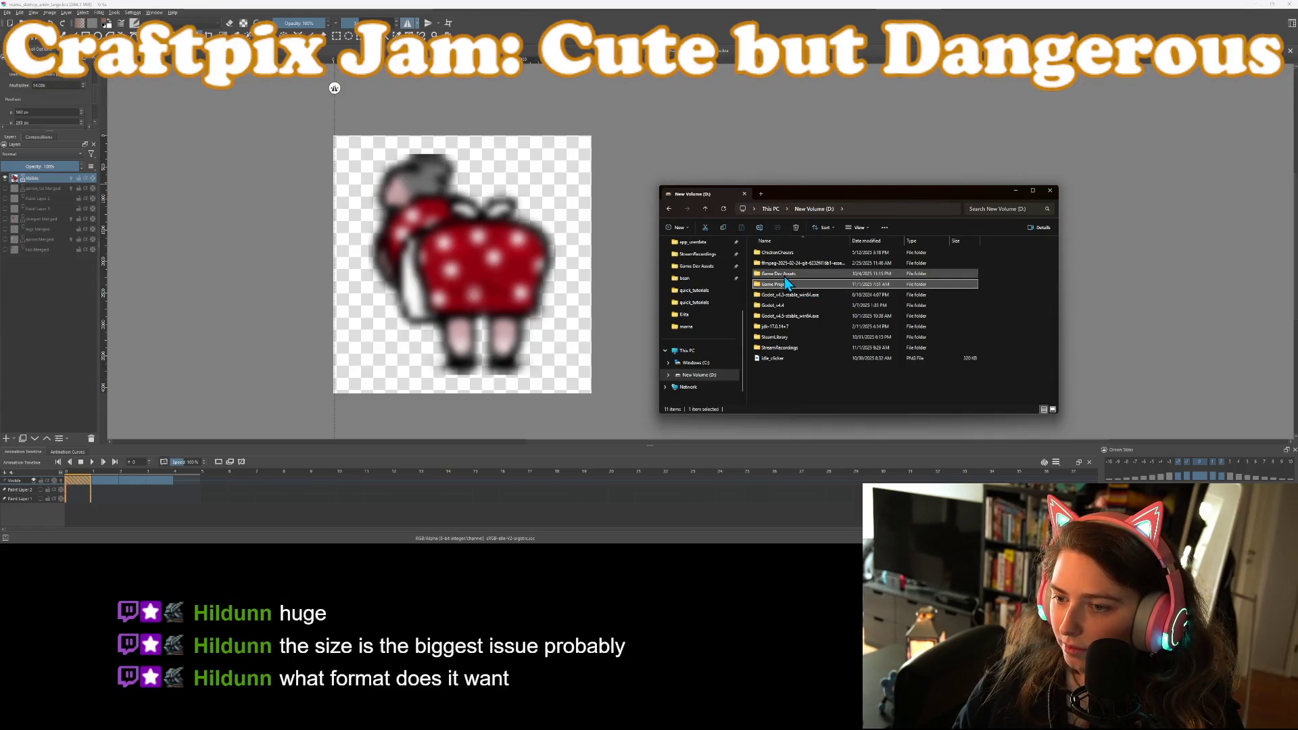
pyautogui.doubleClick(784, 274)
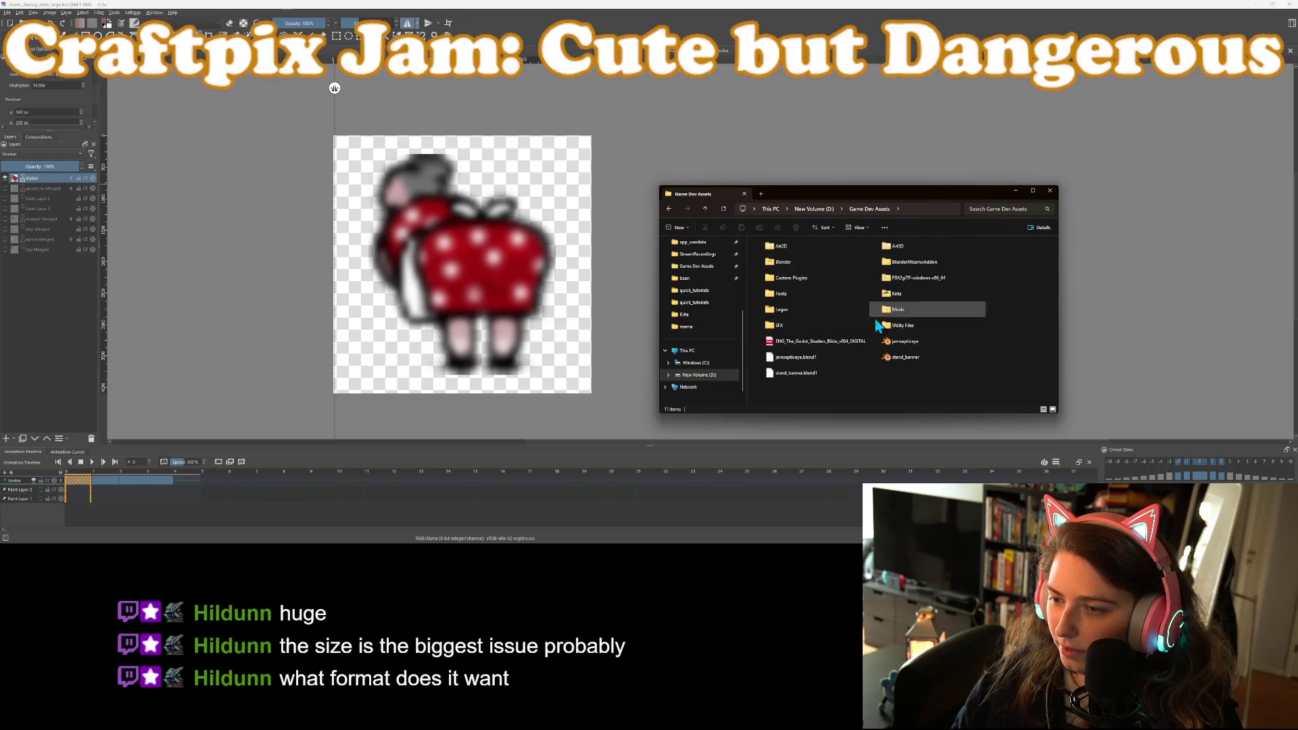
pyautogui.doubleClick(901, 294)
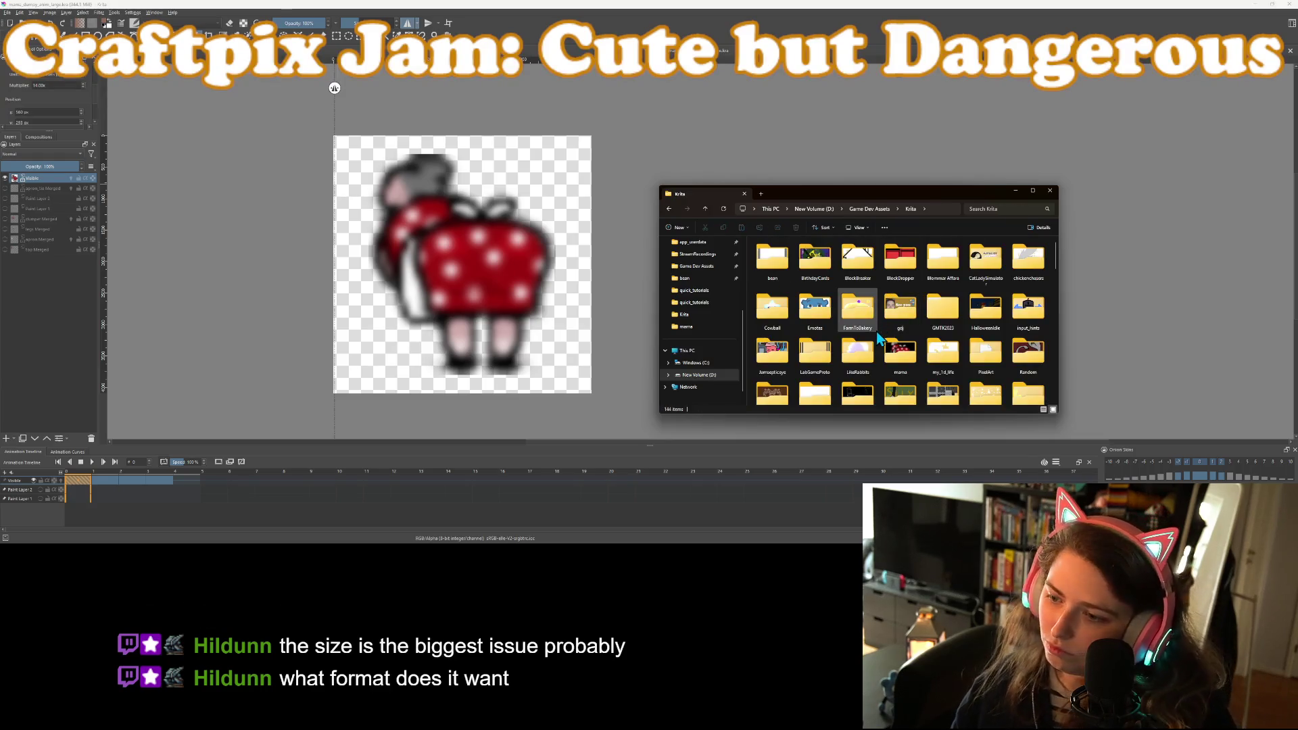
pyautogui.doubleClick(899, 348)
pyautogui.scroll(-2, 861, 313)
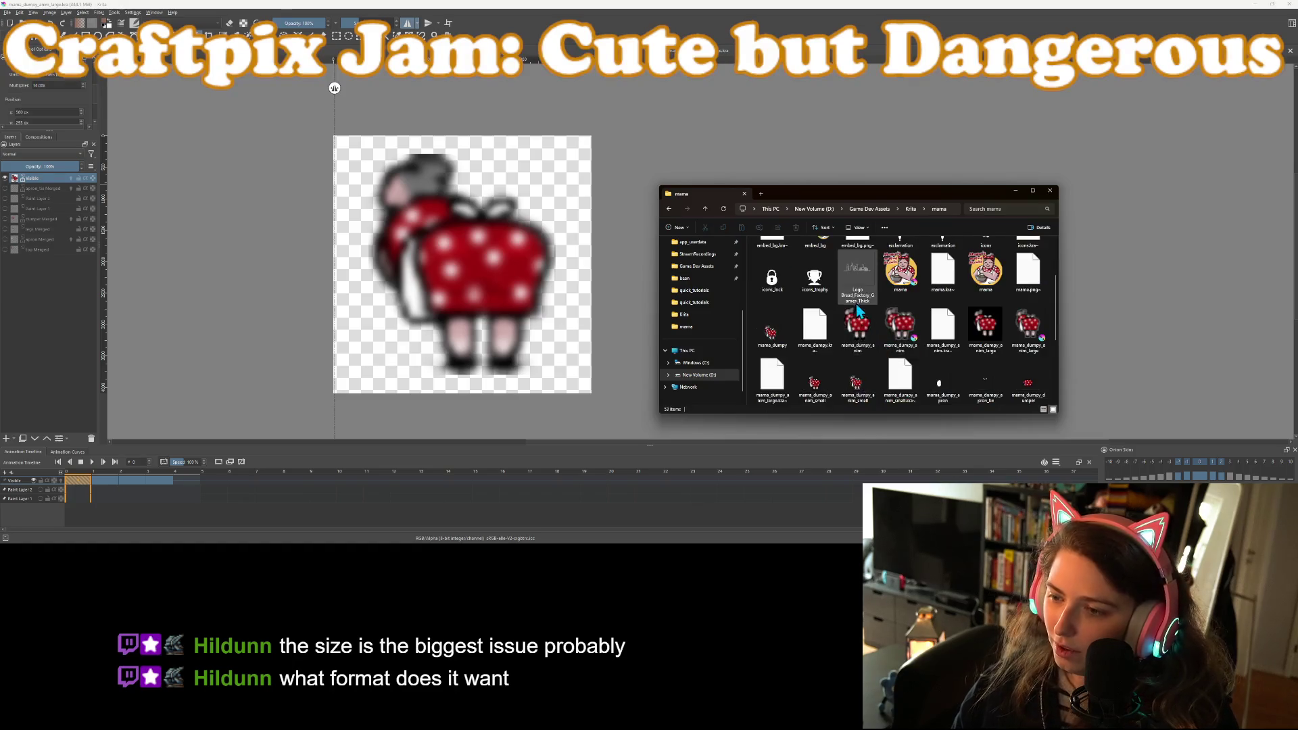
pyautogui.scroll(-1, 863, 314)
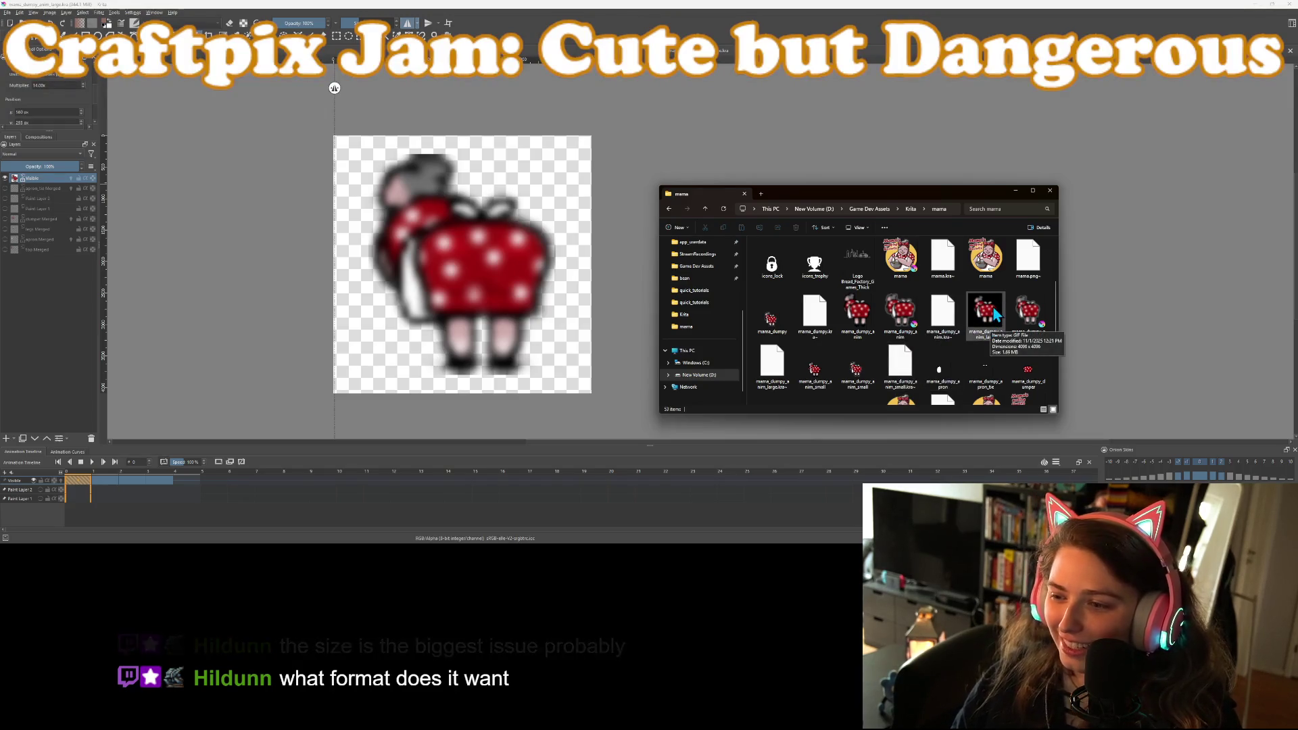
pyautogui.click(993, 318)
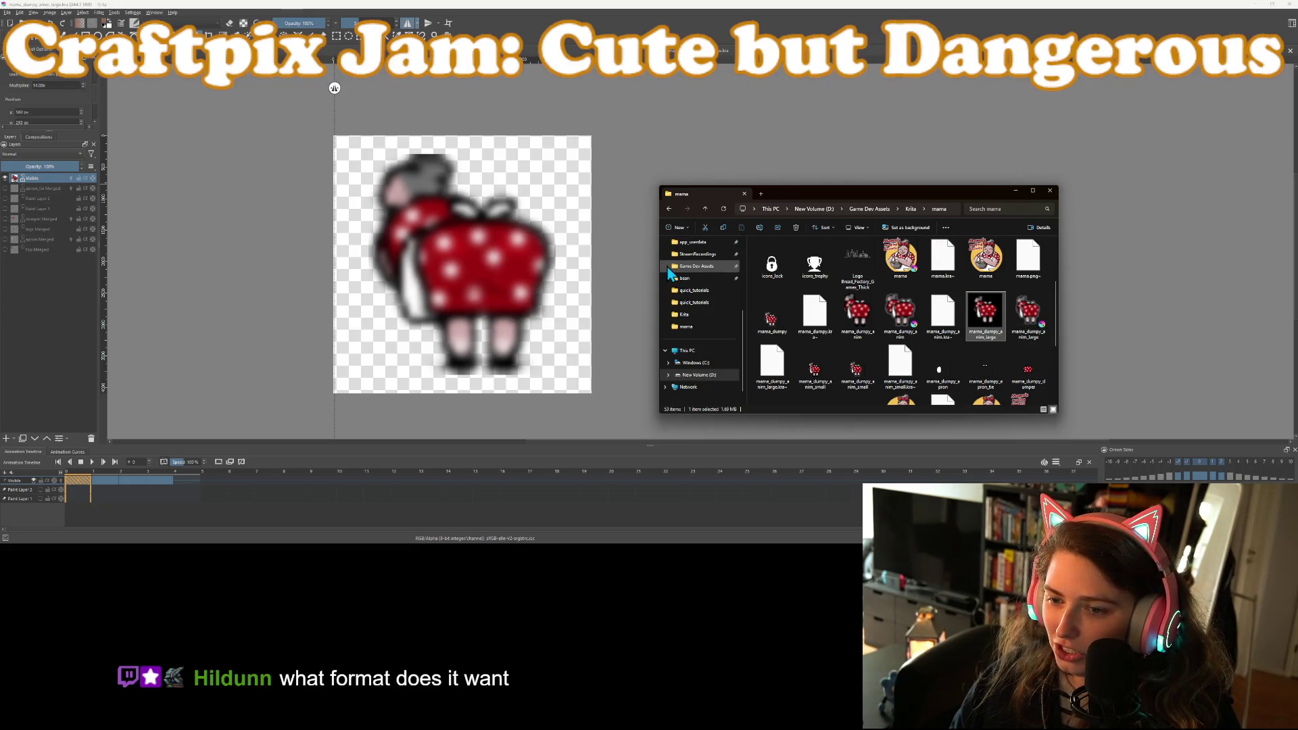
# Widen the window and use Content view to read the GIF's 4096 x 4096, 1.69 MB details
pyautogui.moveTo(659, 260); pyautogui.dragTo(348, 260)
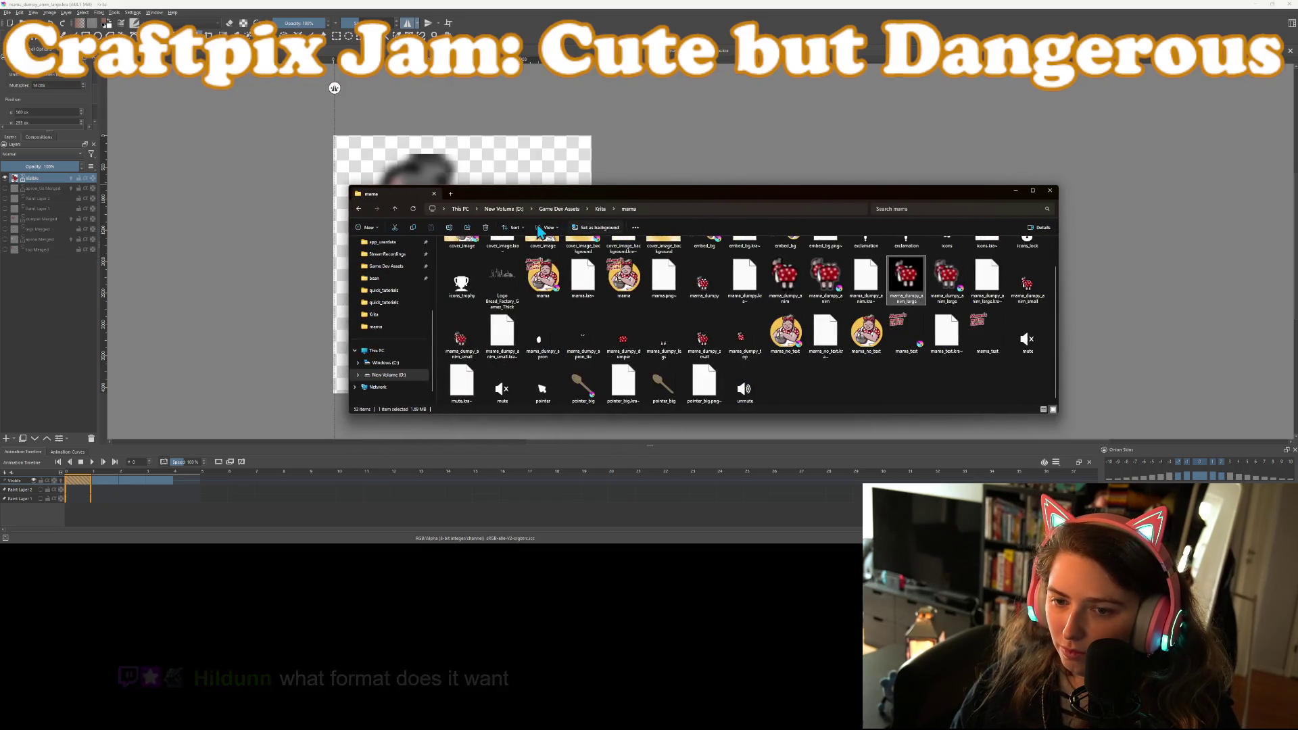
pyautogui.click(548, 228)
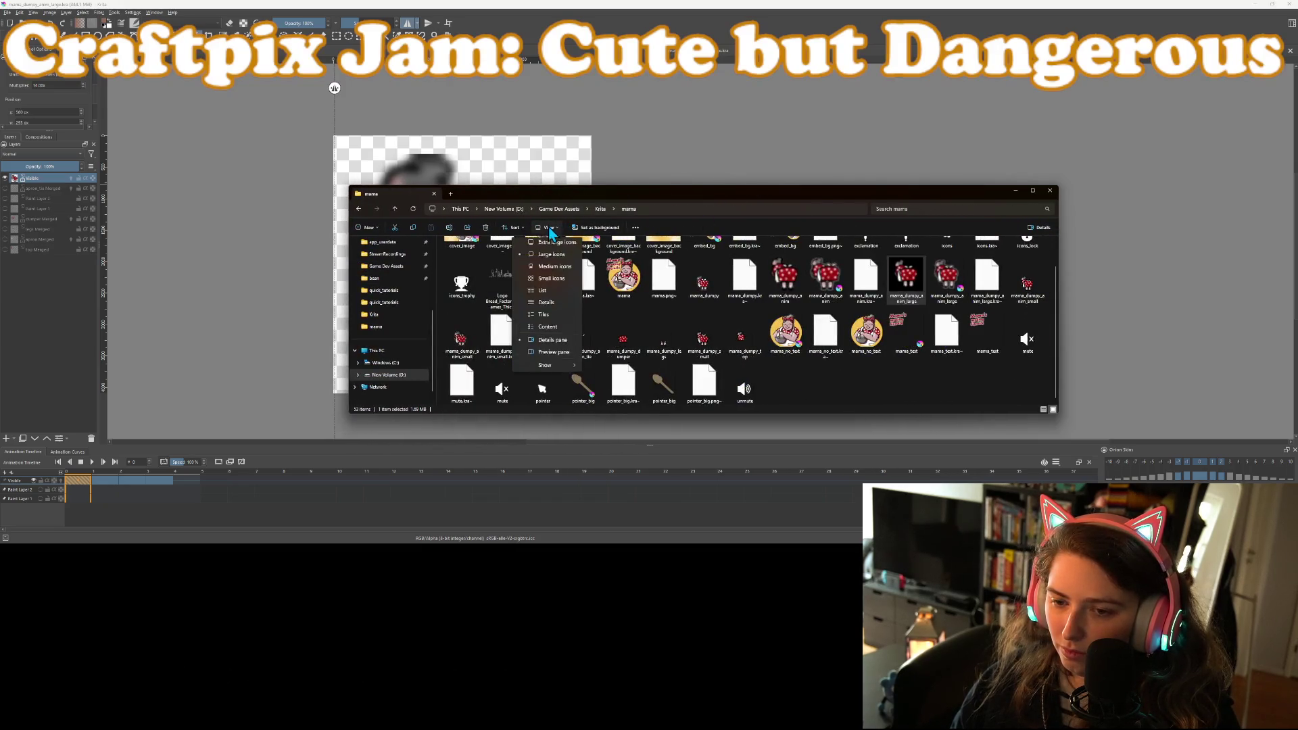
pyautogui.click(547, 329)
pyautogui.hotkey('ctrl', 'l')
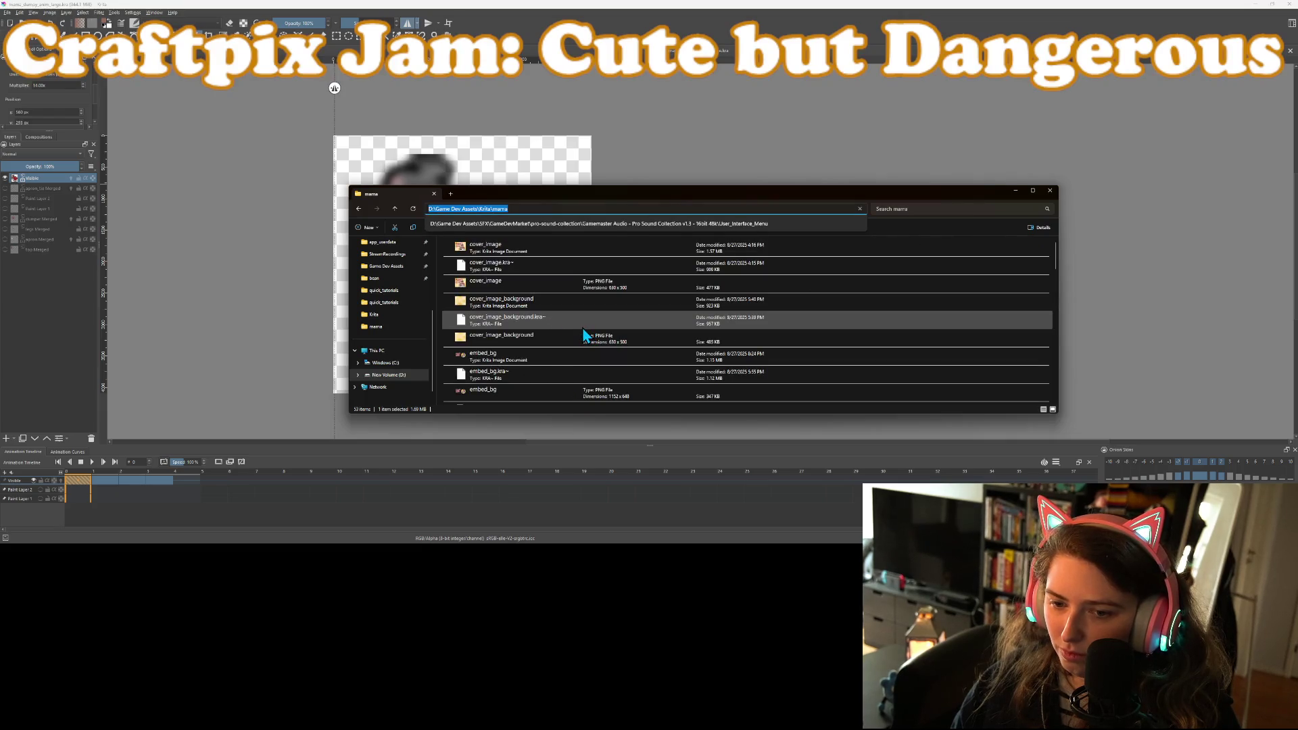
pyautogui.scroll(-5, 545, 347)
pyautogui.scroll(-3, 546, 354)
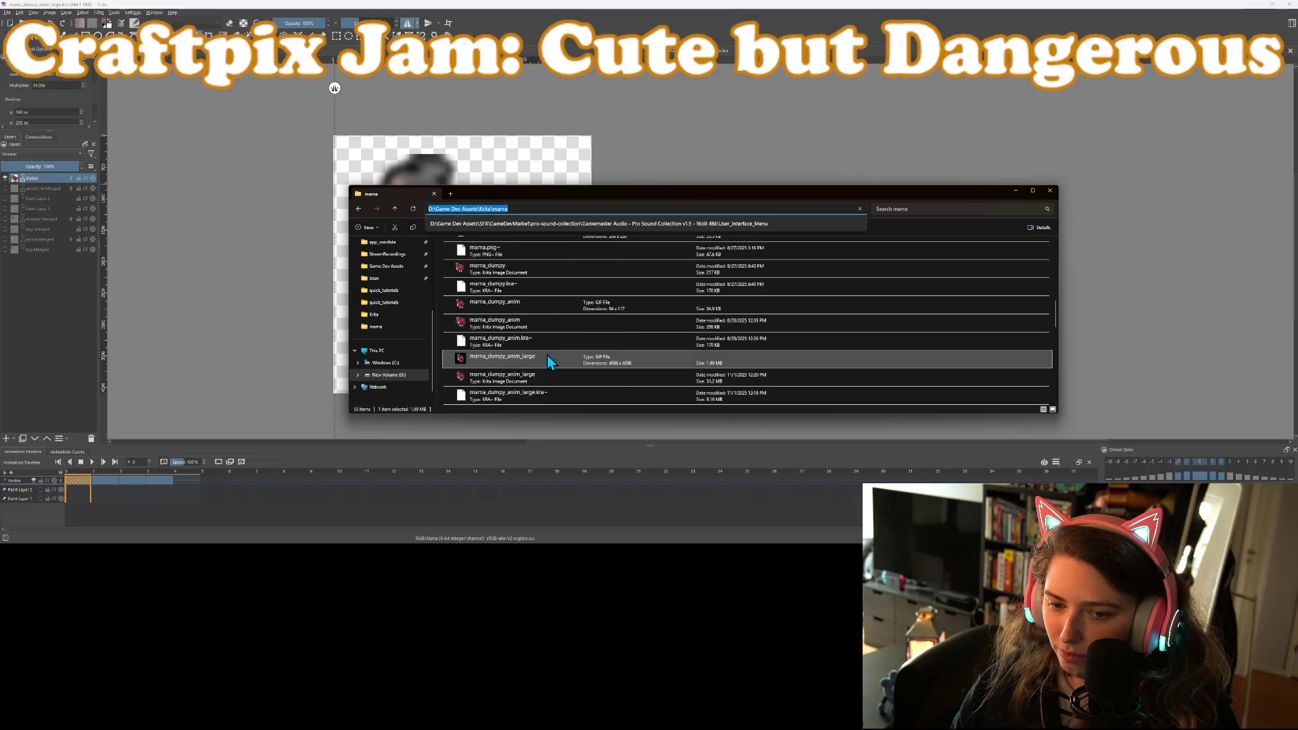
pyautogui.click(541, 366)
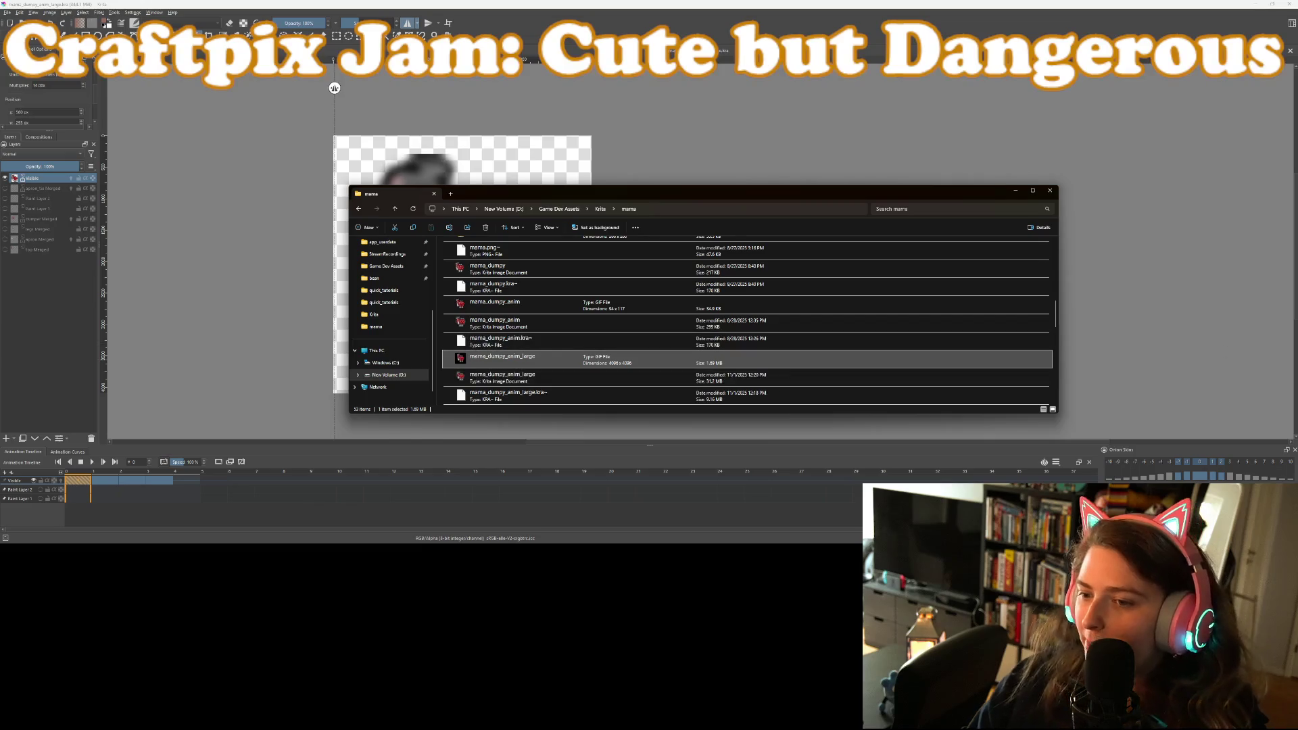
pyautogui.hotkey('alt', 'Tab')
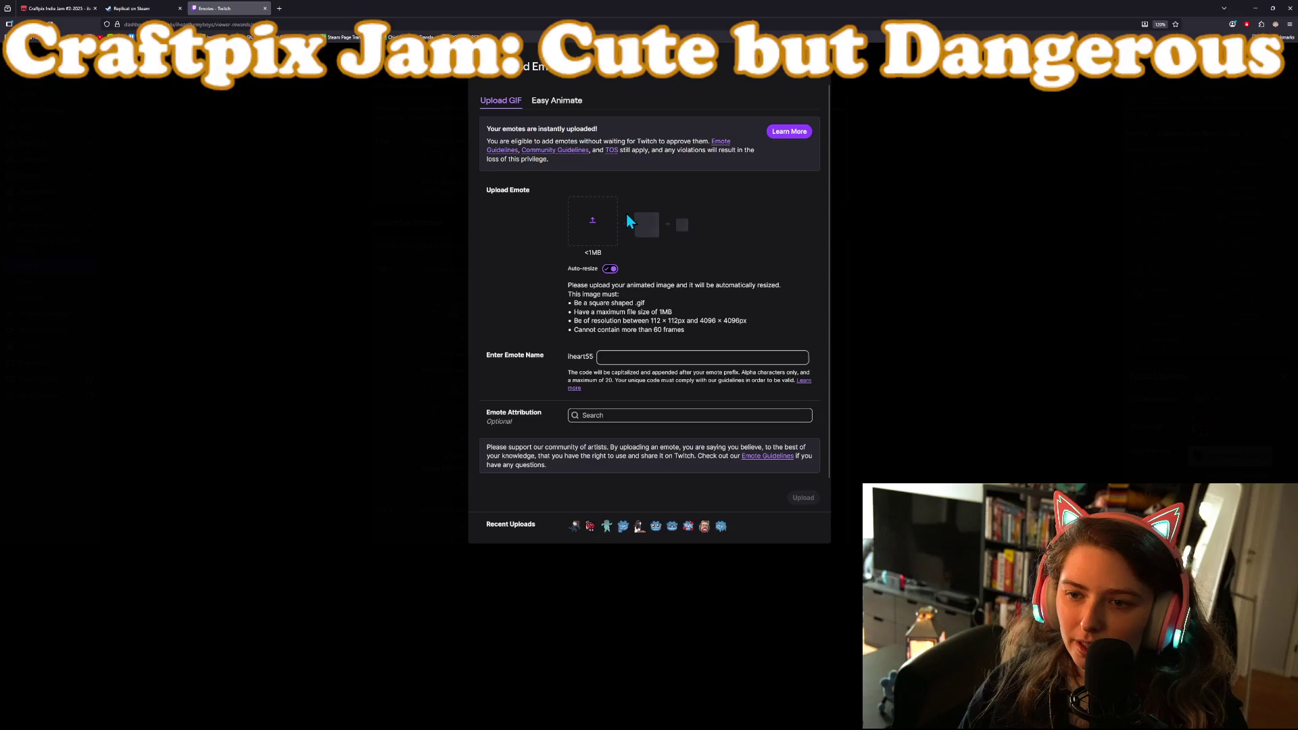
# Reread Twitch's square .gif requirement, then minimize the browser to return to Krita
pyautogui.moveTo(593, 304); pyautogui.dragTo(657, 307)
pyautogui.click(657, 307)
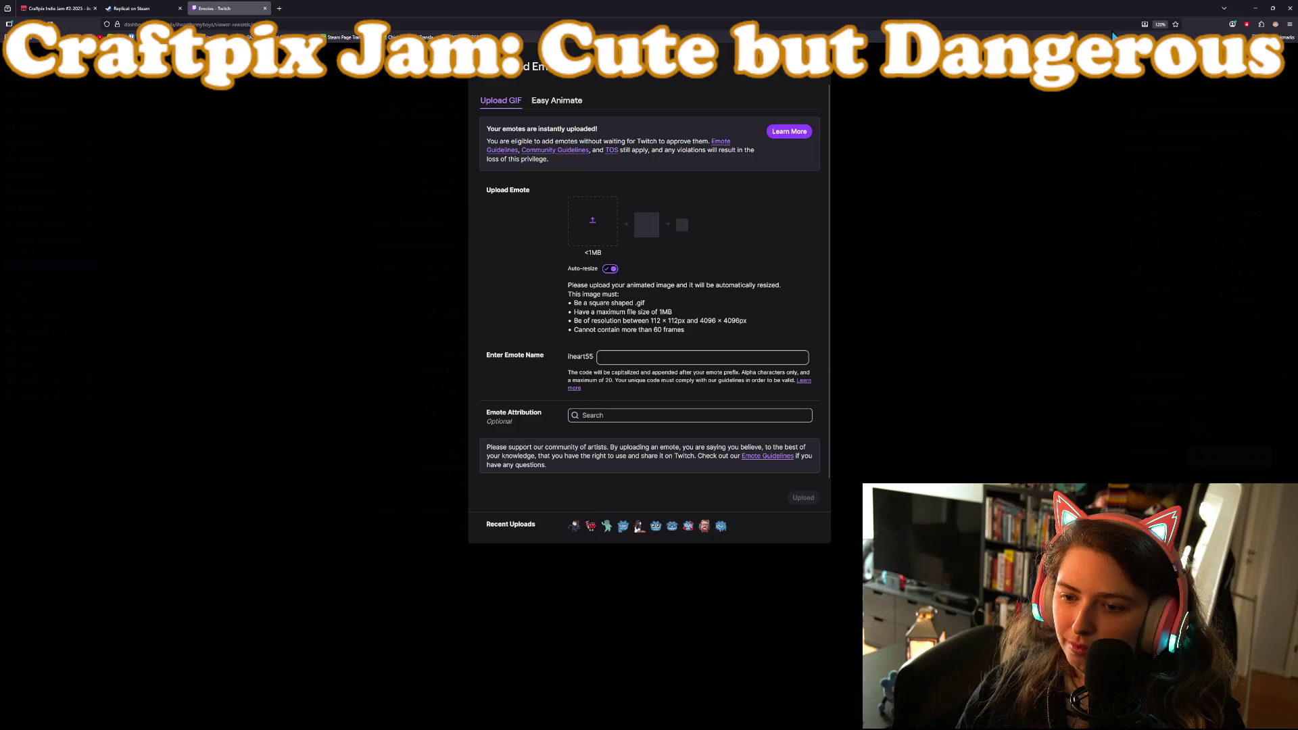
pyautogui.click(676, 318)
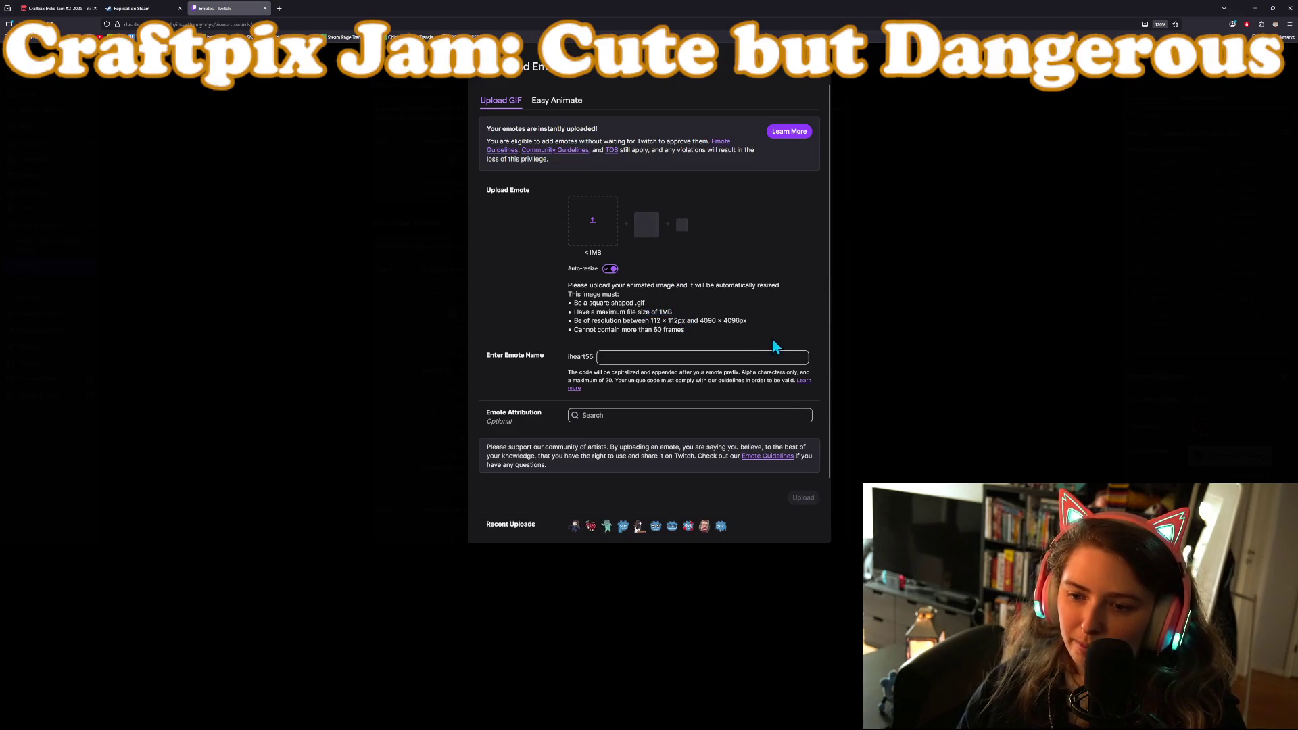
pyautogui.click(1252, 8)
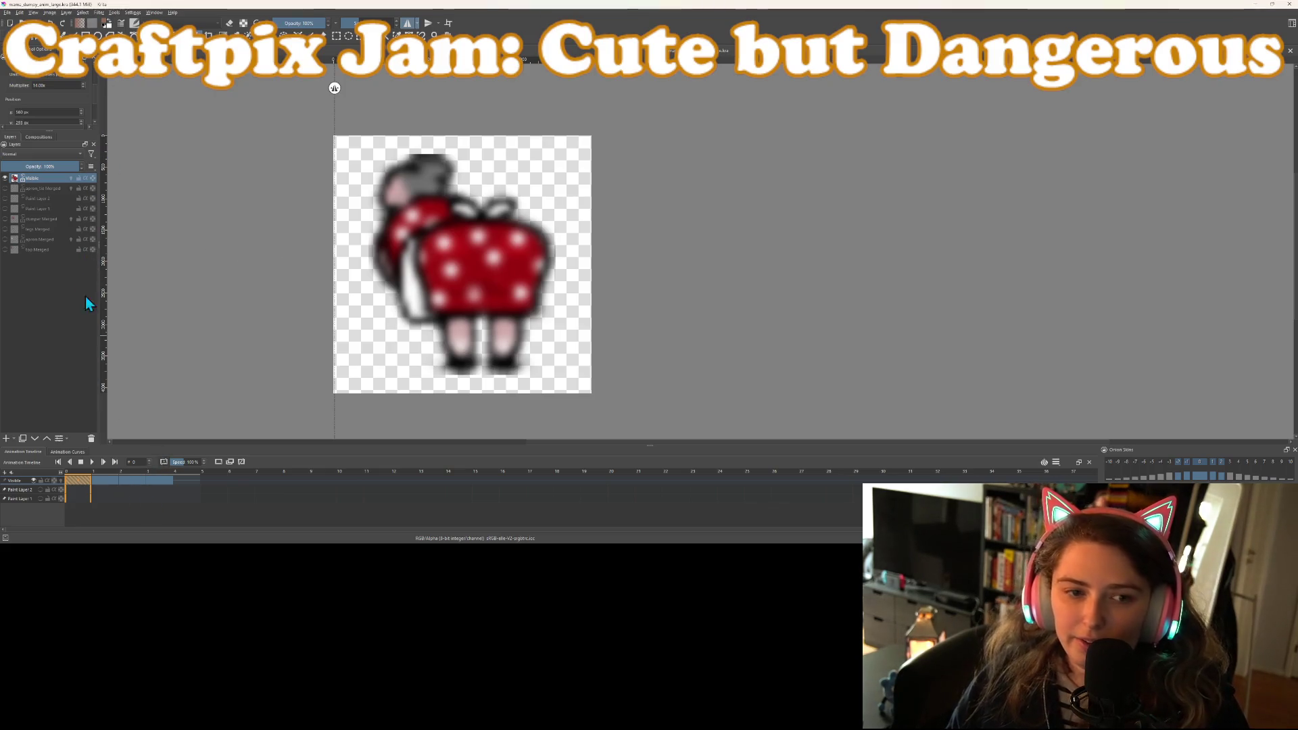
# Scale the sprite on frames 0 and 1 down to 50% width and height
pyautogui.scroll(2, 26, 96)
pyautogui.hotkey('ctrl', 't')
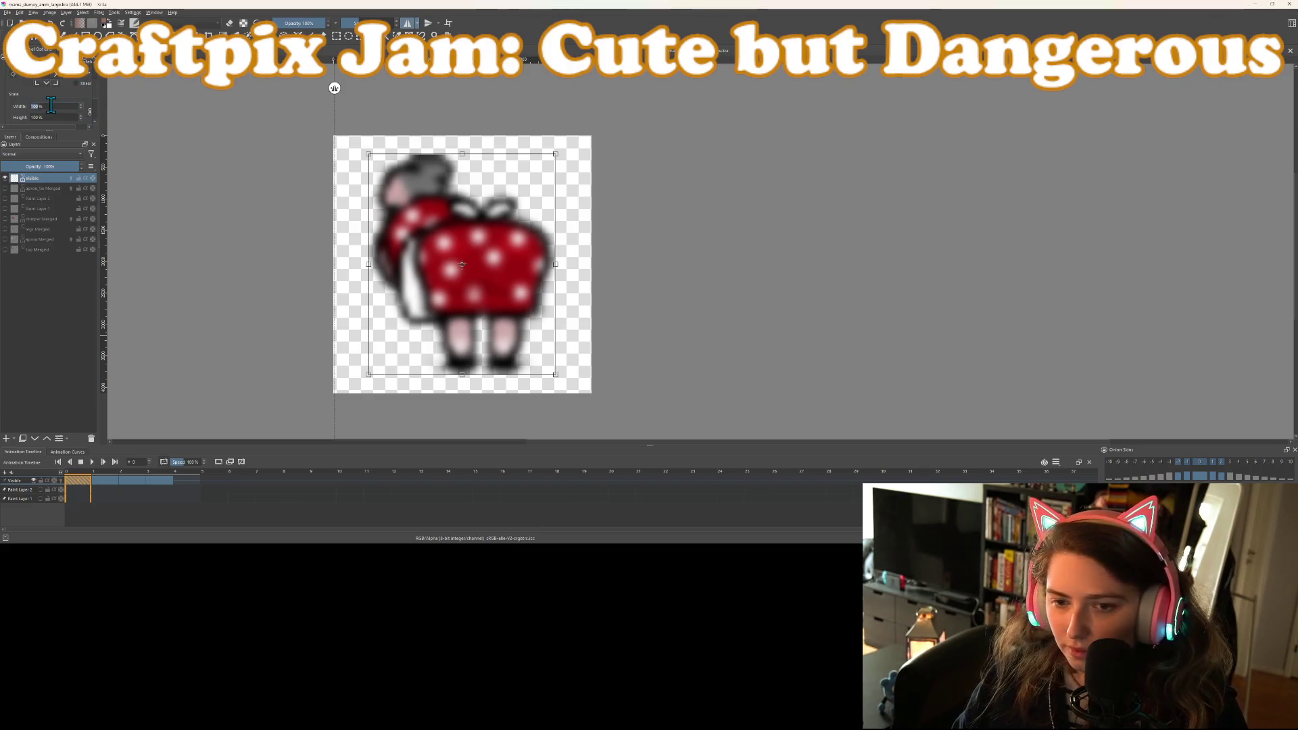
pyautogui.write('50')
pyautogui.press('Return')
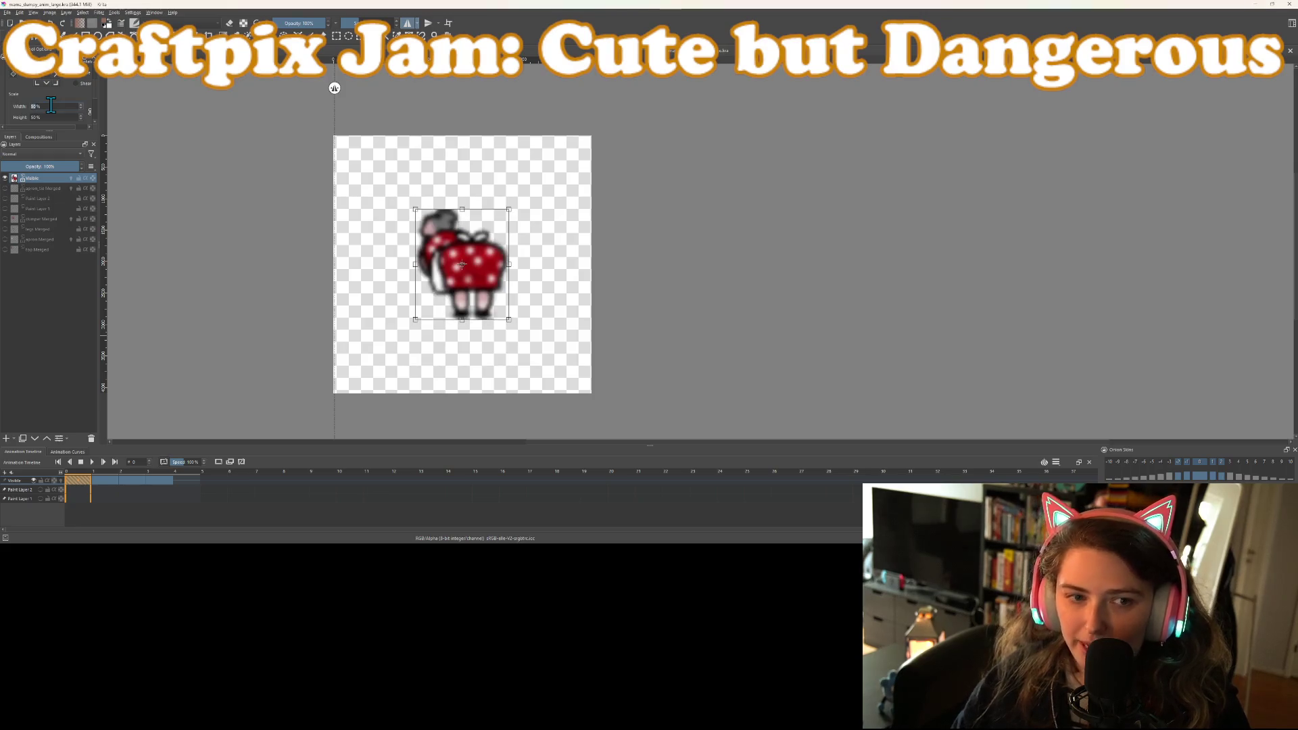
pyautogui.click(97, 475)
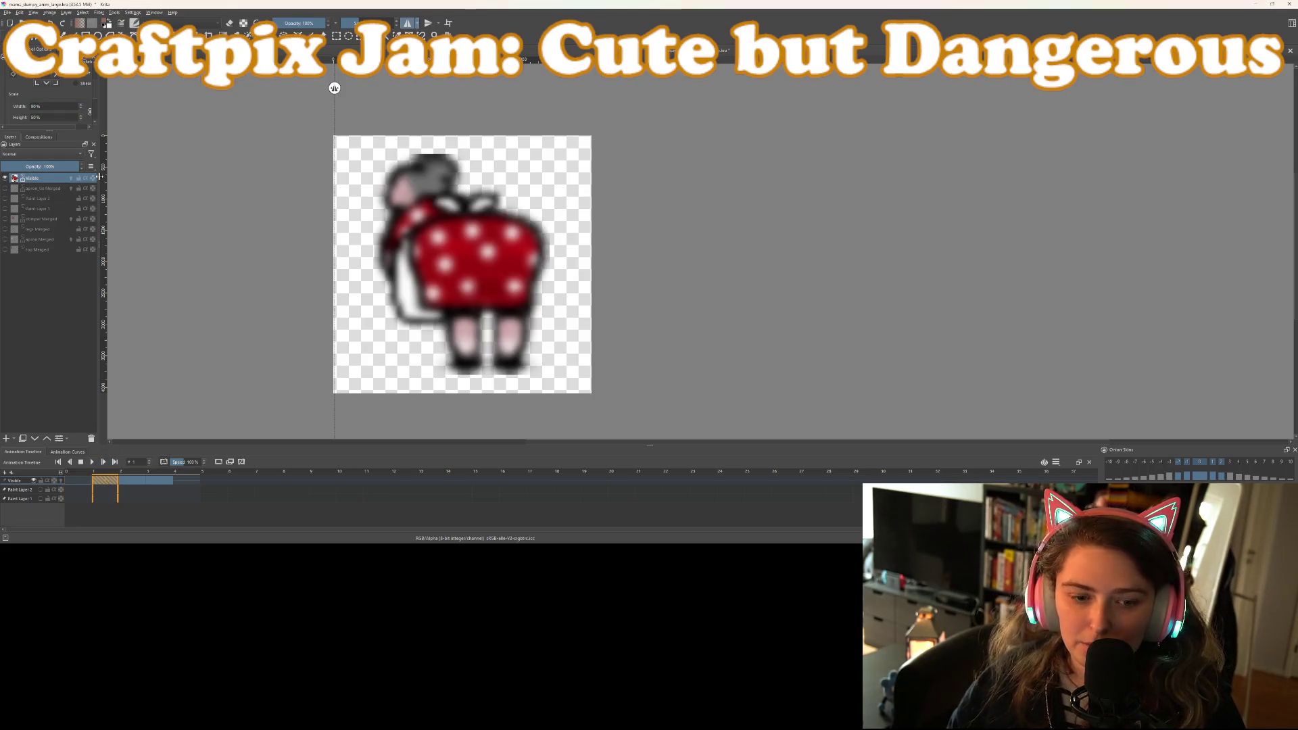
pyautogui.click(346, 228)
pyautogui.click(62, 106)
pyautogui.write('50')
pyautogui.press('Return')
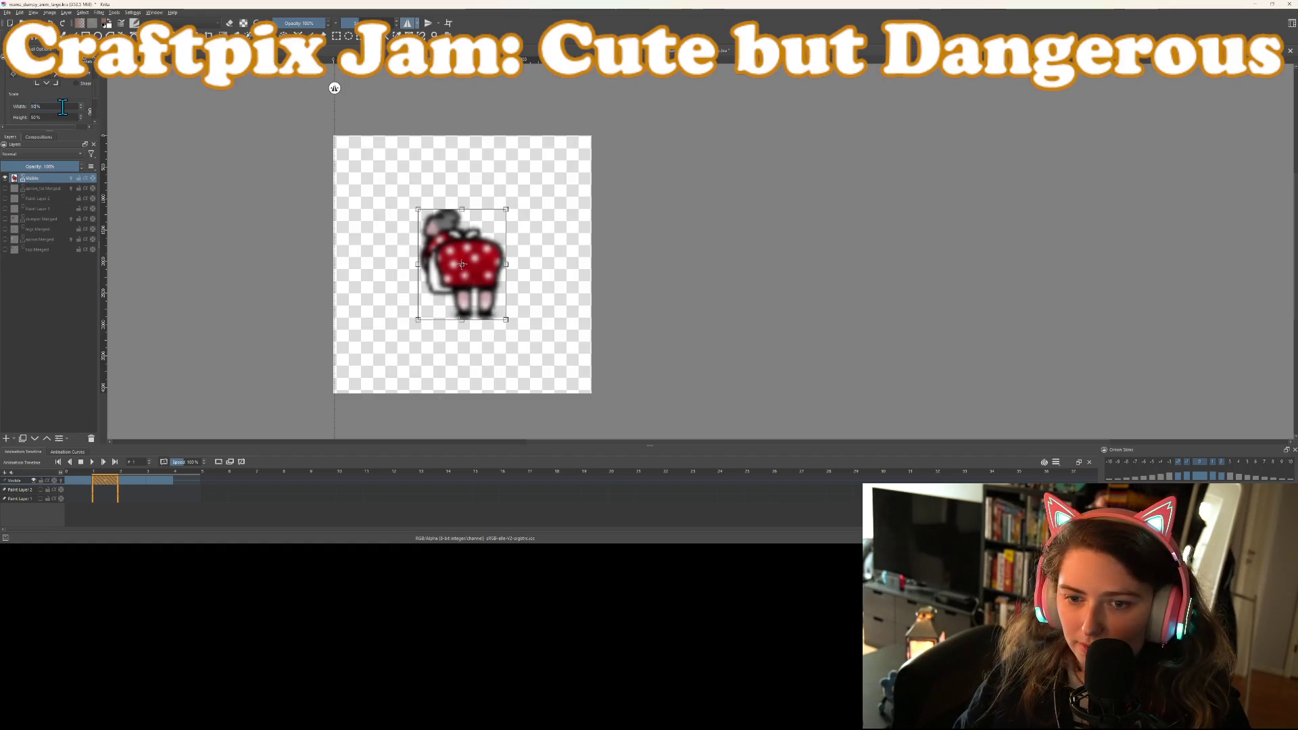
# Scale the sprite on frames 2 and 3 down to 50% as well
pyautogui.click(127, 476)
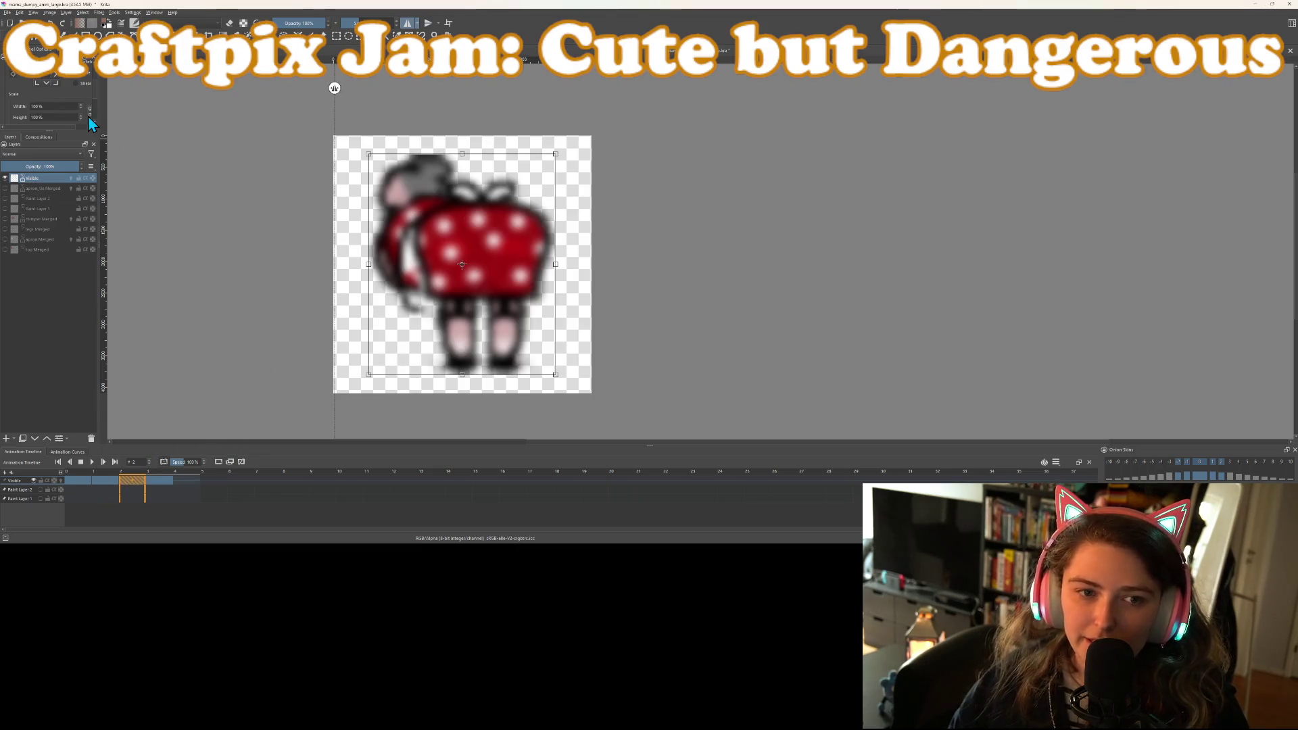
pyautogui.write('50')
pyautogui.press('Return')
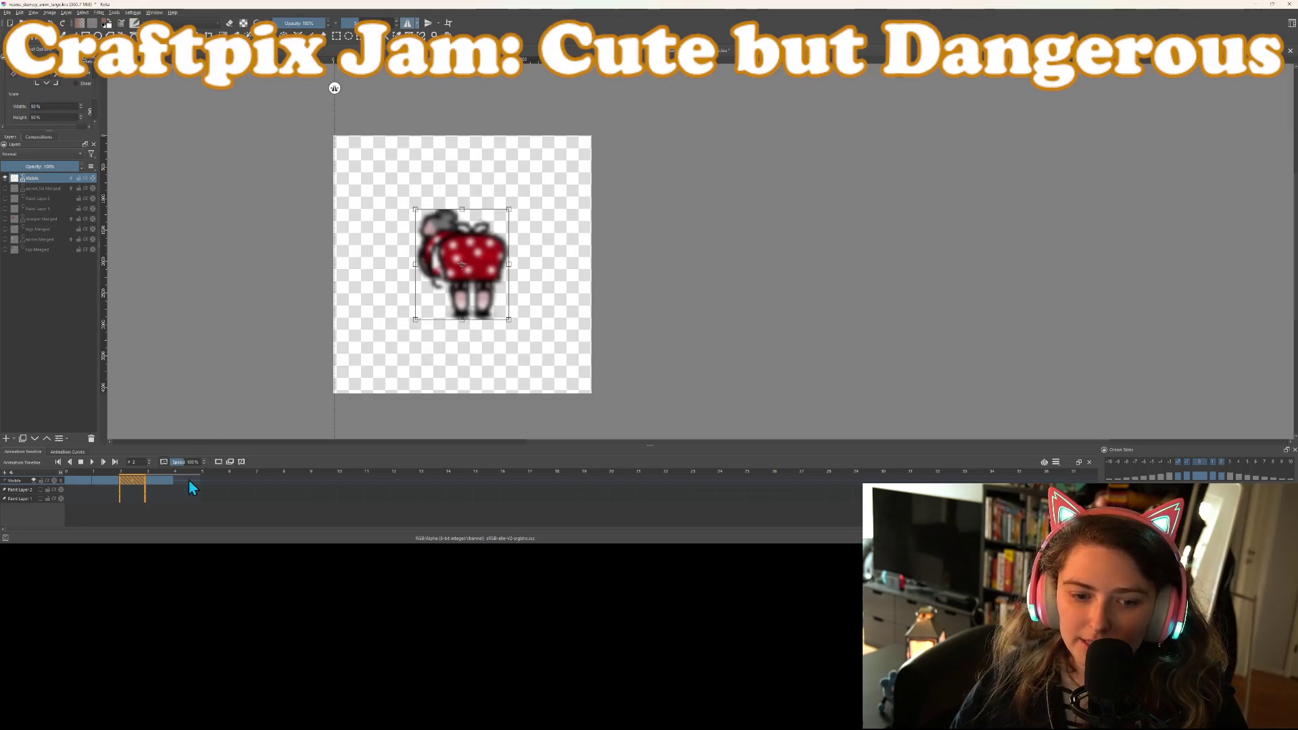
pyautogui.click(156, 480)
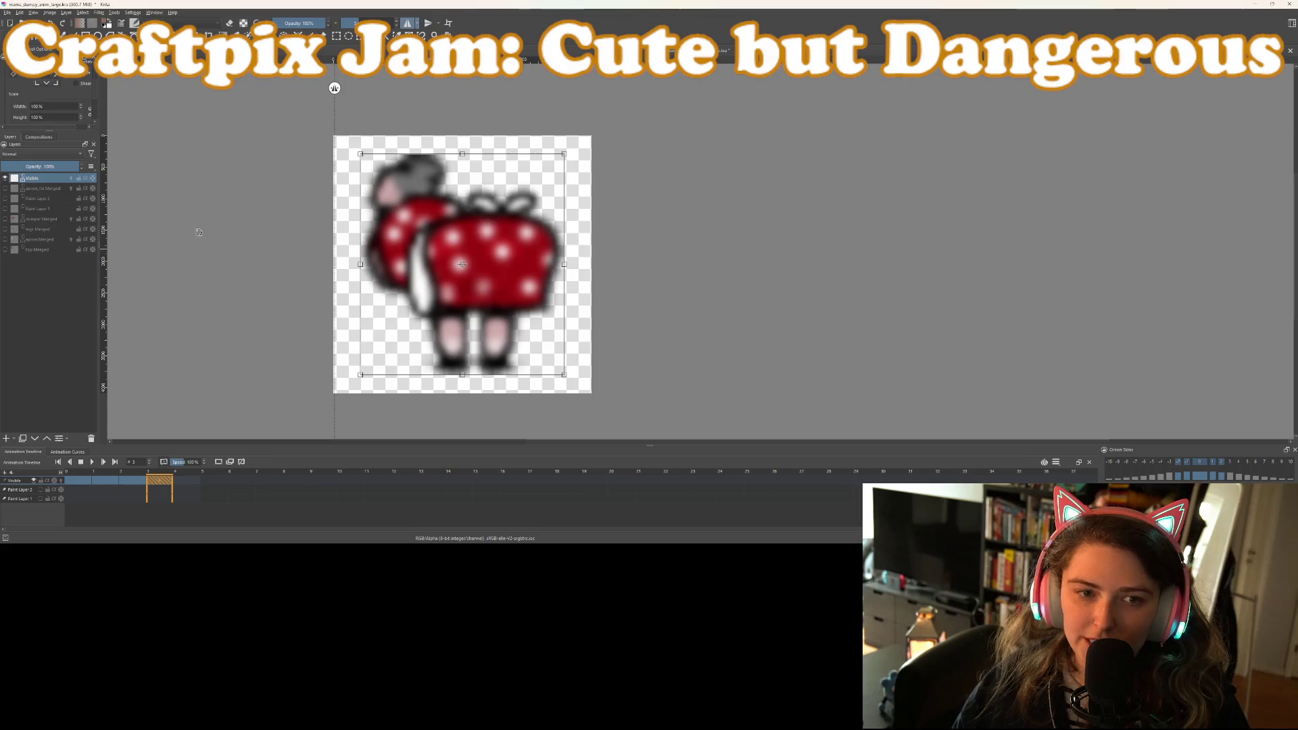
pyautogui.doubleClick(65, 106)
pyautogui.doubleClick(66, 106)
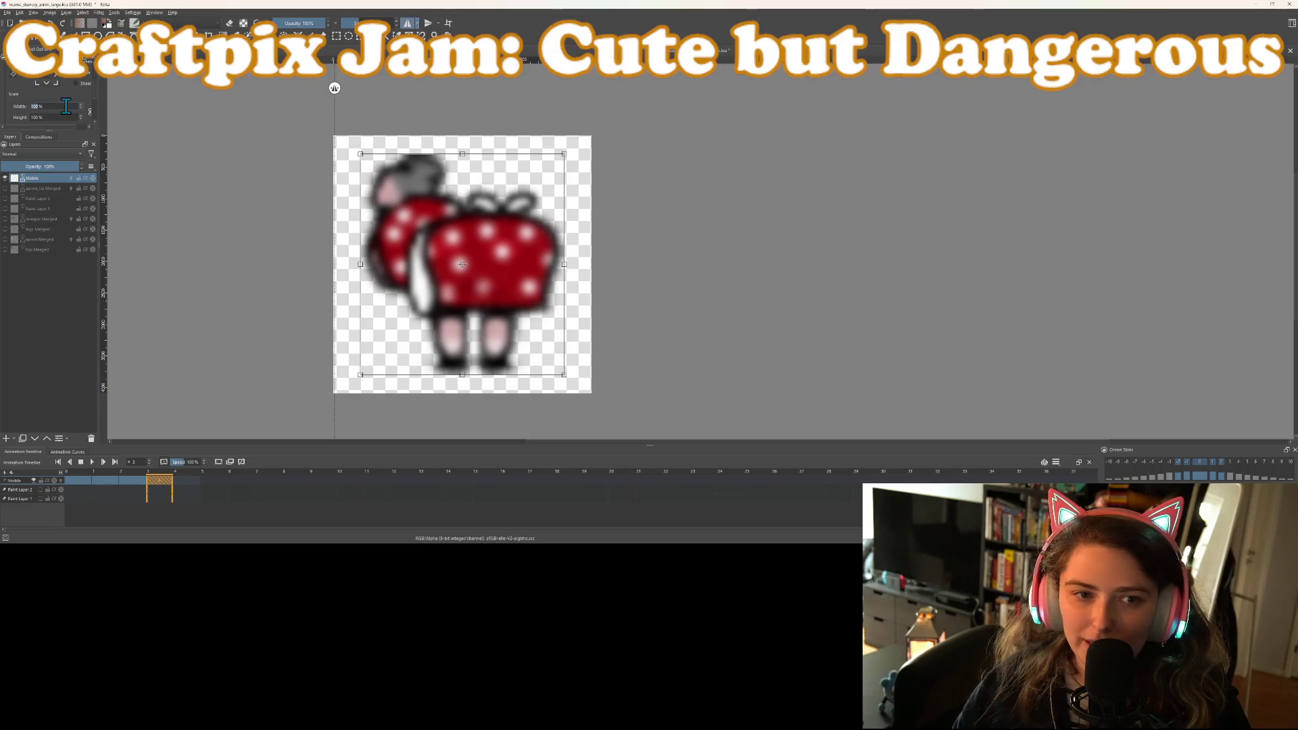
pyautogui.write('50')
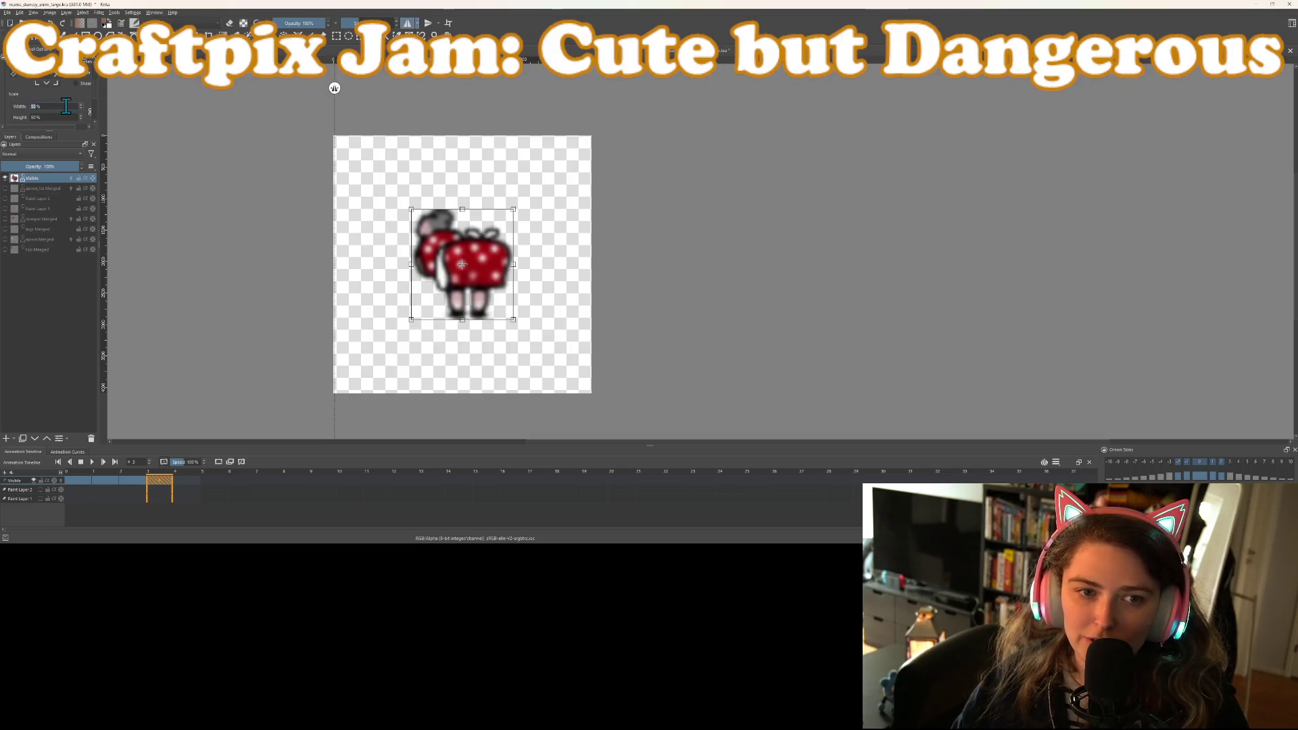
pyautogui.press('Return')
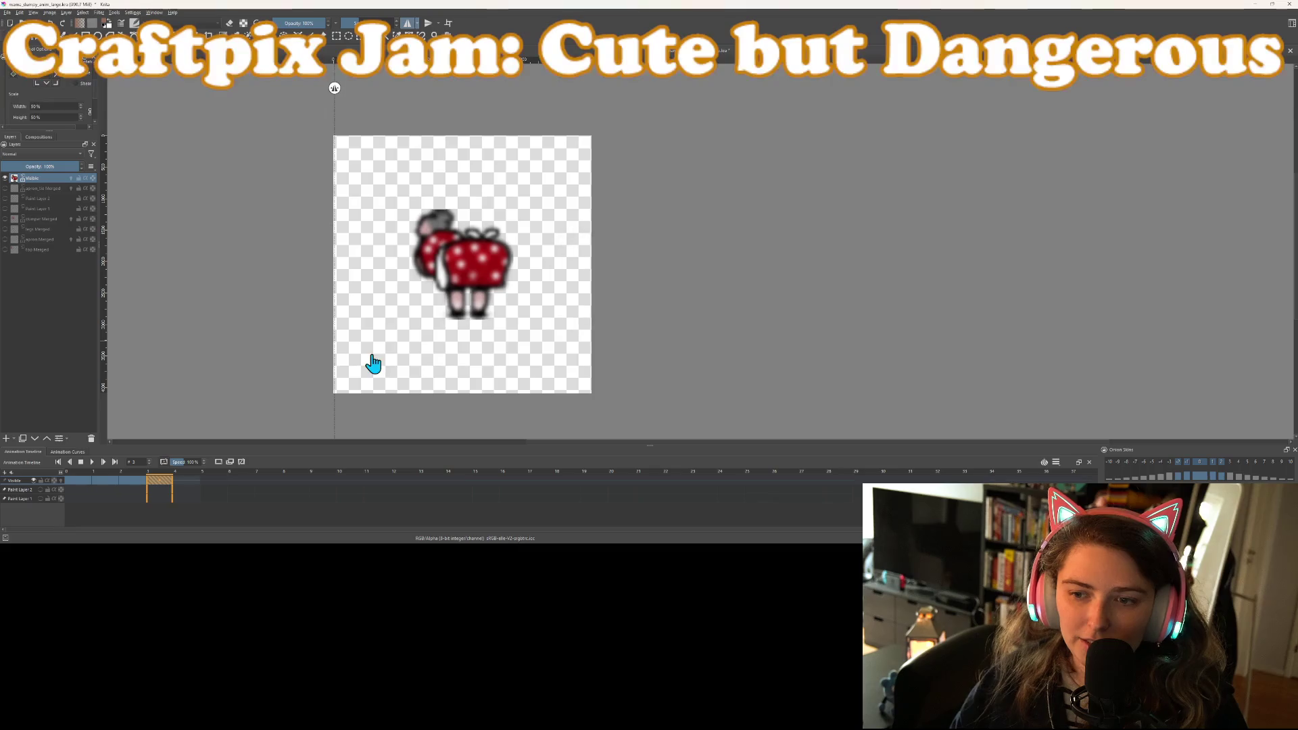
# Resize the canvas smaller around the shrunken character and save the file
pyautogui.click(52, 12)
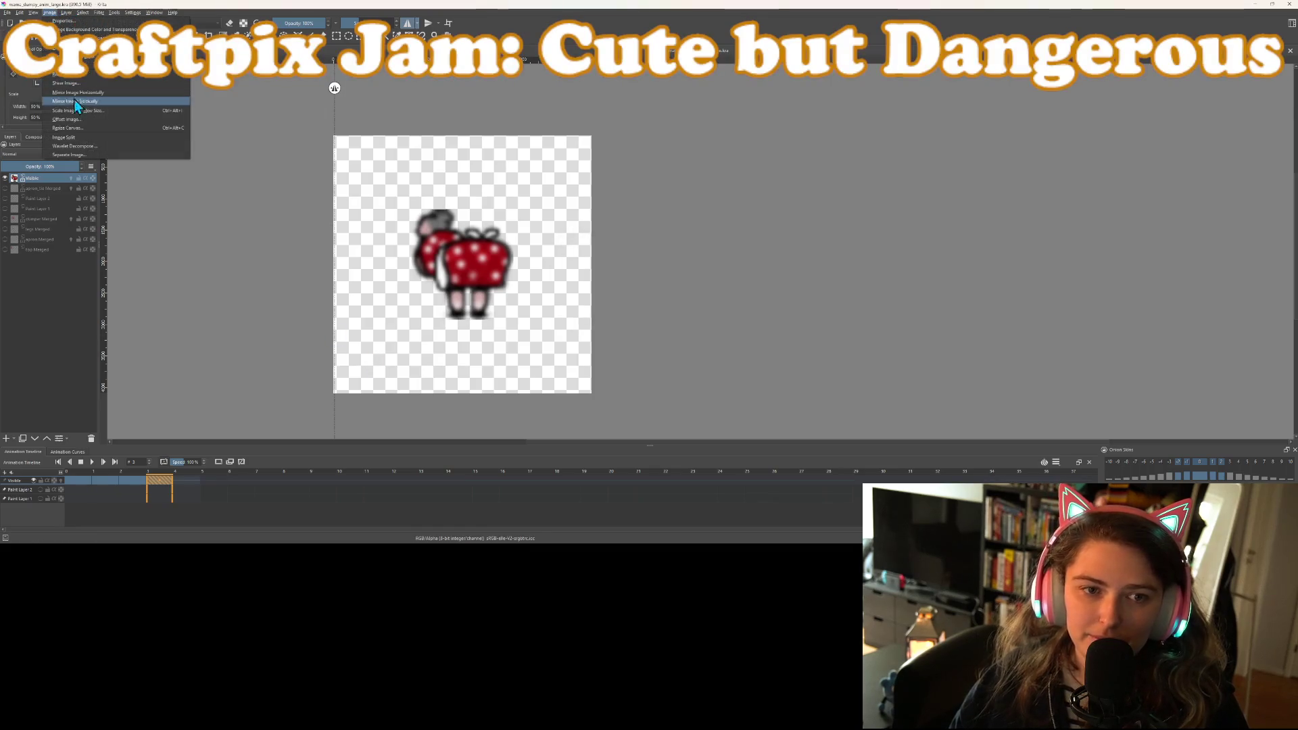
pyautogui.click(79, 133)
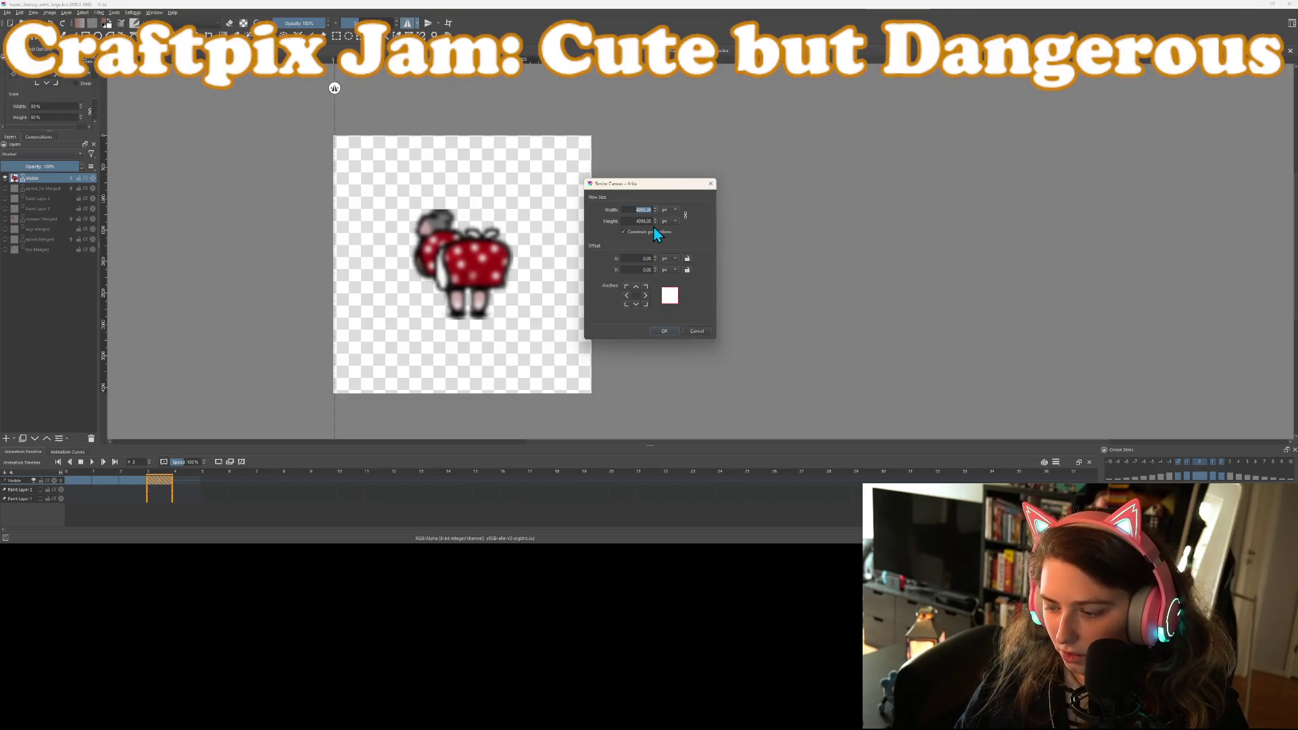
pyautogui.press('BackSpace')
pyautogui.write('6')
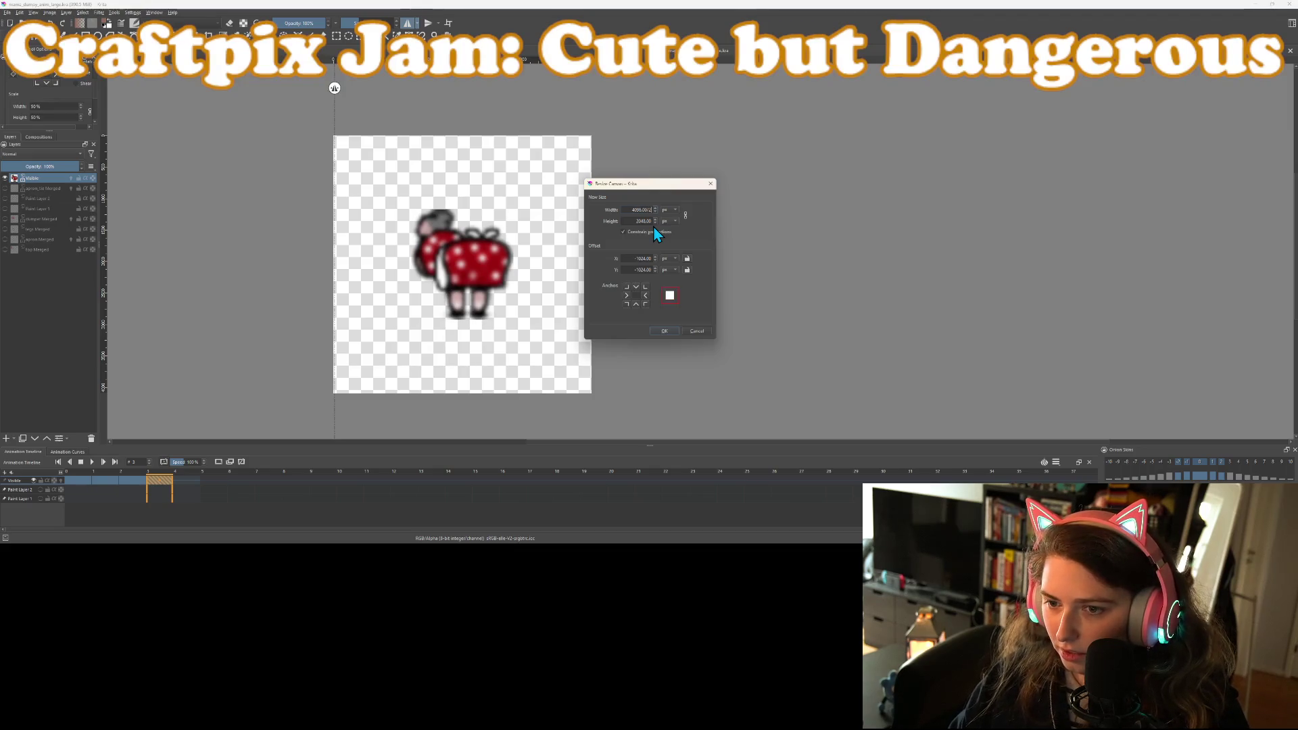
pyautogui.press('Return')
pyautogui.click(512, 302)
pyautogui.scroll(4, 512, 301)
pyautogui.scroll(-2, 504, 291)
pyautogui.hotkey('ctrl', 's')
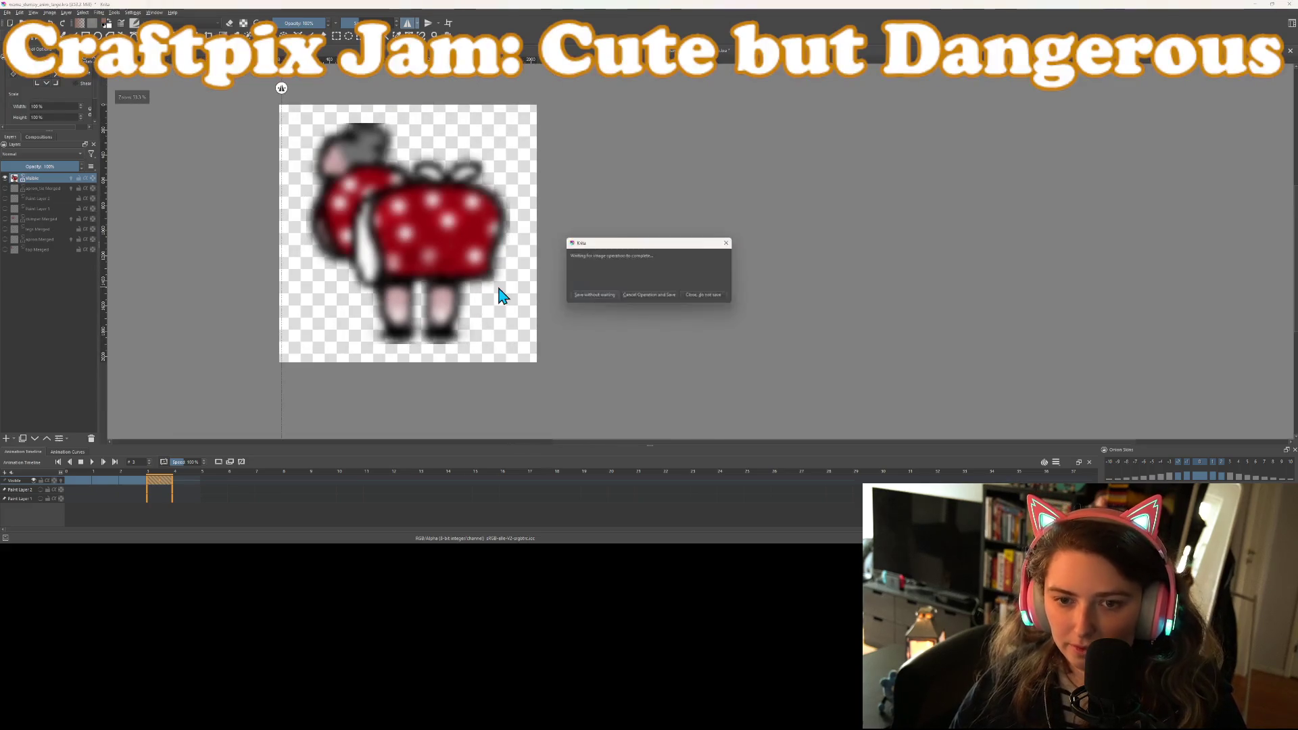
# Reset the view rotation to upright, recenter the character, and return to frame 0
pyautogui.moveTo(466, 293); pyautogui.dragTo(603, 349)
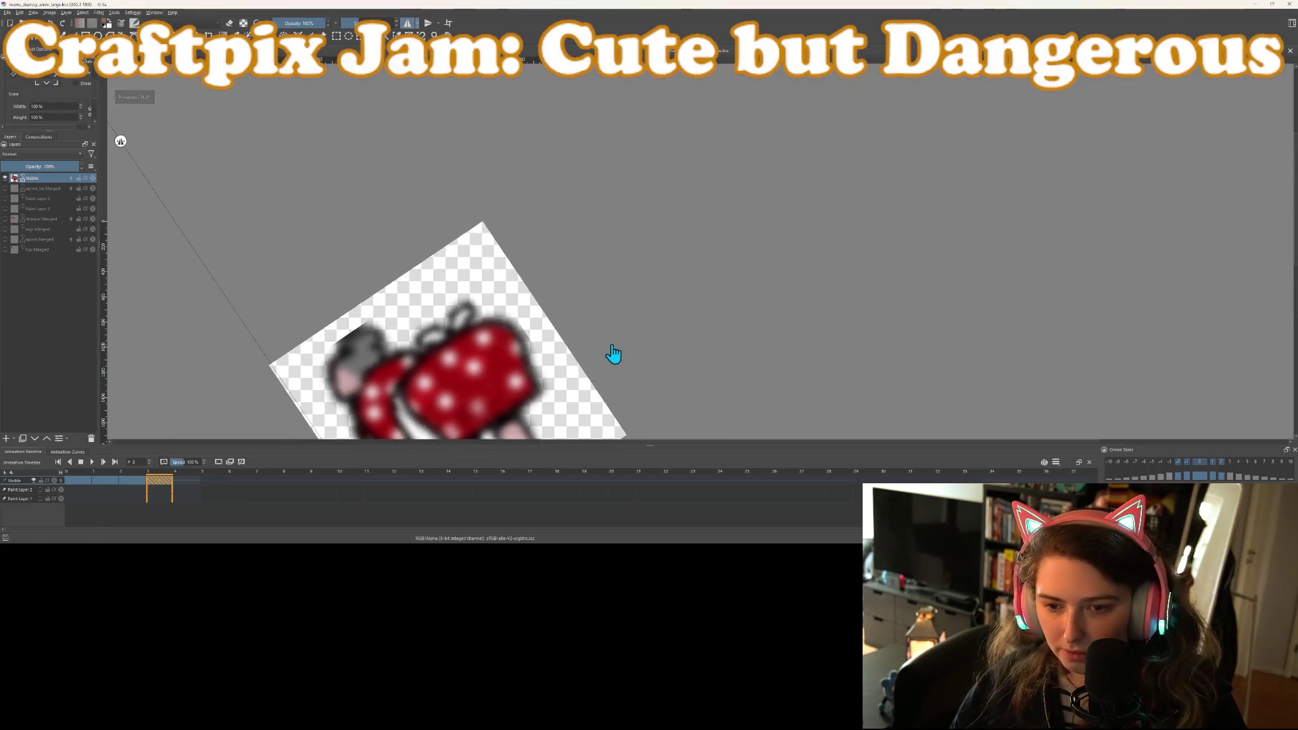
pyautogui.moveTo(120, 141); pyautogui.dragTo(304, 676)
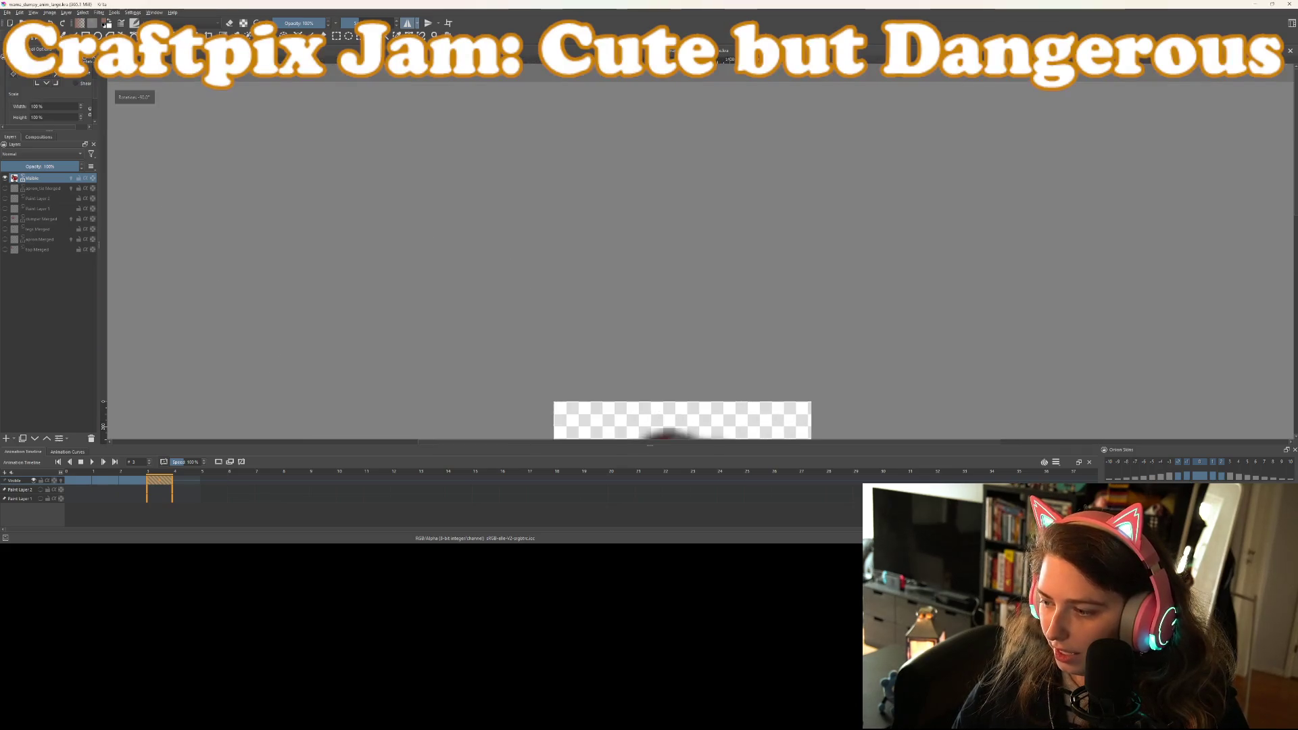
pyautogui.press('5')
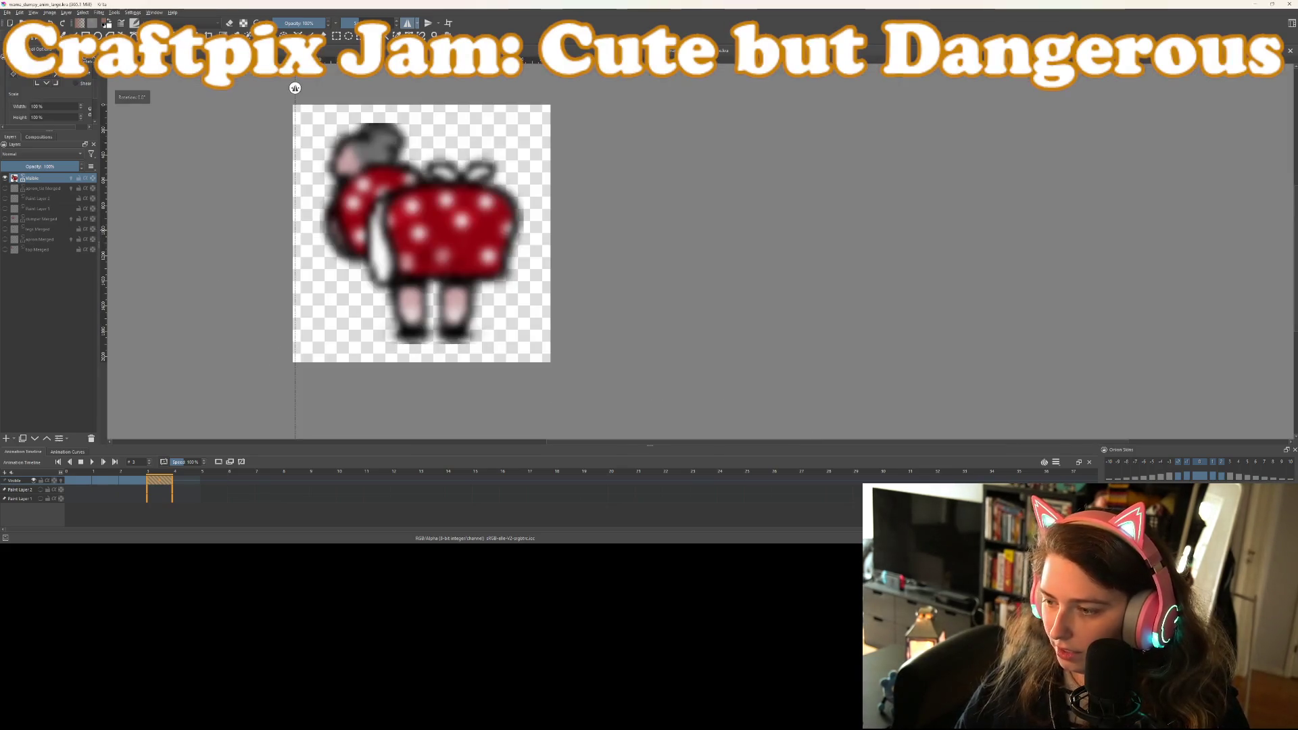
pyautogui.moveTo(774, 345); pyautogui.dragTo(1038, 399)
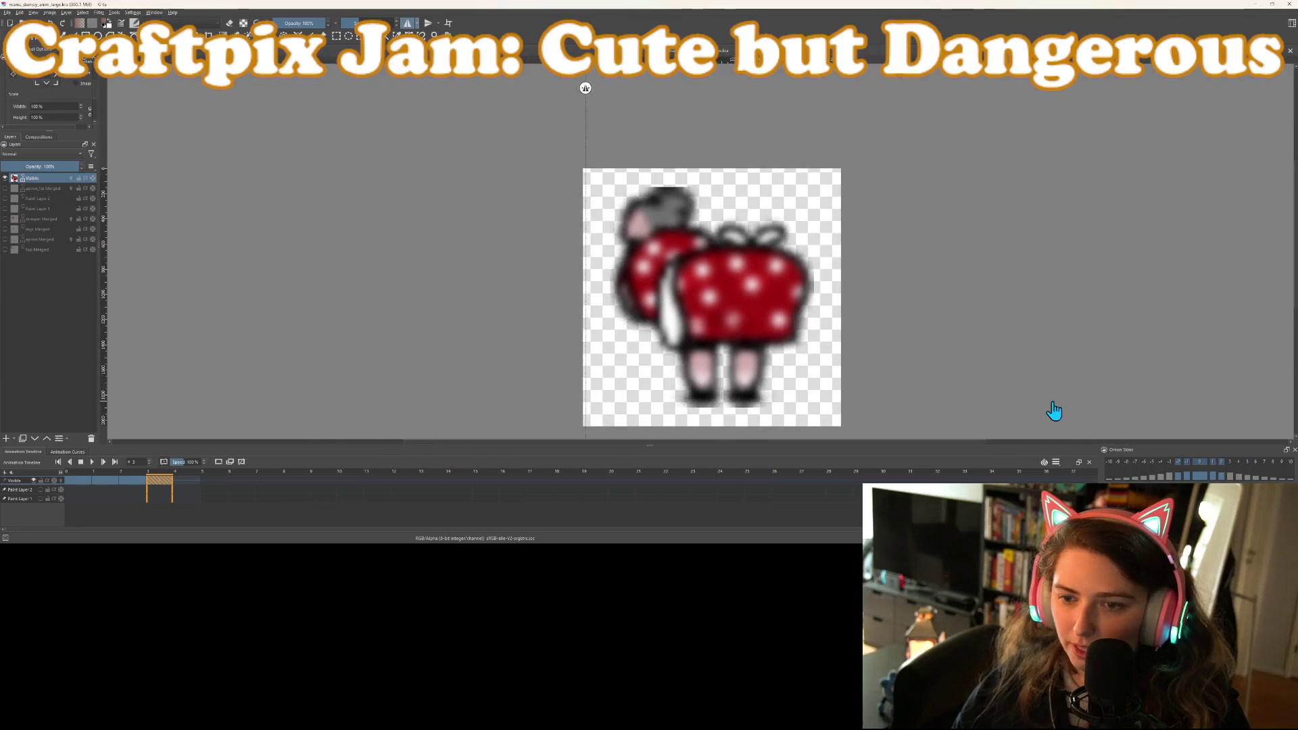
pyautogui.scroll(2, 976, 385)
pyautogui.scroll(-2, 869, 357)
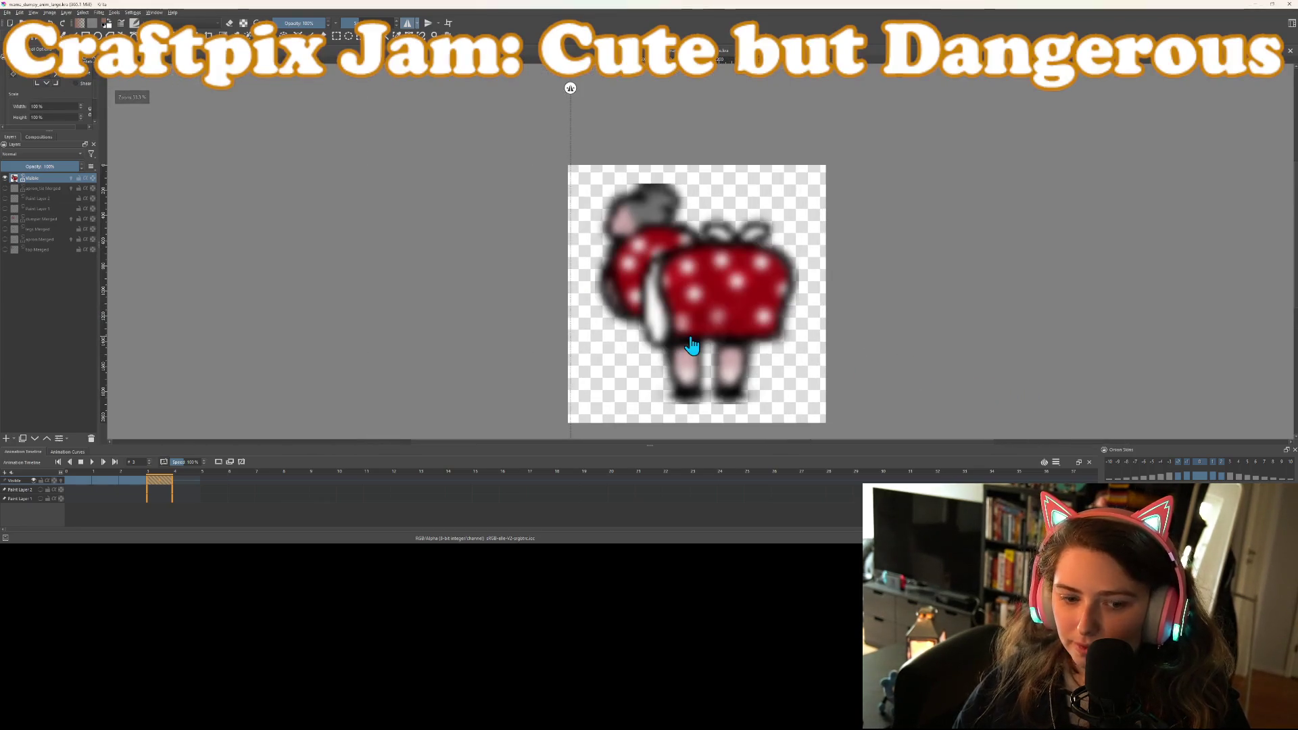
pyautogui.click(82, 480)
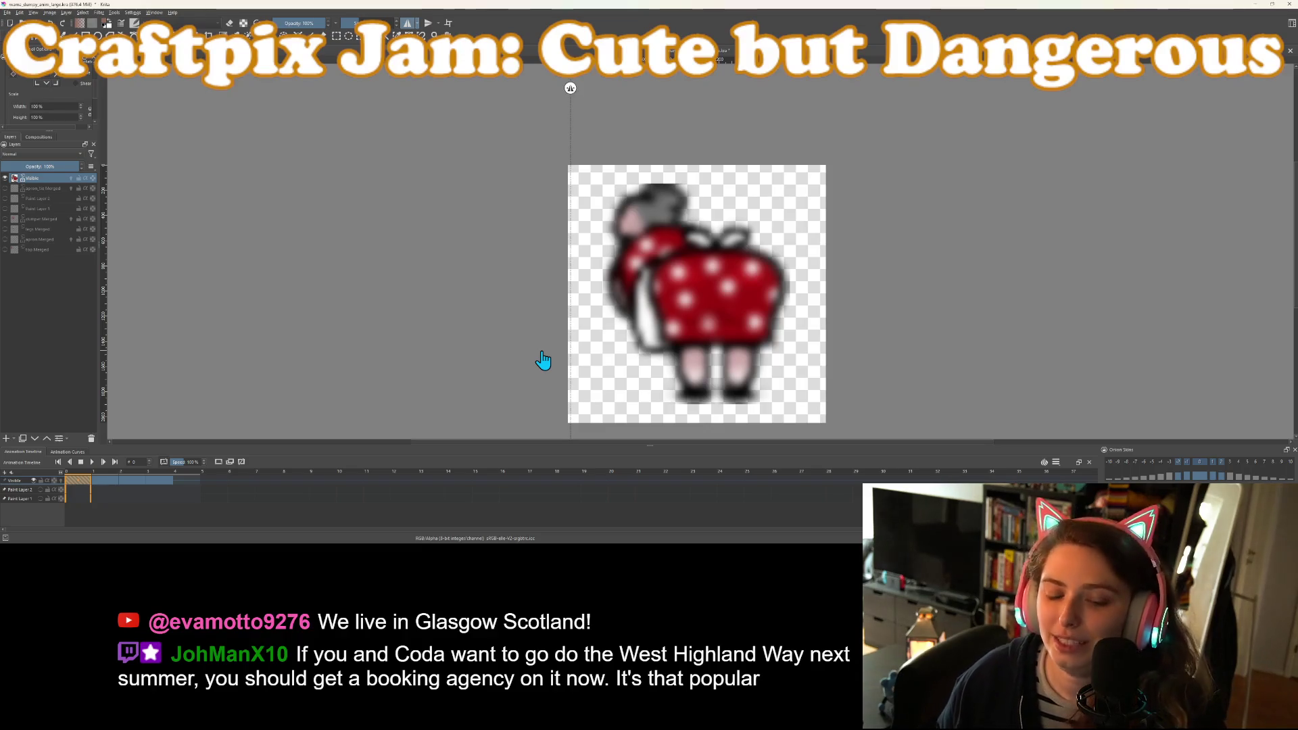
# Save mama_dumpy_anim_large.kra and shift the view of the character slightly left
pyautogui.hotkey('ctrl', 's')
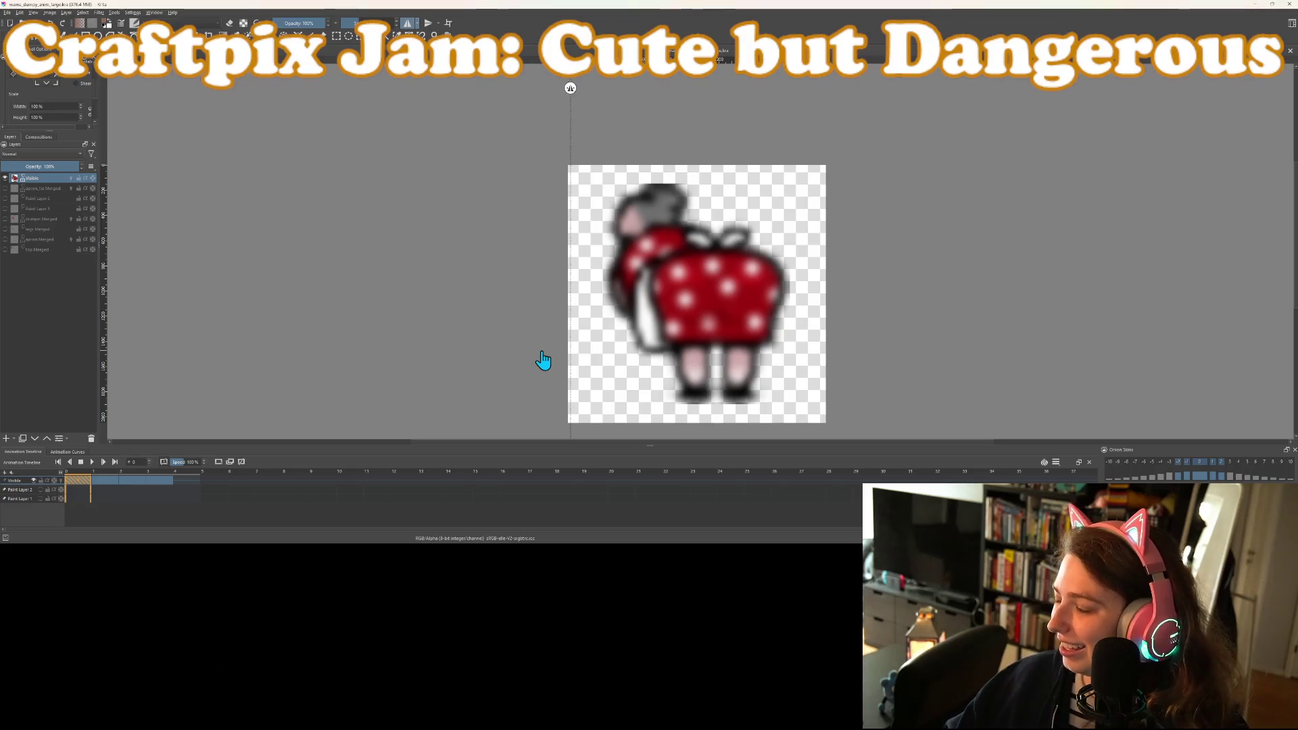
pyautogui.scroll(1, 660, 373)
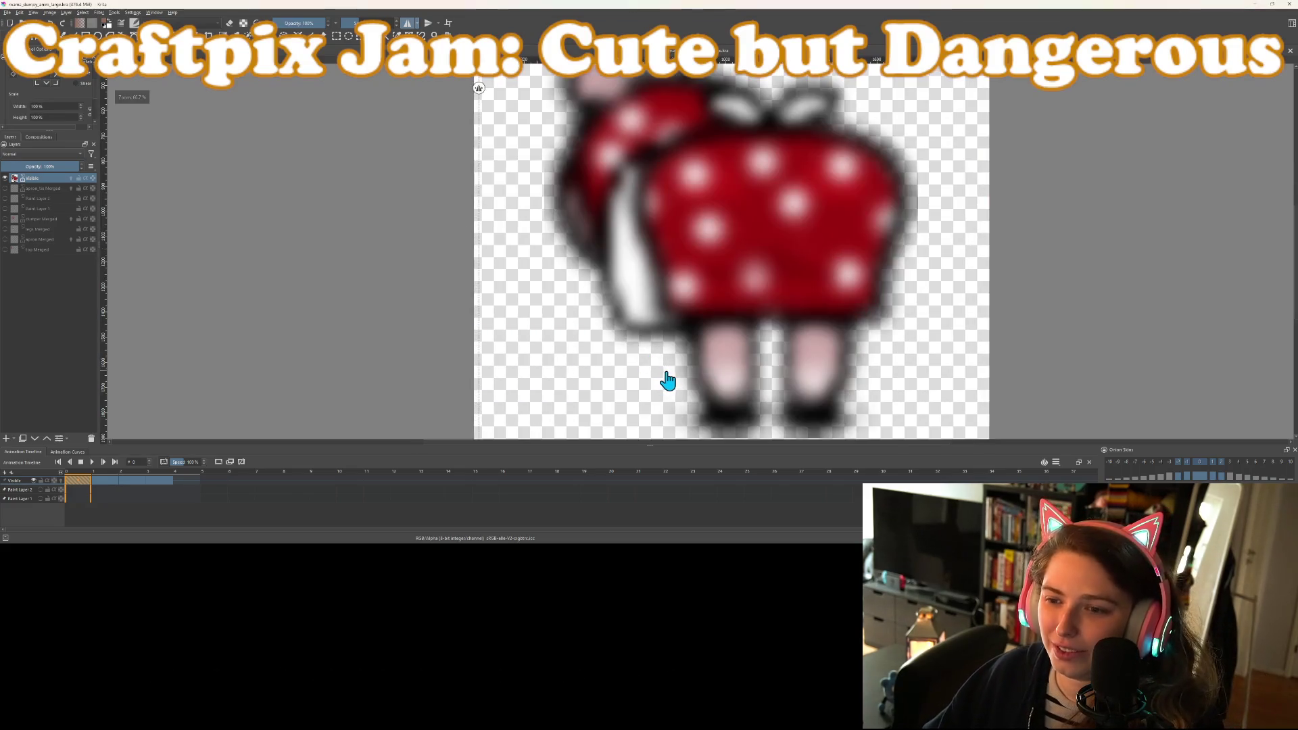
pyautogui.scroll(-1, 667, 380)
pyautogui.scroll(1, 660, 373)
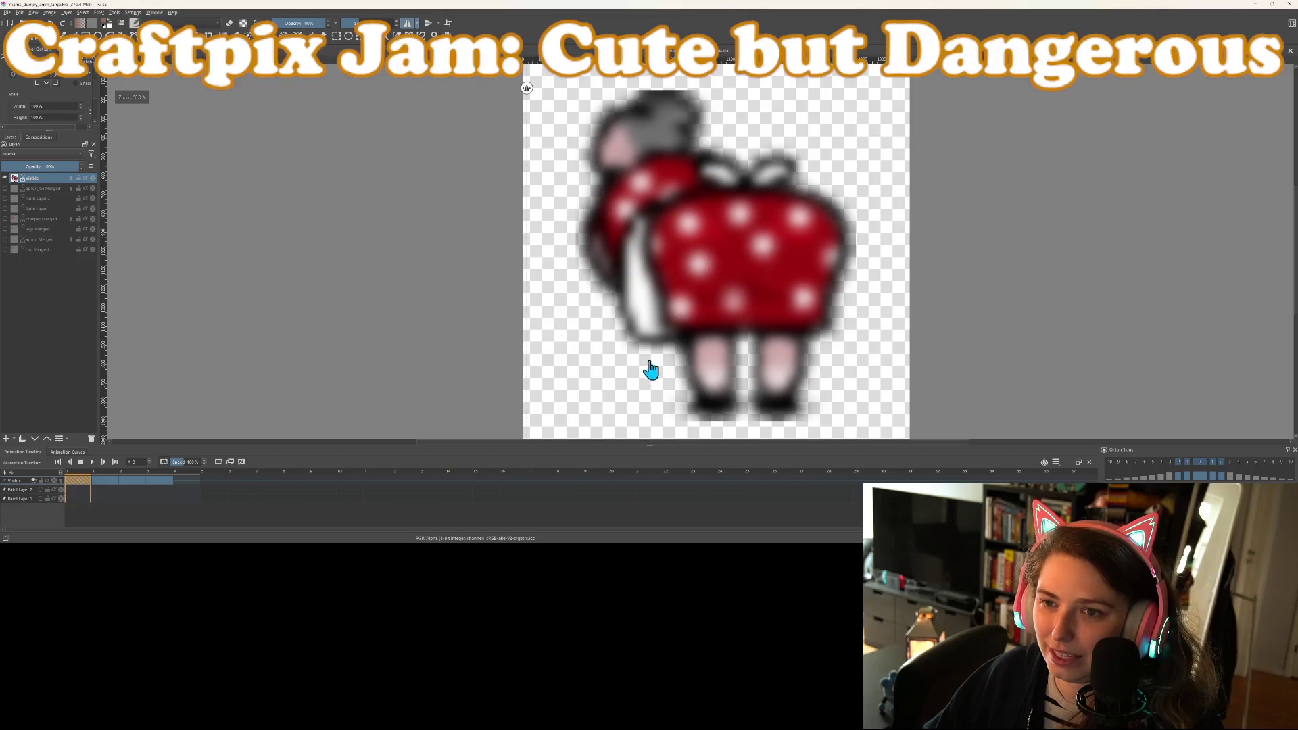
pyautogui.moveTo(652, 371); pyautogui.dragTo(623, 371)
# Switch to the brush tool and show the colour Palette docker
pyautogui.press('b')
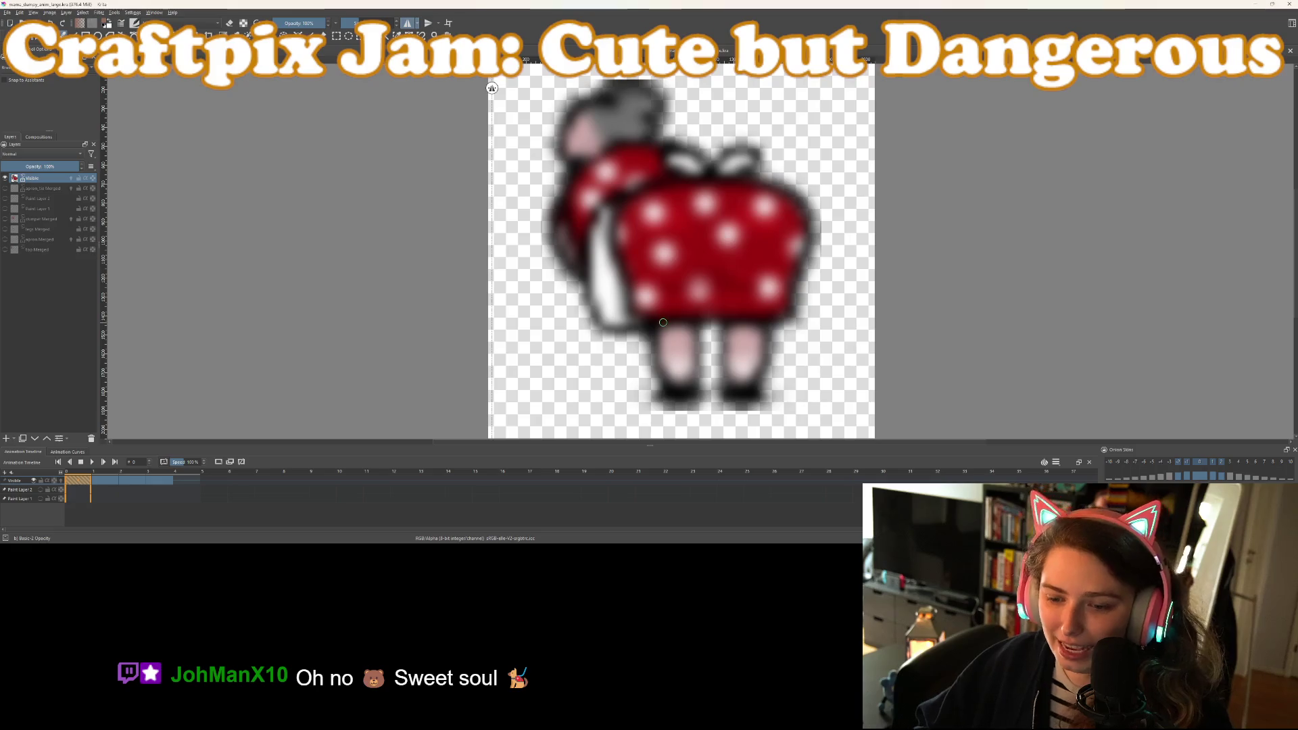
pyautogui.scroll(5, 617, 191)
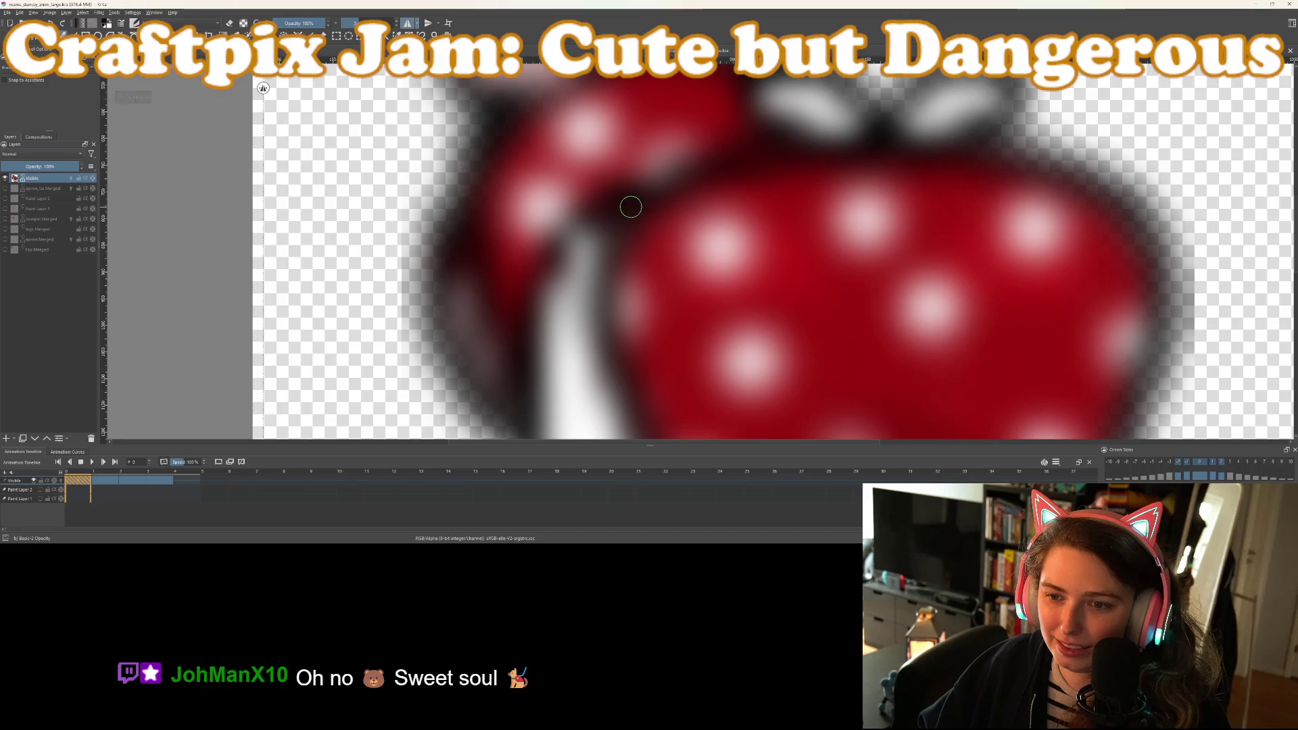
pyautogui.scroll(-10, 628, 203)
pyautogui.scroll(3, 682, 203)
pyautogui.scroll(-1, 685, 202)
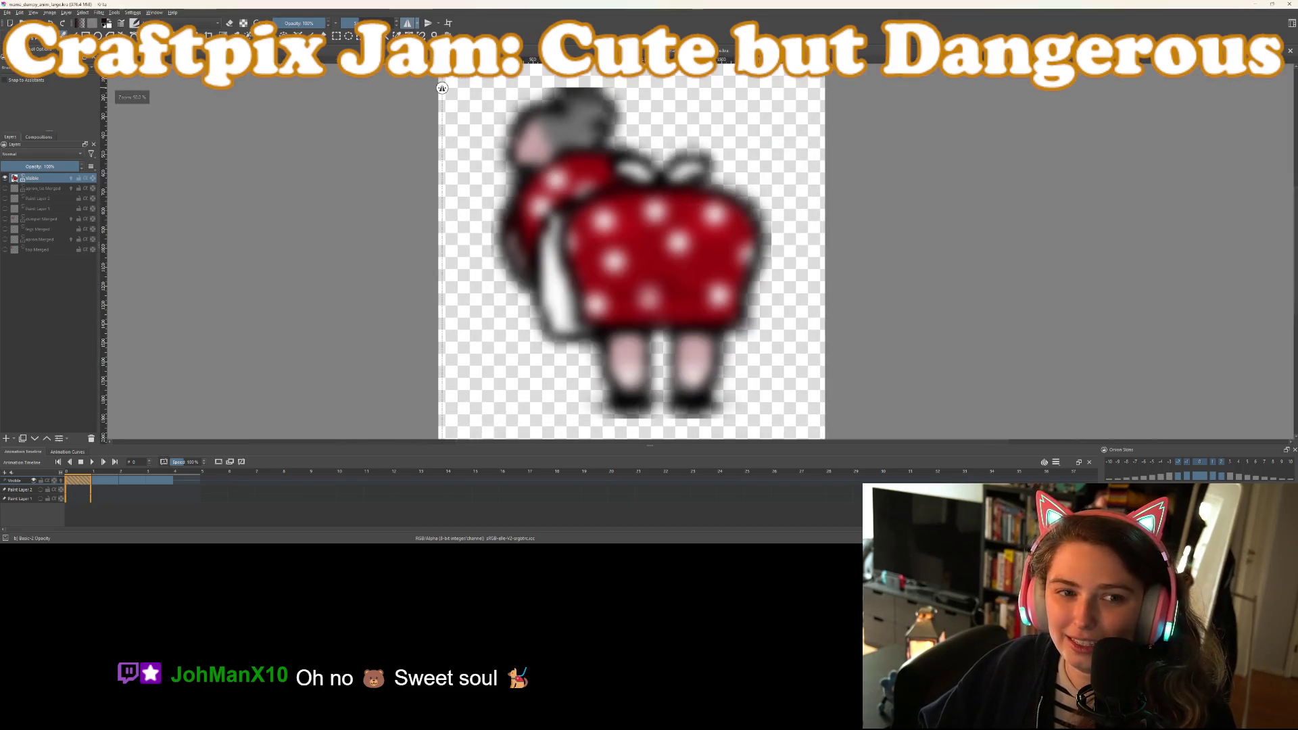
pyautogui.click(68, 49)
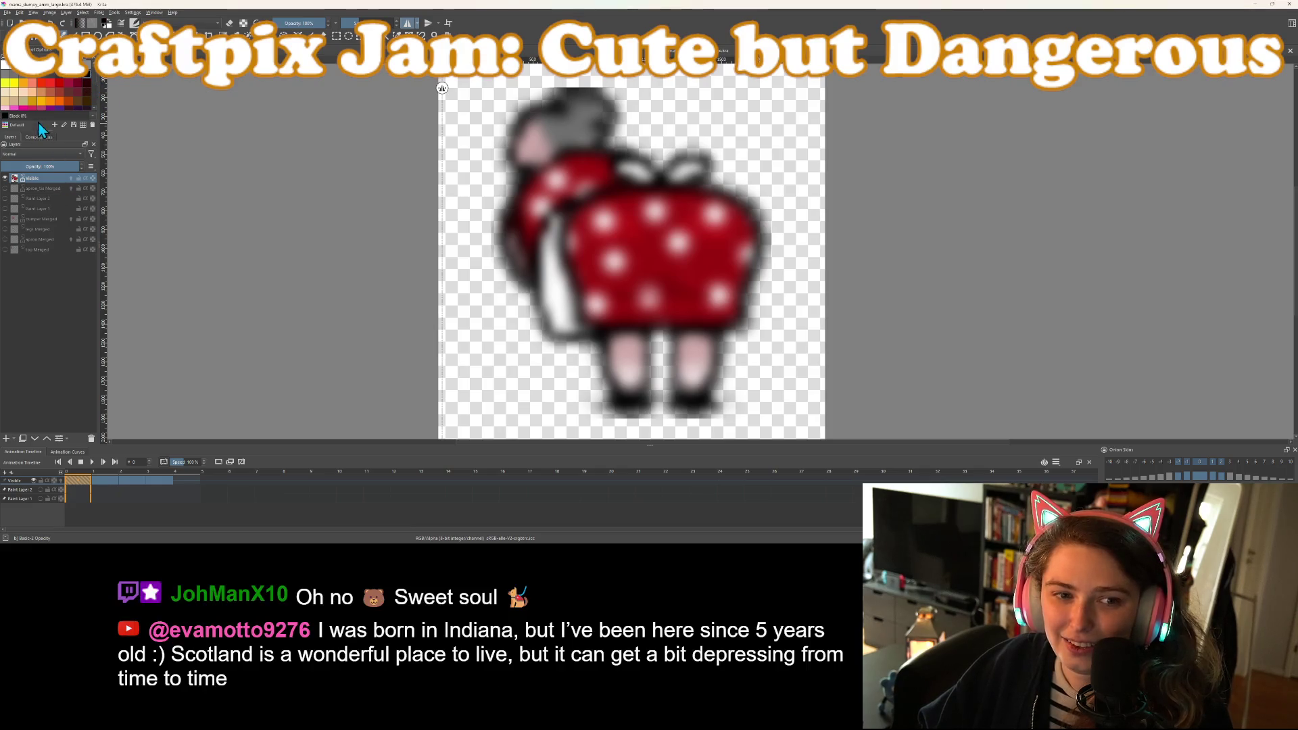
# Enlarge the Palette docker downward so its full swatch grid sits above the layers list
pyautogui.moveTo(44, 129)
pyautogui.mouseDown()
pyautogui.moveTo(44, 284)
pyautogui.moveTo(44, 223)
pyautogui.mouseUp()
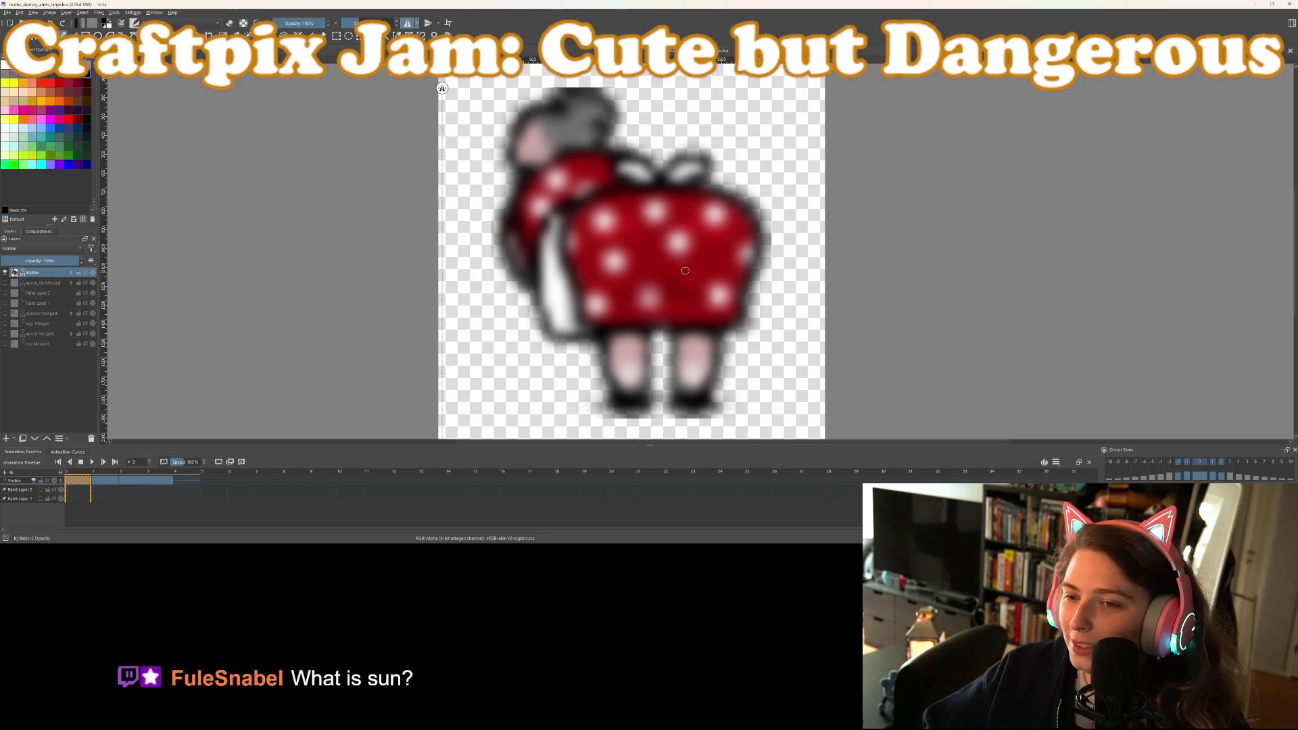
pyautogui.scroll(1, 685, 270)
pyautogui.scroll(-1, 681, 271)
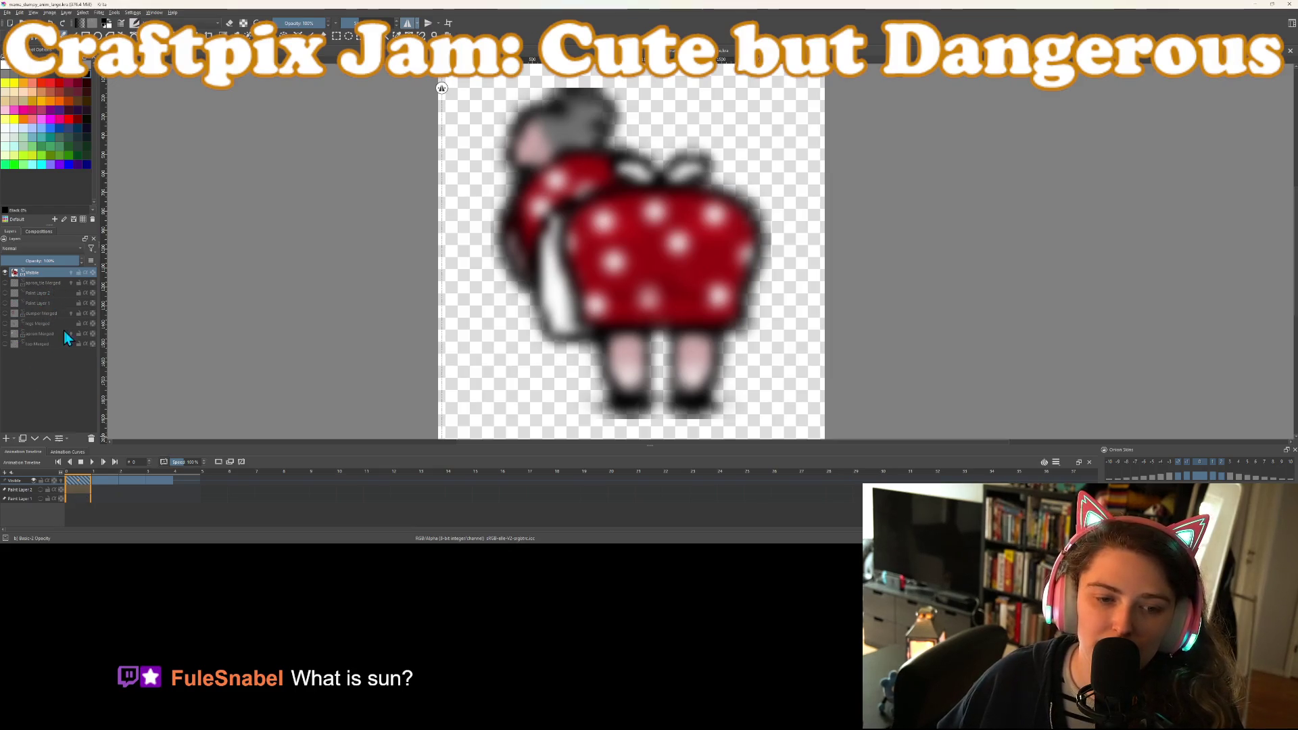
pyautogui.scroll(3, 563, 225)
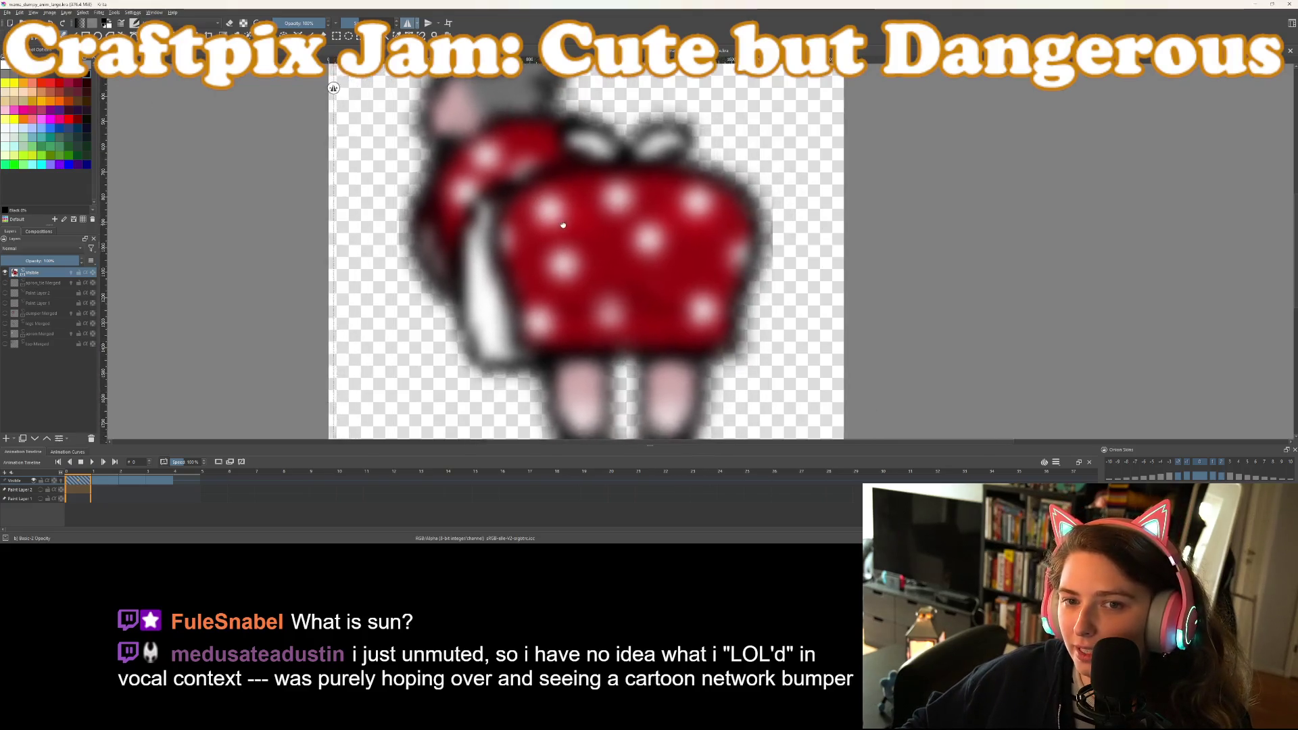
# Turn off horizontal mirror painting, then undo a trial black stroke near the right bow leaf
pyautogui.scroll(-2, 563, 225)
pyautogui.scroll(2, 504, 225)
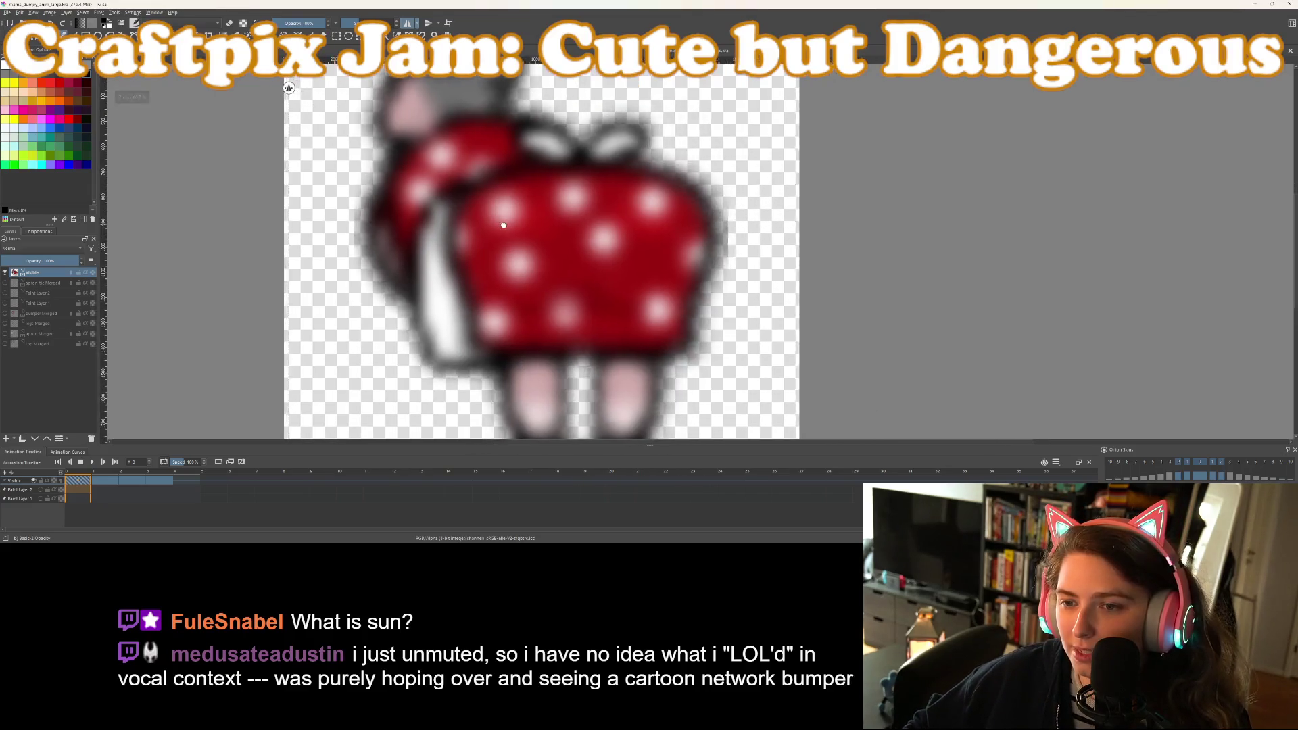
pyautogui.scroll(2, 544, 225)
pyautogui.scroll(-3, 548, 223)
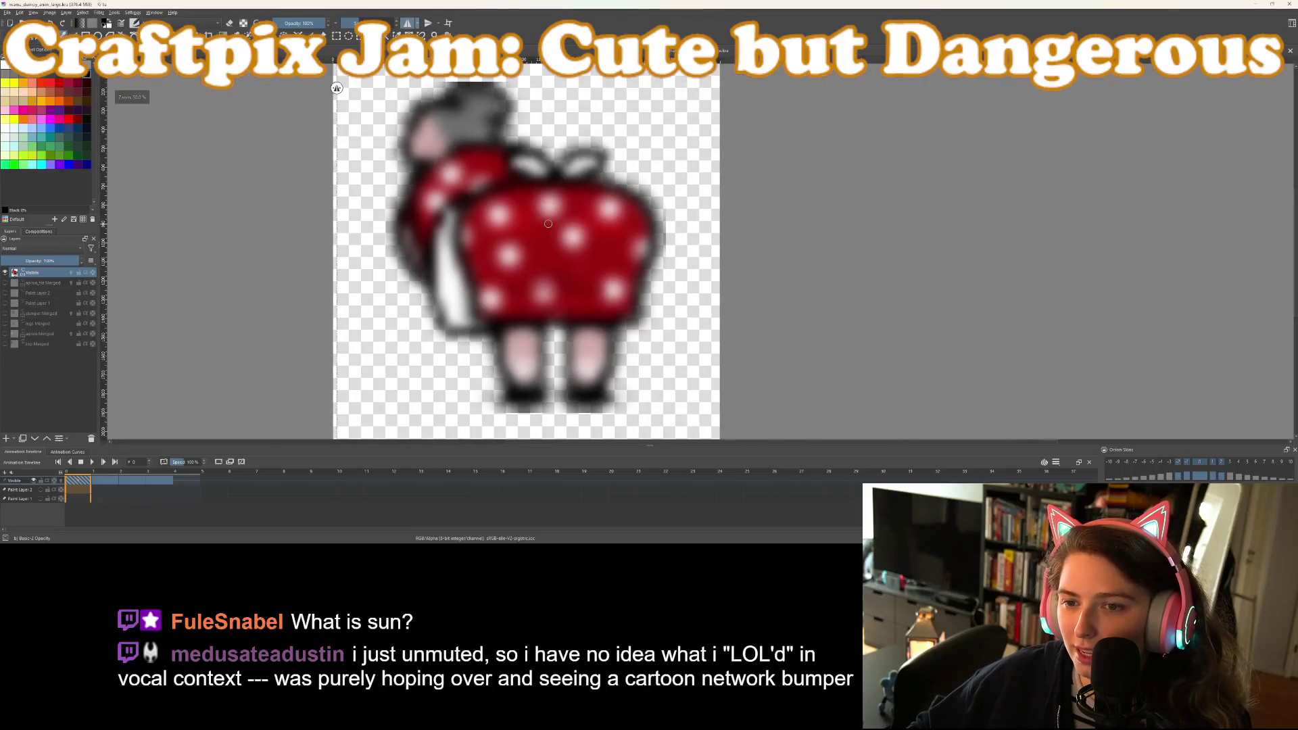
pyautogui.scroll(1, 548, 224)
pyautogui.scroll(2, 548, 223)
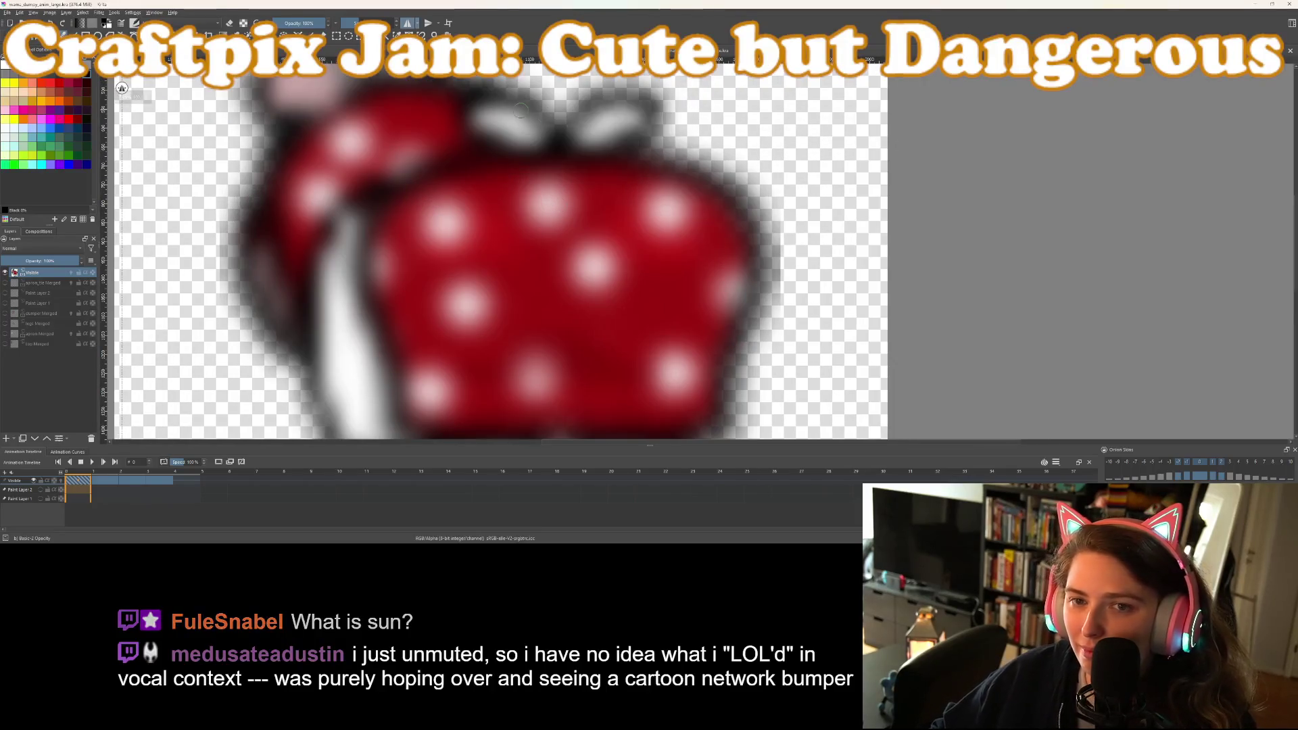
pyautogui.click(408, 26)
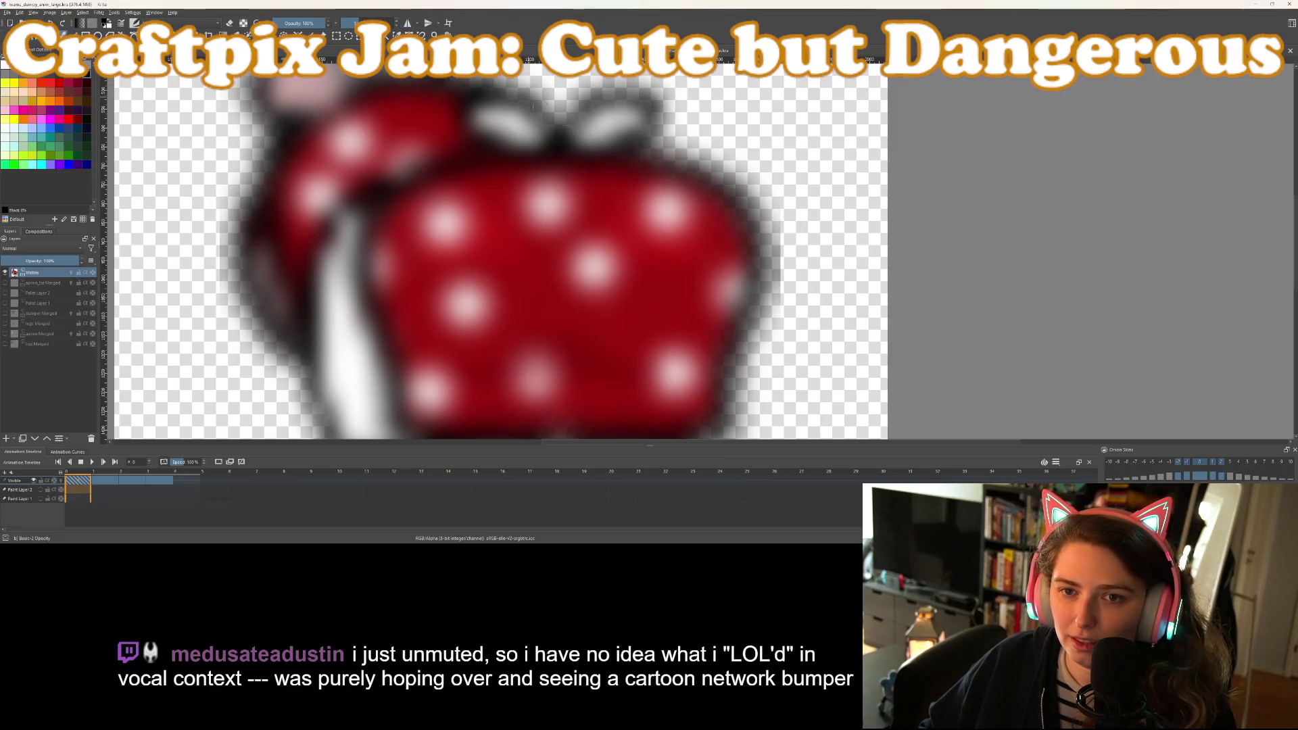
pyautogui.moveTo(556, 139)
pyautogui.mouseDown()
pyautogui.moveTo(573, 158)
pyautogui.moveTo(605, 158)
pyautogui.moveTo(651, 116)
pyautogui.moveTo(643, 100)
pyautogui.moveTo(615, 96)
pyautogui.moveTo(559, 136)
pyautogui.mouseUp()
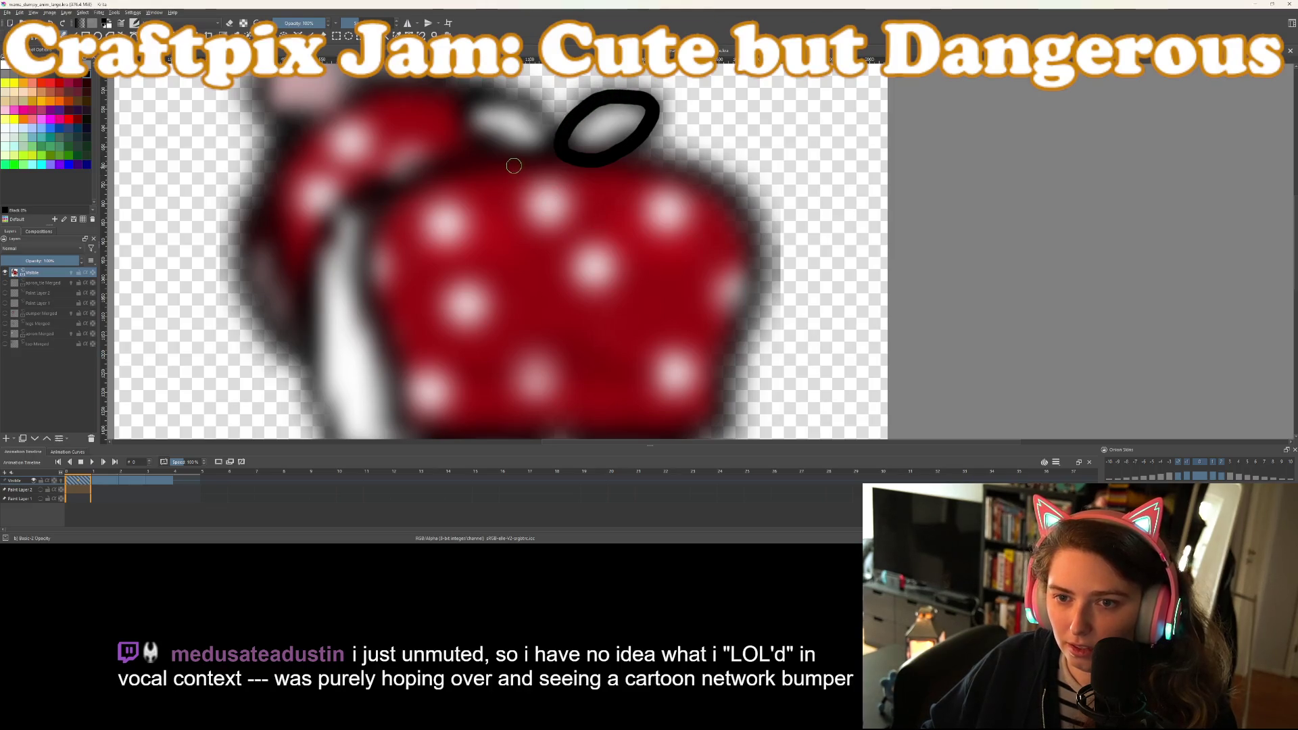
pyautogui.hotkey('ctrl', 'z')
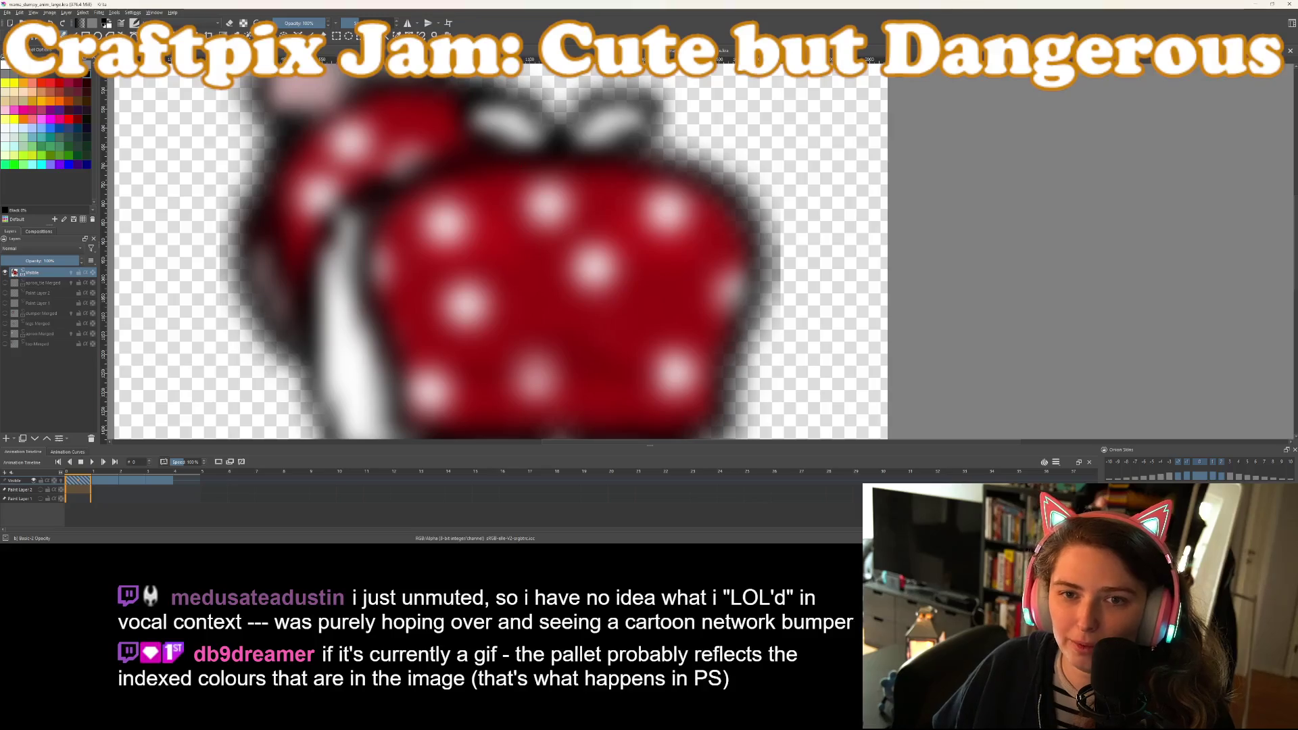
pyautogui.scroll(-3, 478, 148)
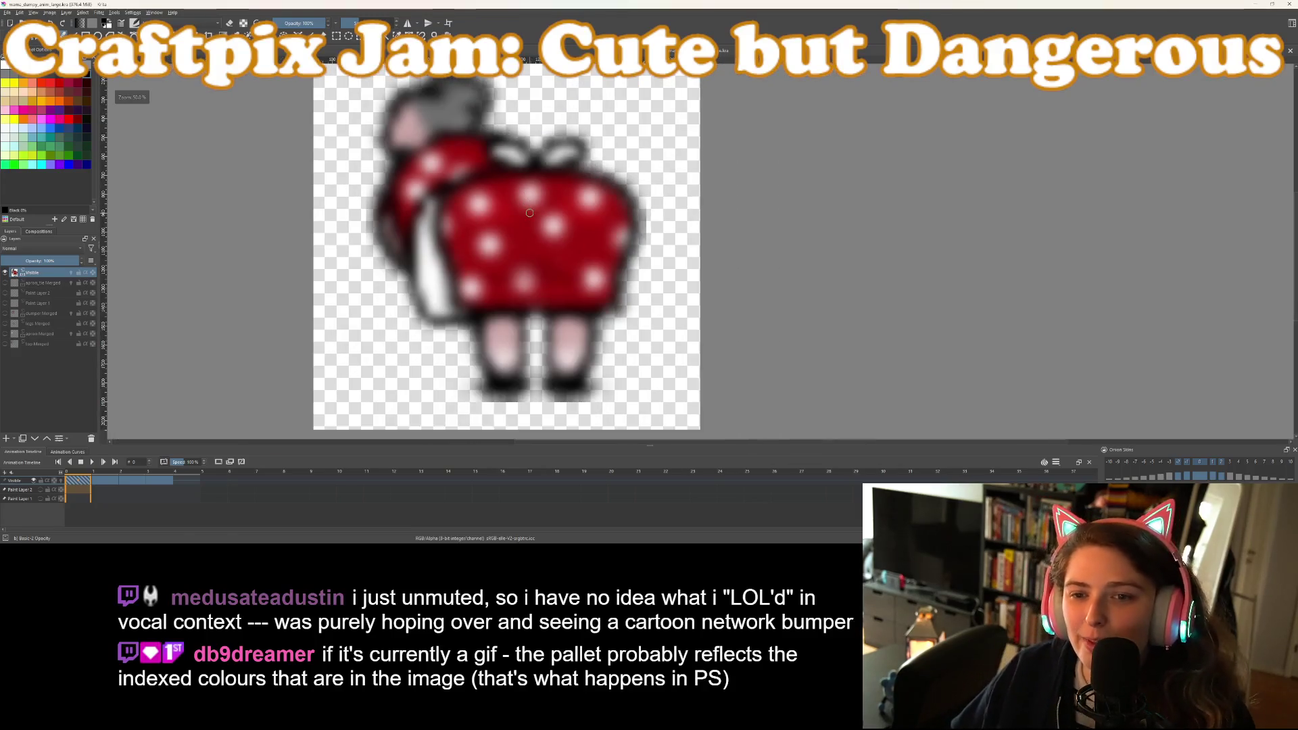
pyautogui.scroll(1, 495, 203)
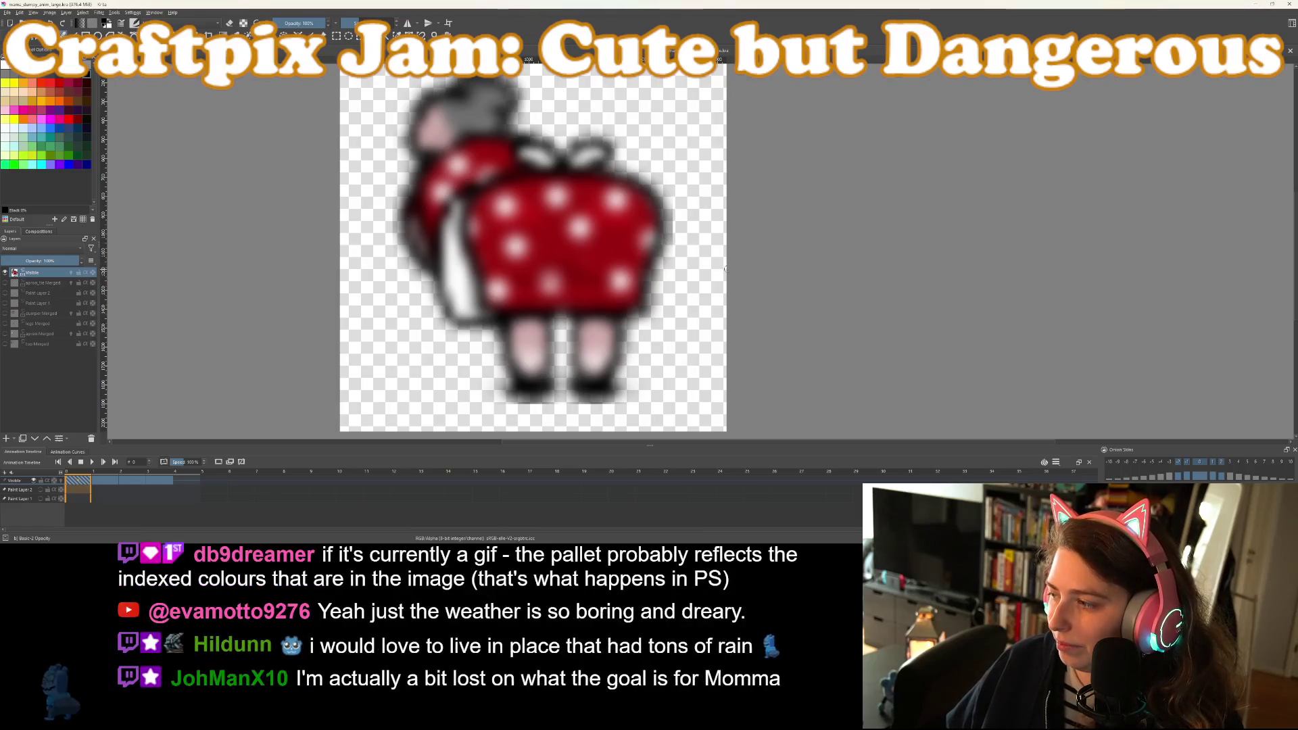
# Make the apron_tie, Paint Layer 1/2, dumper, legs, apron and top layers visible
pyautogui.click(46, 282)
pyautogui.click(5, 282)
pyautogui.click(5, 293)
pyautogui.click(5, 303)
pyautogui.click(5, 313)
pyautogui.click(6, 323)
pyautogui.click(5, 333)
pyautogui.click(5, 343)
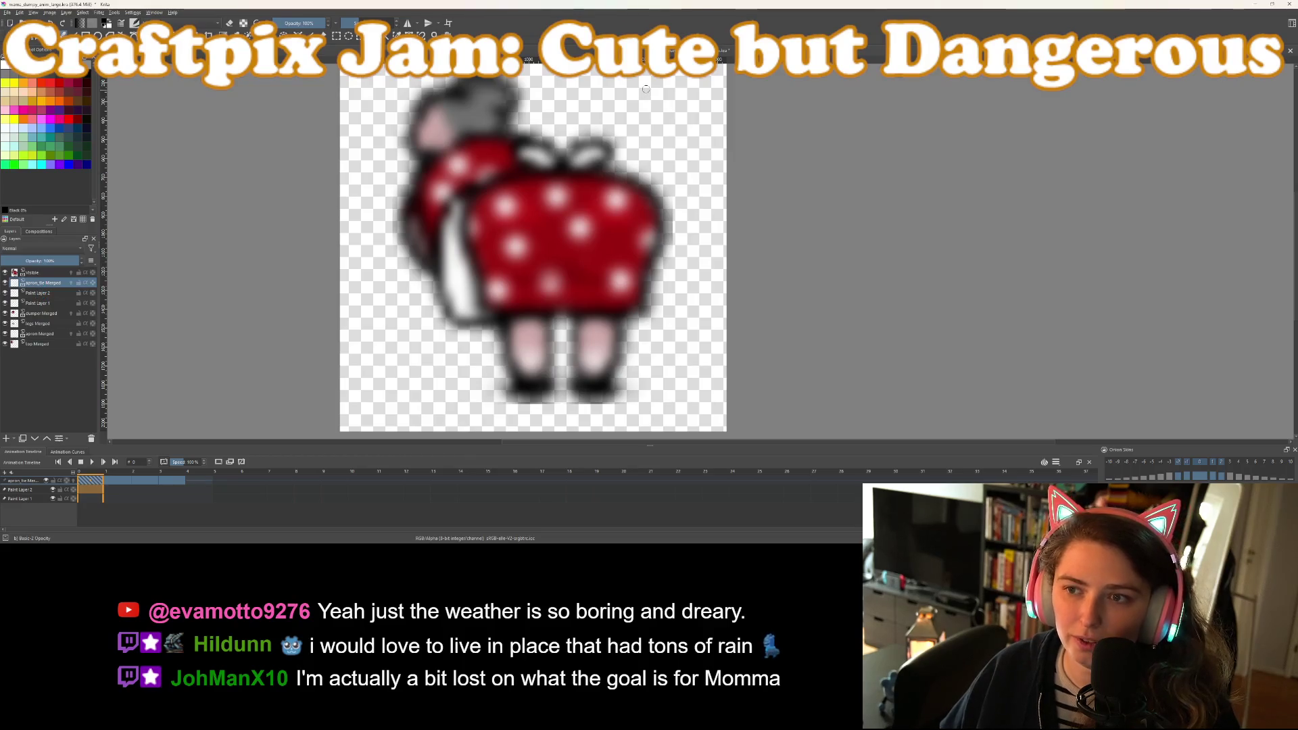
# Save the document, delete the Visible layer, and zoom to see the whole canvas
pyautogui.hotkey('ctrl', 's')
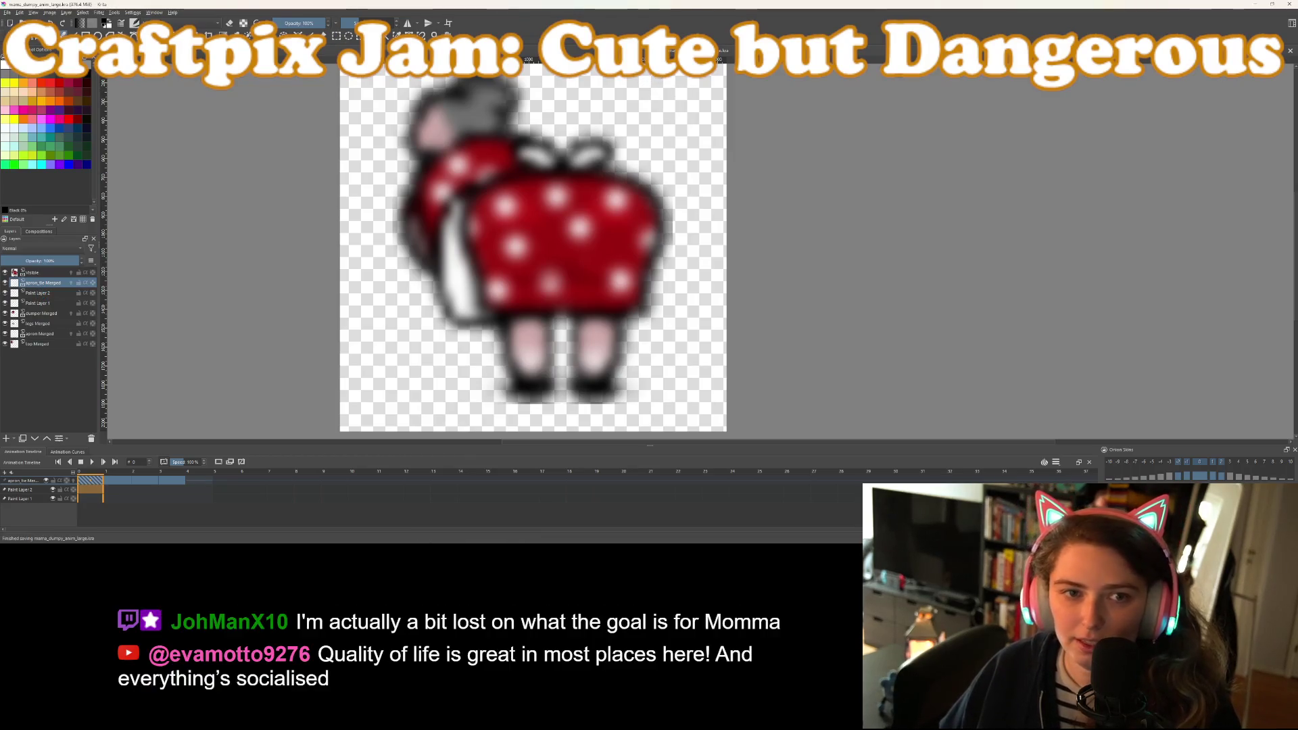
pyautogui.click(43, 274)
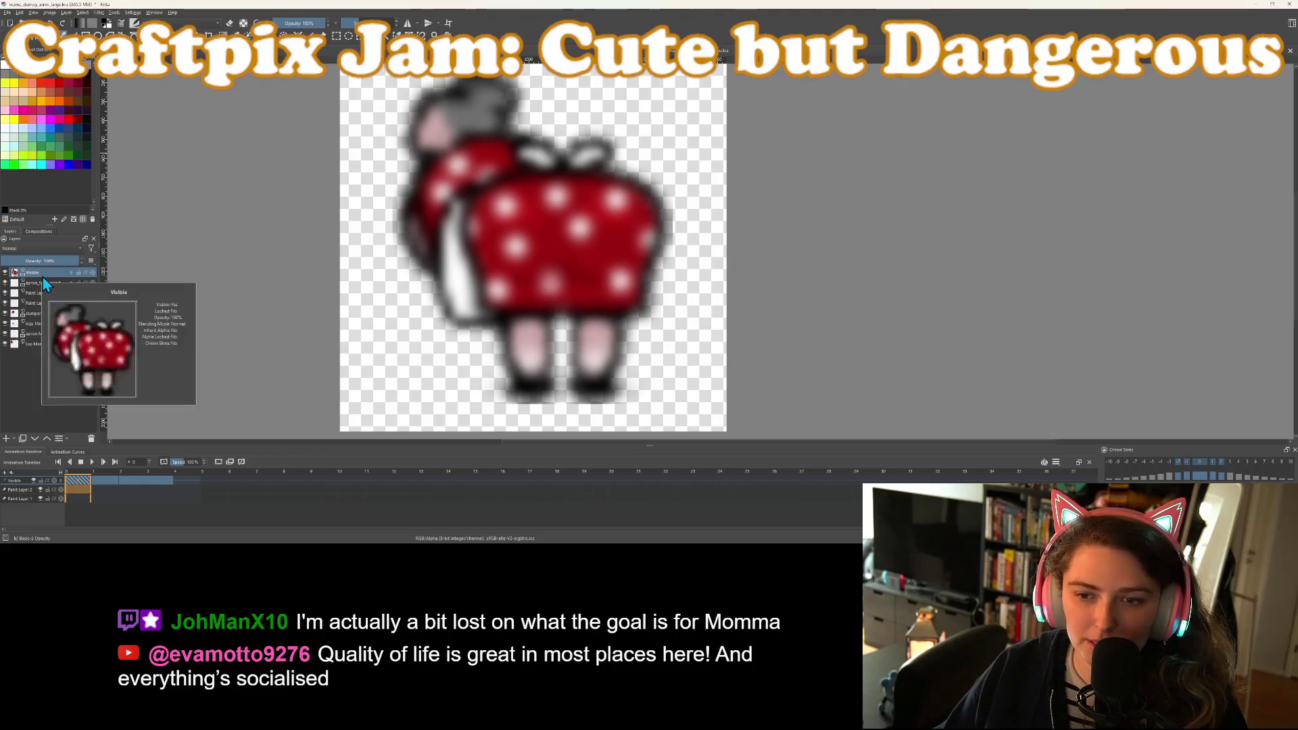
pyautogui.rightClick(42, 277)
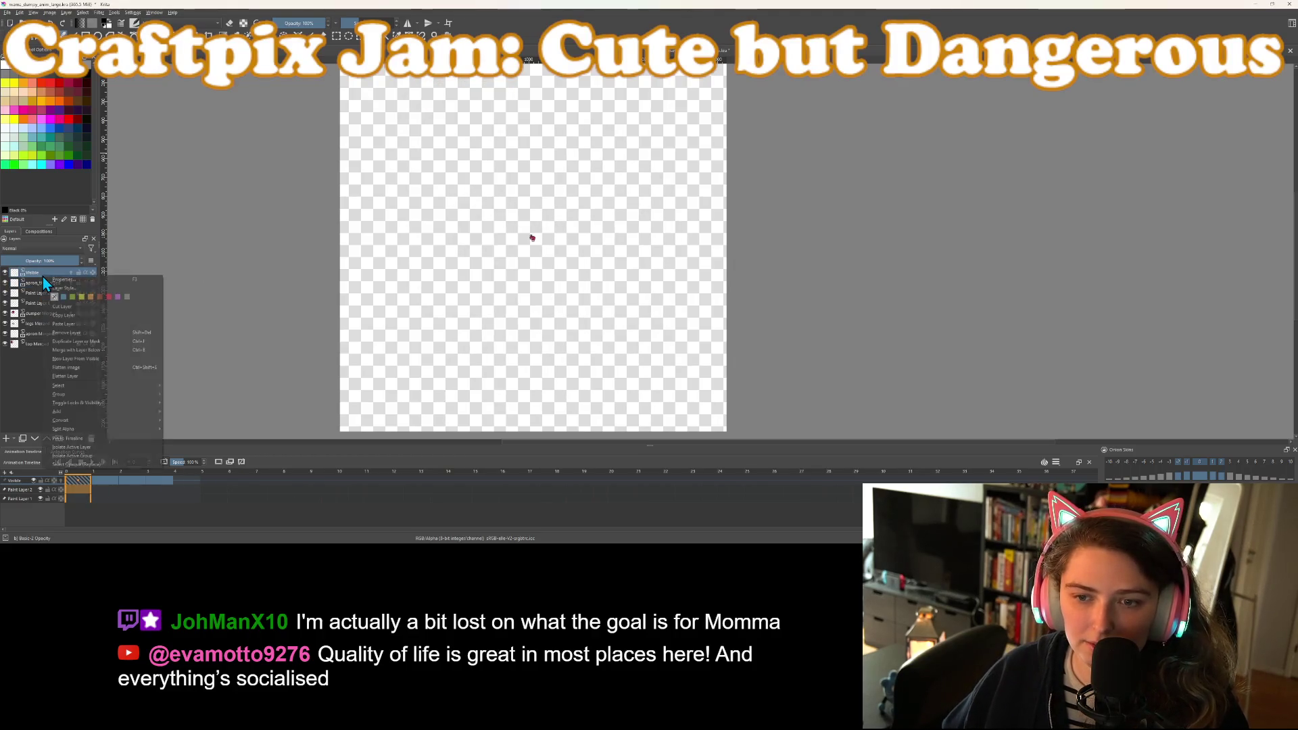
pyautogui.click(68, 350)
pyautogui.press('+')
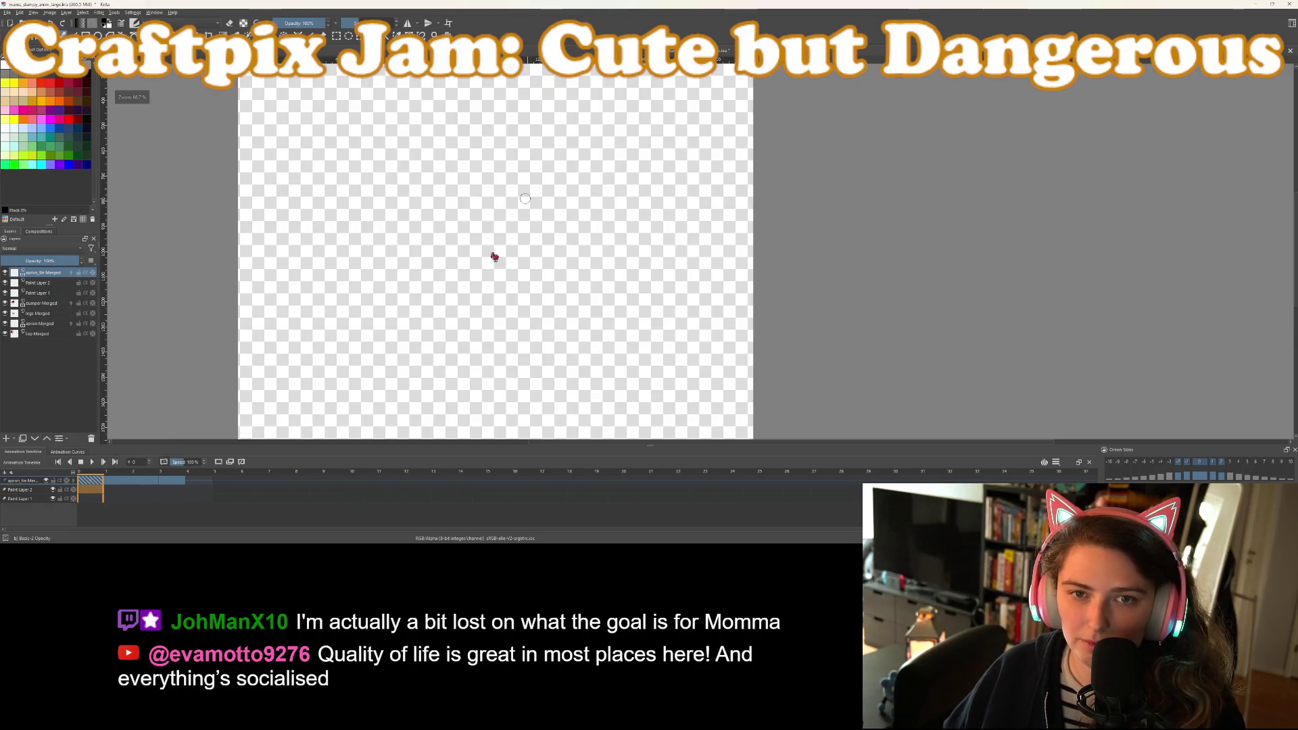
pyautogui.press('-')
pyautogui.press('-')
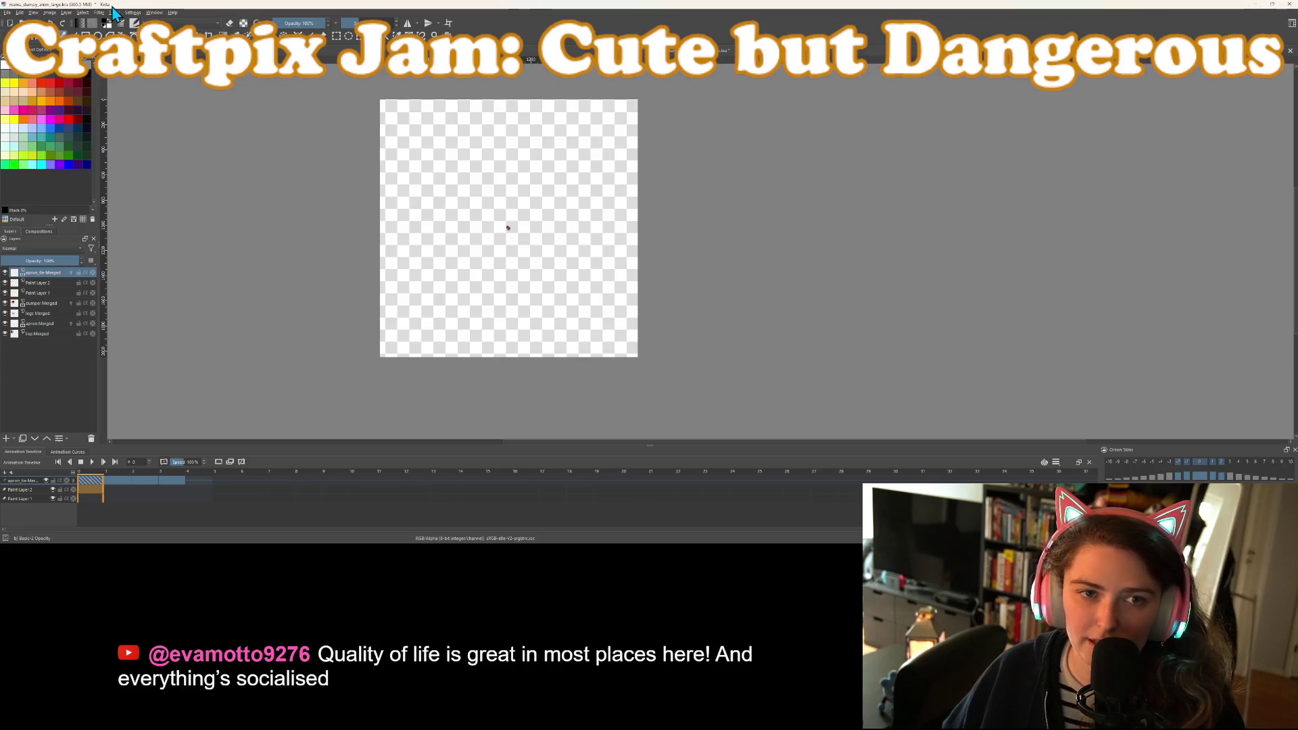
# Switch to a different workspace and widen the layers and brush presets panels
pyautogui.click(154, 12)
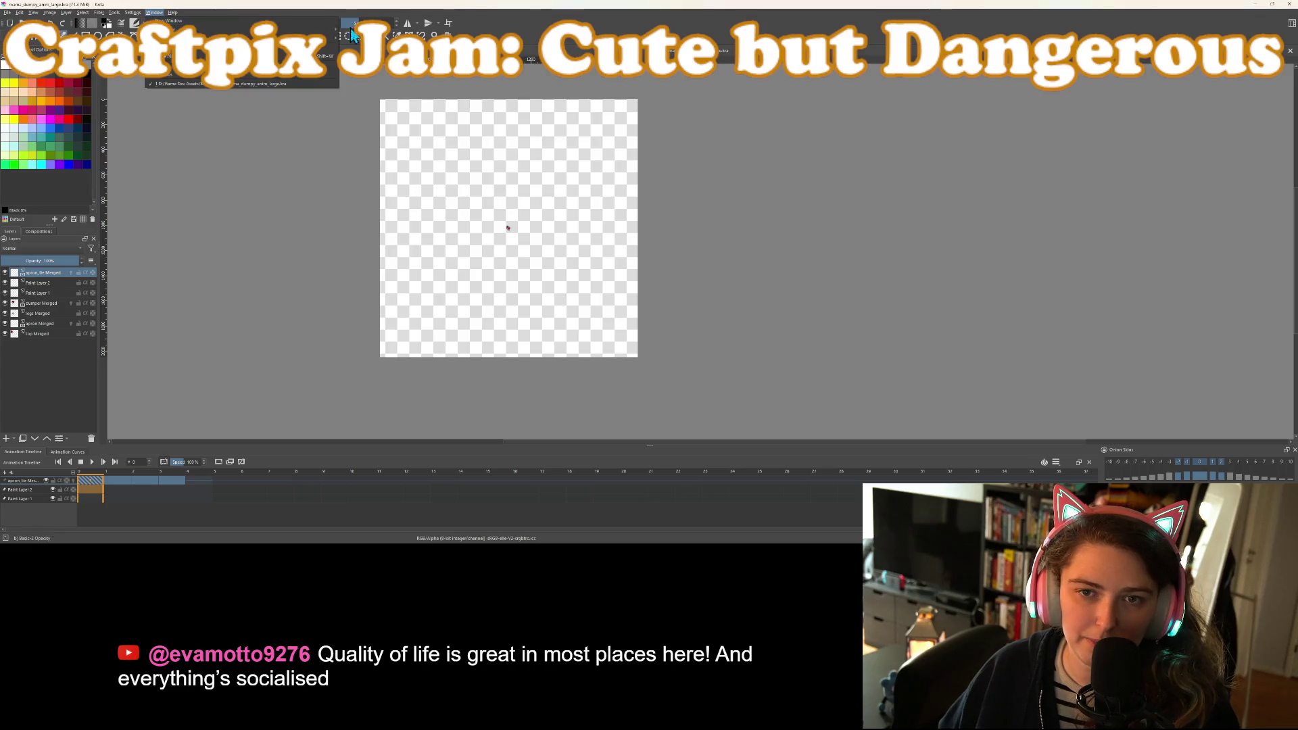
pyautogui.moveTo(326, 46)
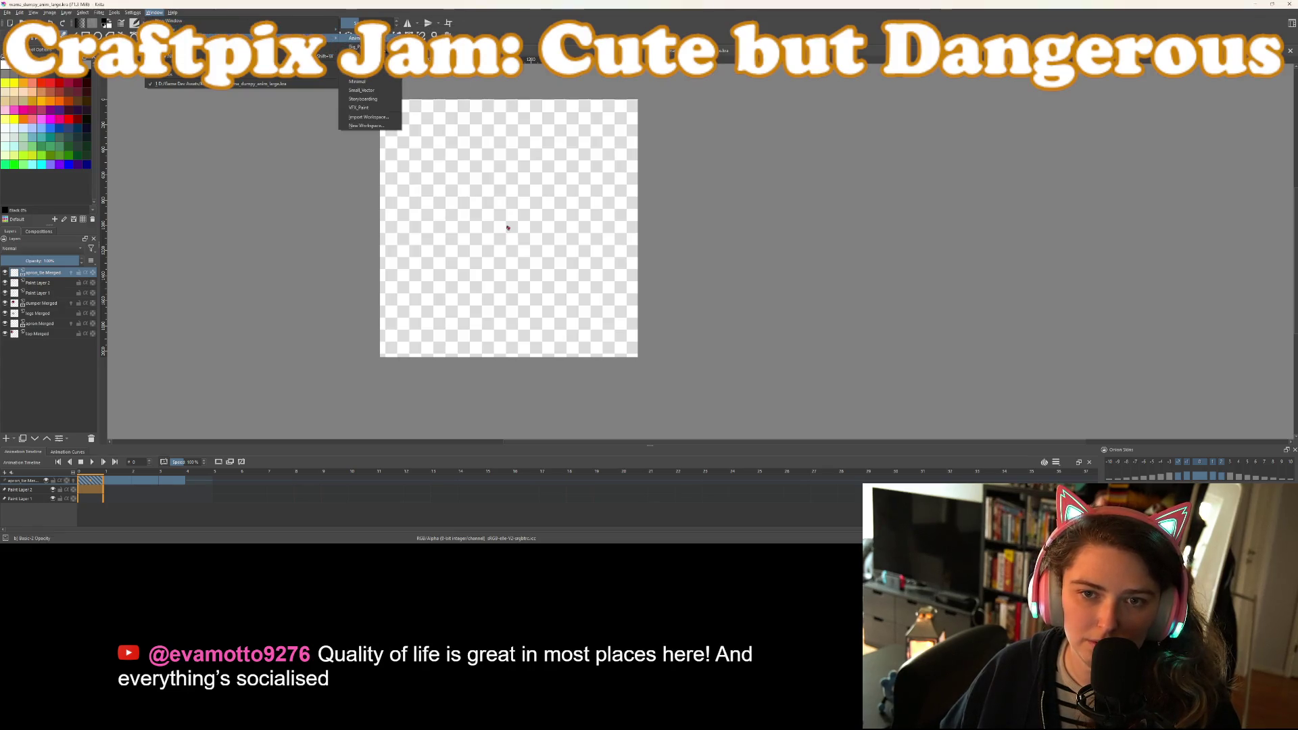
pyautogui.click(373, 75)
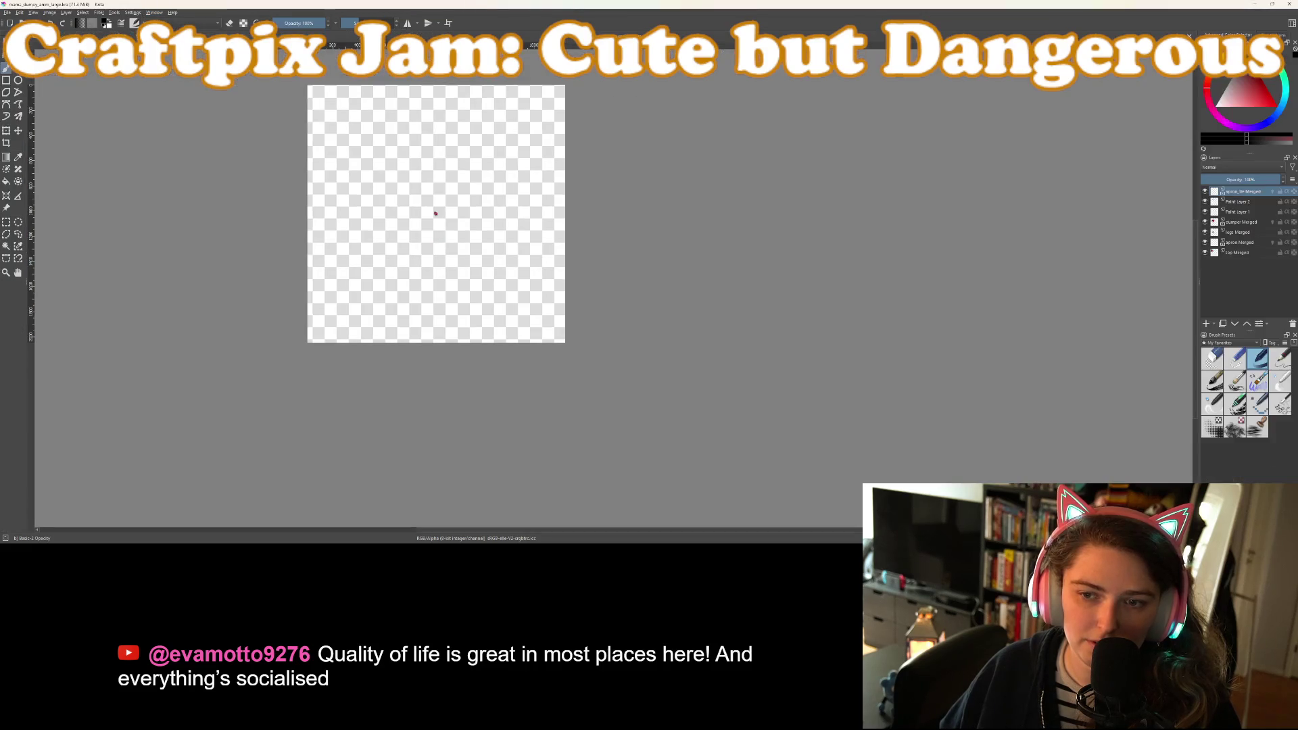
pyautogui.scroll(3, 404, 171)
pyautogui.scroll(-3, 382, 209)
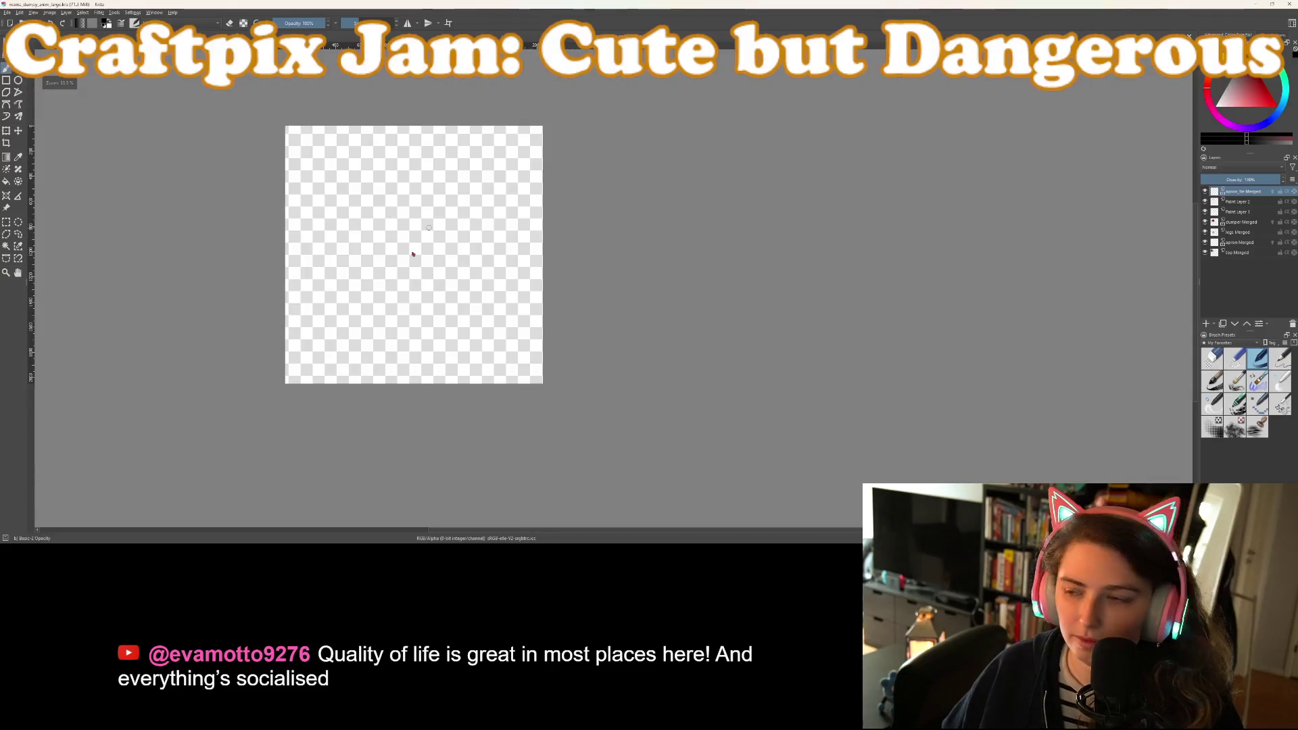
pyautogui.moveTo(1198, 287); pyautogui.dragTo(688, 291)
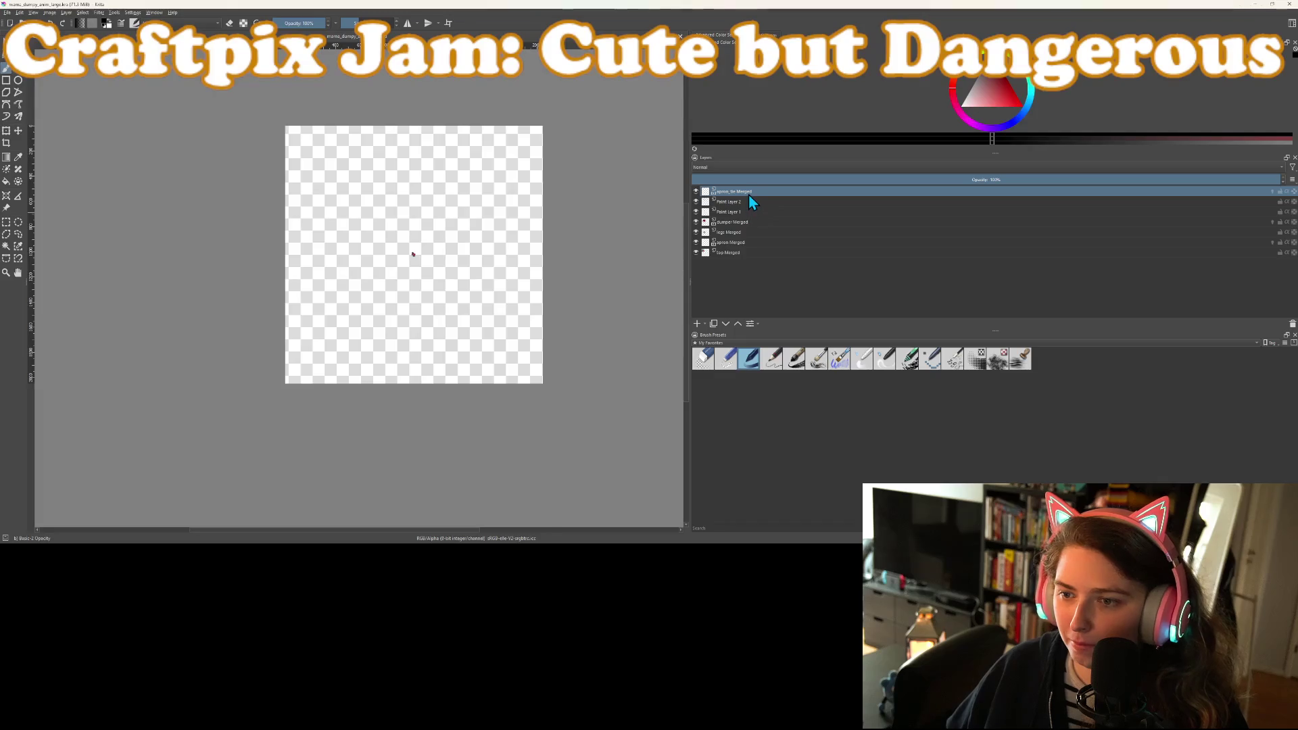
# Activate the Transform tool, enlarge the layer list, and begin editing the width scale
pyautogui.hotkey('ctrl', 't')
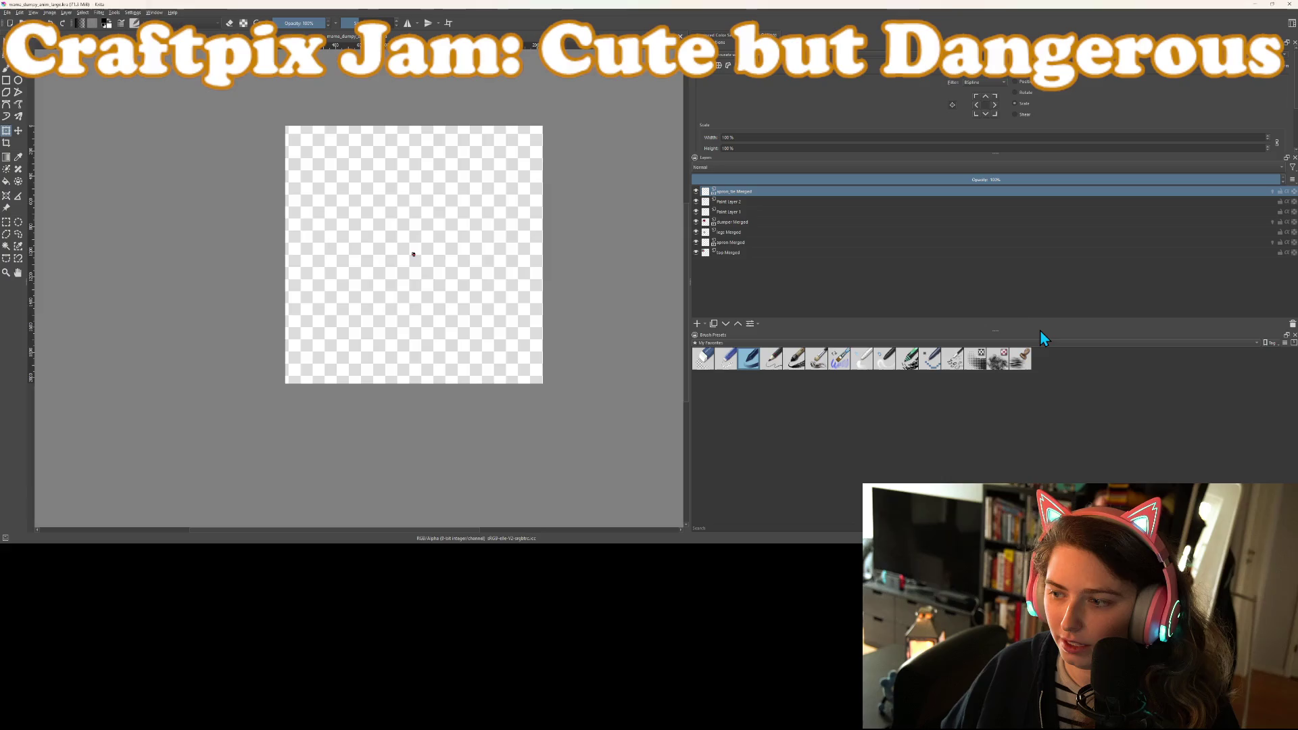
pyautogui.moveTo(1039, 332); pyautogui.dragTo(1034, 444)
pyautogui.moveTo(997, 154); pyautogui.dragTo(1001, 246)
pyautogui.click(935, 138)
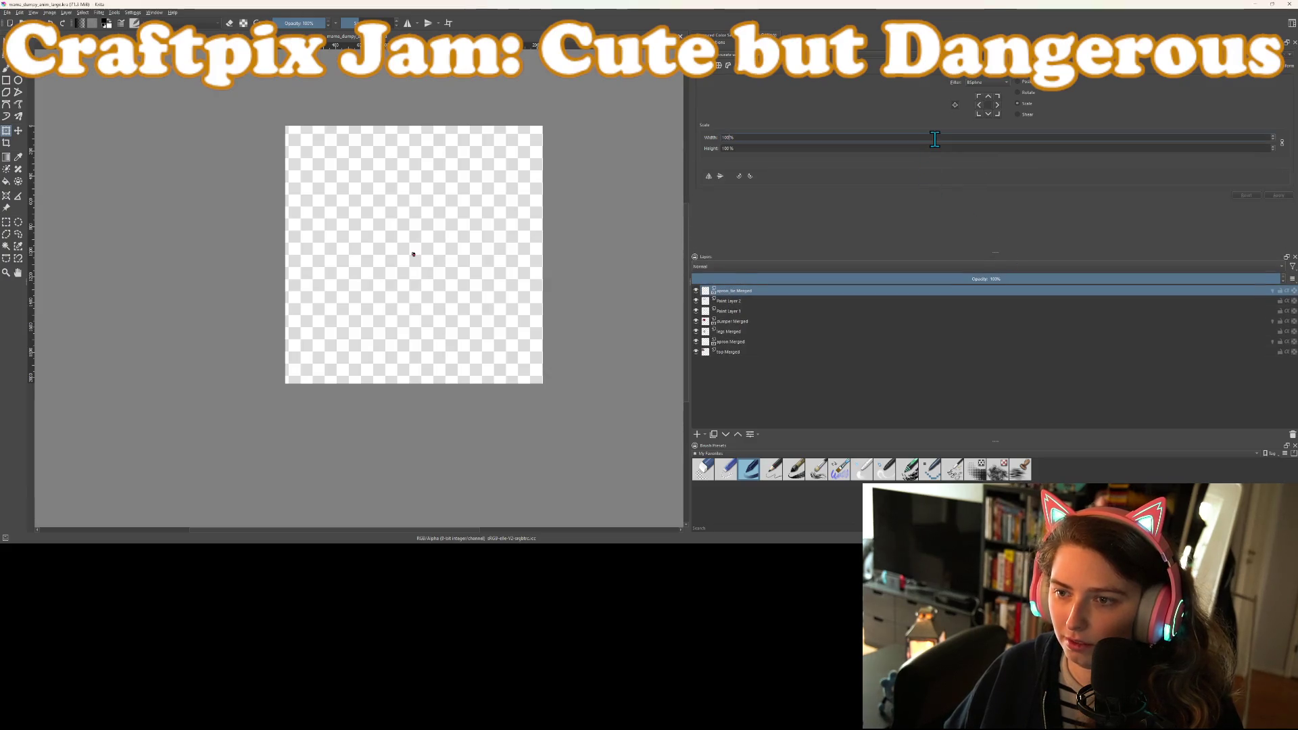
# Apply the apron_tie Merged enlargement, then try 1000% on Paint Layer 2 and discard it
pyautogui.write('500')
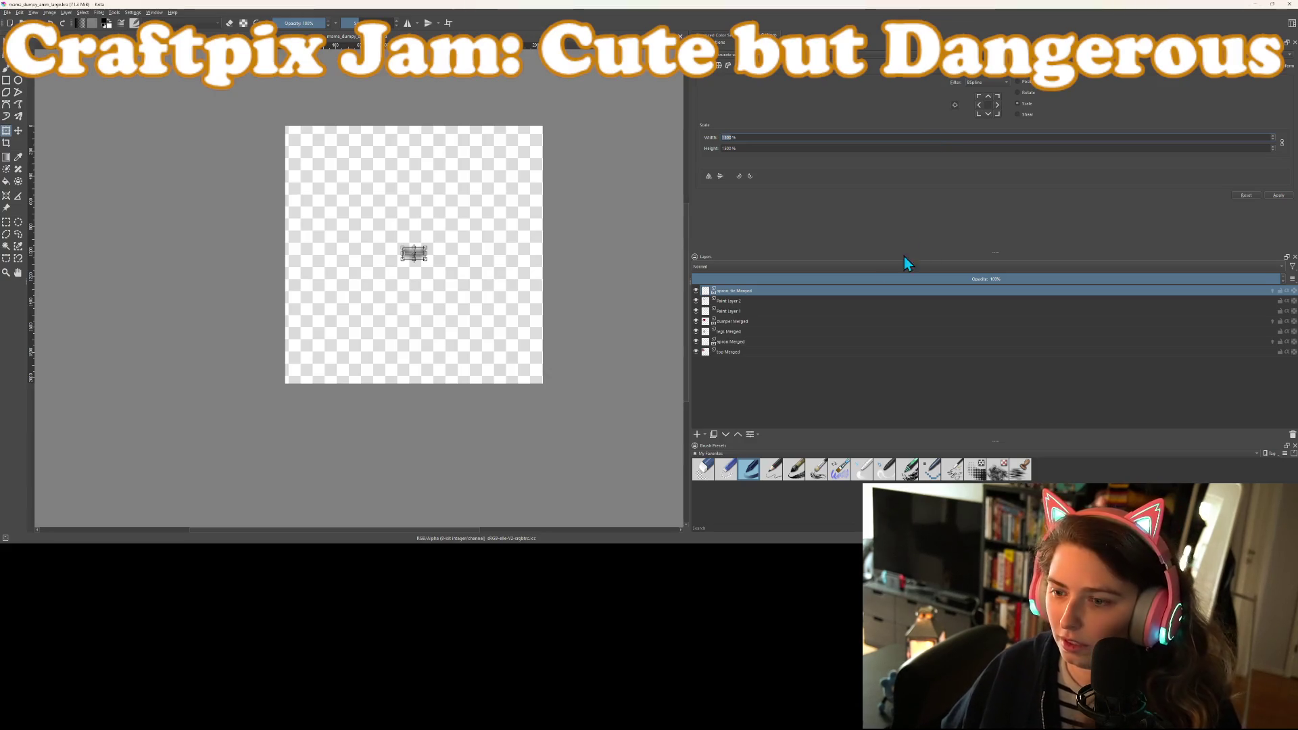
pyautogui.click(768, 299)
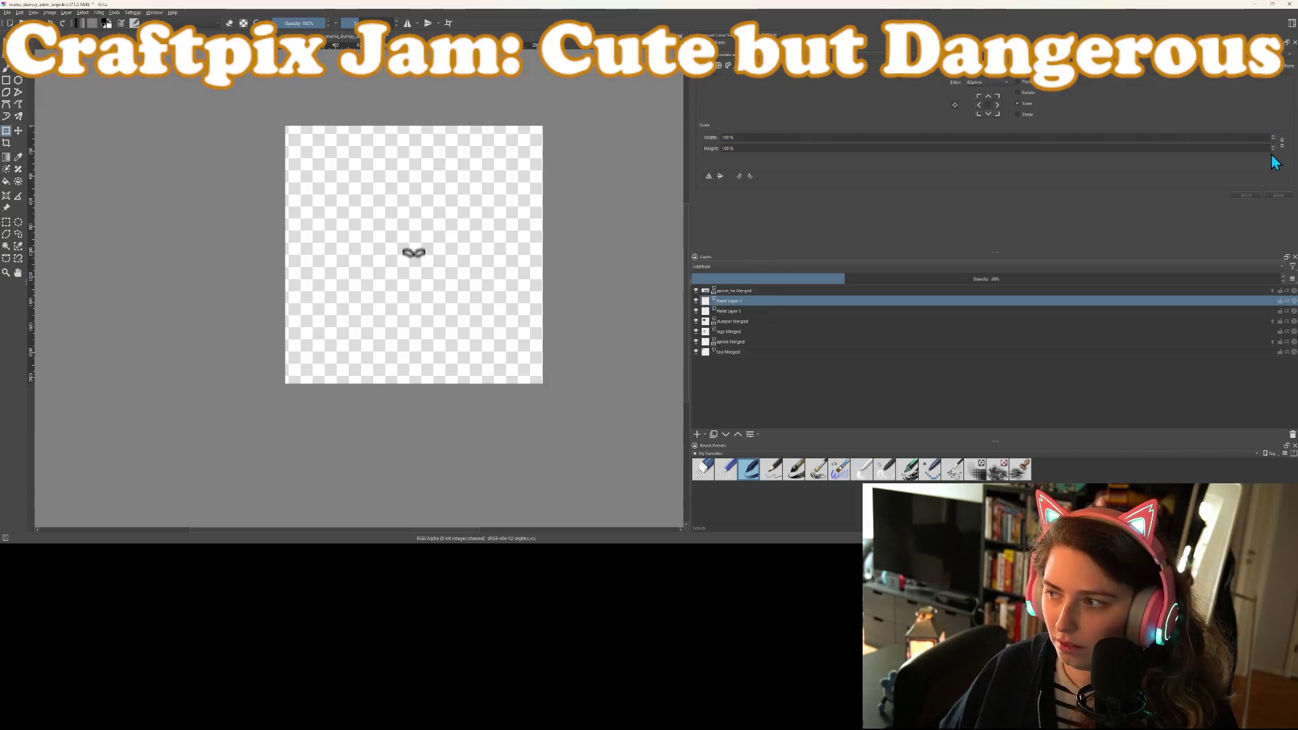
pyautogui.click(1249, 137)
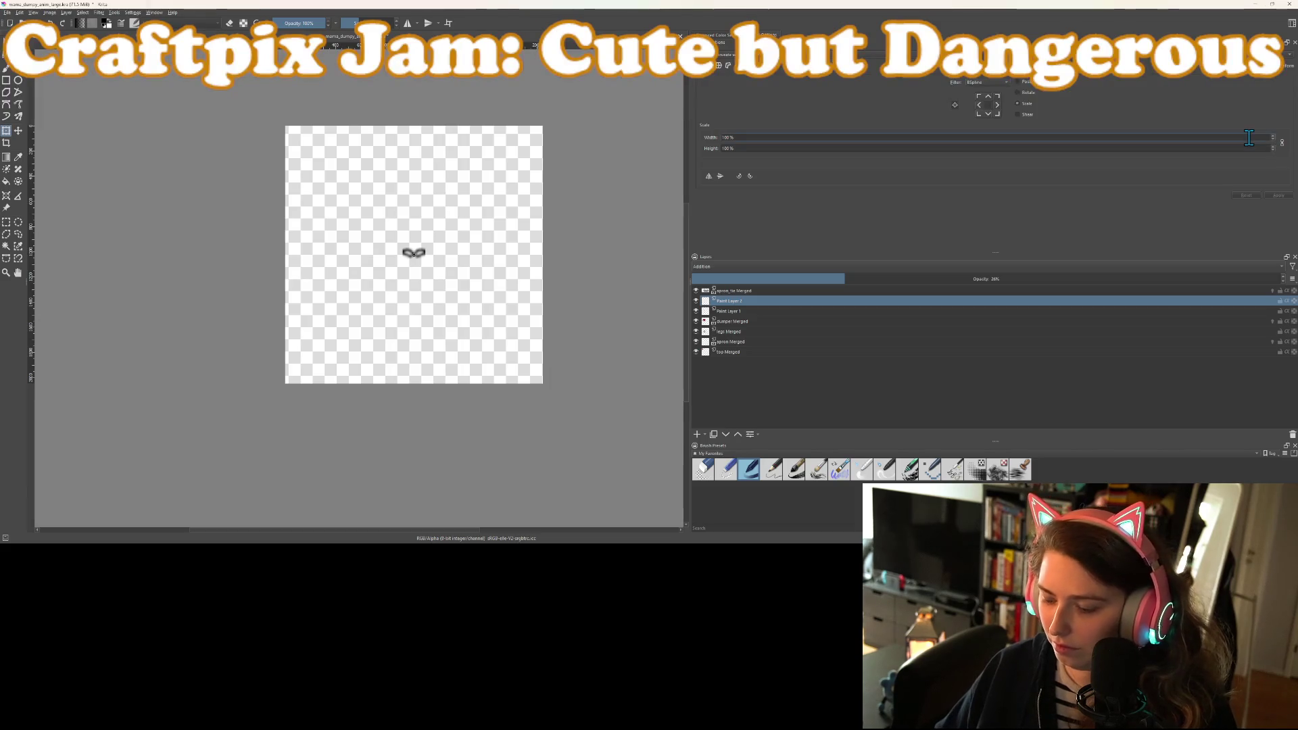
pyautogui.write('0')
pyautogui.press('Return')
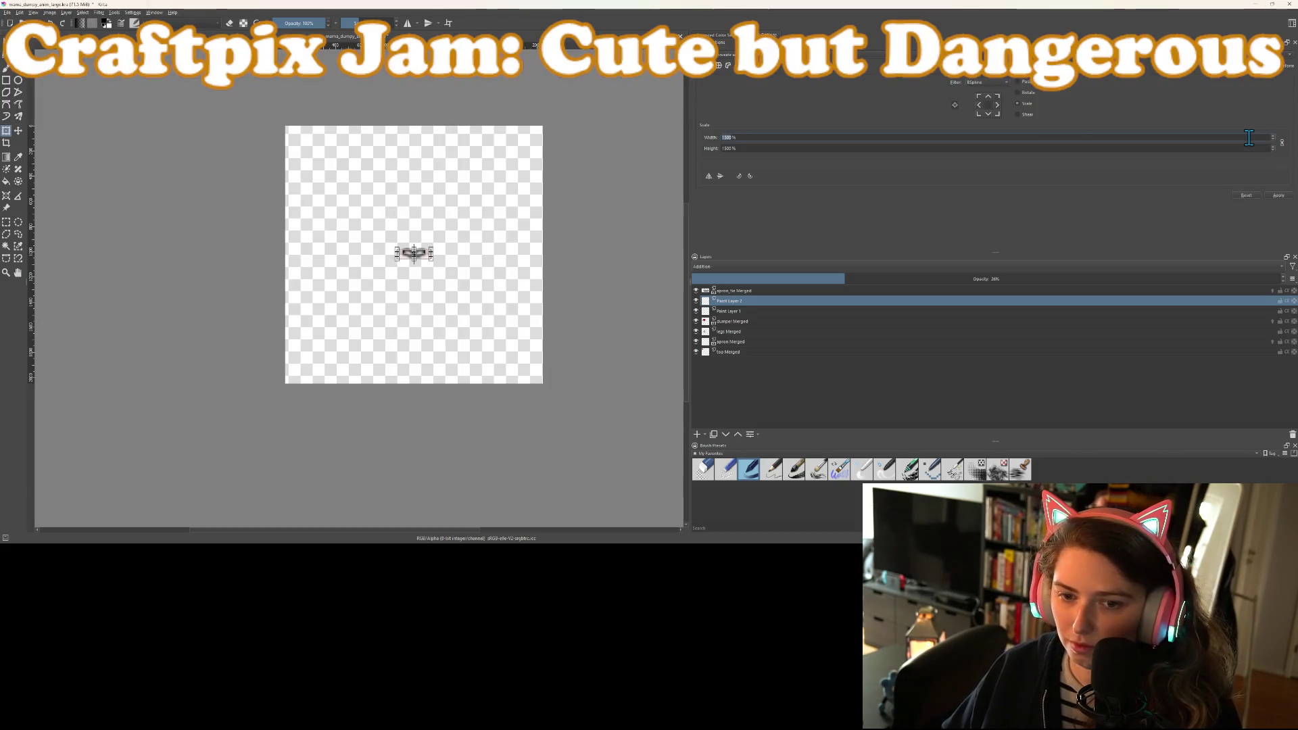
pyautogui.click(718, 311)
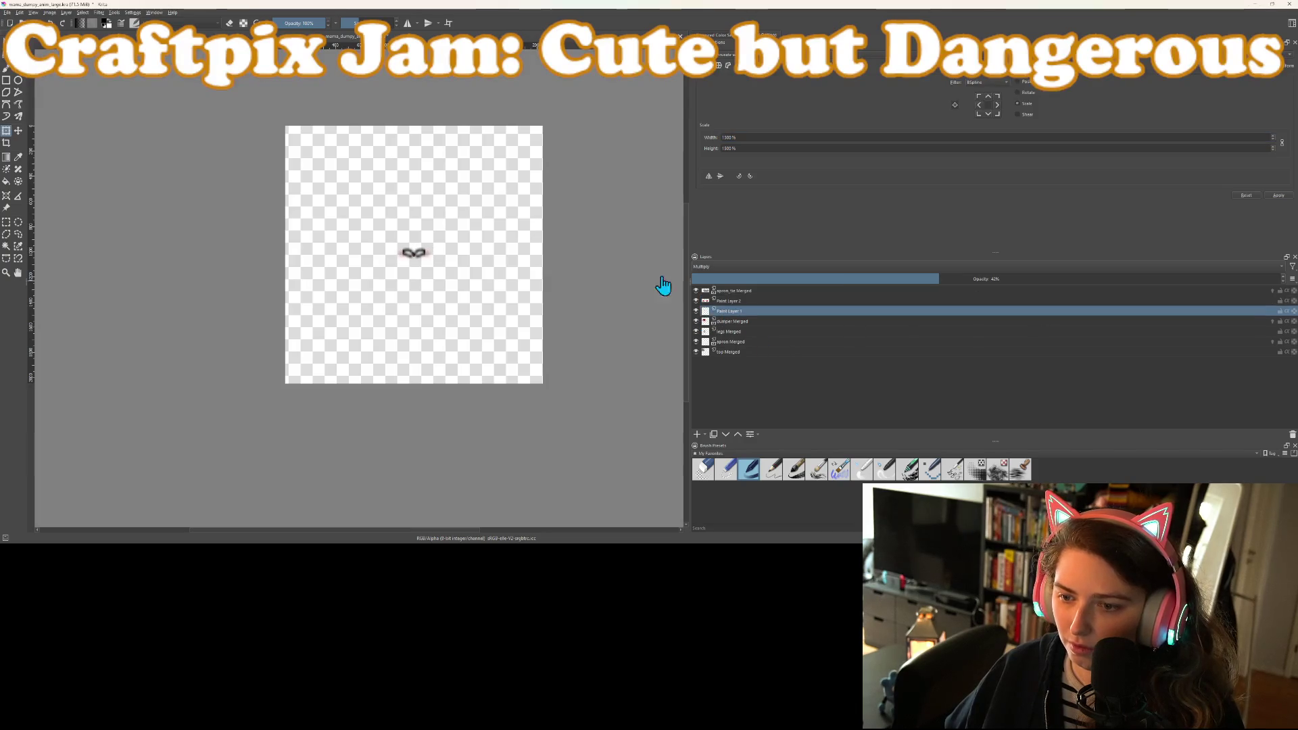
# Scale Paint Layer 1 to 1500% with width and height linked
pyautogui.click(1282, 143)
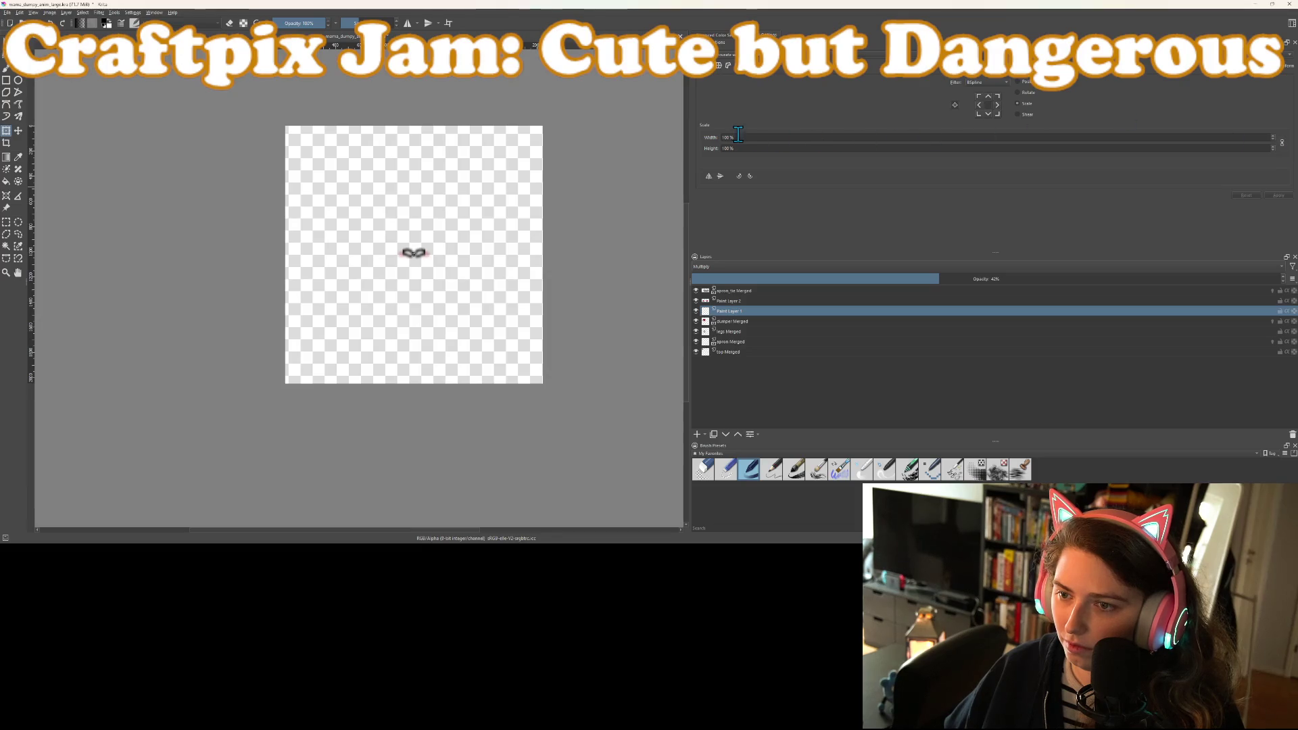
pyautogui.click(725, 139)
pyautogui.write('1500')
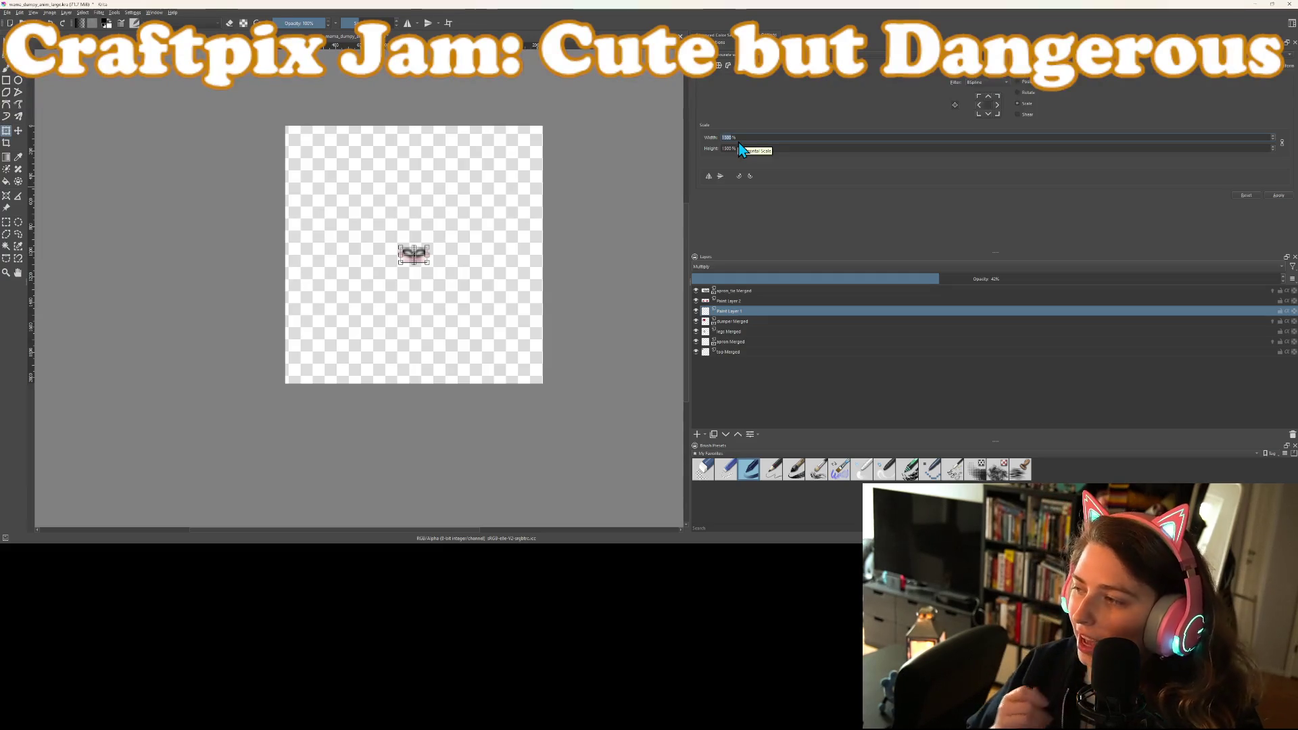
pyautogui.click(728, 331)
pyautogui.click(732, 322)
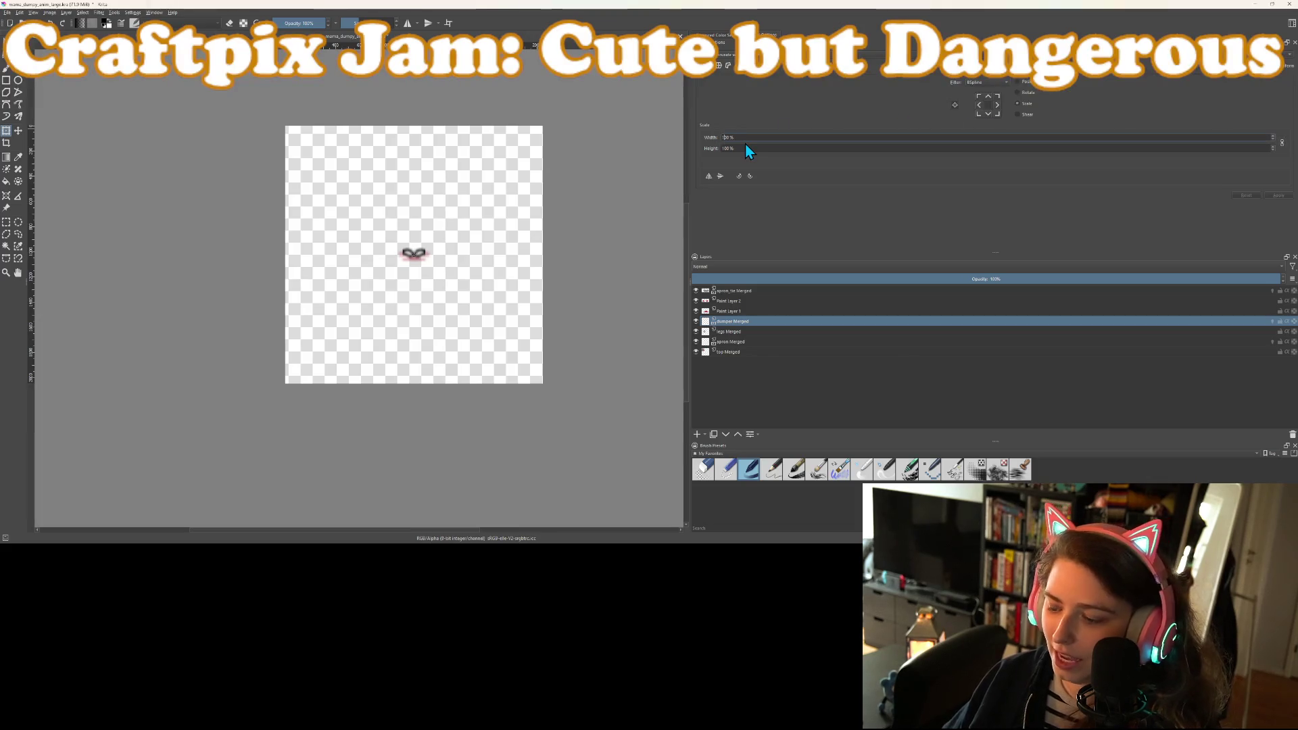
pyautogui.write('5')
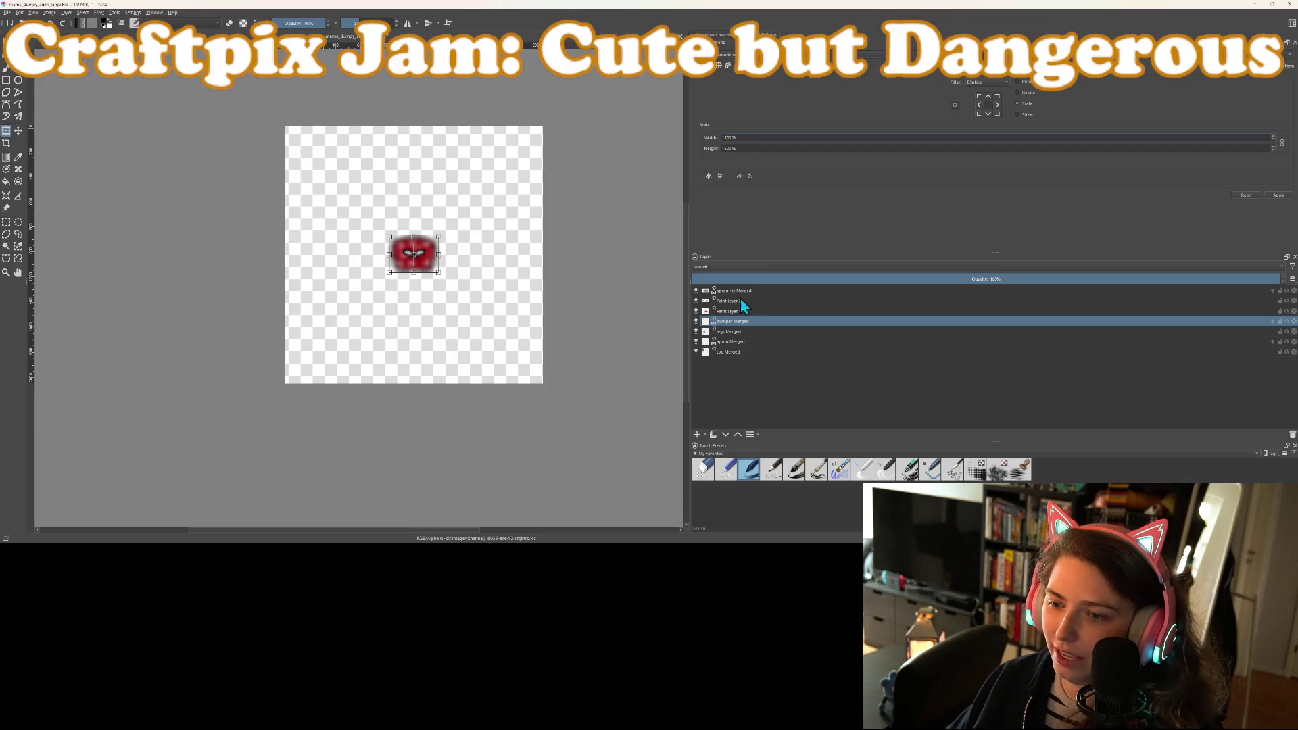
# Try 1500% and then 1300% on the legs Merged layer, cancelling both
pyautogui.click(734, 334)
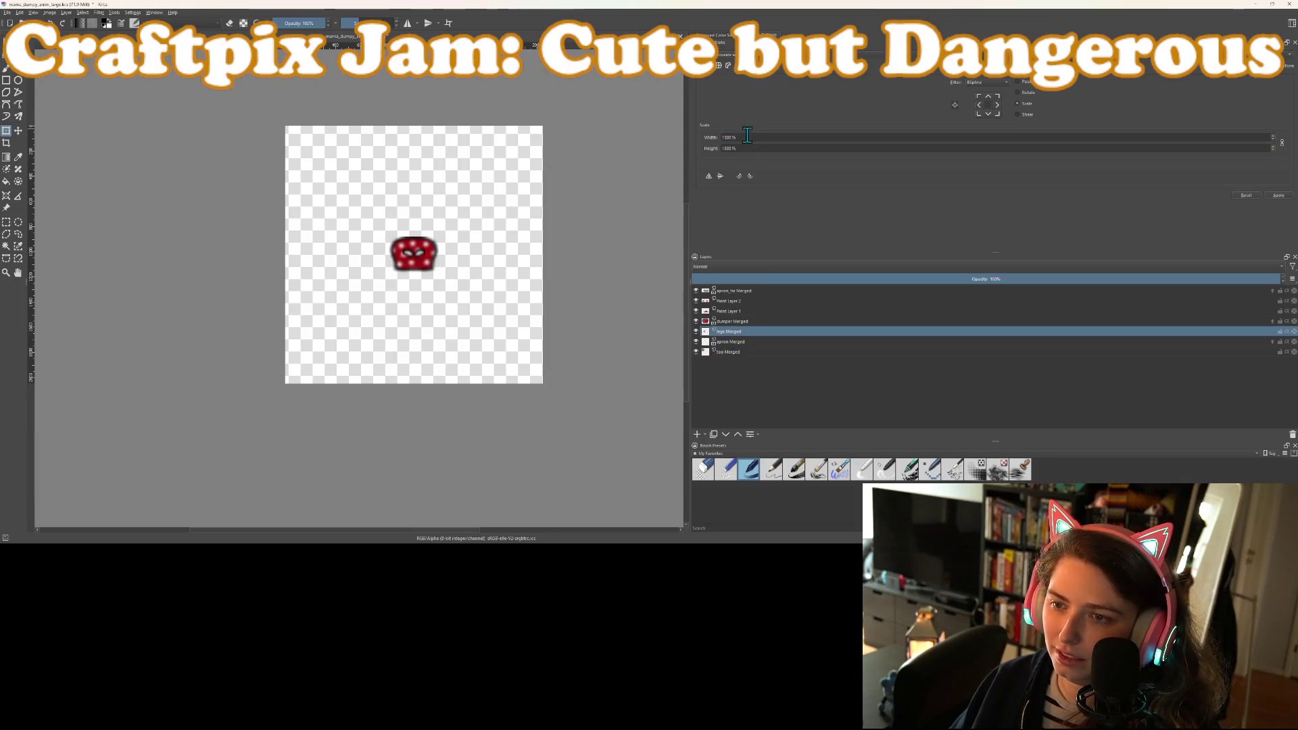
pyautogui.click(725, 137)
pyautogui.write('5')
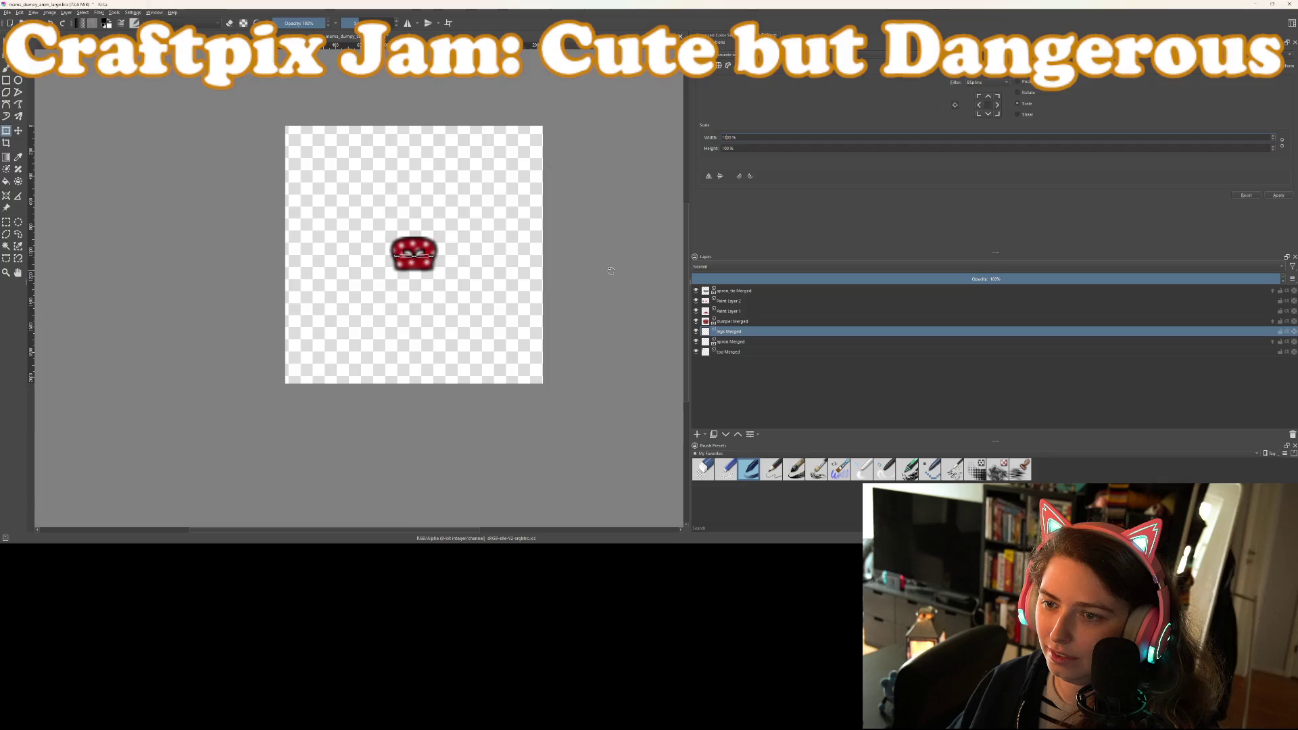
pyautogui.press('Escape')
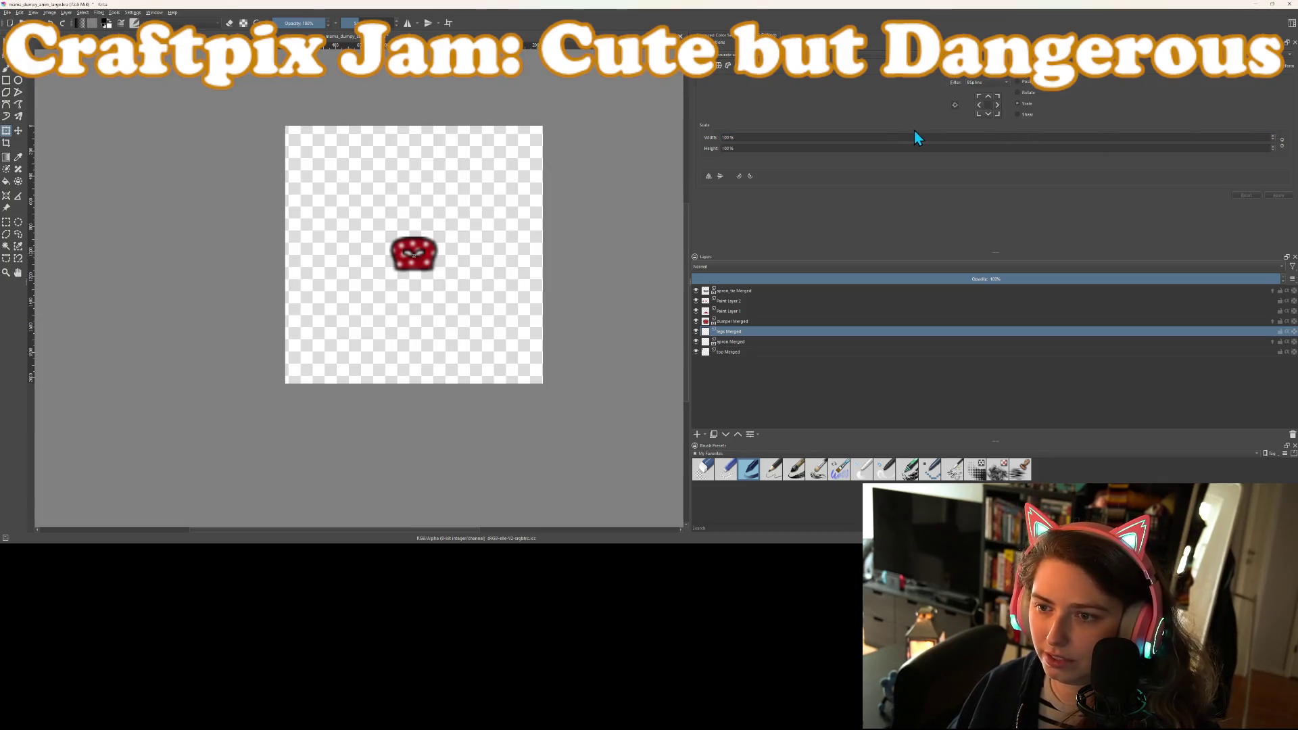
pyautogui.write('3')
pyautogui.press('Escape')
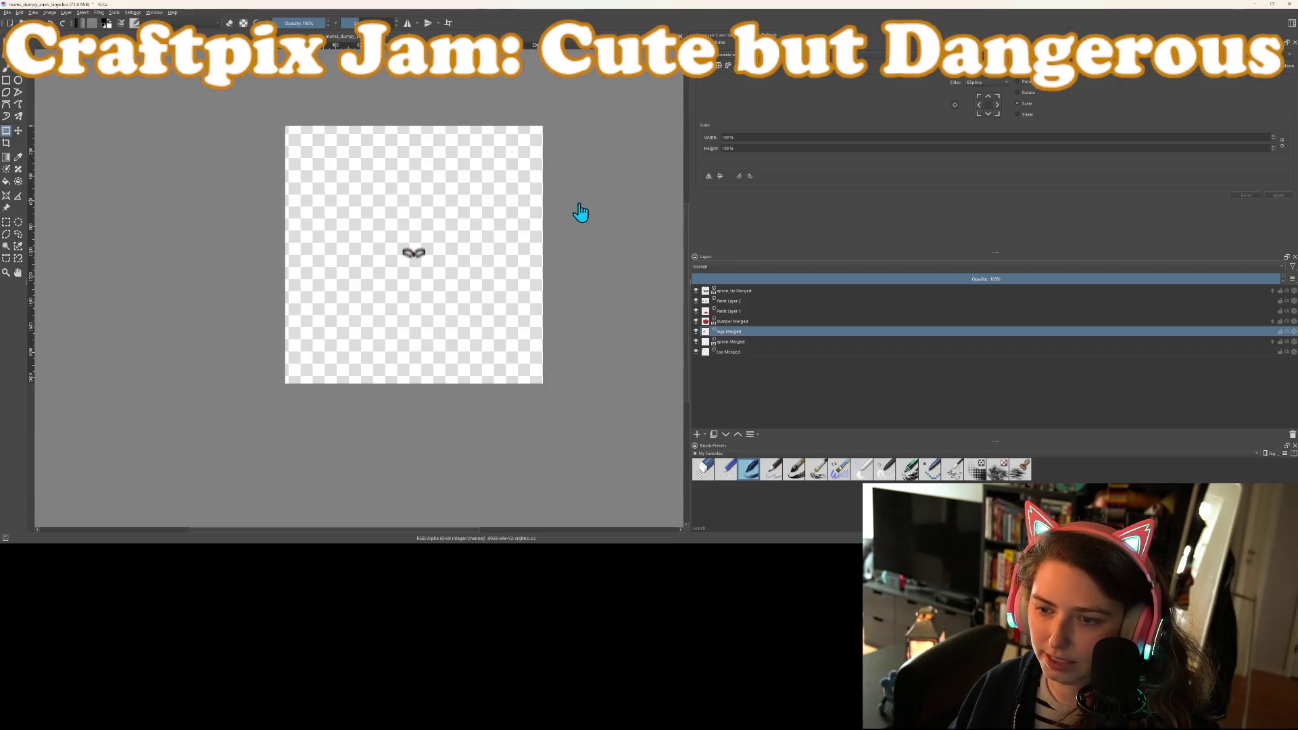
# Scale Paint Layer 2 and Paint Layer 1 to 1500% each
pyautogui.click(730, 301)
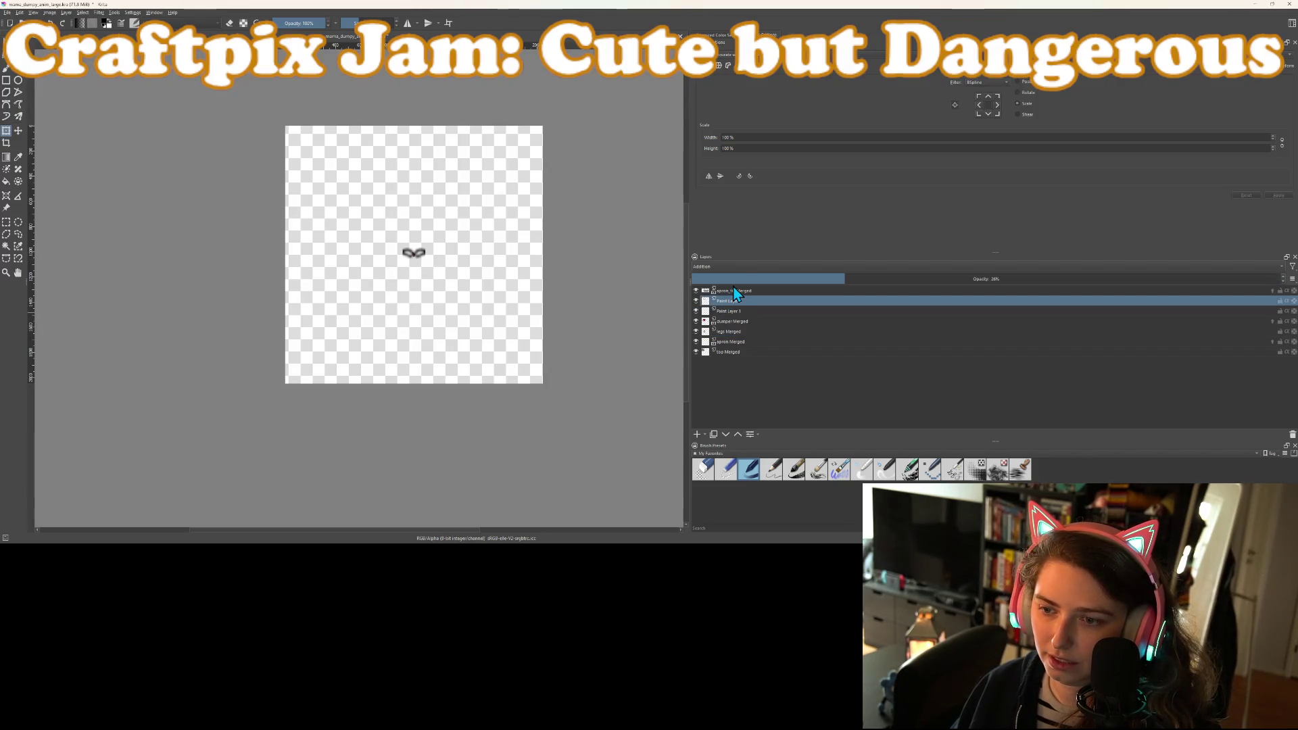
pyautogui.click(736, 290)
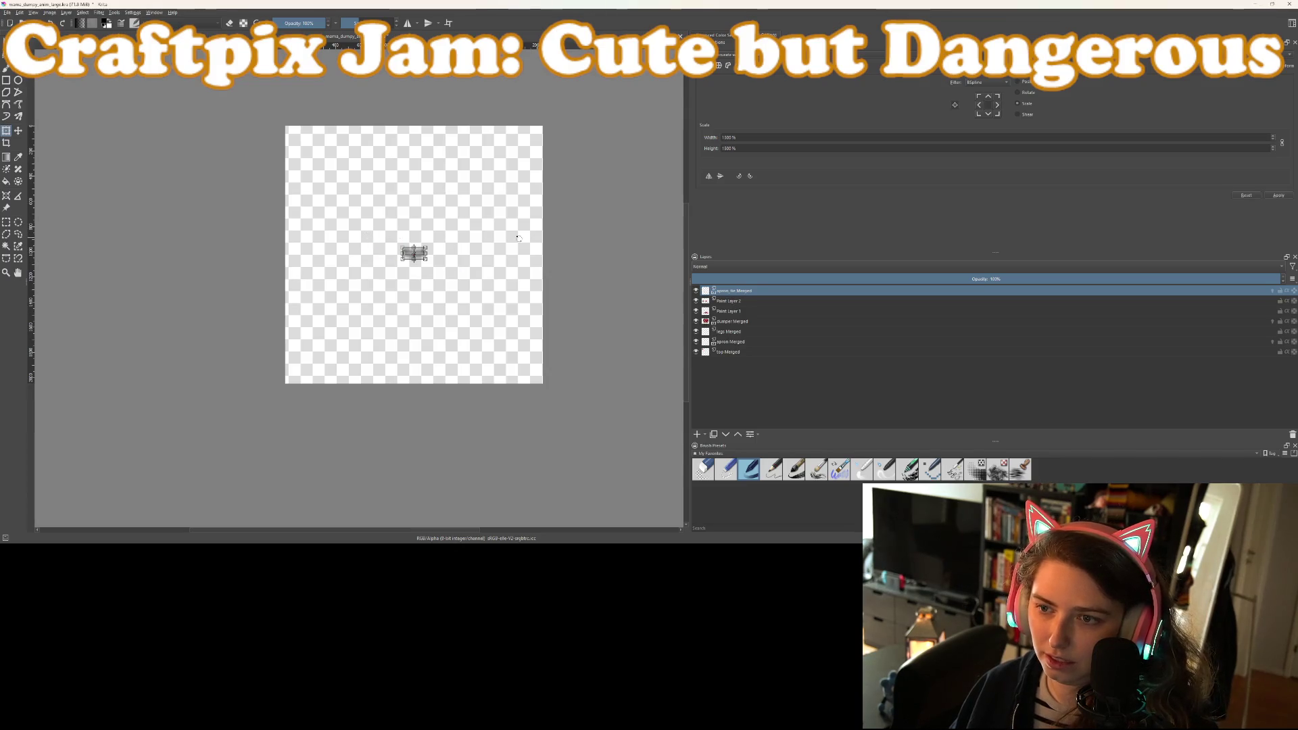
pyautogui.click(736, 302)
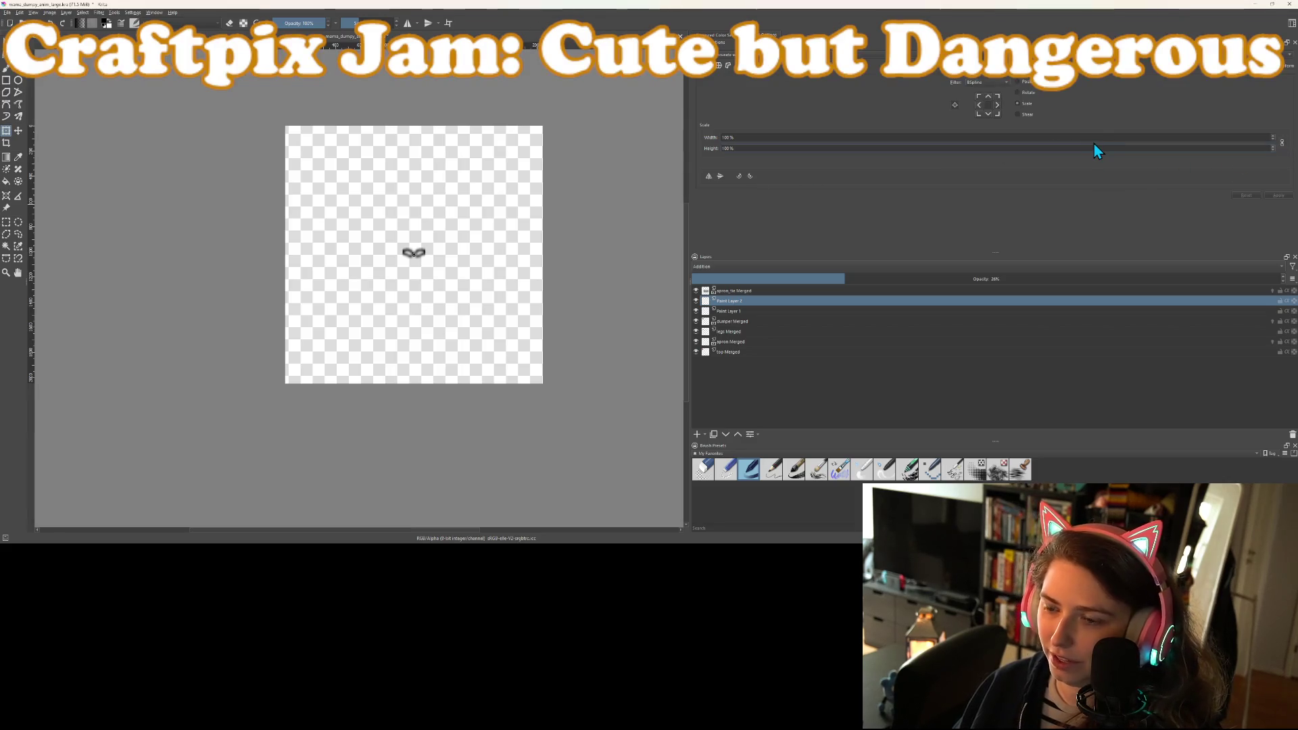
pyautogui.write('1500')
pyautogui.press('Return')
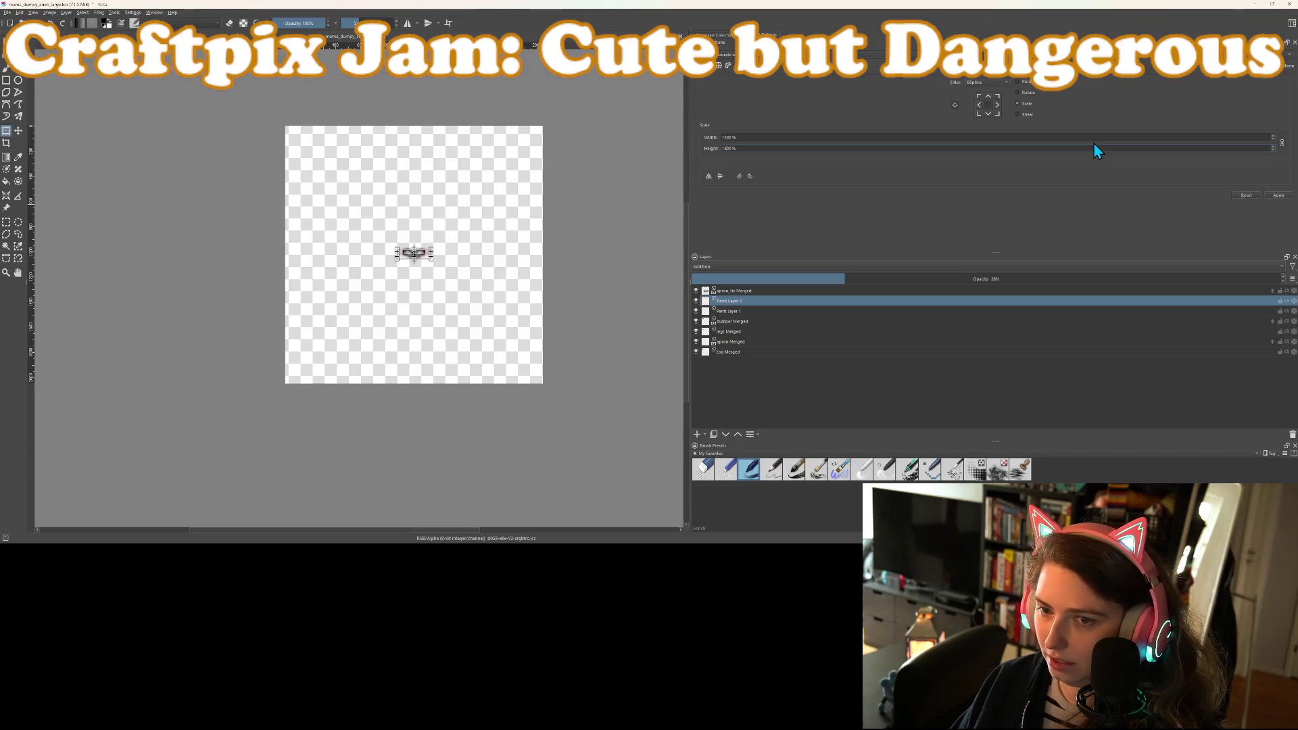
pyautogui.click(775, 311)
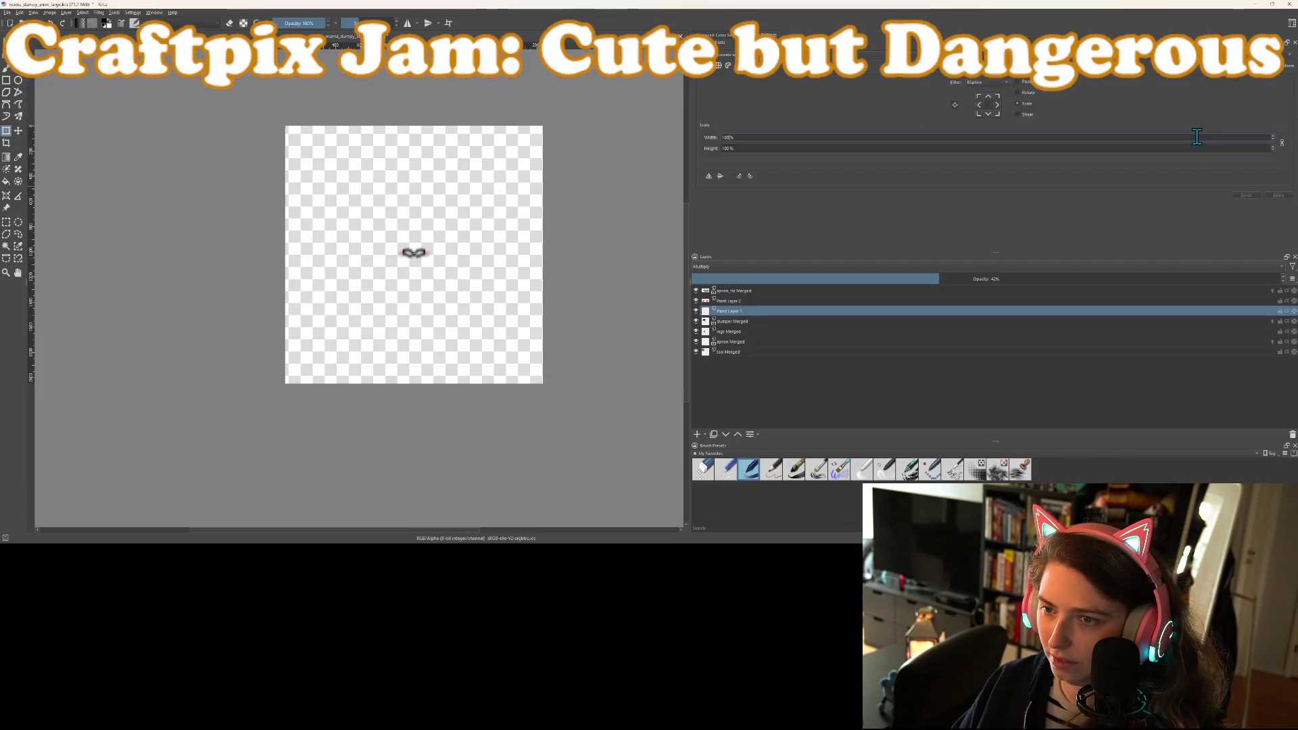
pyautogui.write('1500')
pyautogui.press('Return')
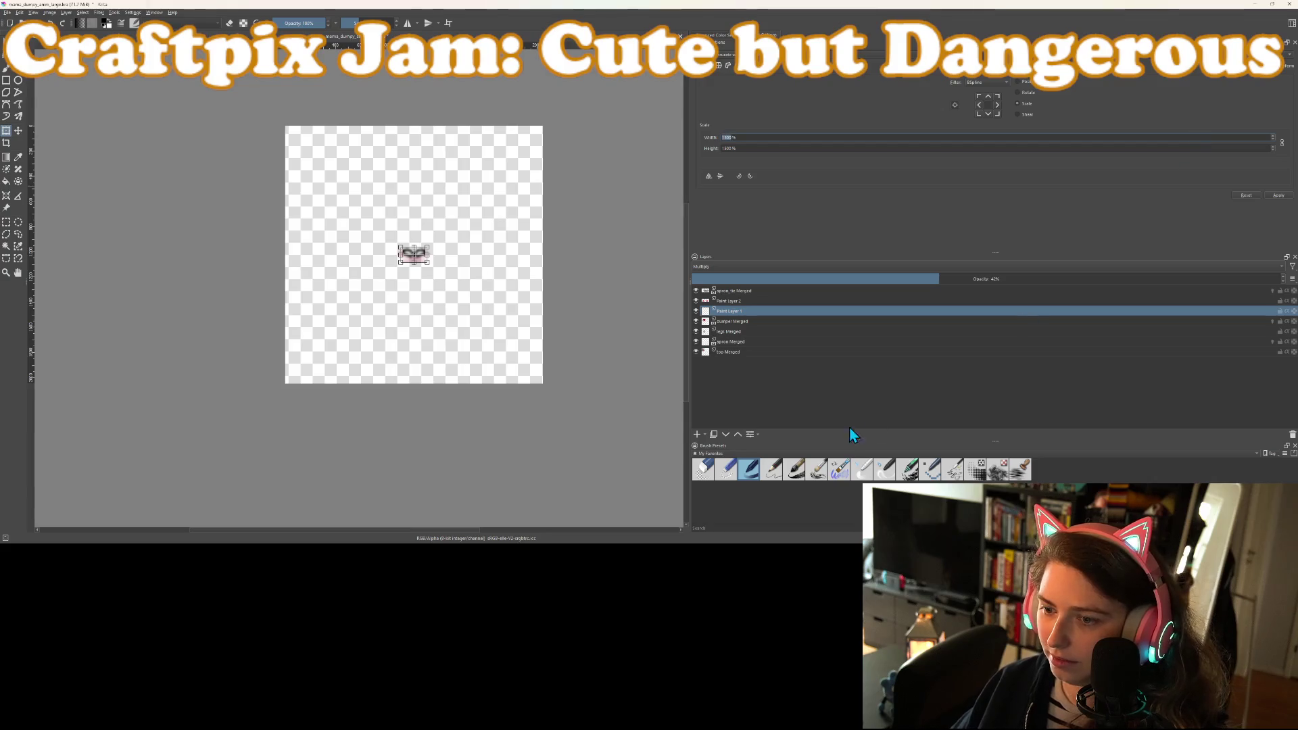
pyautogui.click(768, 322)
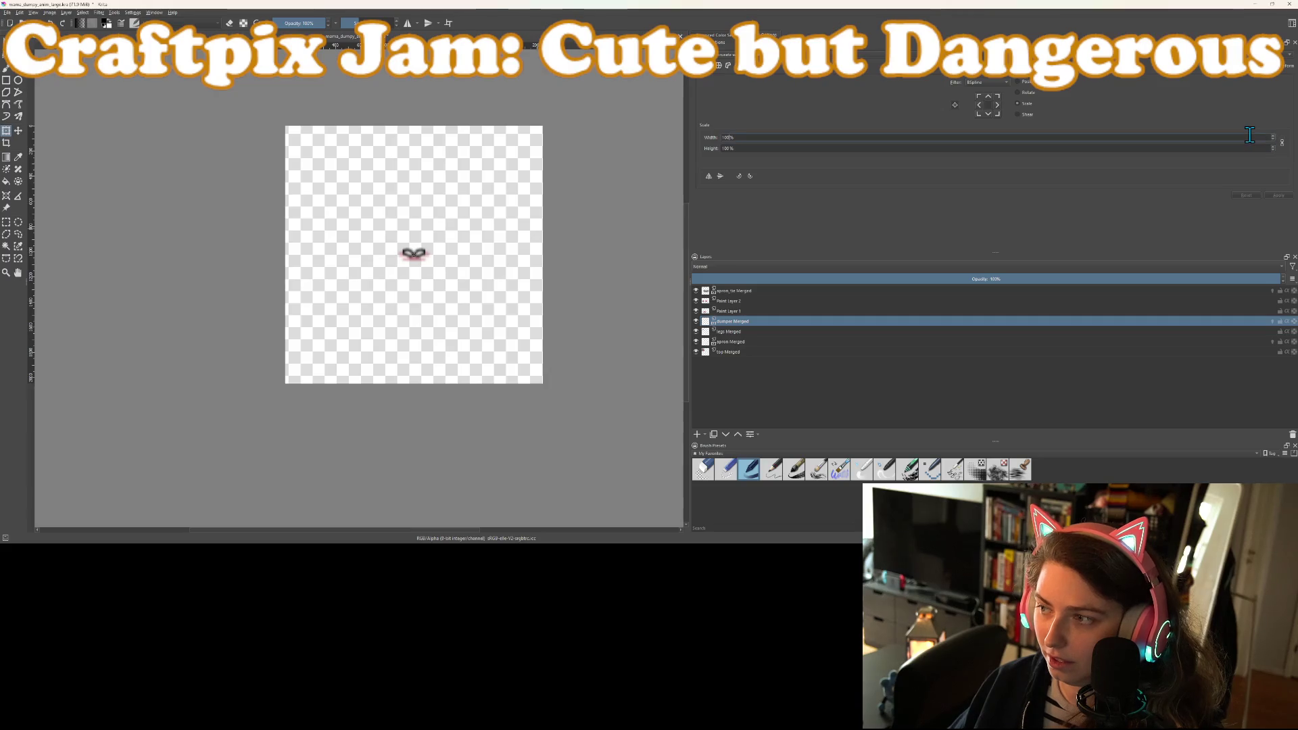
# Enlarge the dumper, legs and apron Merged layers to 1500% each
pyautogui.write('1500')
pyautogui.press('Return')
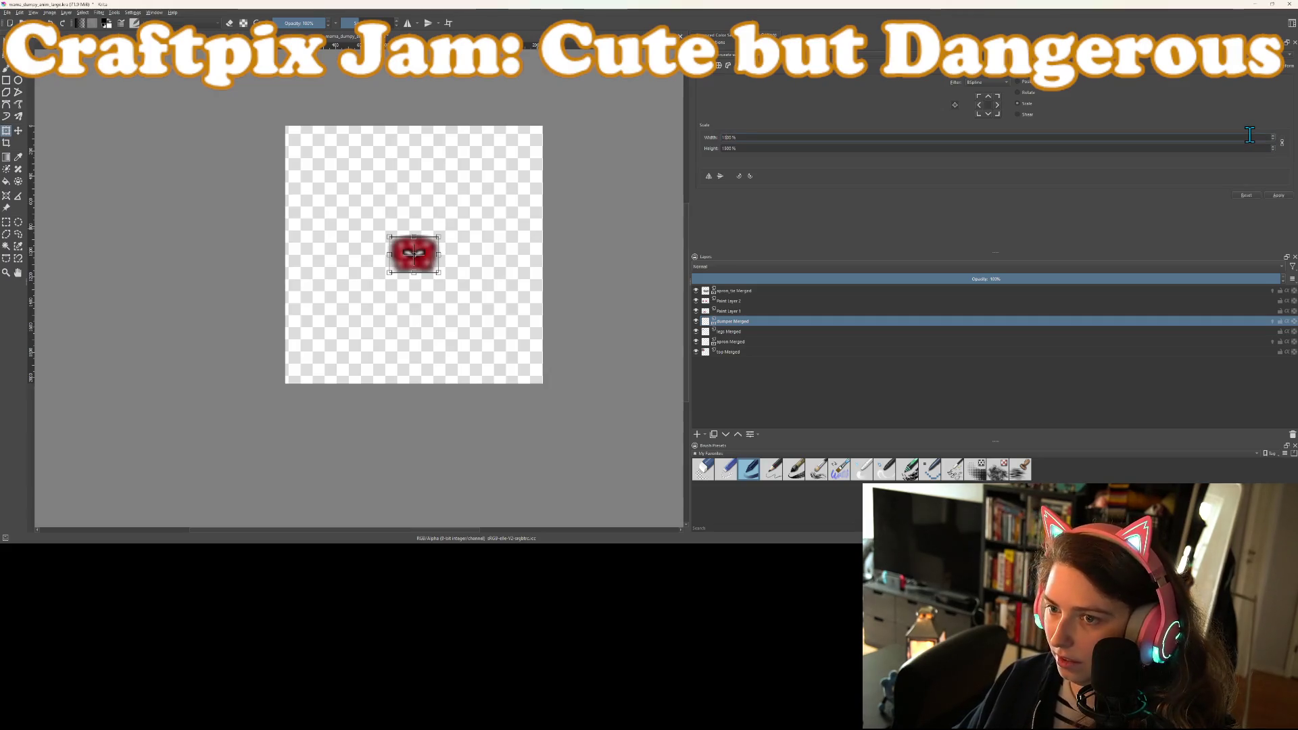
pyautogui.click(733, 332)
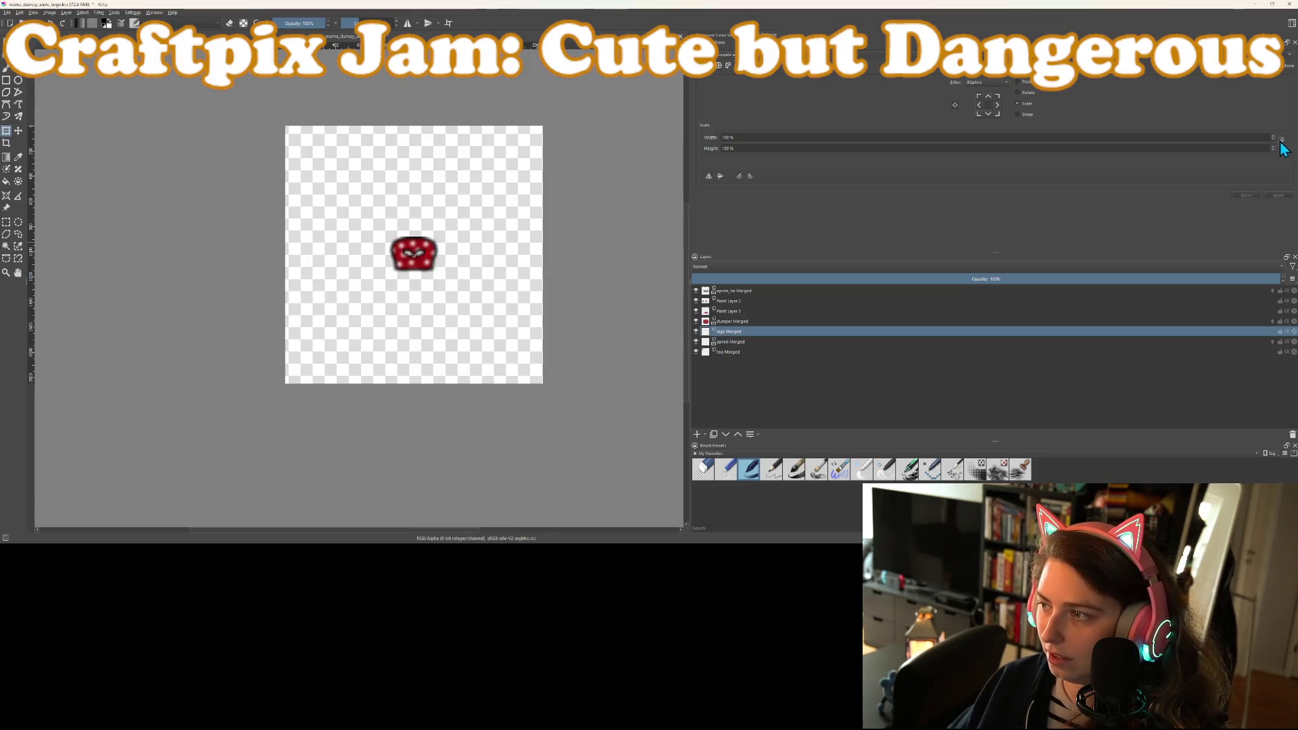
pyautogui.click(1232, 136)
pyautogui.write('5')
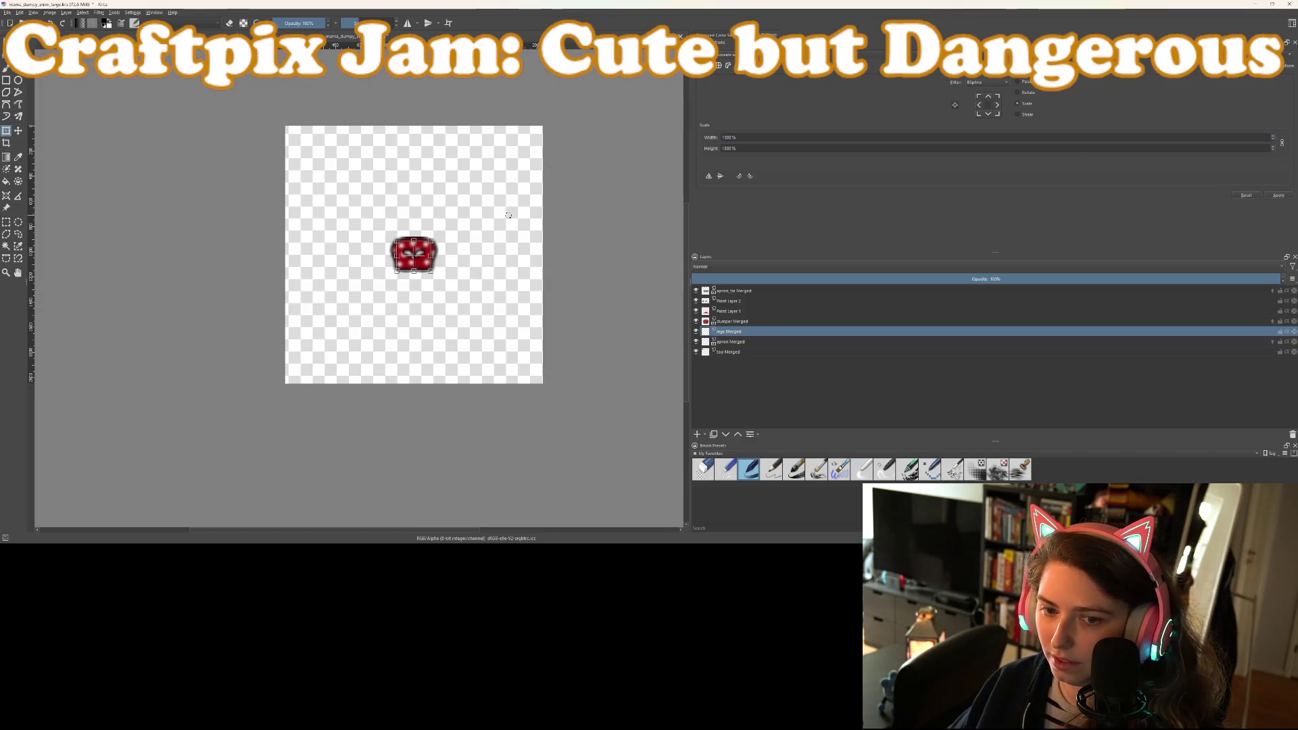
pyautogui.click(748, 342)
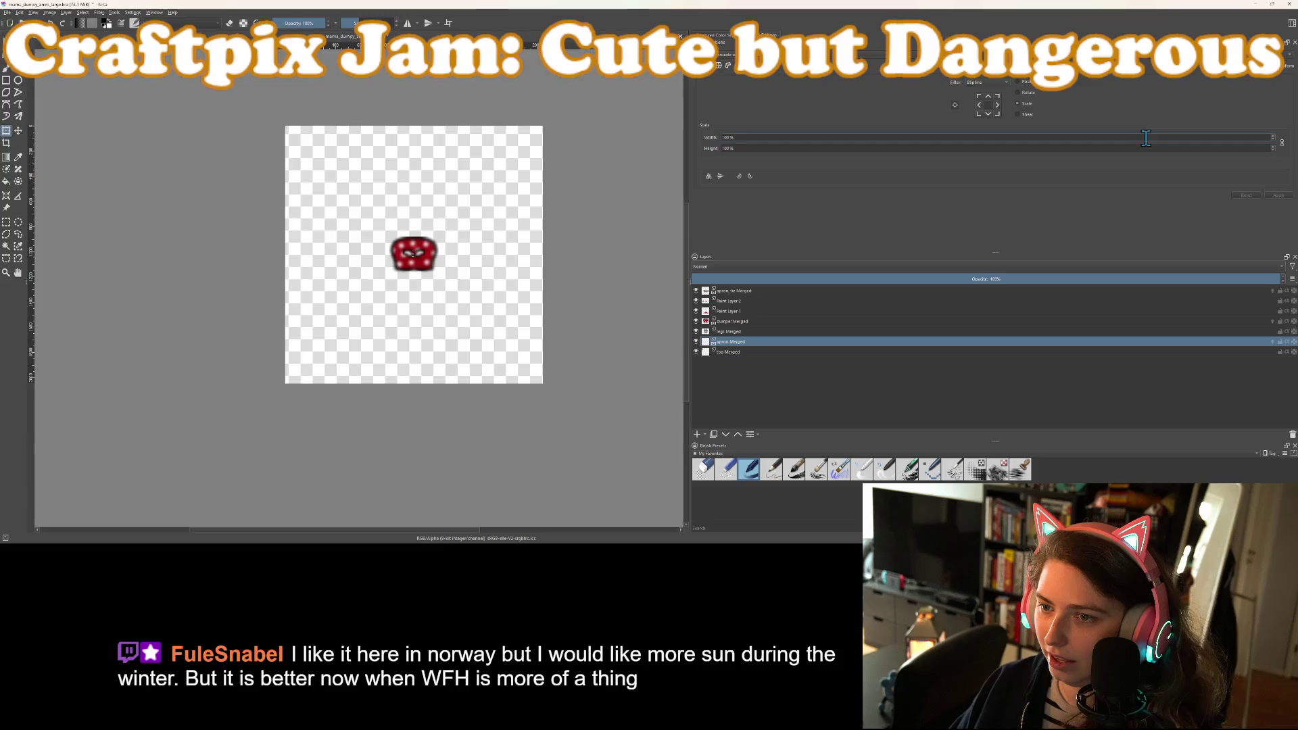
pyautogui.hotkey('ctrl', 't')
pyautogui.click(736, 352)
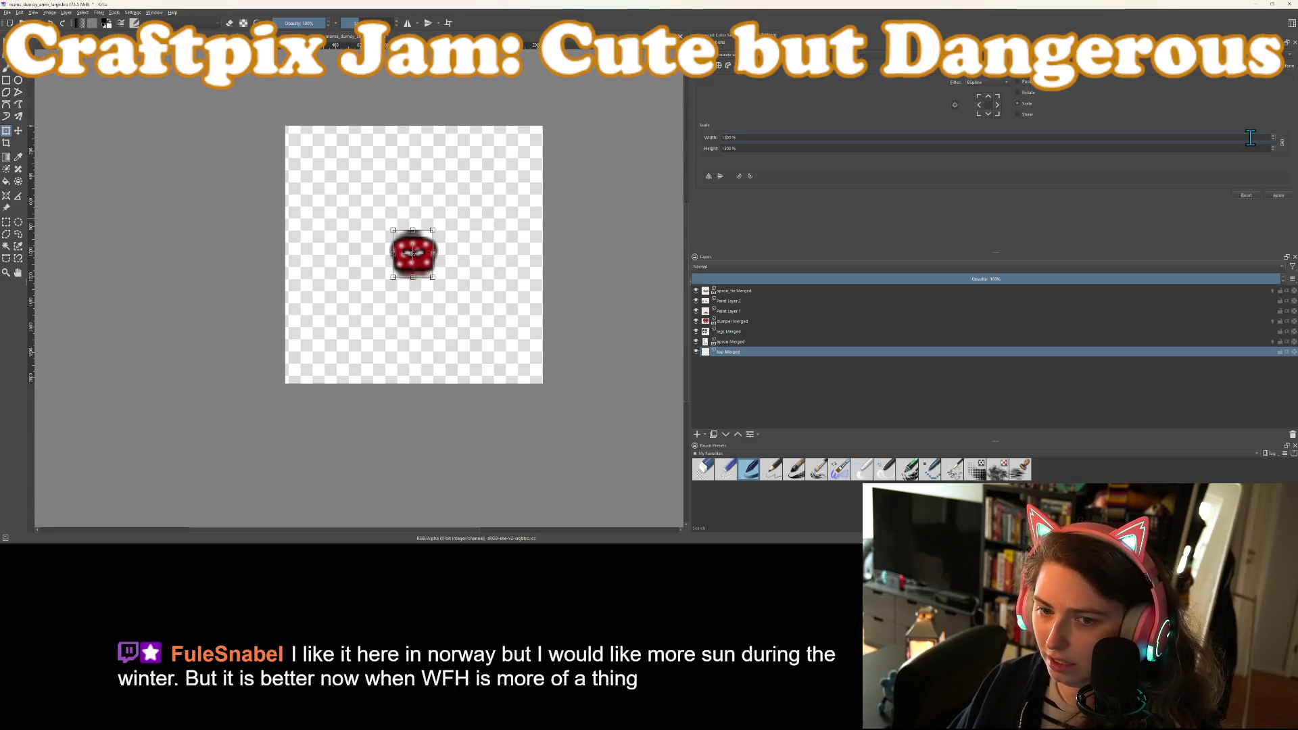
# Enlarge the top Merged layer to 1500% and move it up above the dumper
pyautogui.write('5')
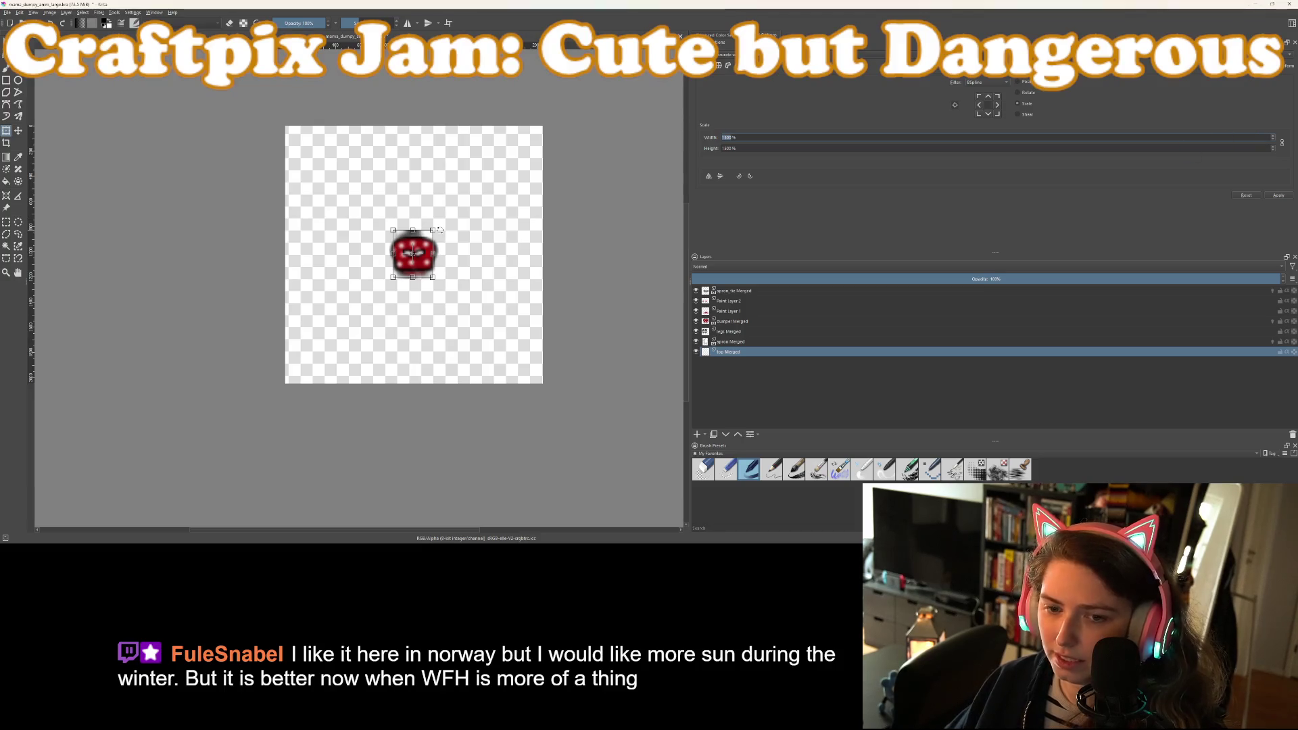
pyautogui.scroll(2, 396, 291)
pyautogui.scroll(-3, 396, 291)
pyautogui.scroll(2, 397, 292)
pyautogui.scroll(-1, 397, 291)
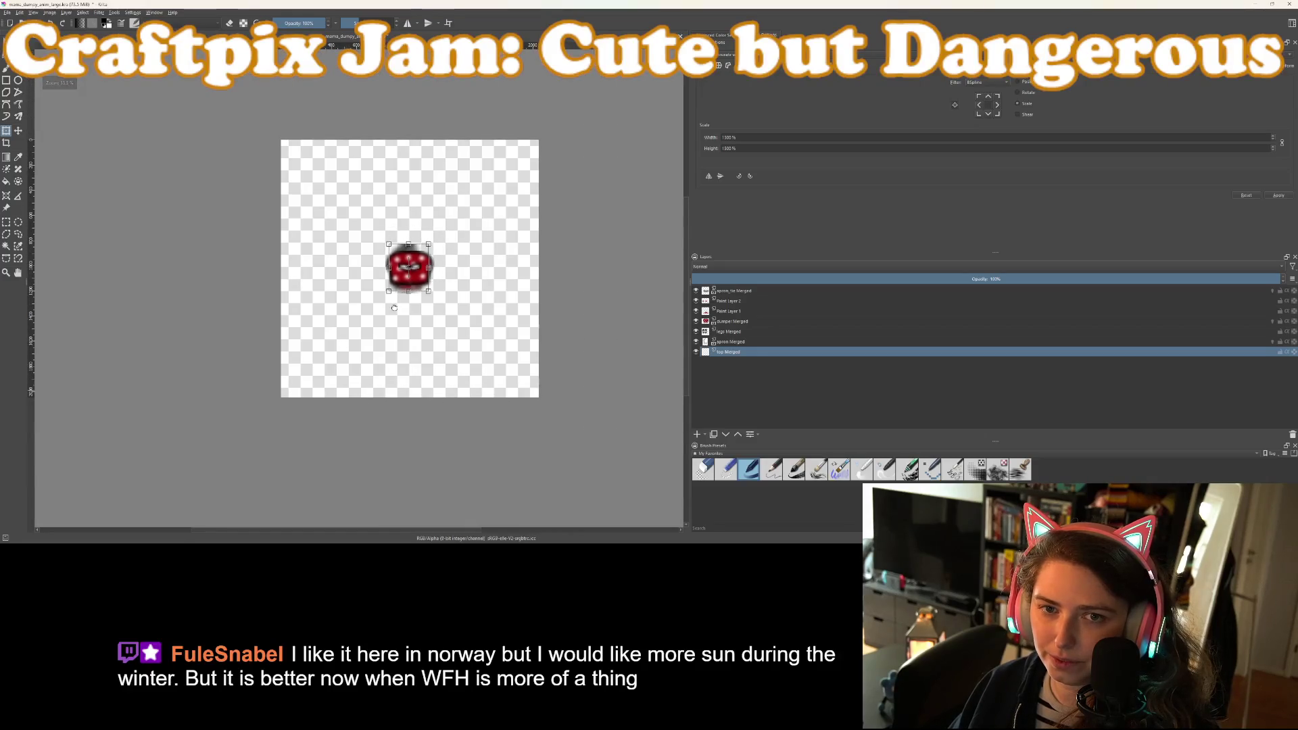
pyautogui.press('m')
pyautogui.moveTo(415, 287); pyautogui.dragTo(412, 253)
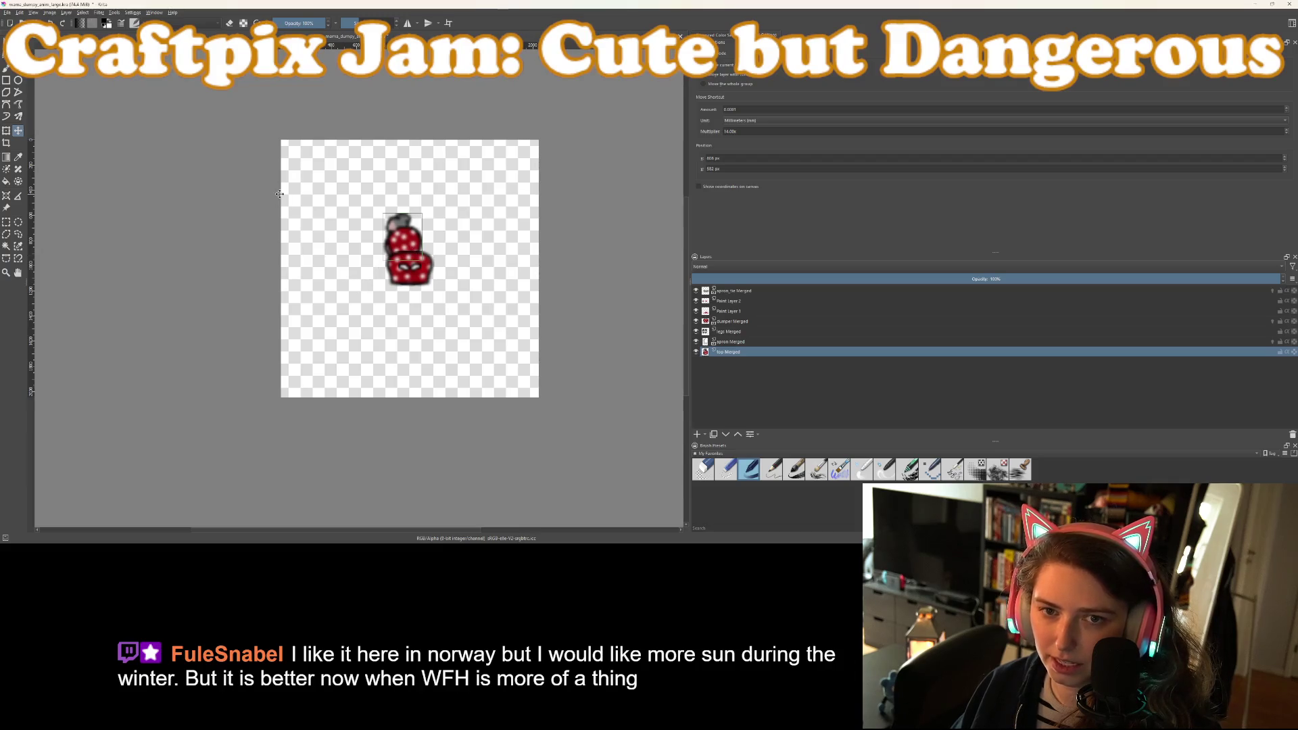
# Fine-tune the top piece's position so it sits just above the dumper body
pyautogui.moveTo(288, 178); pyautogui.dragTo(289, 179)
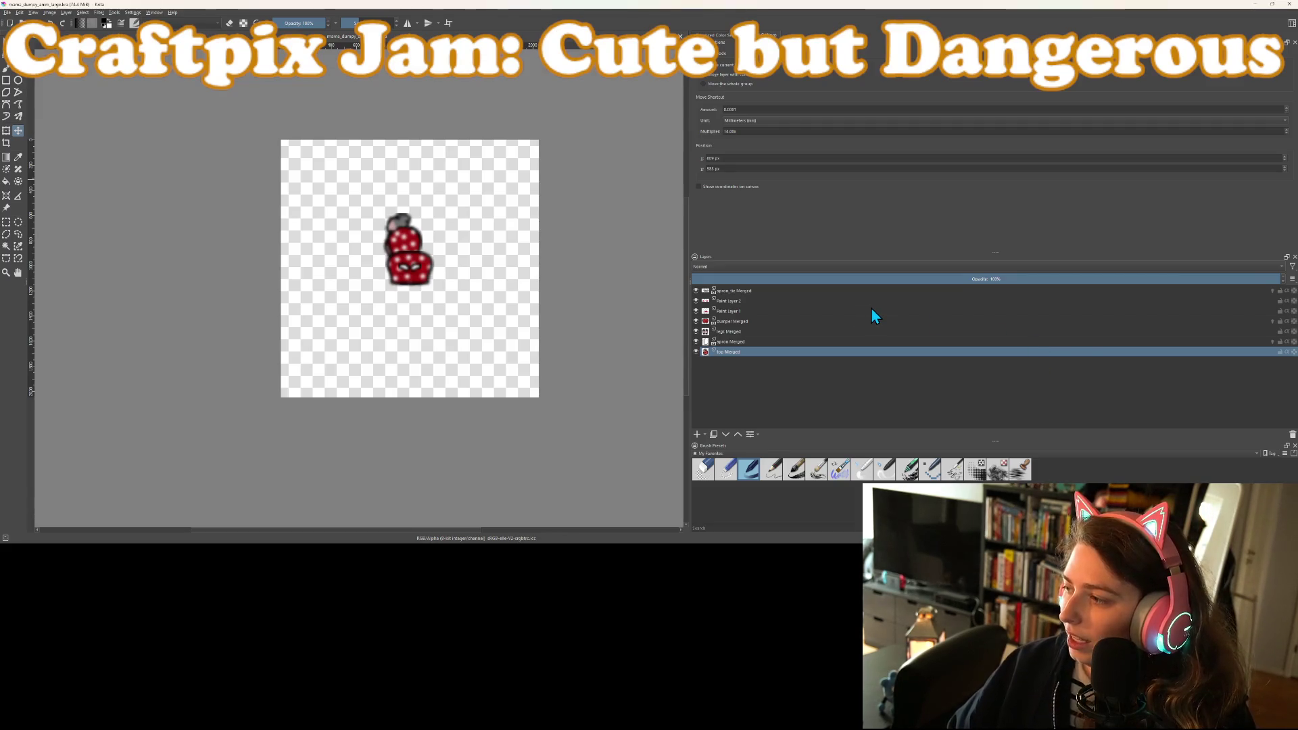
pyautogui.scroll(2, 406, 257)
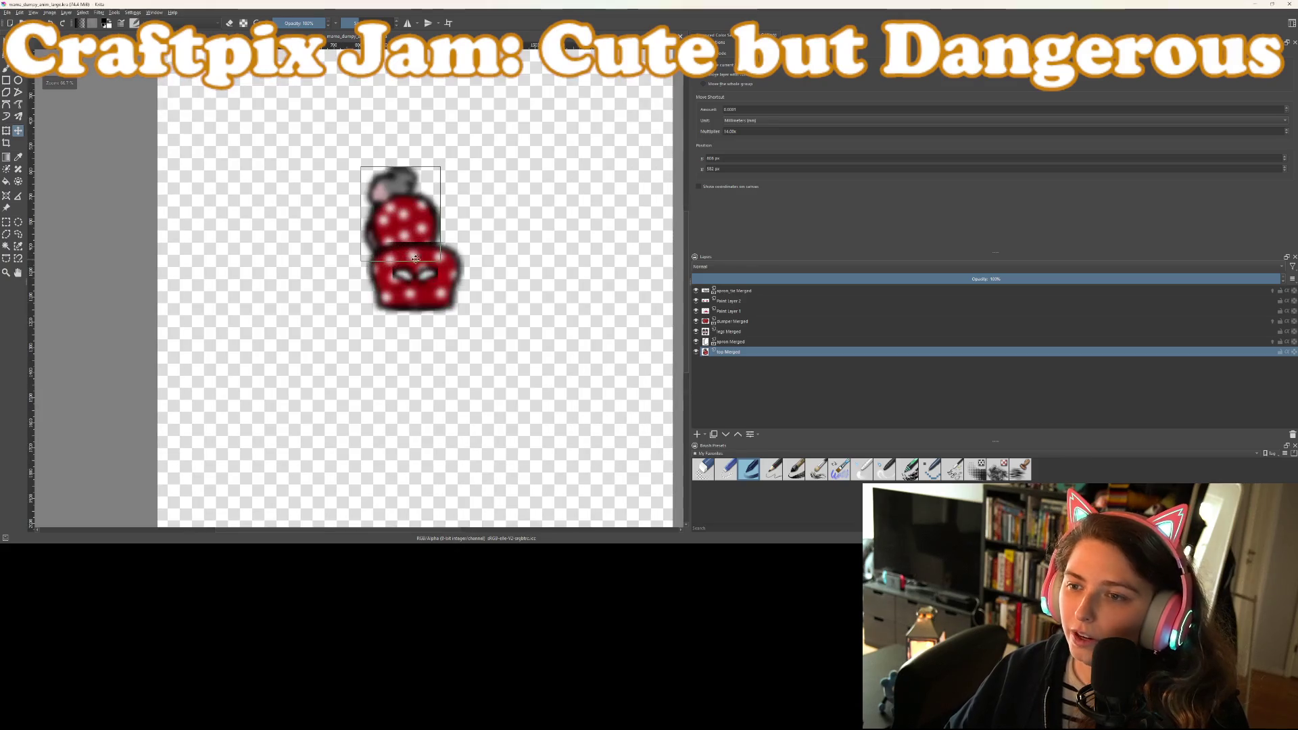
# Enlarge the top Merged body to about 200% and shift it up and left
pyautogui.scroll(-1, 535, 257)
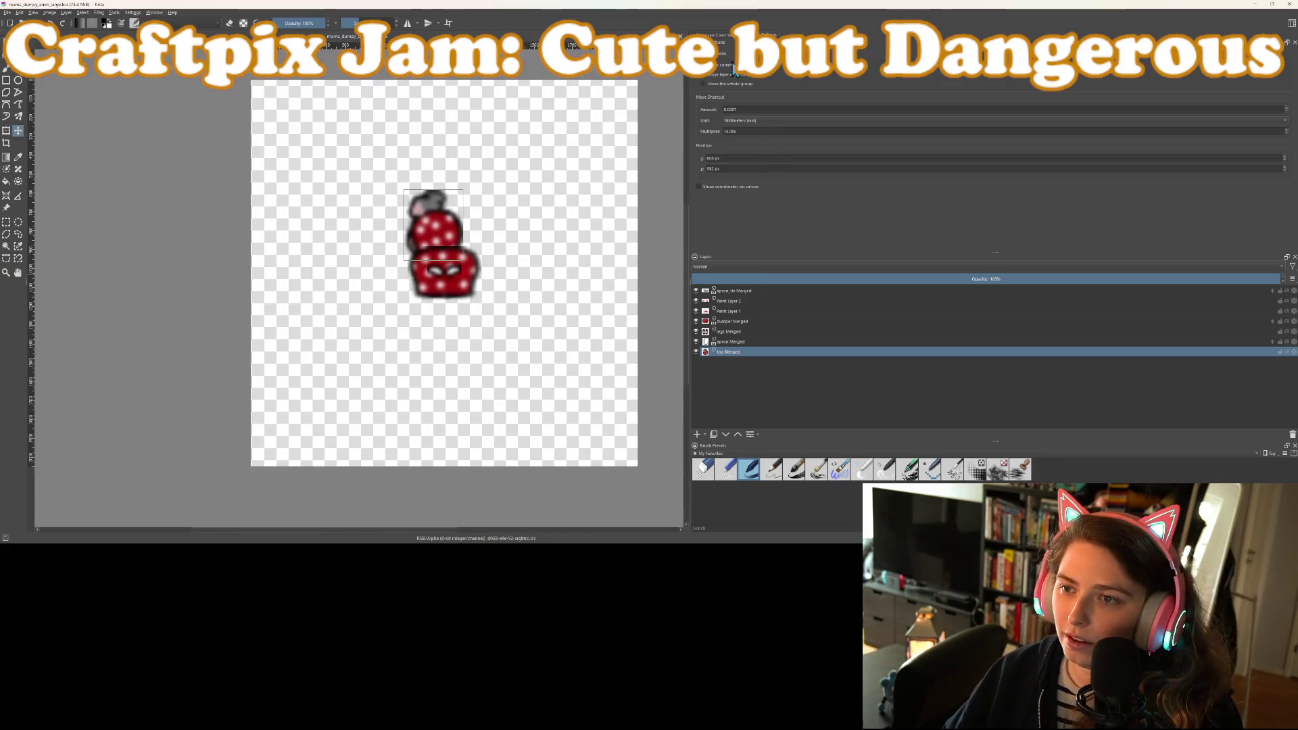
pyautogui.hotkey('ctrl', 't')
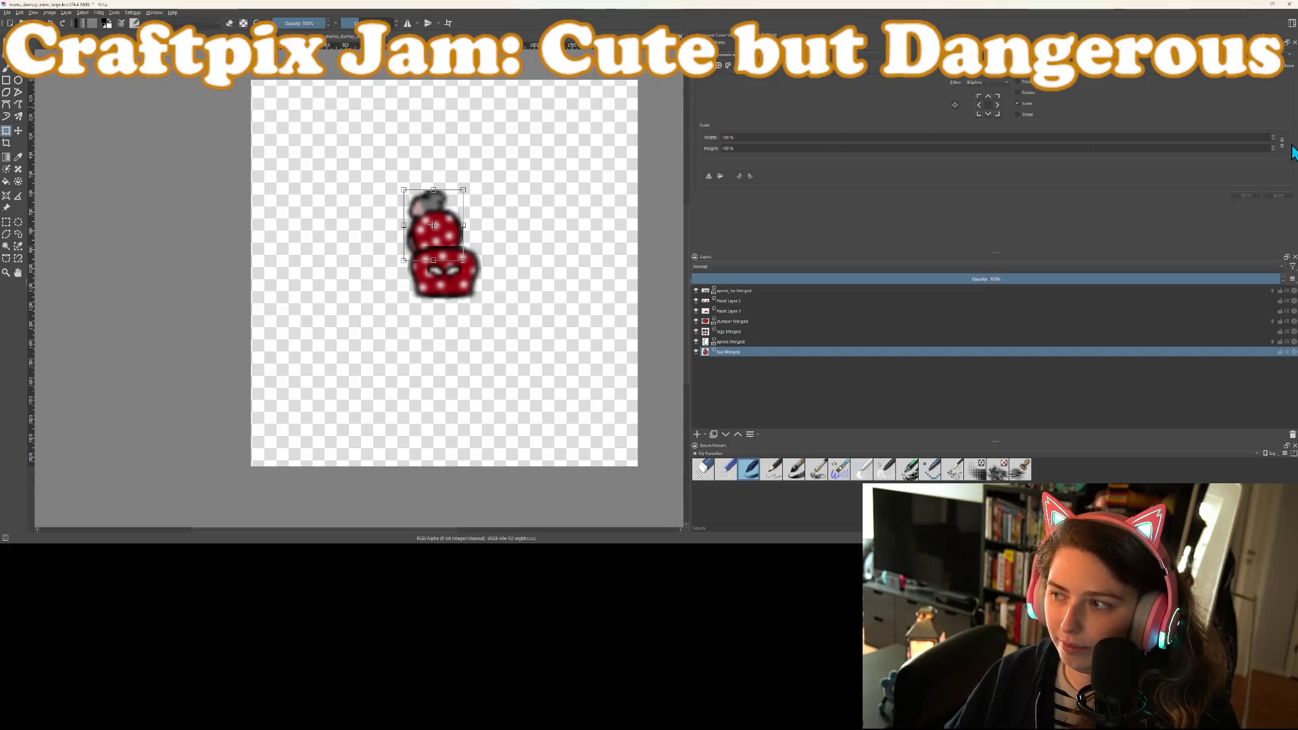
pyautogui.doubleClick(1257, 137)
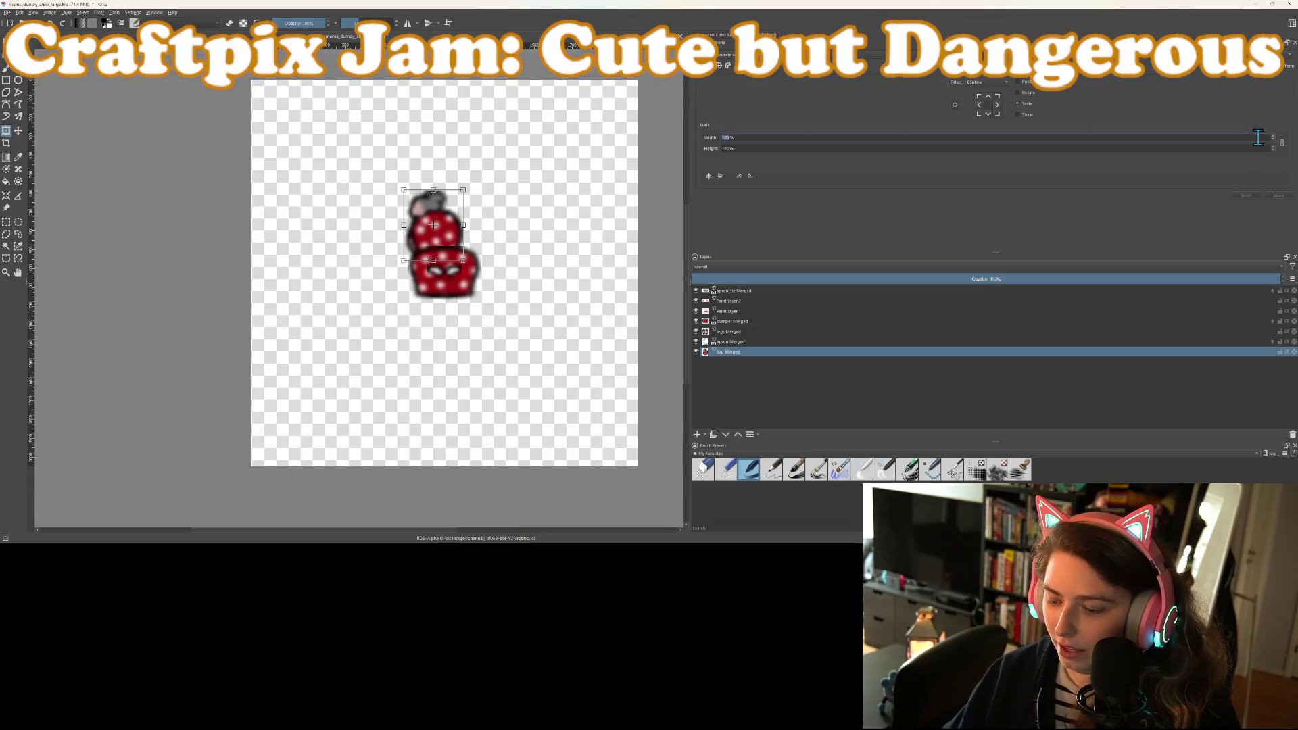
pyautogui.write('200')
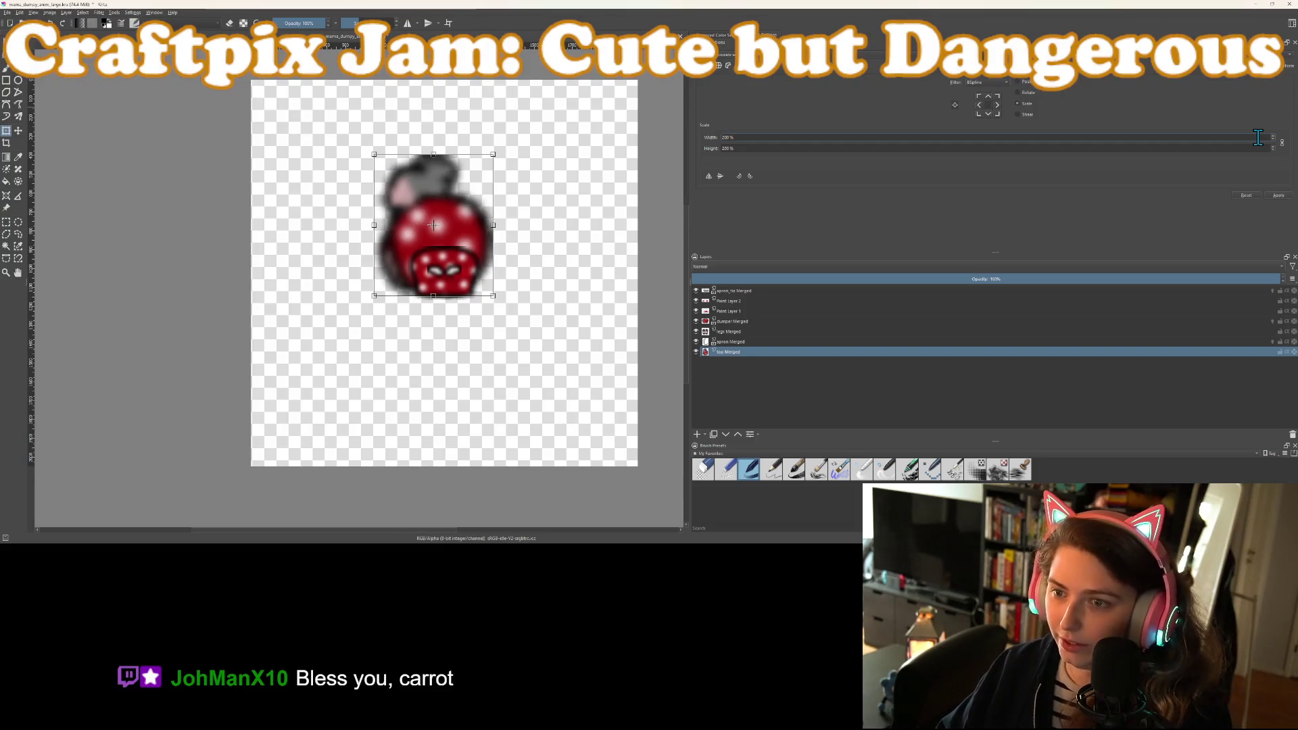
pyautogui.write('3')
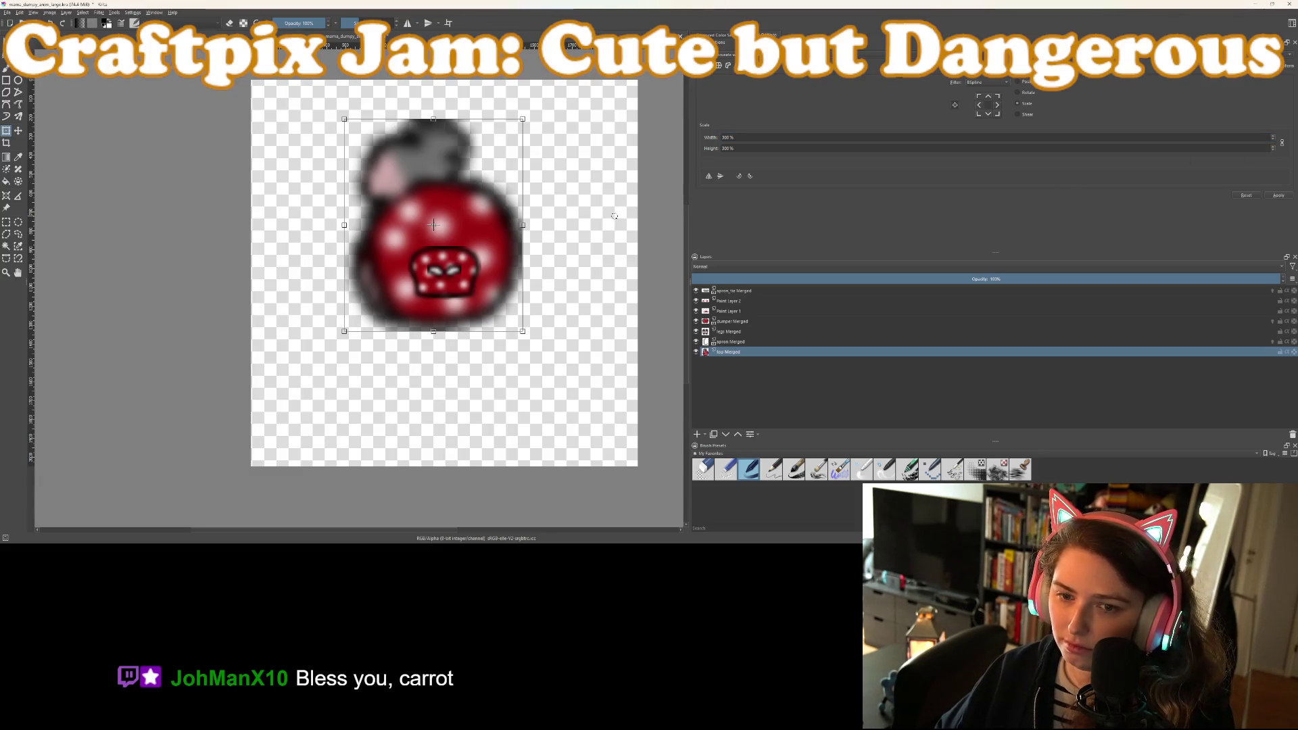
pyautogui.moveTo(500, 218); pyautogui.dragTo(423, 195)
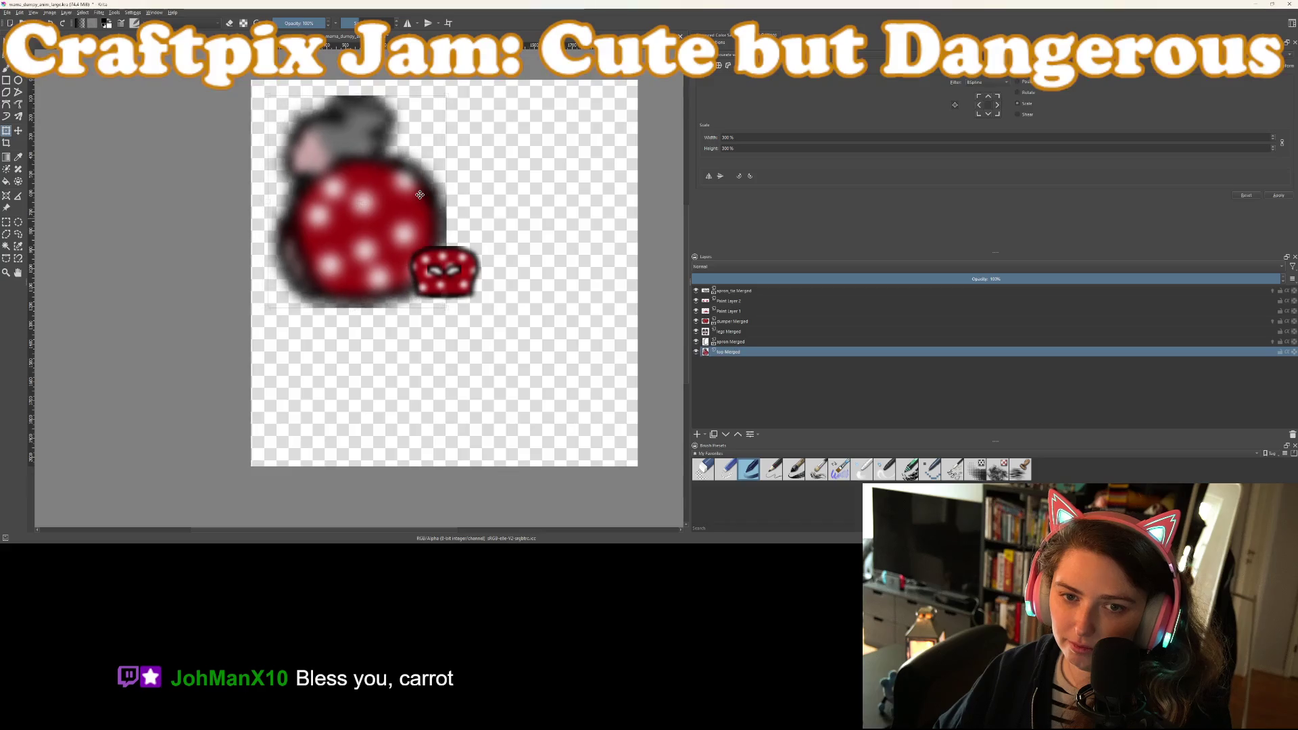
# Scale the apron Merged layer to 300% and drag it beneath the body
pyautogui.click(724, 341)
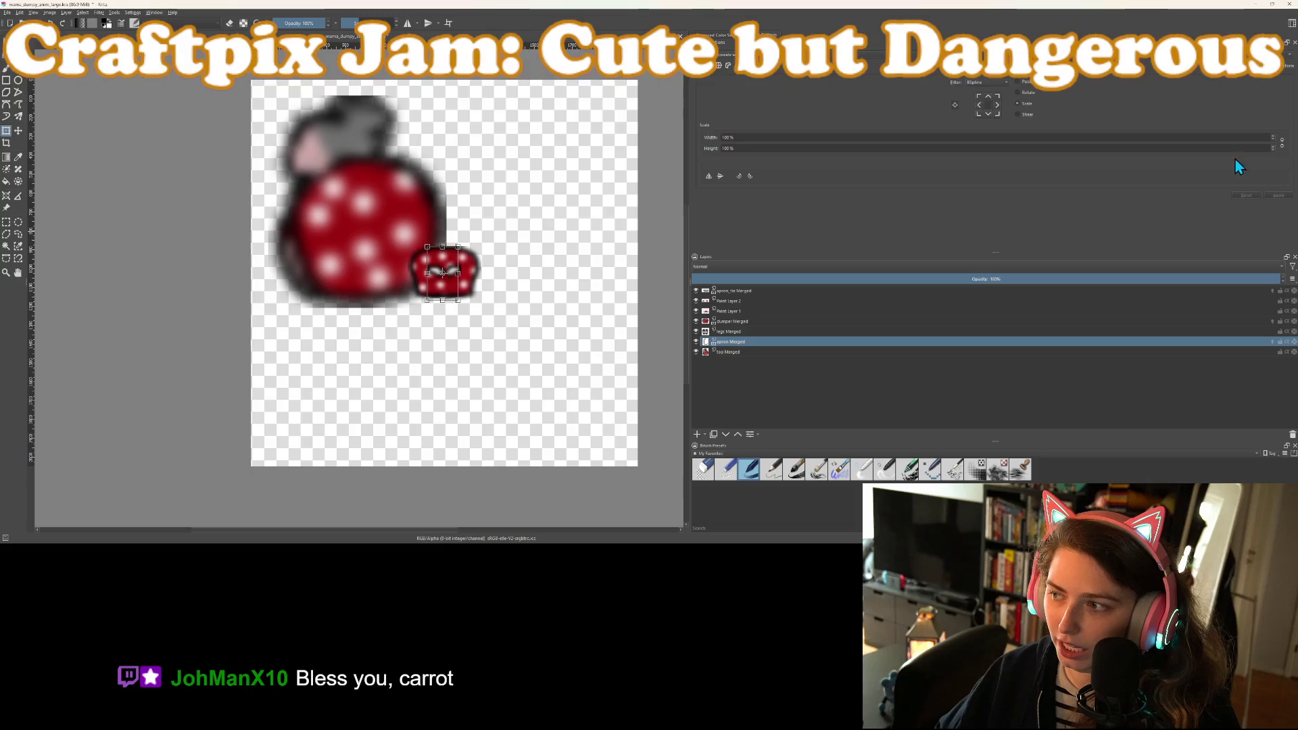
pyautogui.click(727, 350)
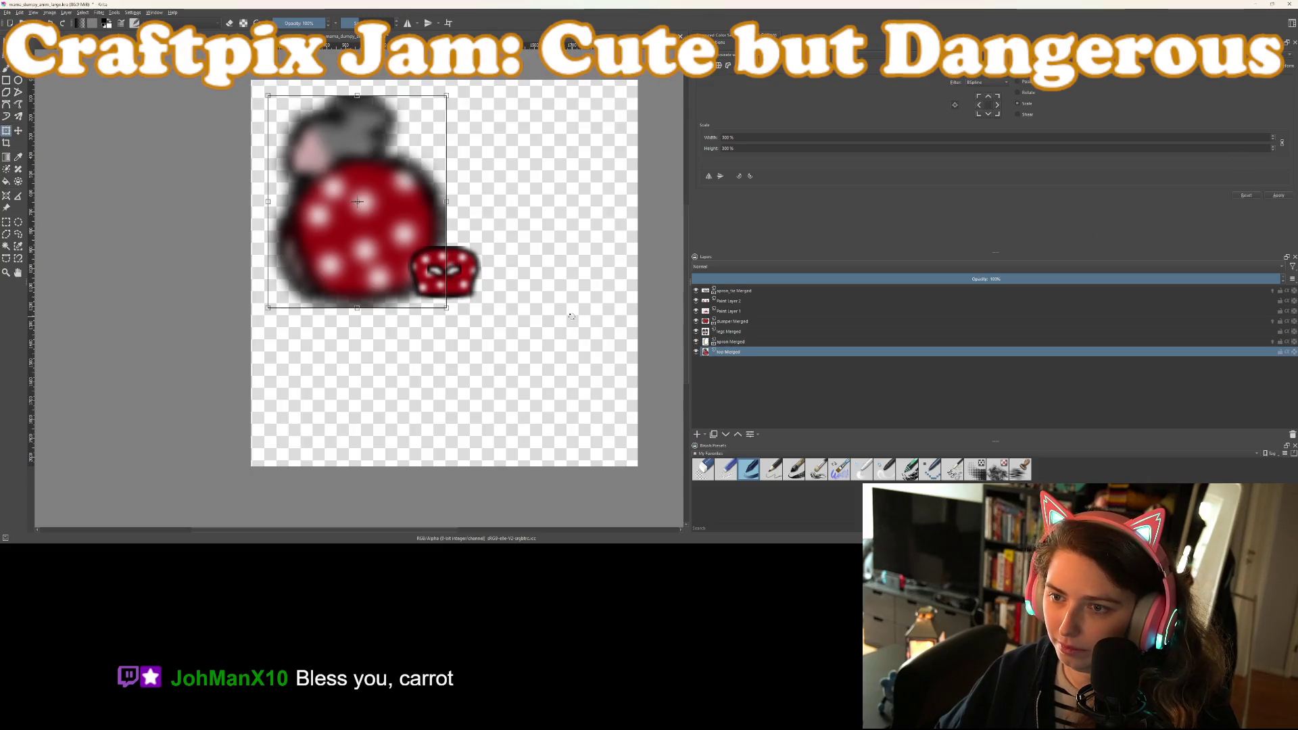
pyautogui.click(759, 341)
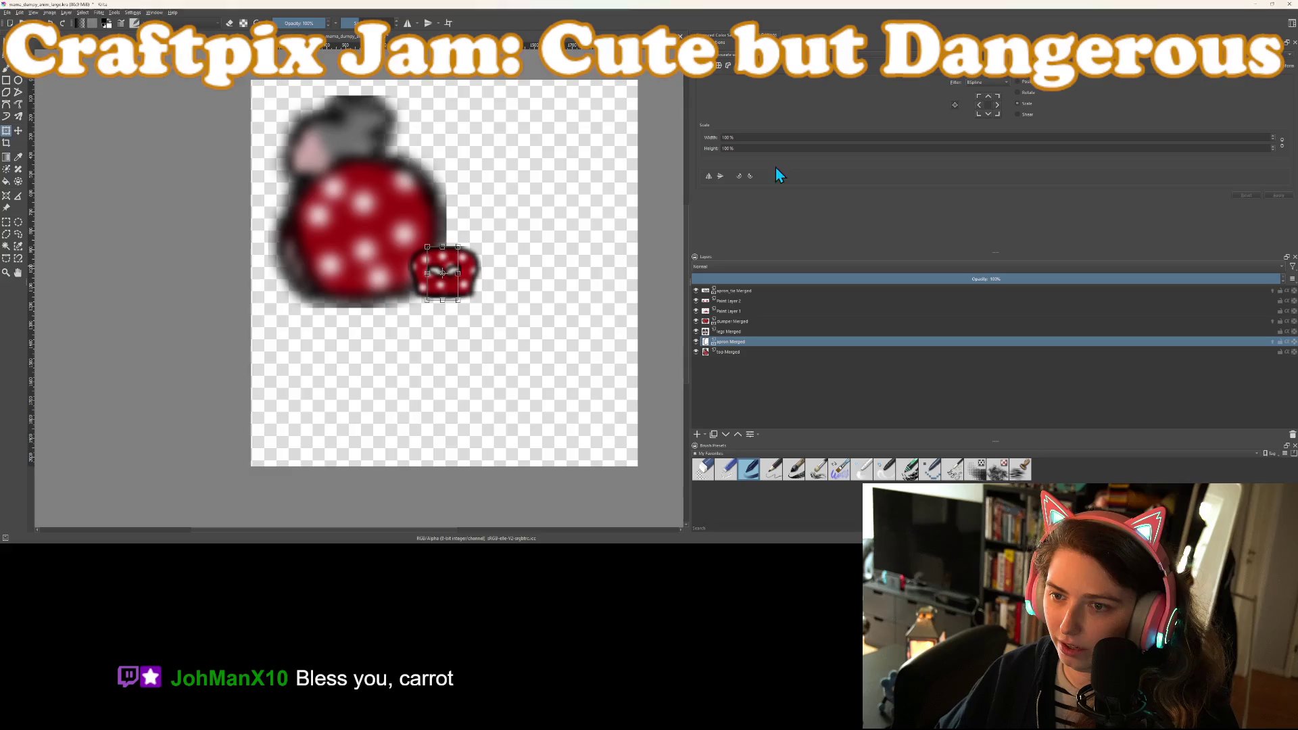
pyautogui.doubleClick(1249, 138)
pyautogui.write('300')
pyautogui.press('Return')
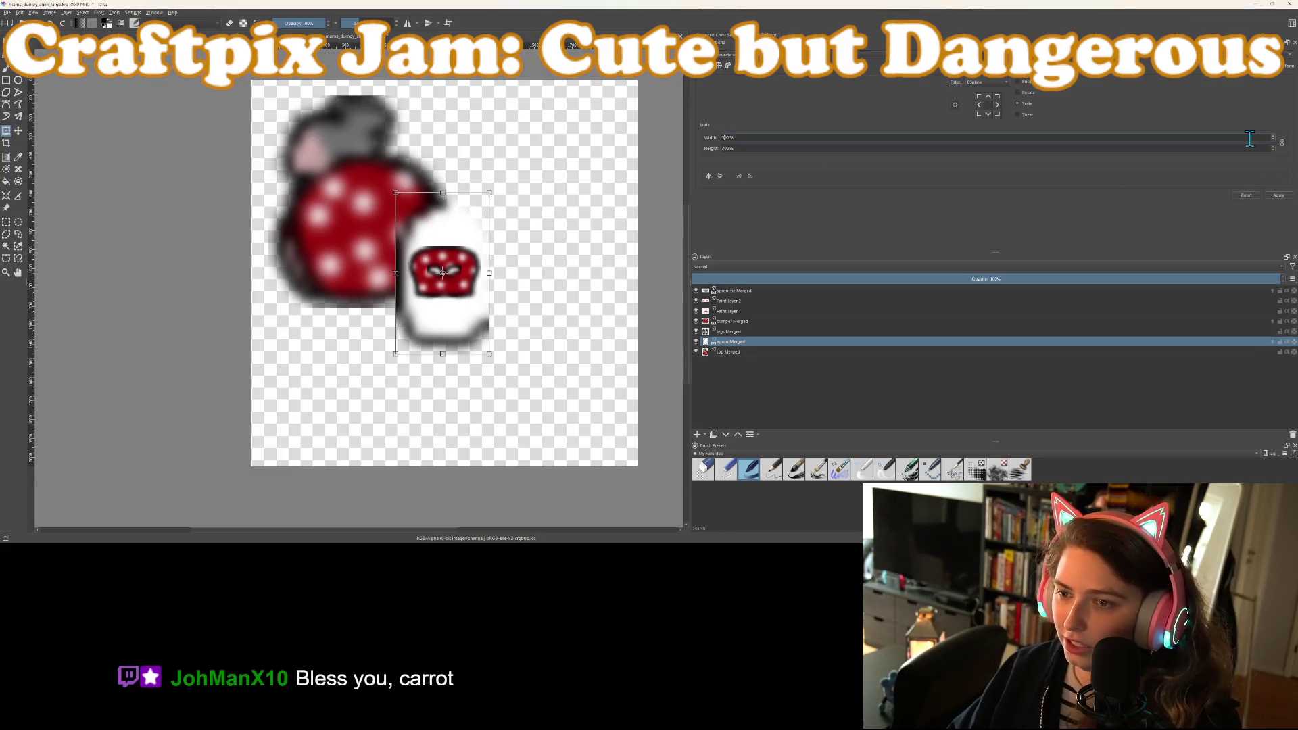
pyautogui.press('Return')
pyautogui.moveTo(430, 324); pyautogui.dragTo(329, 372)
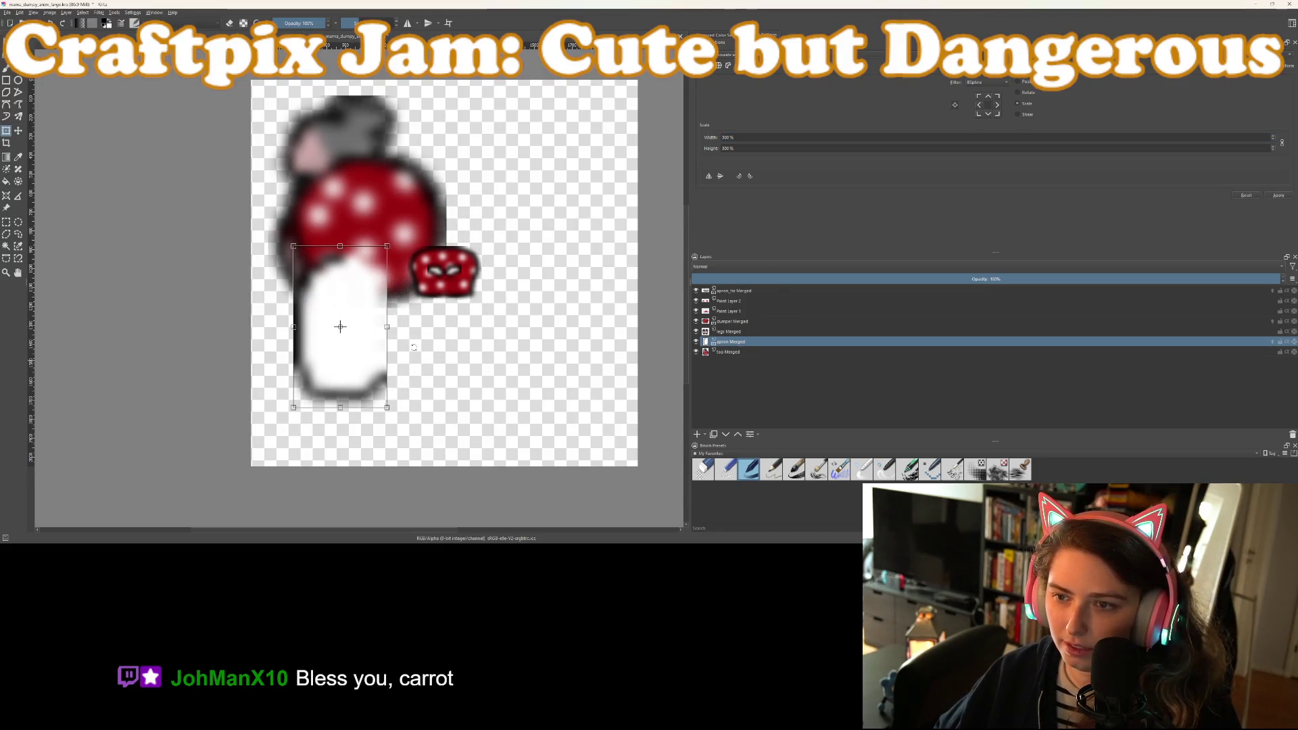
pyautogui.click(744, 332)
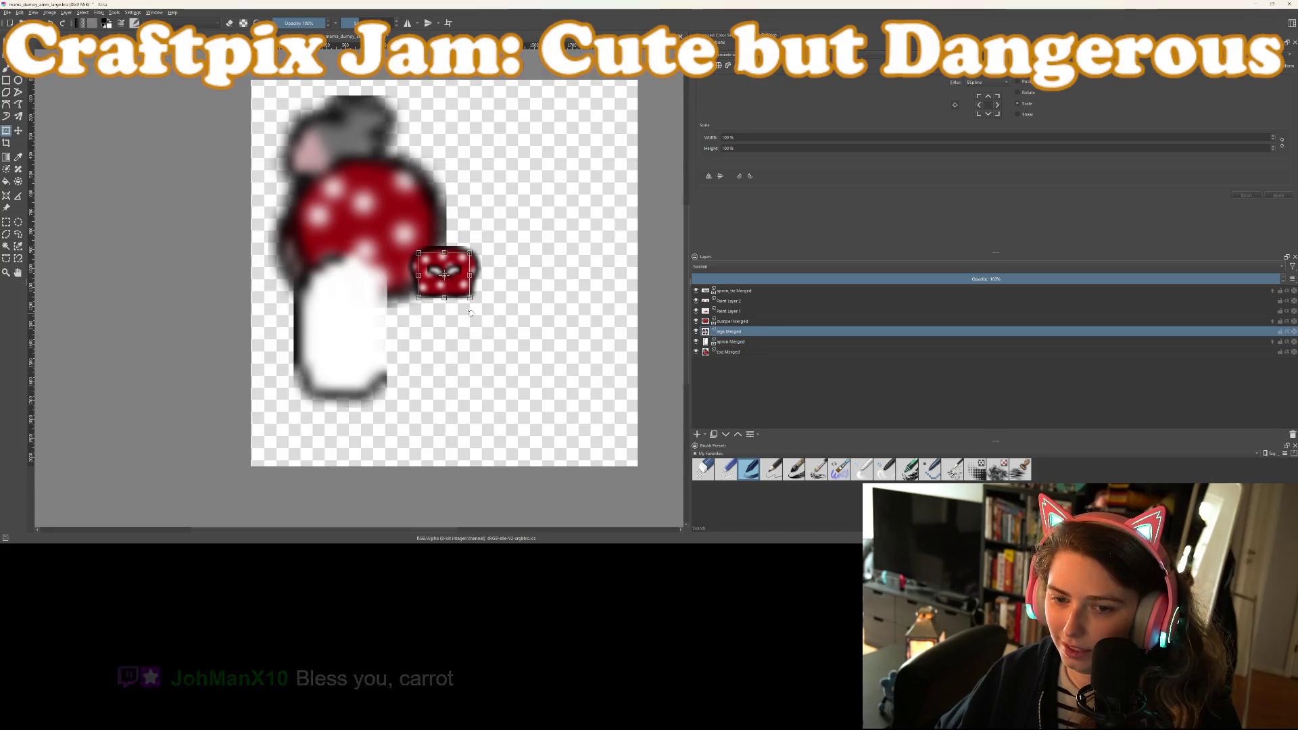
# Scale the legs Merged layer to 300% and place it below the body
pyautogui.click(1281, 143)
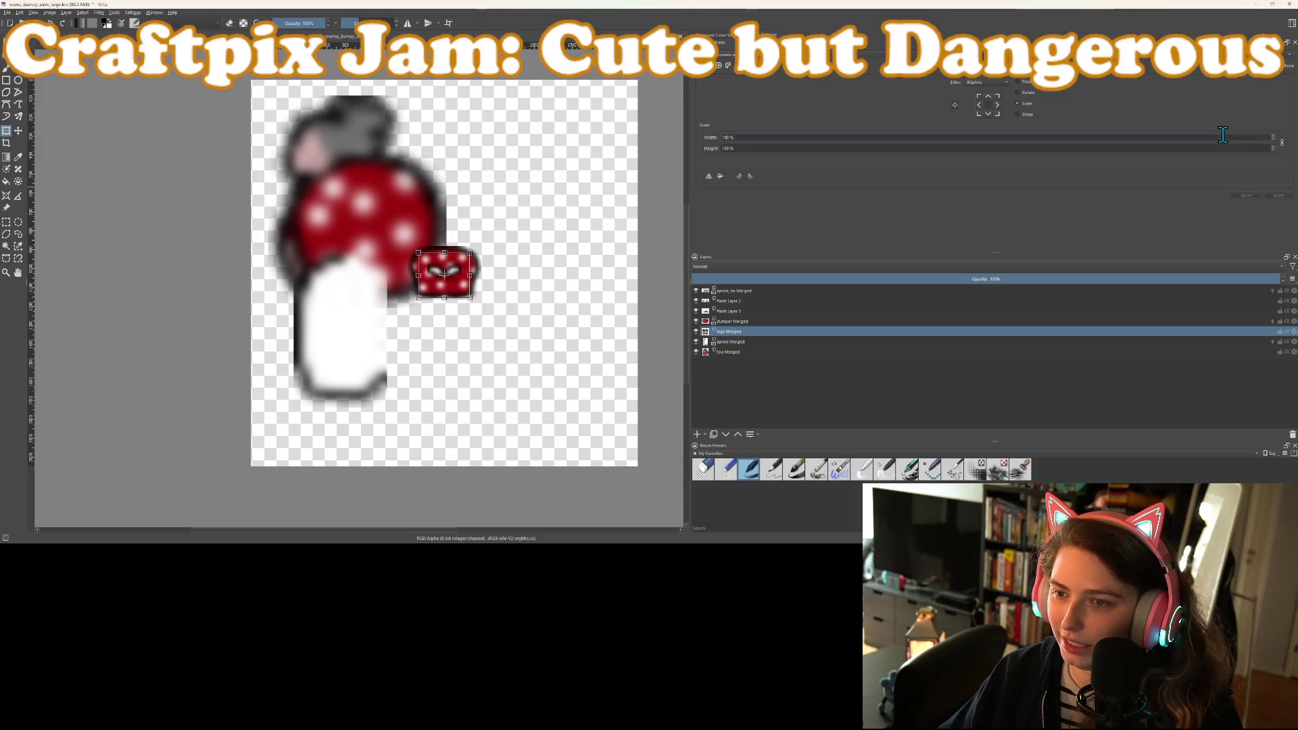
pyautogui.write('300')
pyautogui.press('Return')
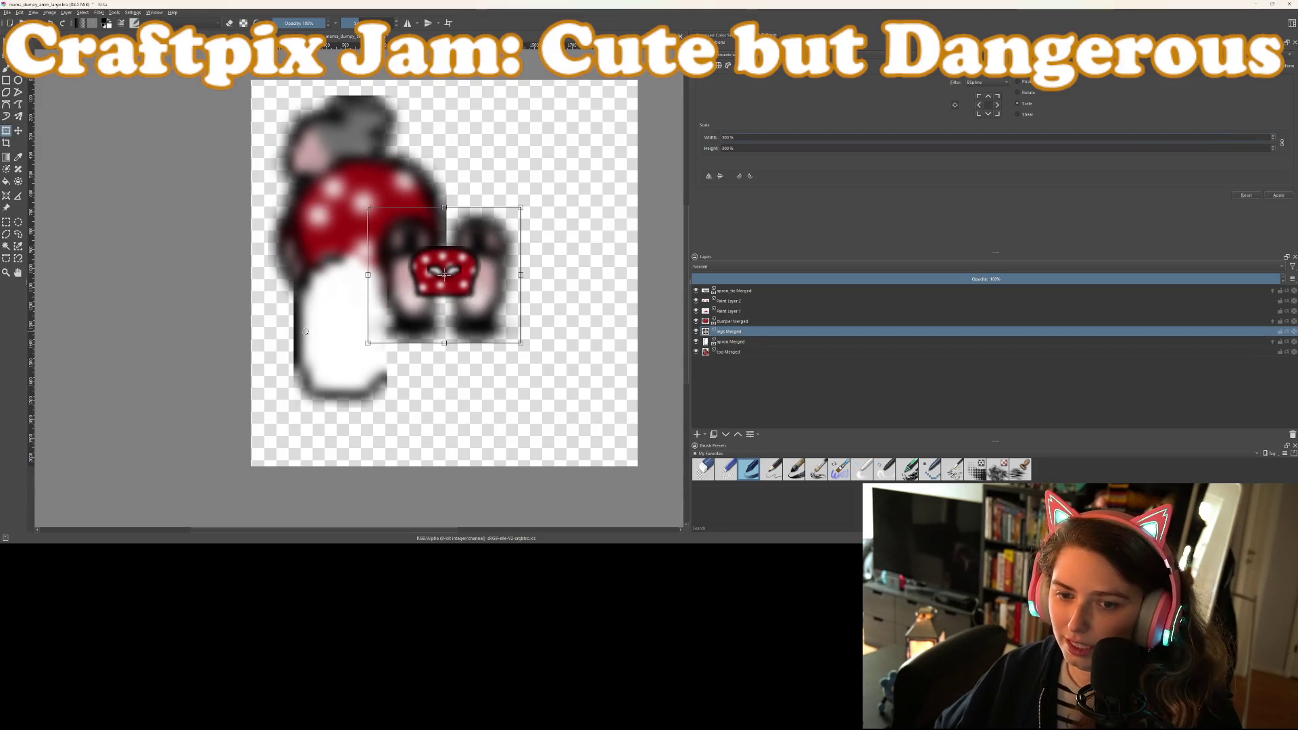
pyautogui.moveTo(441, 323); pyautogui.dragTo(404, 440)
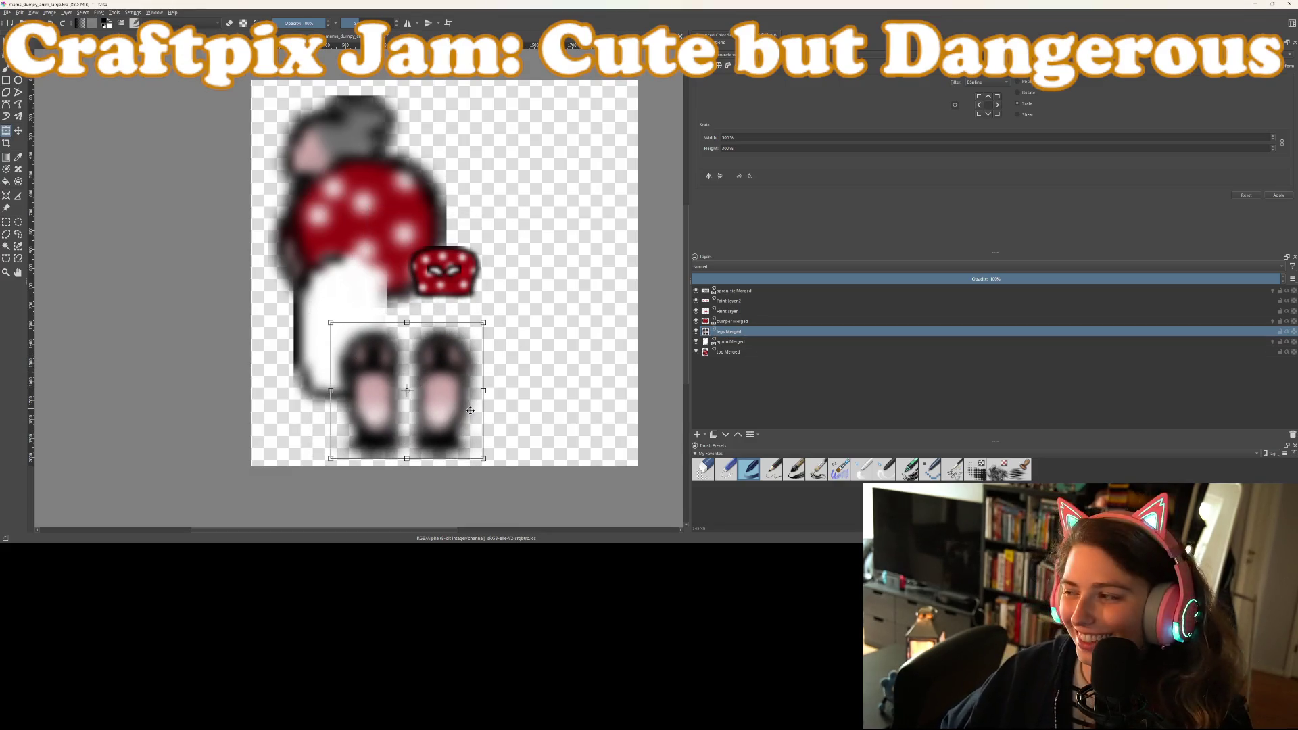
# Scale the dumper Merged layer to 300% and move it down onto the body
pyautogui.click(743, 321)
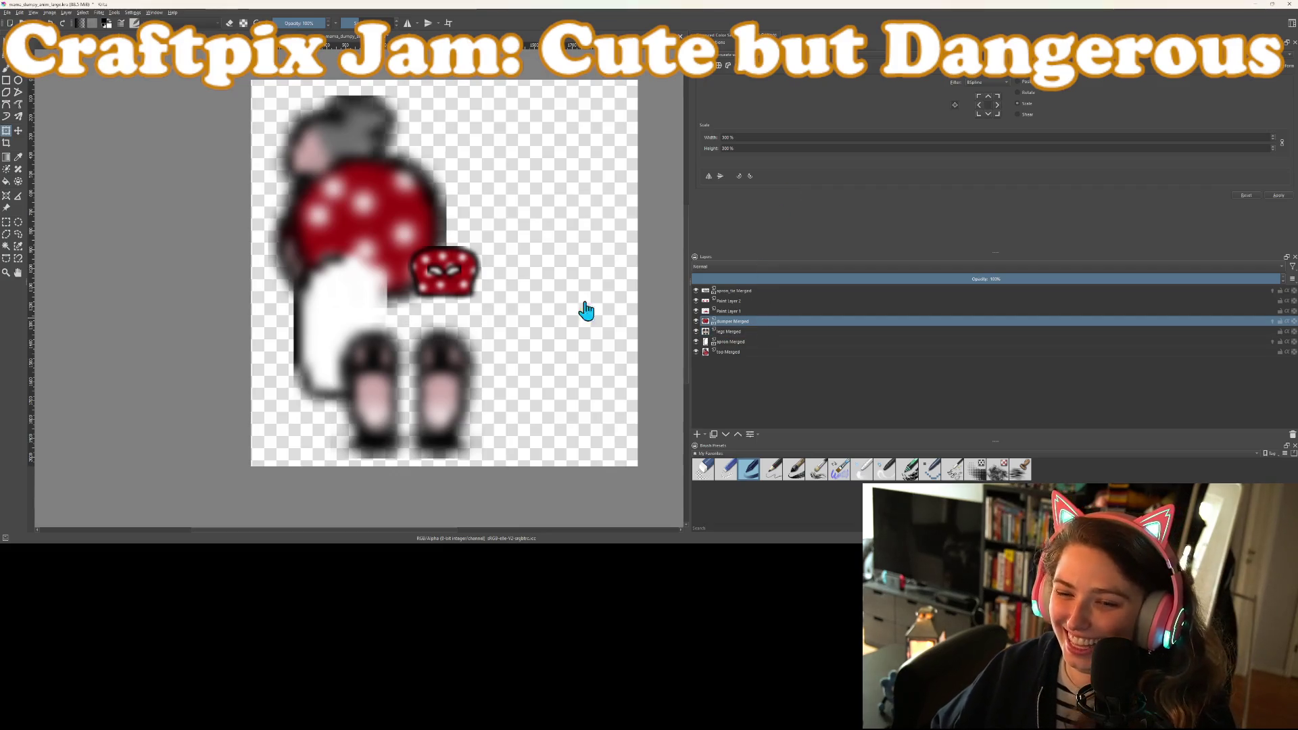
pyautogui.click(1281, 143)
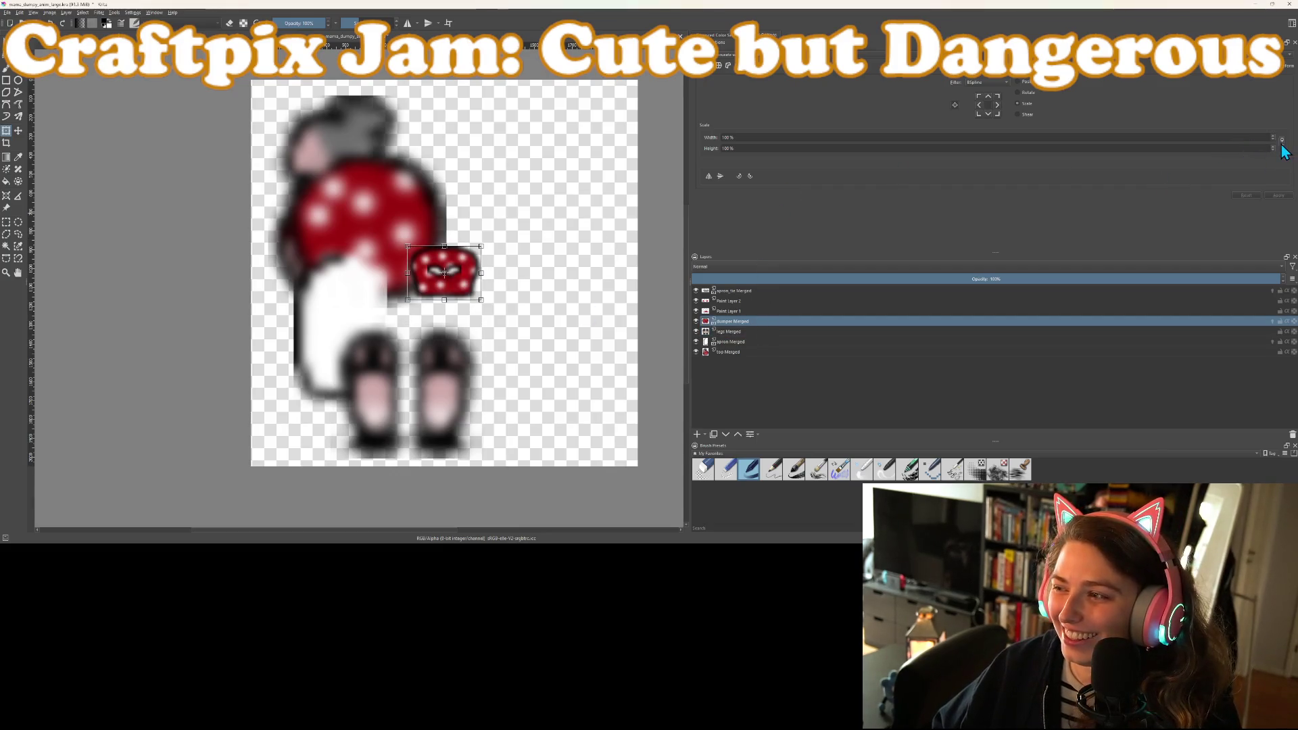
pyautogui.write('3')
pyautogui.press('Return')
pyautogui.moveTo(354, 257); pyautogui.dragTo(328, 280)
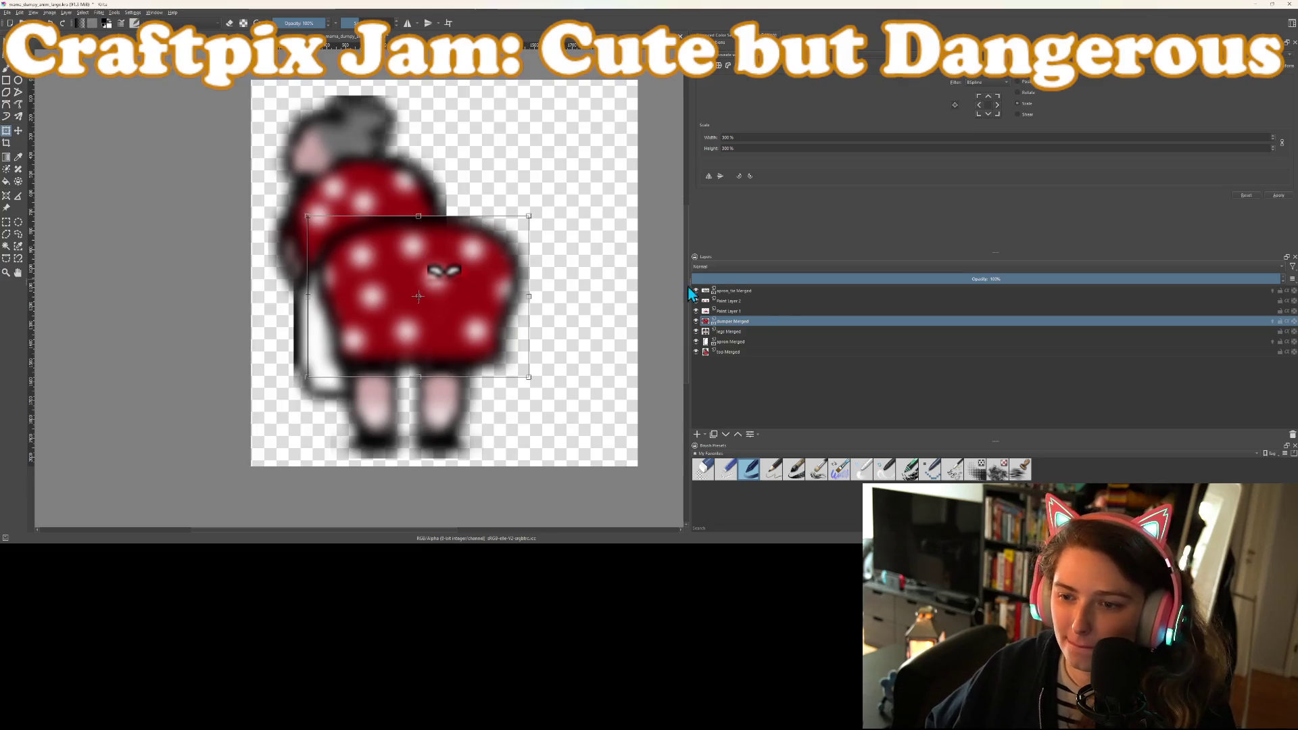
pyautogui.click(753, 312)
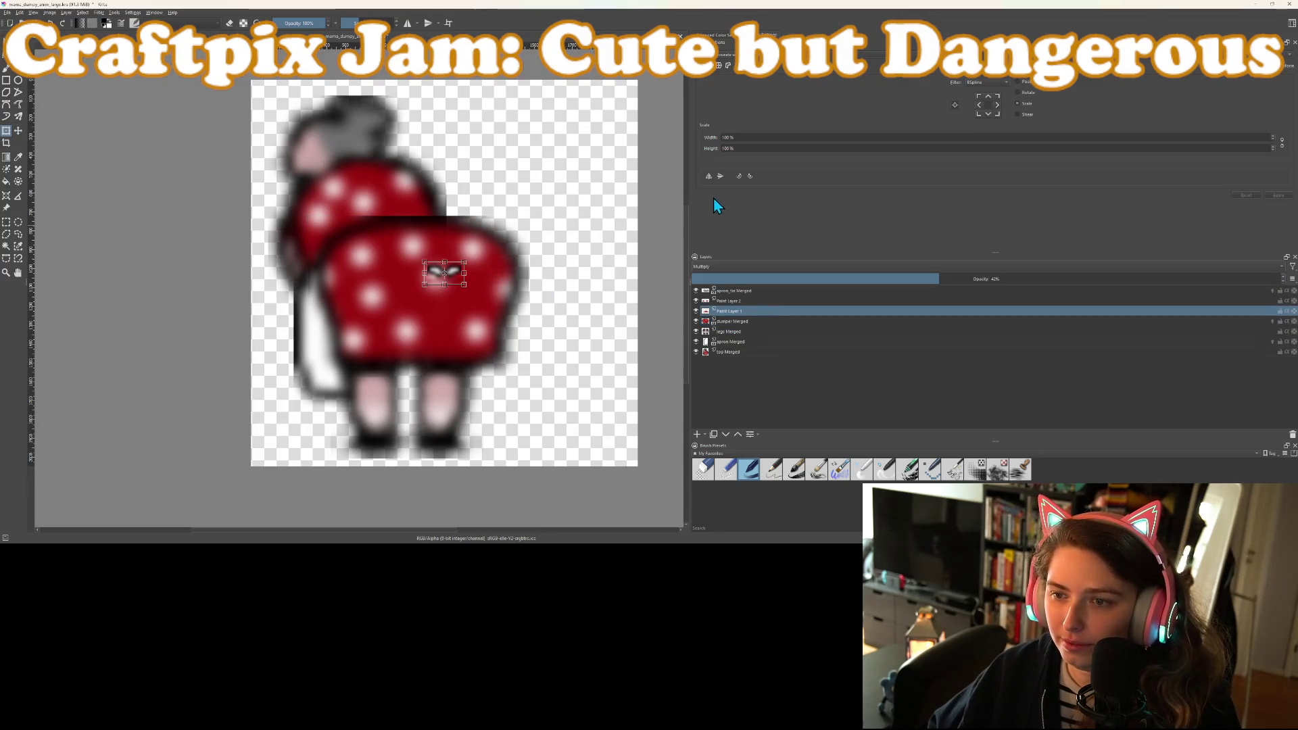
# Scale the eyes on Paint Layer 1 to 300%
pyautogui.click(1241, 147)
pyautogui.press('BackSpace')
pyautogui.write('3')
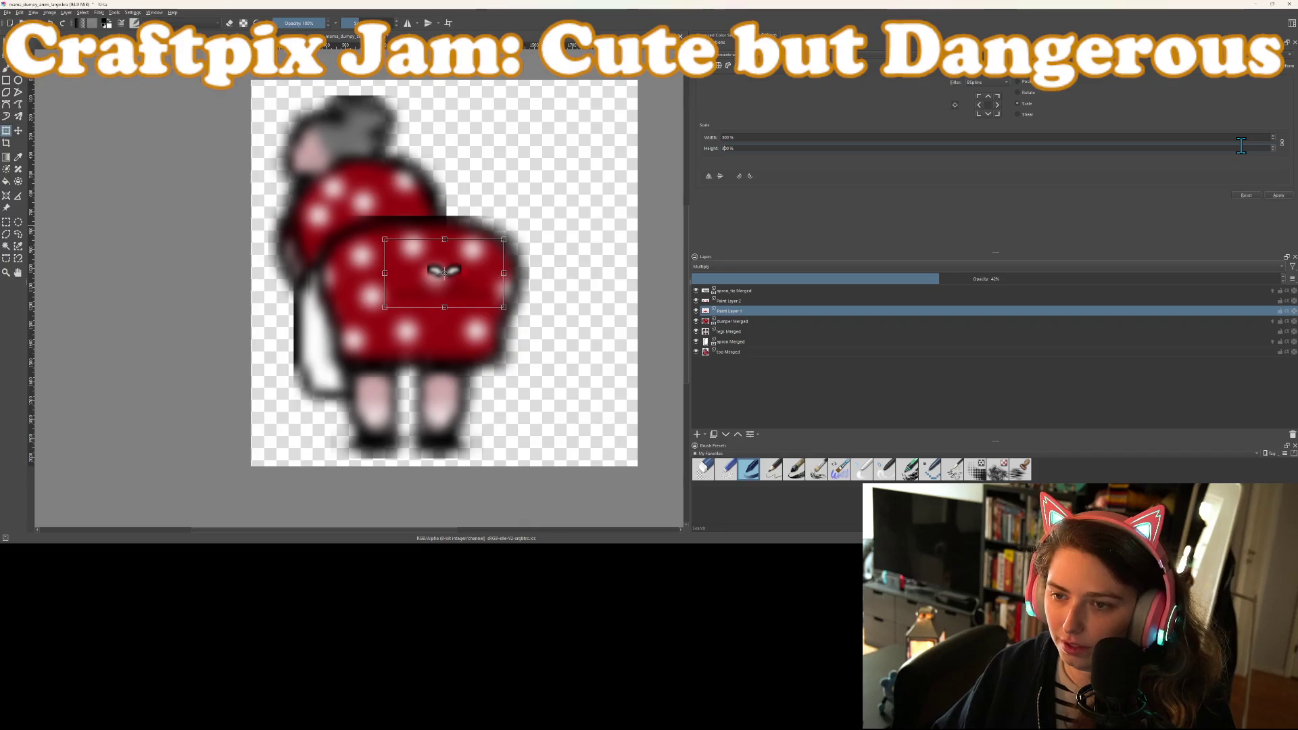
pyautogui.press('Return')
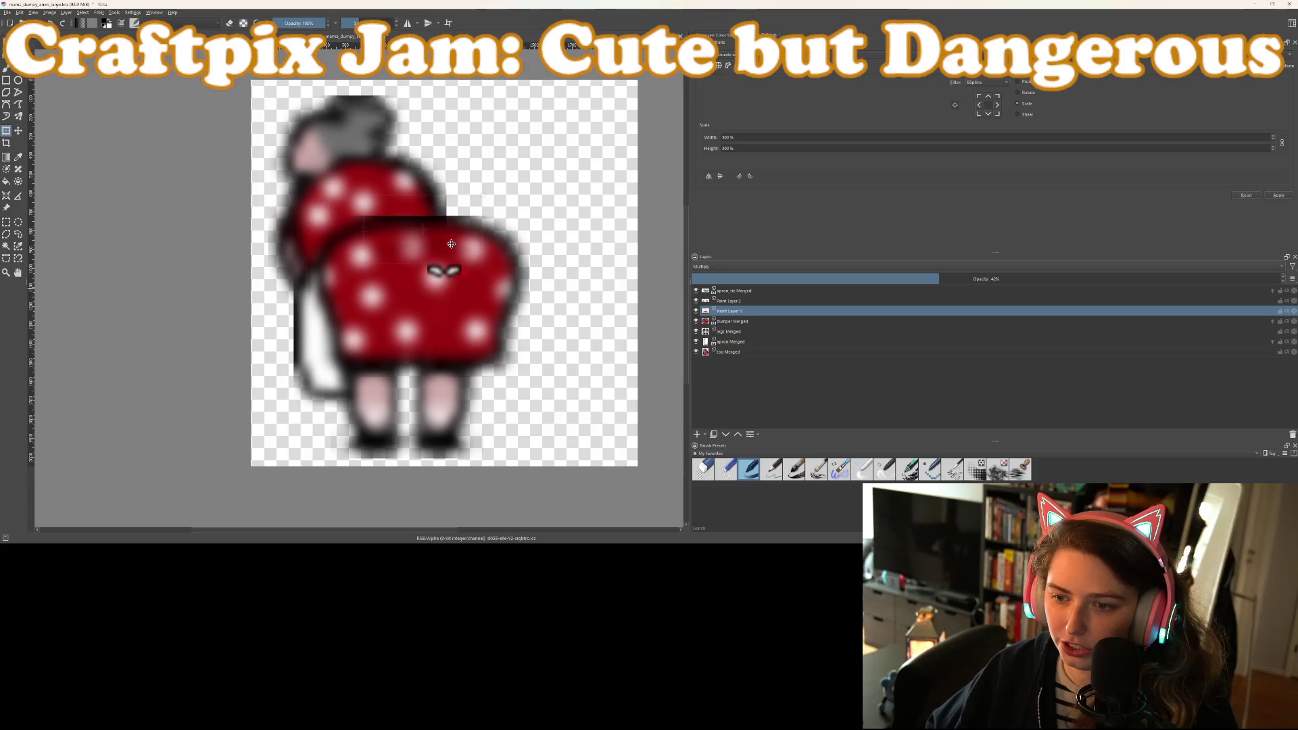
pyautogui.click(450, 243)
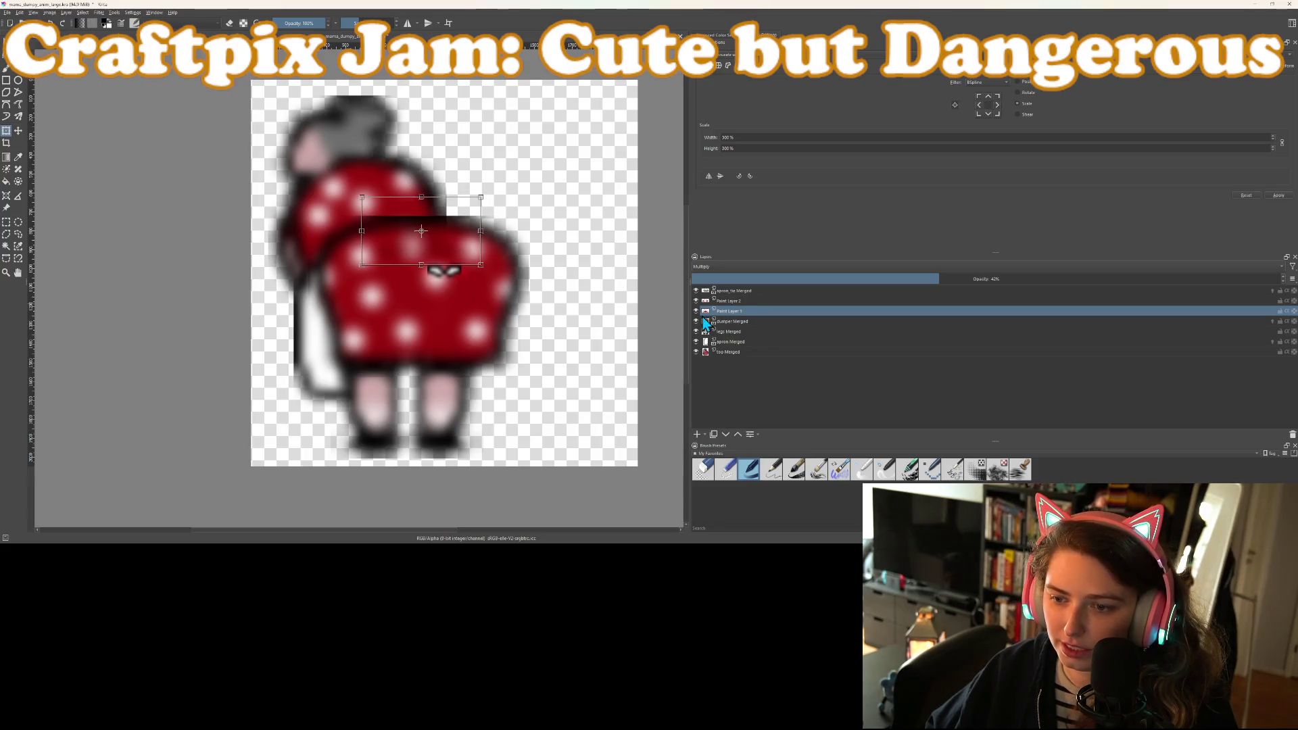
pyautogui.moveTo(706, 316)
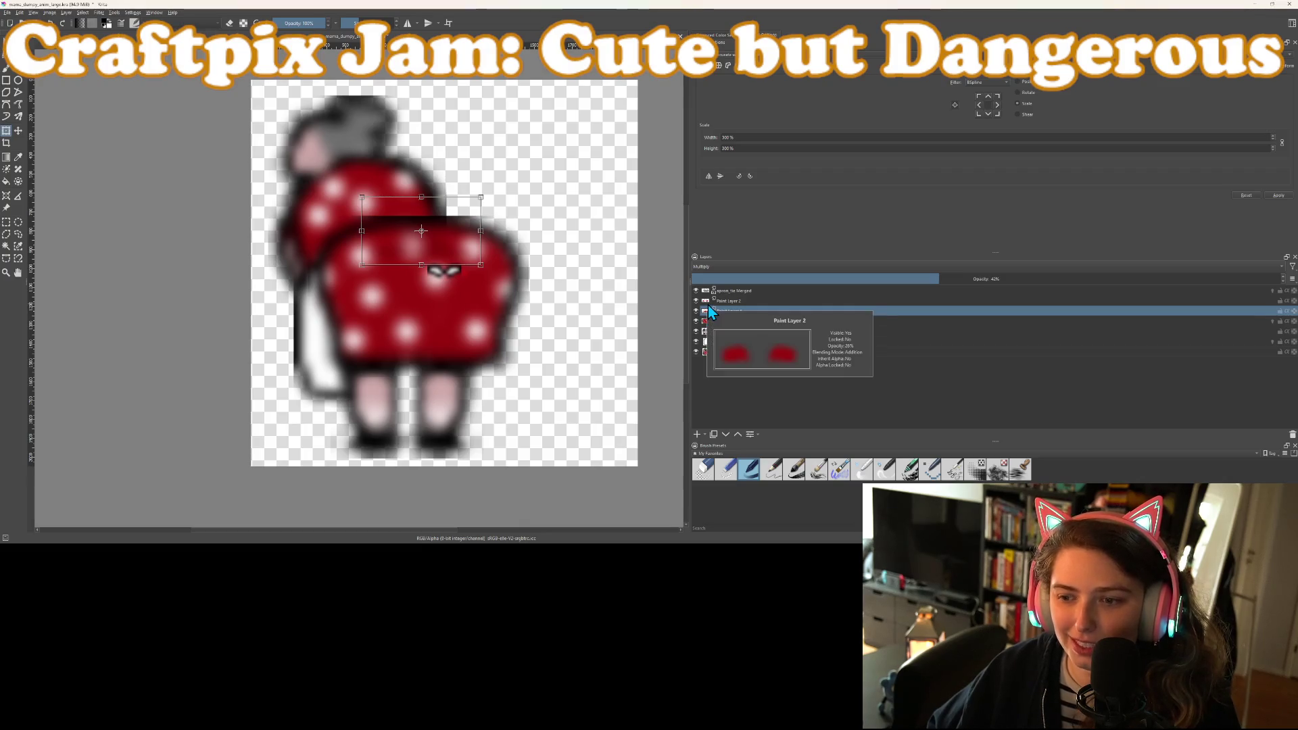
# Scale the eye shape on apron_tie Merged to 300% with linked width and height
pyautogui.click(738, 292)
pyautogui.click(500, 290)
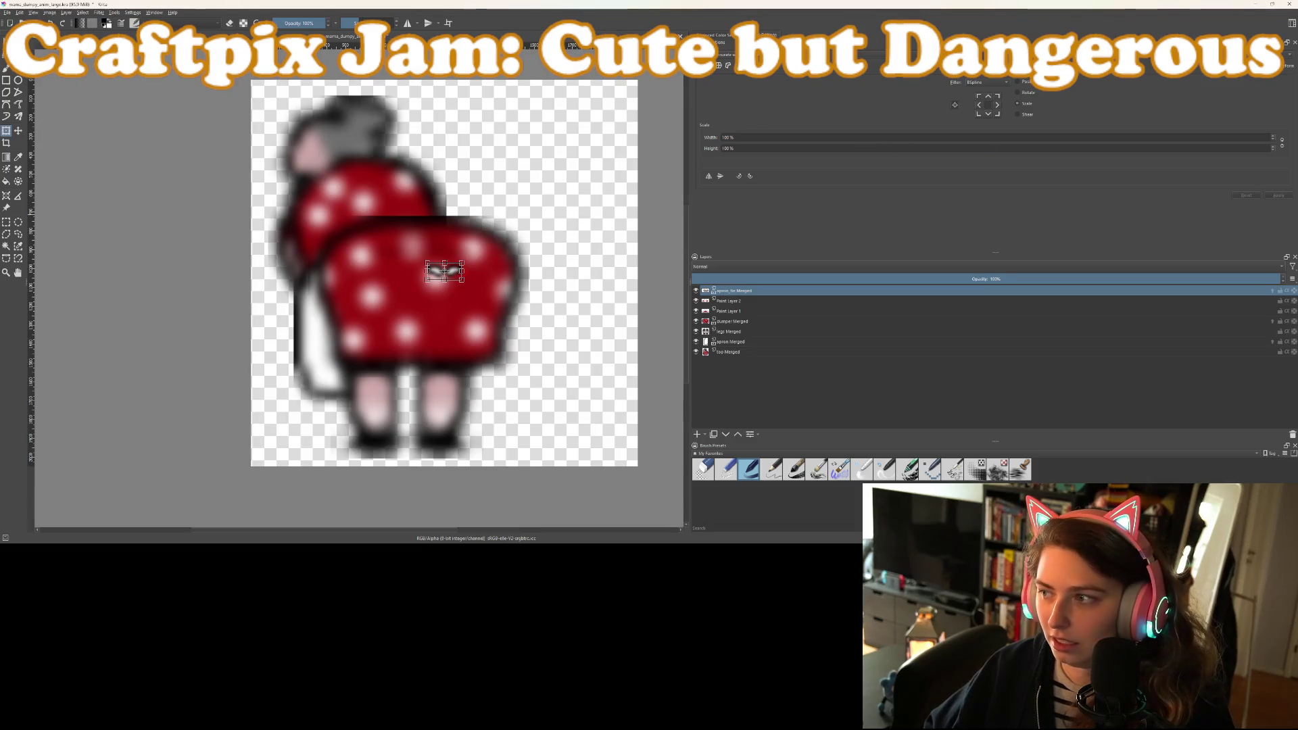
pyautogui.click(1281, 145)
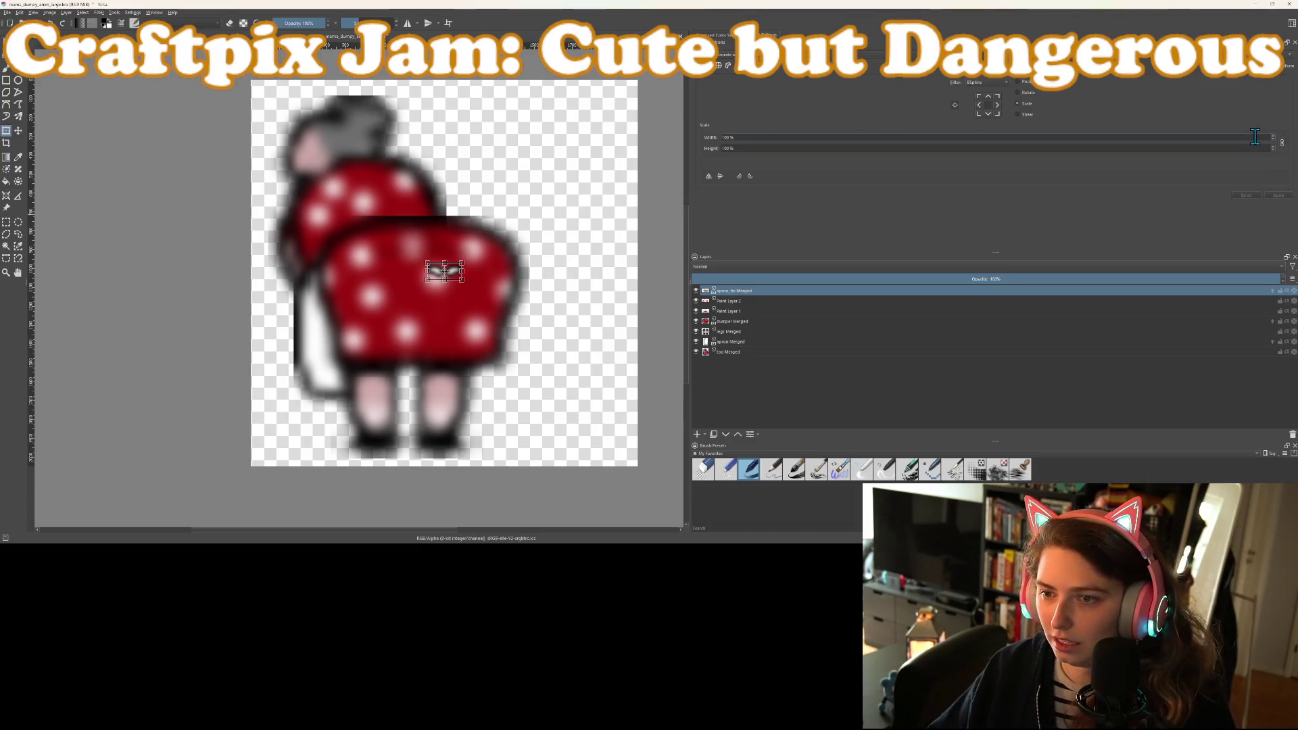
pyautogui.write('503')
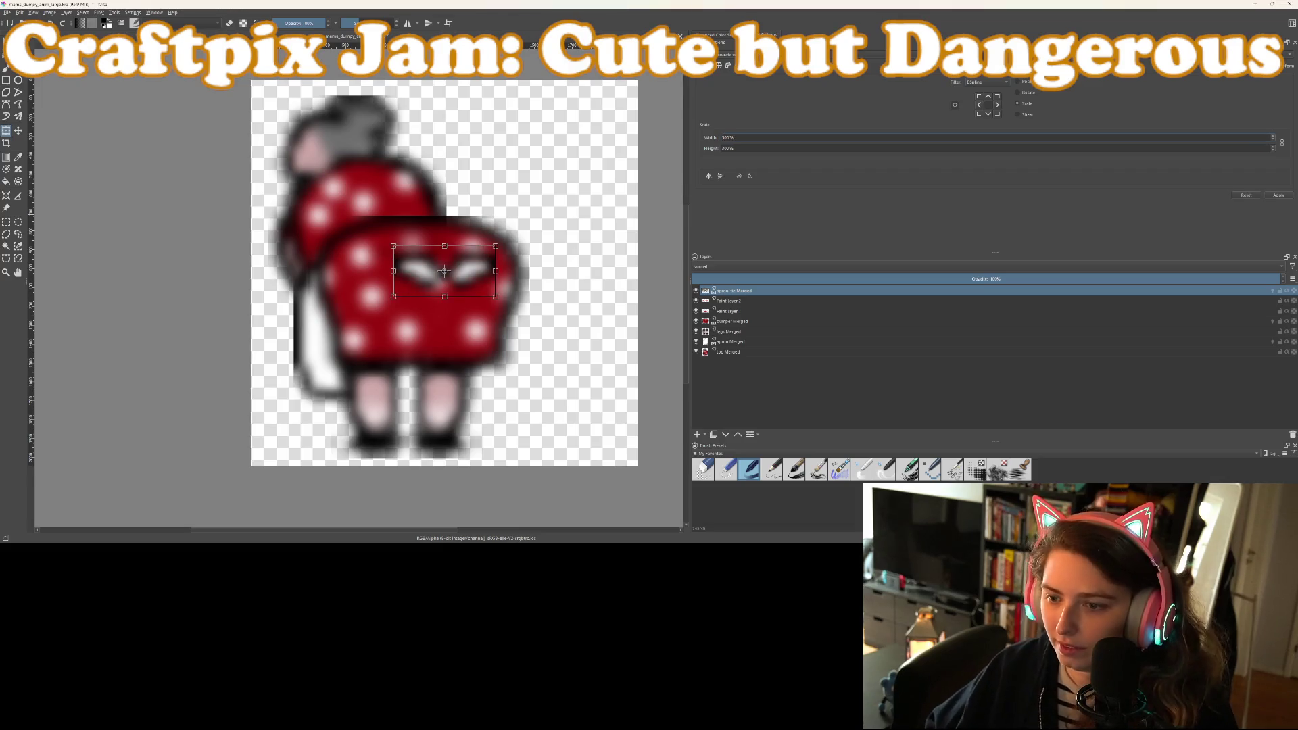
pyautogui.press('Return')
# Hide Paint Layers 1 and 2, move the eyes onto the body's top edge, widen the canvas
pyautogui.click(696, 300)
pyautogui.click(696, 311)
pyautogui.click(409, 279)
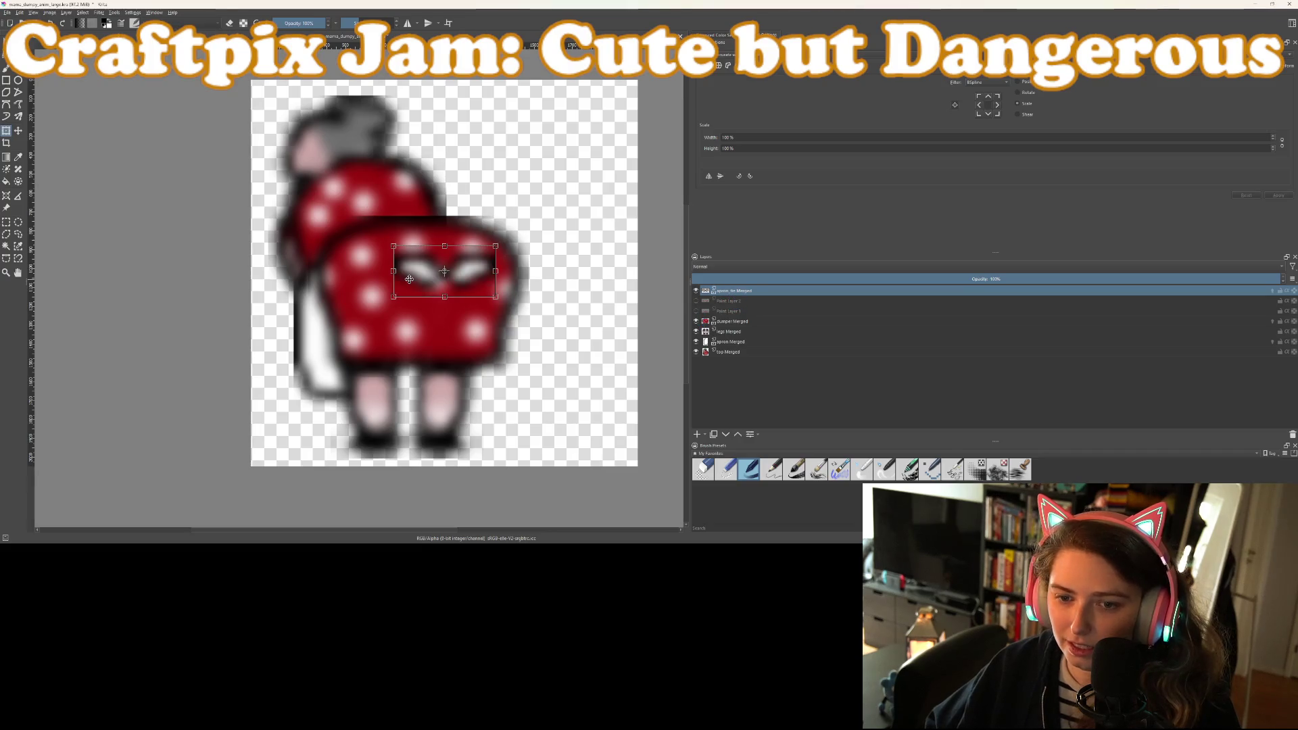
pyautogui.moveTo(460, 279); pyautogui.dragTo(444, 220)
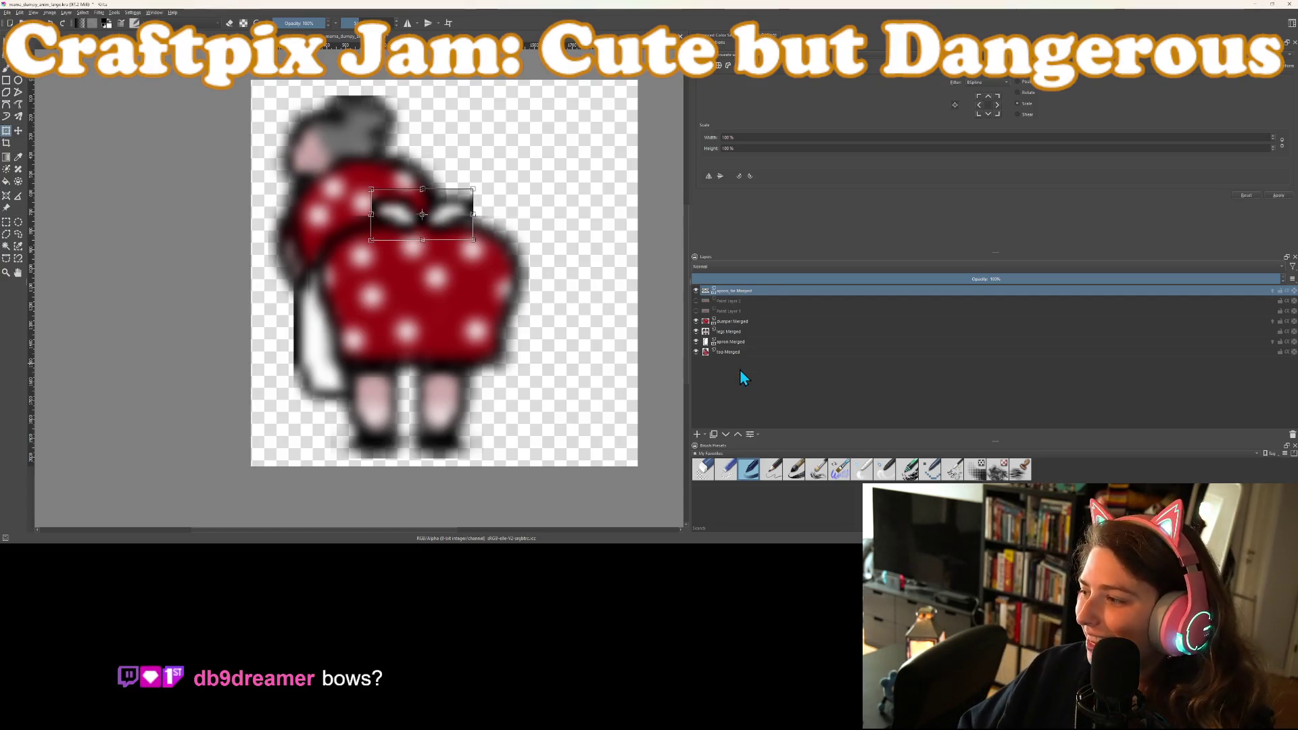
pyautogui.moveTo(729, 355)
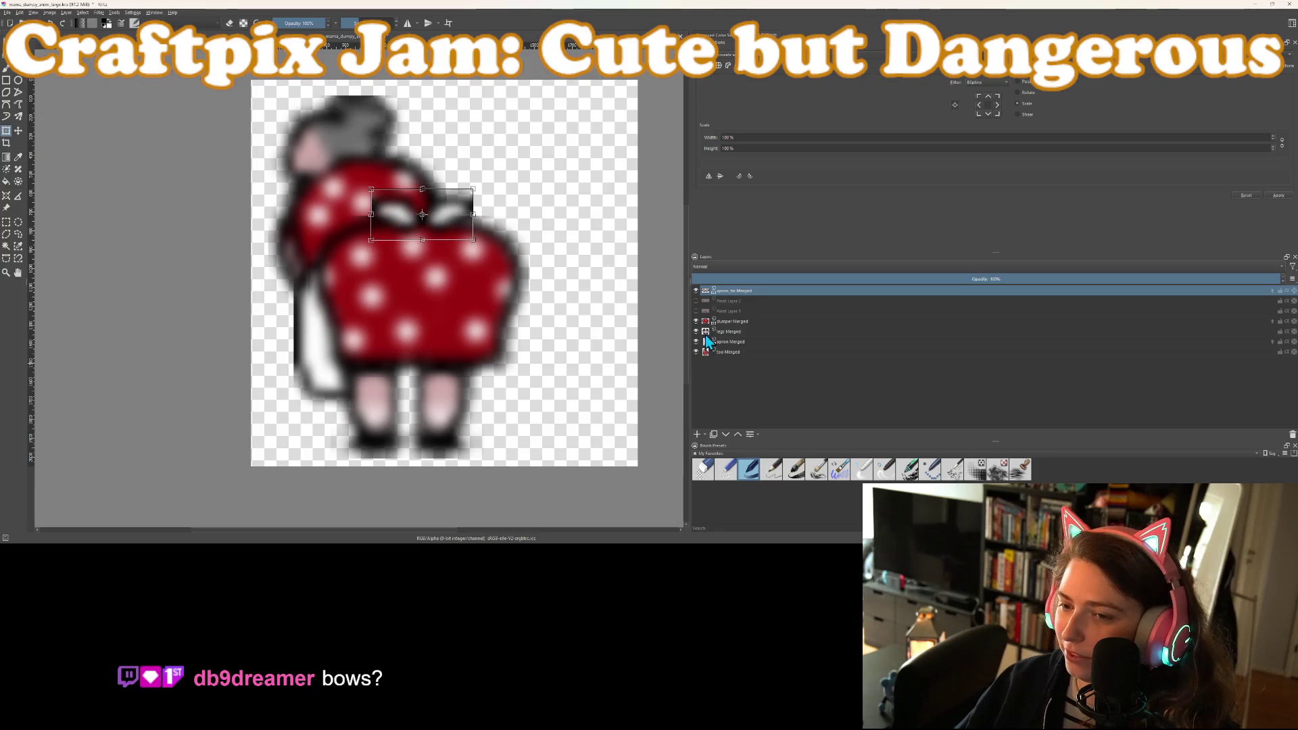
pyautogui.moveTo(689, 304); pyautogui.dragTo(800, 304)
# Nudge the bow slightly higher and to the left
pyautogui.scroll(1, 438, 250)
pyautogui.scroll(-2, 473, 260)
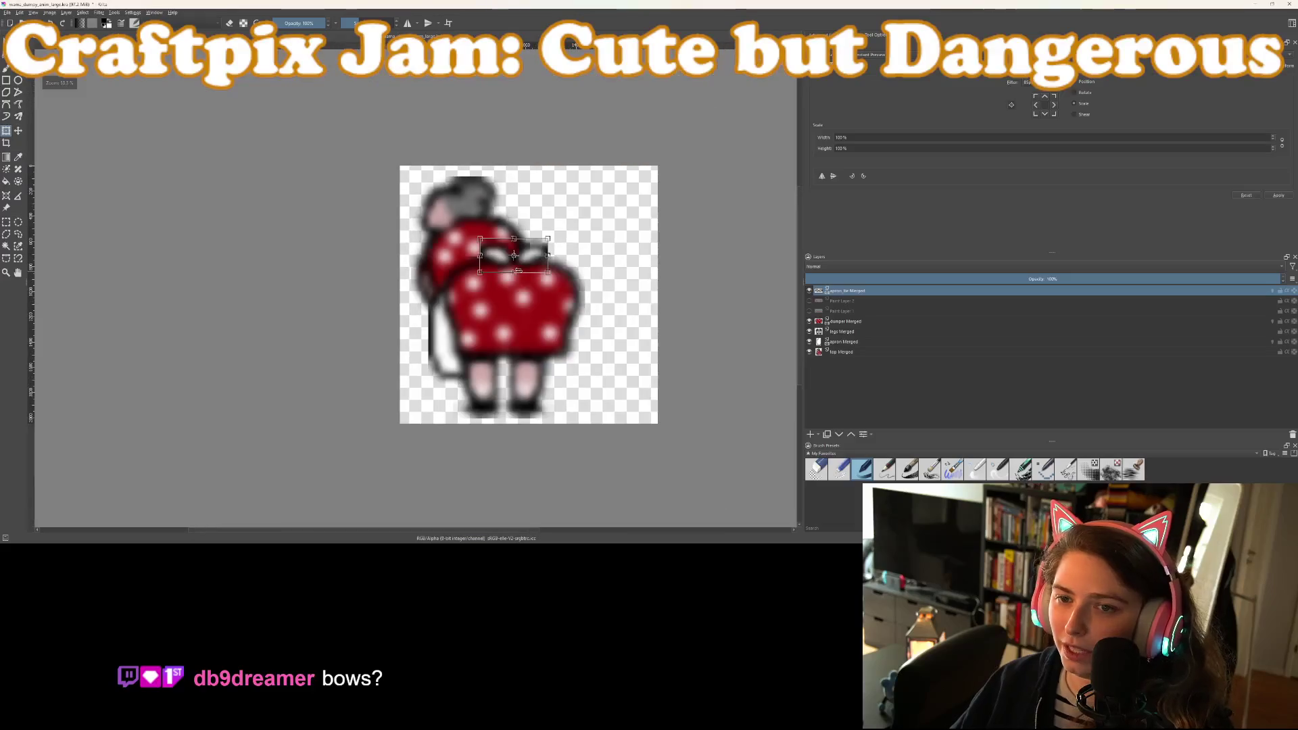
pyautogui.scroll(2, 513, 270)
pyautogui.scroll(1, 513, 270)
pyautogui.scroll(-1, 505, 267)
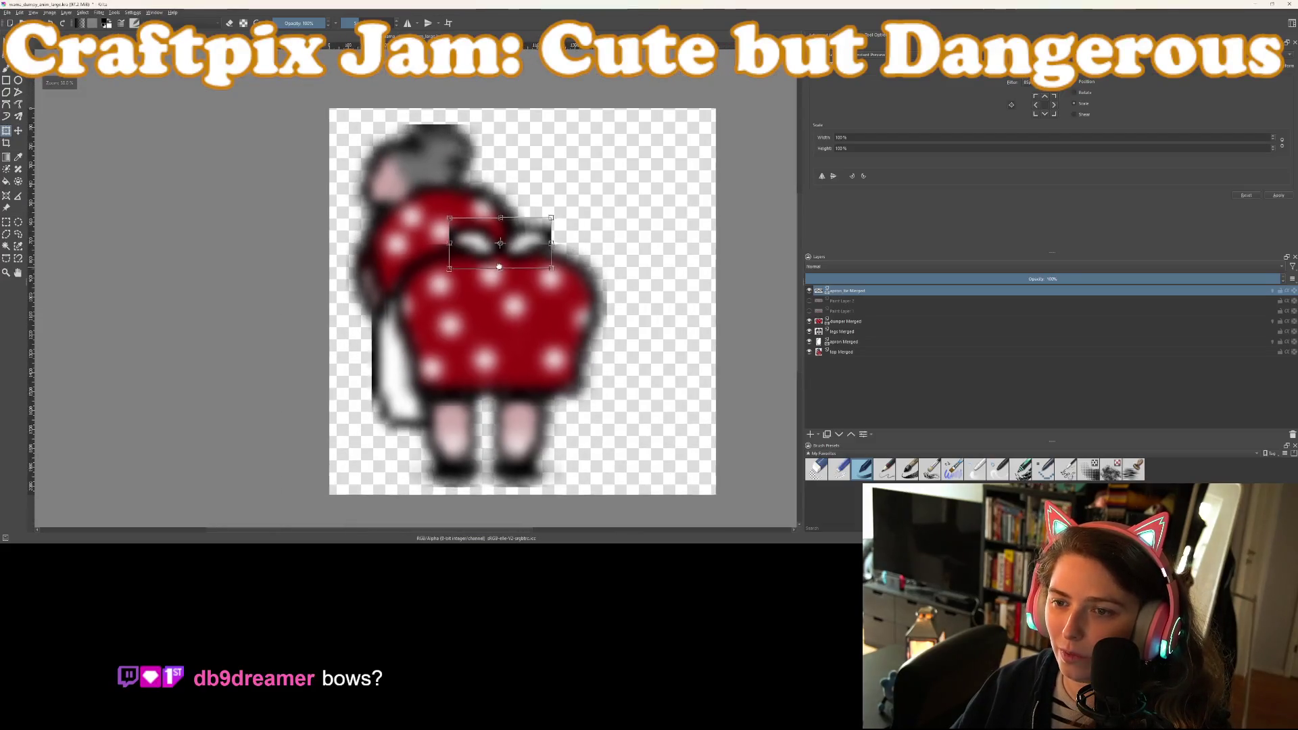
pyautogui.moveTo(523, 254)
pyautogui.mouseDown()
pyautogui.moveTo(520, 224)
pyautogui.moveTo(521, 246)
pyautogui.mouseUp()
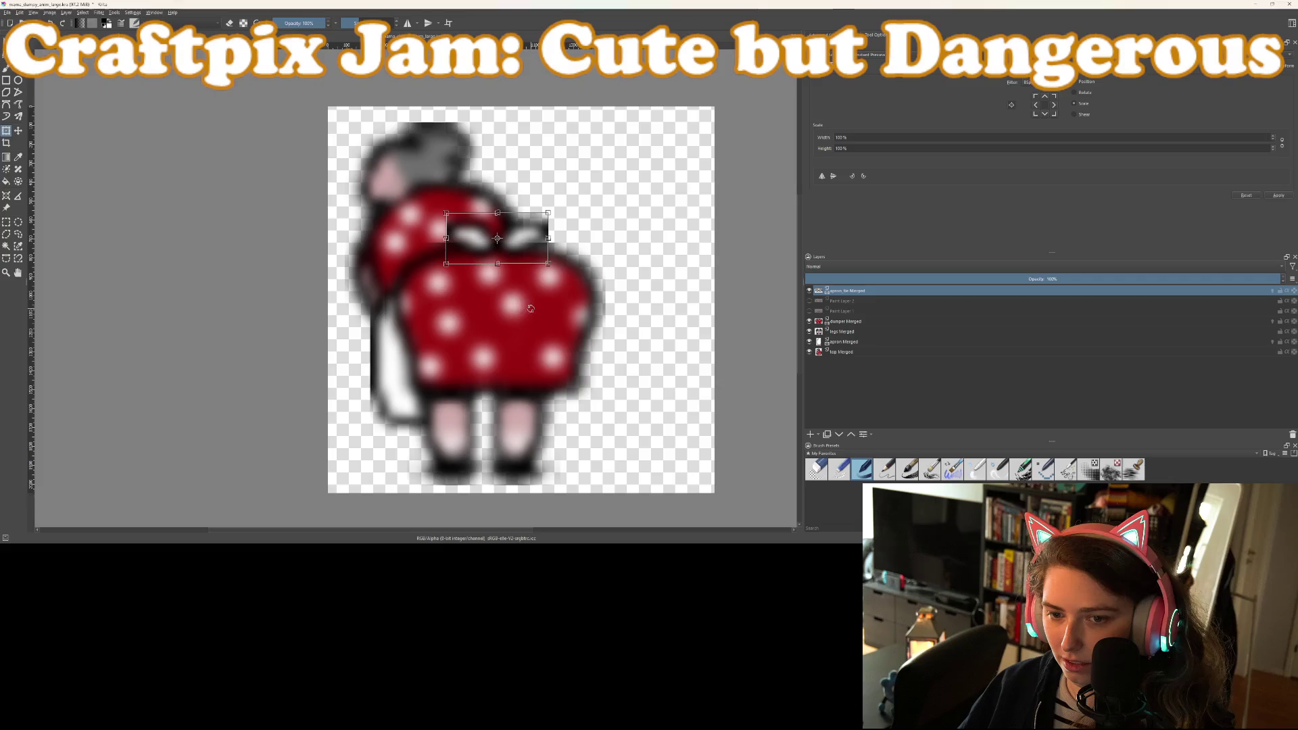
pyautogui.scroll(2, 531, 309)
pyautogui.scroll(1, 493, 300)
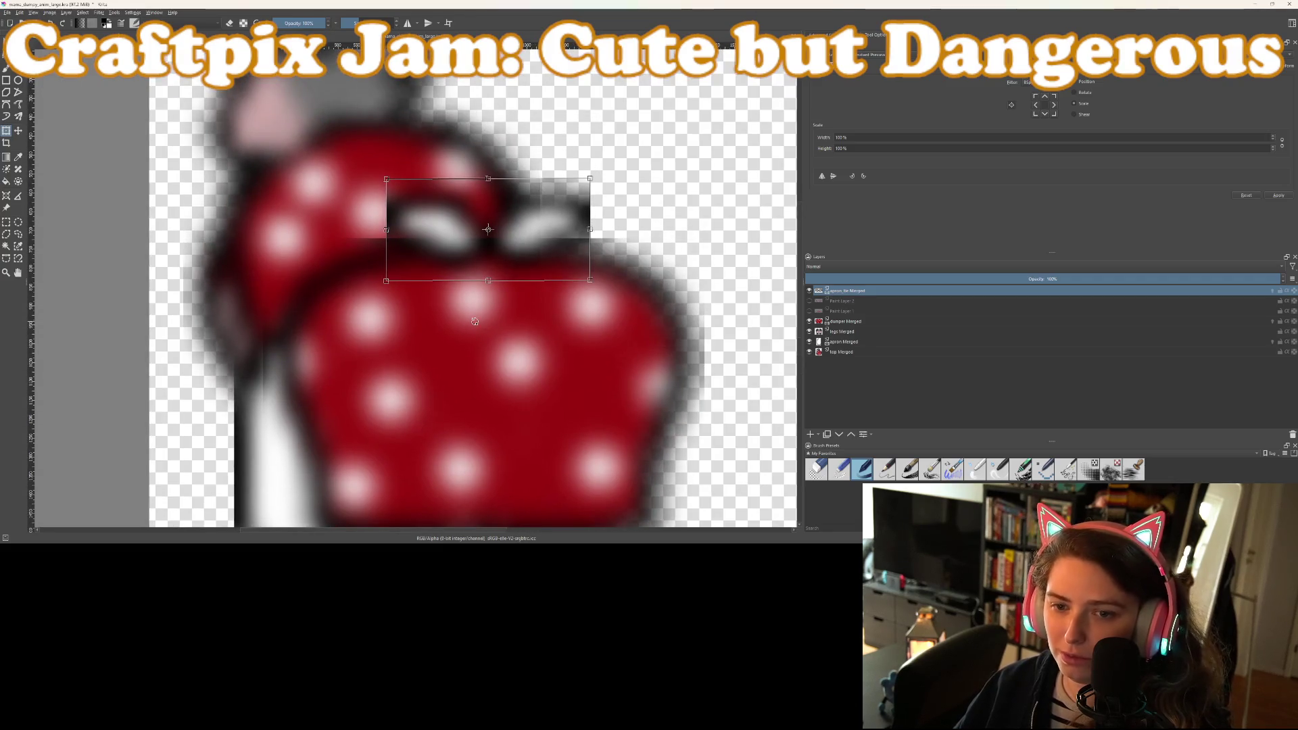
# Switch to the brush and align the vertical mirror line with the bow's centre
pyautogui.press('b')
pyautogui.scroll(3, 473, 229)
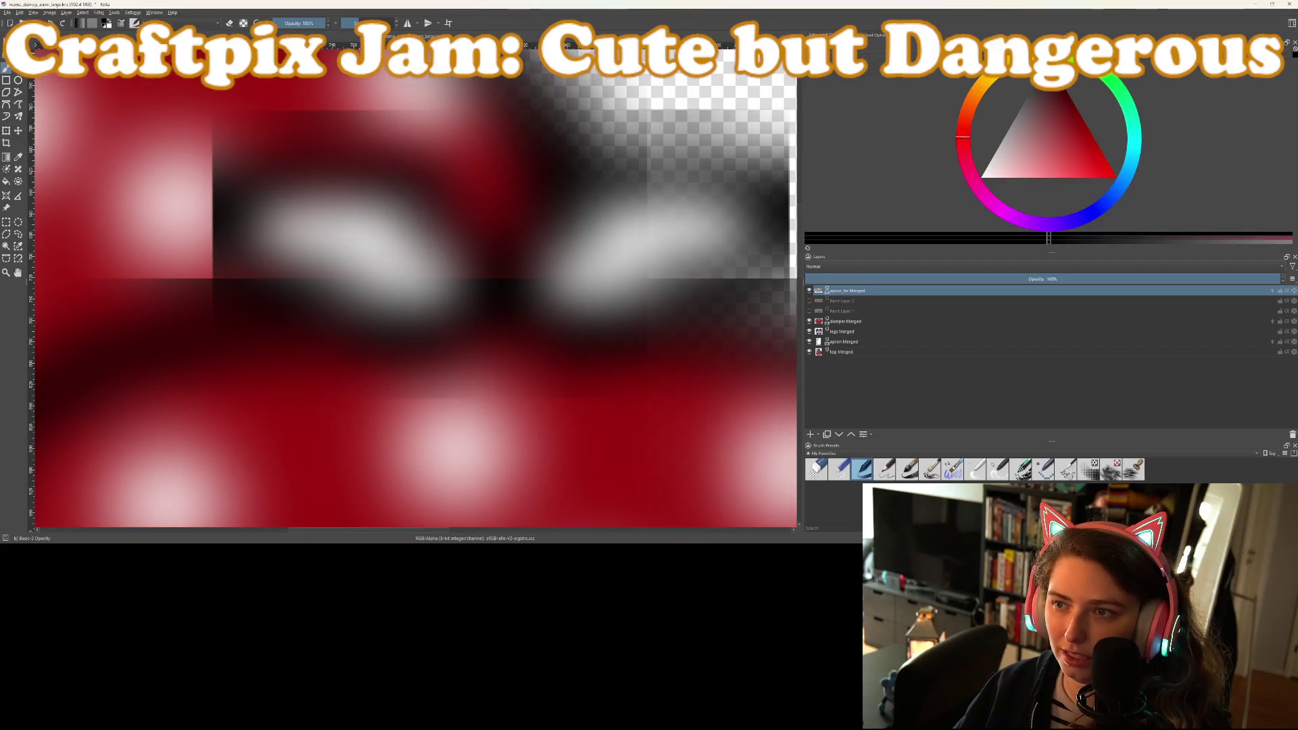
pyautogui.scroll(-3, 567, 194)
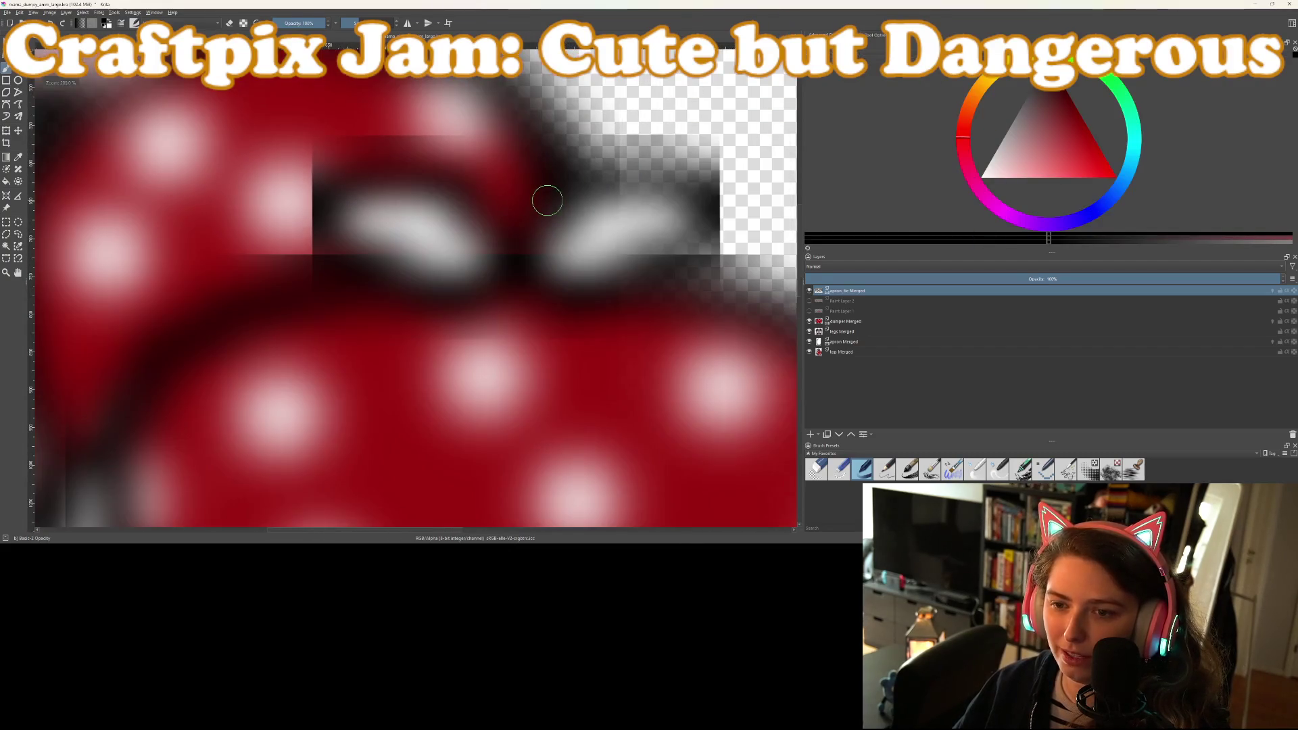
pyautogui.scroll(3, 490, 227)
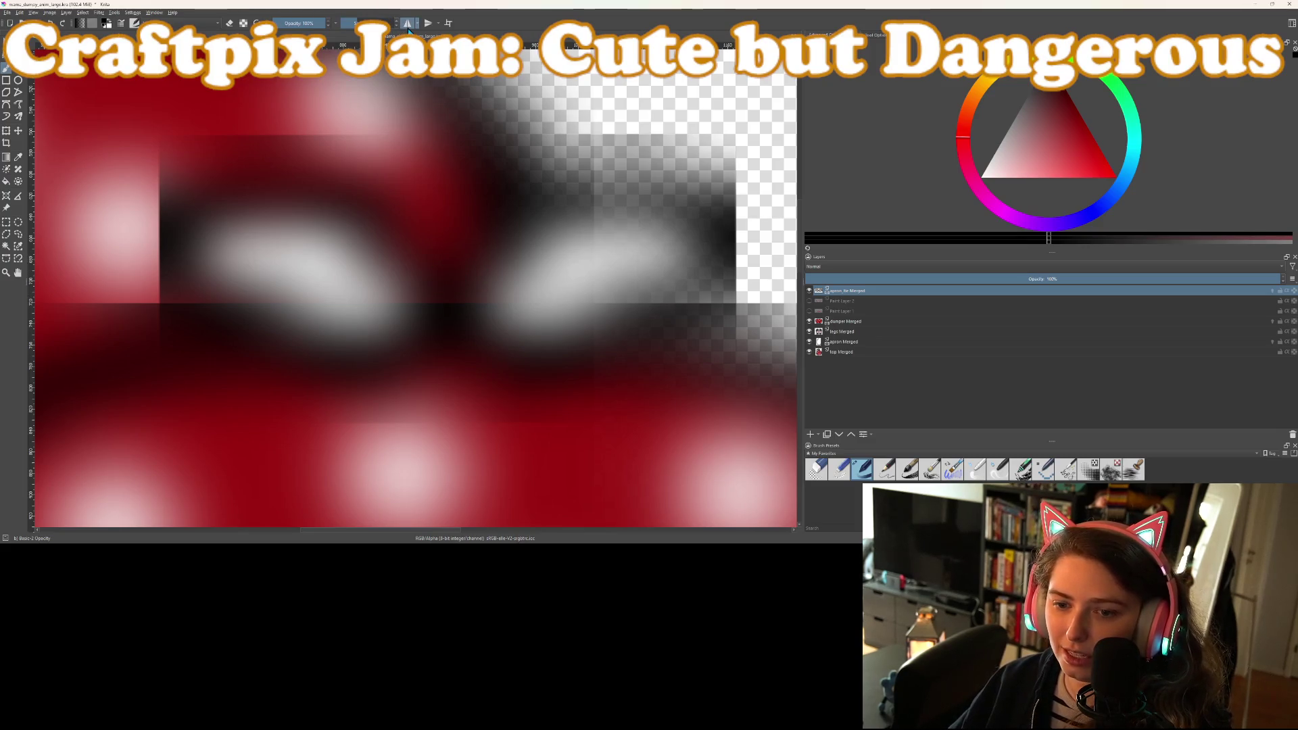
pyautogui.moveTo(446, 277); pyautogui.dragTo(492, 222)
pyautogui.scroll(-5, 486, 254)
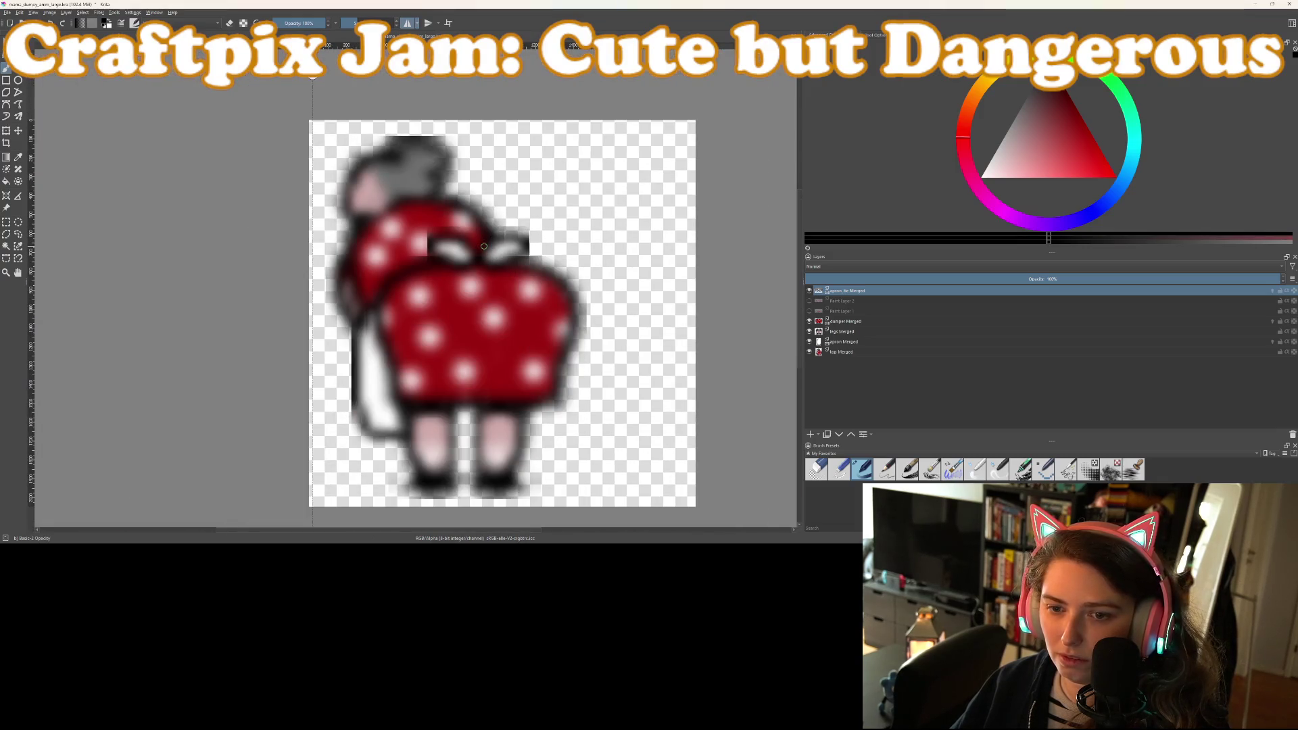
pyautogui.moveTo(313, 77); pyautogui.dragTo(420, 75)
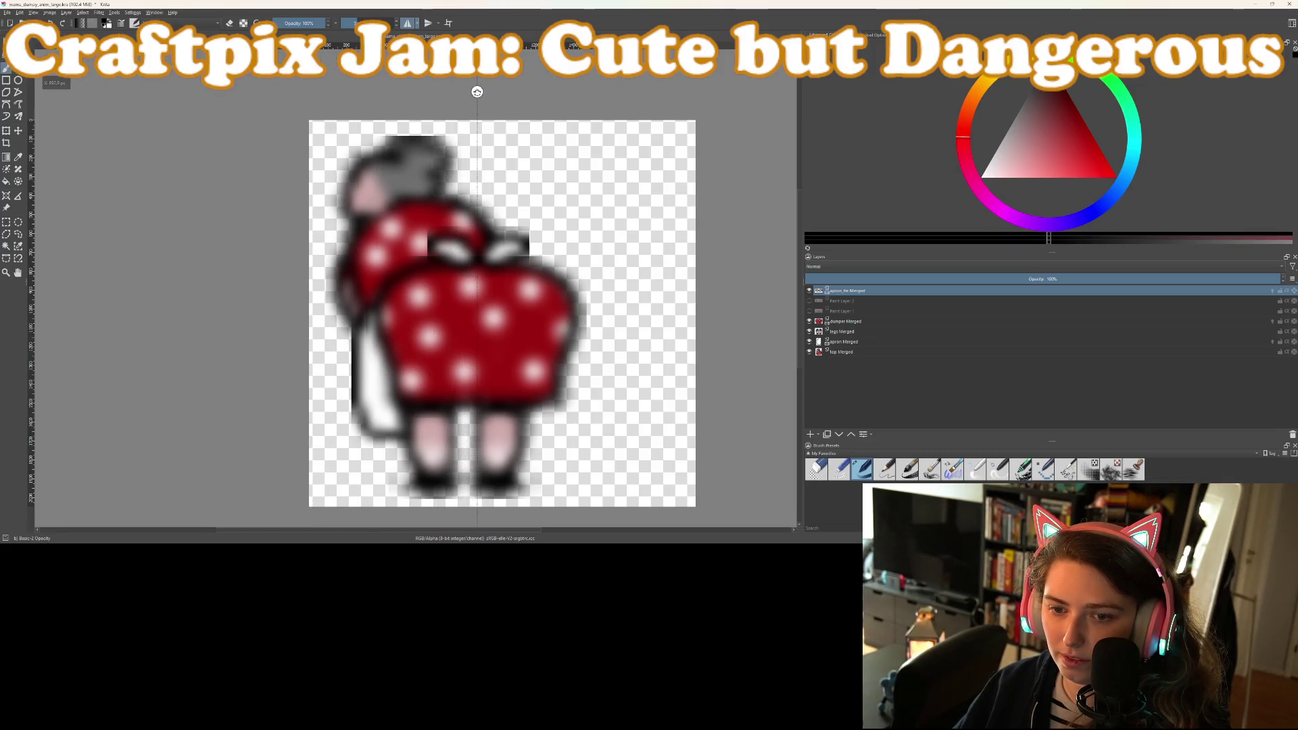
# Rotate the view about 20°, reset it upright, and undo a stray black dab
pyautogui.scroll(5, 487, 290)
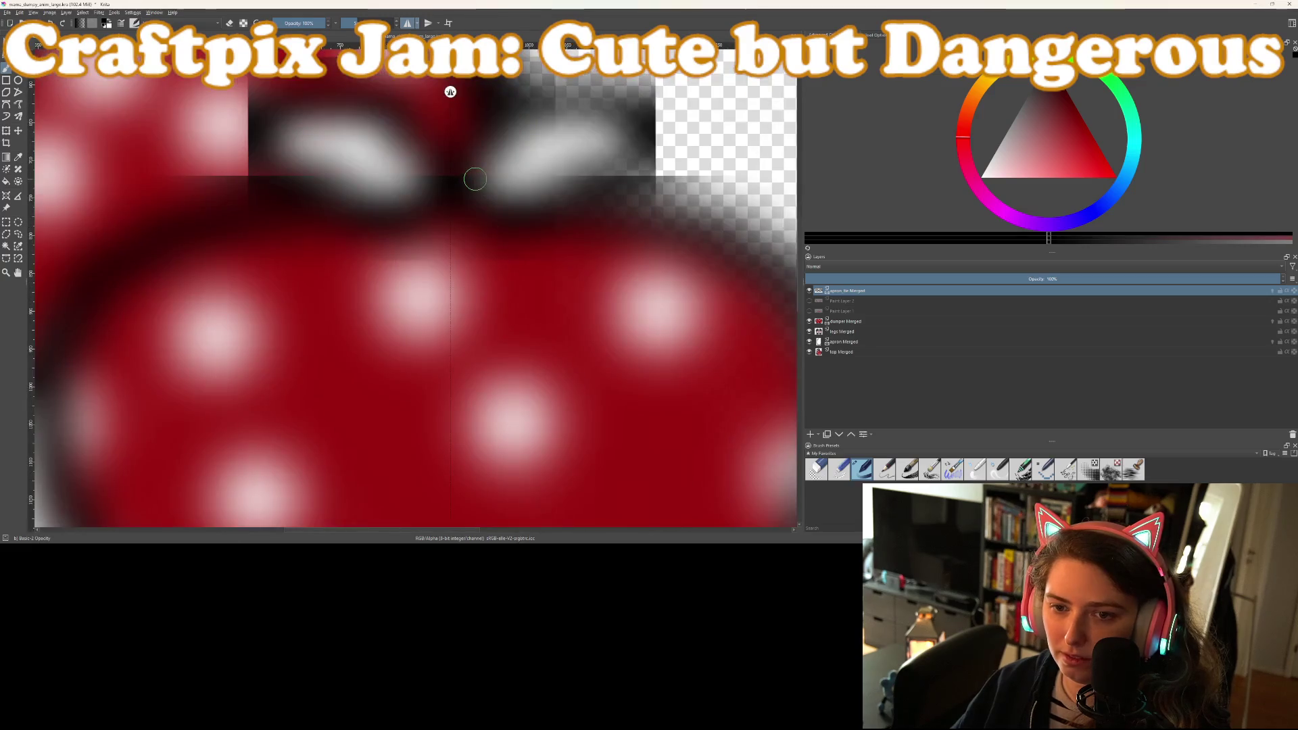
pyautogui.moveTo(486, 185); pyautogui.dragTo(483, 250)
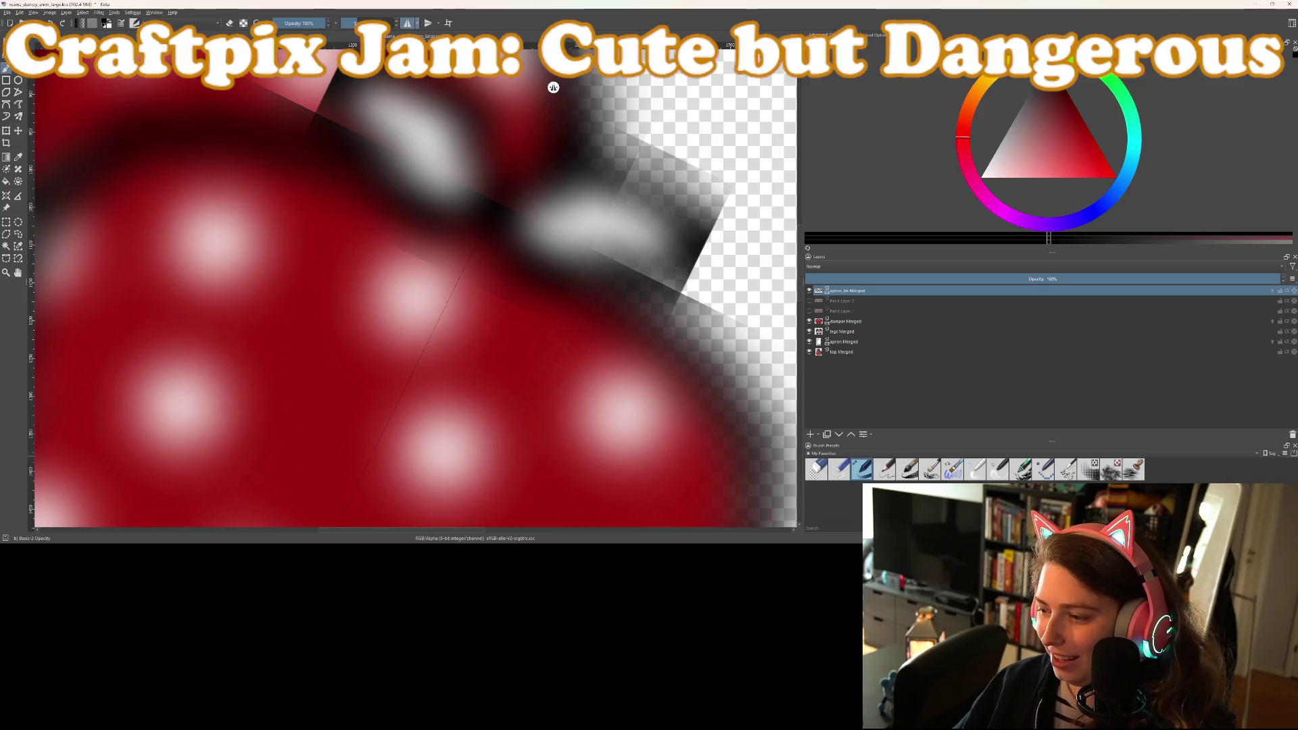
pyautogui.press('5')
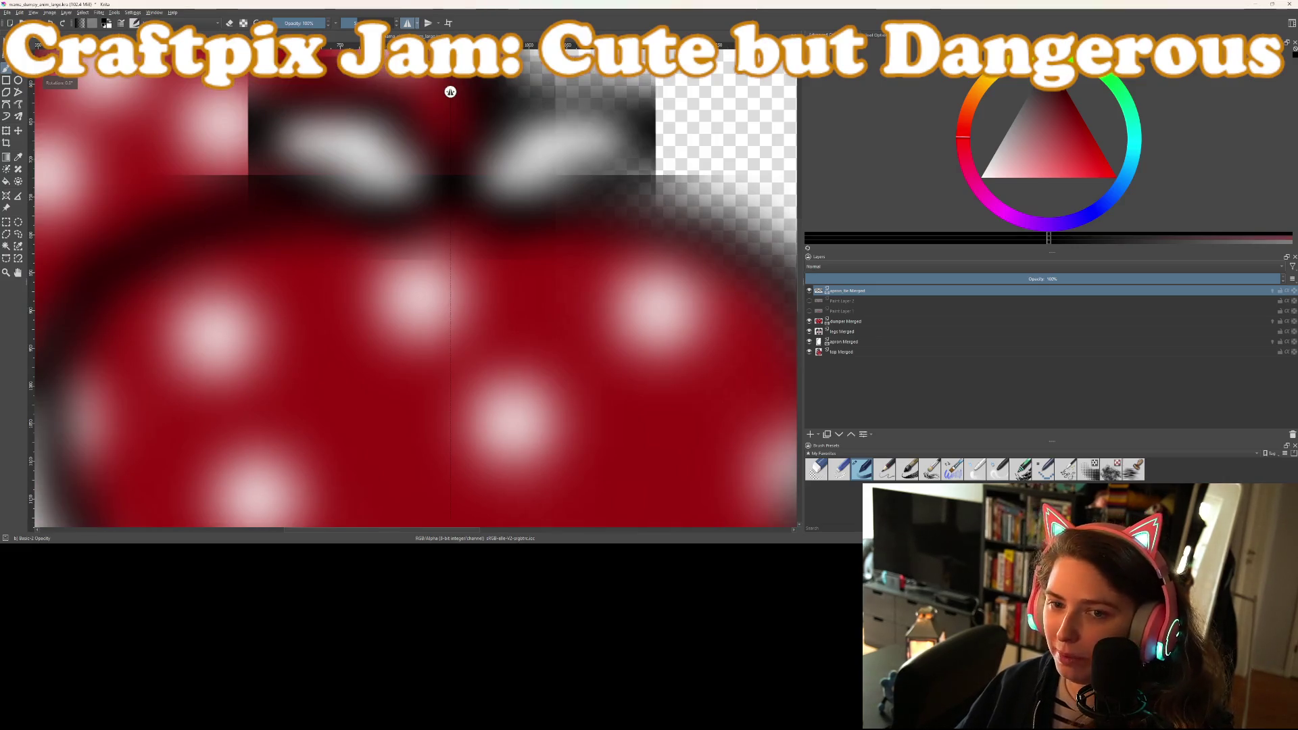
pyautogui.scroll(-2, 590, 200)
pyautogui.scroll(2, 588, 284)
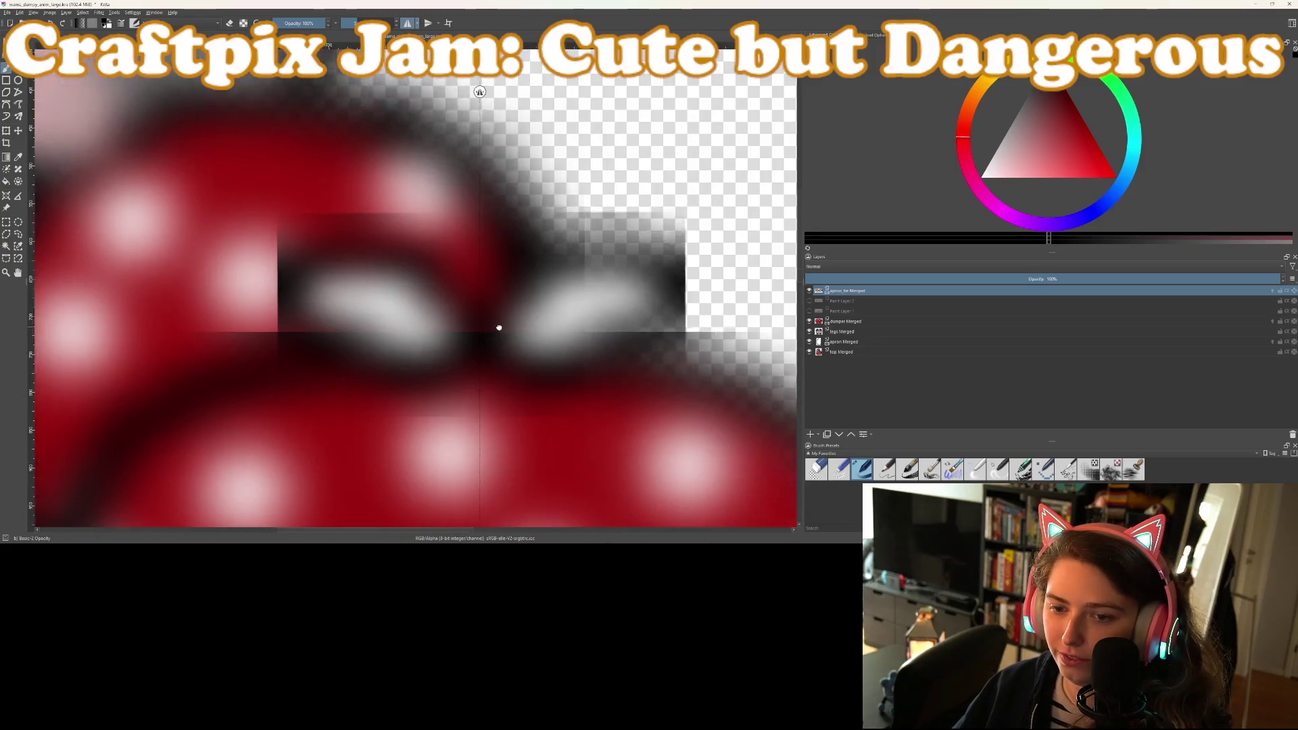
pyautogui.scroll(1, 498, 327)
pyautogui.click(458, 320)
pyautogui.hotkey('ctrl', 'z')
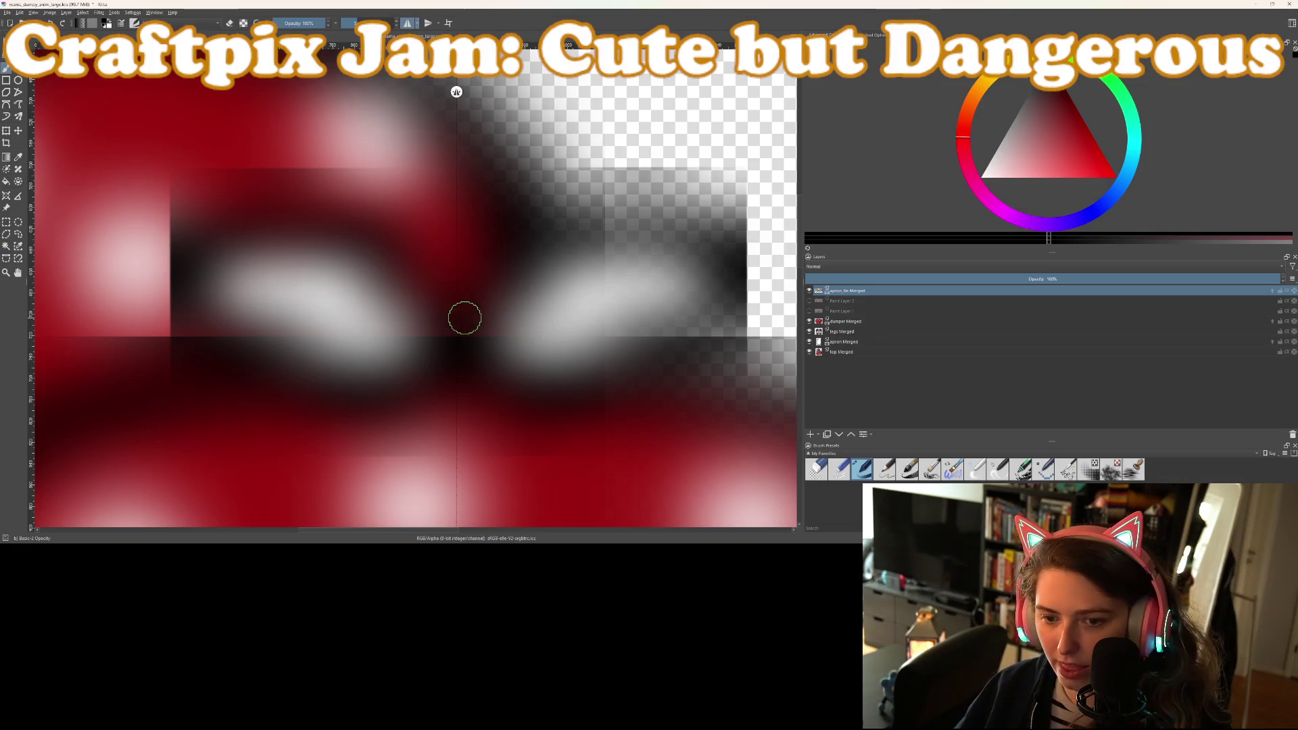
# On a new top paint layer, trace a mirrored thick black outline around both white ovals
pyautogui.click(811, 437)
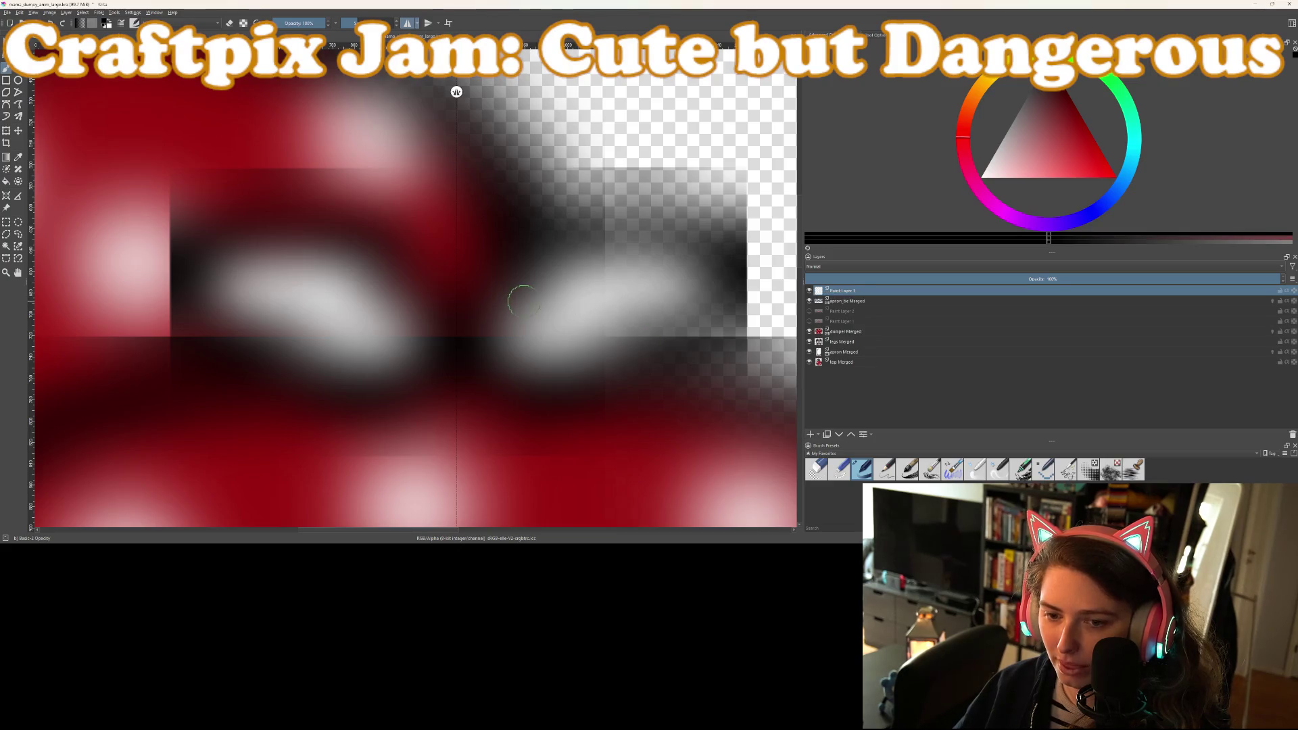
pyautogui.moveTo(460, 329)
pyautogui.mouseDown()
pyautogui.moveTo(463, 284)
pyautogui.moveTo(530, 240)
pyautogui.moveTo(675, 238)
pyautogui.moveTo(734, 278)
pyautogui.moveTo(553, 399)
pyautogui.moveTo(478, 357)
pyautogui.mouseUp()
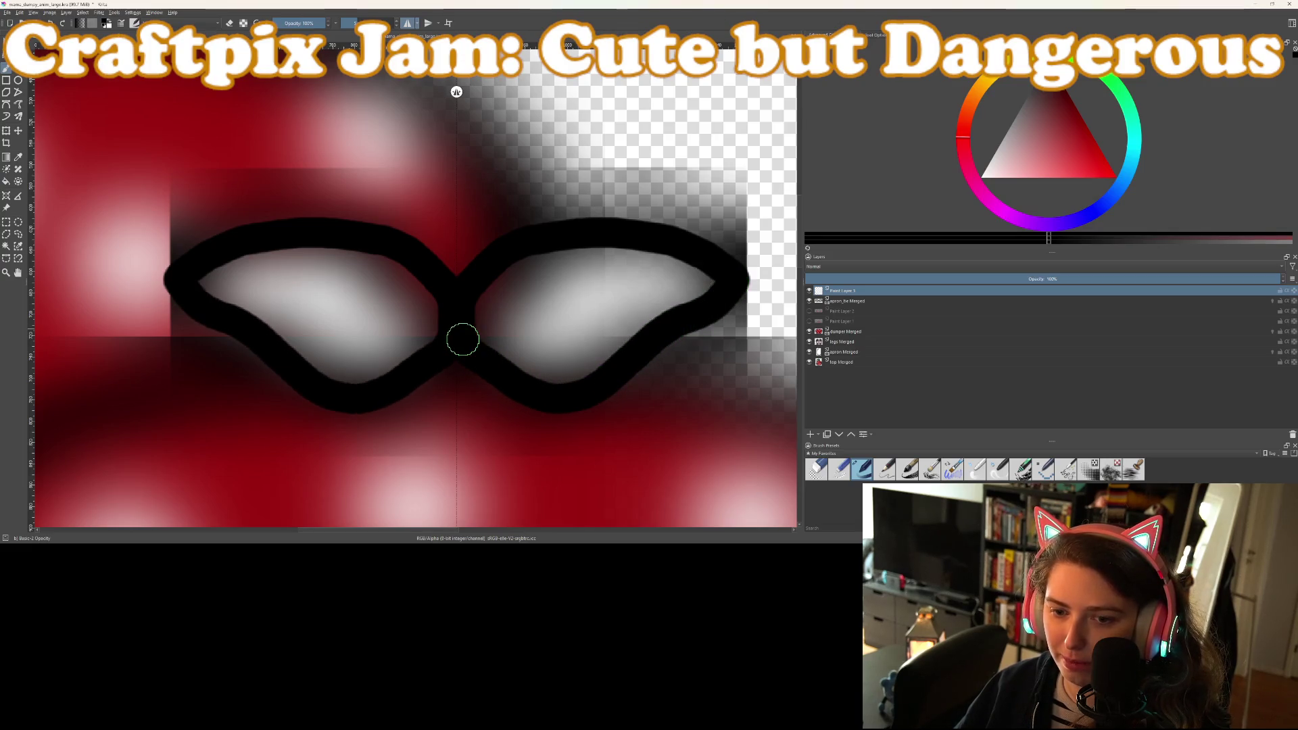
pyautogui.scroll(-6, 463, 339)
pyautogui.scroll(-1, 561, 394)
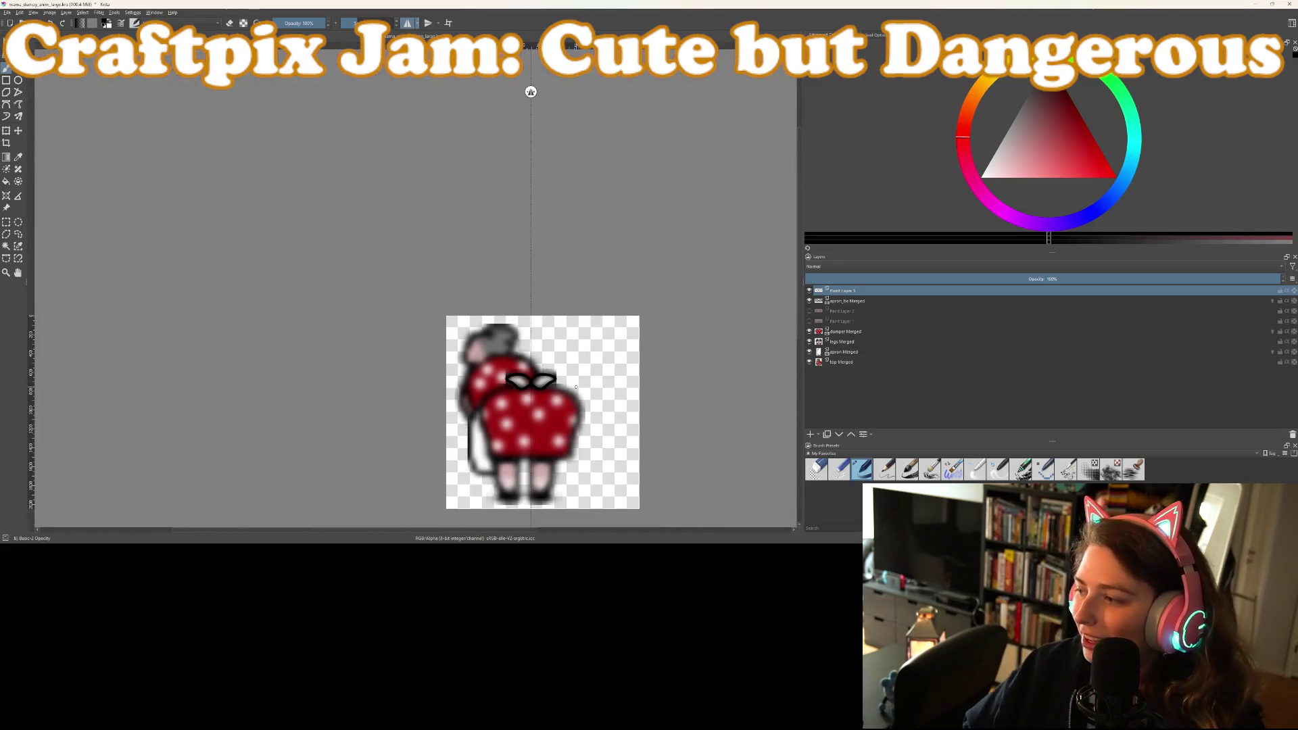
pyautogui.scroll(4, 575, 387)
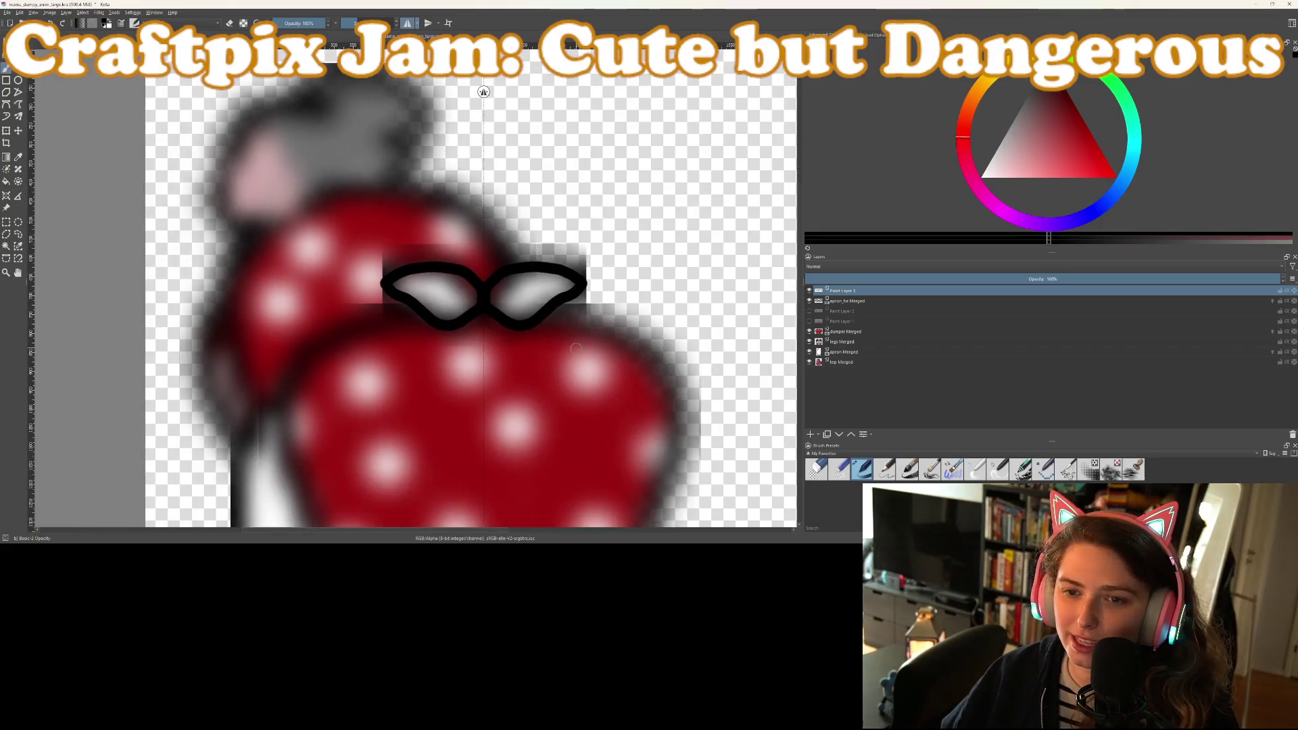
pyautogui.scroll(3, 575, 348)
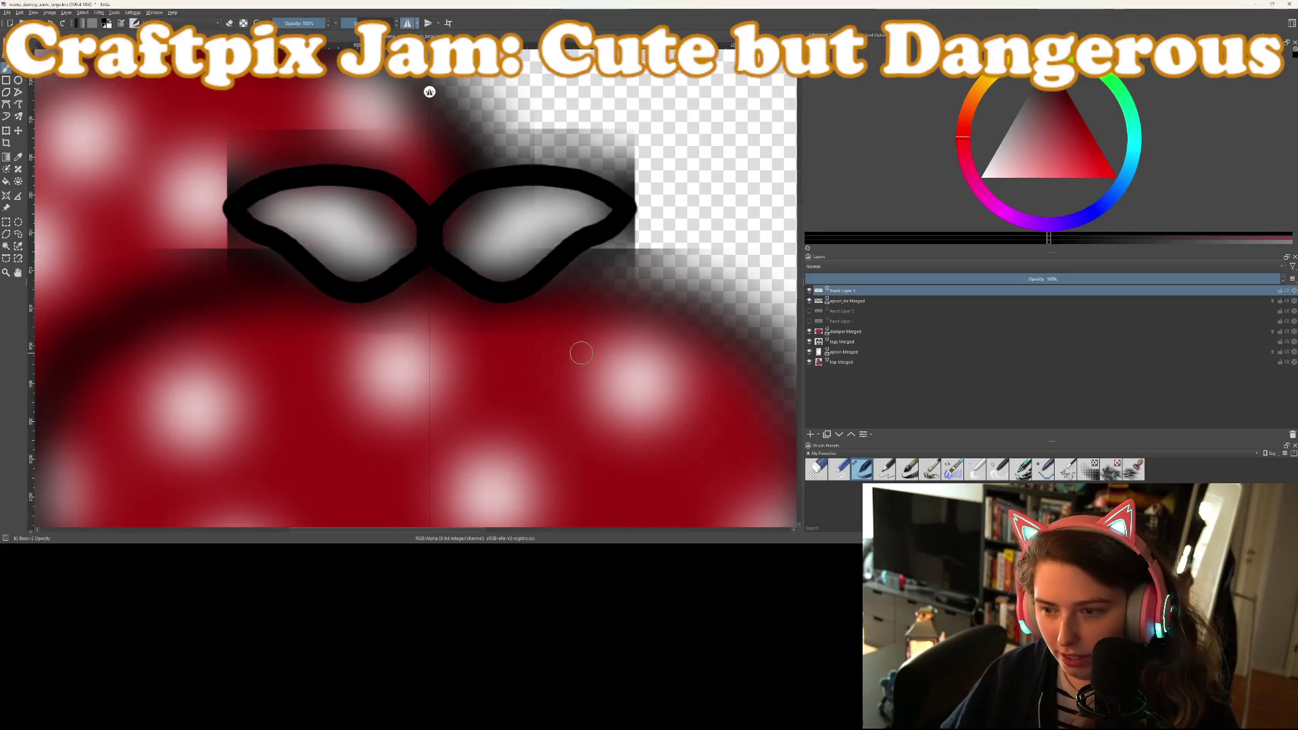
pyautogui.scroll(2, 580, 347)
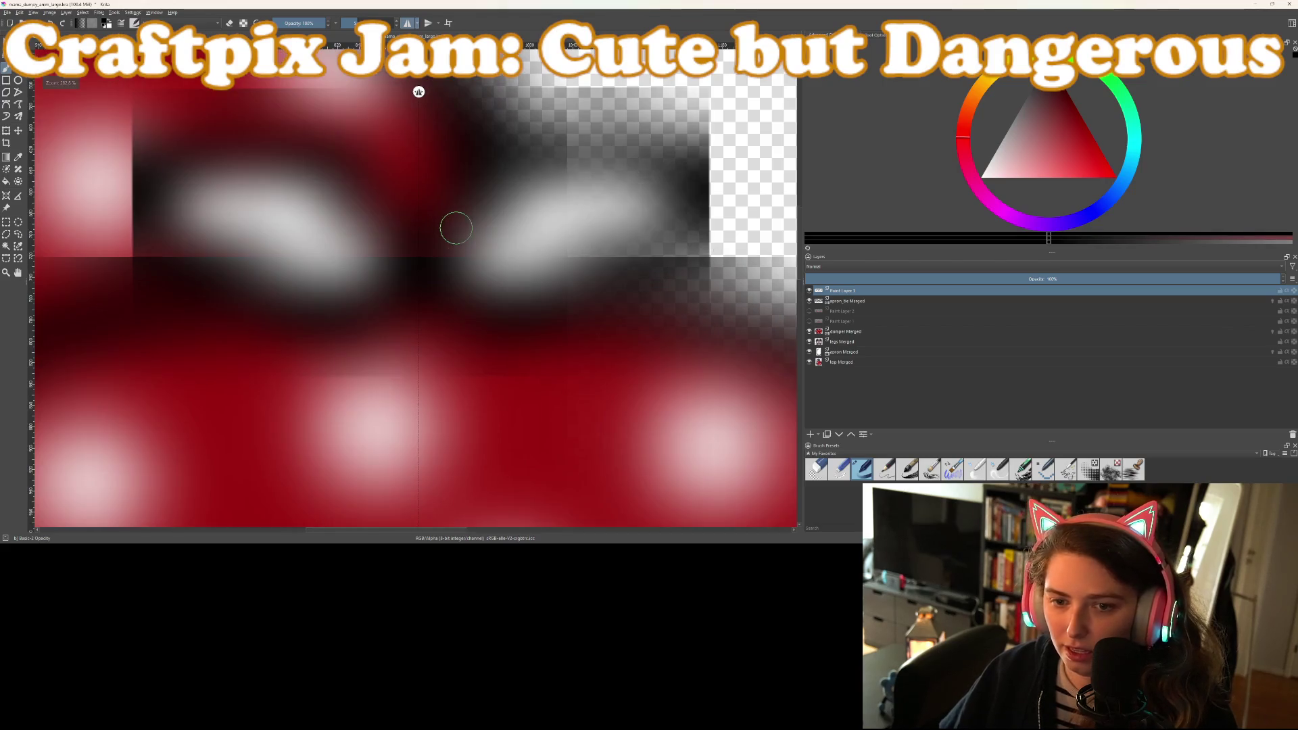
pyautogui.moveTo(442, 240)
pyautogui.mouseDown()
pyautogui.moveTo(415, 279)
pyautogui.moveTo(426, 226)
pyautogui.moveTo(495, 197)
pyautogui.moveTo(576, 200)
pyautogui.moveTo(671, 267)
pyautogui.moveTo(538, 357)
pyautogui.moveTo(420, 356)
pyautogui.moveTo(387, 302)
pyautogui.moveTo(394, 270)
pyautogui.mouseUp()
pyautogui.scroll(-10, 537, 343)
pyautogui.scroll(-3, 626, 383)
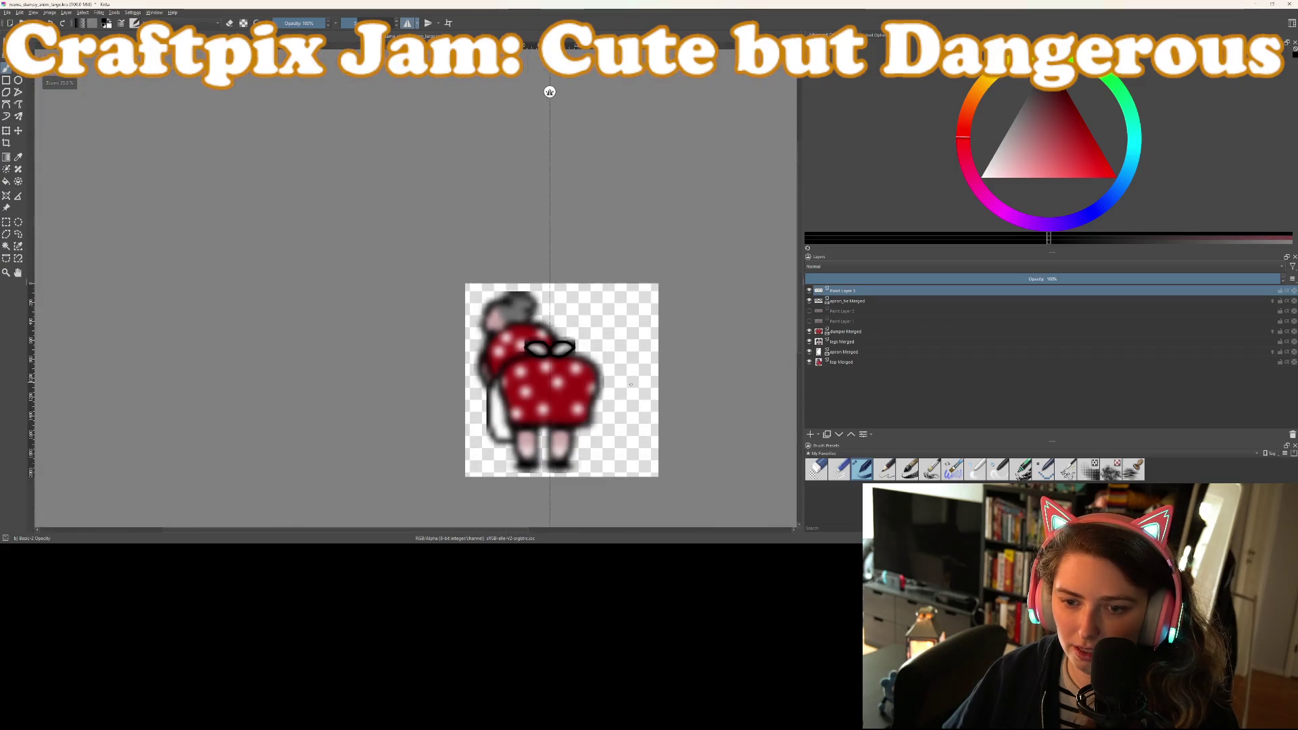
pyautogui.scroll(-4, 646, 386)
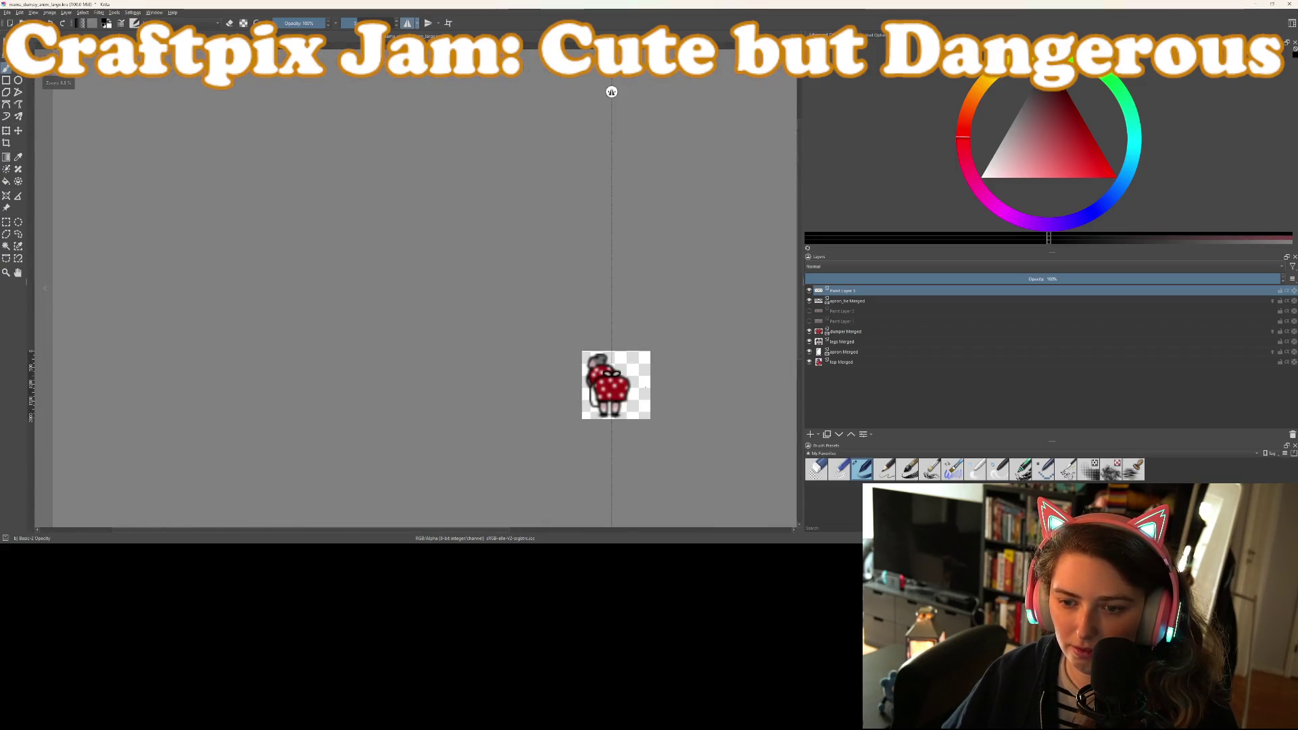
pyautogui.scroll(12, 612, 375)
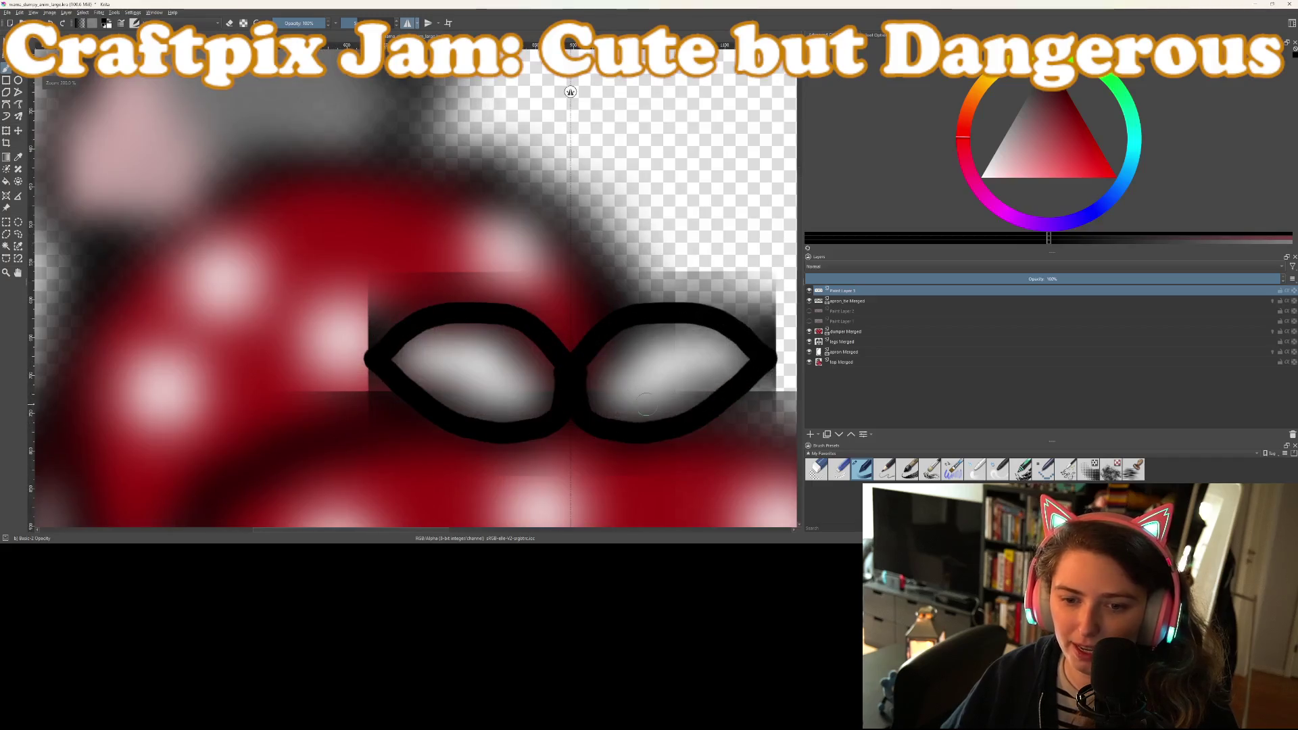
pyautogui.scroll(-4, 574, 335)
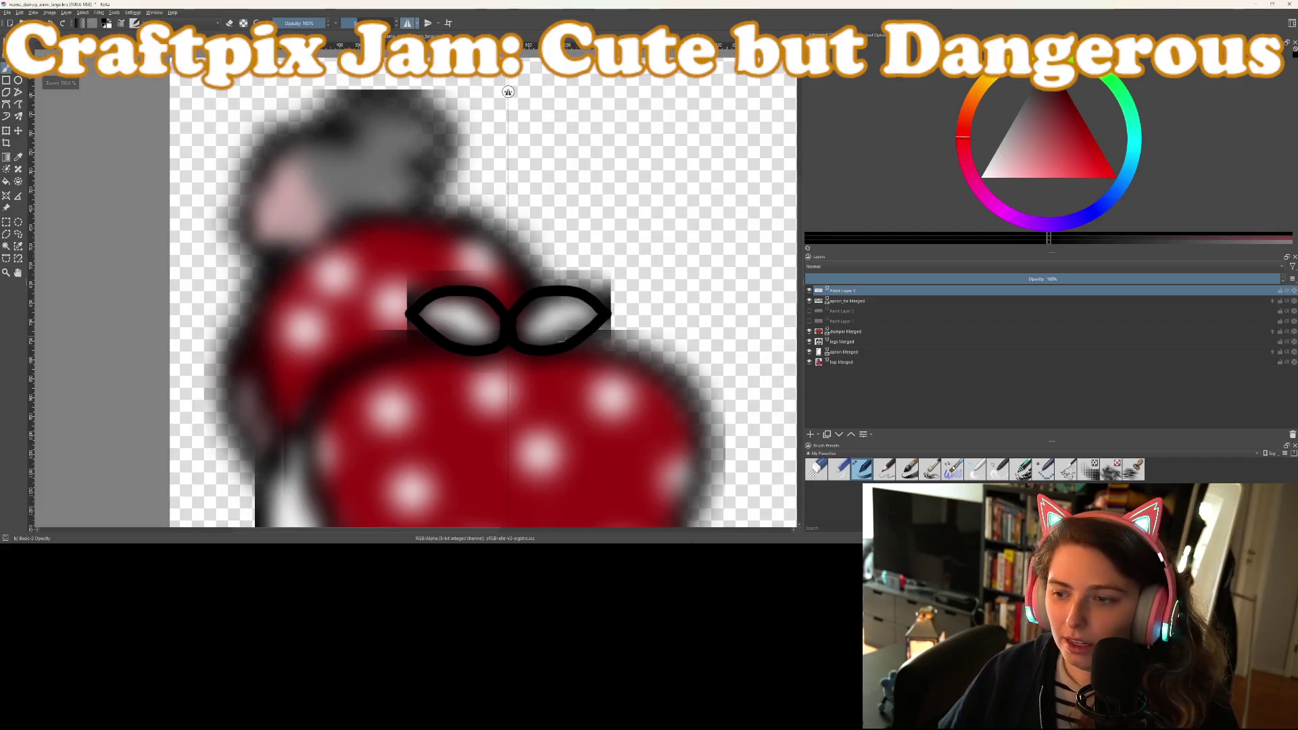
pyautogui.scroll(4, 604, 336)
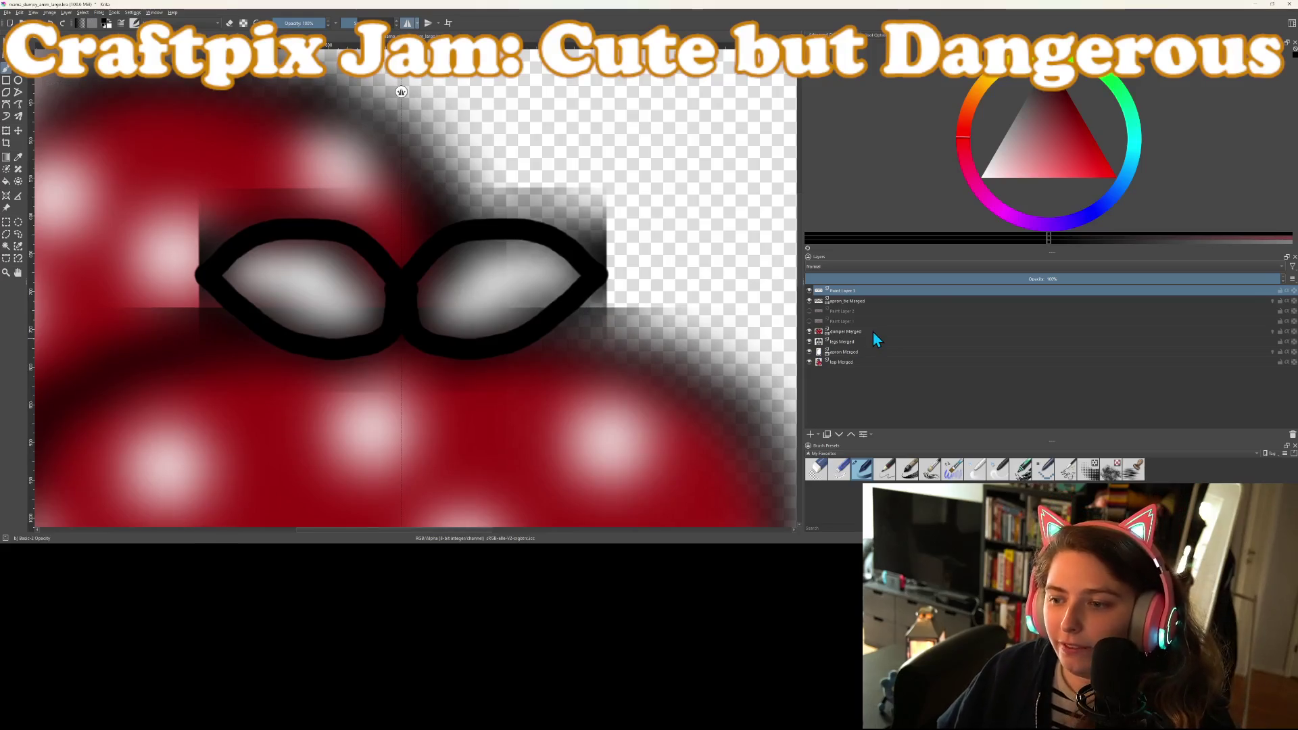
# Add a paint layer above apron_tie Merged and paint both eyes white
pyautogui.click(862, 332)
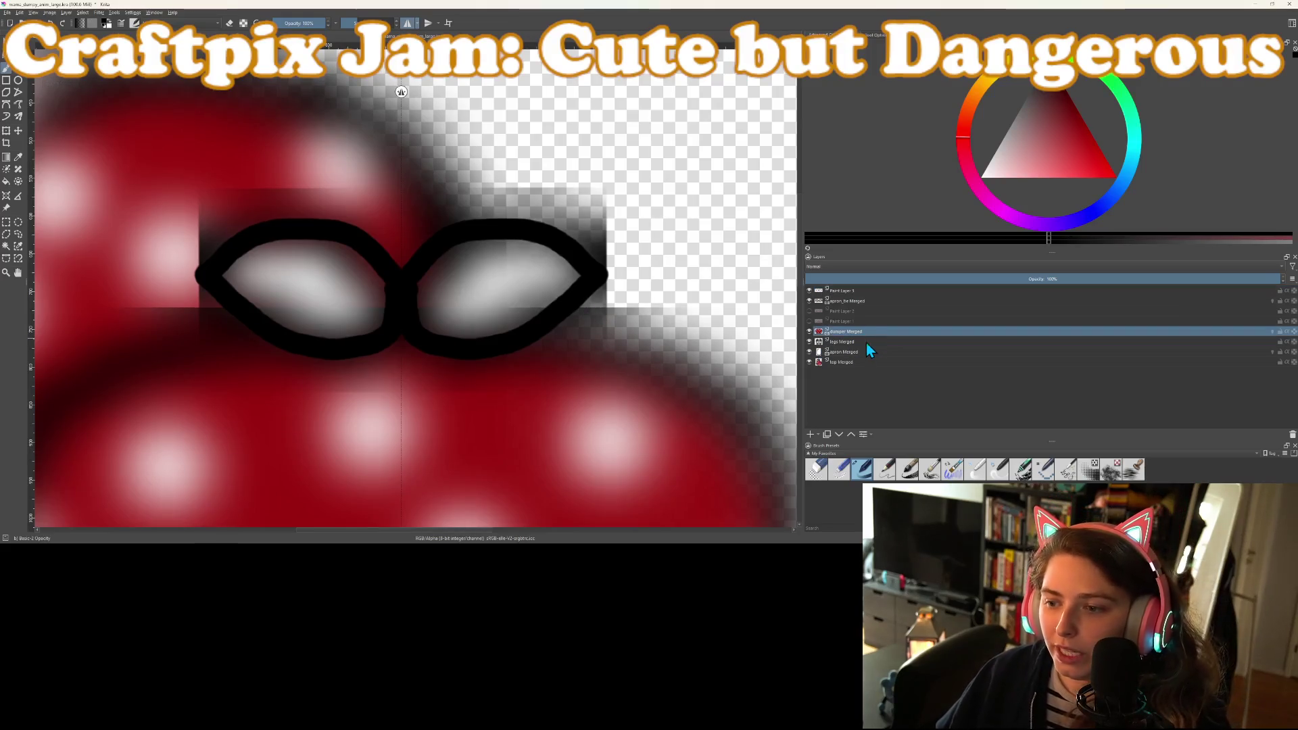
pyautogui.click(853, 293)
pyautogui.click(853, 302)
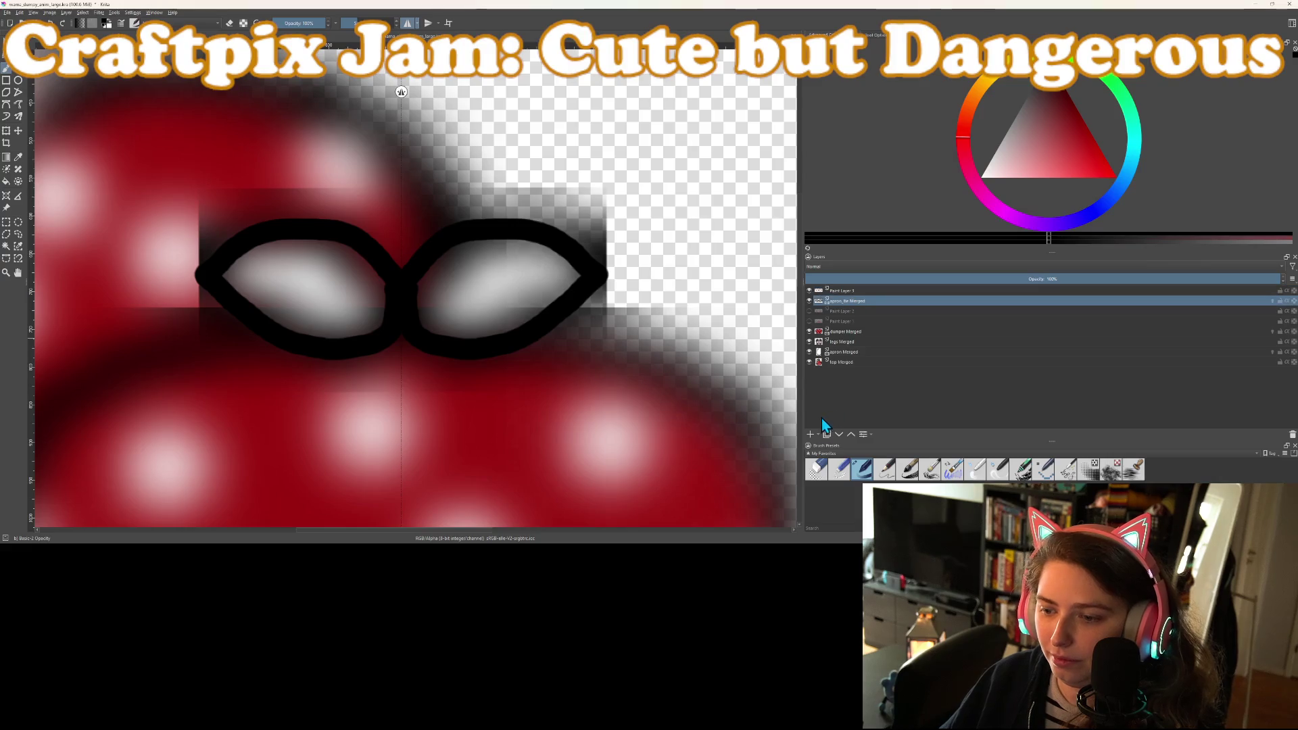
pyautogui.click(810, 434)
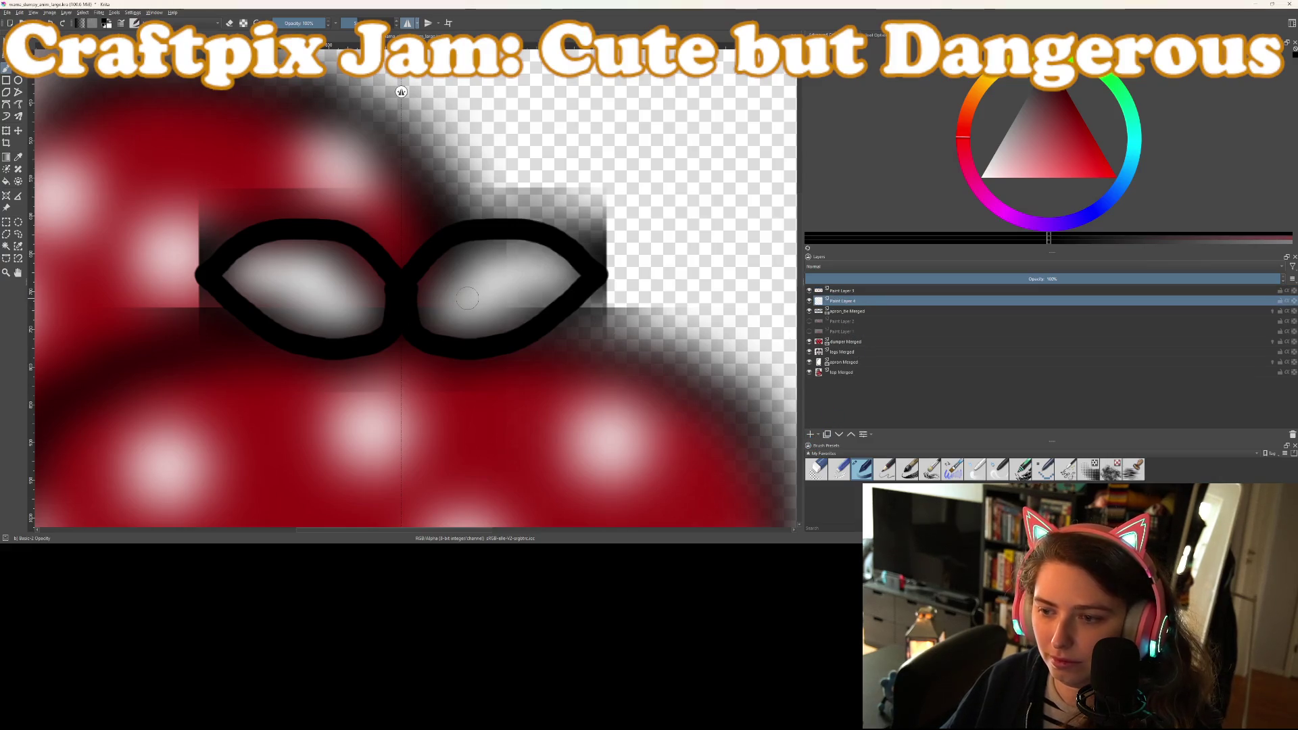
pyautogui.click(1044, 128)
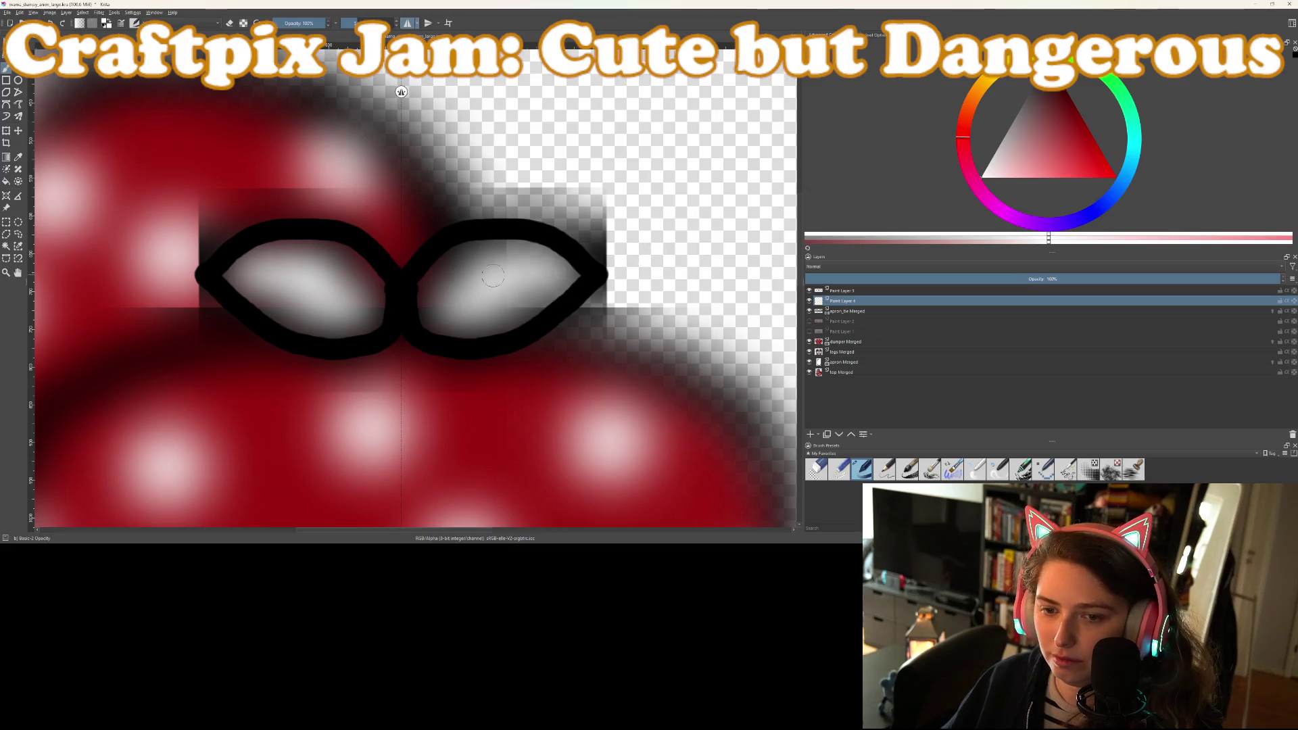
pyautogui.moveTo(423, 322)
pyautogui.mouseDown()
pyautogui.moveTo(427, 283)
pyautogui.moveTo(465, 243)
pyautogui.moveTo(534, 238)
pyautogui.moveTo(569, 264)
pyautogui.moveTo(533, 304)
pyautogui.moveTo(460, 335)
pyautogui.moveTo(434, 318)
pyautogui.moveTo(464, 271)
pyautogui.moveTo(534, 253)
pyautogui.moveTo(564, 284)
pyautogui.moveTo(500, 331)
pyautogui.moveTo(456, 299)
pyautogui.moveTo(466, 264)
pyautogui.moveTo(524, 260)
pyautogui.moveTo(544, 287)
pyautogui.moveTo(461, 319)
pyautogui.moveTo(487, 270)
pyautogui.moveTo(510, 291)
pyautogui.moveTo(501, 285)
pyautogui.mouseUp()
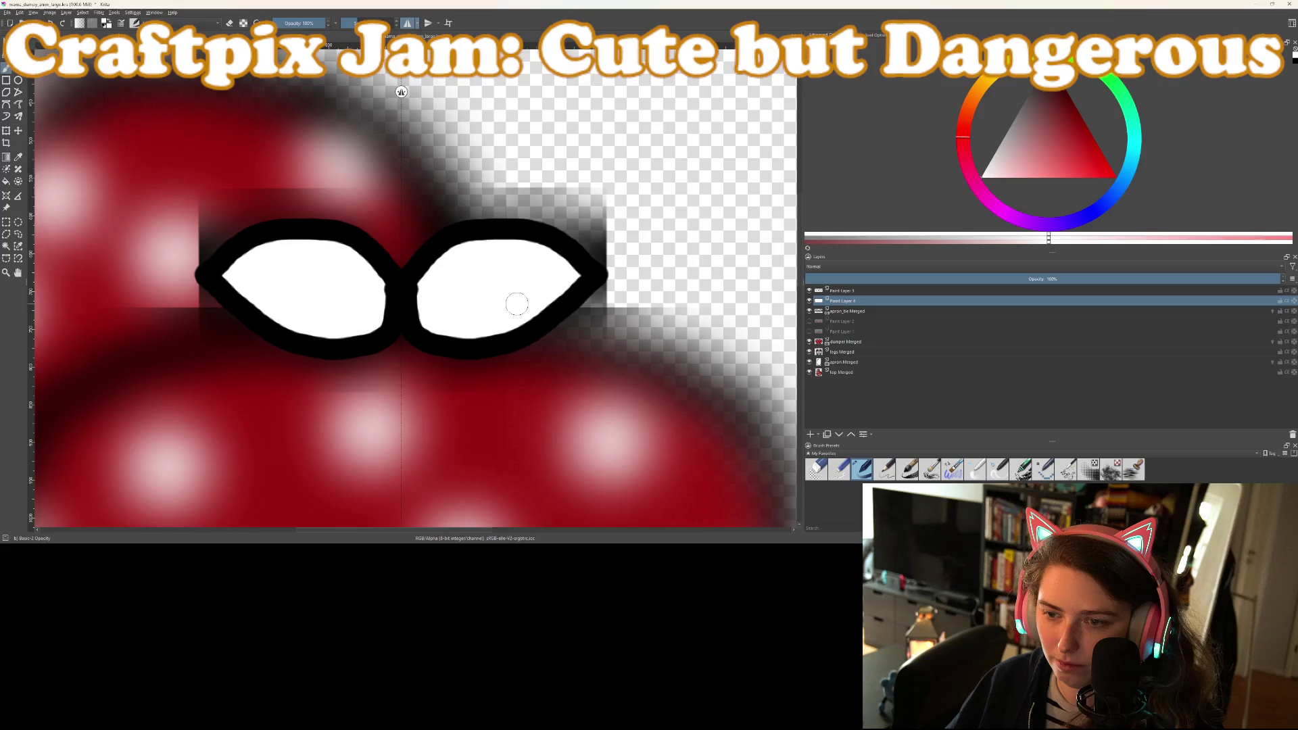
# Erase the eyes' inner edges near the nose bridge and add dark red touches
pyautogui.click(841, 291)
pyautogui.scroll(3, 498, 336)
pyautogui.press('e')
pyautogui.moveTo(304, 223)
pyautogui.mouseDown()
pyautogui.moveTo(301, 197)
pyautogui.moveTo(310, 290)
pyautogui.moveTo(291, 272)
pyautogui.moveTo(287, 232)
pyautogui.moveTo(306, 183)
pyautogui.mouseUp()
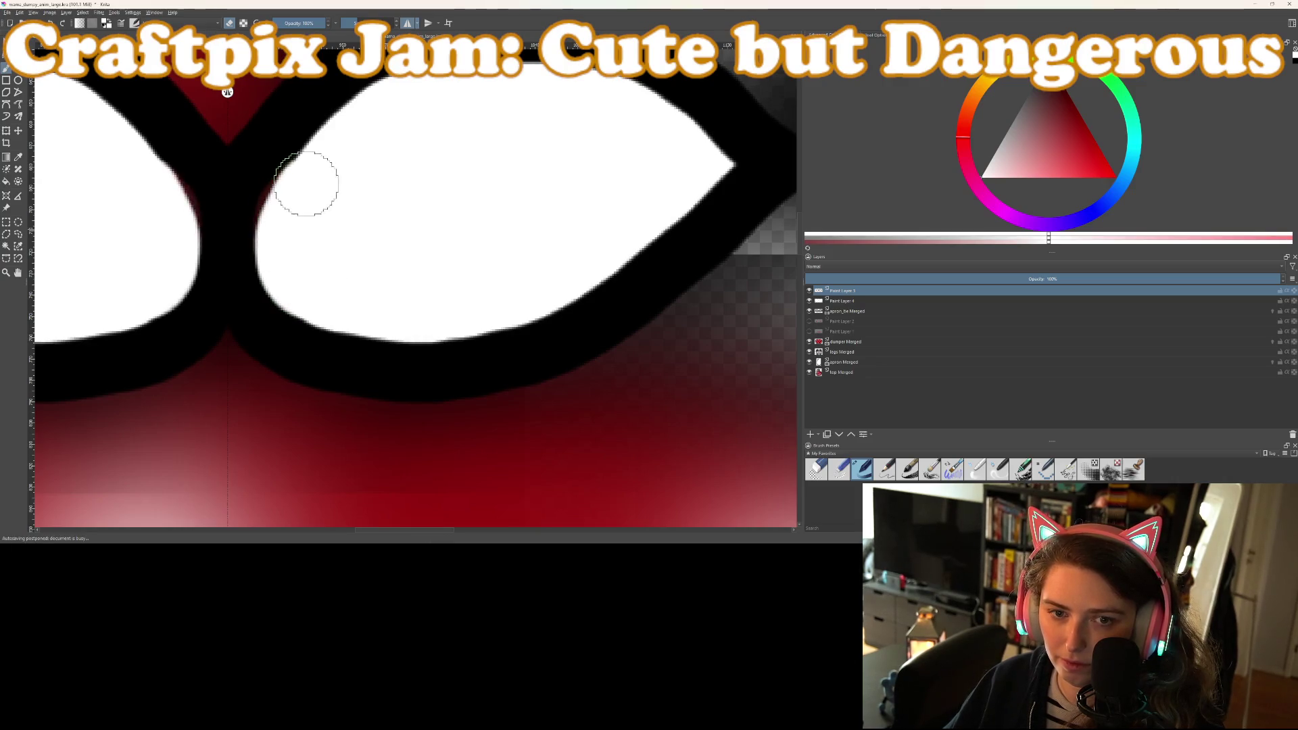
pyautogui.click(853, 302)
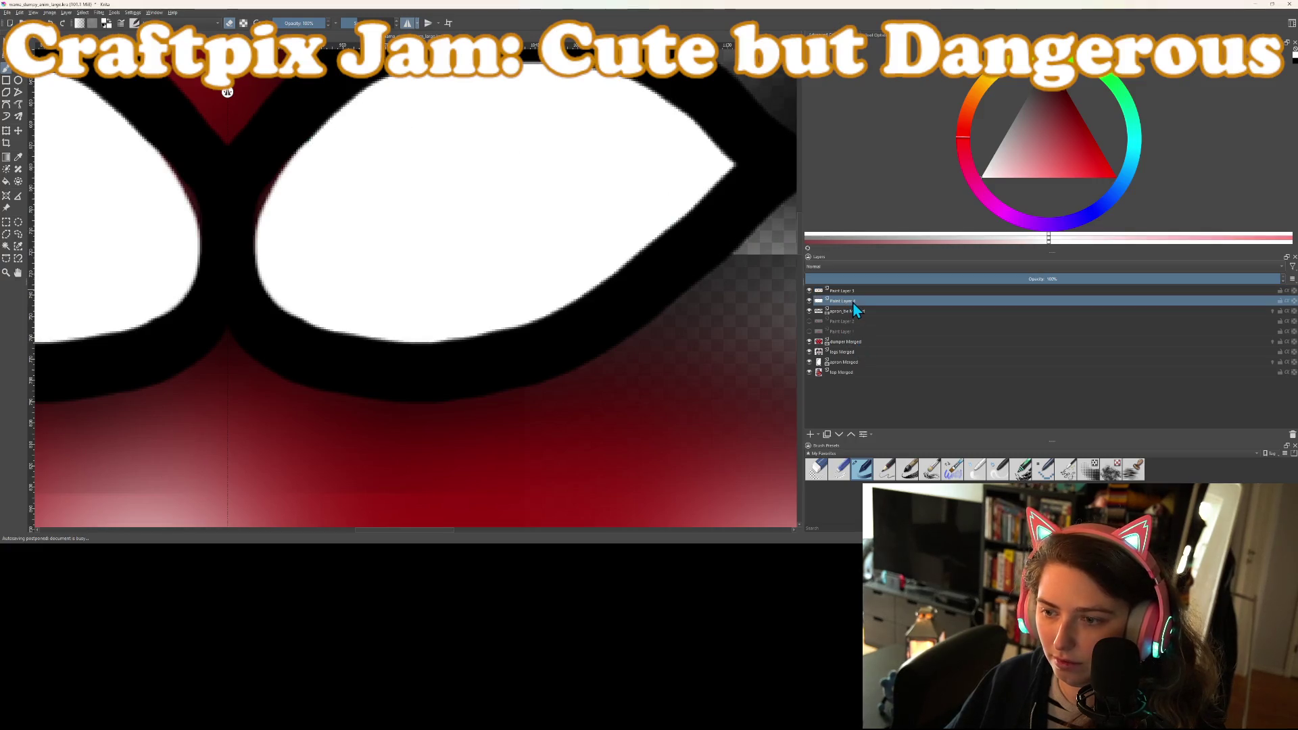
pyautogui.moveTo(281, 255)
pyautogui.mouseDown()
pyautogui.moveTo(290, 174)
pyautogui.moveTo(275, 261)
pyautogui.moveTo(243, 225)
pyautogui.moveTo(285, 144)
pyautogui.moveTo(267, 223)
pyautogui.moveTo(281, 261)
pyautogui.mouseUp()
# Hide apron_be Merged, then group eye Paint Layers 4 and 5 with Ctrl+G and collapse the group
pyautogui.scroll(-3, 321, 261)
pyautogui.scroll(-4, 334, 259)
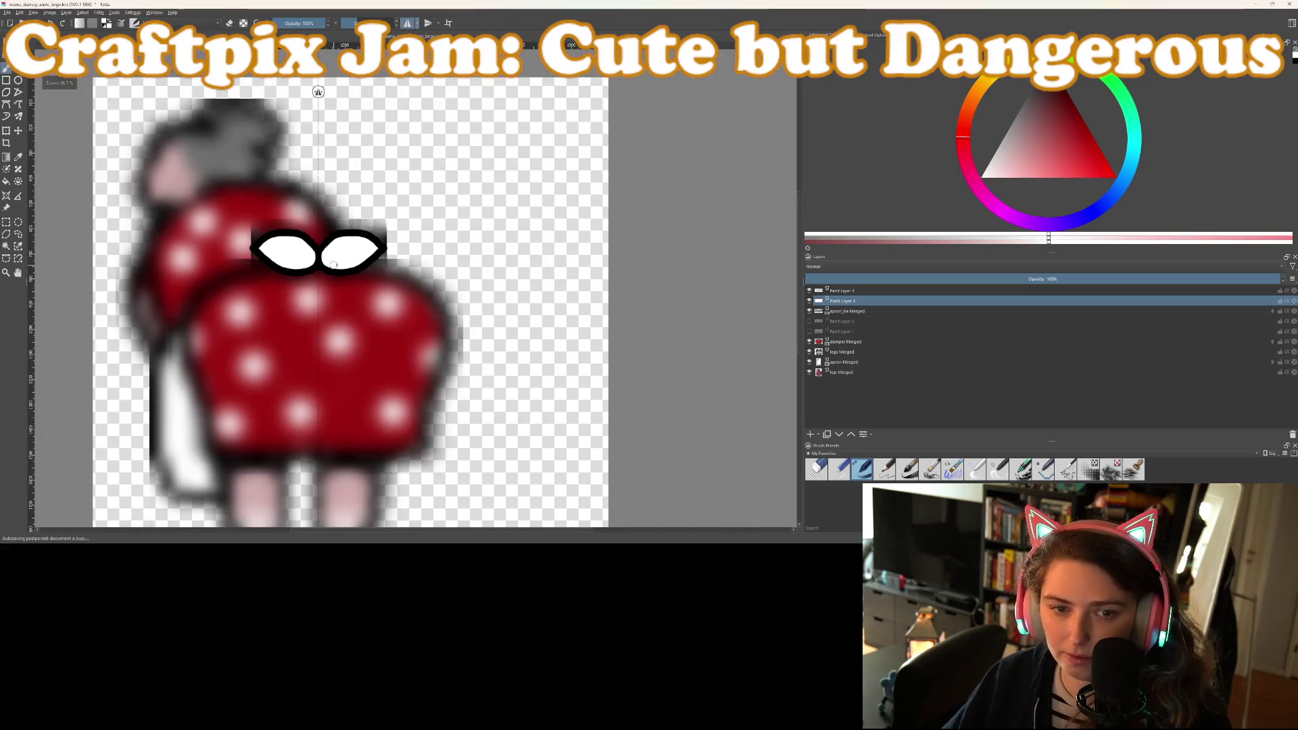
pyautogui.scroll(2, 448, 221)
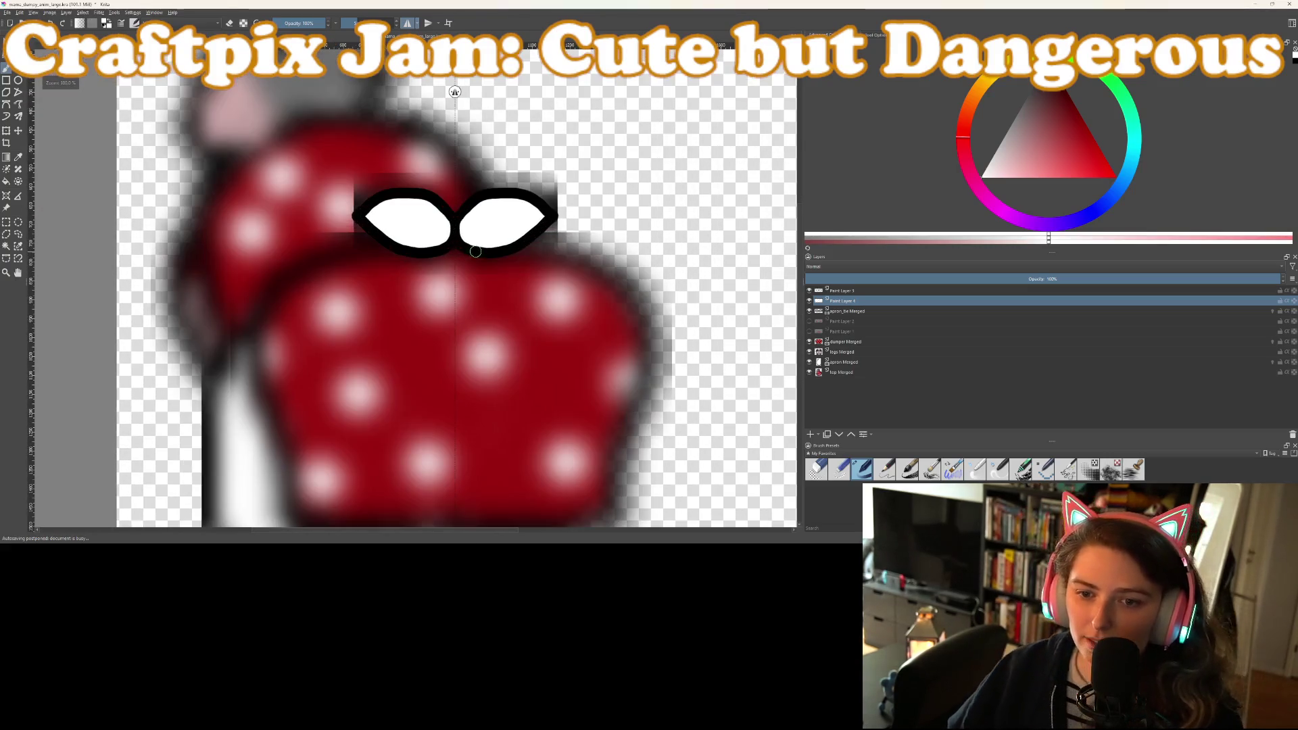
pyautogui.click(809, 311)
pyautogui.keyDown('ctrl'); pyautogui.click(845, 292); pyautogui.keyUp('ctrl')
pyautogui.hotkey('ctrl', 'g')
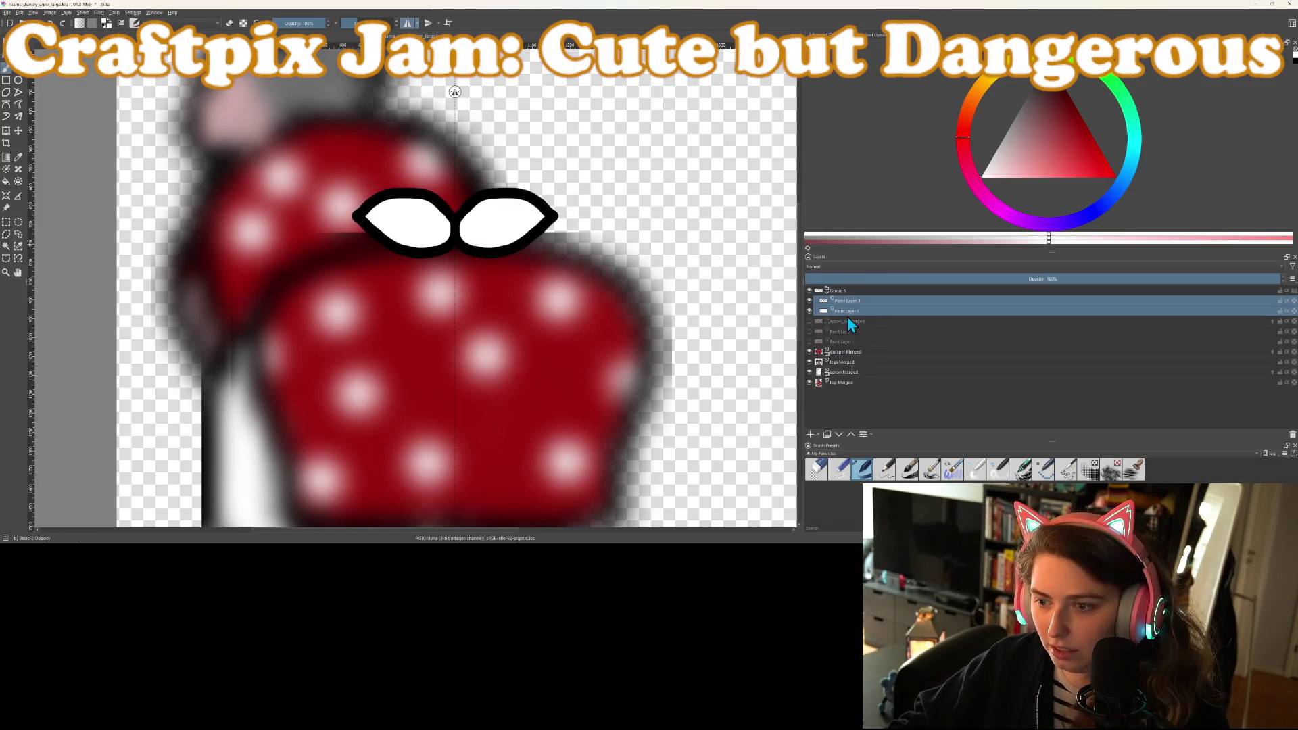
pyautogui.click(822, 290)
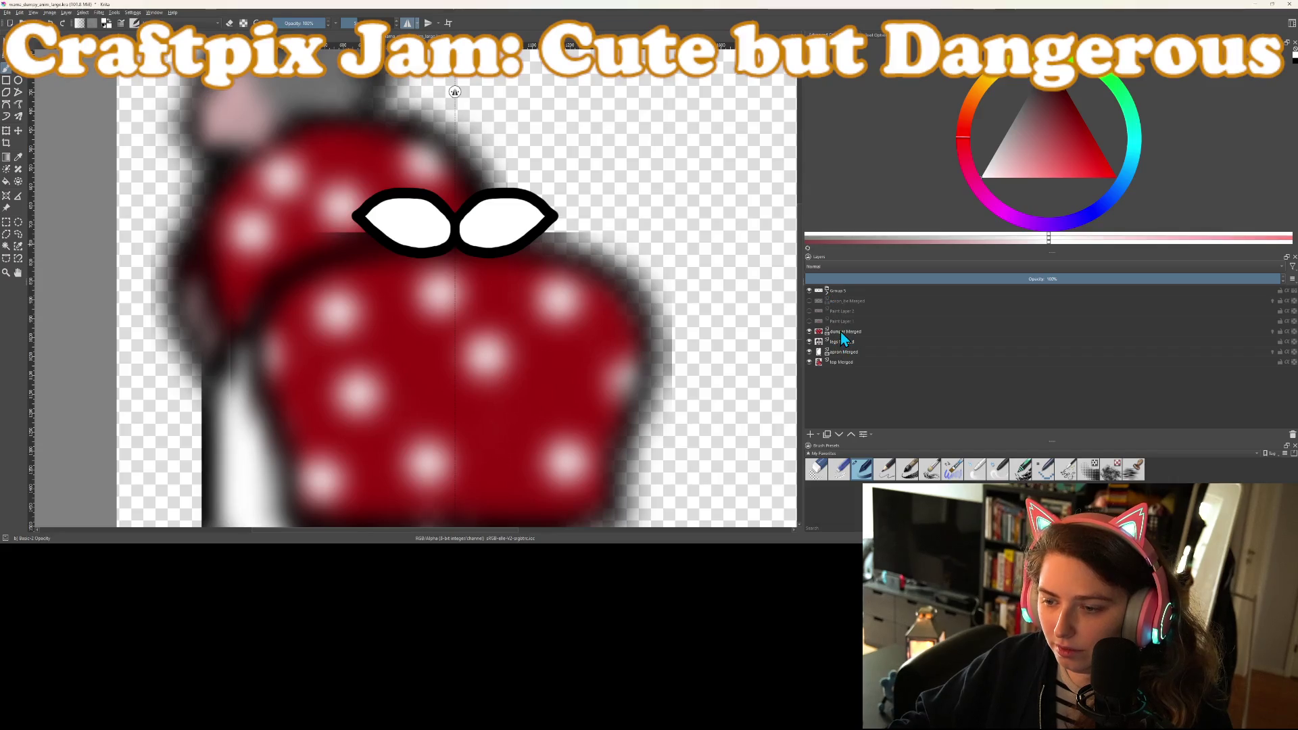
# Select the polka-dot skirt layer, hide the eye group, and pick black
pyautogui.click(844, 333)
pyautogui.click(808, 293)
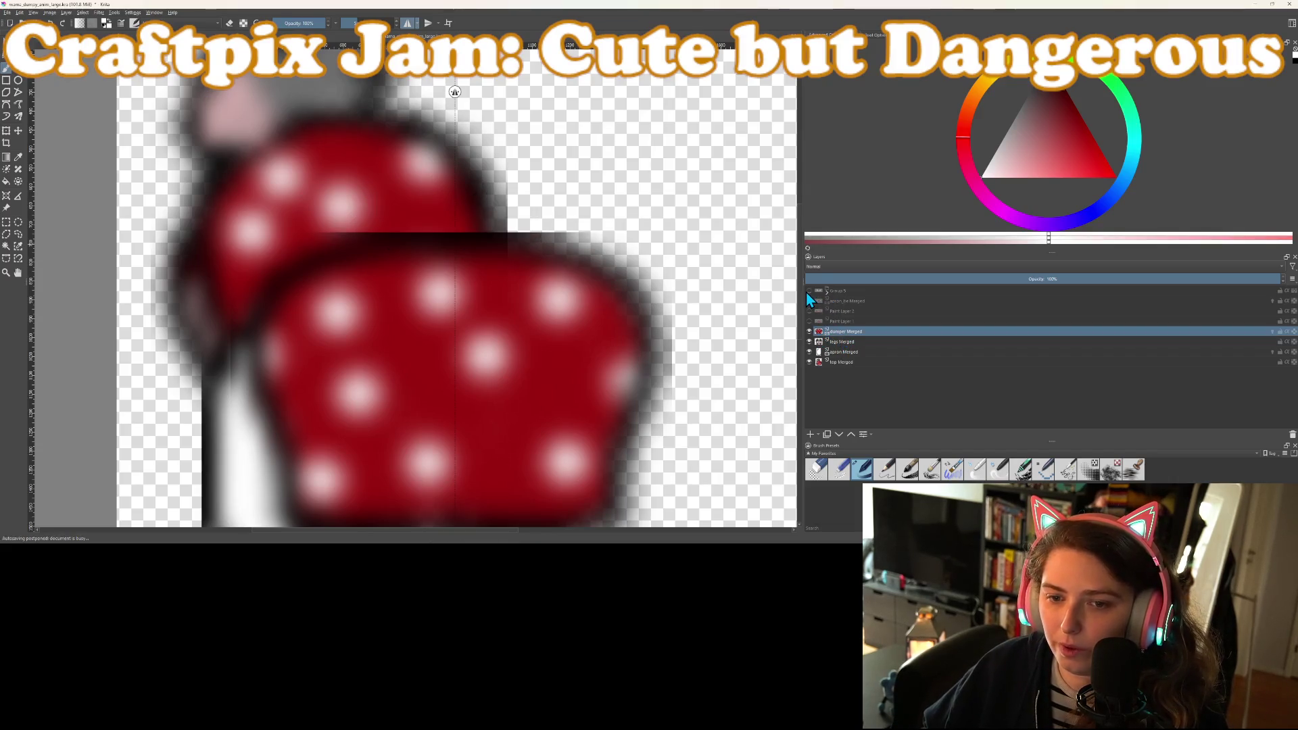
pyautogui.scroll(2, 473, 341)
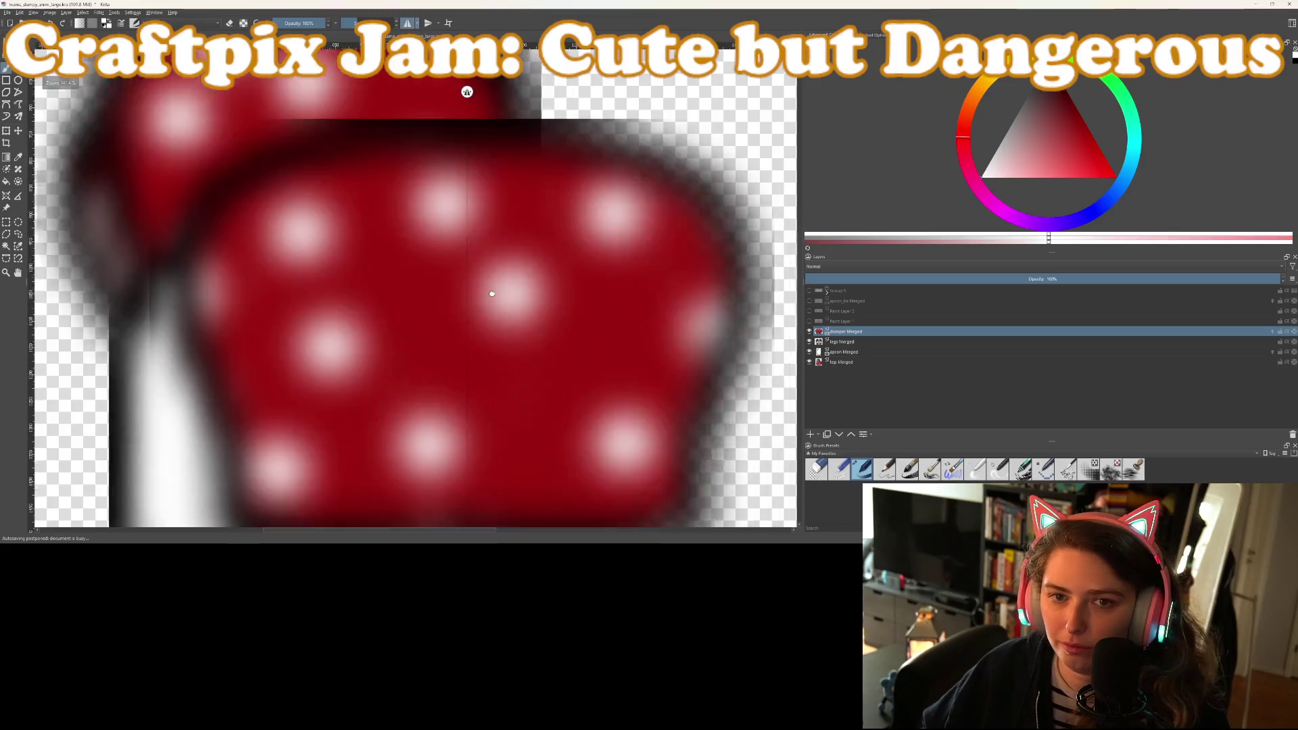
pyautogui.click(1080, 114)
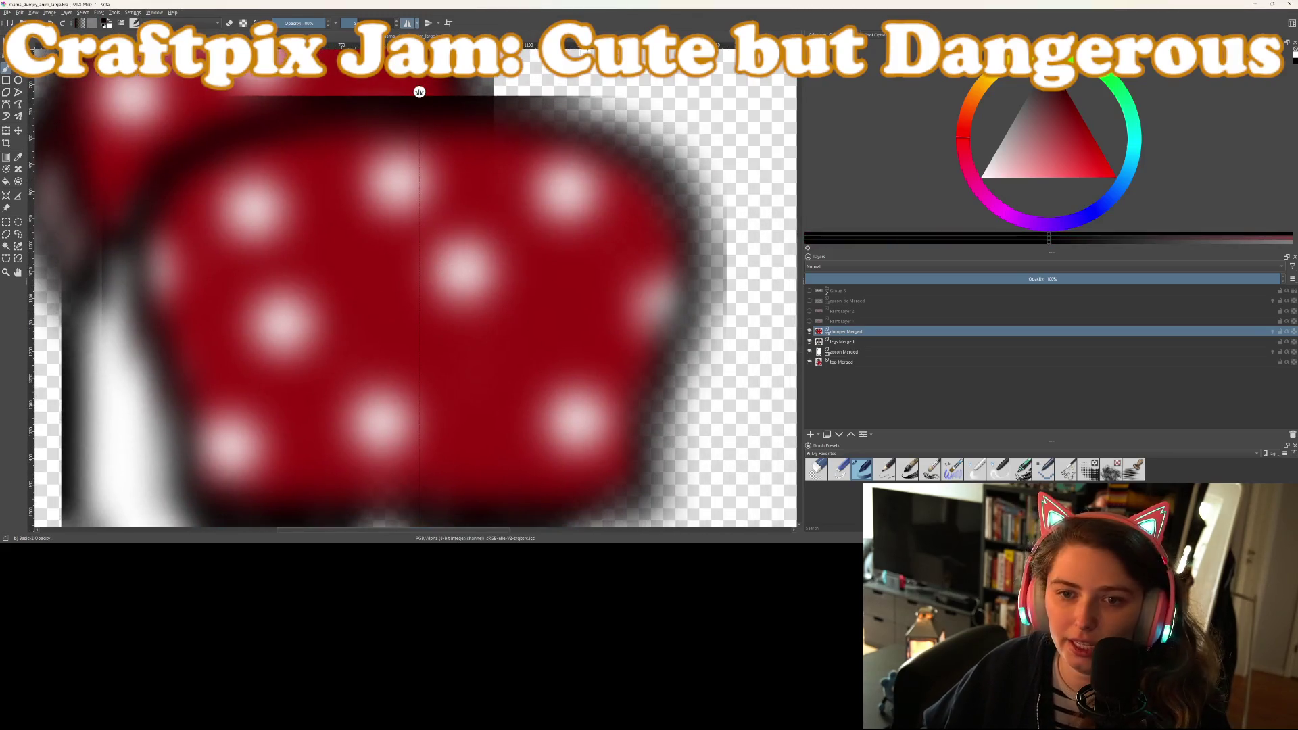
# Trace a mirrored black outline around the top, bottom and sides of the red skirt
pyautogui.moveTo(462, 107); pyautogui.dragTo(596, 140)
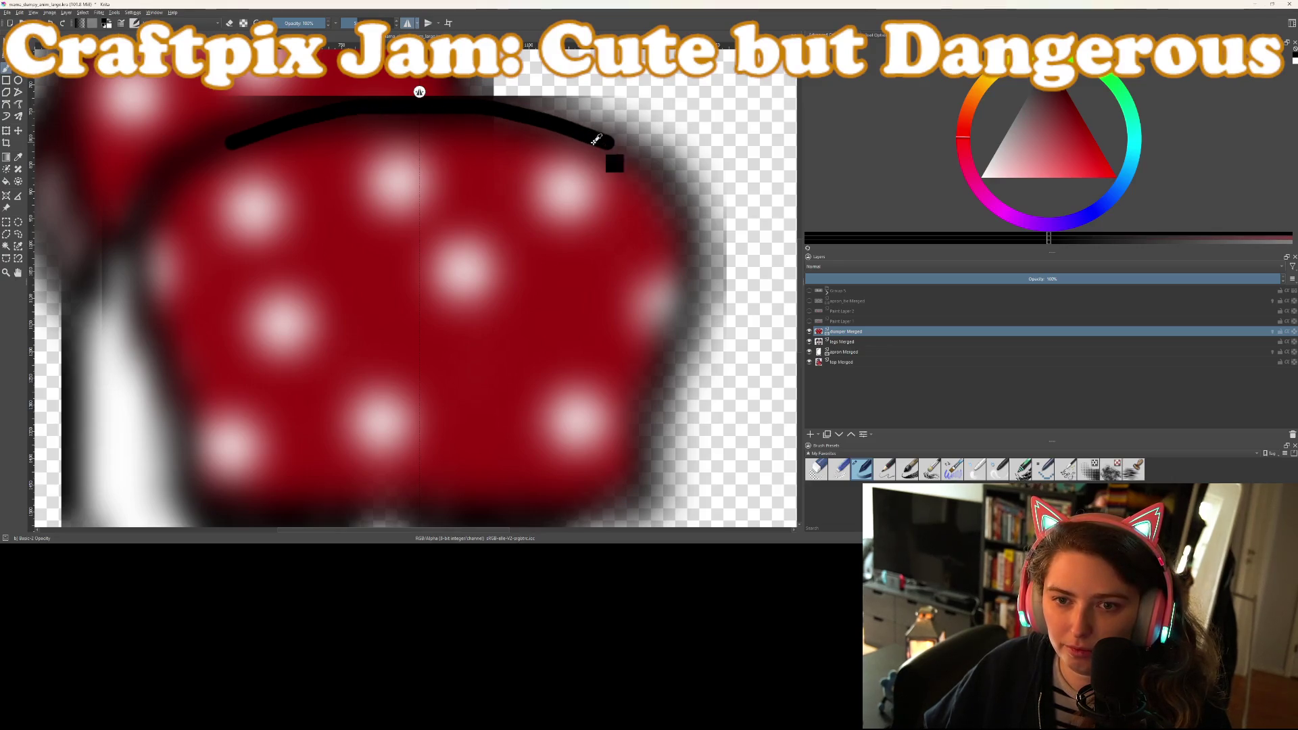
pyautogui.hotkey('ctrl', 'z')
pyautogui.moveTo(425, 106)
pyautogui.mouseDown()
pyautogui.moveTo(548, 119)
pyautogui.moveTo(625, 154)
pyautogui.moveTo(667, 194)
pyautogui.moveTo(699, 323)
pyautogui.moveTo(659, 366)
pyautogui.moveTo(622, 259)
pyautogui.mouseUp()
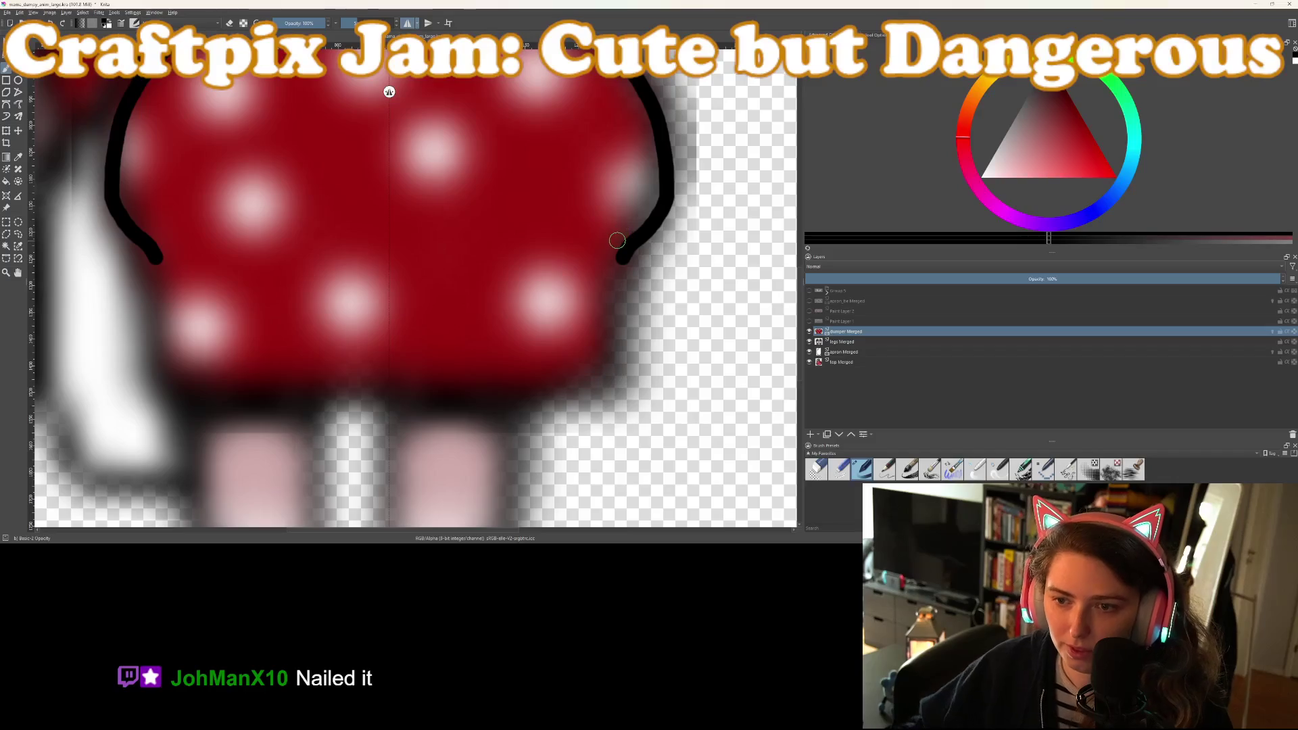
pyautogui.moveTo(384, 386)
pyautogui.mouseDown()
pyautogui.moveTo(588, 384)
pyautogui.moveTo(615, 270)
pyautogui.mouseUp()
pyautogui.moveTo(637, 226); pyautogui.dragTo(660, 180)
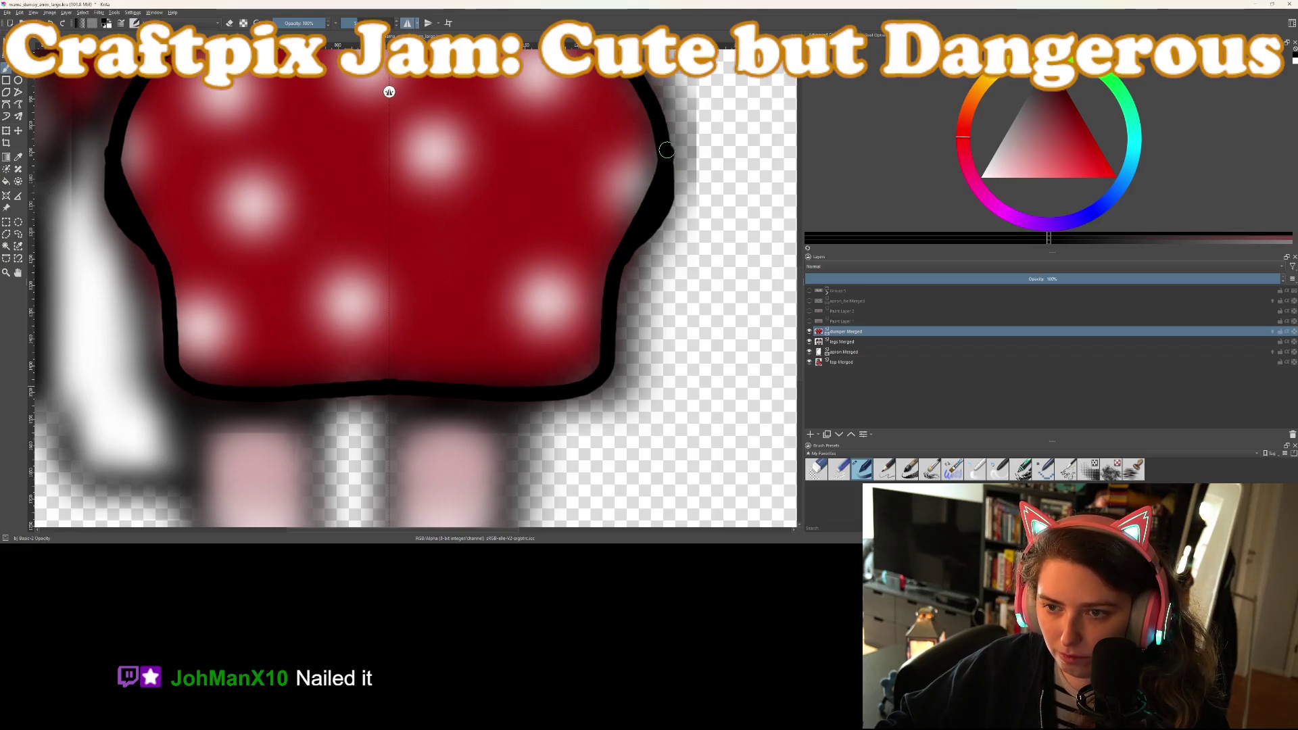
# Paint a white stroke beside the skirt's right outline
pyautogui.scroll(3, 666, 150)
pyautogui.scroll(-3, 666, 150)
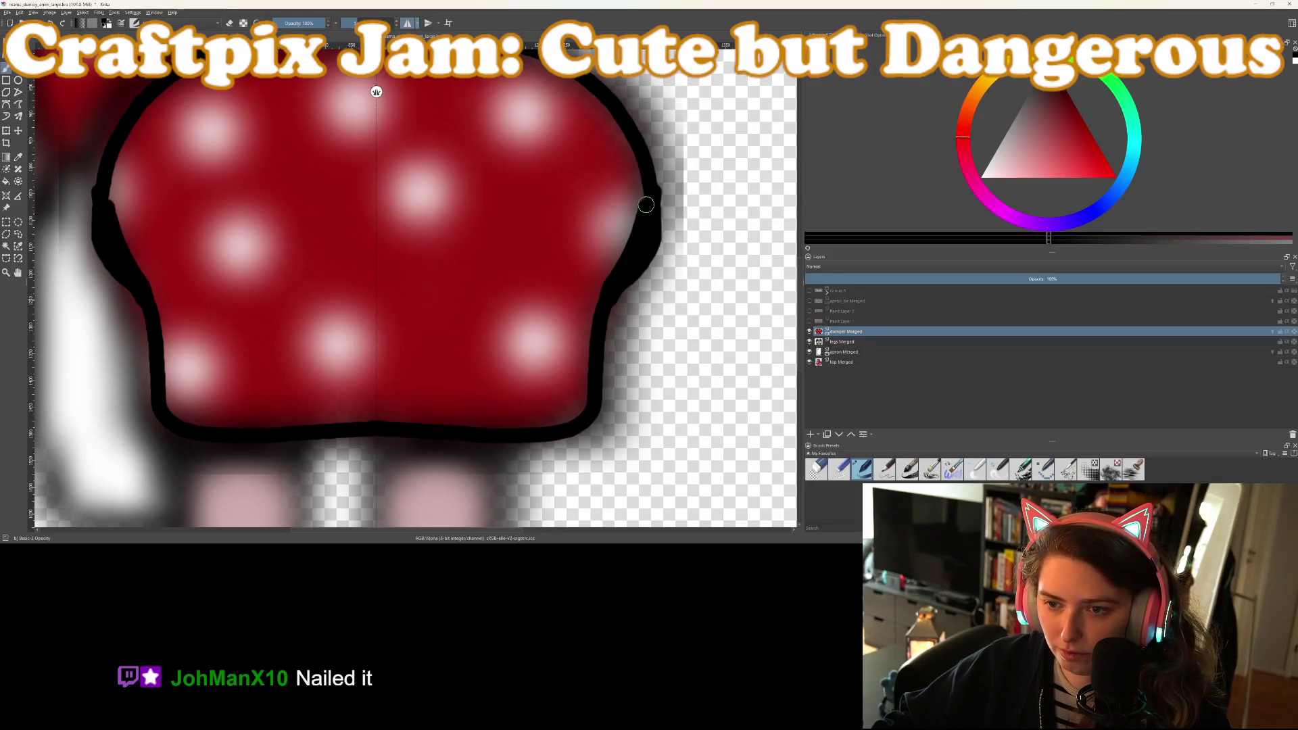
pyautogui.scroll(2, 87, 91)
pyautogui.moveTo(638, 108)
pyautogui.mouseDown()
pyautogui.moveTo(648, 254)
pyautogui.moveTo(620, 350)
pyautogui.moveTo(569, 439)
pyautogui.moveTo(675, 284)
pyautogui.moveTo(656, 372)
pyautogui.mouseUp()
pyautogui.scroll(-5, 656, 372)
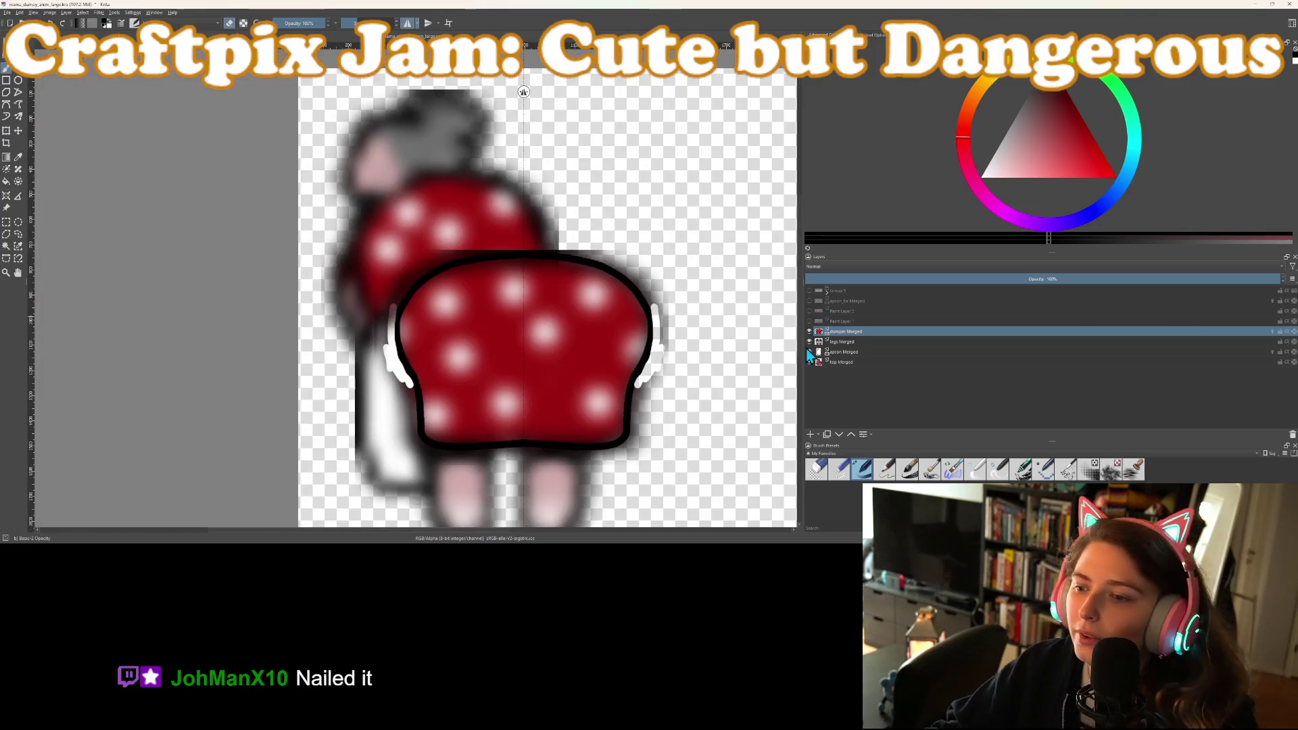
# Merge a new paint layer into dumper Merged, blur it with Ctrl+F, and add a fresh layer
pyautogui.click(810, 434)
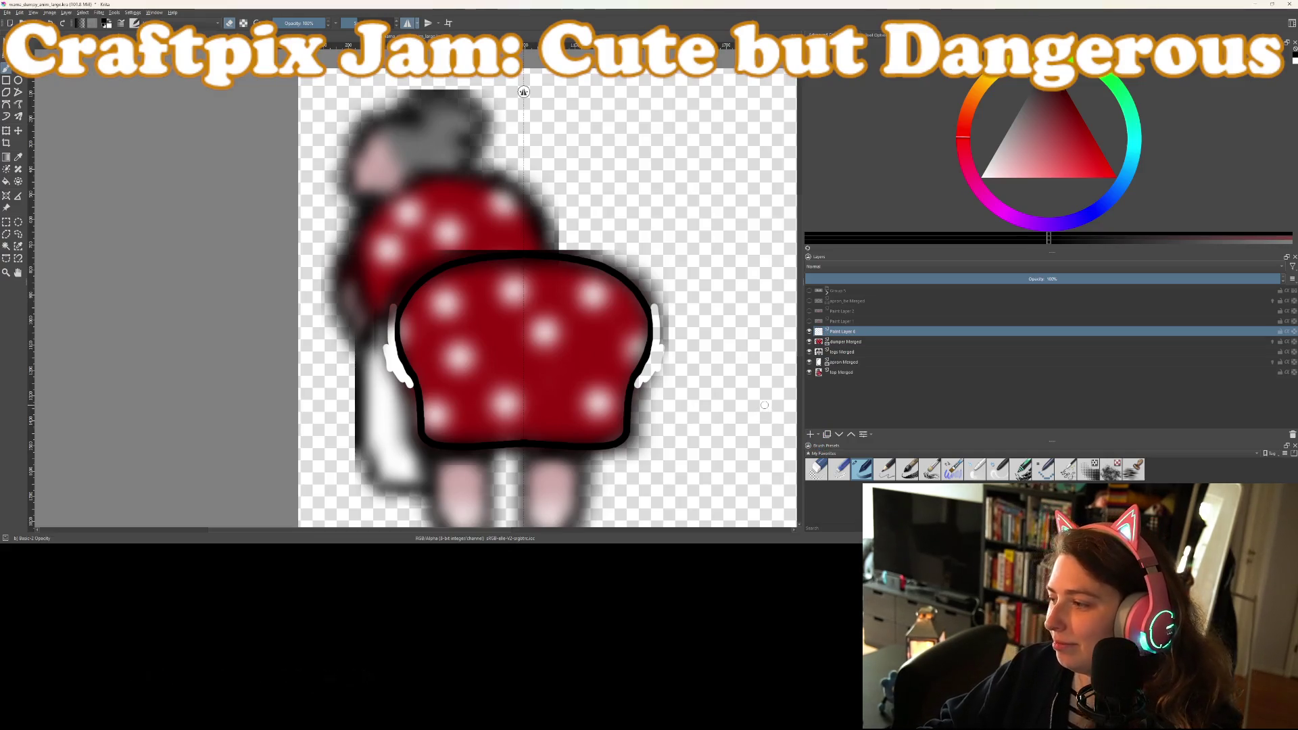
pyautogui.scroll(1, 485, 242)
pyautogui.moveTo(484, 242)
pyautogui.mouseDown()
pyautogui.moveTo(518, 217)
pyautogui.moveTo(432, 176)
pyautogui.mouseUp()
pyautogui.scroll(1, 425, 132)
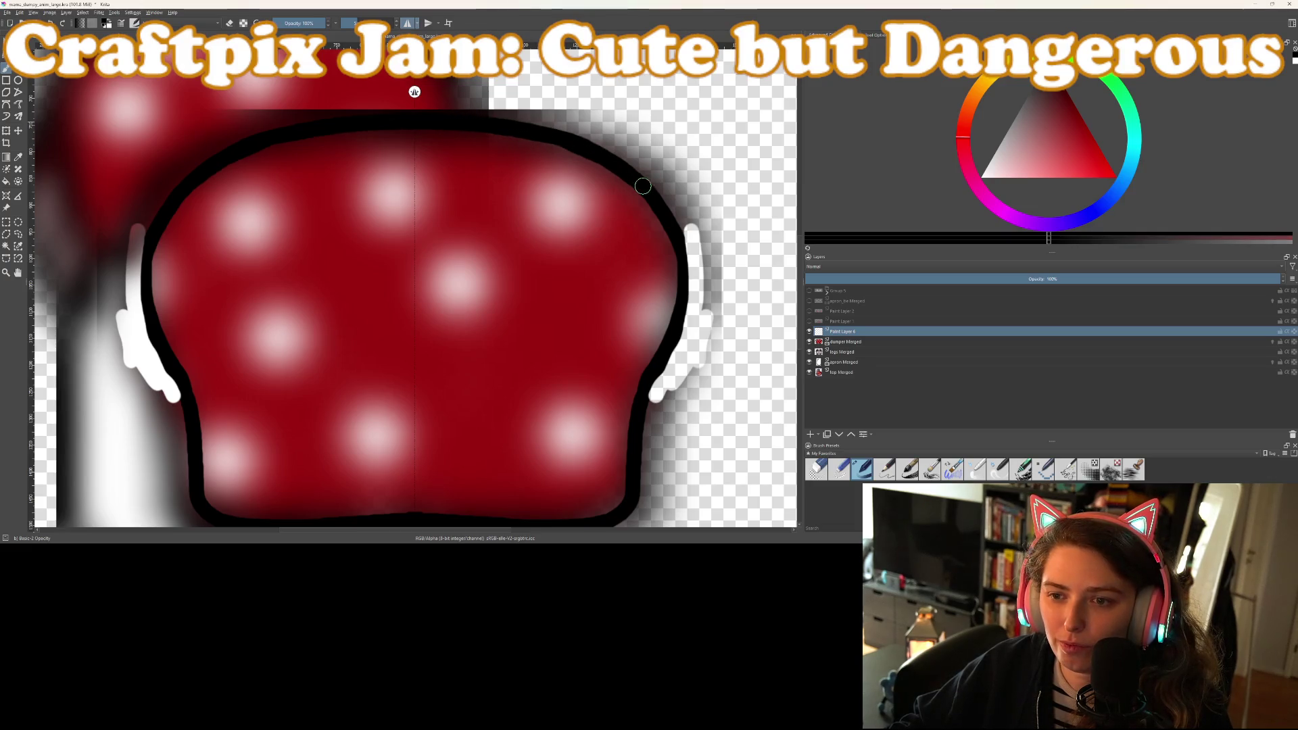
pyautogui.hotkey('ctrl', 'e')
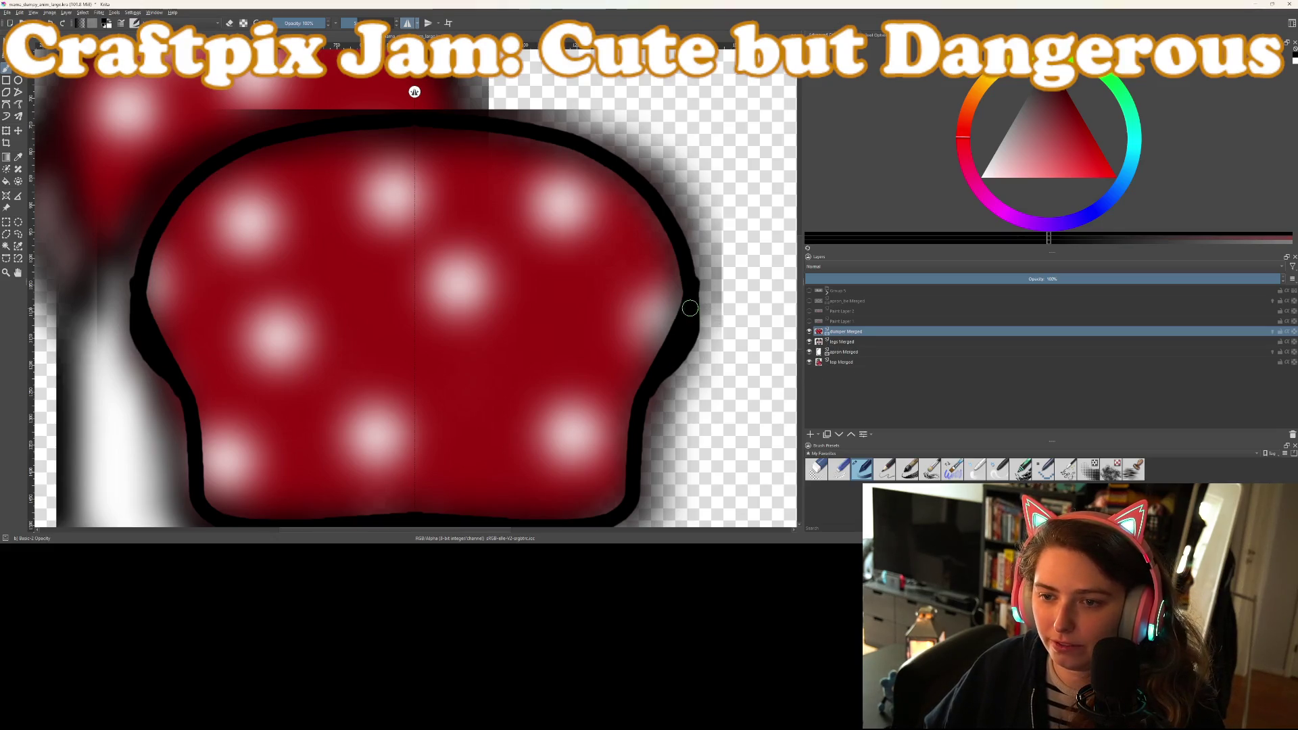
pyautogui.hotkey('ctrl', 'f')
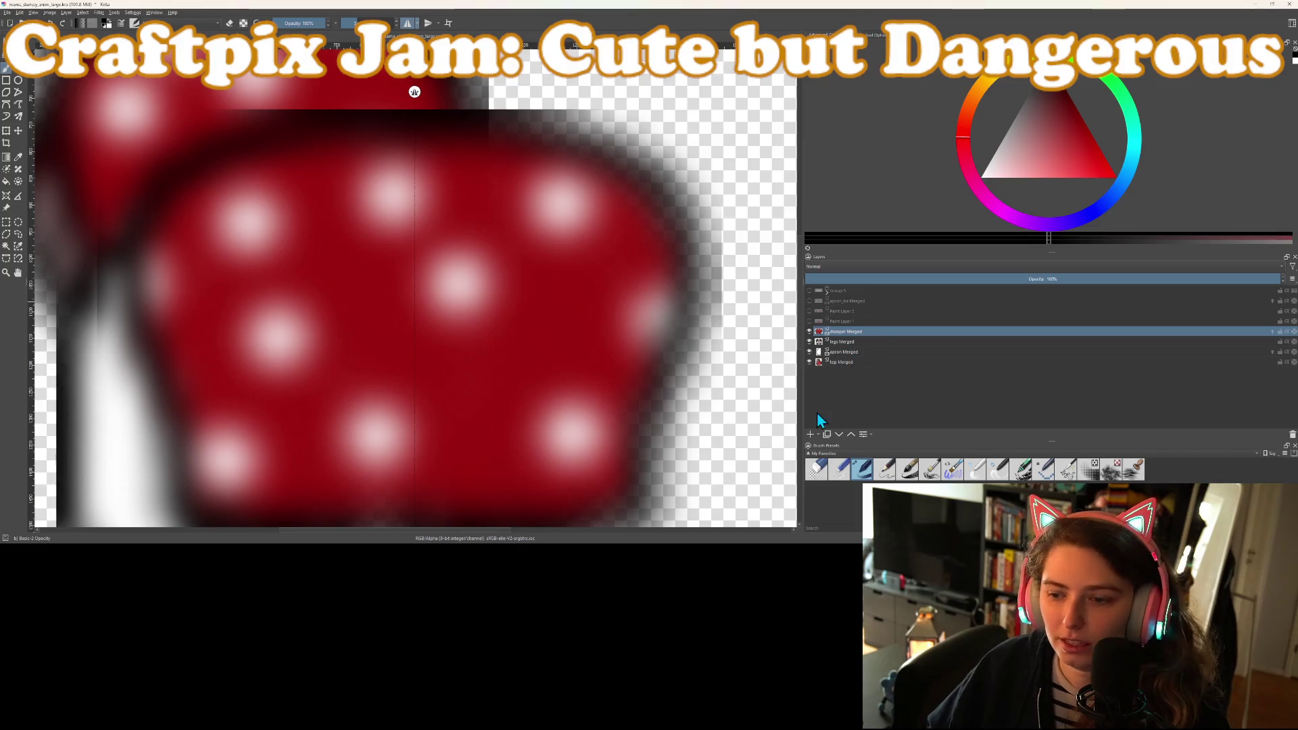
pyautogui.click(810, 434)
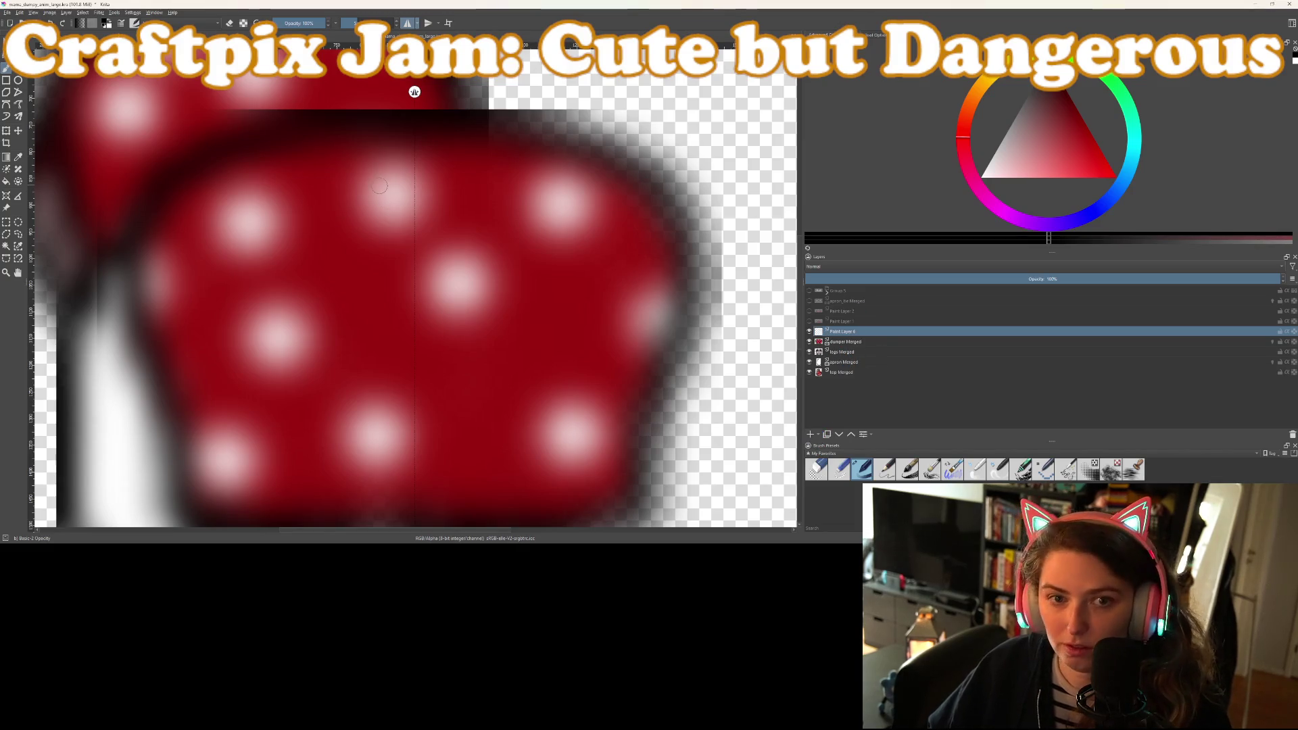
# Repaint the black outline along the skirt's top and thicken its bottom edge and lower-right corner
pyautogui.scroll(-2, 426, 237)
pyautogui.scroll(2, 397, 281)
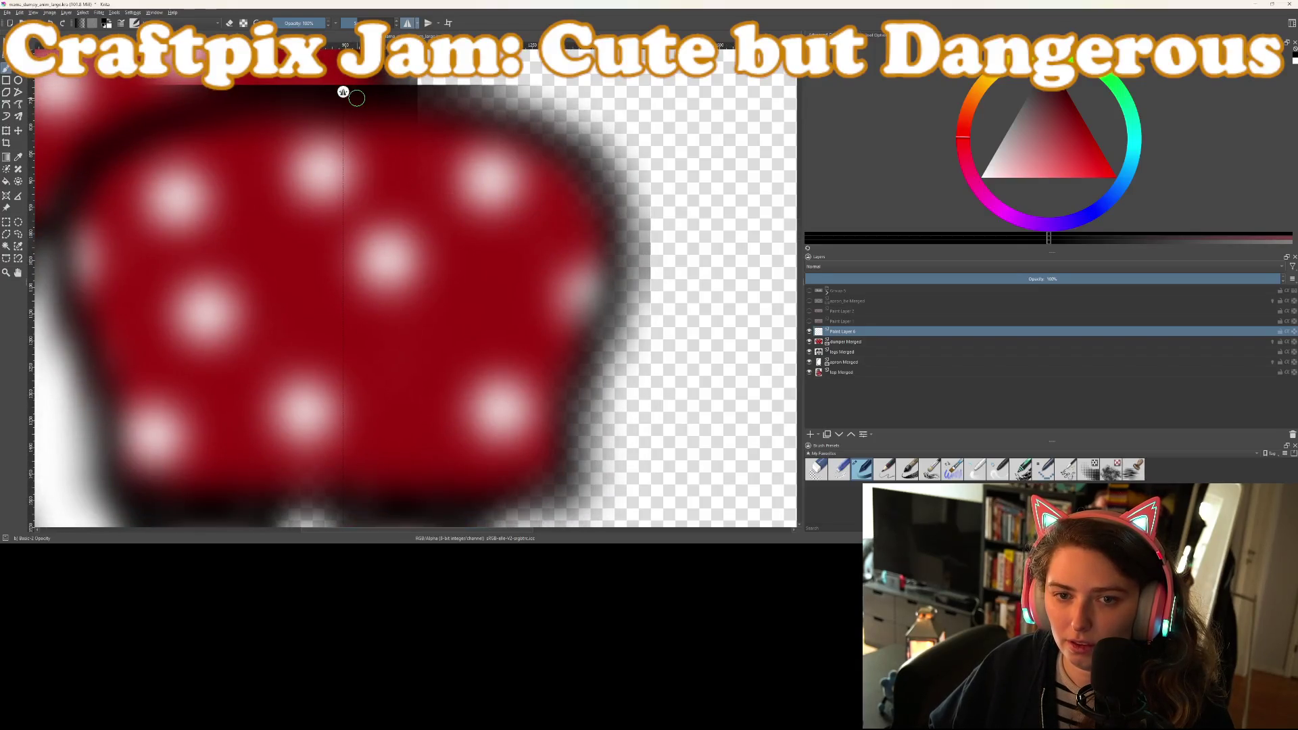
pyautogui.moveTo(422, 147); pyautogui.dragTo(480, 147)
pyautogui.scroll(-1, 463, 124)
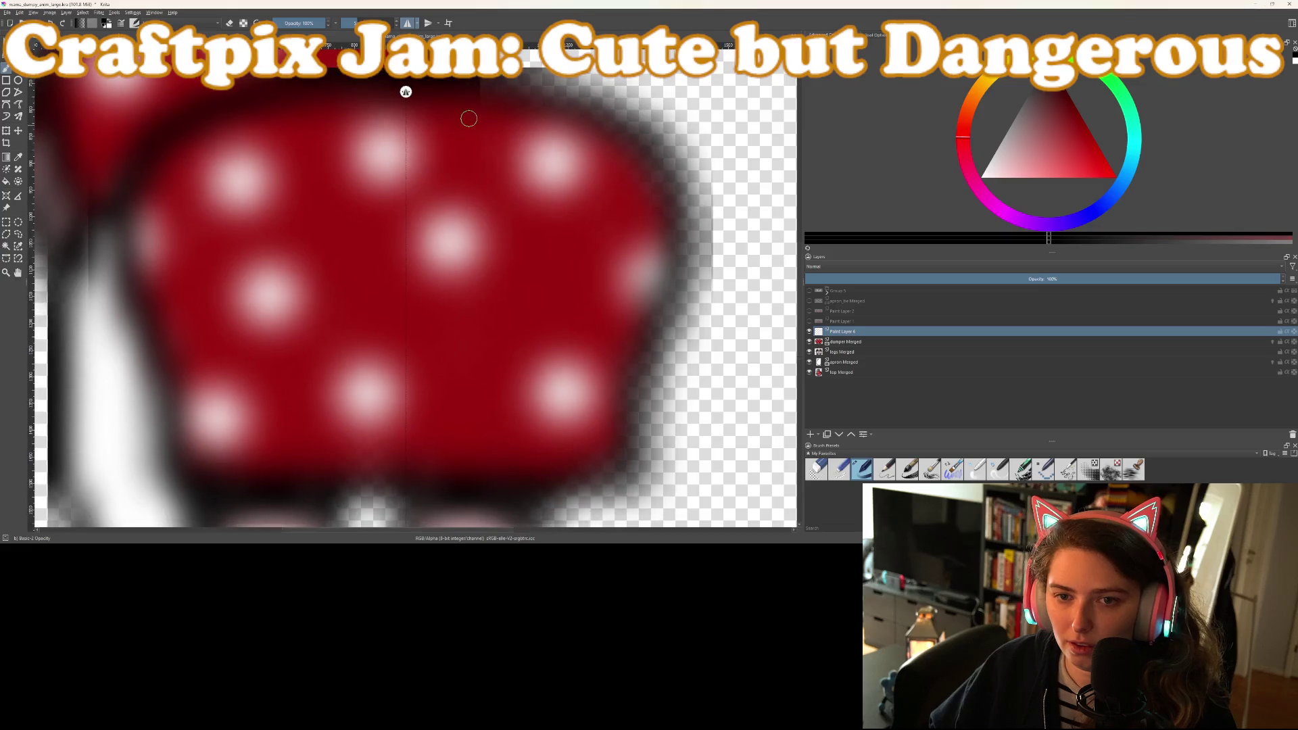
pyautogui.moveTo(407, 78)
pyautogui.mouseDown()
pyautogui.moveTo(605, 116)
pyautogui.moveTo(654, 150)
pyautogui.moveTo(669, 298)
pyautogui.moveTo(626, 404)
pyautogui.moveTo(622, 451)
pyautogui.moveTo(571, 471)
pyautogui.moveTo(409, 467)
pyautogui.mouseUp()
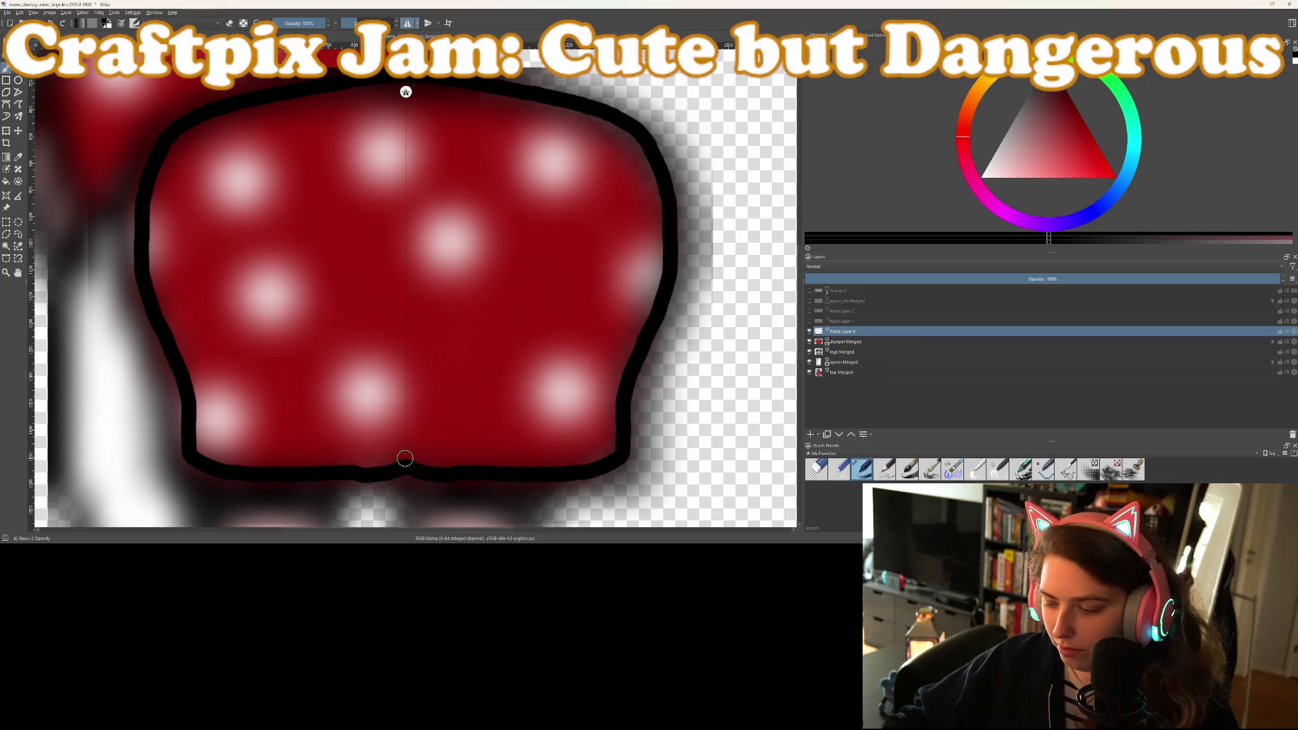
pyautogui.scroll(5, 406, 453)
pyautogui.scroll(-3, 394, 420)
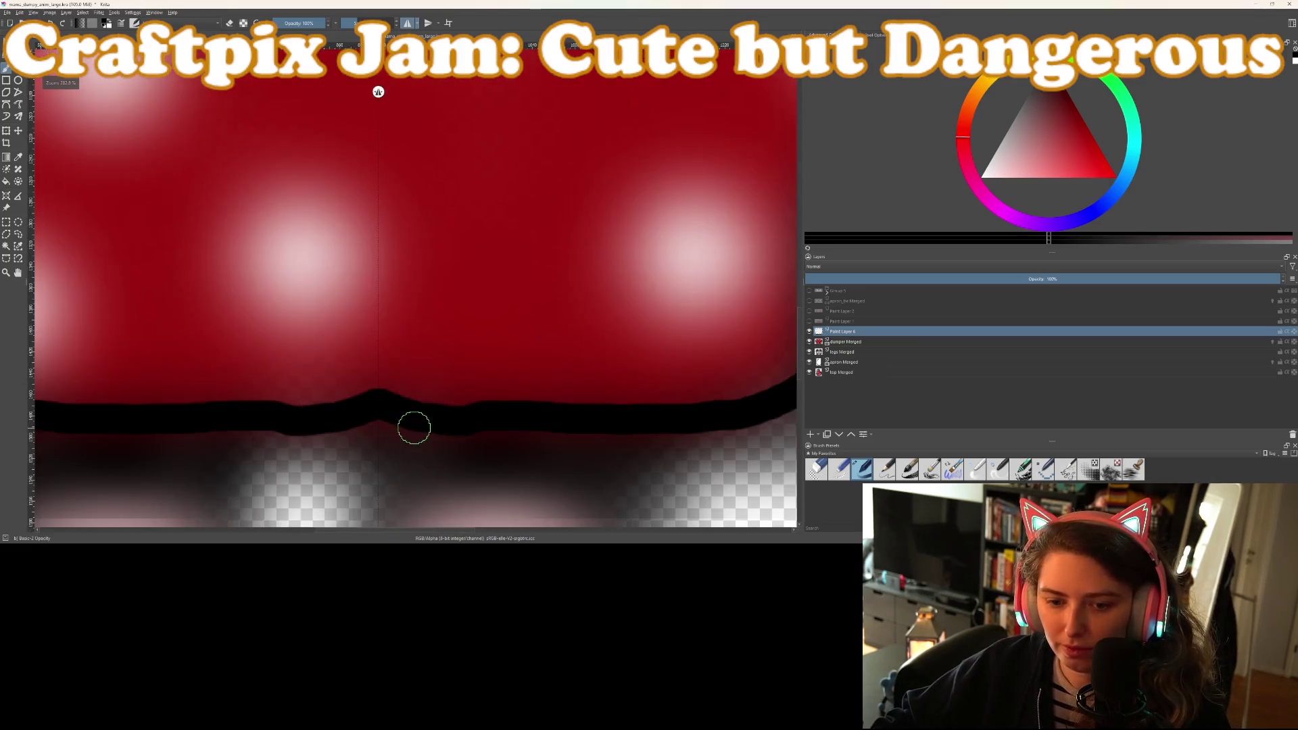
pyautogui.moveTo(267, 357)
pyautogui.mouseDown()
pyautogui.moveTo(596, 367)
pyautogui.moveTo(666, 347)
pyautogui.mouseUp()
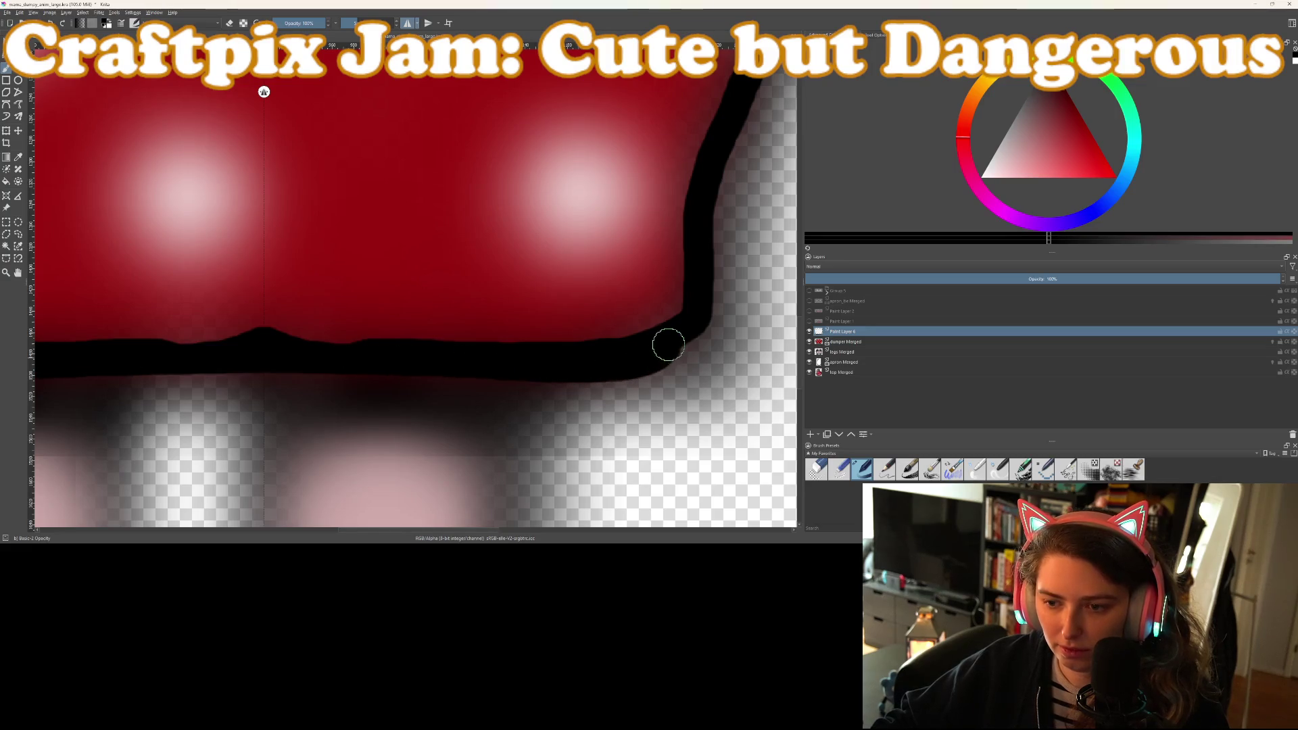
pyautogui.moveTo(699, 306)
pyautogui.mouseDown()
pyautogui.moveTo(649, 356)
pyautogui.moveTo(707, 332)
pyautogui.moveTo(704, 305)
pyautogui.mouseUp()
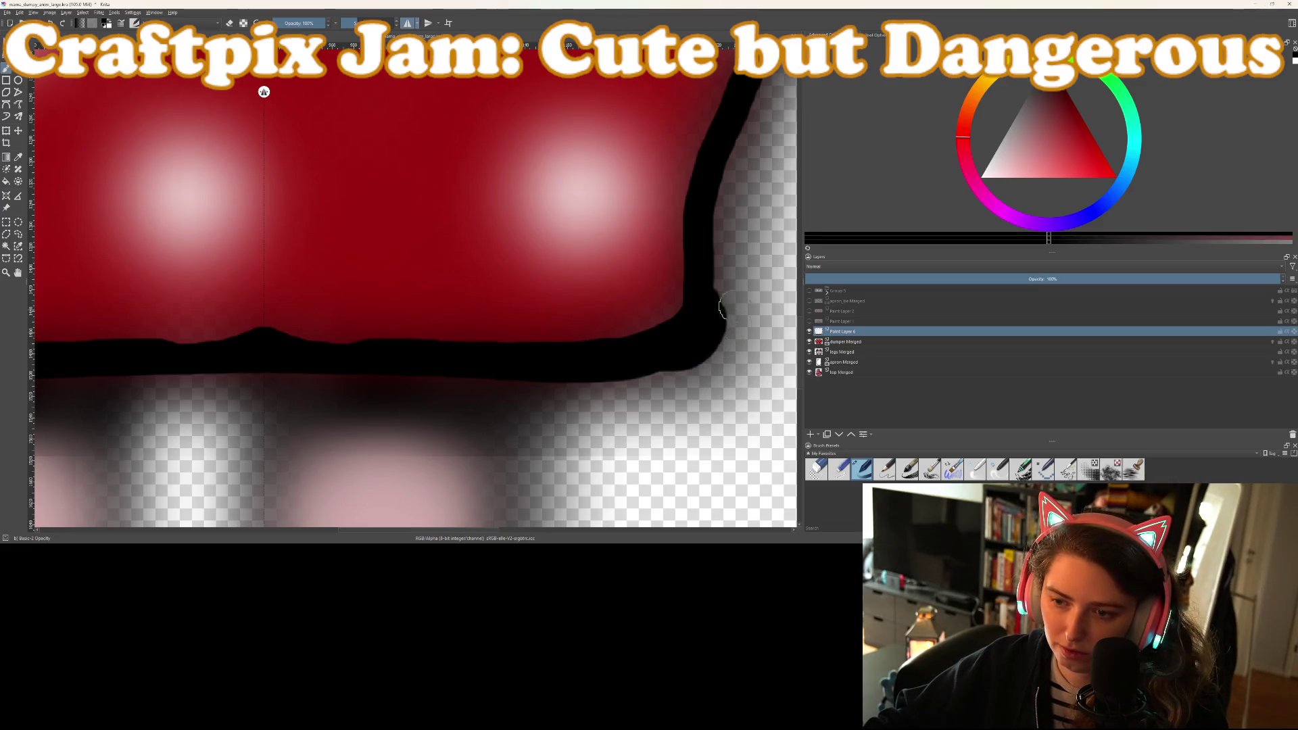
pyautogui.moveTo(711, 351)
pyautogui.mouseDown()
pyautogui.moveTo(594, 395)
pyautogui.moveTo(576, 379)
pyautogui.moveTo(680, 348)
pyautogui.mouseUp()
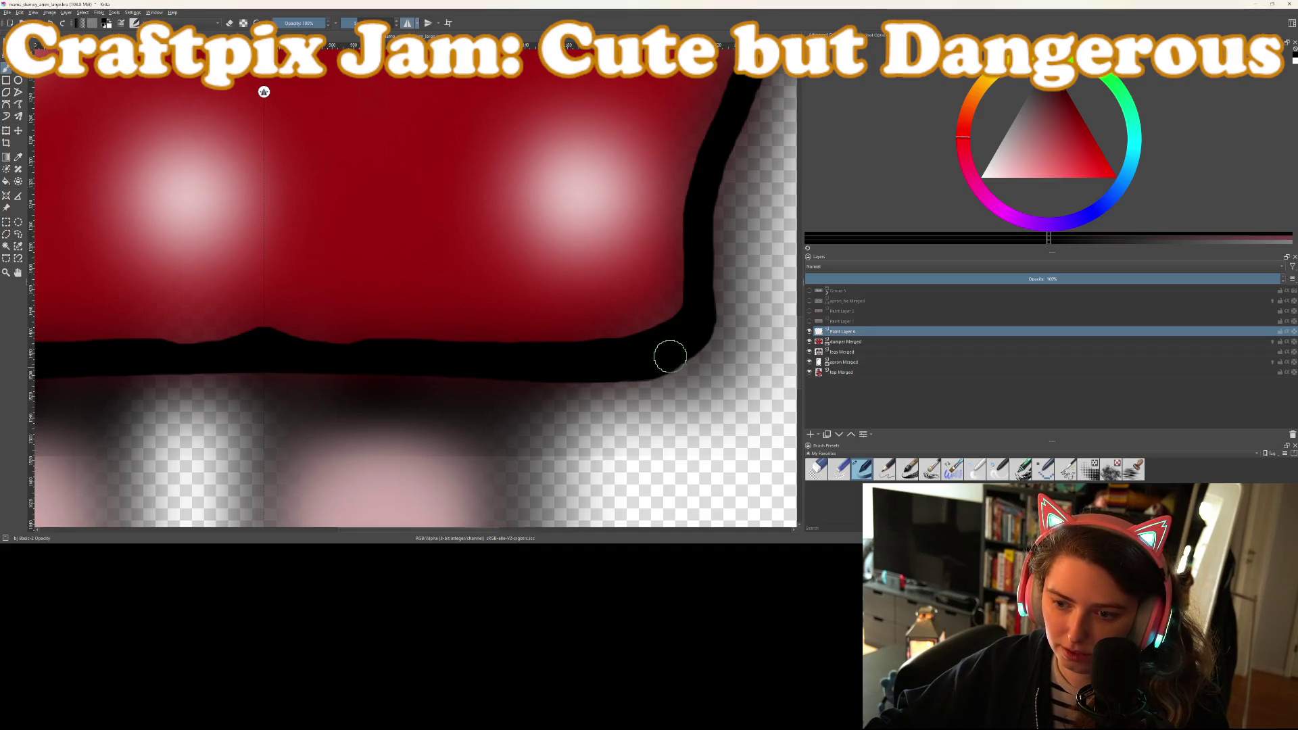
# Erase the bump in the bottom outline, then thicken and darken the bottom outline
pyautogui.press('e')
pyautogui.moveTo(254, 318)
pyautogui.mouseDown()
pyautogui.moveTo(356, 339)
pyautogui.moveTo(644, 334)
pyautogui.mouseUp()
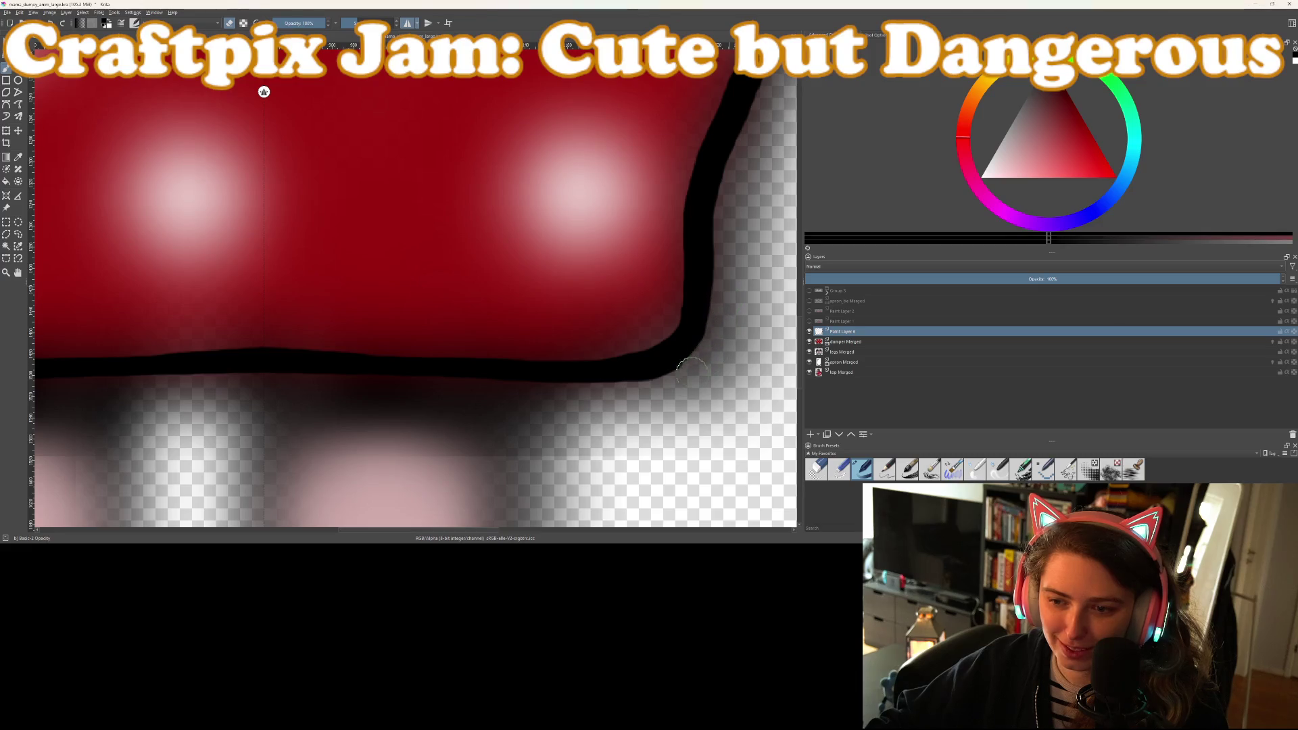
pyautogui.moveTo(274, 363); pyautogui.dragTo(402, 365)
pyautogui.moveTo(271, 364)
pyautogui.mouseDown()
pyautogui.moveTo(644, 367)
pyautogui.moveTo(687, 313)
pyautogui.moveTo(699, 257)
pyautogui.mouseUp()
pyautogui.scroll(-4, 699, 220)
pyautogui.scroll(2, 562, 241)
pyautogui.scroll(3, 562, 241)
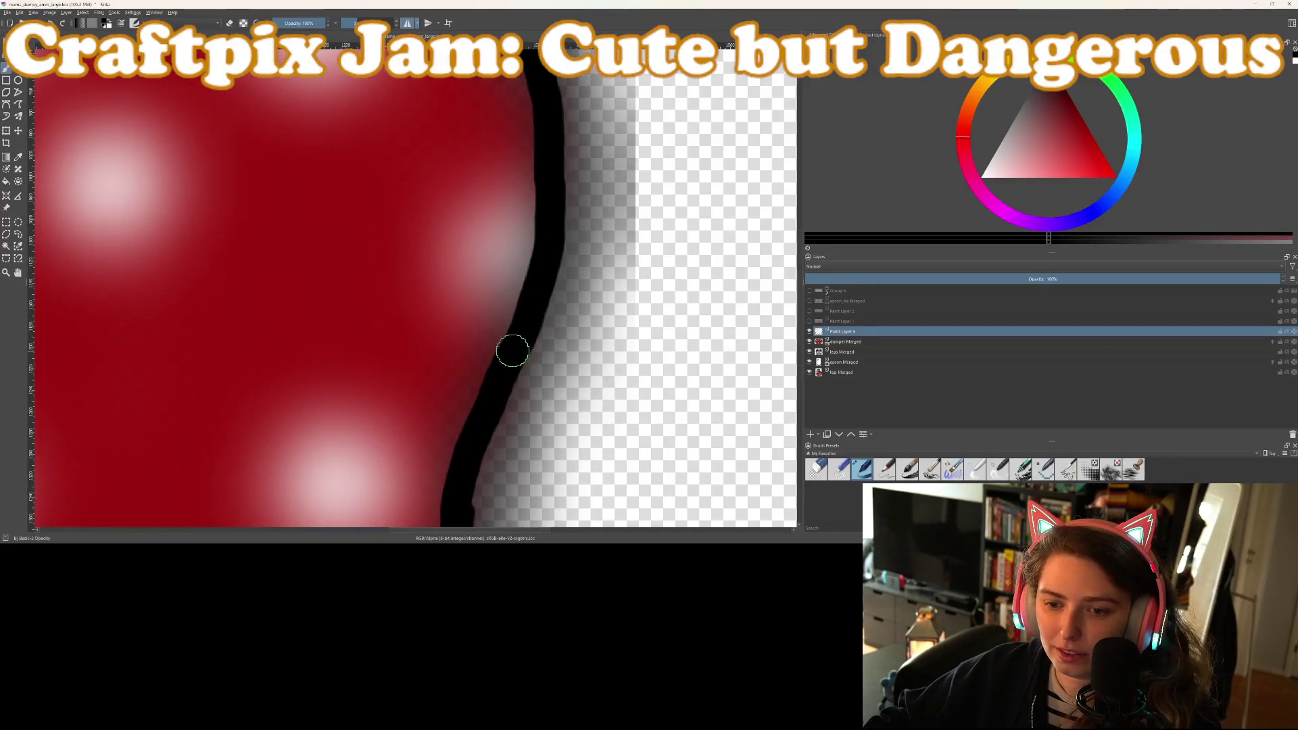
# Thicken the black outline along the skirt's right edge, covering the stray red outside it
pyautogui.moveTo(541, 244); pyautogui.dragTo(561, 126)
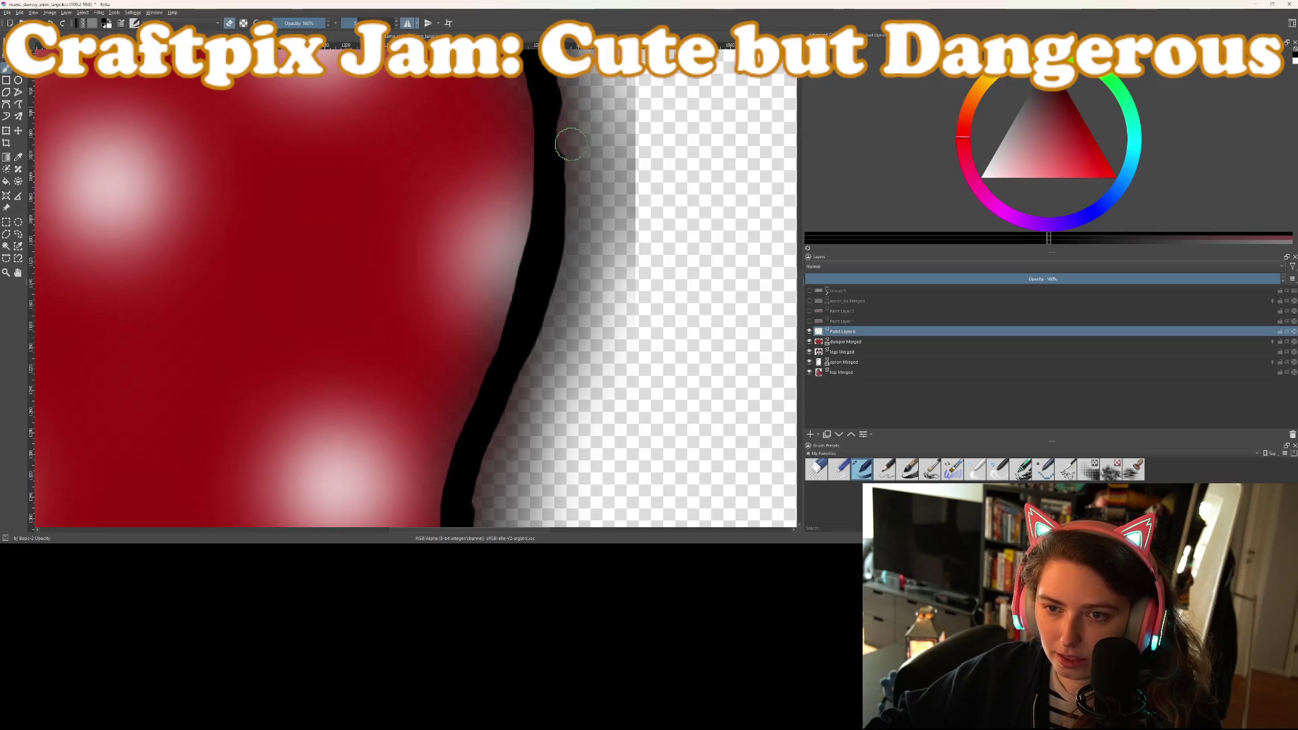
pyautogui.moveTo(583, 162); pyautogui.dragTo(575, 108)
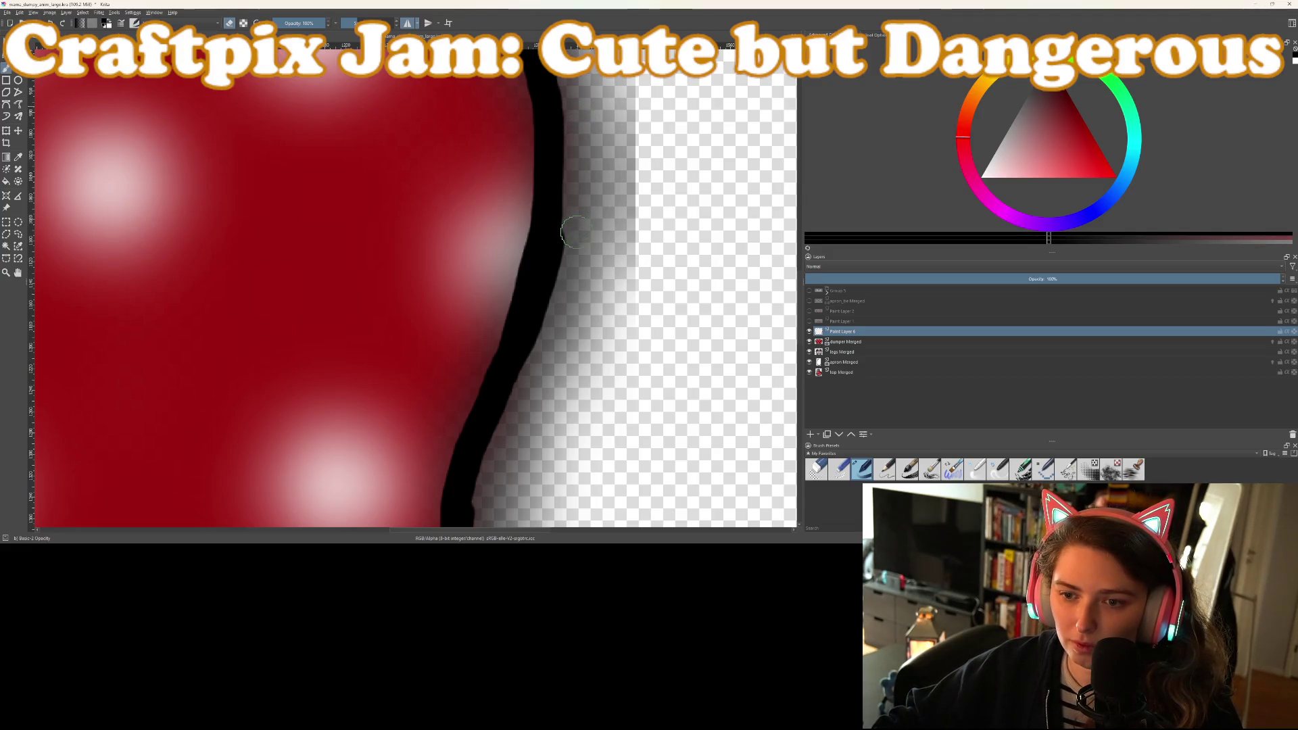
pyautogui.scroll(2, 618, 332)
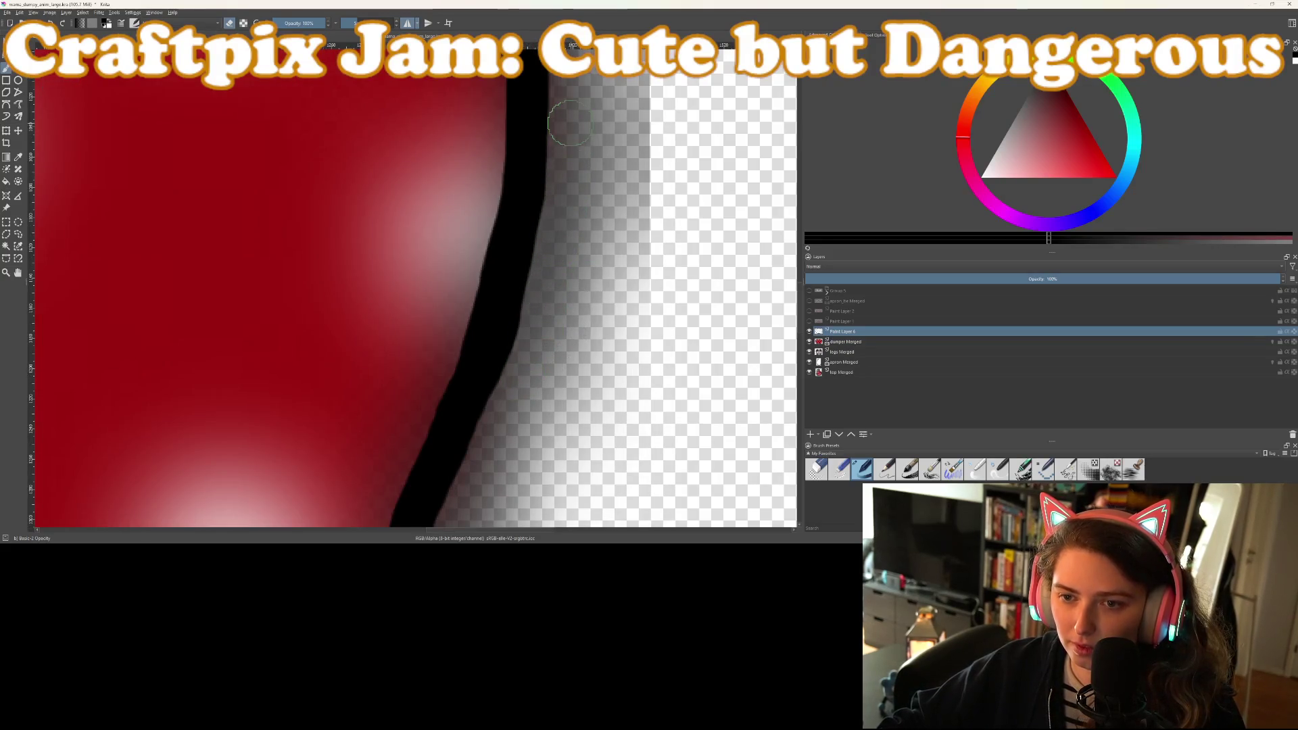
pyautogui.scroll(-4, 570, 121)
pyautogui.scroll(3, 550, 185)
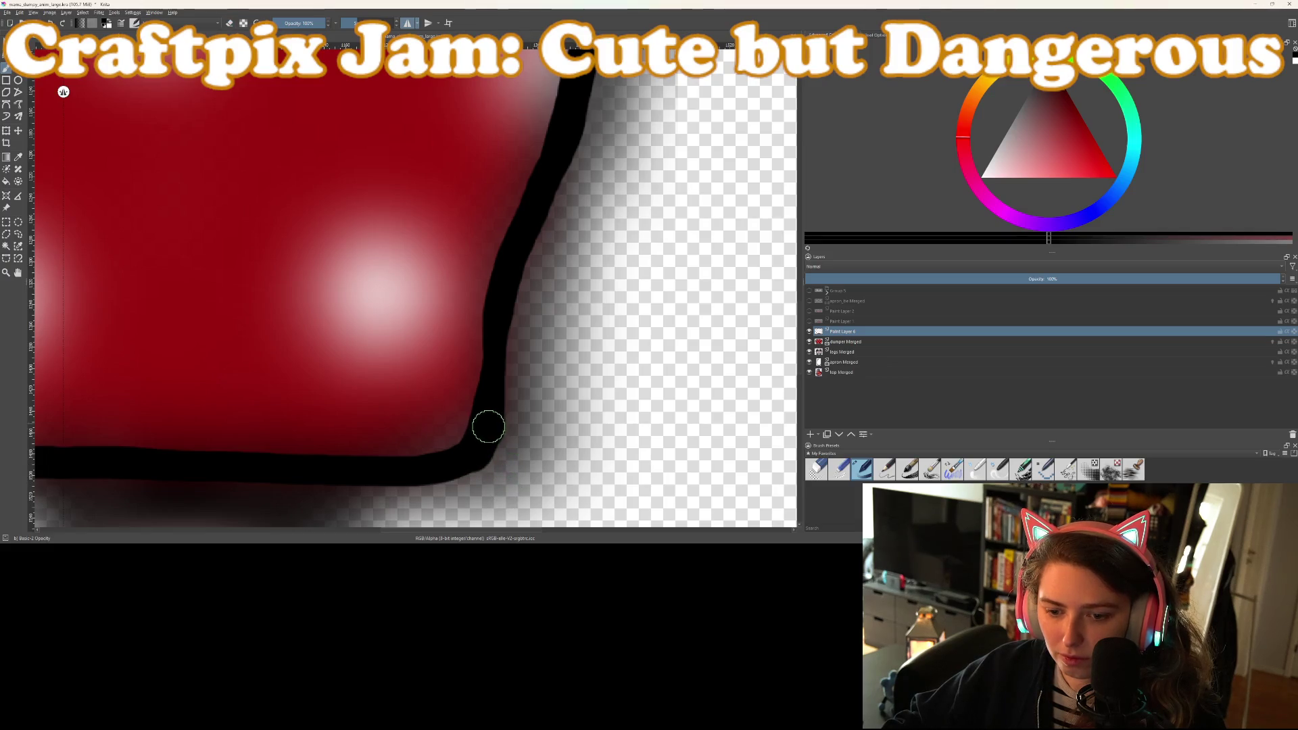
pyautogui.moveTo(482, 438); pyautogui.dragTo(519, 276)
pyautogui.moveTo(469, 455); pyautogui.dragTo(529, 237)
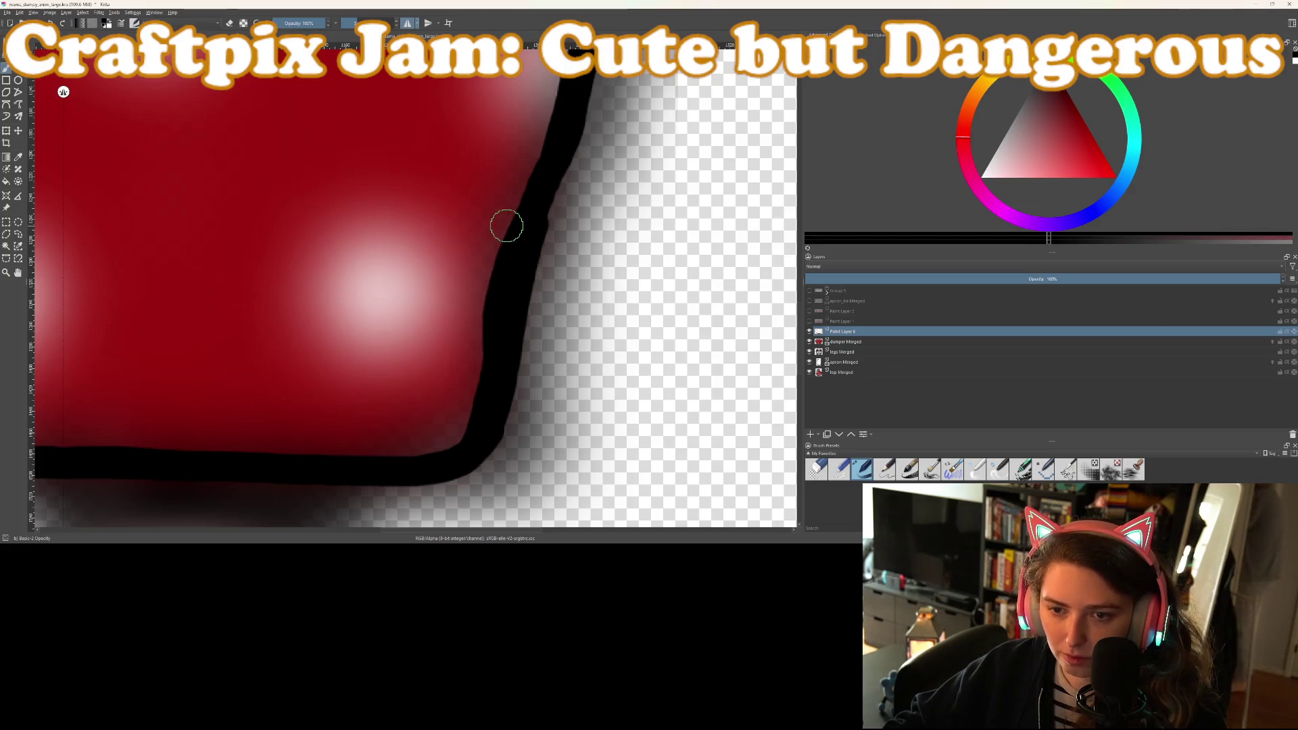
pyautogui.scroll(2, 513, 234)
pyautogui.moveTo(575, 133)
pyautogui.mouseDown()
pyautogui.moveTo(516, 284)
pyautogui.moveTo(424, 392)
pyautogui.mouseUp()
pyautogui.scroll(-2, 425, 392)
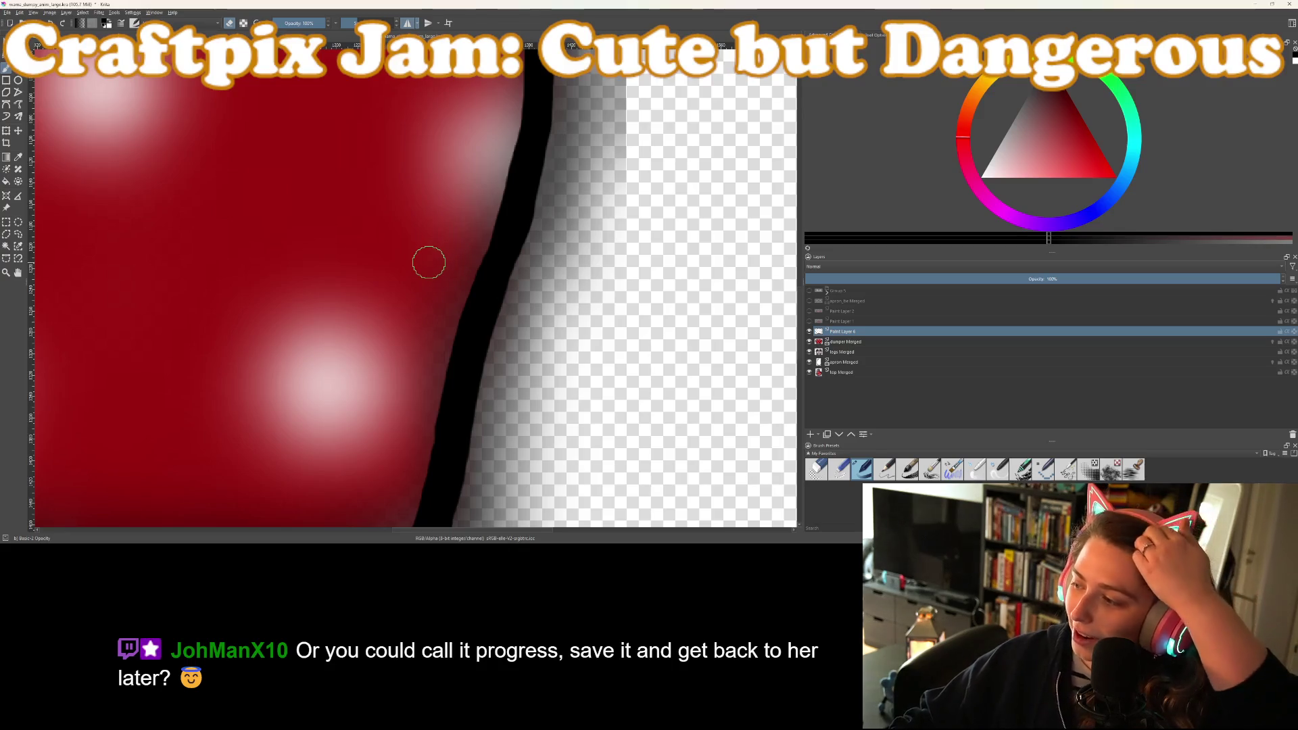
# Smooth the black outline along the skirt's top edge
pyautogui.scroll(-3, 429, 262)
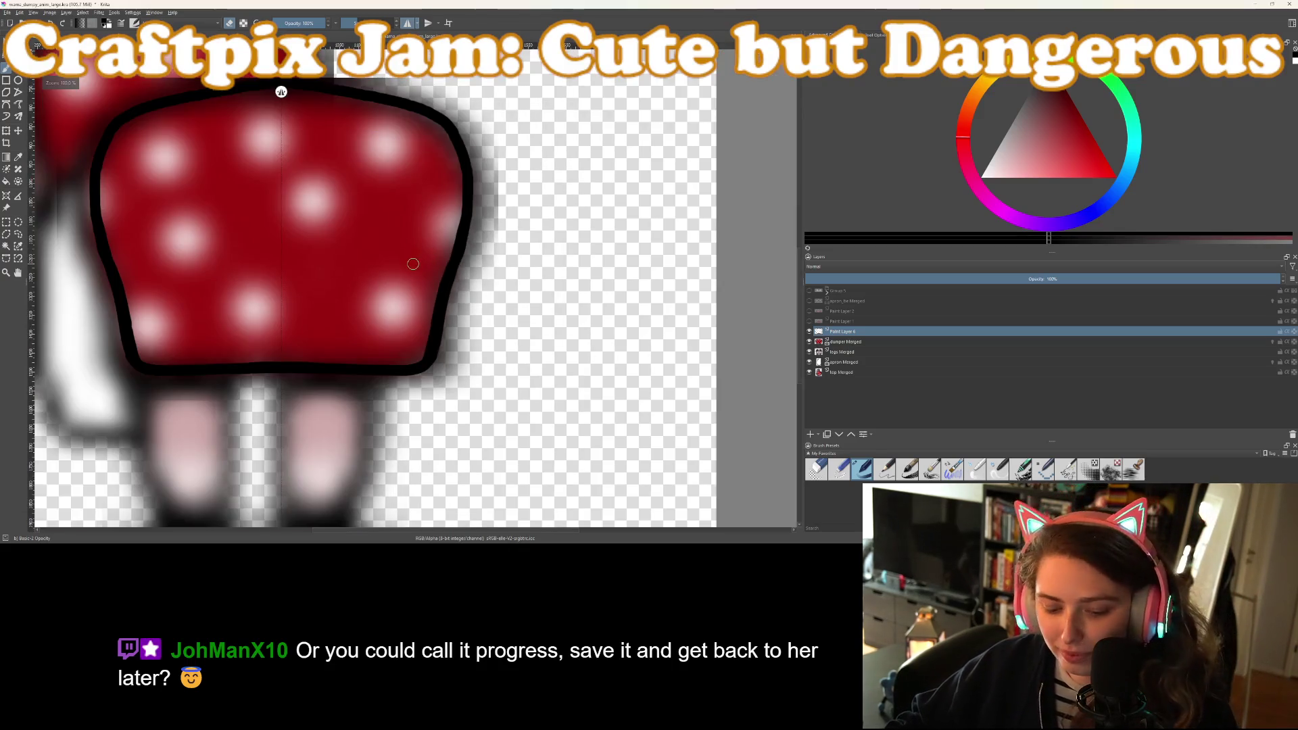
pyautogui.scroll(5, 415, 270)
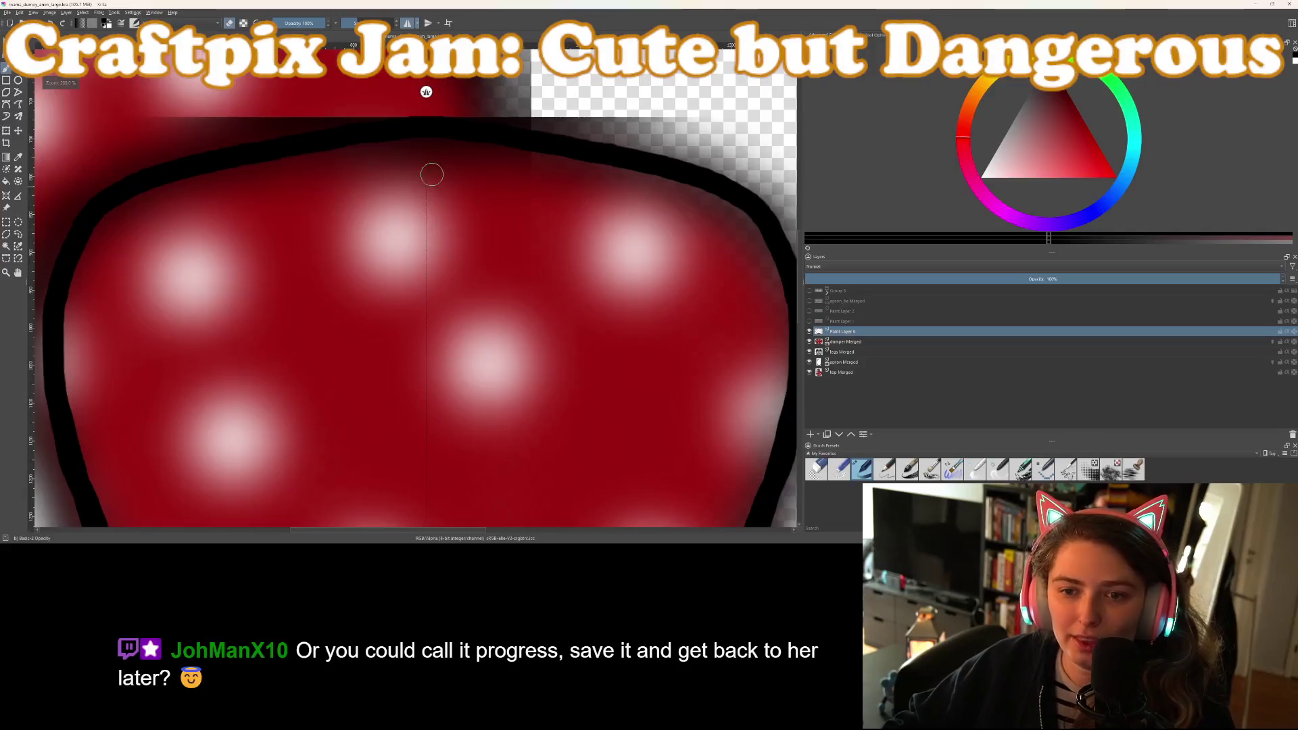
pyautogui.scroll(3, 425, 275)
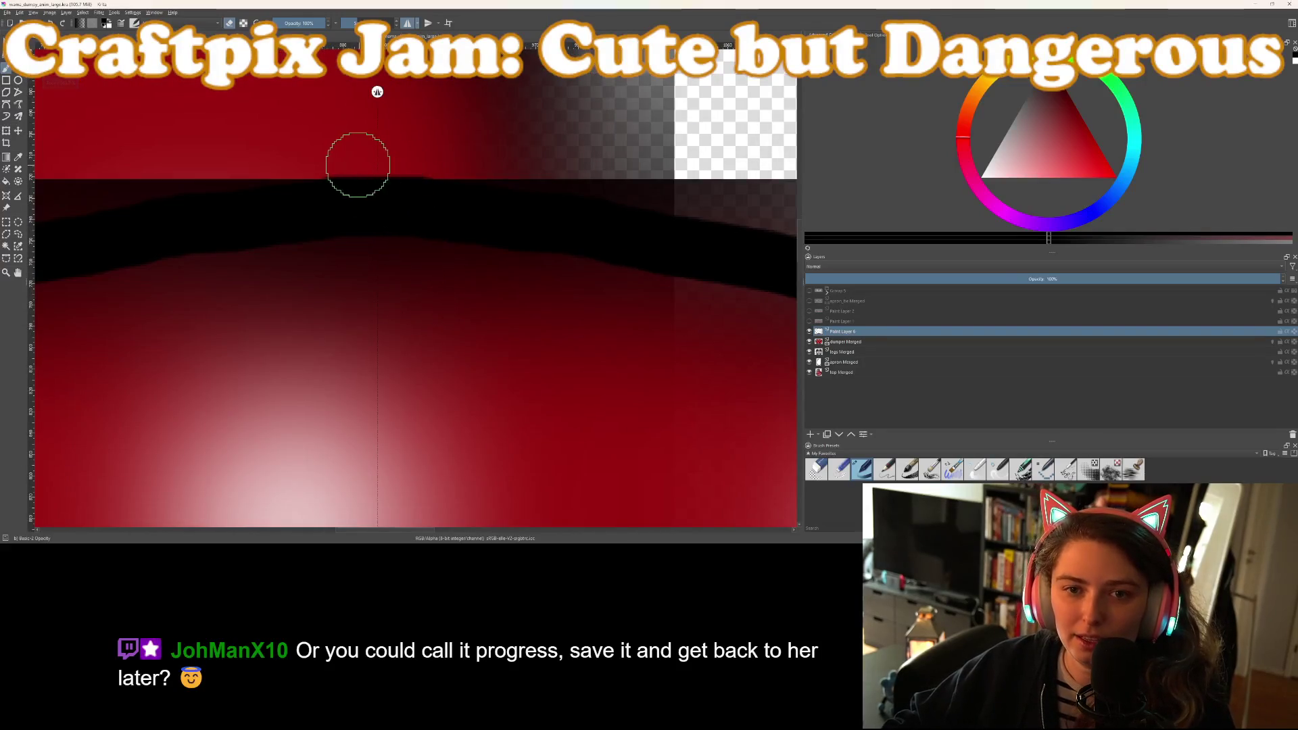
pyautogui.moveTo(314, 155); pyautogui.dragTo(405, 156)
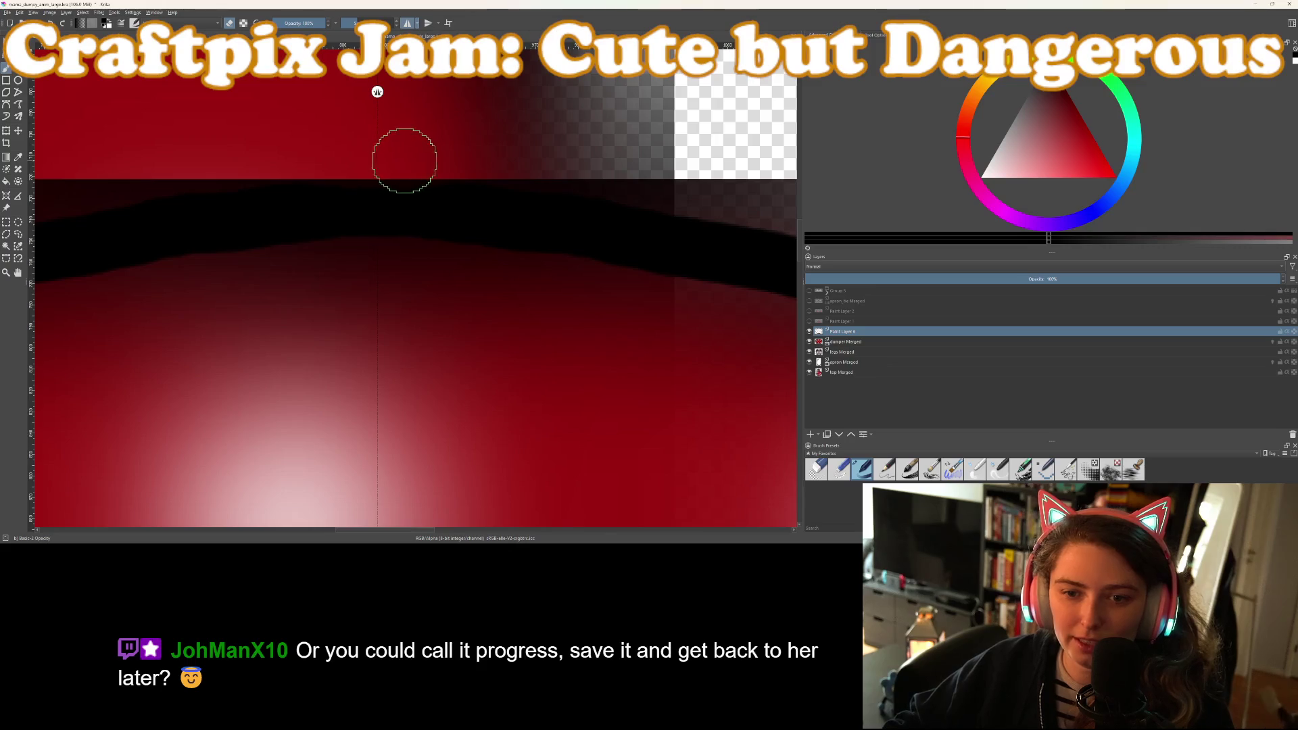
pyautogui.scroll(-2, 420, 234)
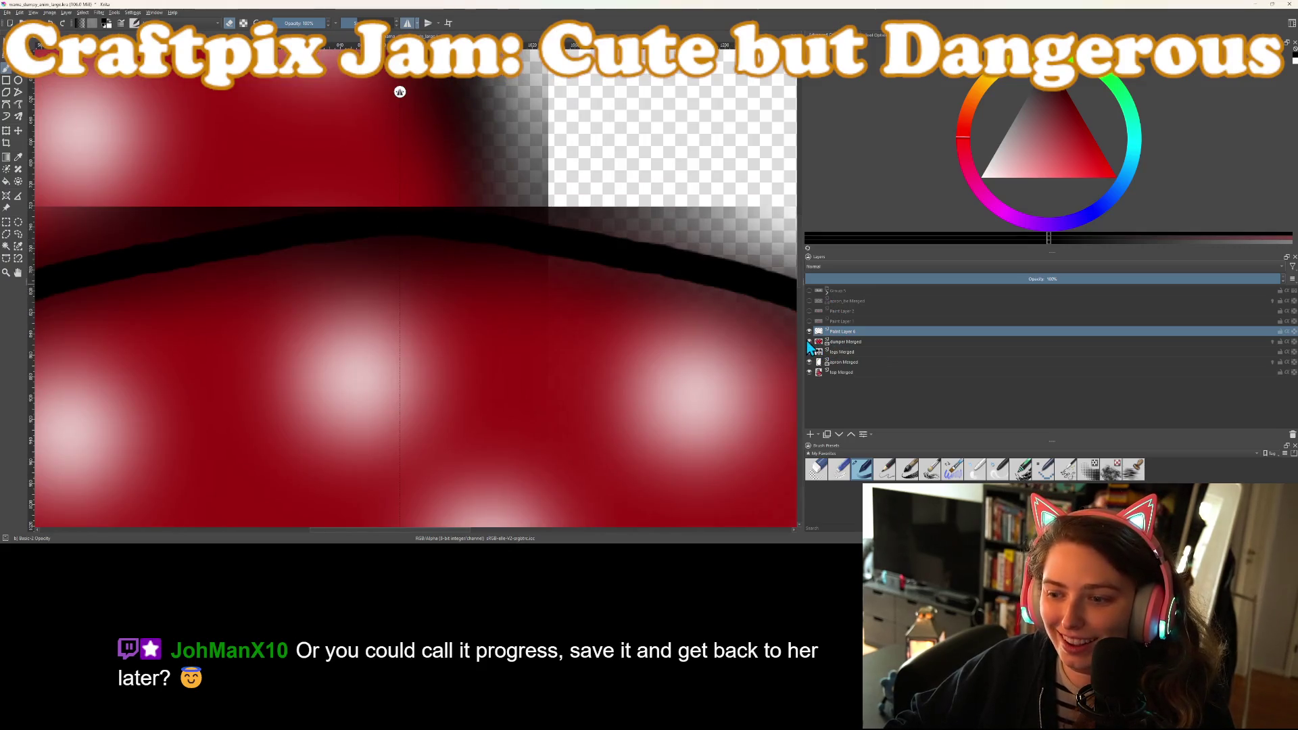
# Hide dumper Merged and fill in the top outline's upper edge over transparency
pyautogui.click(809, 341)
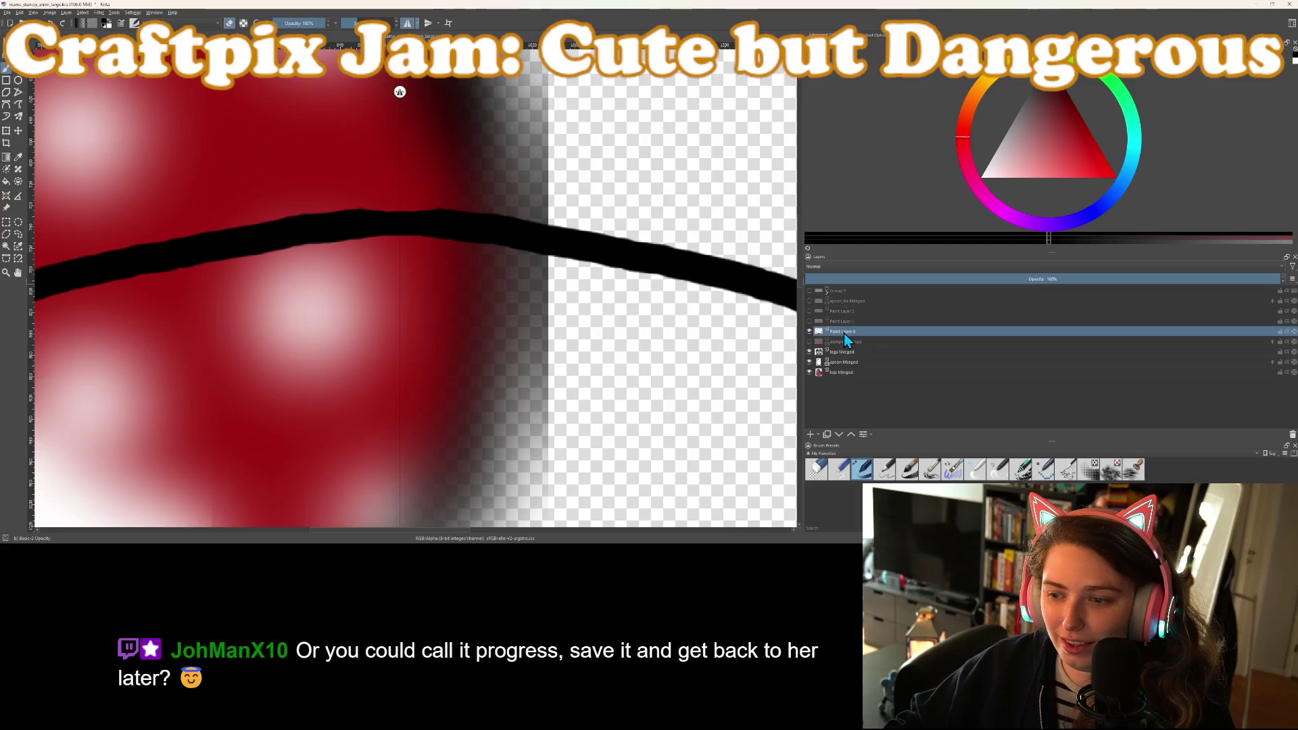
pyautogui.scroll(2, 441, 227)
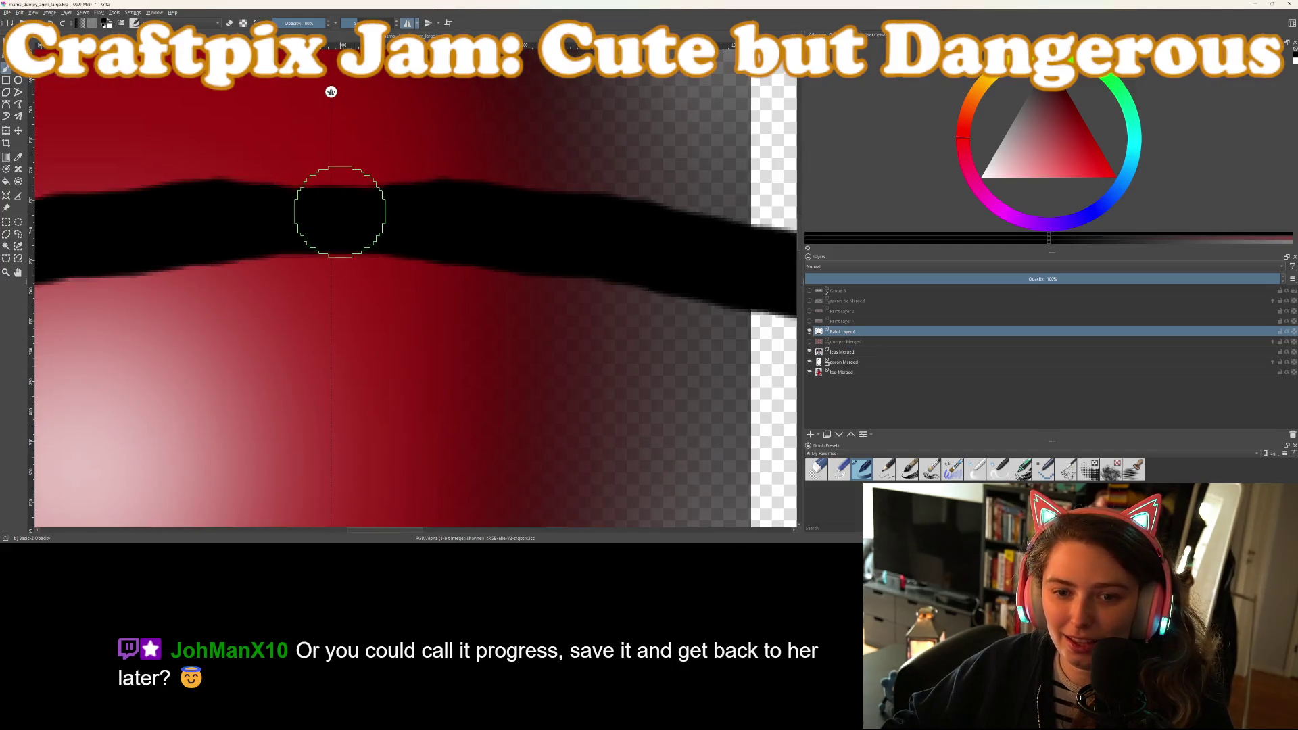
pyautogui.moveTo(379, 214); pyautogui.dragTo(664, 244)
pyautogui.scroll(-5, 664, 244)
pyautogui.scroll(3, 545, 232)
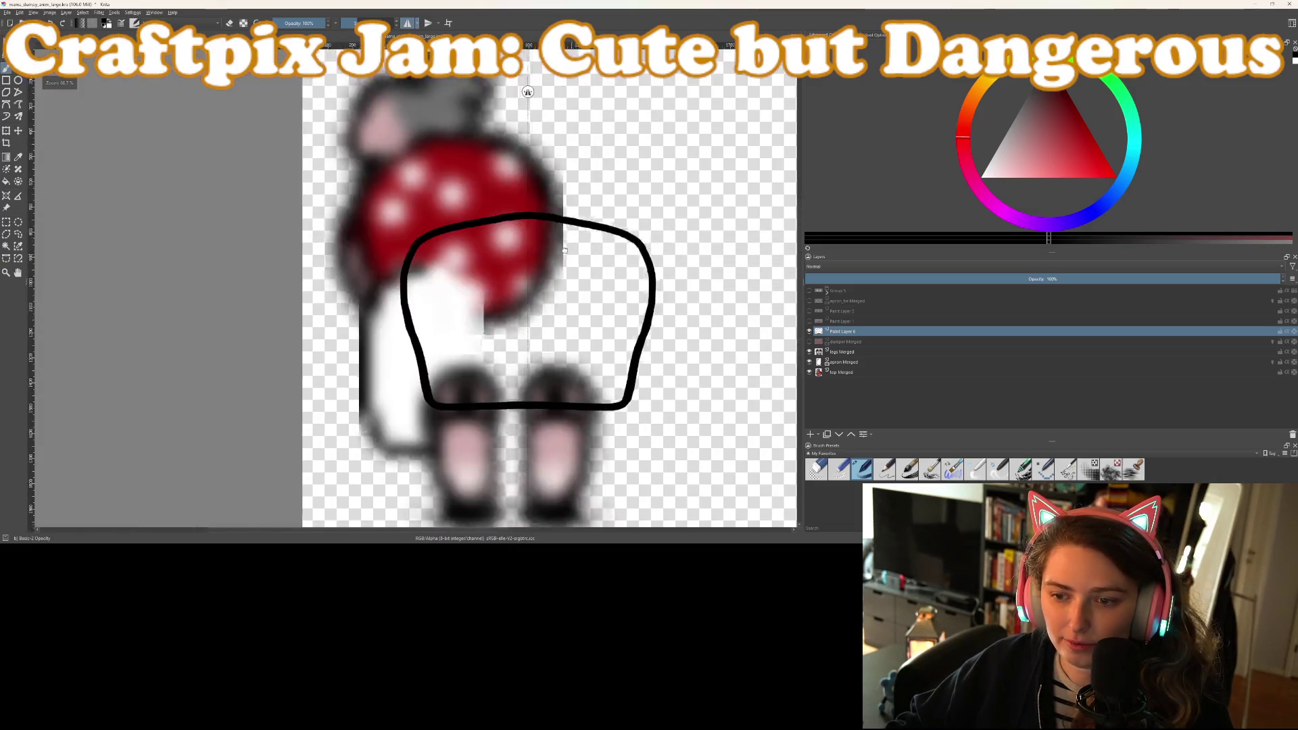
pyautogui.scroll(2, 545, 232)
pyautogui.scroll(-2, 545, 245)
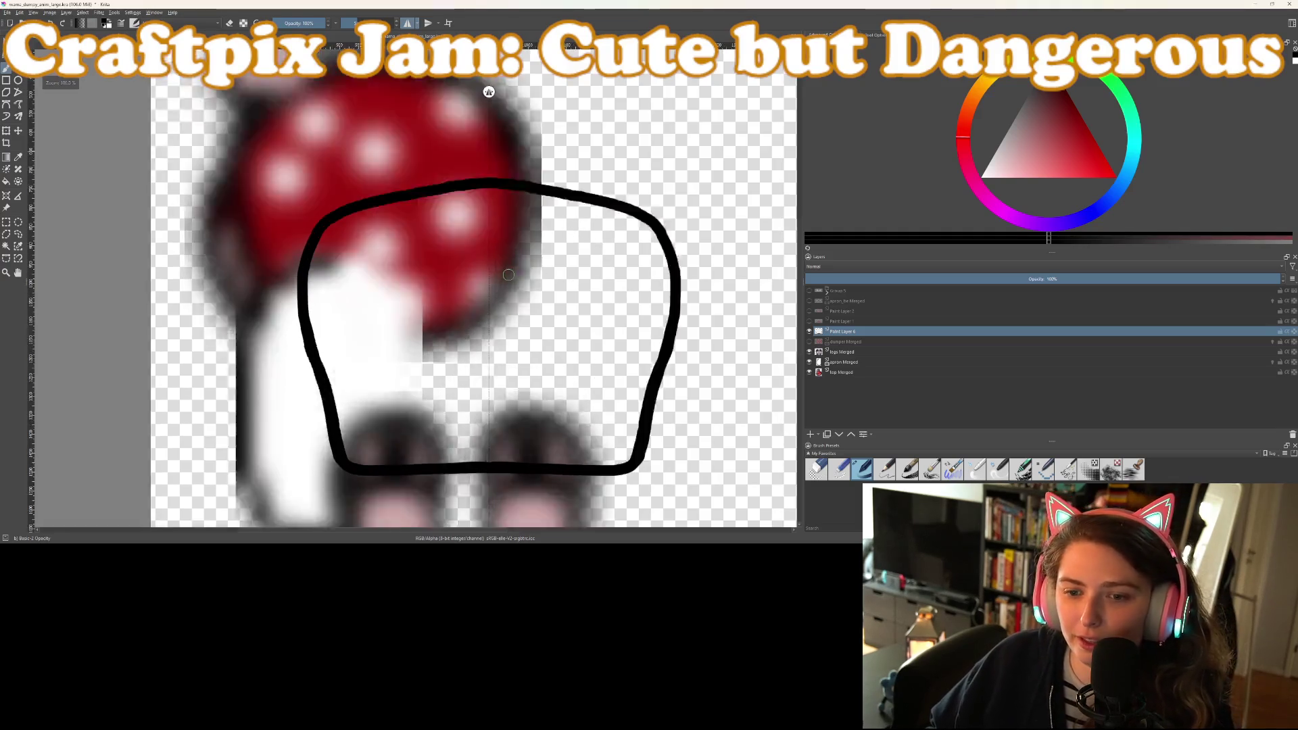
pyautogui.scroll(1, 513, 271)
# Show dumper Merged, add a paint layer above it, and pick the skirt's red
pyautogui.click(810, 342)
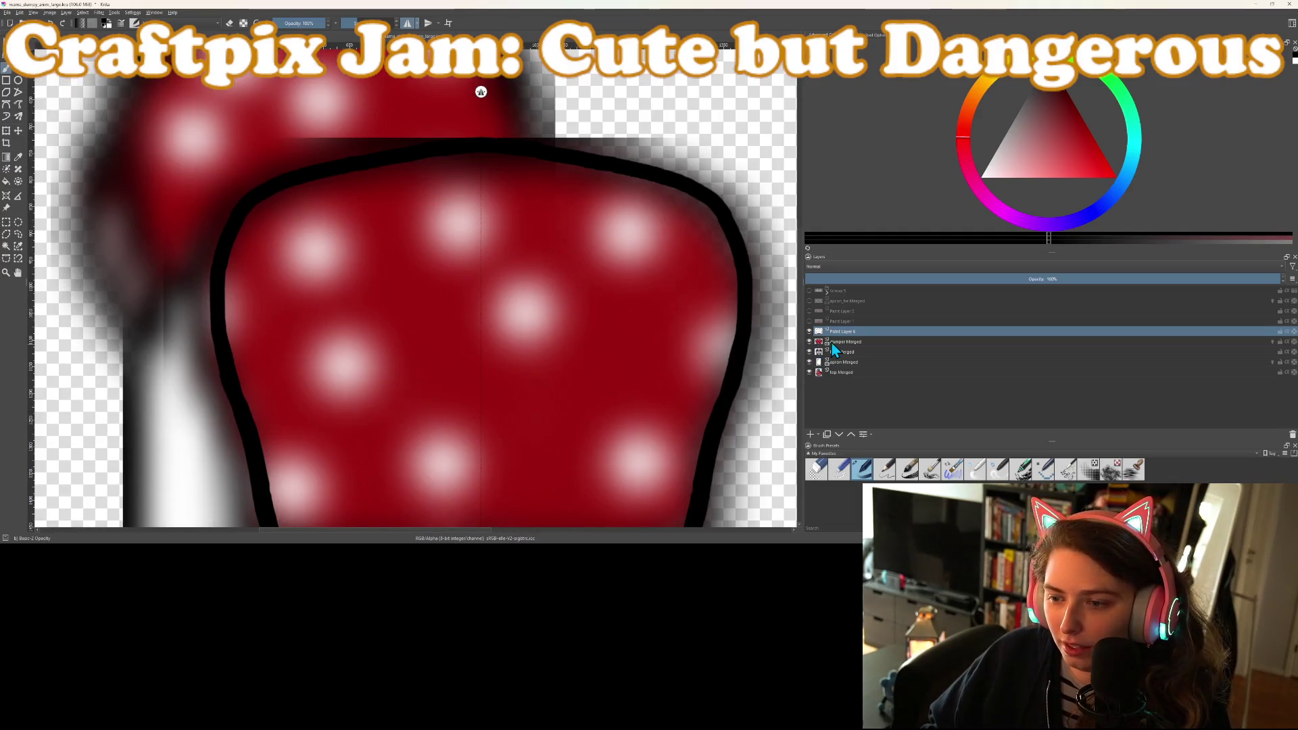
pyautogui.click(832, 344)
pyautogui.click(815, 436)
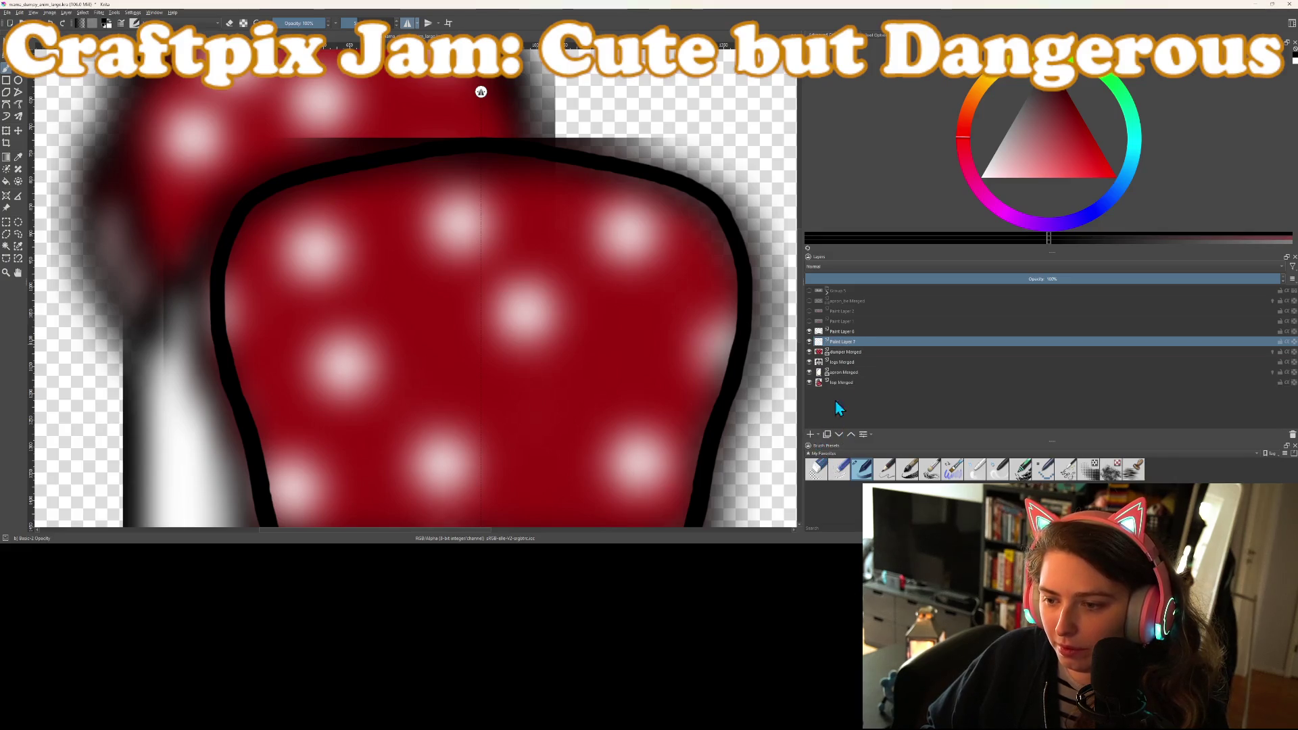
pyautogui.keyDown('ctrl'); pyautogui.click(666, 348); pyautogui.keyUp('ctrl')
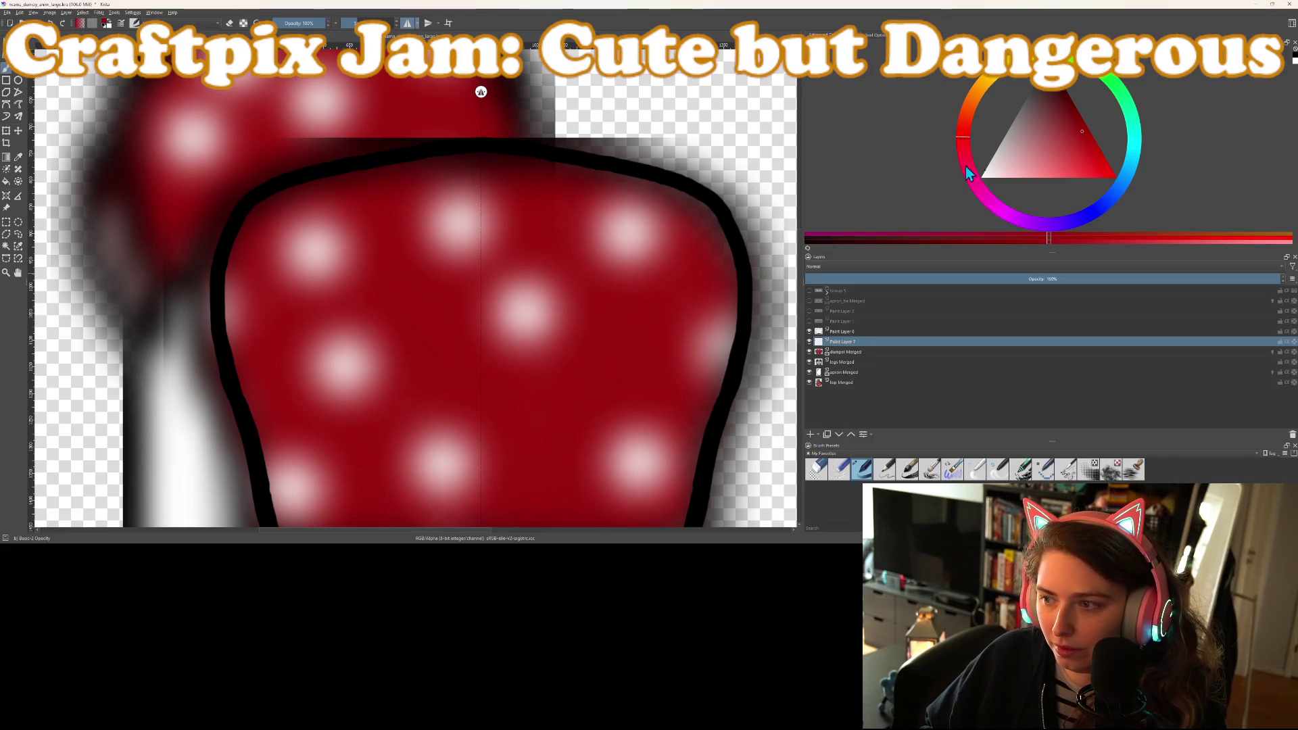
pyautogui.click(1095, 141)
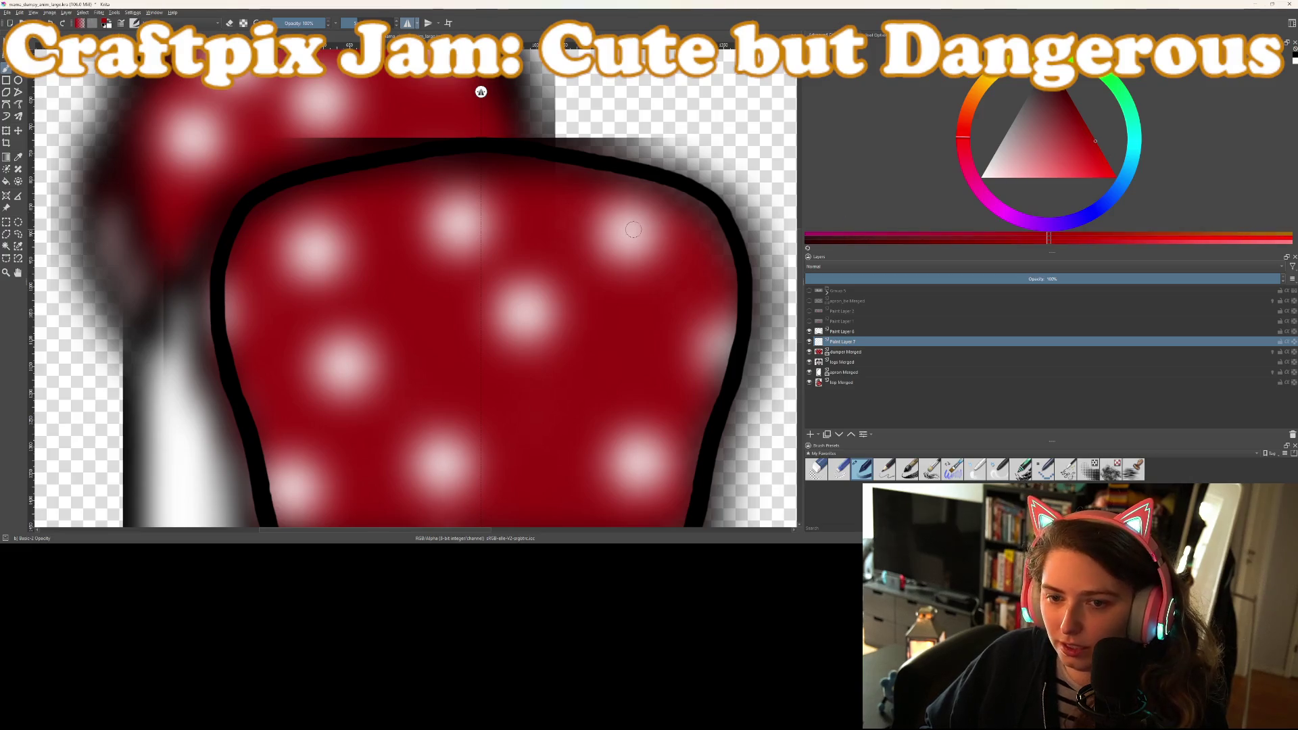
pyautogui.scroll(-3, 560, 336)
pyautogui.scroll(2, 559, 336)
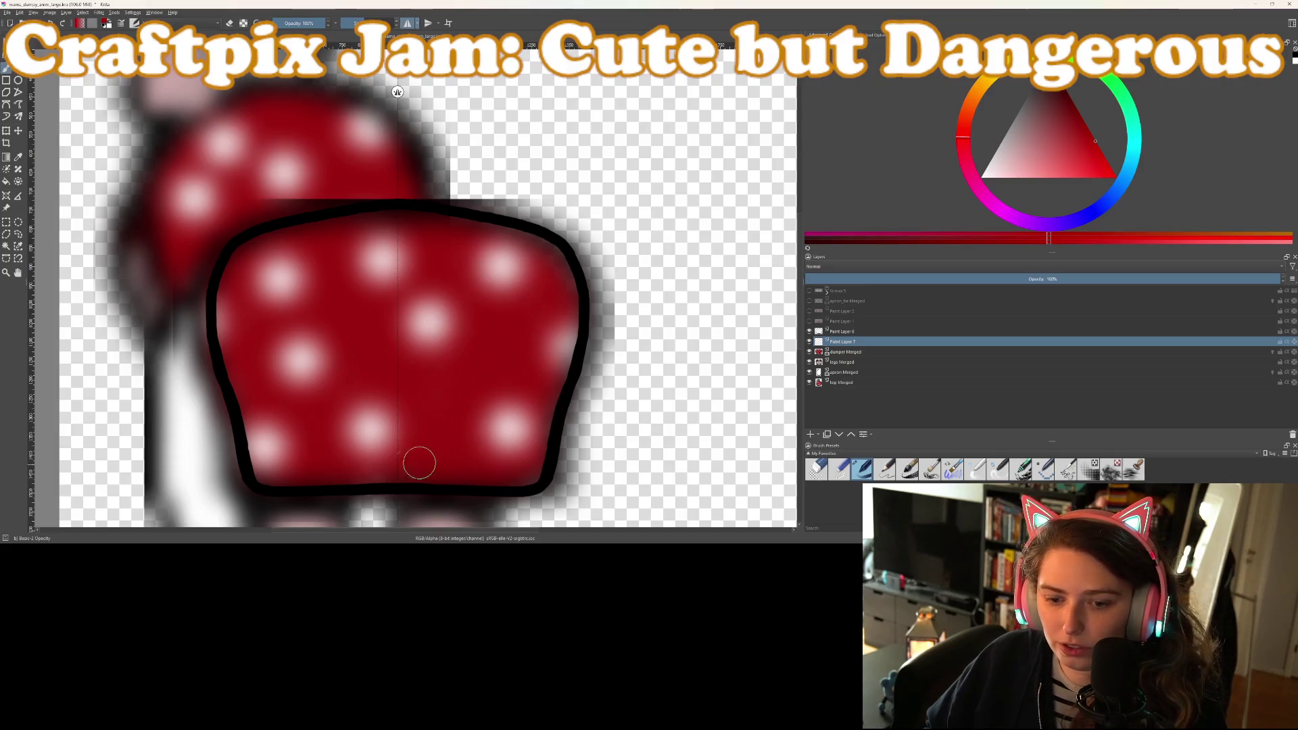
# Paint a mirrored solid red fill inside the black outline, along the bottom and top
pyautogui.moveTo(397, 469)
pyautogui.mouseDown()
pyautogui.moveTo(533, 471)
pyautogui.moveTo(565, 313)
pyautogui.mouseUp()
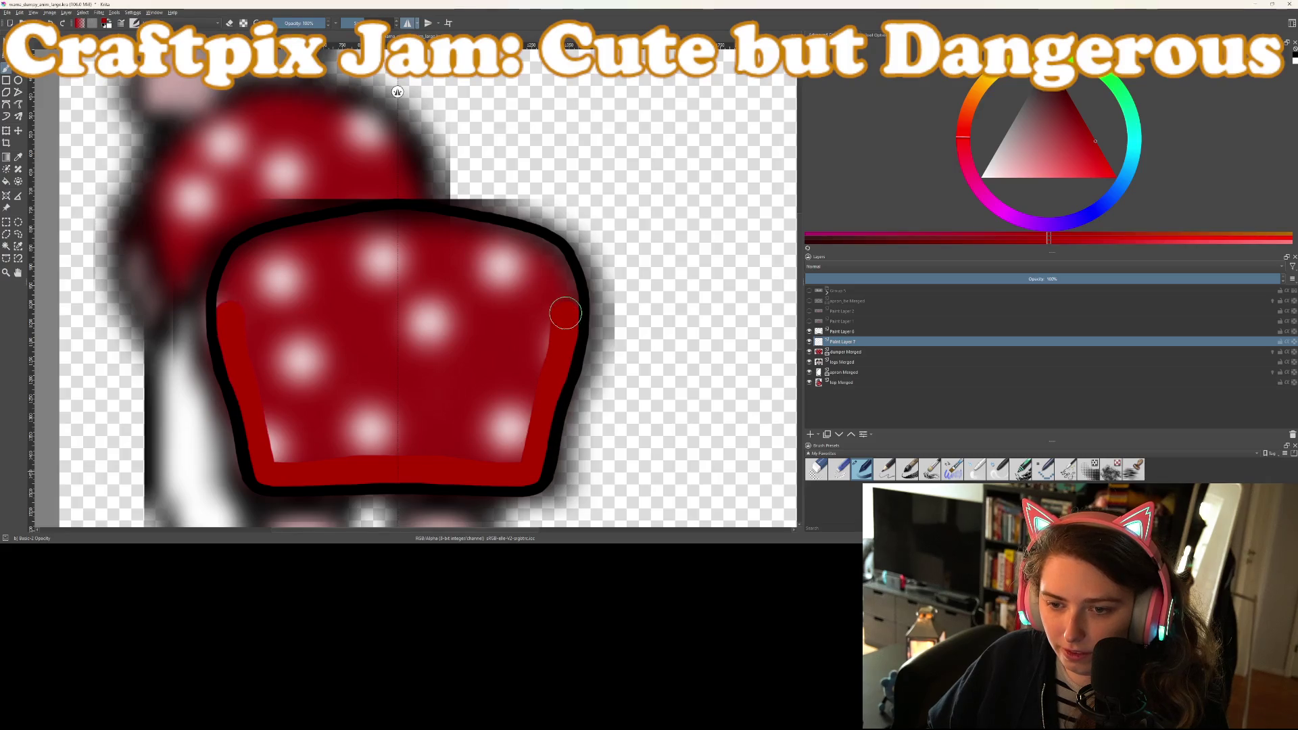
pyautogui.moveTo(544, 255)
pyautogui.mouseDown()
pyautogui.moveTo(488, 228)
pyautogui.moveTo(410, 221)
pyautogui.moveTo(414, 450)
pyautogui.moveTo(525, 449)
pyautogui.moveTo(539, 284)
pyautogui.moveTo(487, 249)
pyautogui.moveTo(426, 243)
pyautogui.moveTo(403, 307)
pyautogui.moveTo(409, 413)
pyautogui.moveTo(497, 439)
pyautogui.moveTo(521, 369)
pyautogui.moveTo(503, 284)
pyautogui.moveTo(440, 270)
pyautogui.moveTo(428, 414)
pyautogui.moveTo(433, 298)
pyautogui.moveTo(440, 414)
pyautogui.moveTo(457, 267)
pyautogui.moveTo(472, 392)
pyautogui.moveTo(501, 312)
pyautogui.moveTo(489, 403)
pyautogui.mouseUp()
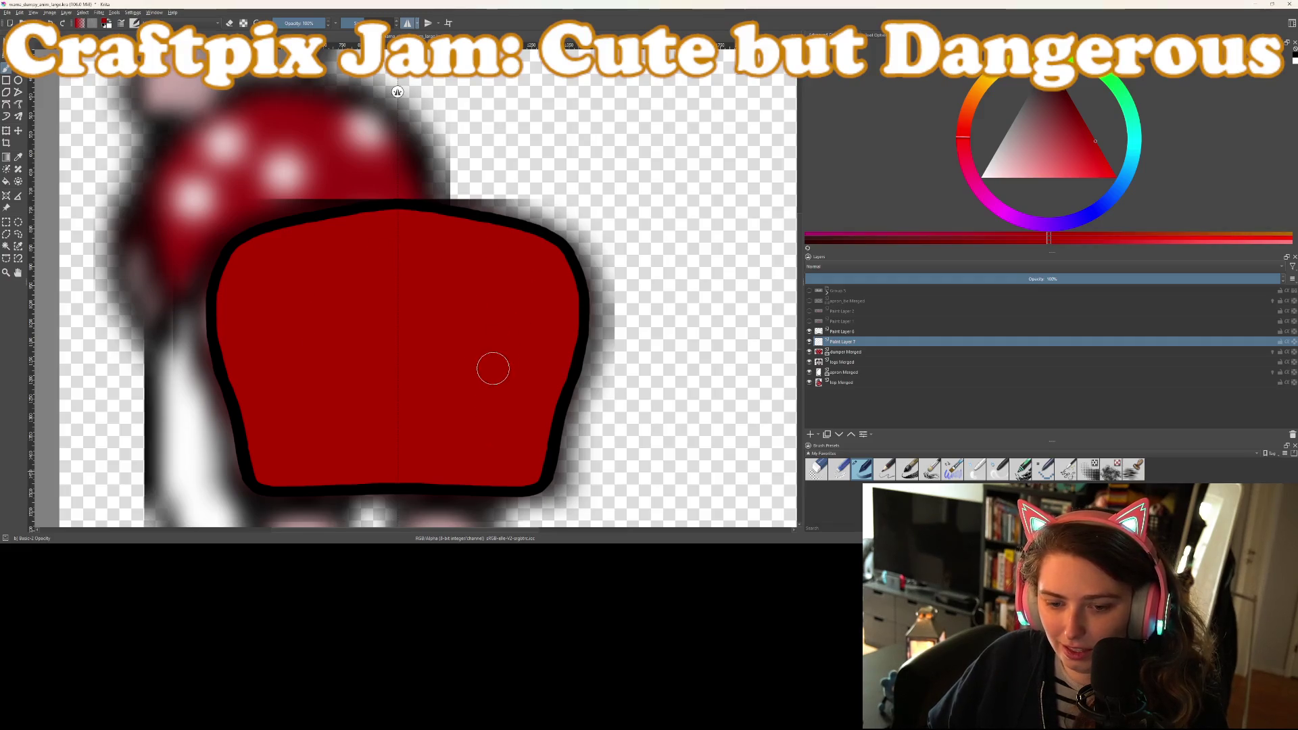
pyautogui.scroll(-2, 480, 392)
pyautogui.scroll(4, 480, 392)
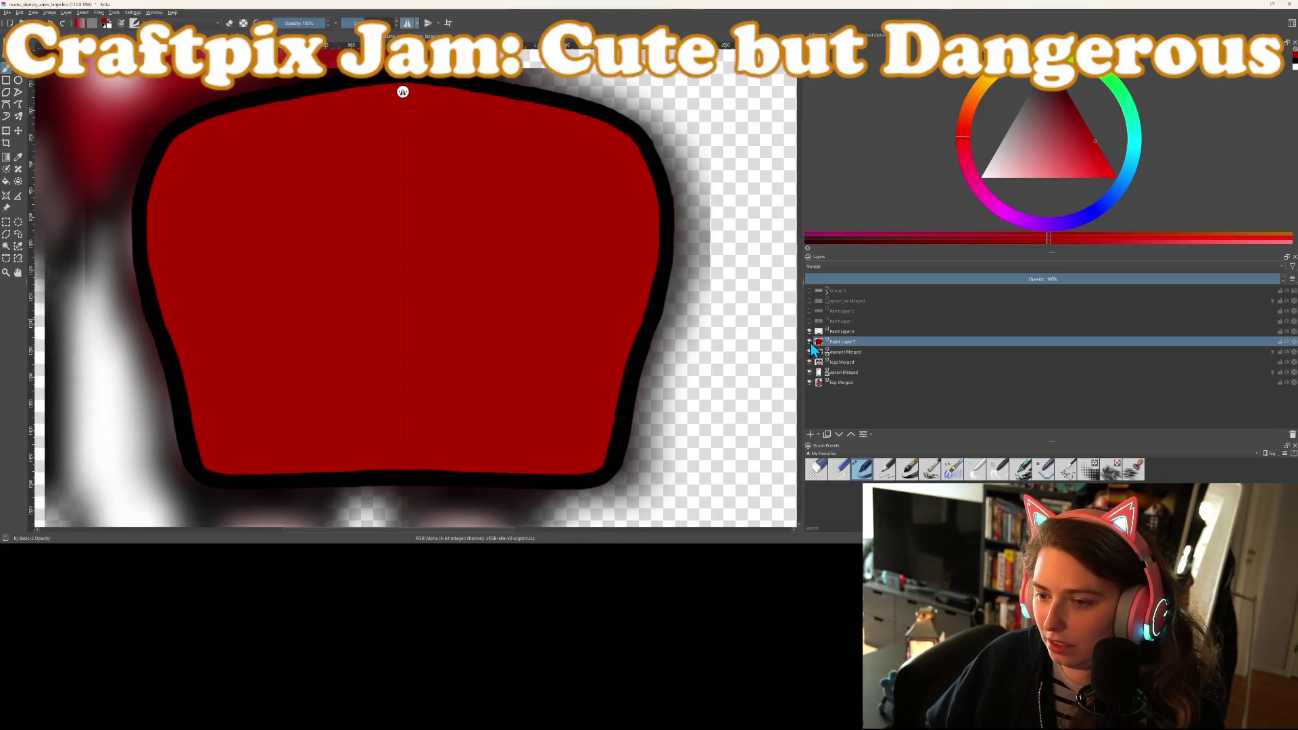
# Hide the red fill layer, add a new layer for the dots, and pick white
pyautogui.click(809, 342)
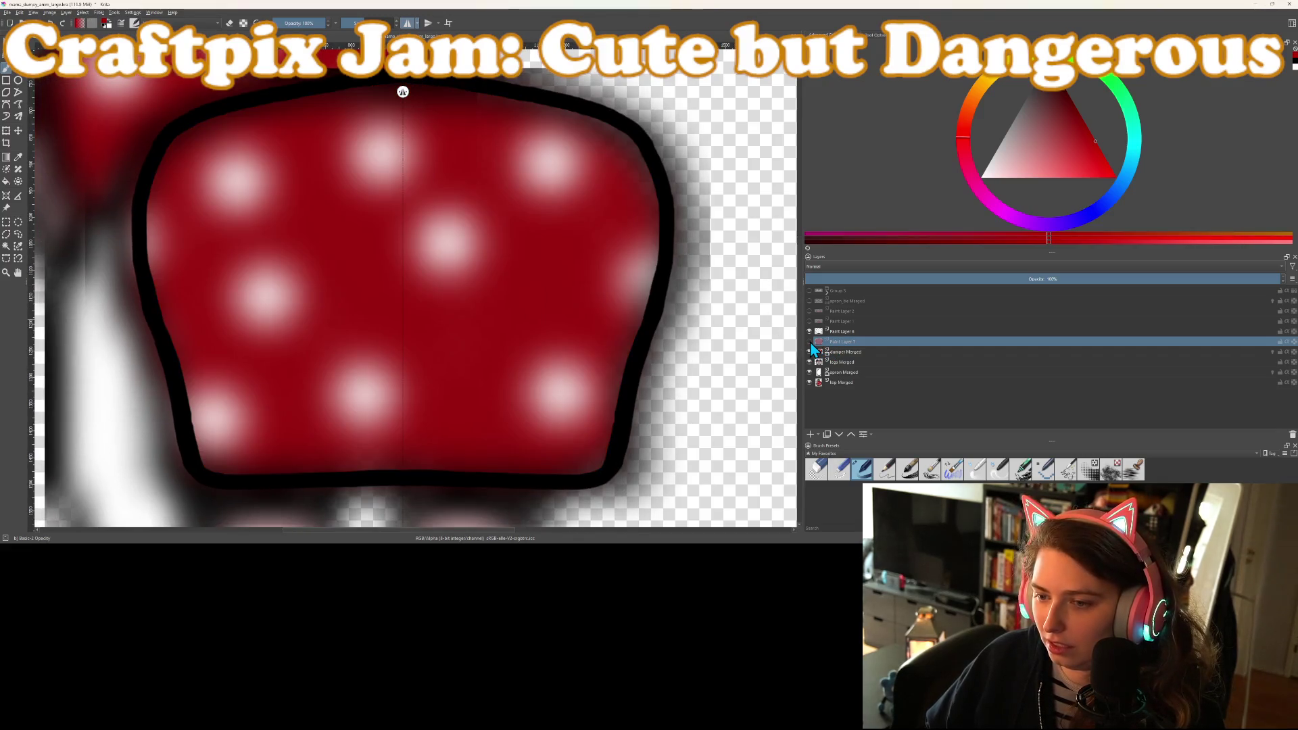
pyautogui.click(810, 434)
pyautogui.click(1041, 168)
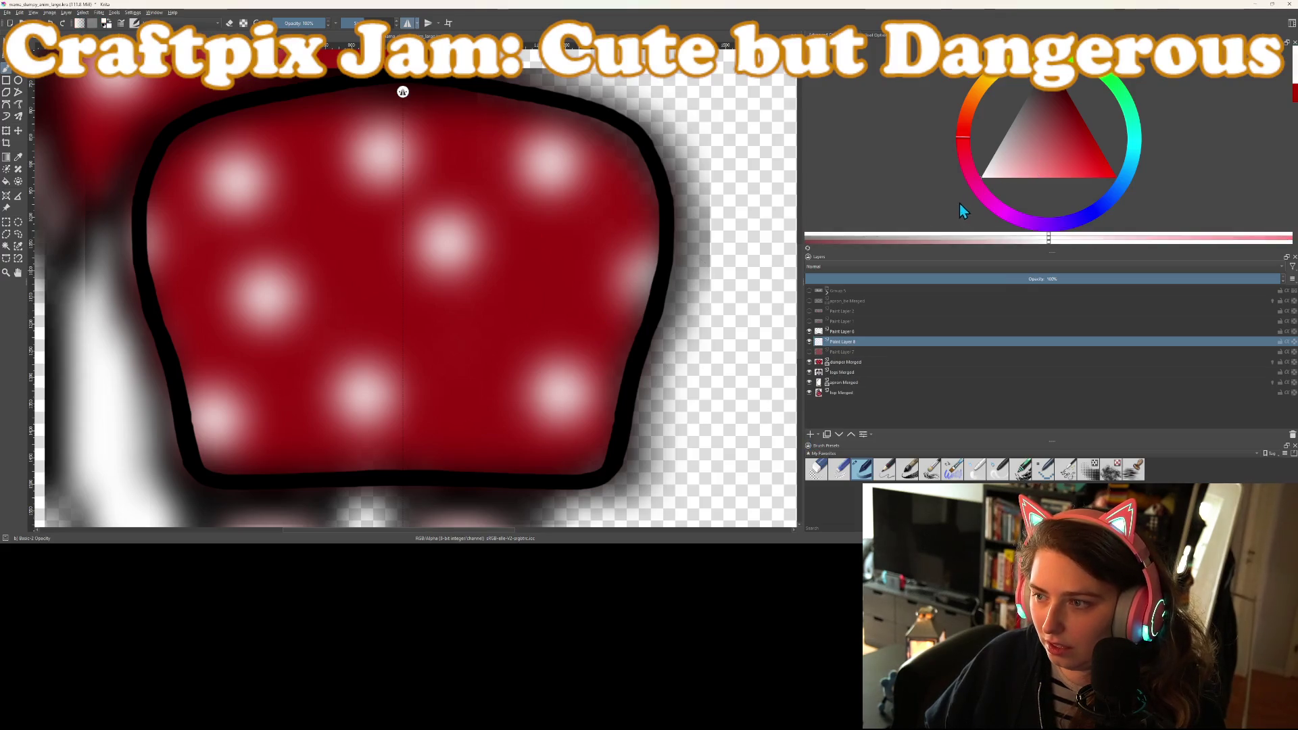
pyautogui.moveTo(552, 177)
pyautogui.mouseDown()
pyautogui.moveTo(541, 152)
pyautogui.moveTo(557, 176)
pyautogui.mouseUp()
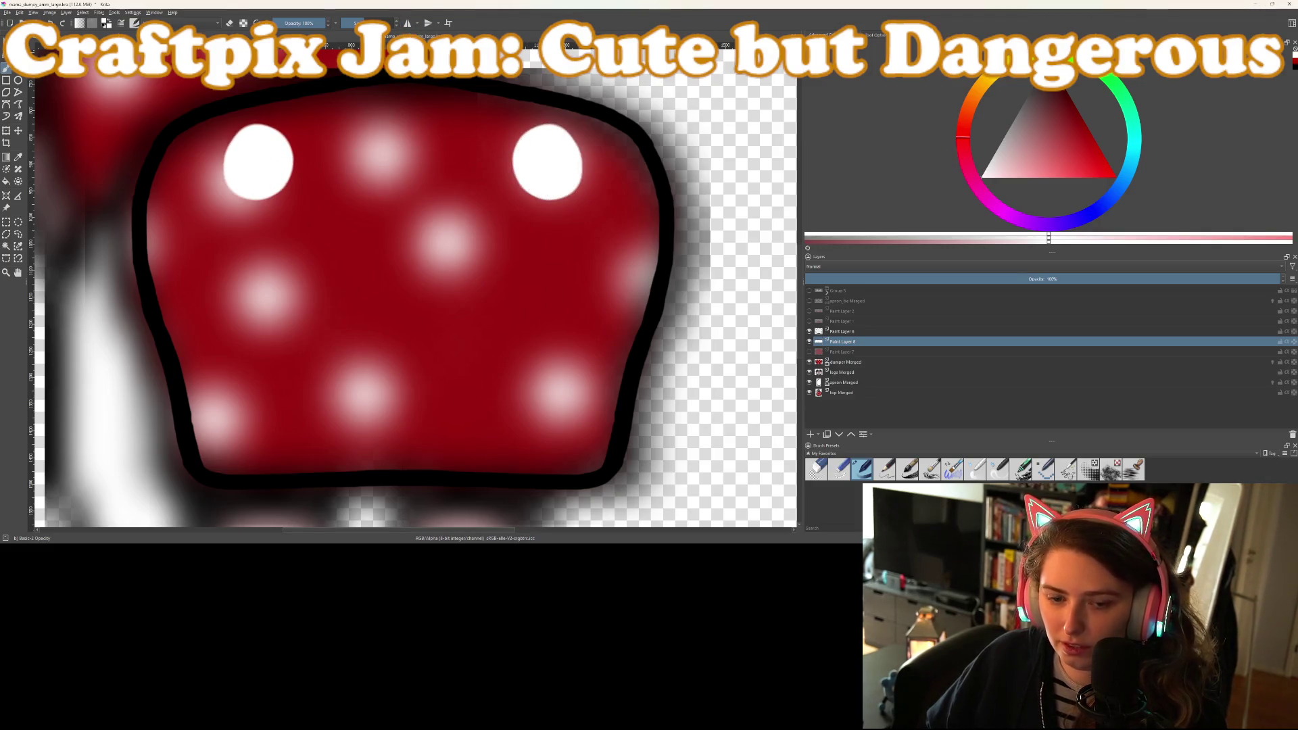
pyautogui.hotkey('ctrl', 'z')
pyautogui.moveTo(551, 162)
pyautogui.mouseDown()
pyautogui.moveTo(550, 174)
pyautogui.moveTo(538, 152)
pyautogui.moveTo(558, 169)
pyautogui.mouseUp()
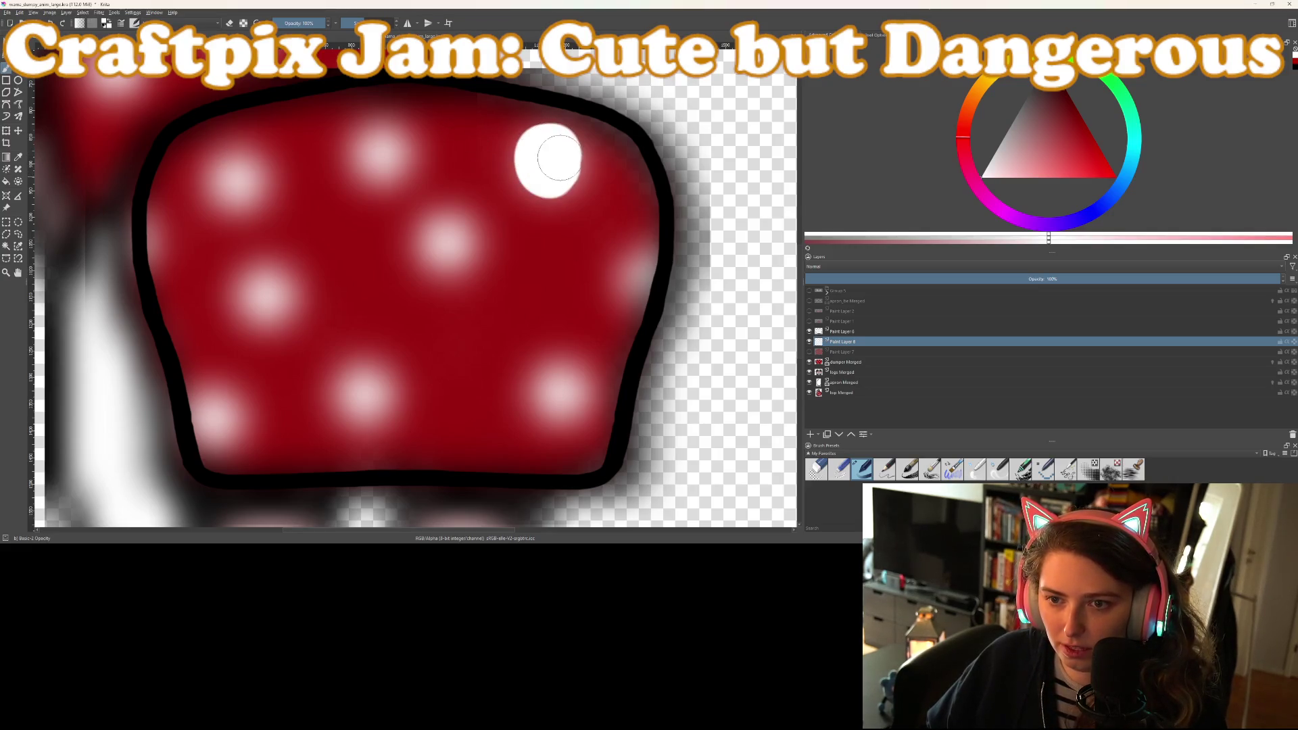
pyautogui.hotkey('ctrl', 'z')
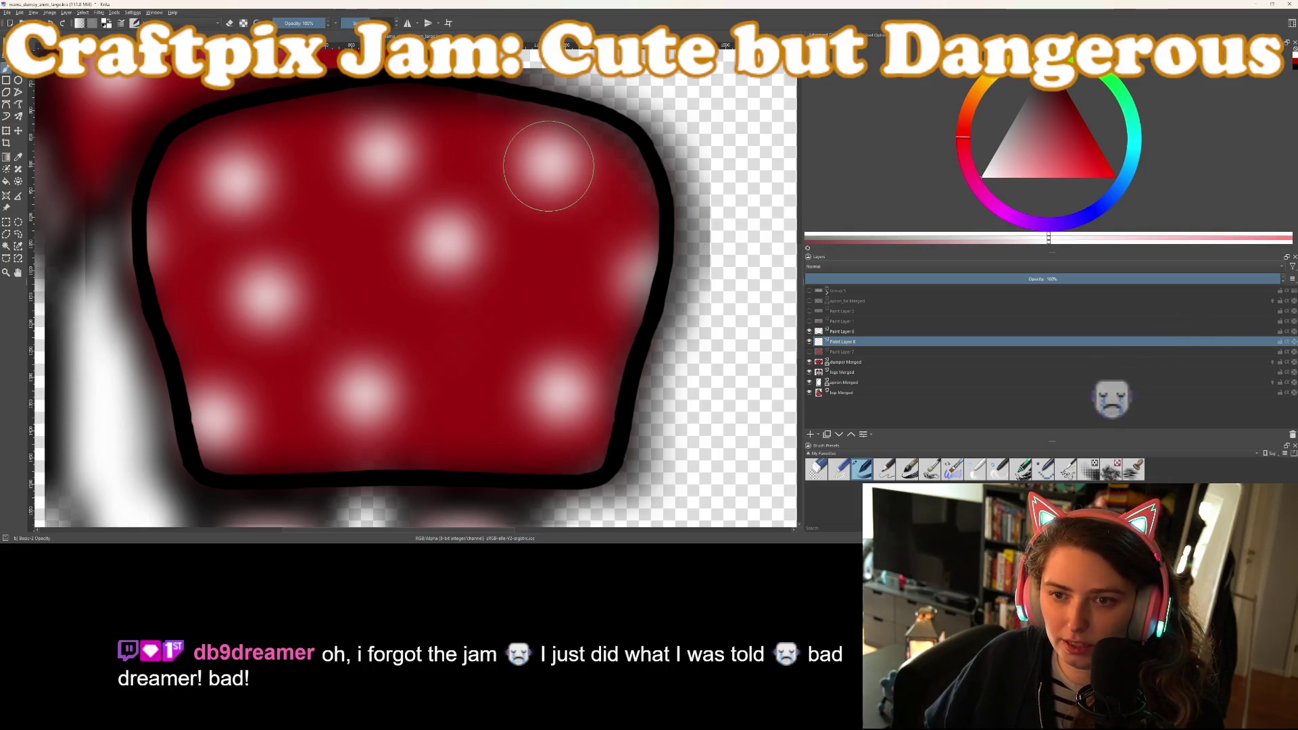
# Stamp crisp white dots over each blurry spot on the cap, including the right edge, then zoom out
pyautogui.click(549, 166)
pyautogui.click(370, 155)
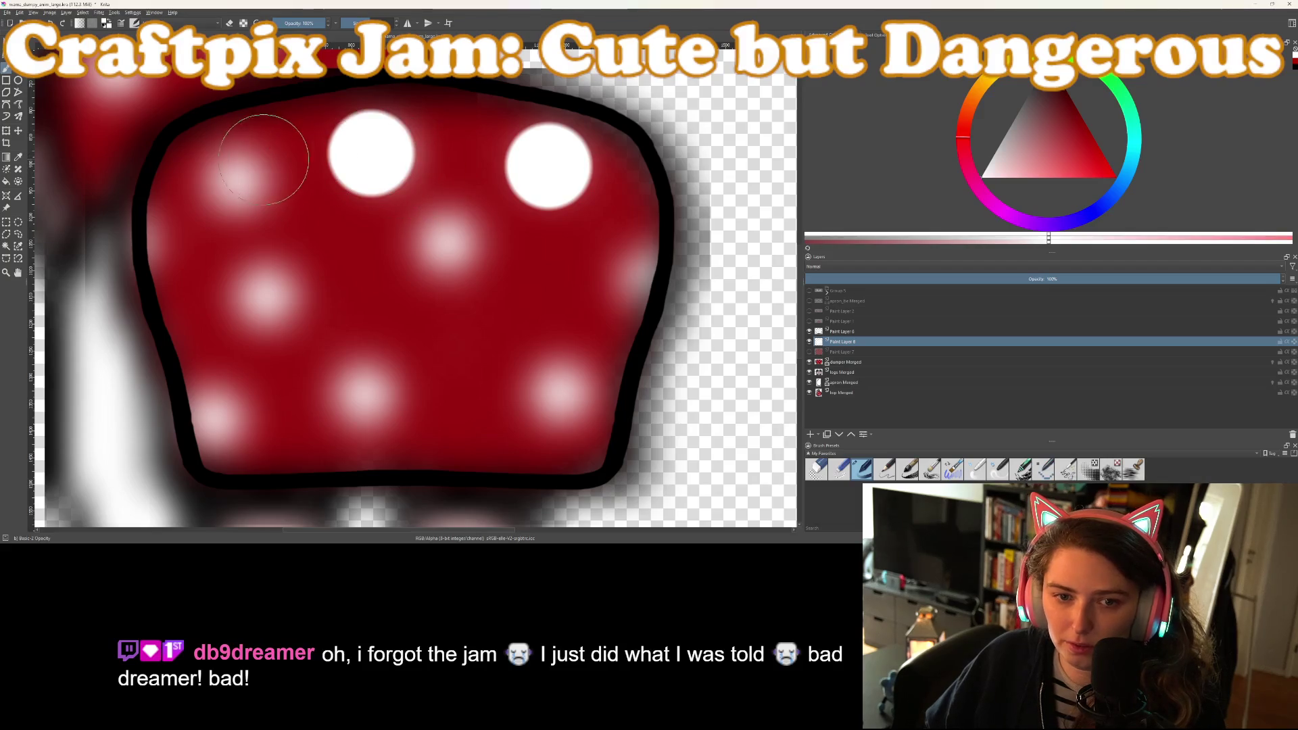
pyautogui.click(230, 177)
pyautogui.click(121, 240)
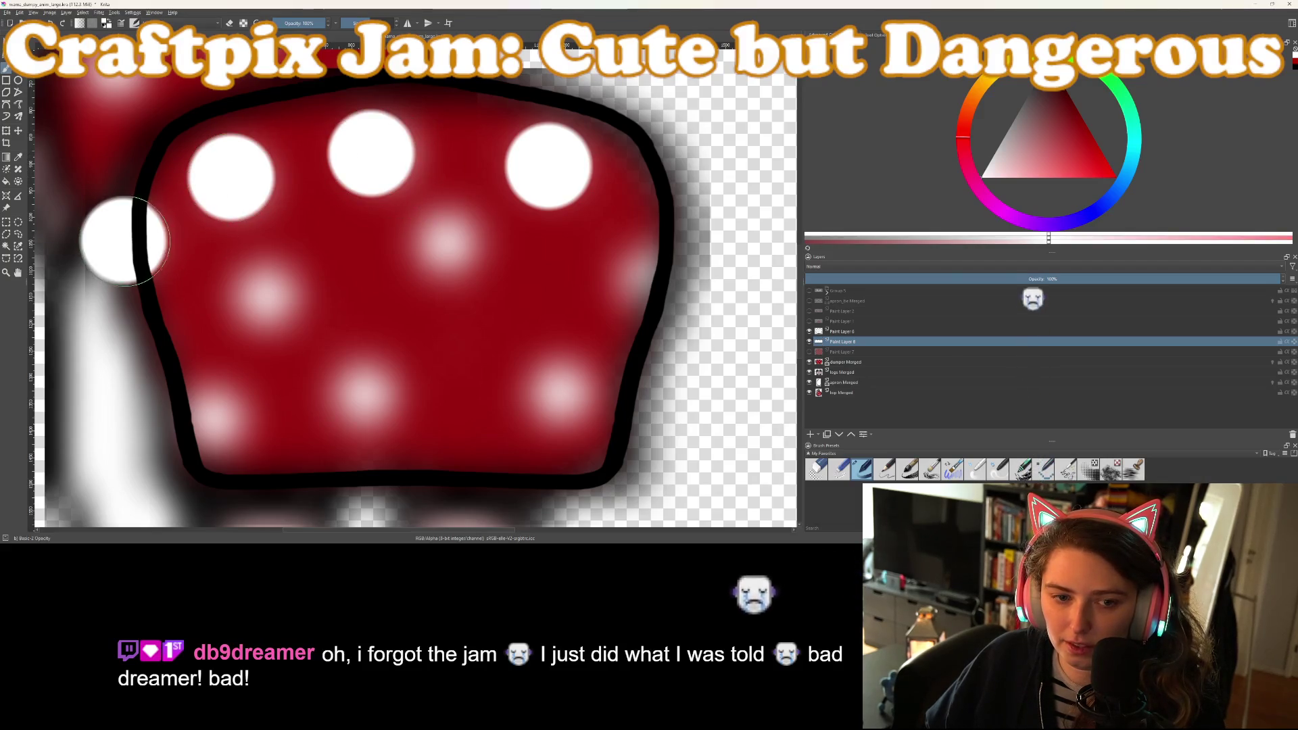
pyautogui.click(265, 292)
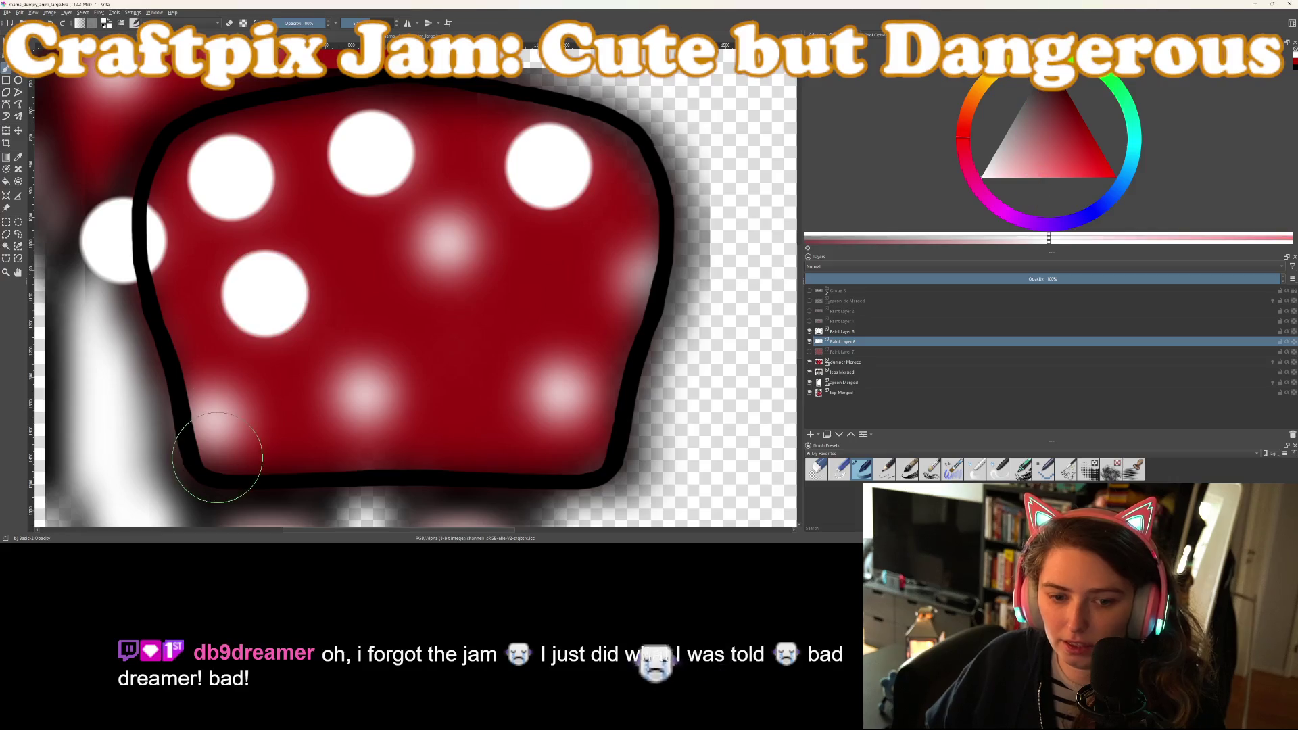
pyautogui.click(202, 420)
pyautogui.click(361, 392)
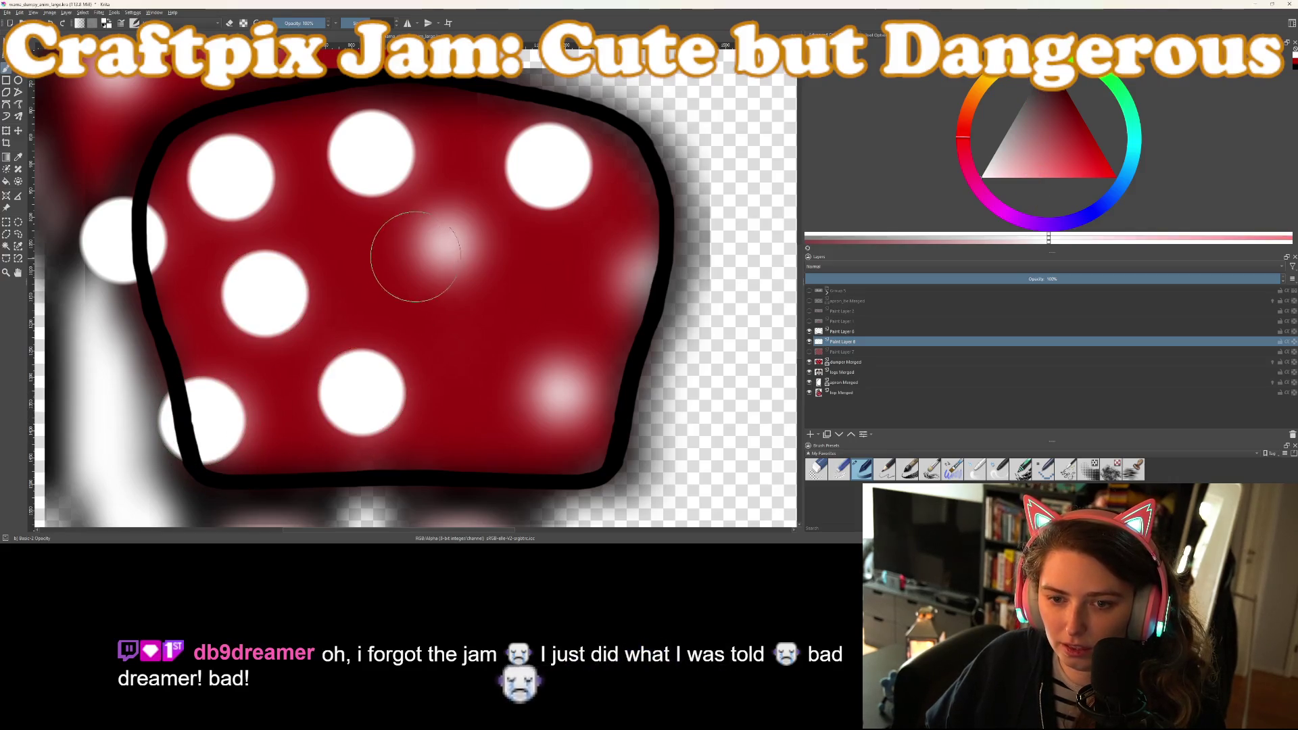
pyautogui.click(436, 244)
pyautogui.click(561, 395)
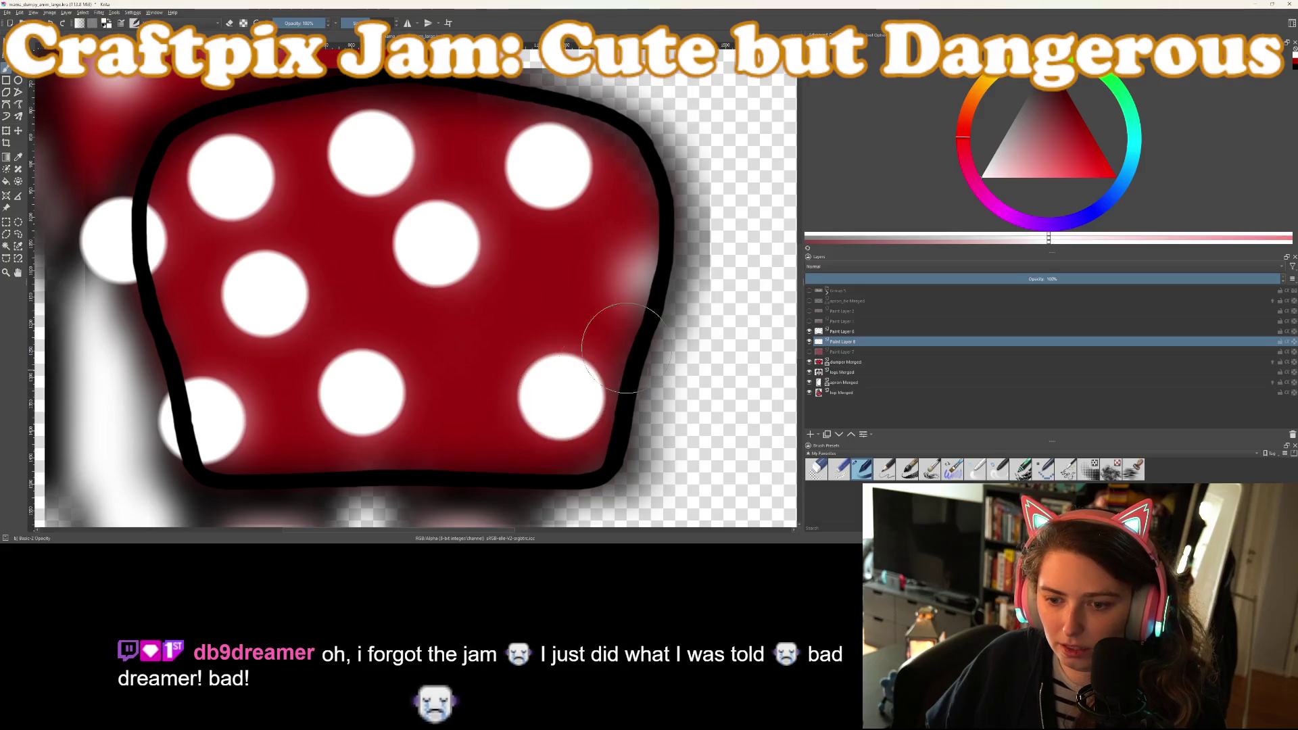
pyautogui.click(652, 280)
pyautogui.press('-')
pyautogui.press('-')
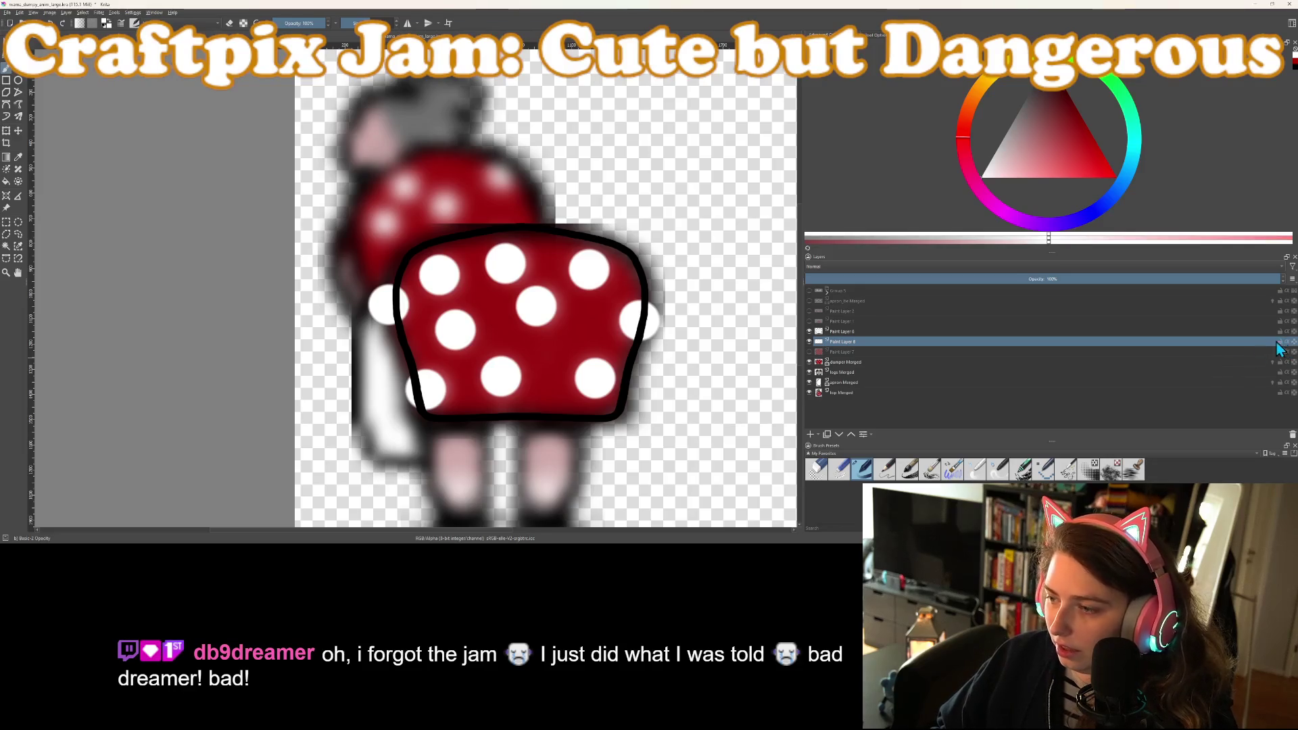
# Show Paint Layer 7, group it with Paint Layer 8, and collapse the new group
pyautogui.click(809, 352)
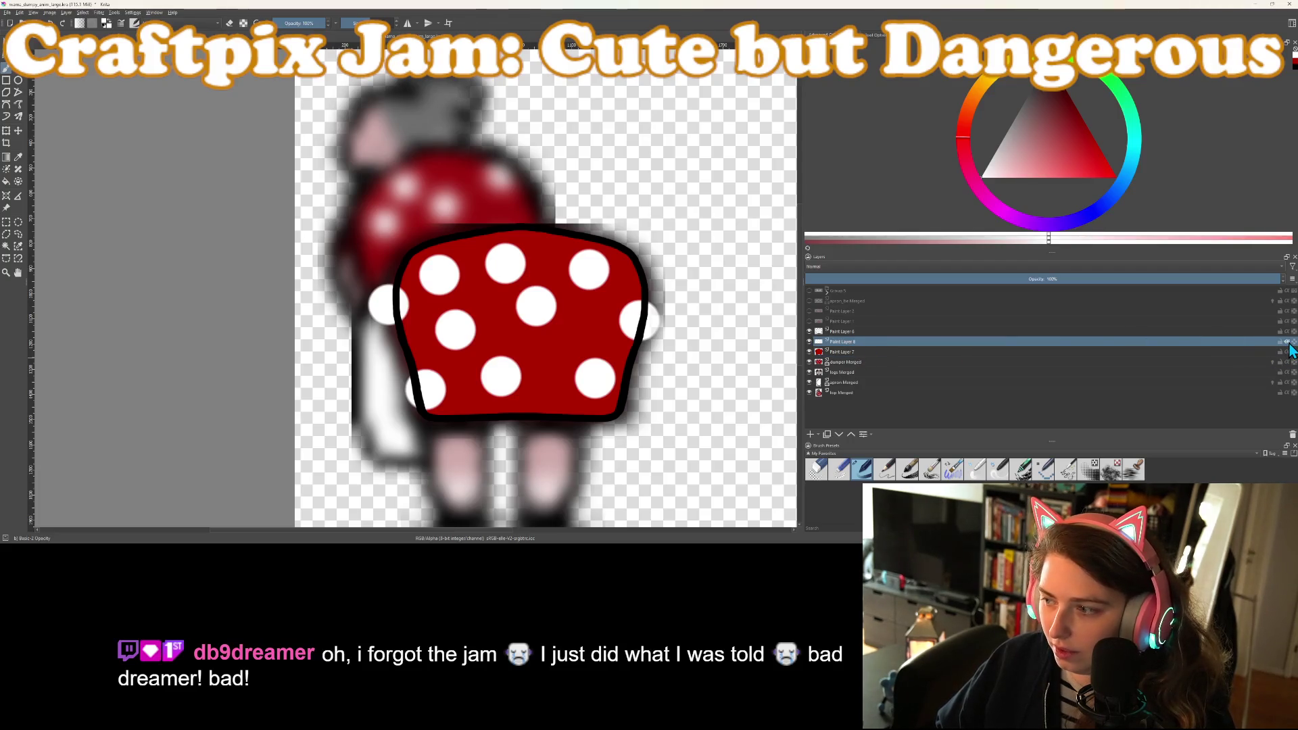
pyautogui.keyDown('shift'); pyautogui.click(1222, 352); pyautogui.keyUp('shift')
pyautogui.hotkey('ctrl', 'g')
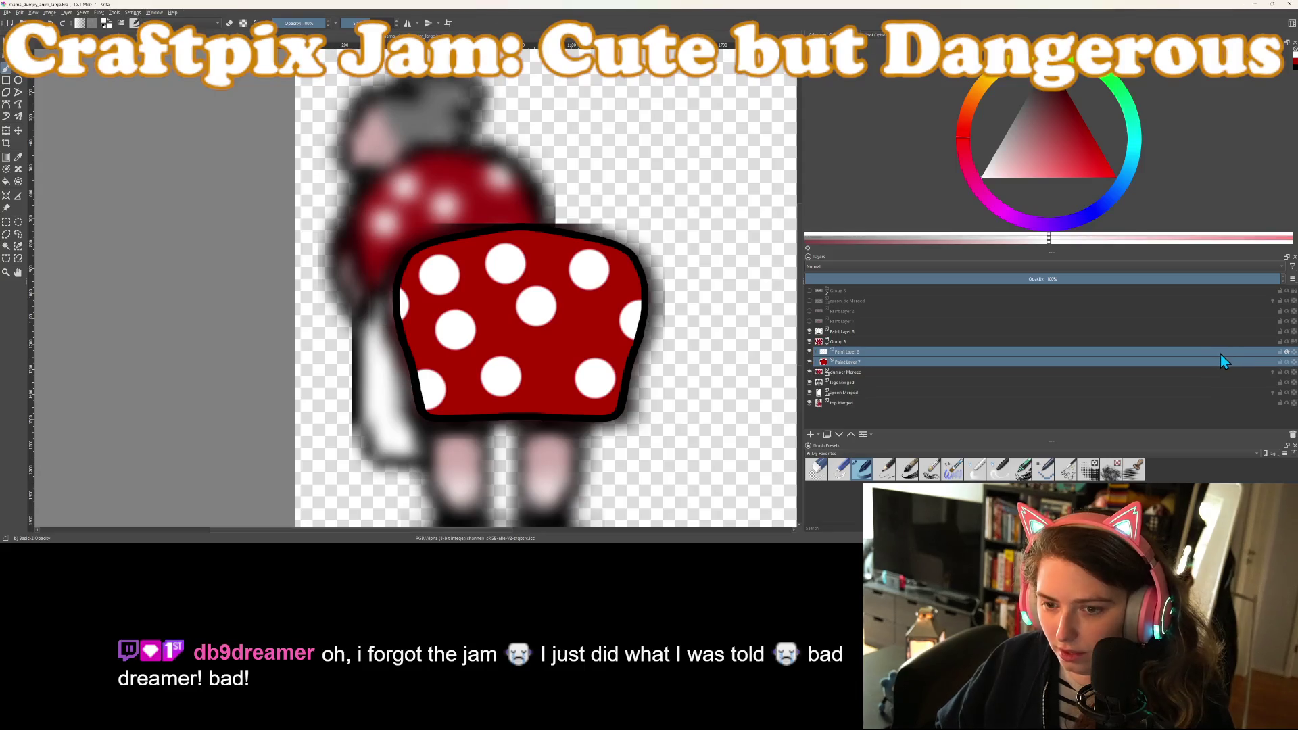
pyautogui.click(838, 341)
pyautogui.click(827, 343)
# Group that group with Paint Layer 6 into Group 10 and collapse it
pyautogui.scroll(3, 566, 338)
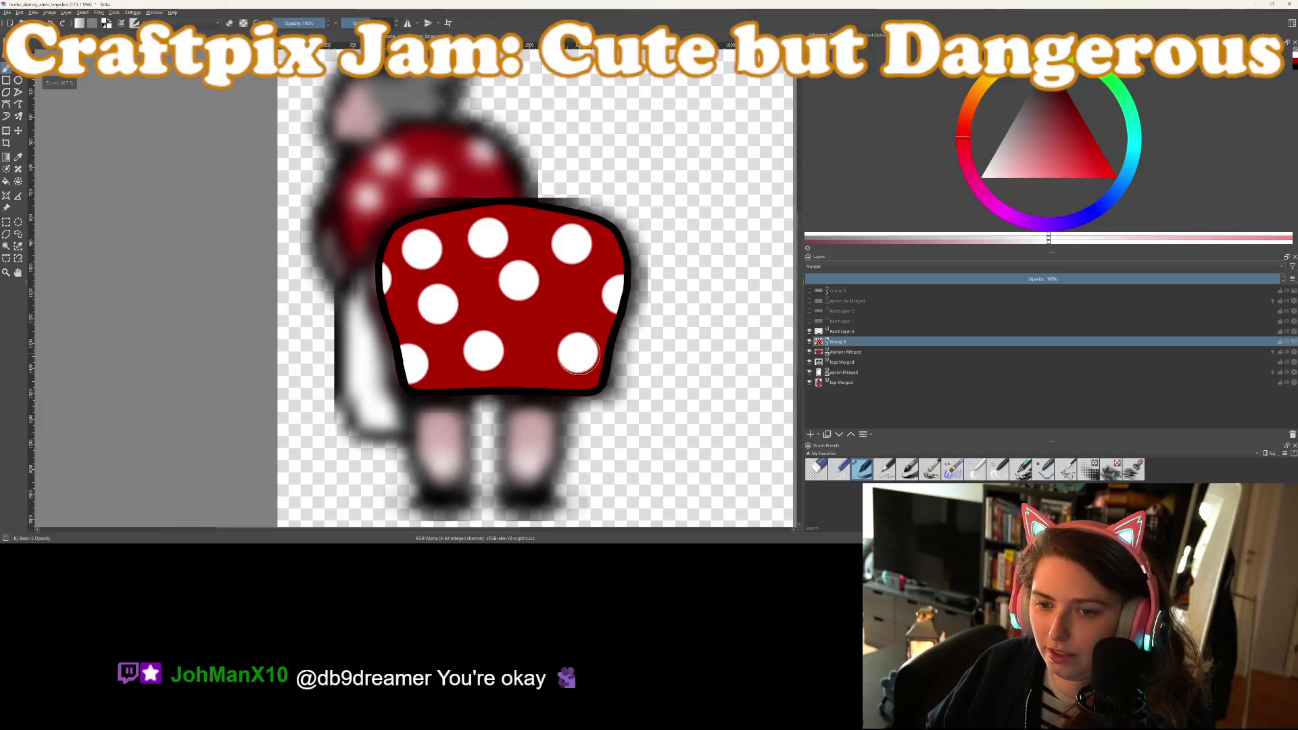
pyautogui.keyDown('ctrl'); pyautogui.click(842, 332); pyautogui.keyUp('ctrl')
pyautogui.hotkey('ctrl', 'g')
pyautogui.click(827, 331)
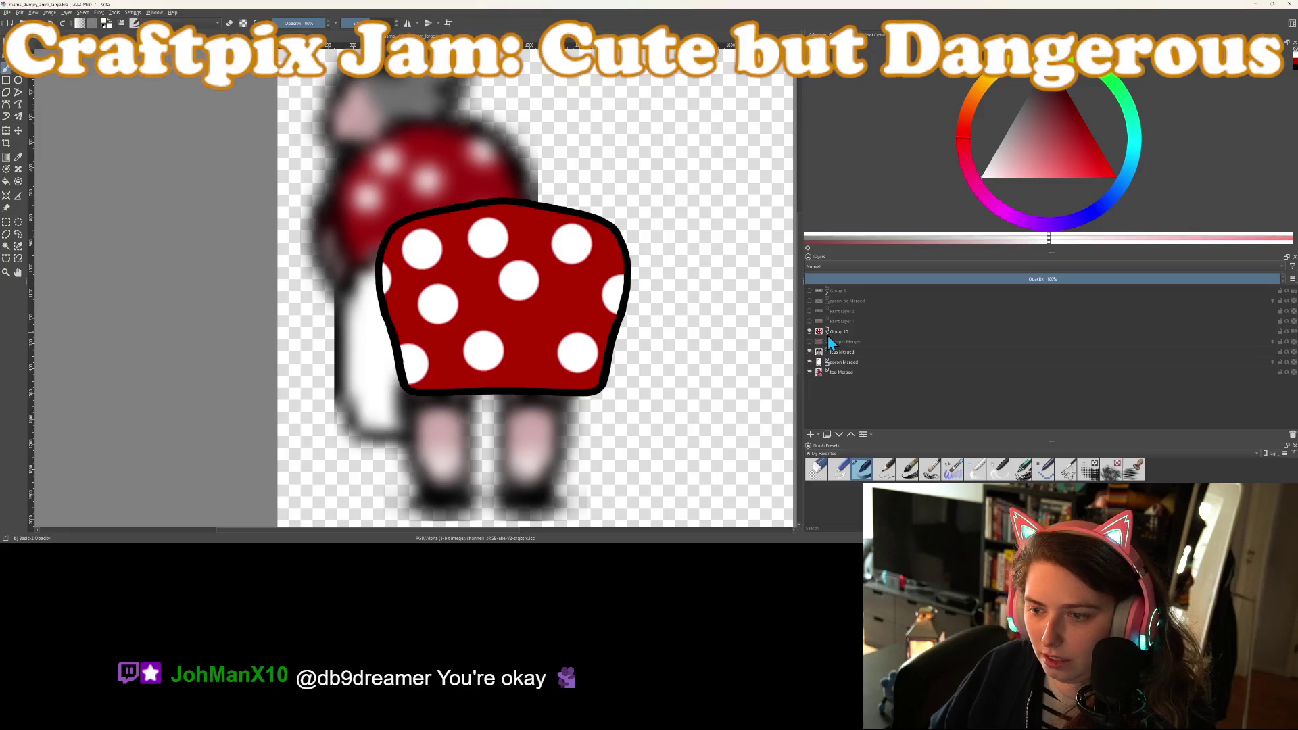
pyautogui.scroll(-2, 575, 338)
pyautogui.scroll(2, 575, 338)
pyautogui.moveTo(574, 336)
pyautogui.mouseDown()
pyautogui.moveTo(575, 355)
pyautogui.moveTo(602, 373)
pyautogui.mouseUp()
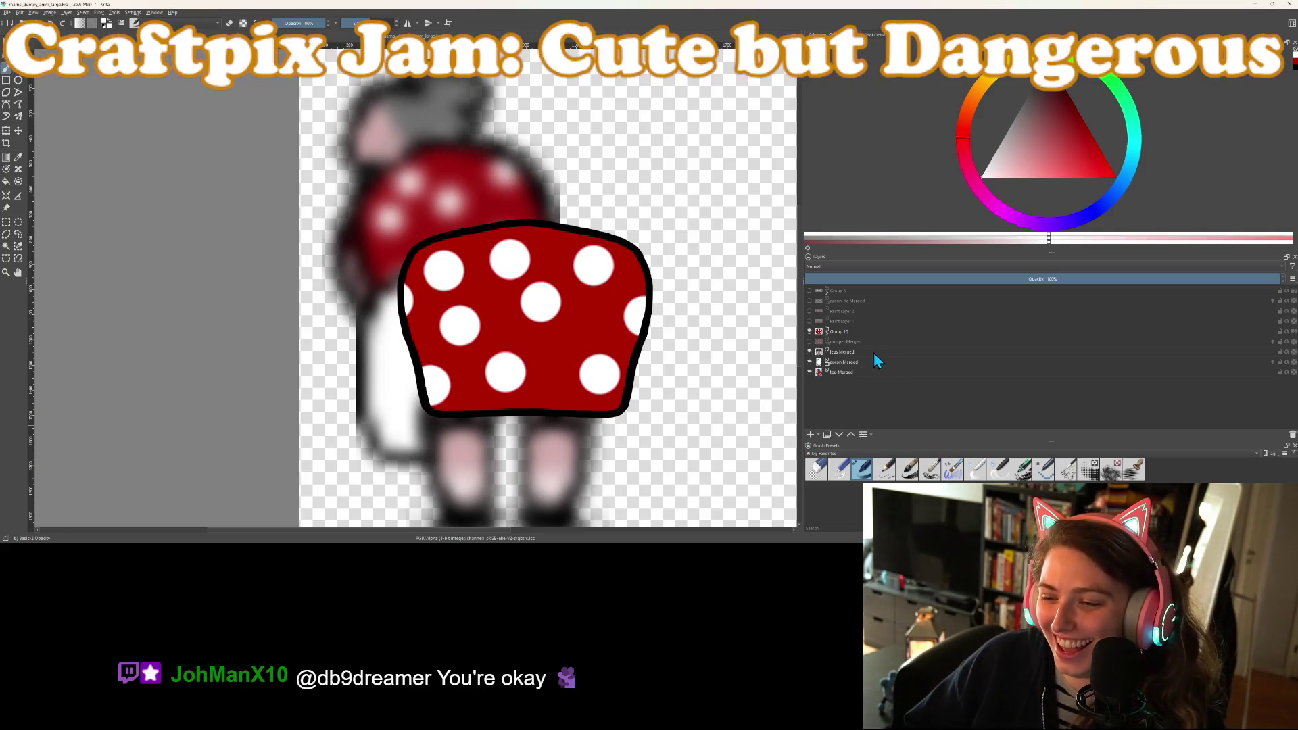
# Briefly show and re-hide the white bow group, then hide Group 10
pyautogui.click(809, 291)
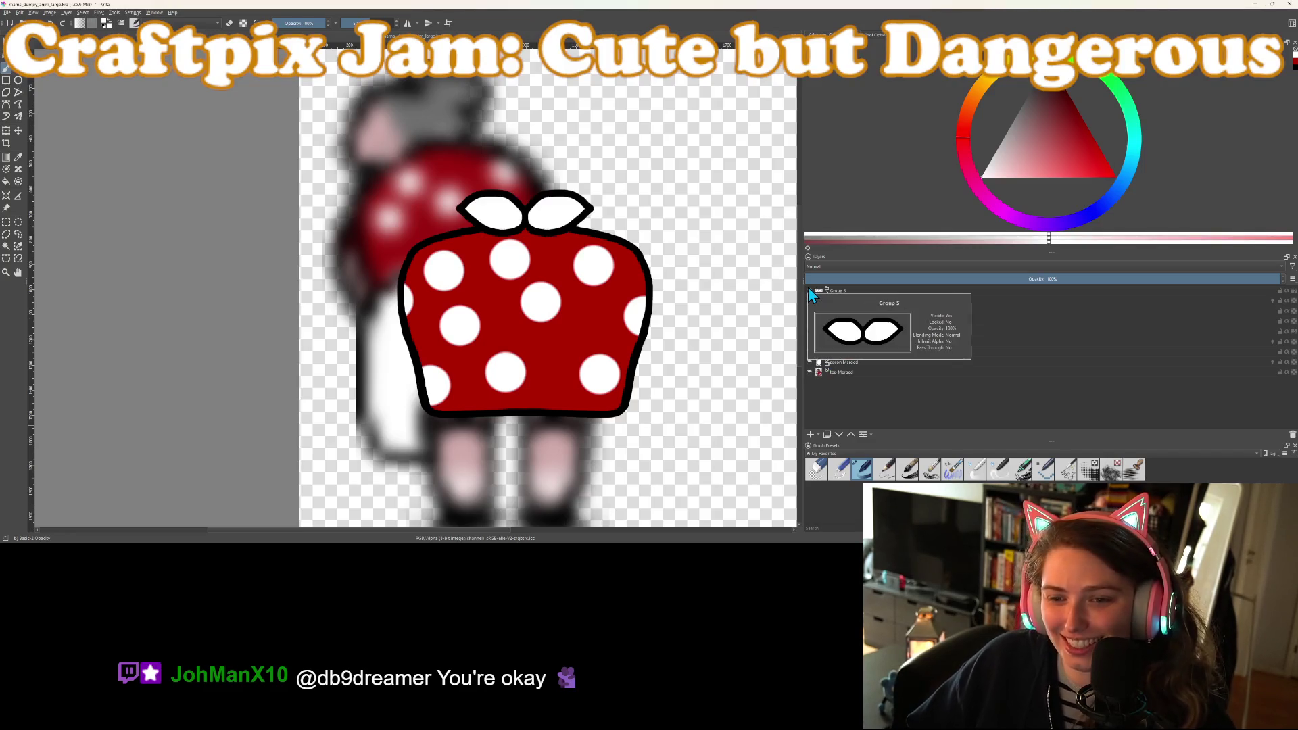
pyautogui.click(809, 291)
pyautogui.scroll(-3, 649, 297)
pyautogui.scroll(3, 626, 298)
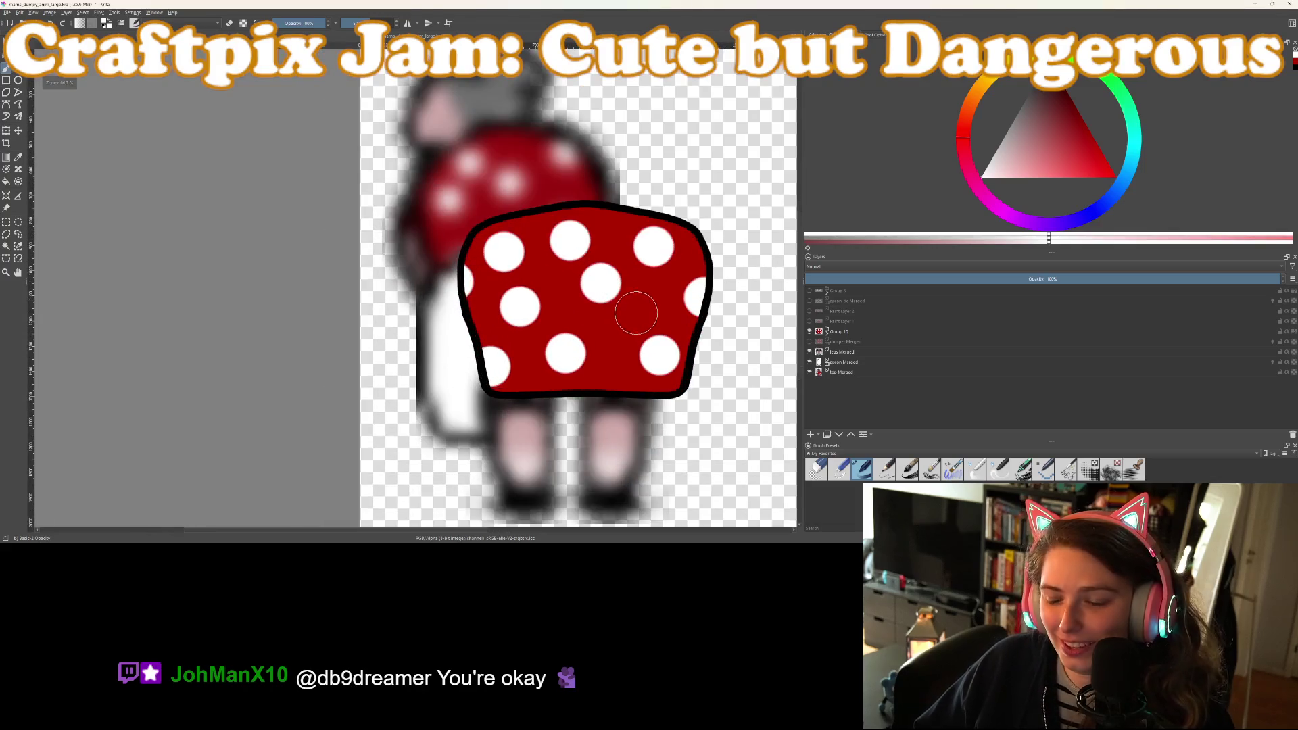
pyautogui.scroll(-3, 637, 311)
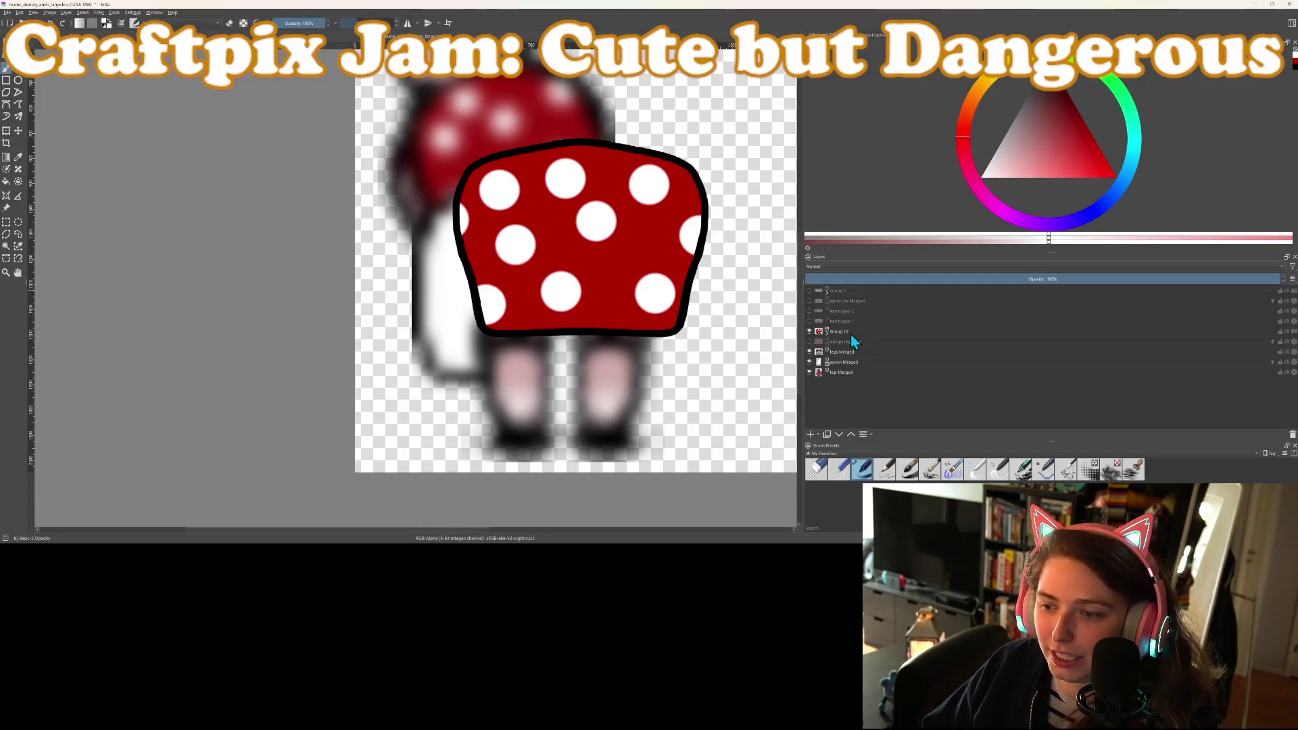
pyautogui.click(809, 331)
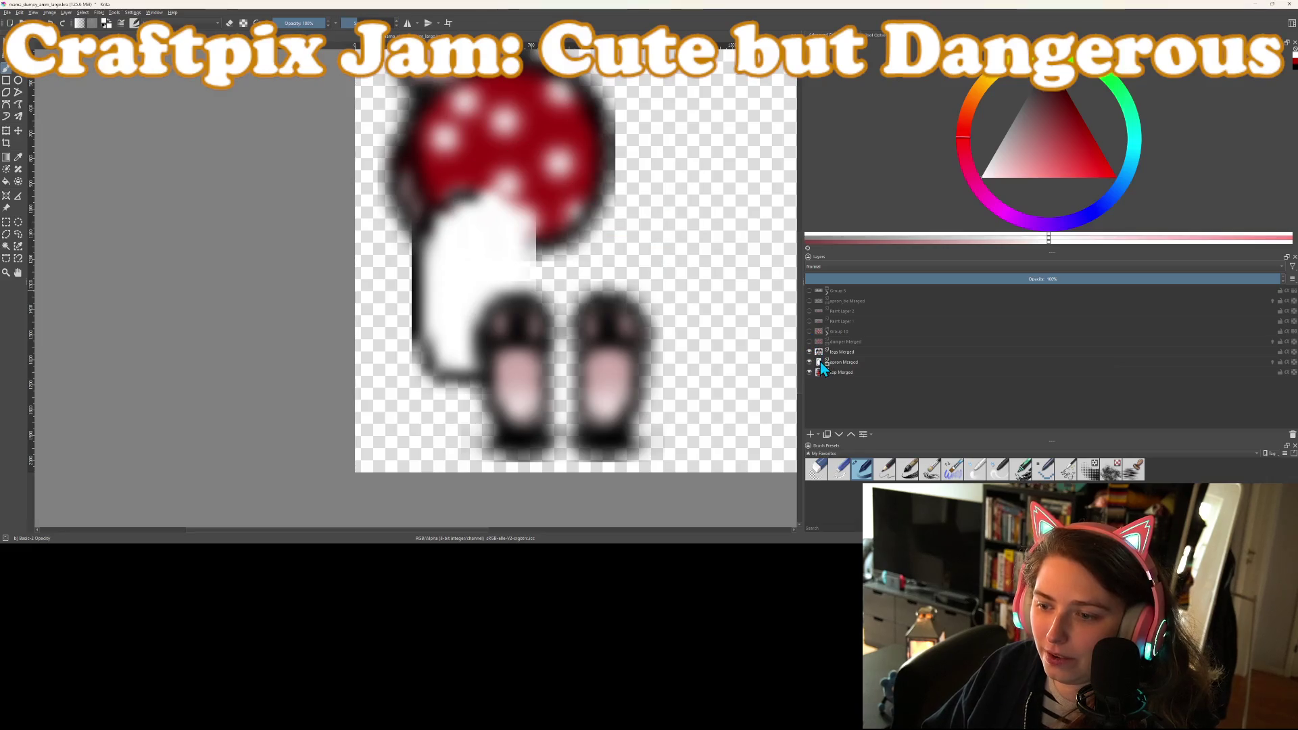
# Hide the cap, add a new leg-outline layer, and pick near-black
pyautogui.click(832, 353)
pyautogui.click(809, 437)
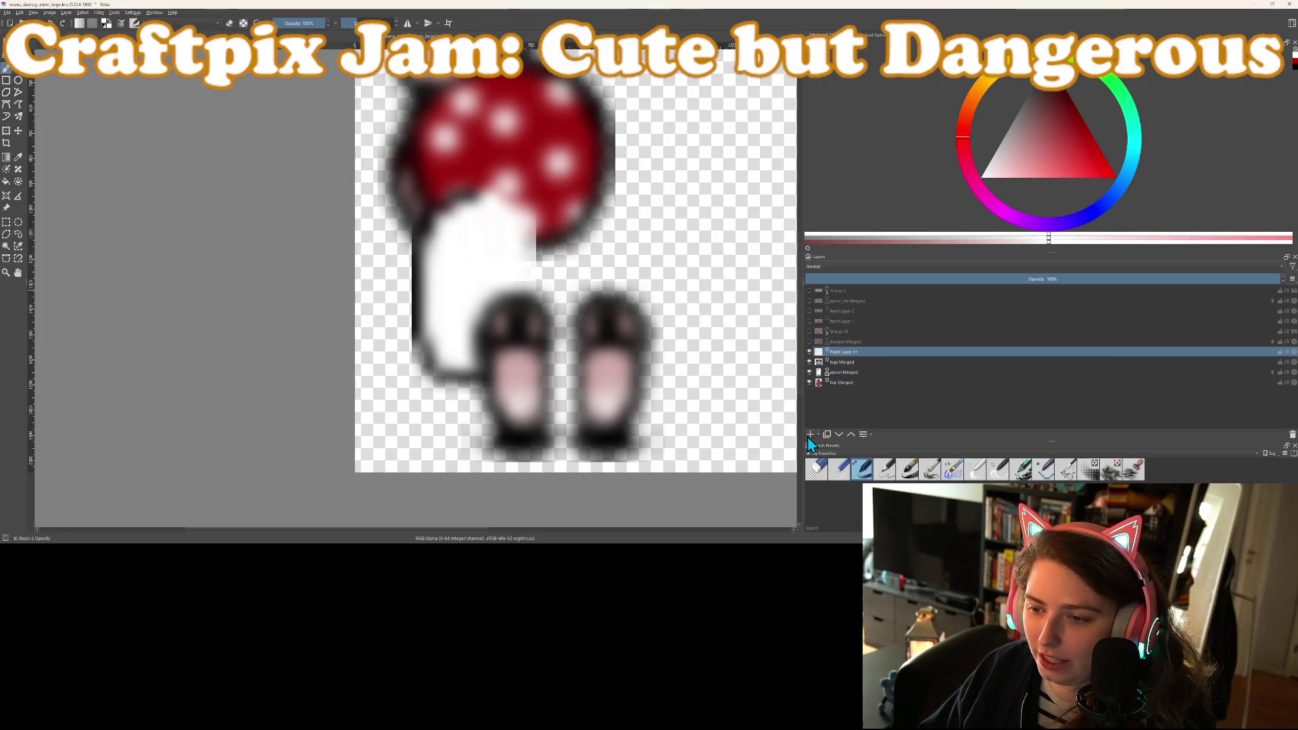
pyautogui.scroll(3, 511, 338)
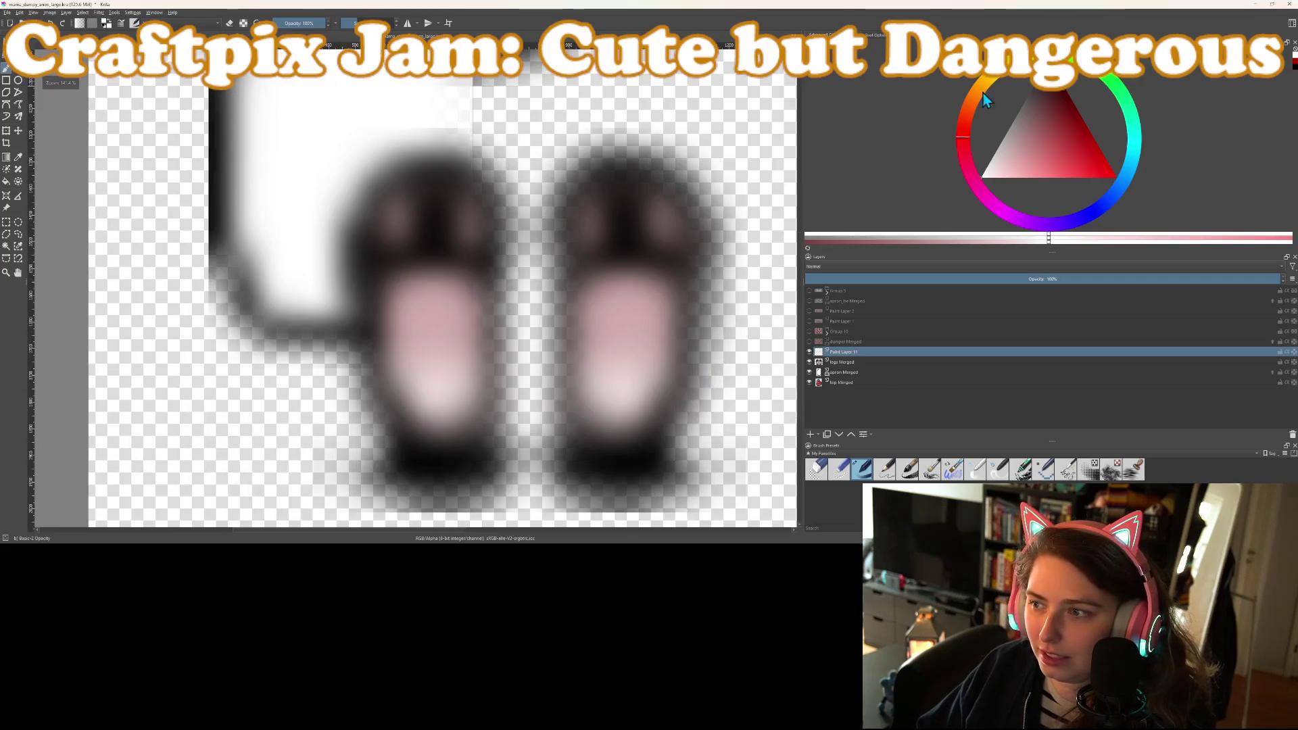
pyautogui.click(1033, 98)
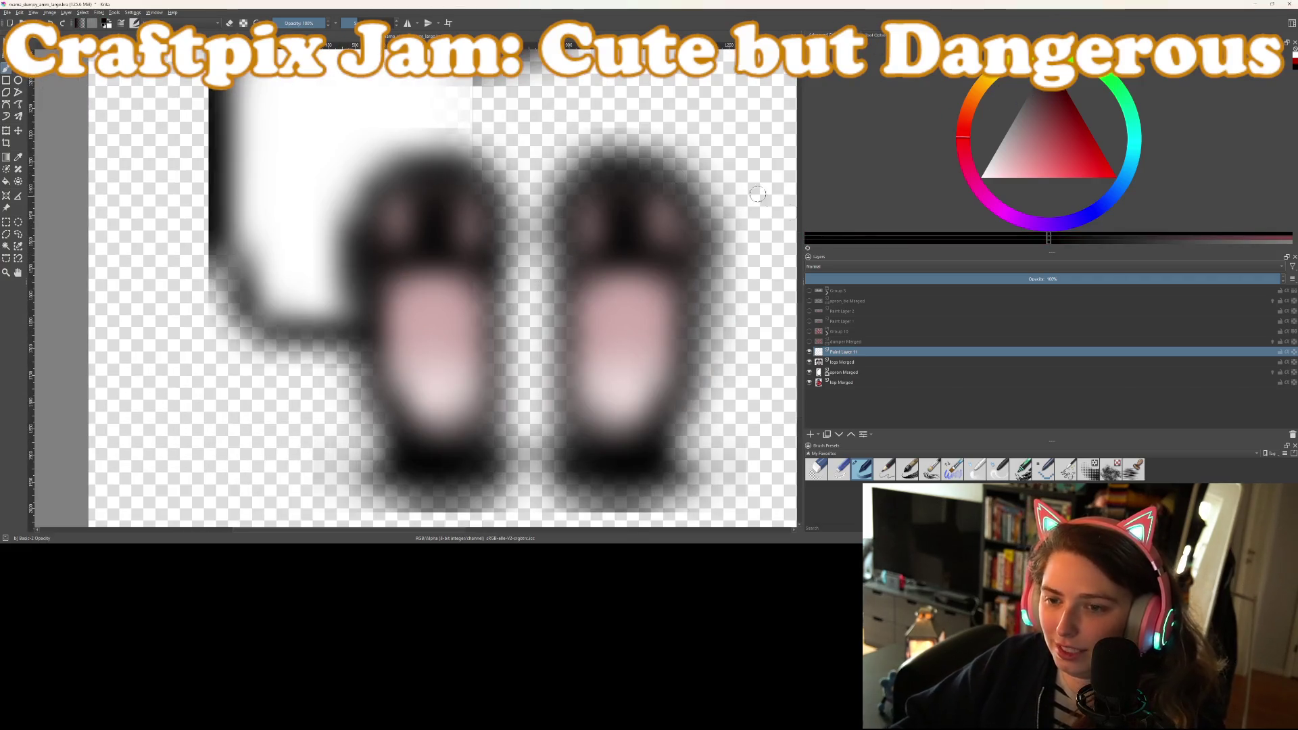
pyautogui.scroll(1, 716, 193)
pyautogui.scroll(-2, 666, 182)
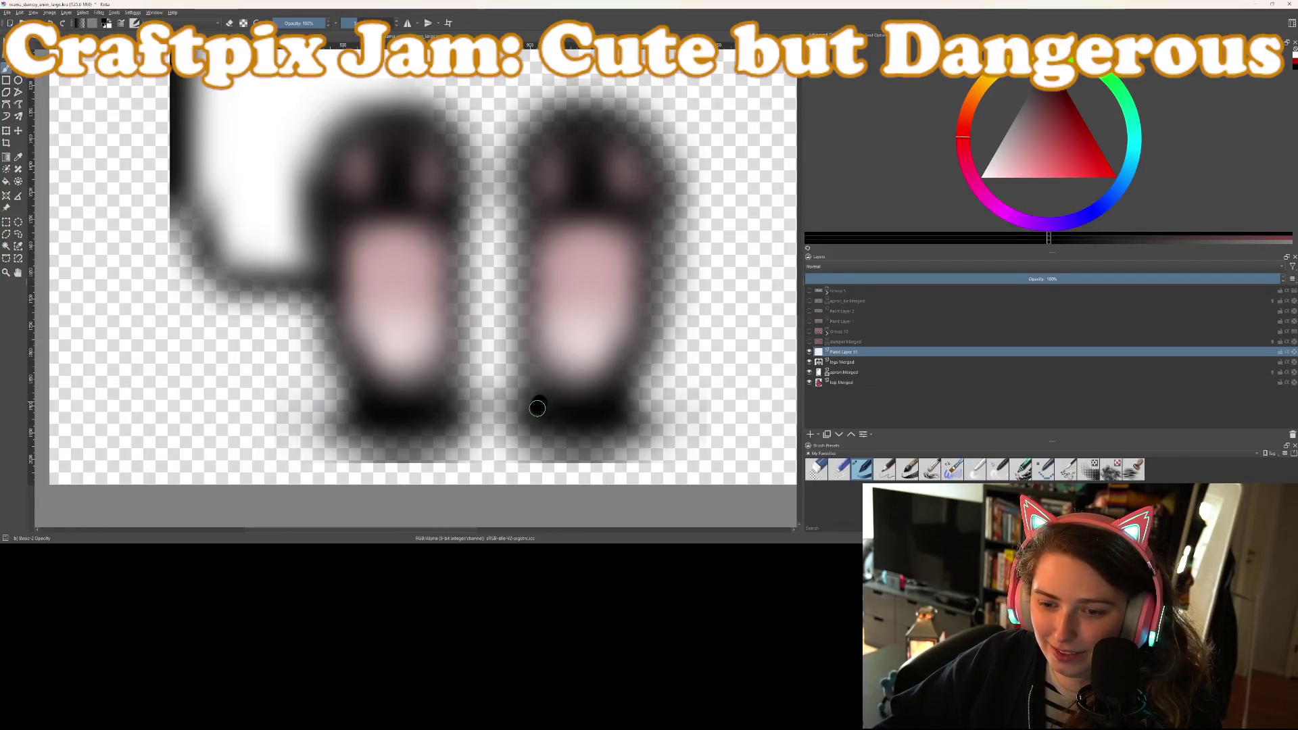
pyautogui.moveTo(537, 407); pyautogui.dragTo(538, 421)
pyautogui.hotkey('ctrl', 'z')
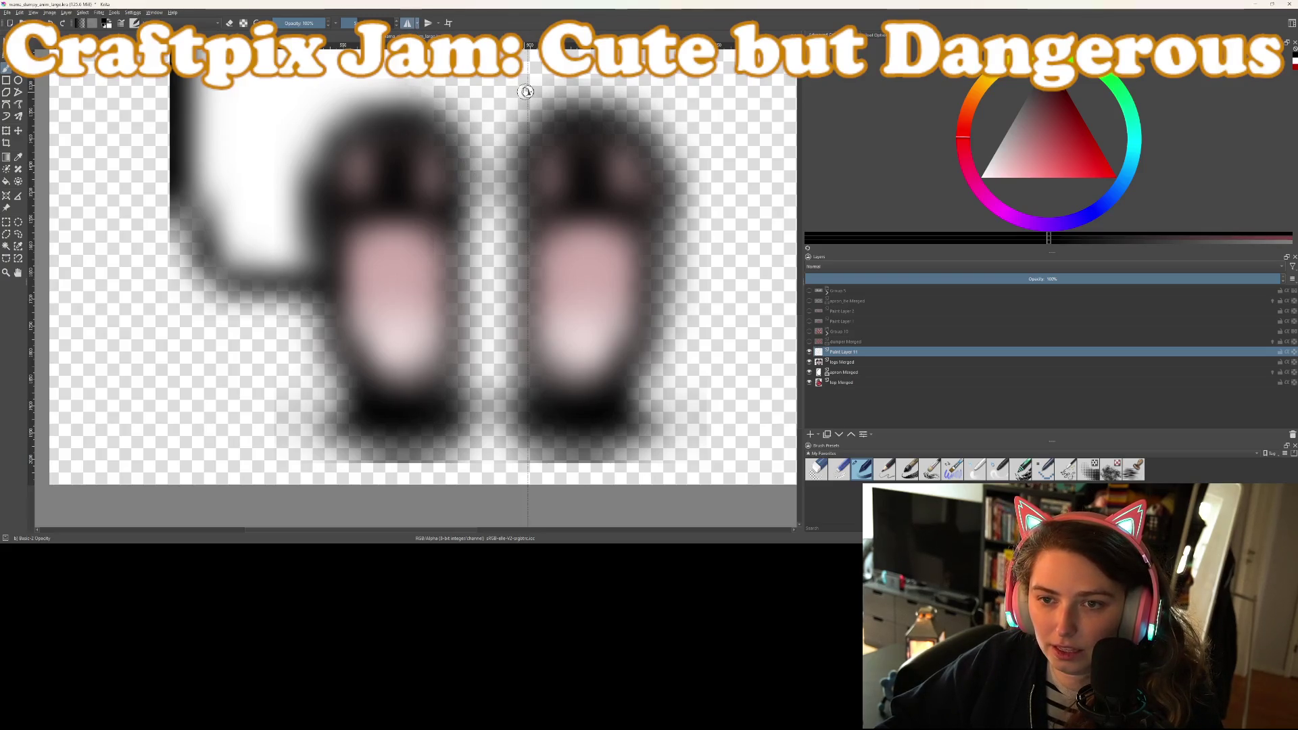
# Centre the mirror axis between the legs, outline both legs, fill the soles black, and add a strap
pyautogui.moveTo(526, 91); pyautogui.dragTo(491, 90)
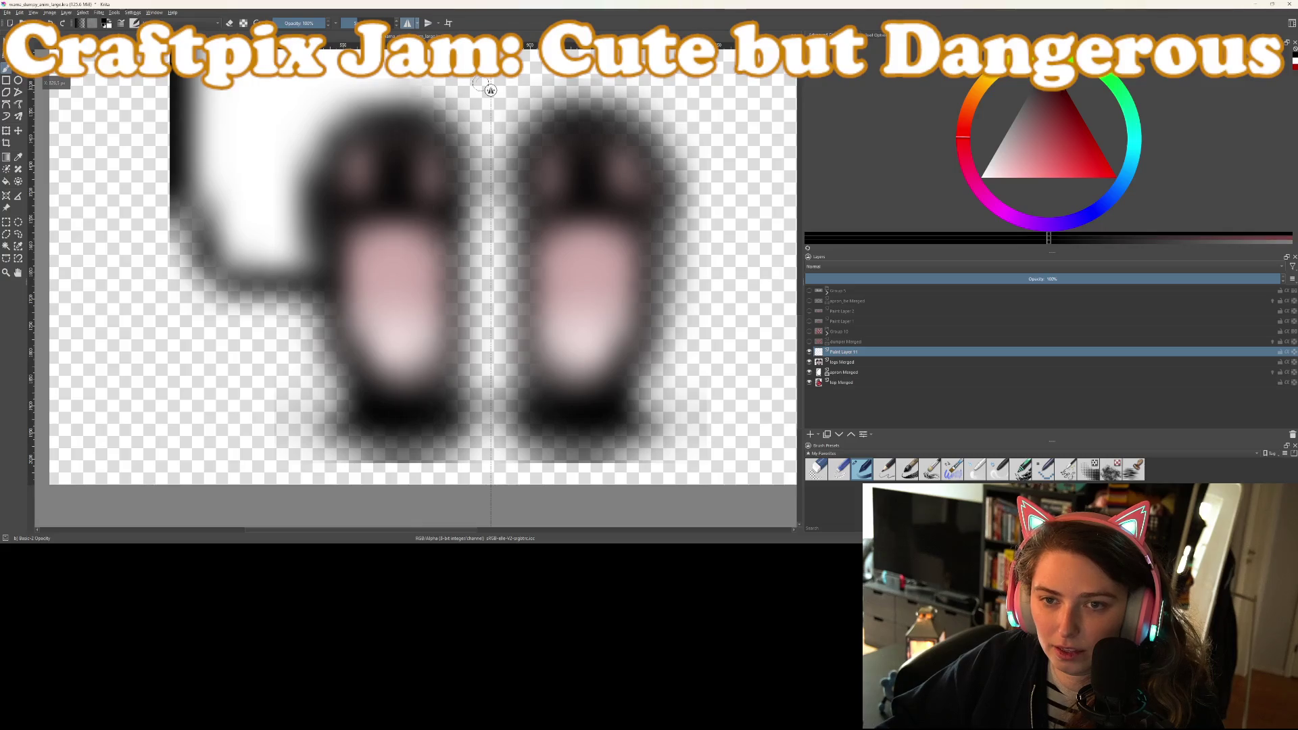
pyautogui.moveTo(538, 389)
pyautogui.mouseDown()
pyautogui.moveTo(534, 404)
pyautogui.moveTo(560, 427)
pyautogui.moveTo(614, 424)
pyautogui.mouseUp()
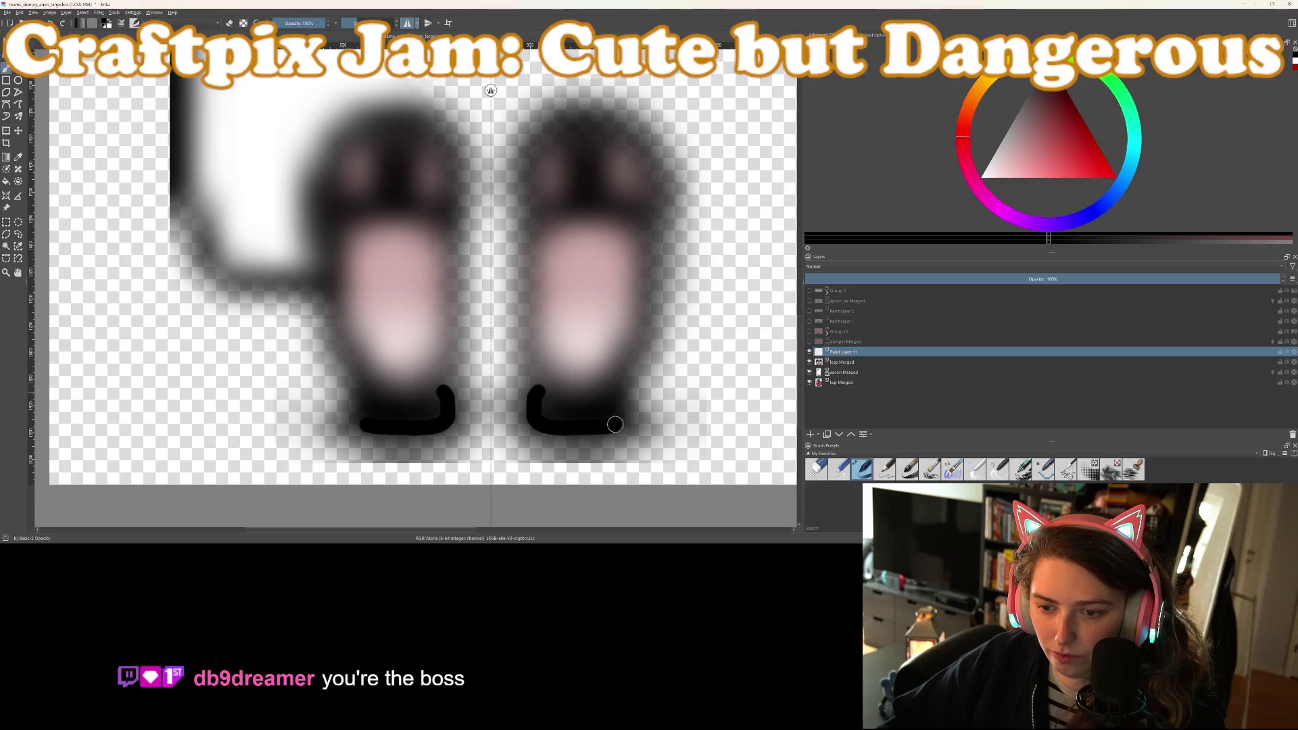
pyautogui.moveTo(623, 380)
pyautogui.mouseDown()
pyautogui.moveTo(659, 206)
pyautogui.moveTo(615, 128)
pyautogui.moveTo(582, 116)
pyautogui.moveTo(552, 127)
pyautogui.moveTo(523, 170)
pyautogui.moveTo(539, 382)
pyautogui.mouseUp()
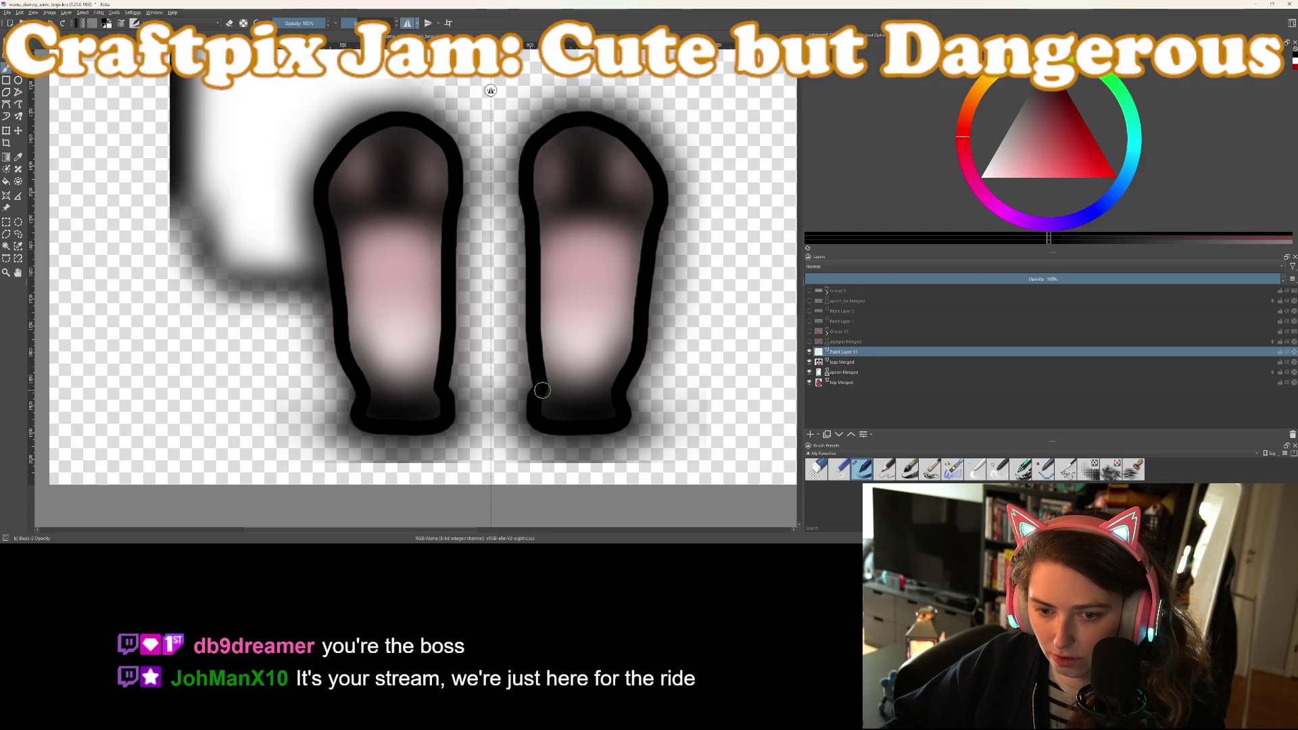
pyautogui.scroll(1, 573, 409)
pyautogui.moveTo(527, 382)
pyautogui.mouseDown()
pyautogui.moveTo(599, 403)
pyautogui.moveTo(632, 387)
pyautogui.mouseUp()
pyautogui.moveTo(535, 398)
pyautogui.mouseDown()
pyautogui.moveTo(529, 408)
pyautogui.moveTo(582, 422)
pyautogui.mouseUp()
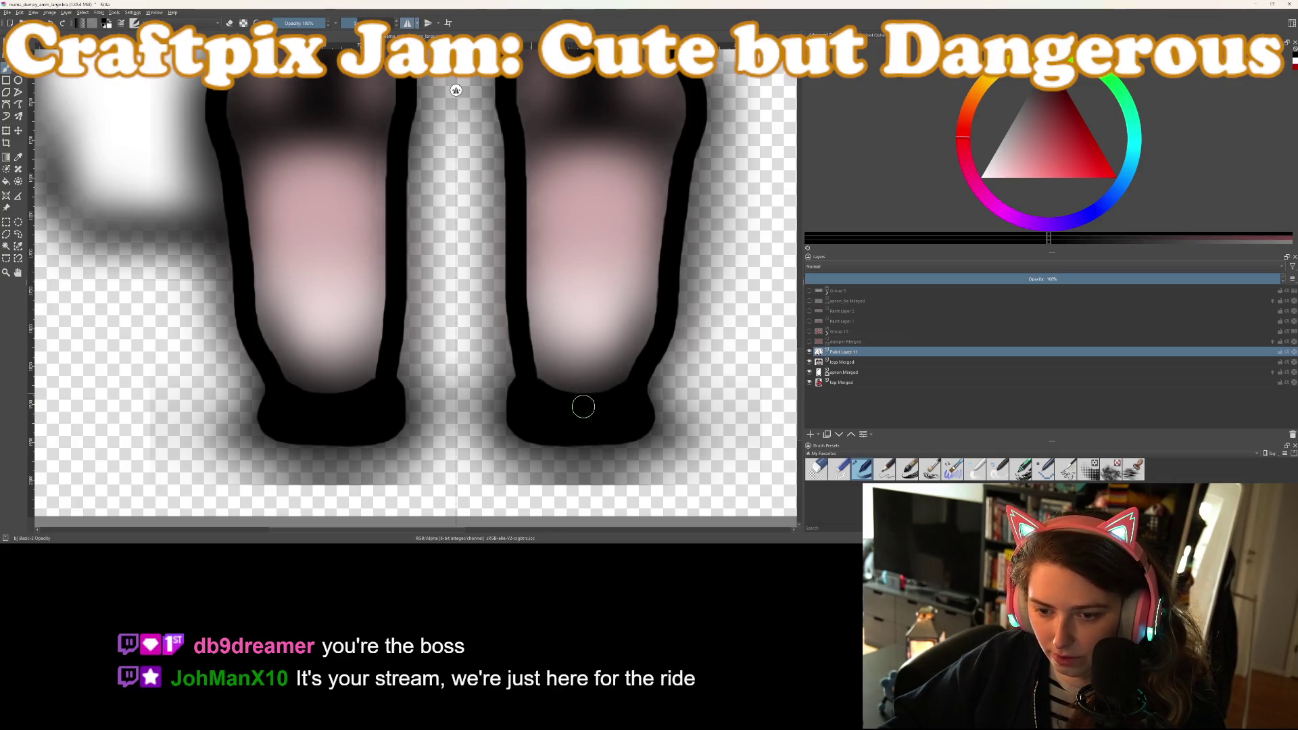
pyautogui.moveTo(550, 389); pyautogui.dragTo(594, 395)
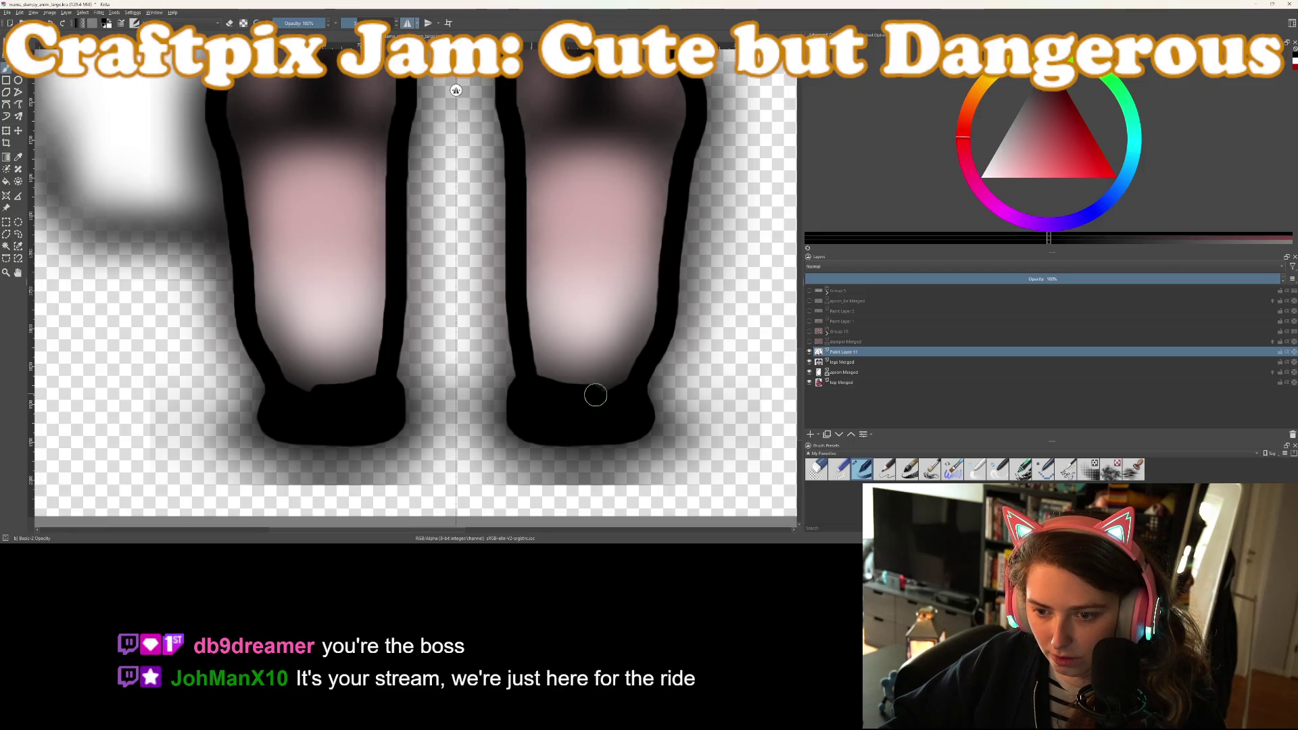
pyautogui.scroll(-3, 635, 385)
pyautogui.scroll(6, 585, 213)
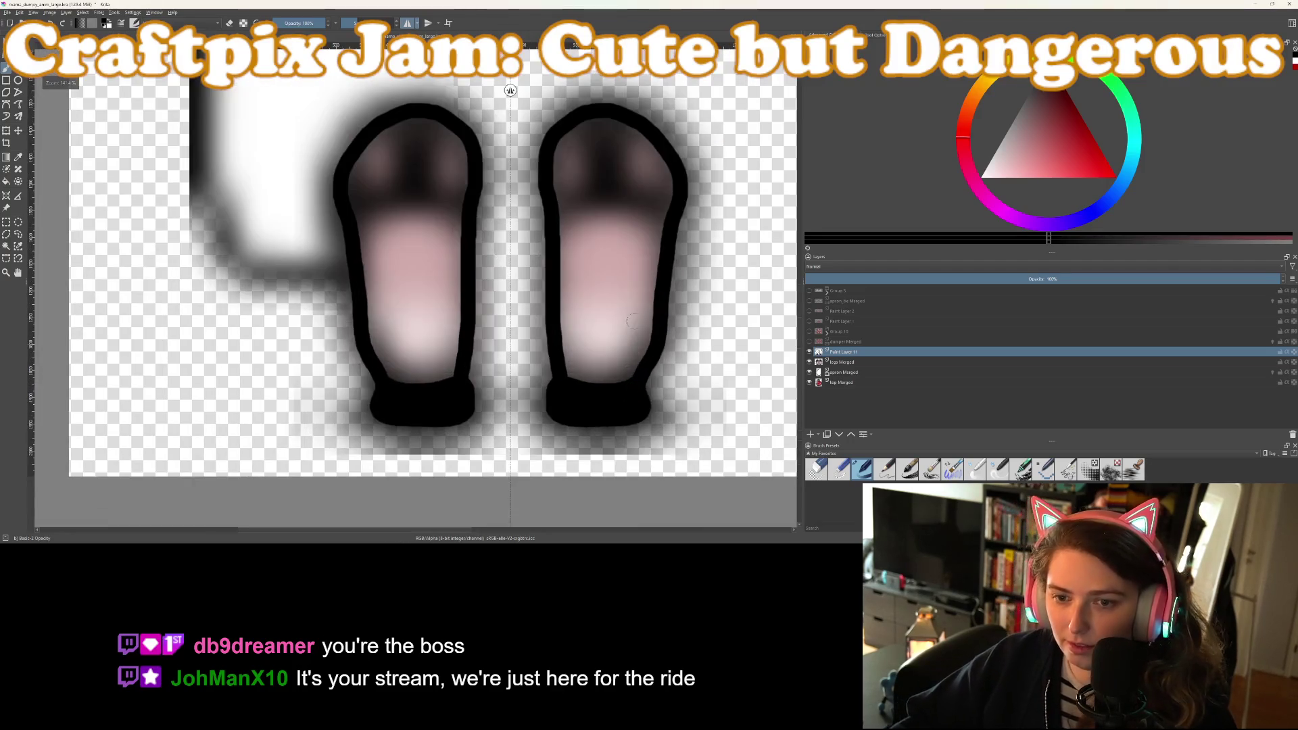
pyautogui.scroll(2, 585, 213)
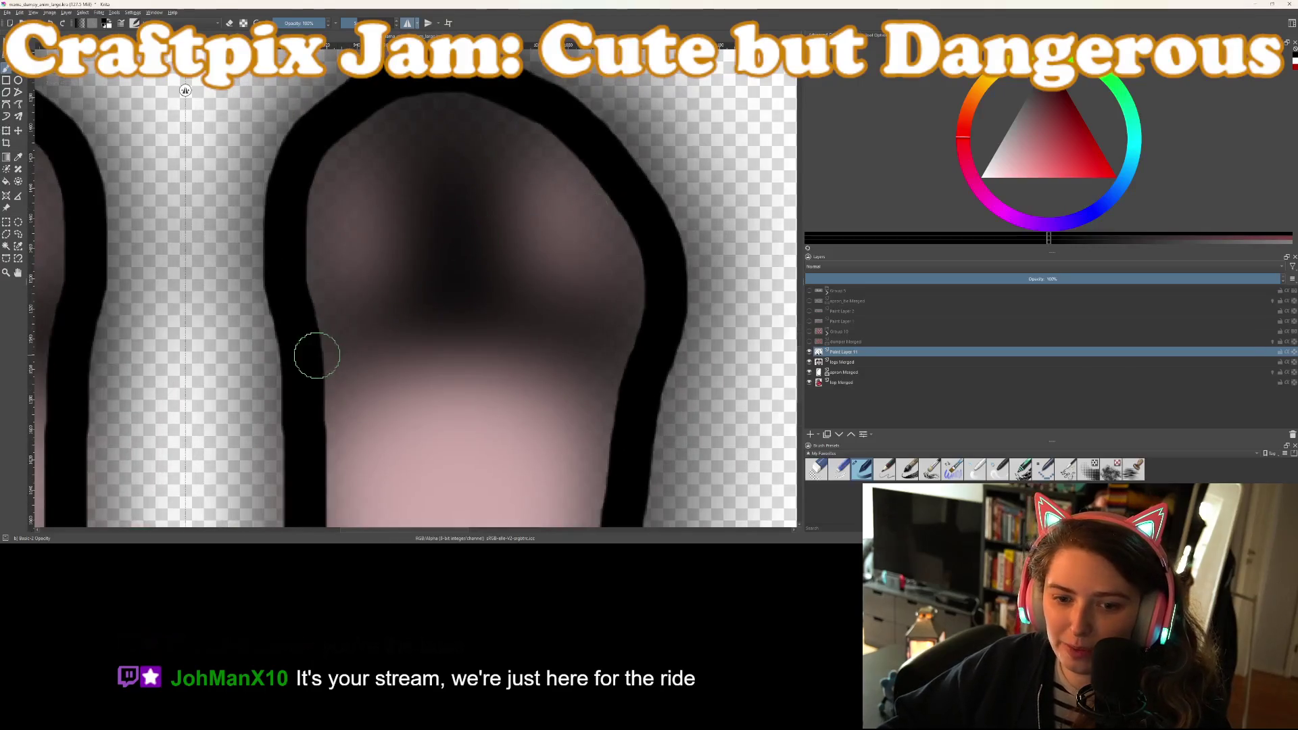
pyautogui.moveTo(318, 338)
pyautogui.mouseDown()
pyautogui.moveTo(530, 318)
pyautogui.moveTo(631, 338)
pyautogui.mouseUp()
# Undo a misplaced vertical line and paint the centre strap above each shoe's crossbar
pyautogui.moveTo(449, 82); pyautogui.dragTo(443, 295)
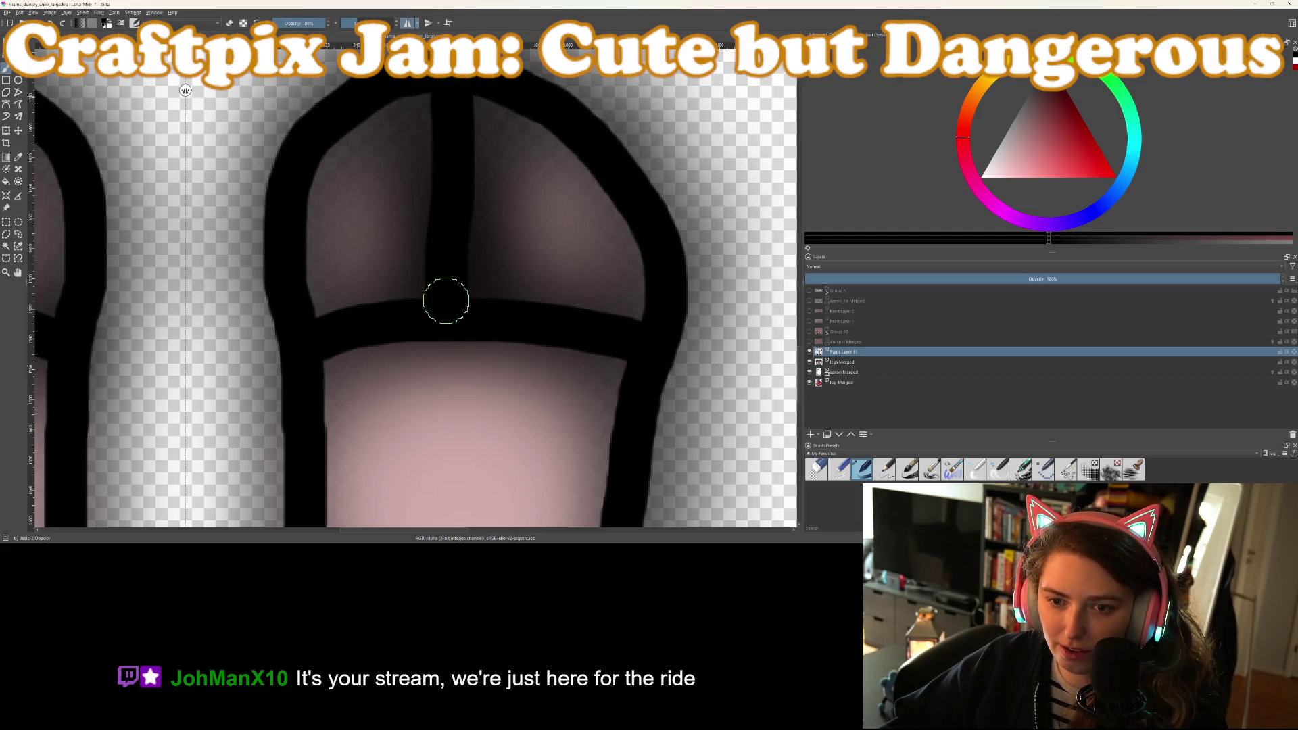
pyautogui.press('1')
pyautogui.hotkey('ctrl', 'z')
pyautogui.scroll(4, 478, 304)
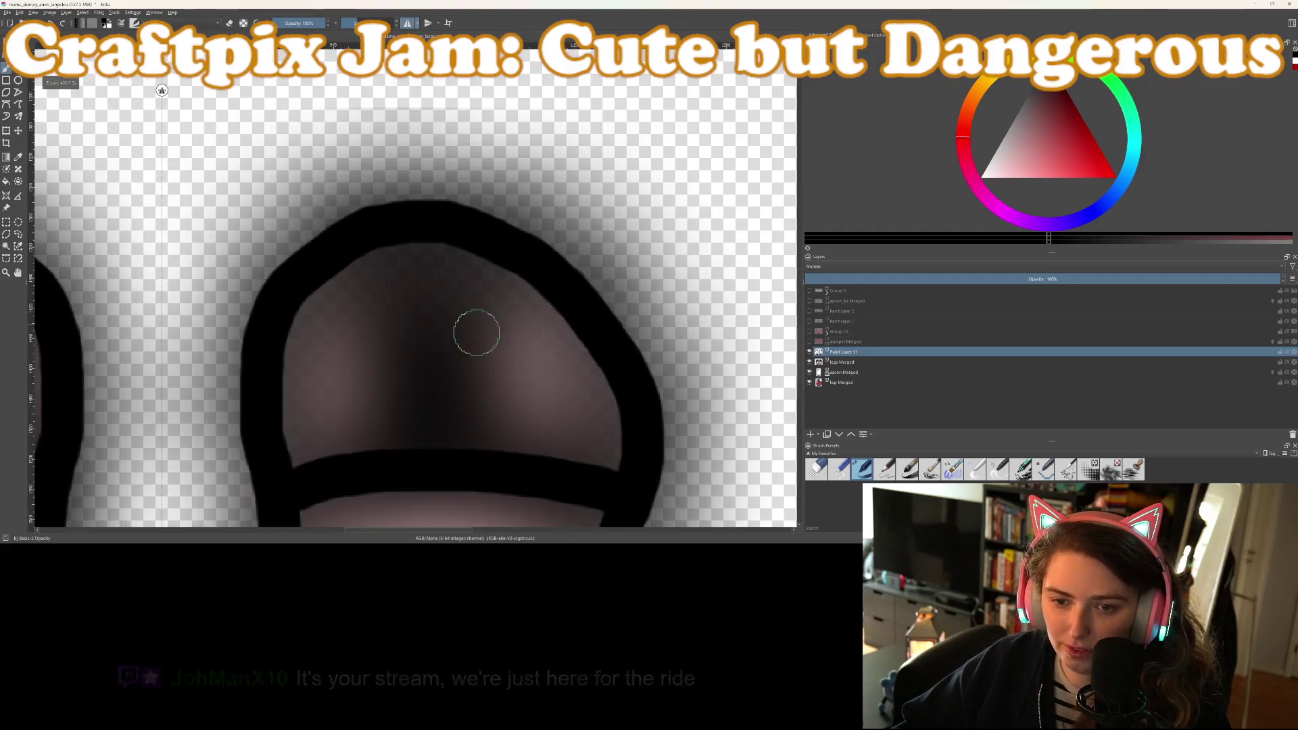
pyautogui.moveTo(397, 452)
pyautogui.mouseDown()
pyautogui.moveTo(426, 327)
pyautogui.moveTo(408, 252)
pyautogui.moveTo(440, 267)
pyautogui.moveTo(462, 446)
pyautogui.moveTo(437, 443)
pyautogui.moveTo(452, 438)
pyautogui.moveTo(464, 457)
pyautogui.mouseUp()
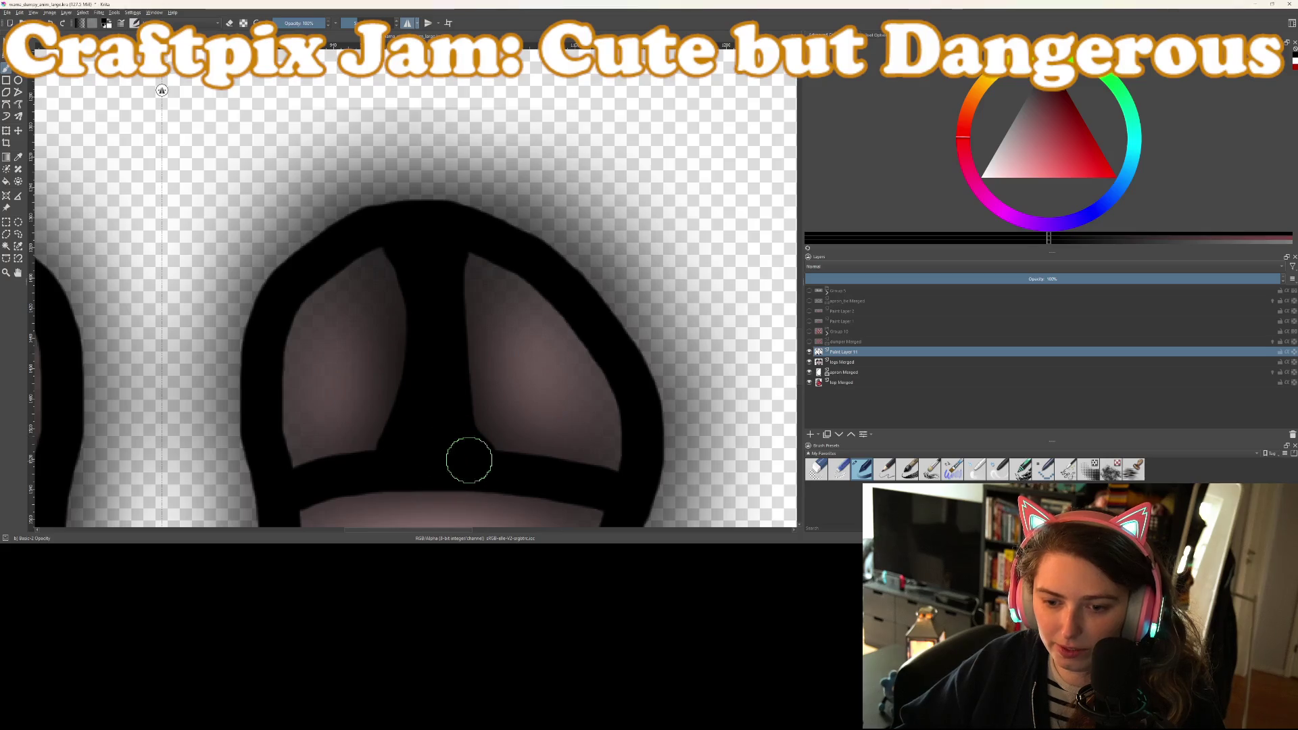
# Thicken the centre strap's edge up to the outline and clean up its left side
pyautogui.scroll(3, 467, 455)
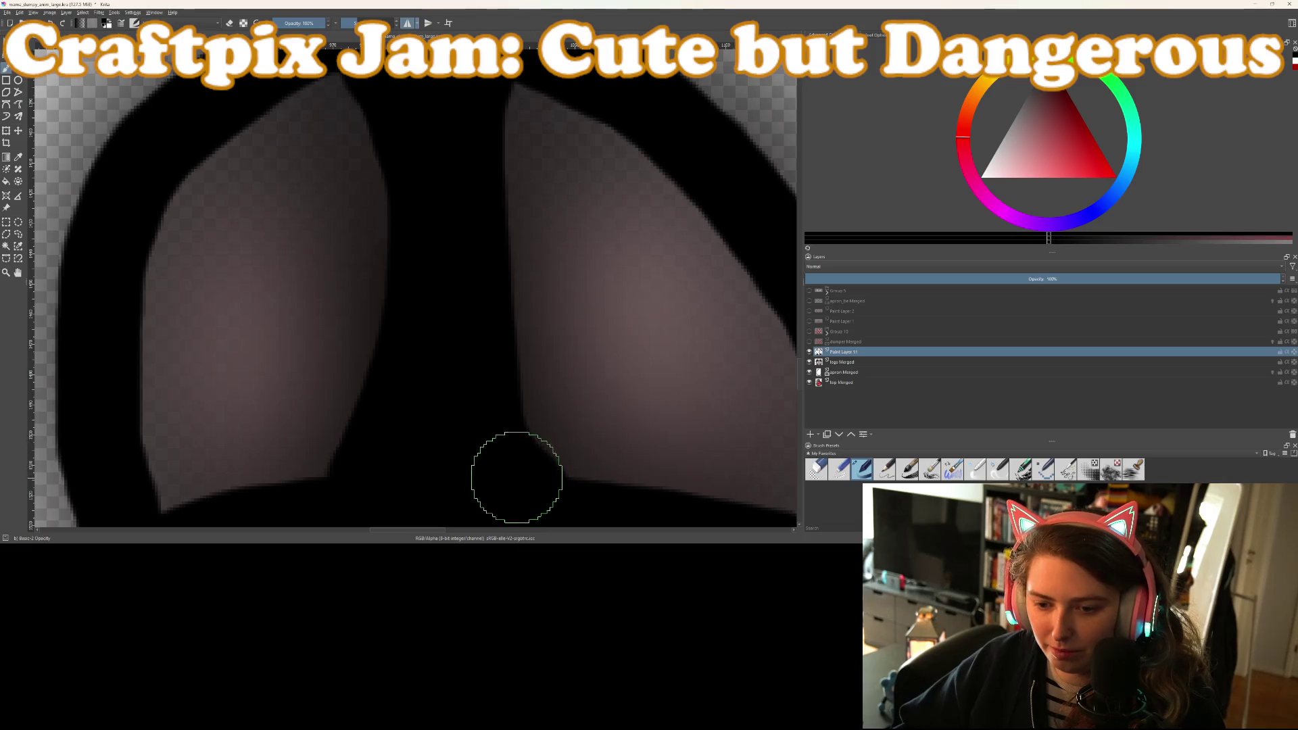
pyautogui.moveTo(481, 350)
pyautogui.mouseDown()
pyautogui.moveTo(469, 174)
pyautogui.moveTo(485, 111)
pyautogui.mouseUp()
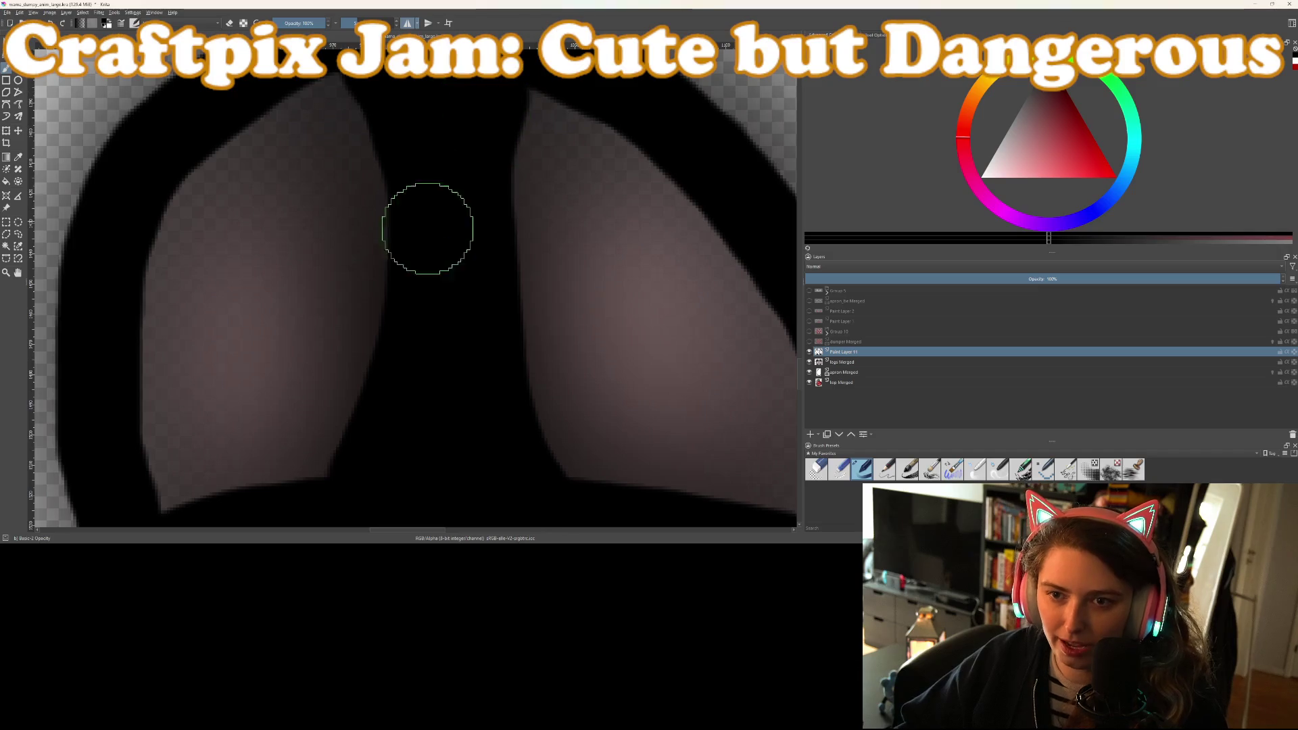
pyautogui.scroll(-1, 430, 257)
pyautogui.scroll(1, 435, 293)
pyautogui.scroll(-2, 477, 204)
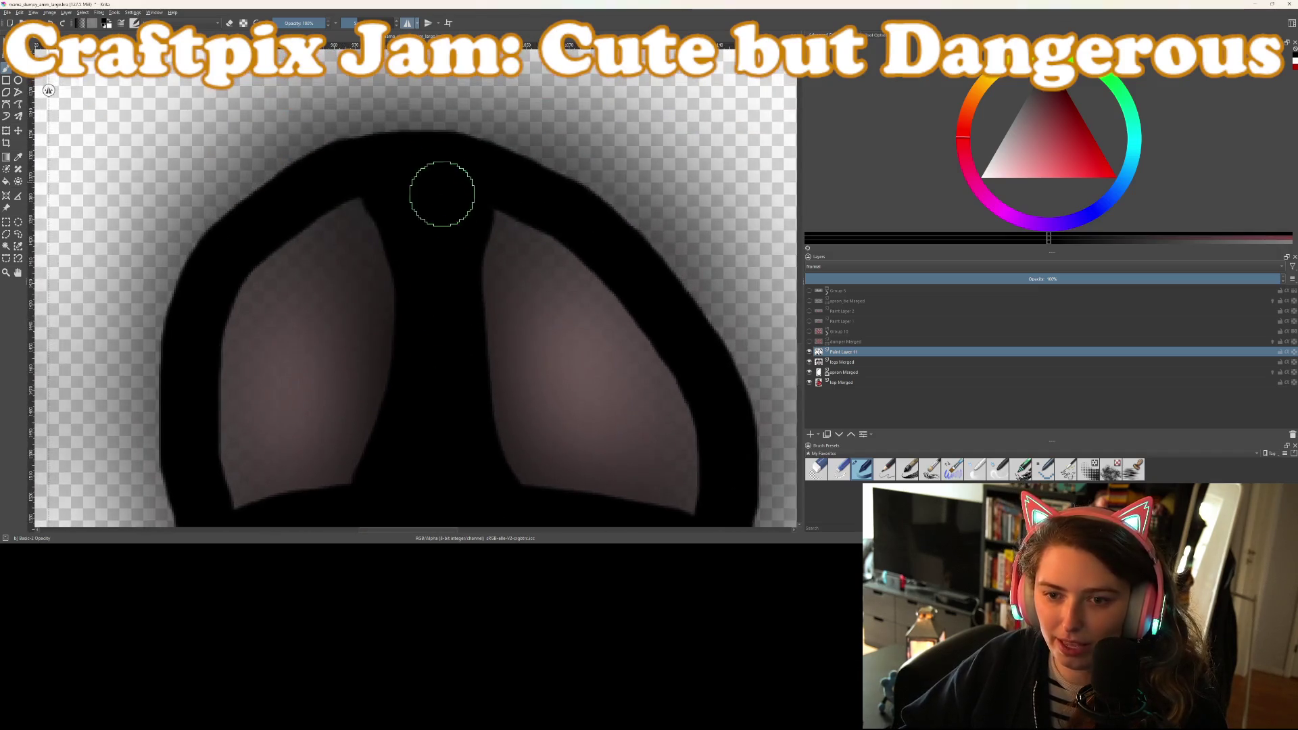
pyautogui.moveTo(440, 199)
pyautogui.mouseDown()
pyautogui.moveTo(356, 186)
pyautogui.moveTo(386, 194)
pyautogui.moveTo(415, 244)
pyautogui.mouseUp()
pyautogui.scroll(-4, 432, 287)
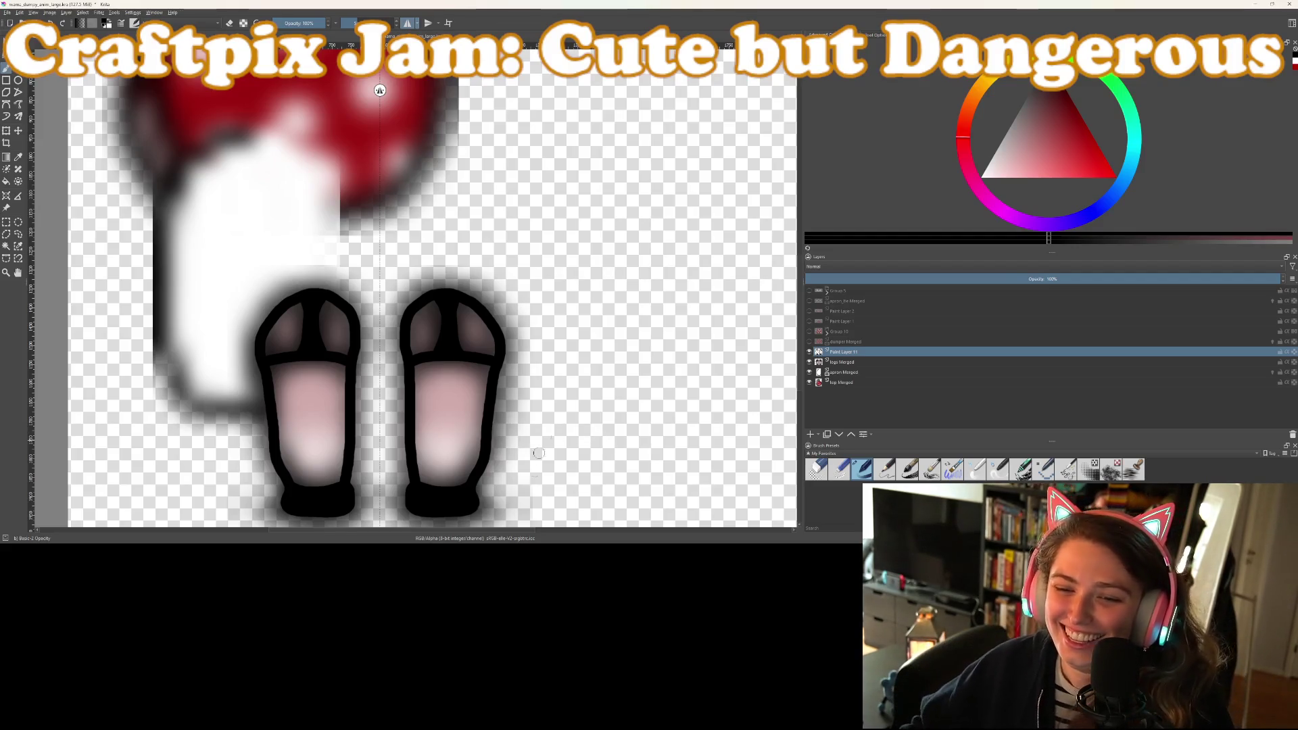
# Repaint the leg's right-side and top outlines thicker in black, then select the legs Merged layer
pyautogui.scroll(3, 555, 437)
pyautogui.scroll(-2, 455, 415)
pyautogui.scroll(3, 467, 406)
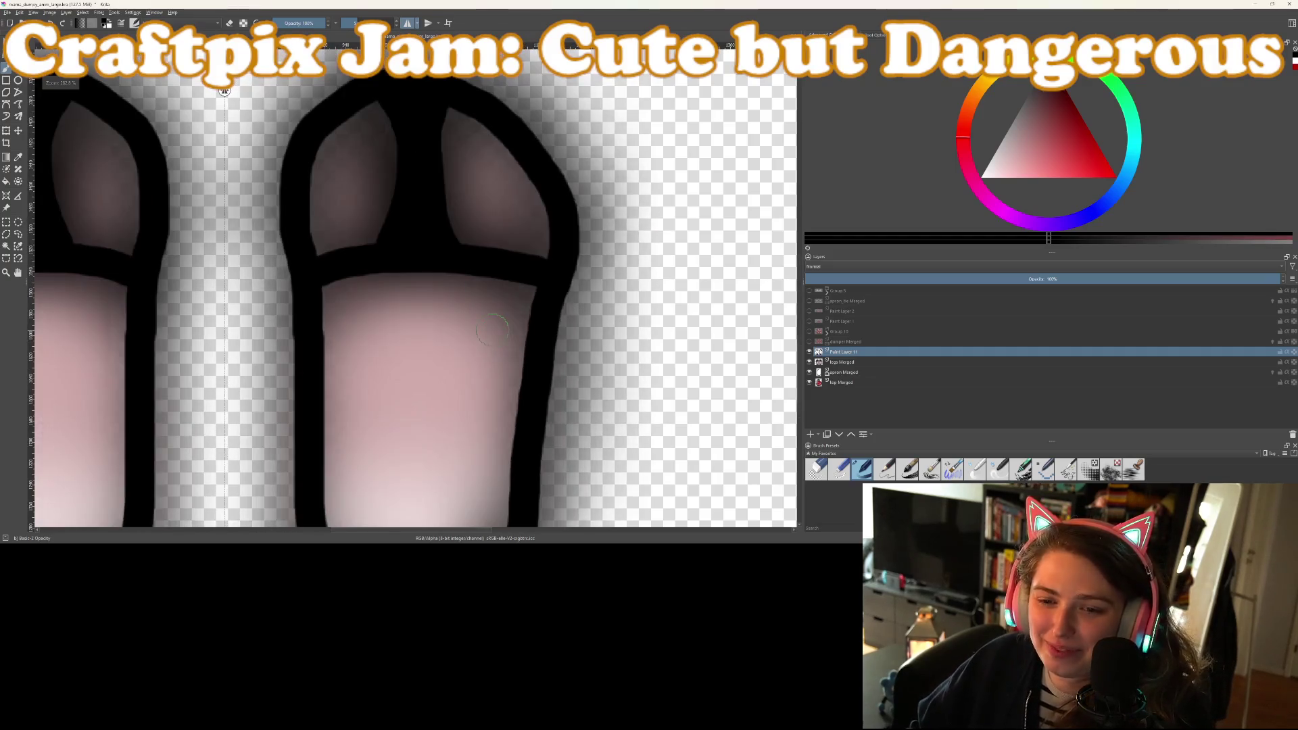
pyautogui.moveTo(535, 288)
pyautogui.mouseDown()
pyautogui.moveTo(545, 324)
pyautogui.moveTo(545, 176)
pyautogui.mouseUp()
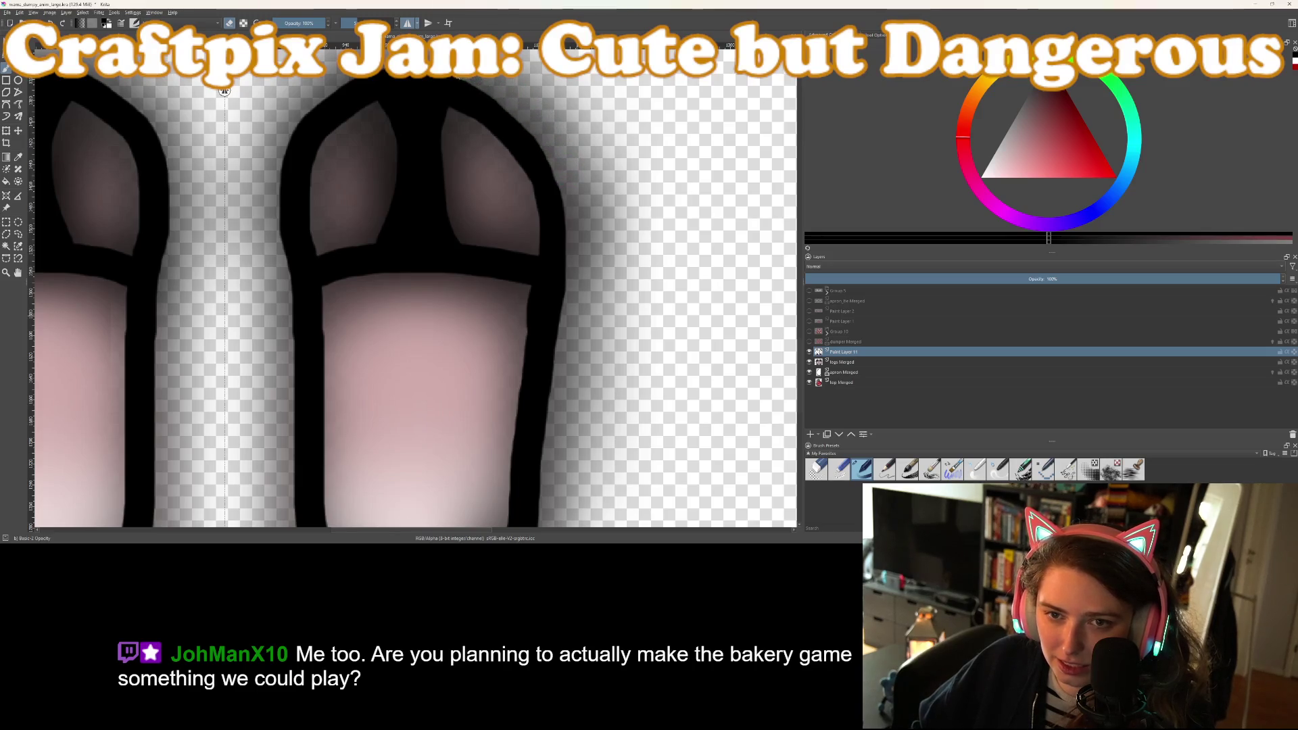
pyautogui.press('e')
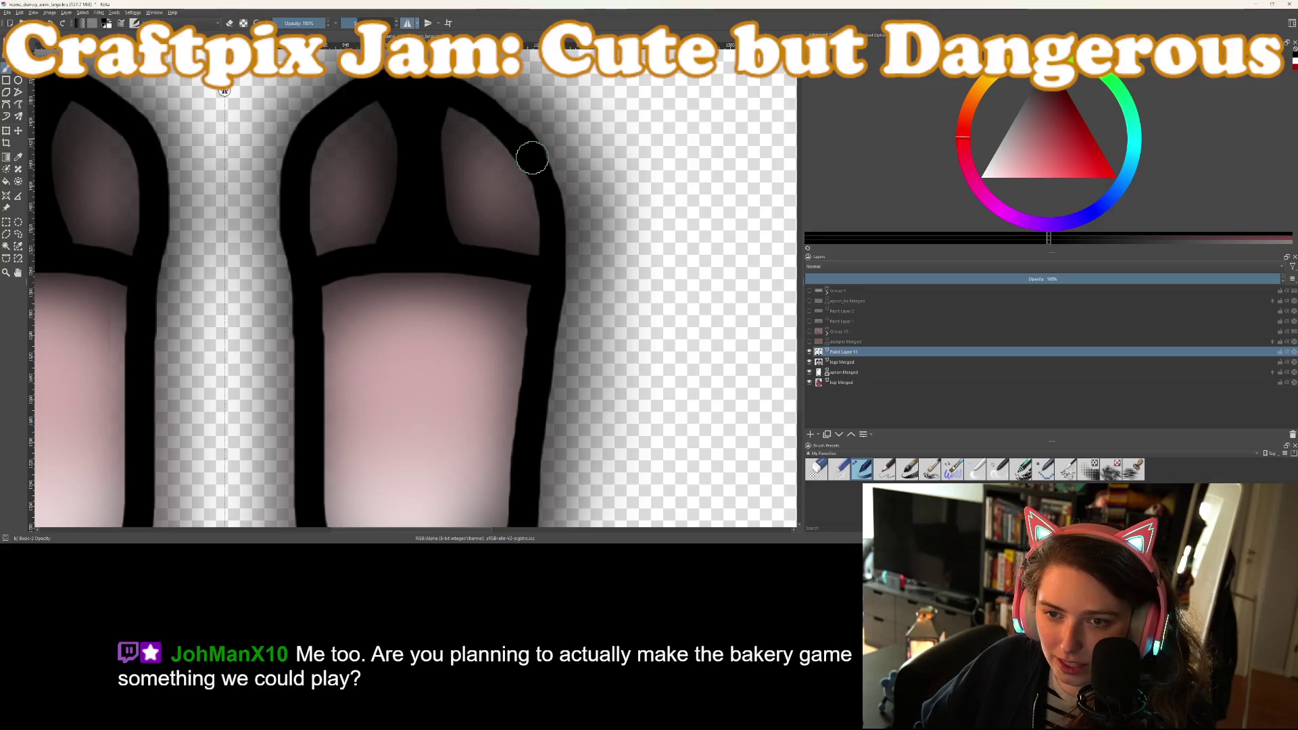
pyautogui.moveTo(545, 190); pyautogui.dragTo(552, 254)
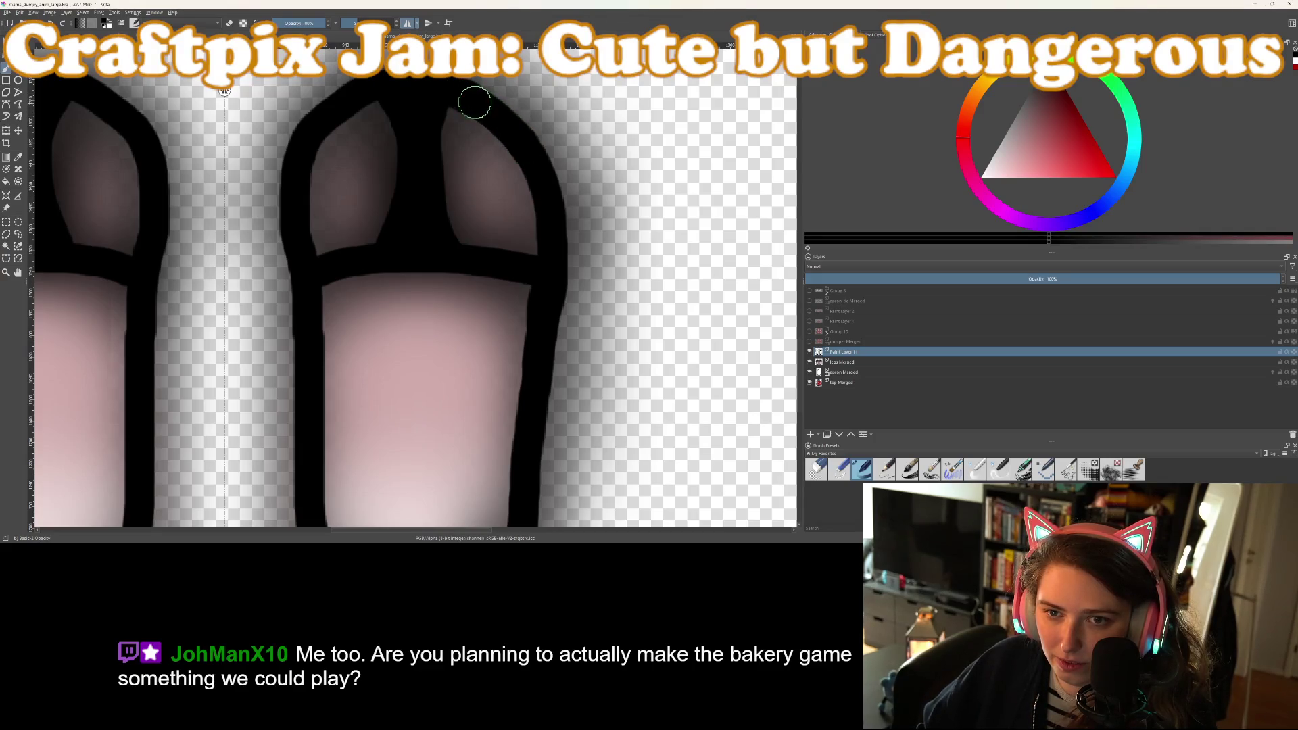
pyautogui.moveTo(437, 84); pyautogui.dragTo(404, 85)
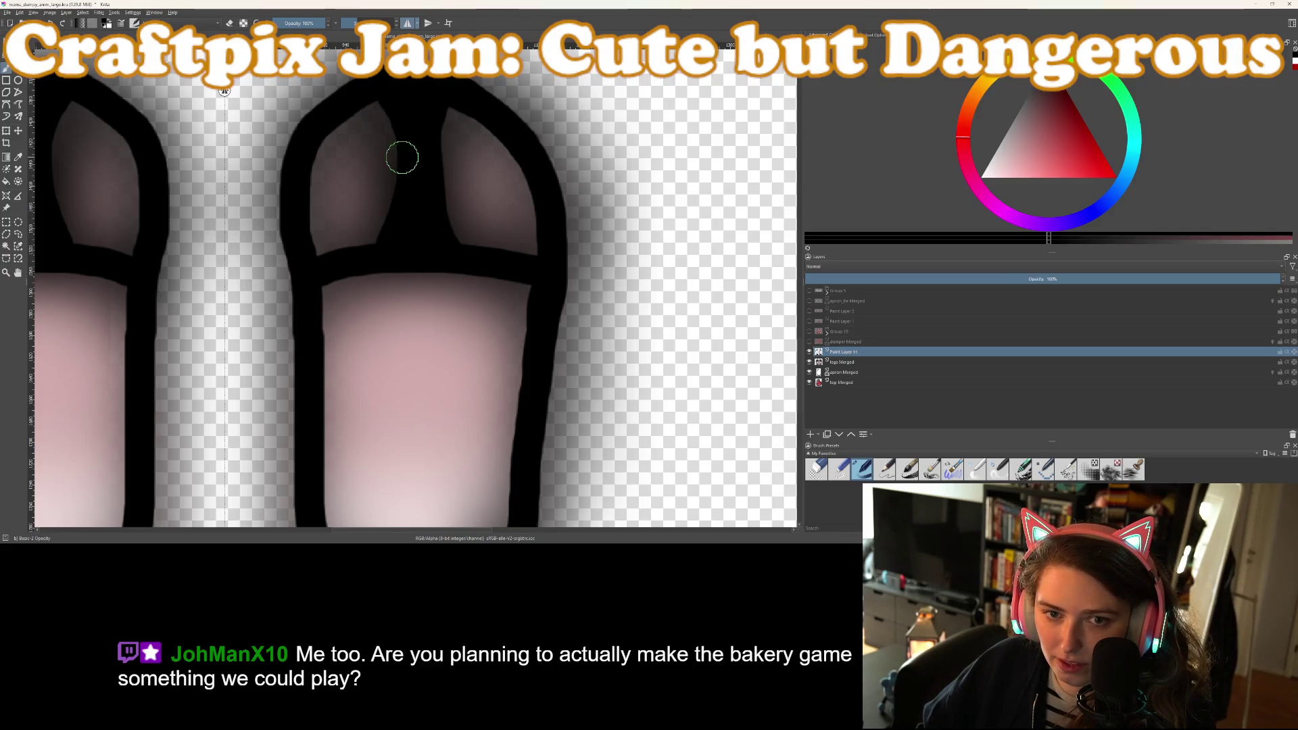
pyautogui.scroll(-4, 413, 183)
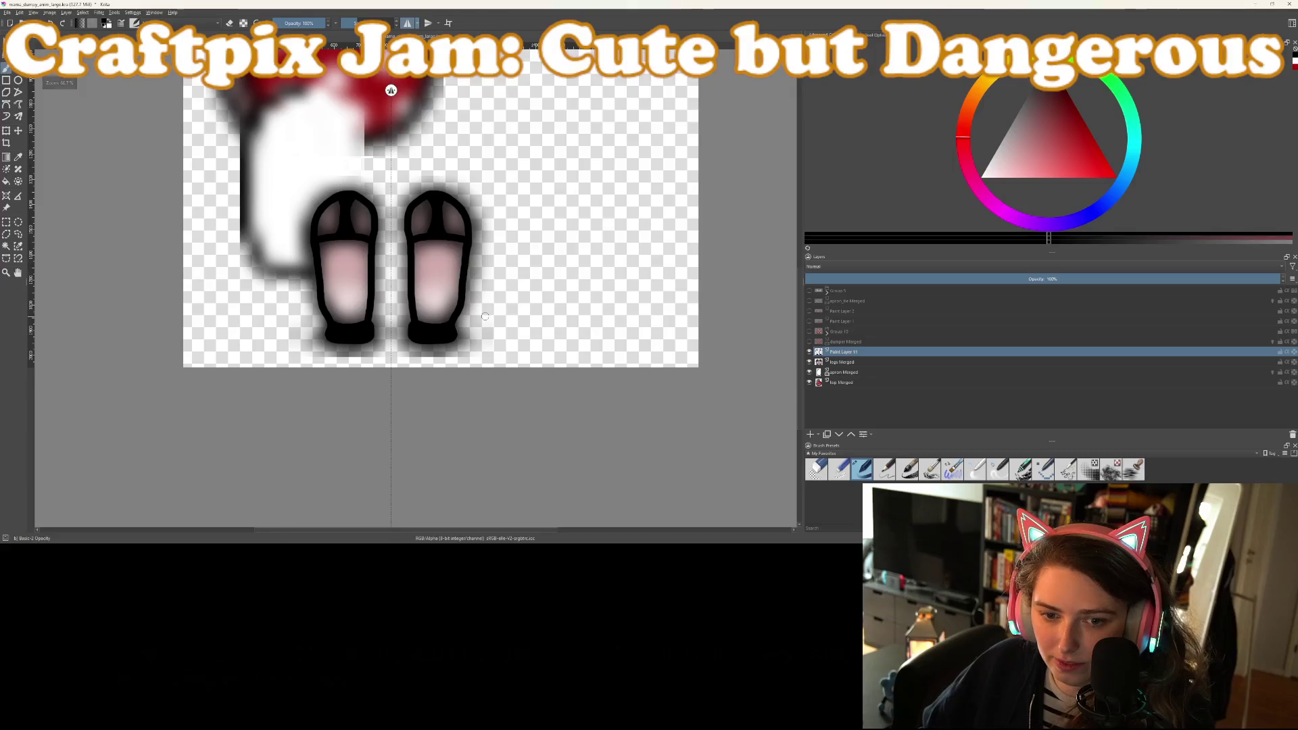
pyautogui.scroll(3, 484, 316)
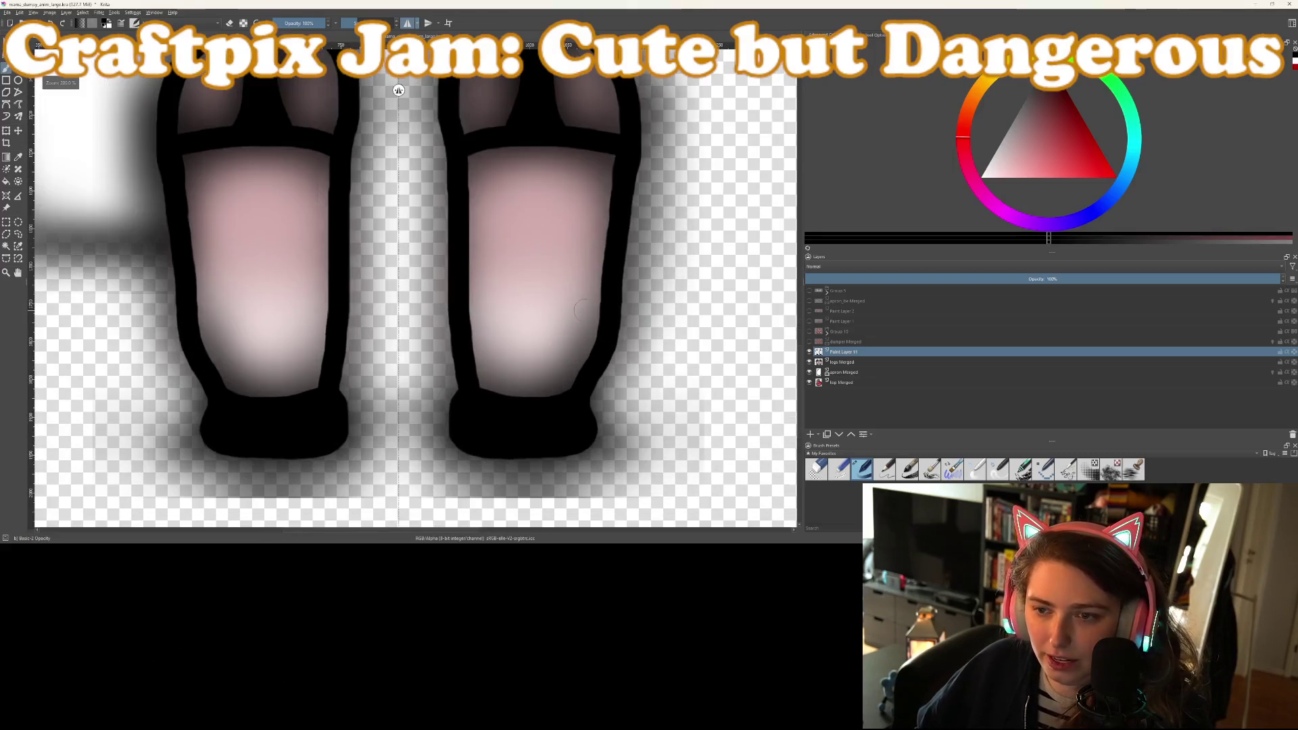
pyautogui.click(842, 363)
# On a new Paint Layer 12, paint both legs pink and fill them with a darker mauve
pyautogui.click(810, 435)
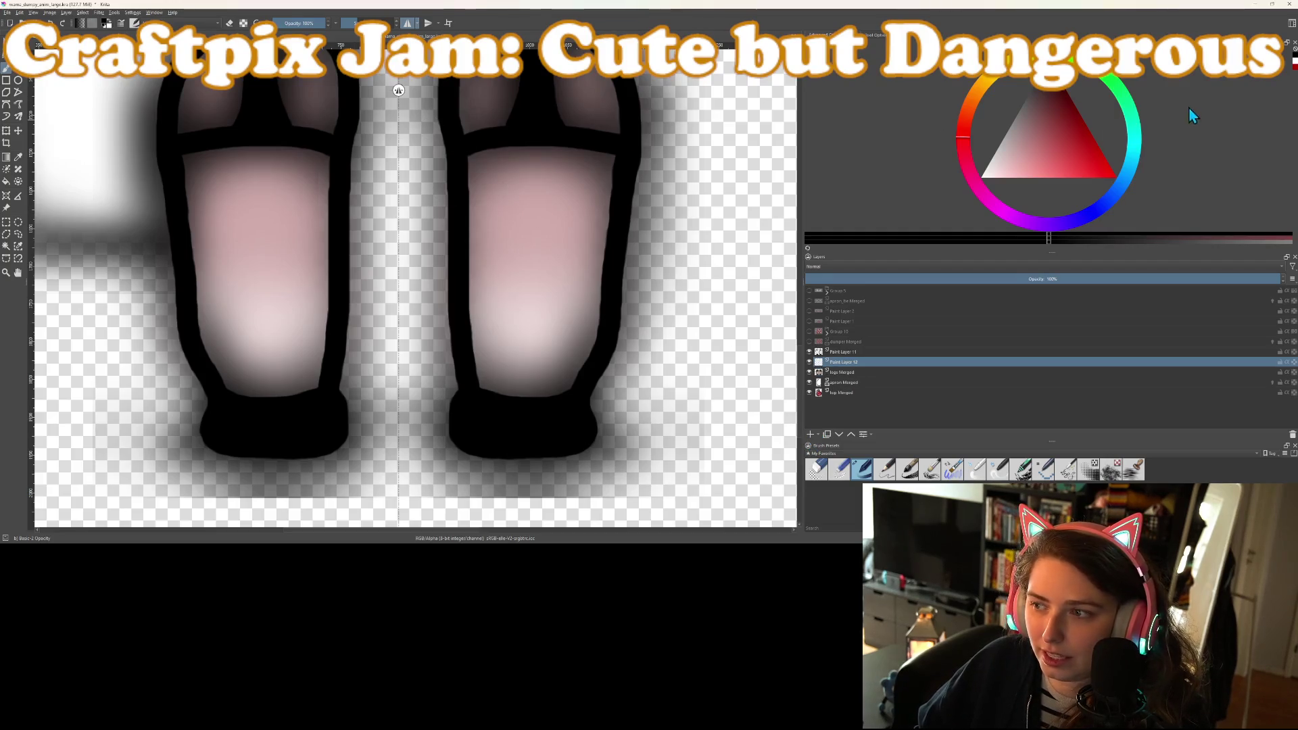
pyautogui.moveTo(1054, 145); pyautogui.dragTo(1020, 196)
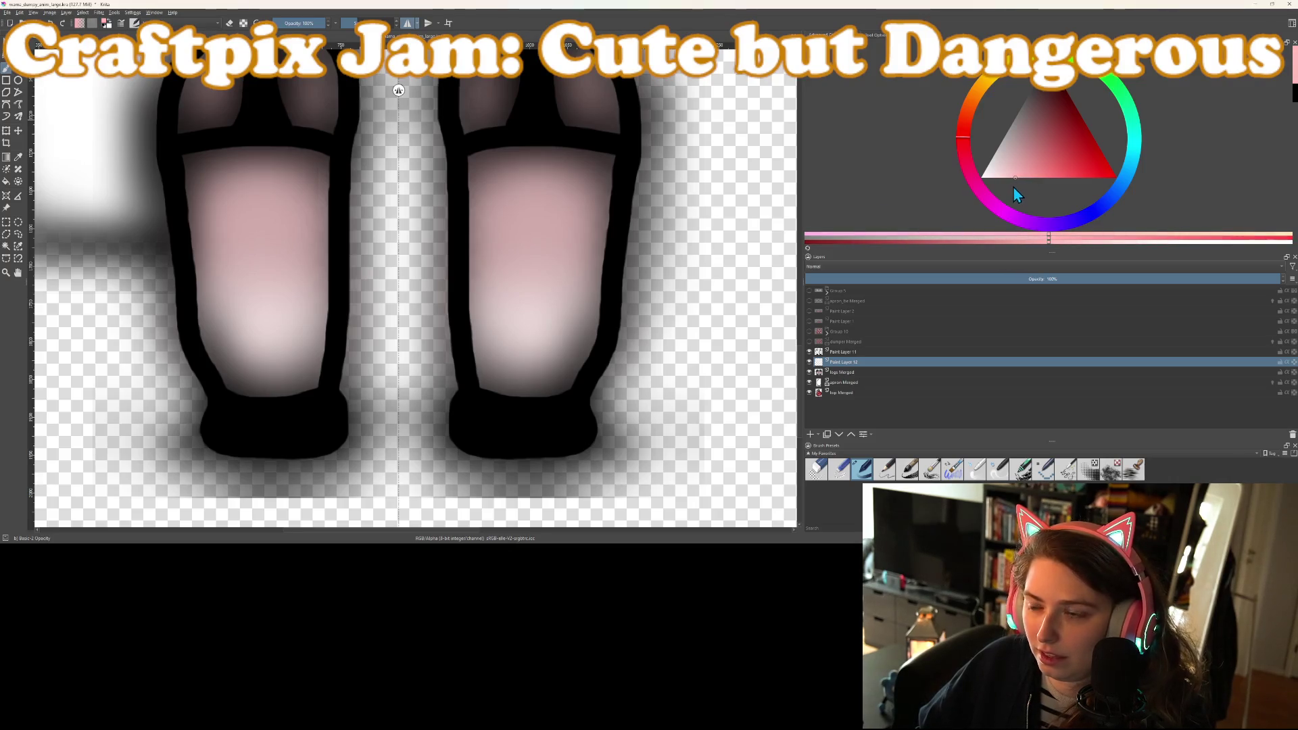
pyautogui.scroll(-1, 517, 303)
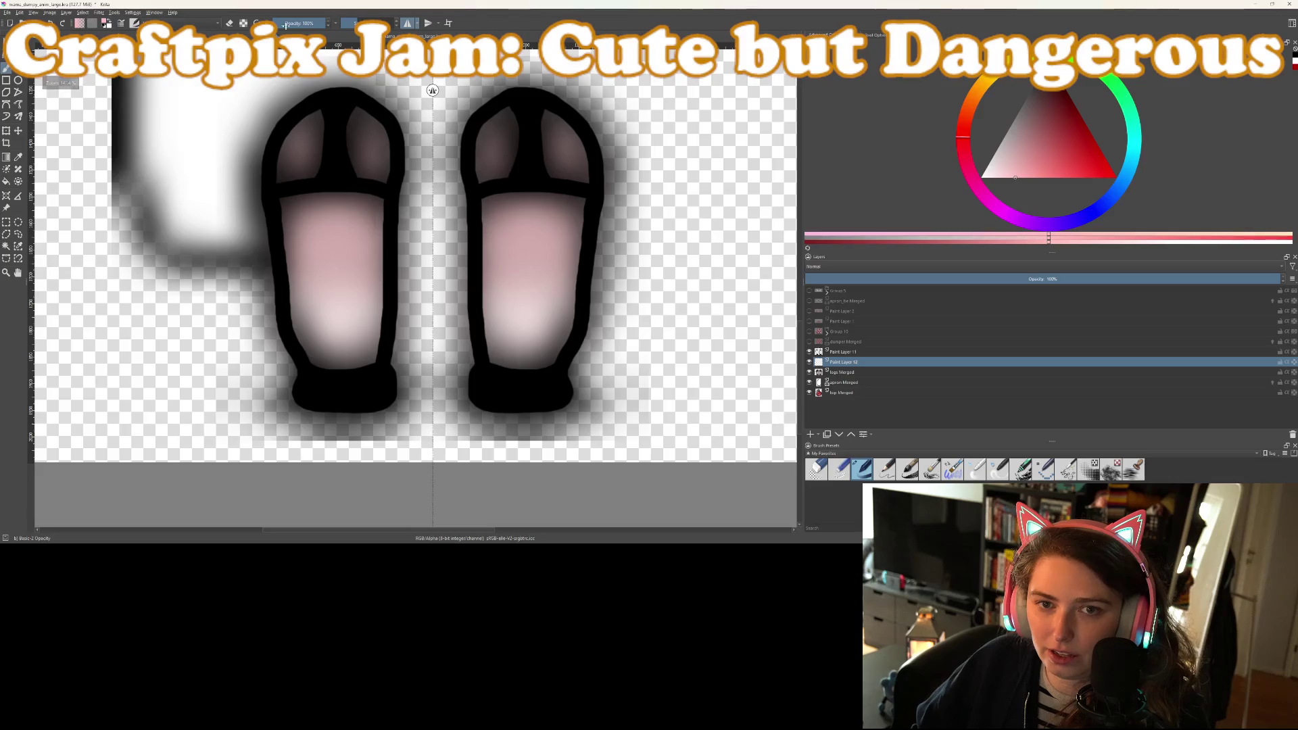
pyautogui.moveTo(518, 322)
pyautogui.mouseDown()
pyautogui.moveTo(512, 348)
pyautogui.moveTo(498, 167)
pyautogui.moveTo(513, 132)
pyautogui.moveTo(547, 135)
pyautogui.moveTo(561, 179)
pyautogui.moveTo(541, 334)
pyautogui.mouseUp()
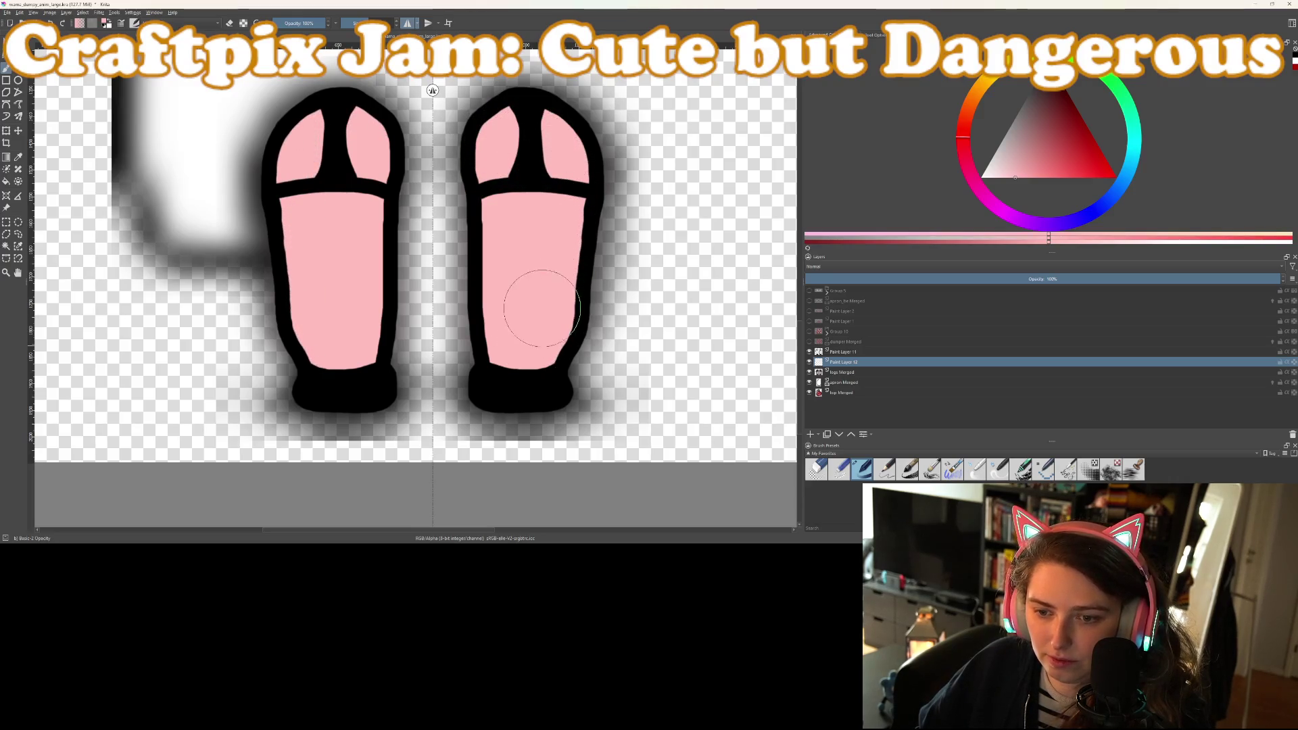
pyautogui.click(1016, 168)
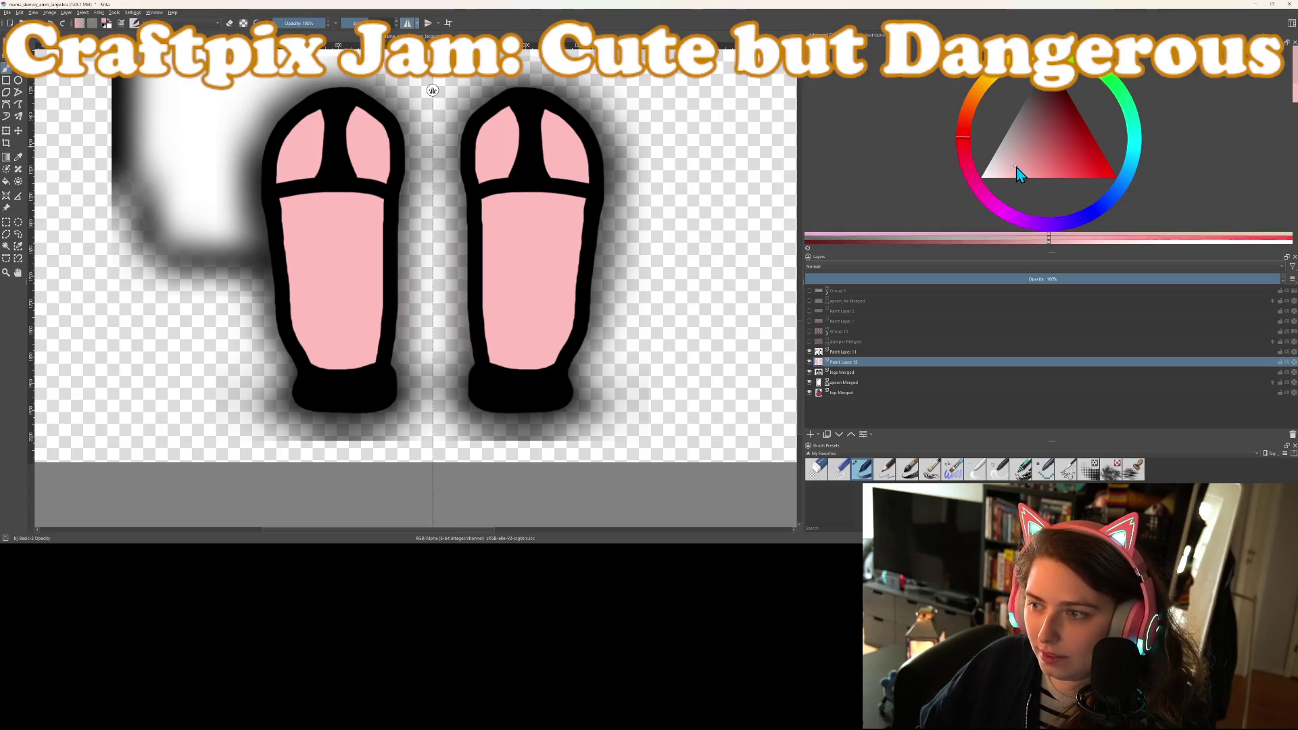
pyautogui.click(525, 231)
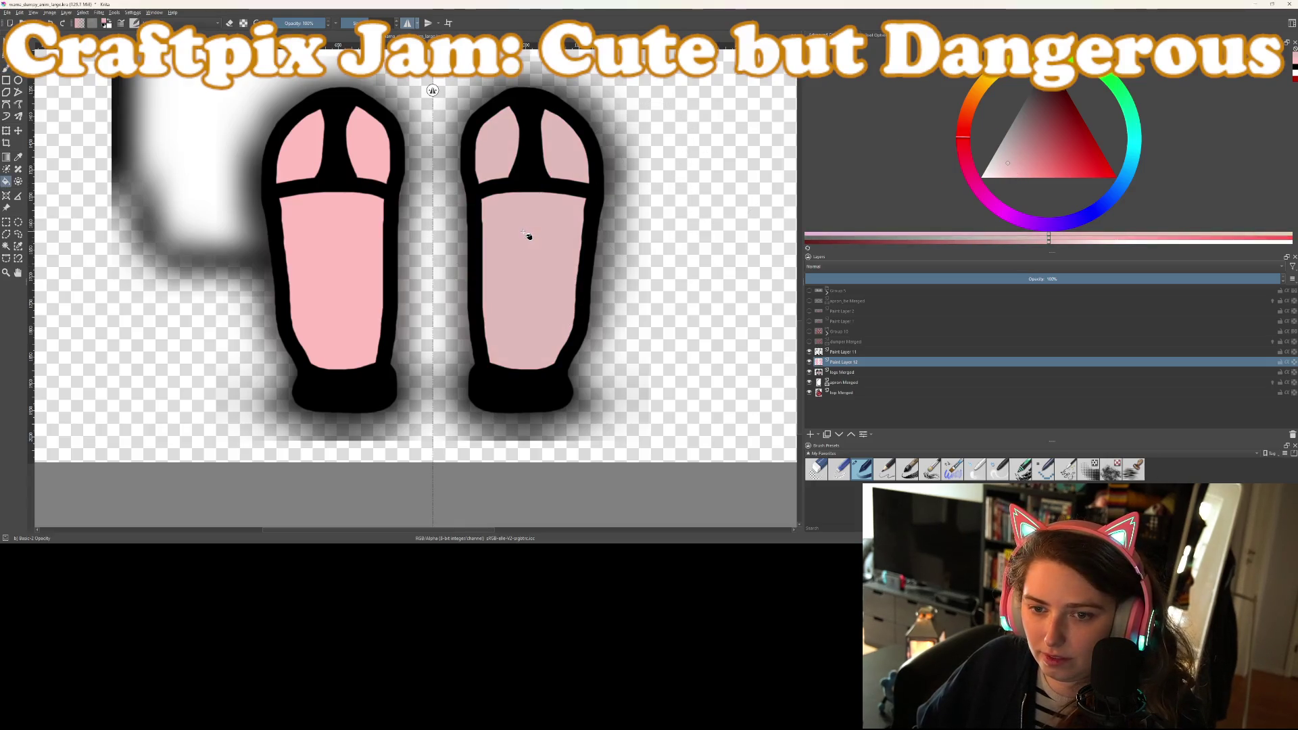
pyautogui.click(322, 253)
# On new Paint Layer 13, paint white socks with straight-trimmed tops, then select Paint Layers 12 and 11
pyautogui.press('b')
pyautogui.click(1011, 174)
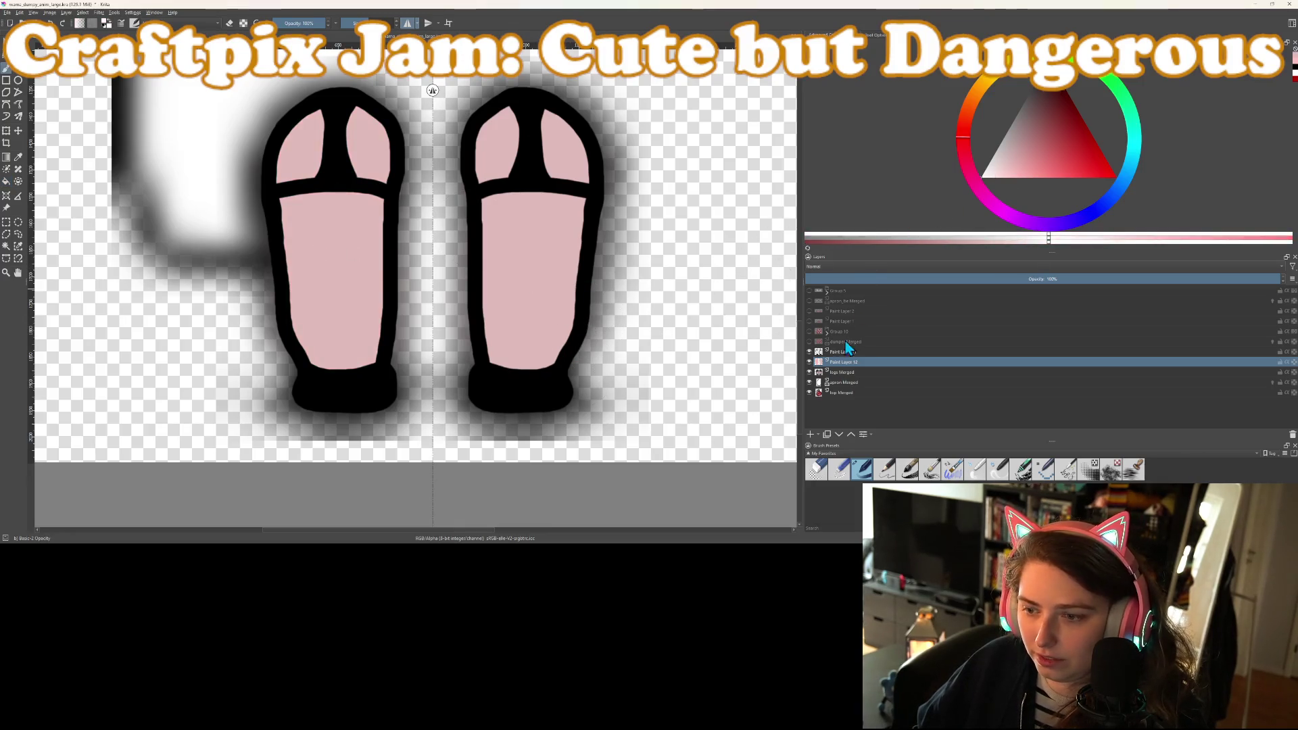
pyautogui.click(811, 434)
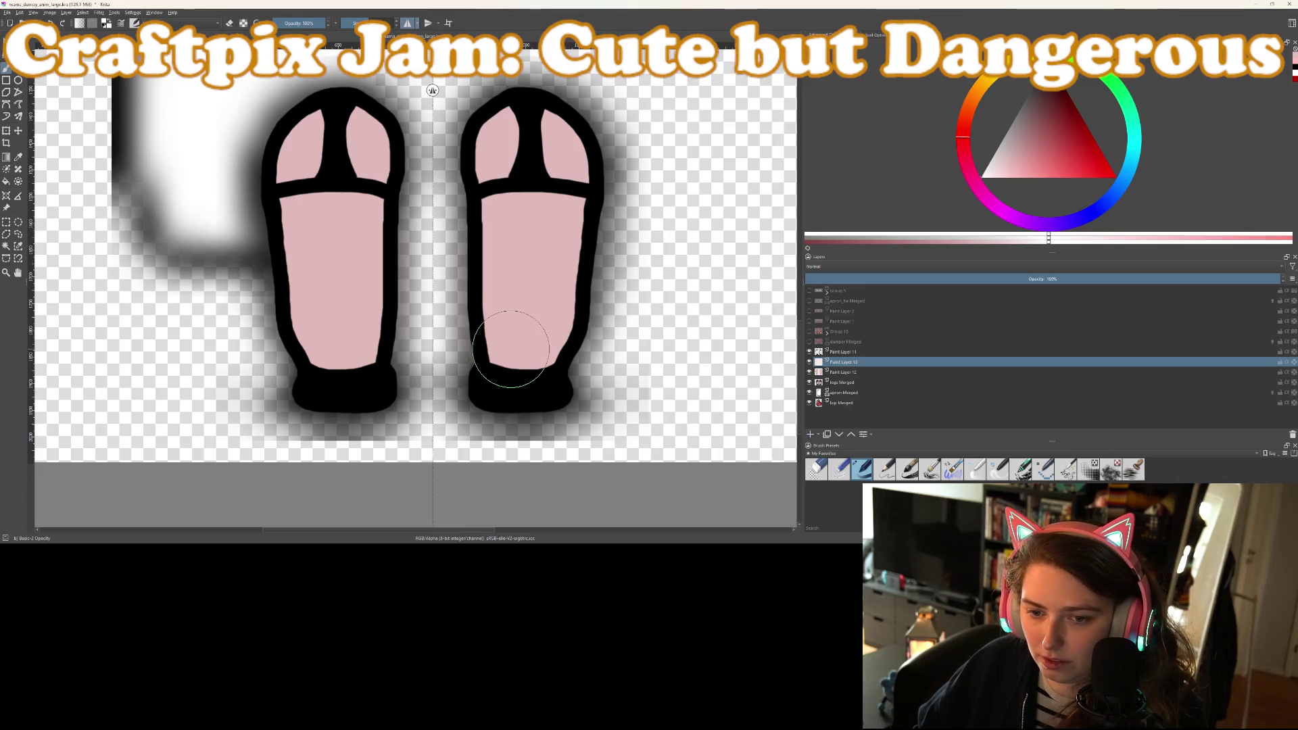
pyautogui.moveTo(512, 348)
pyautogui.mouseDown()
pyautogui.moveTo(513, 297)
pyautogui.moveTo(547, 306)
pyautogui.moveTo(521, 318)
pyautogui.moveTo(534, 344)
pyautogui.mouseUp()
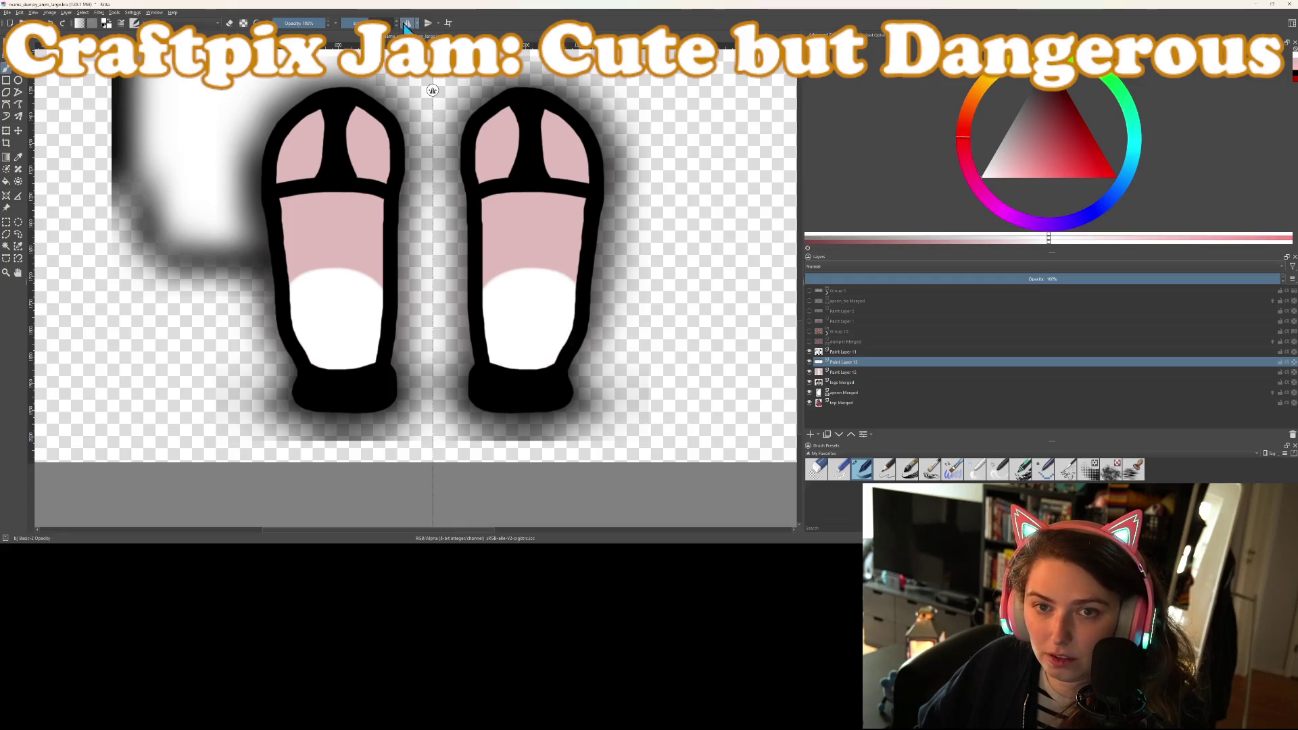
pyautogui.moveTo(507, 289); pyautogui.dragTo(563, 293)
pyautogui.press('e')
pyautogui.moveTo(486, 280)
pyautogui.mouseDown()
pyautogui.moveTo(571, 260)
pyautogui.moveTo(487, 269)
pyautogui.mouseUp()
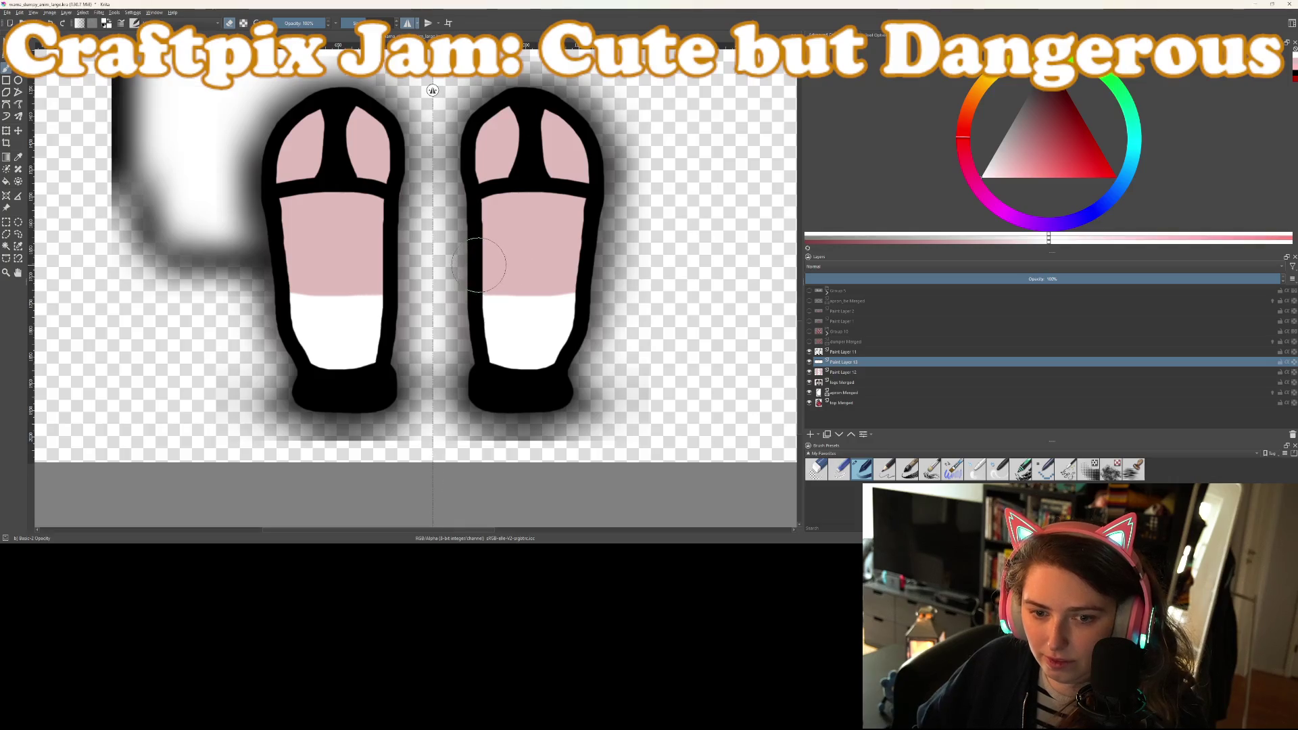
pyautogui.scroll(-5, 477, 265)
pyautogui.scroll(3, 507, 344)
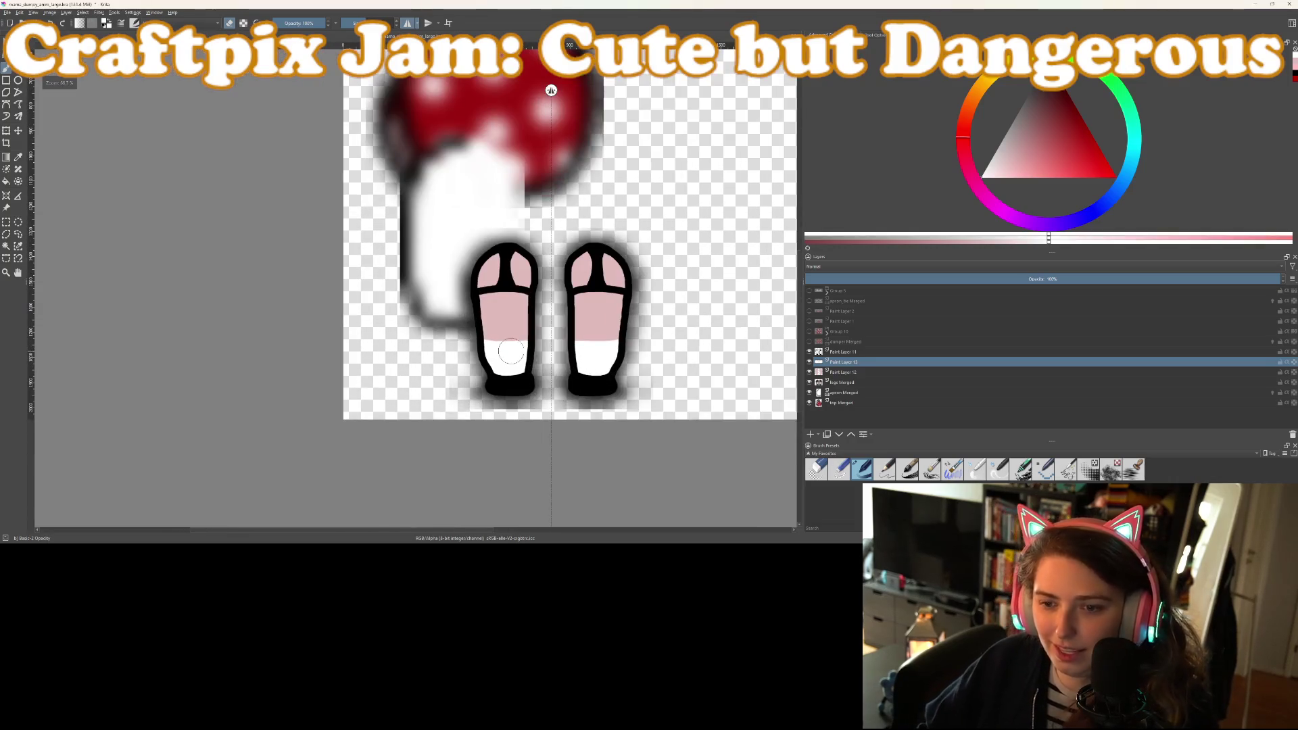
pyautogui.keyDown('ctrl'); pyautogui.click(842, 372); pyautogui.keyUp('ctrl')
pyautogui.keyDown('ctrl'); pyautogui.click(842, 352); pyautogui.keyUp('ctrl')
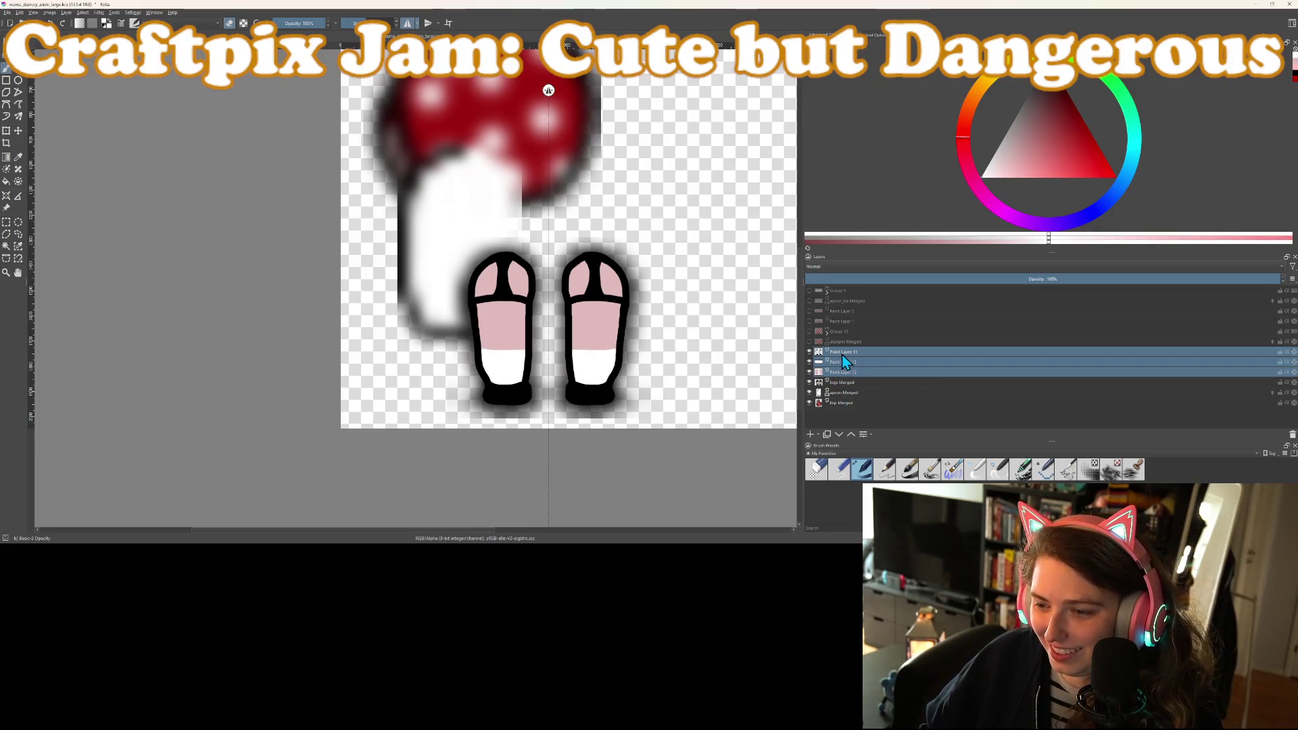
# Group the three leg colour layers, hide legs Merged, and show Group 5
pyautogui.hotkey('ctrl', 'g')
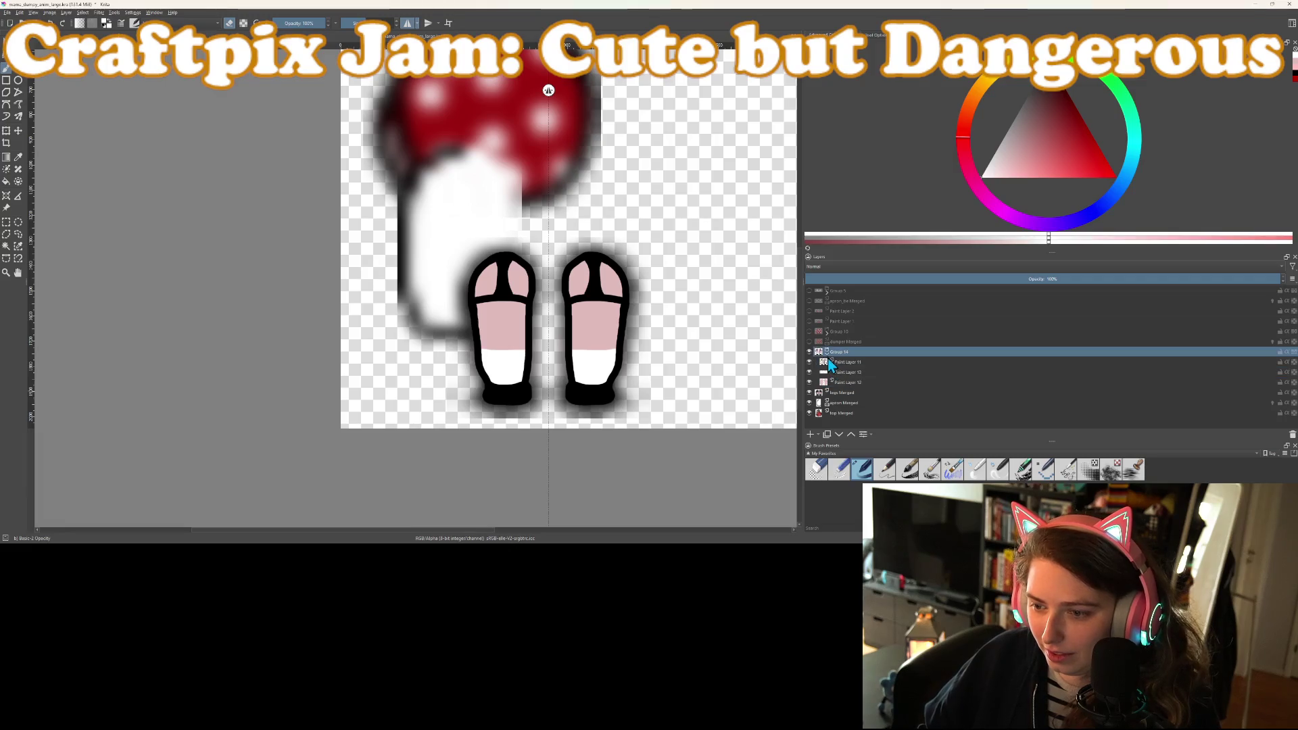
pyautogui.click(808, 363)
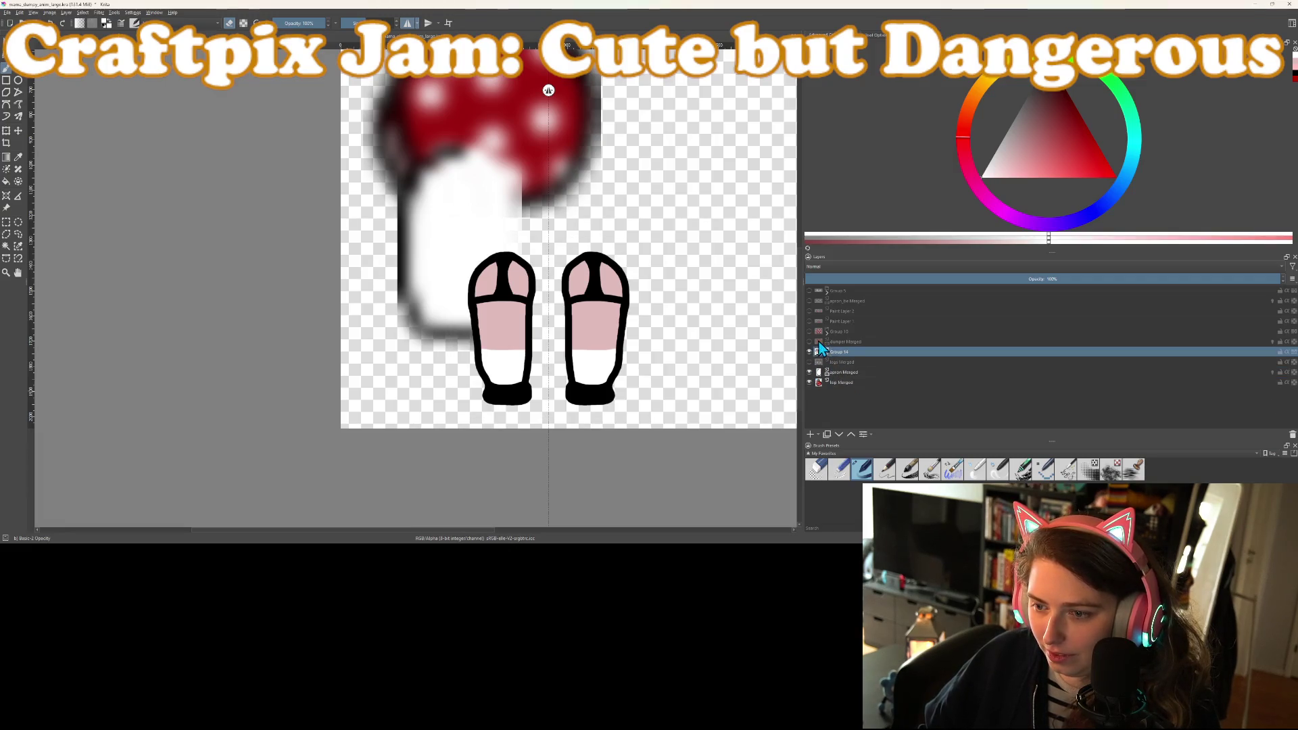
pyautogui.click(808, 289)
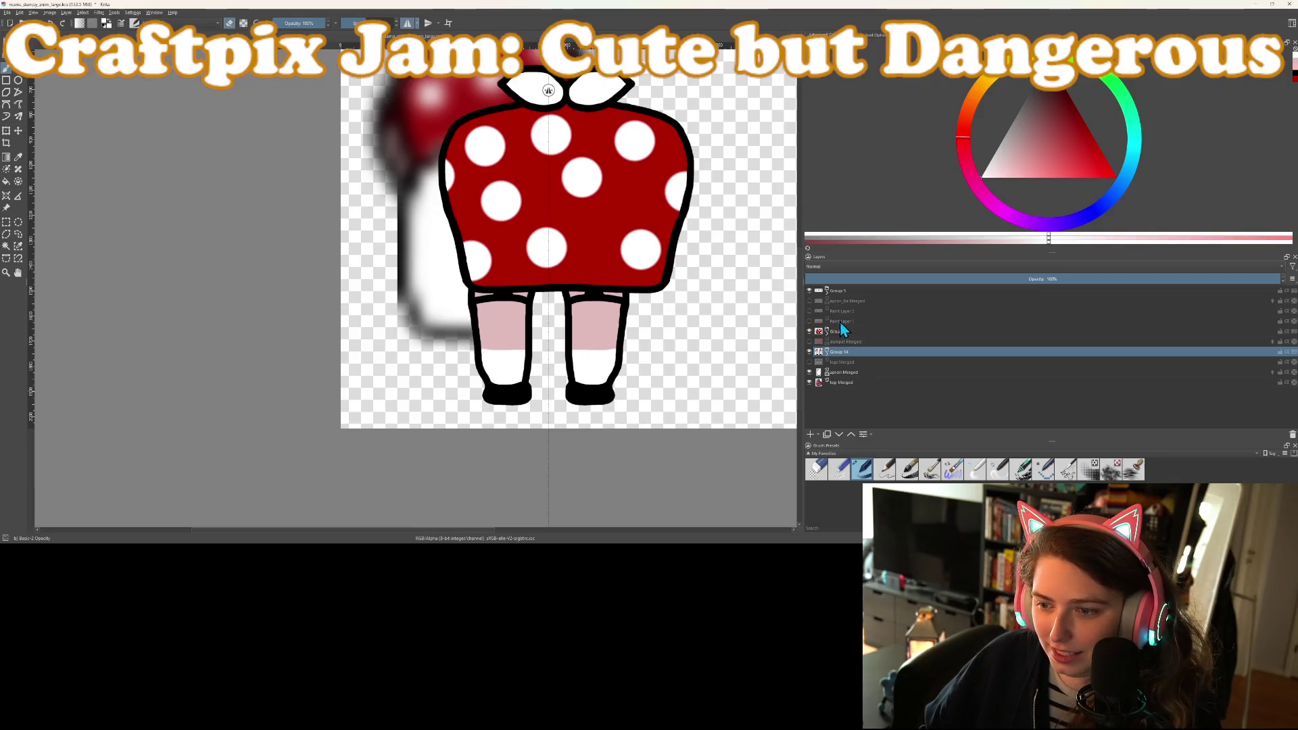
# Group Paint Layers 1 and 2 and nudge the dress group slightly left and down
pyautogui.scroll(-2, 559, 289)
pyautogui.scroll(1, 563, 290)
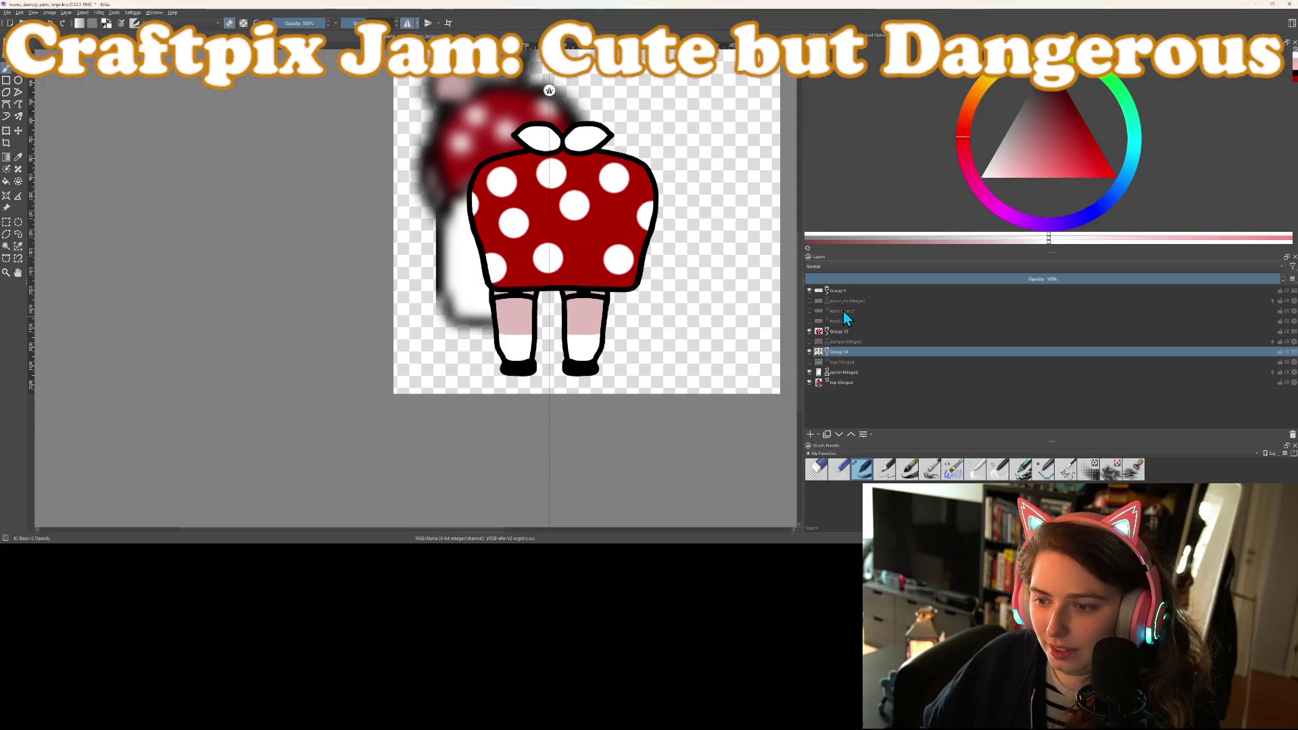
pyautogui.click(842, 311)
pyautogui.keyDown('shift'); pyautogui.click(844, 322); pyautogui.keyUp('shift')
pyautogui.rightClick(843, 321)
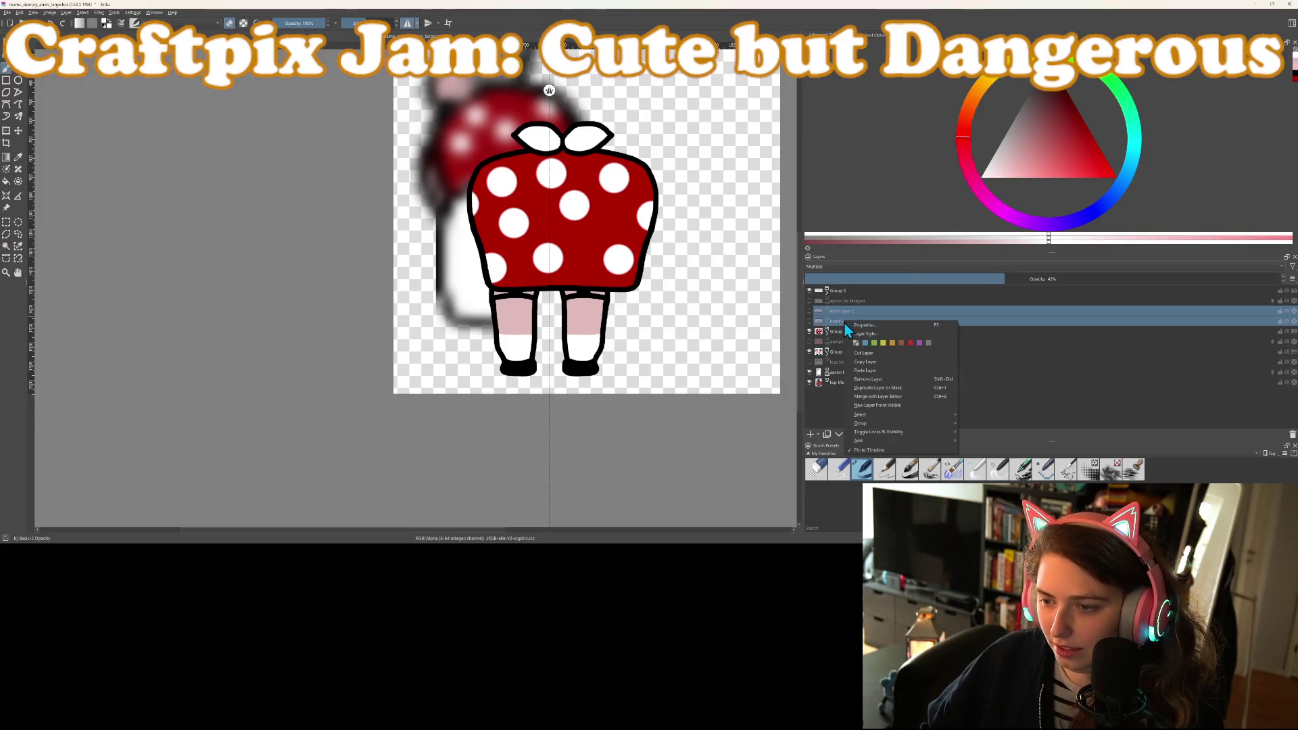
pyautogui.click(874, 383)
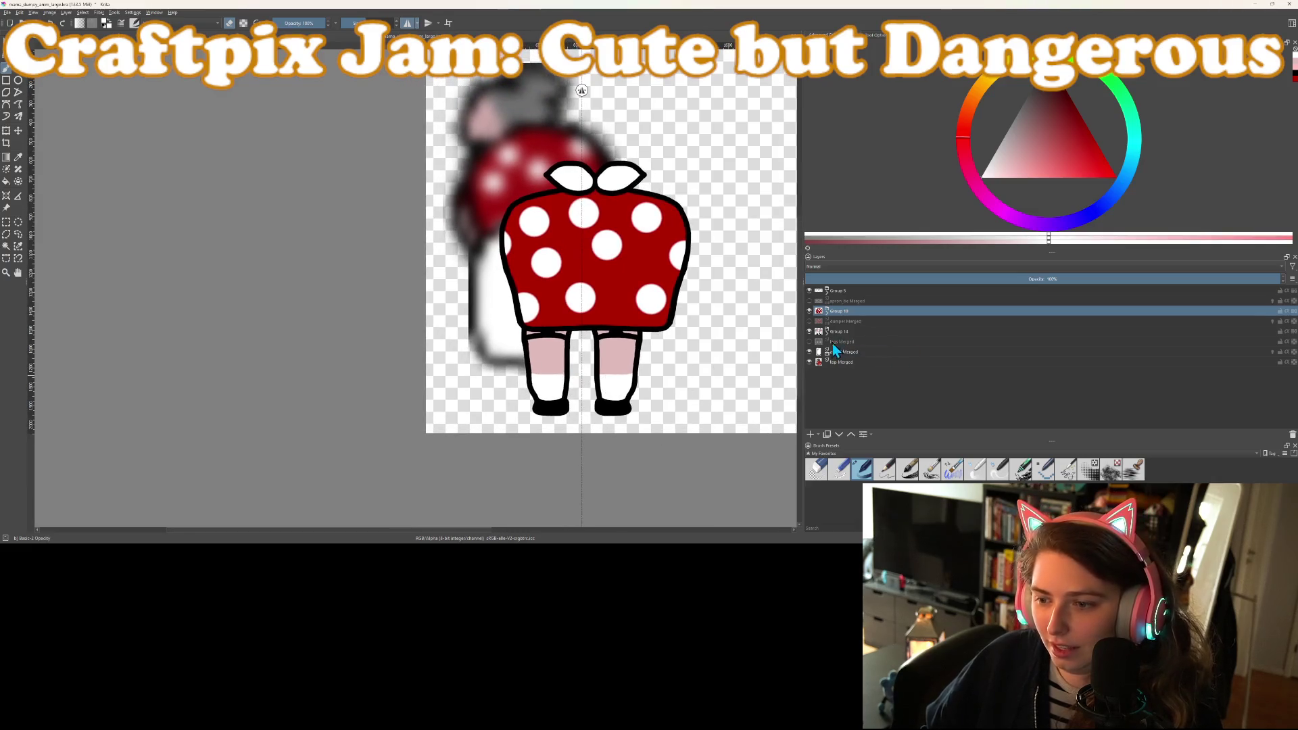
pyautogui.press('t')
pyautogui.moveTo(629, 306)
pyautogui.mouseDown()
pyautogui.moveTo(615, 289)
pyautogui.moveTo(629, 306)
pyautogui.mouseUp()
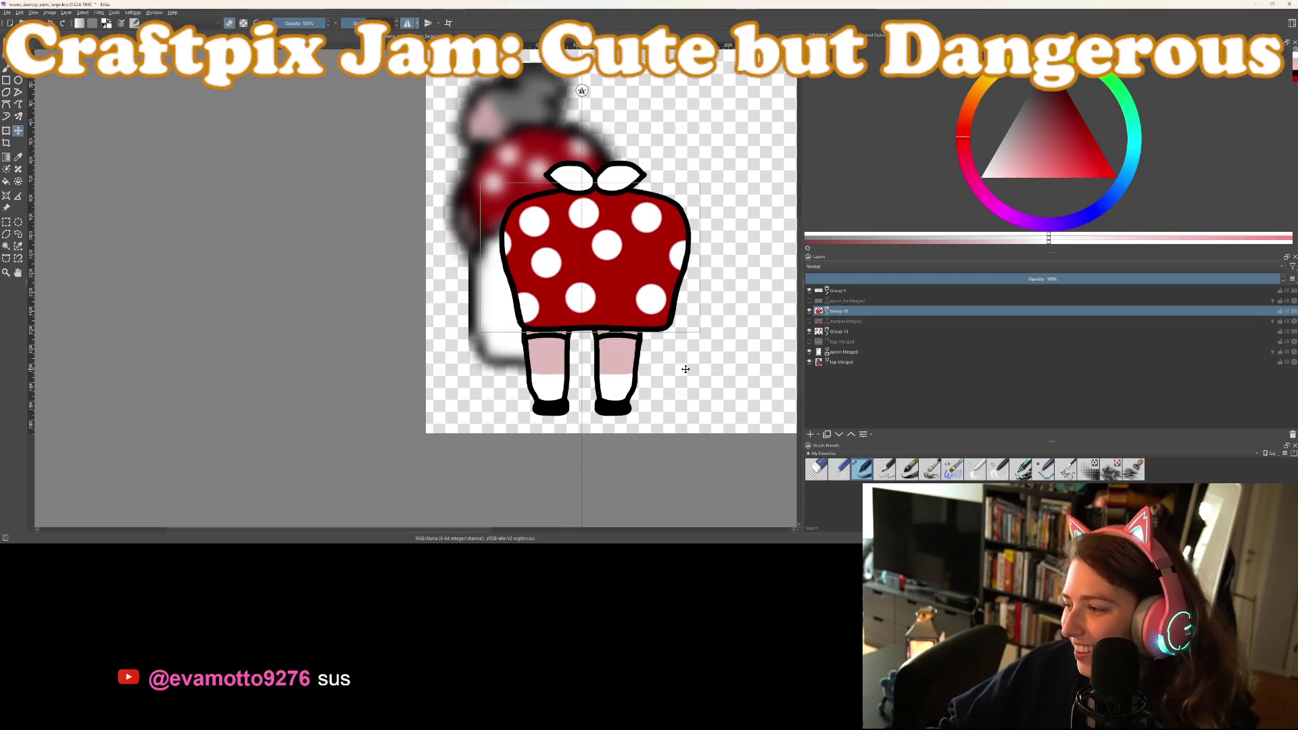
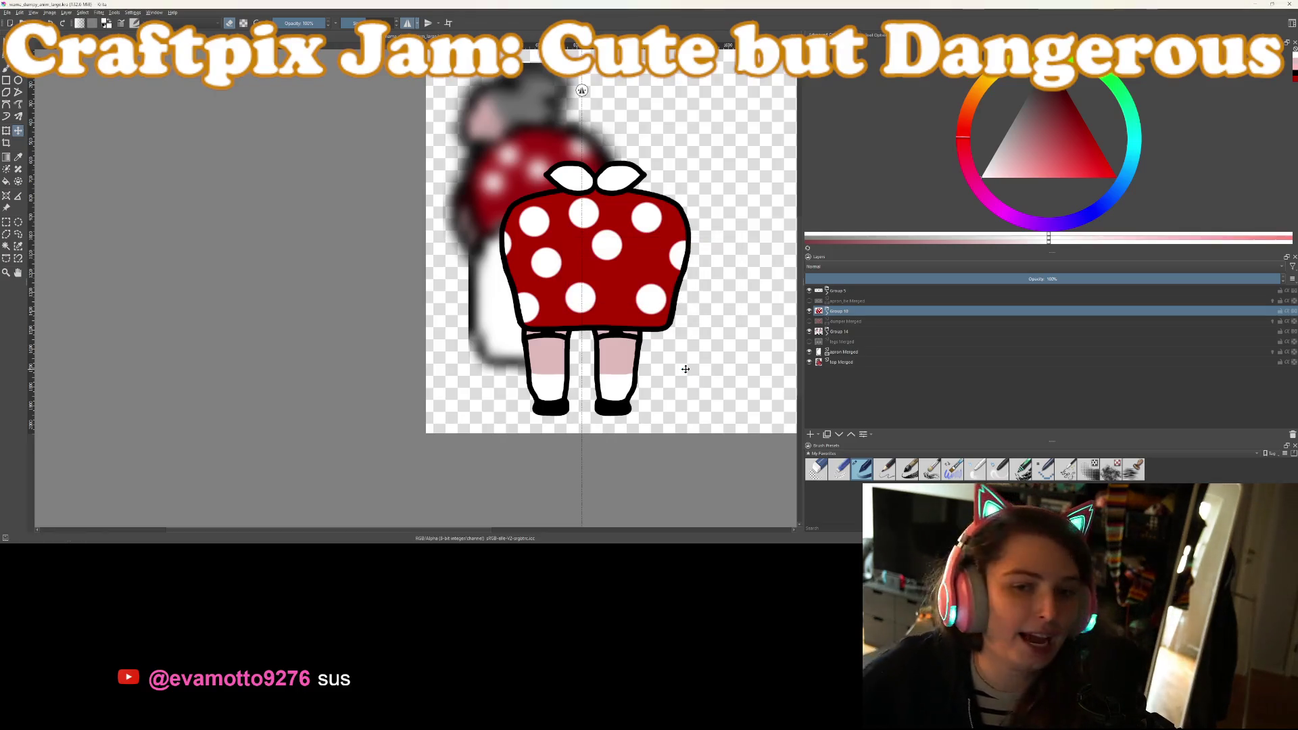
# Hide the bow, red dress and legs groups (Groups 5, 10 and 14)
pyautogui.click(809, 291)
pyautogui.click(809, 311)
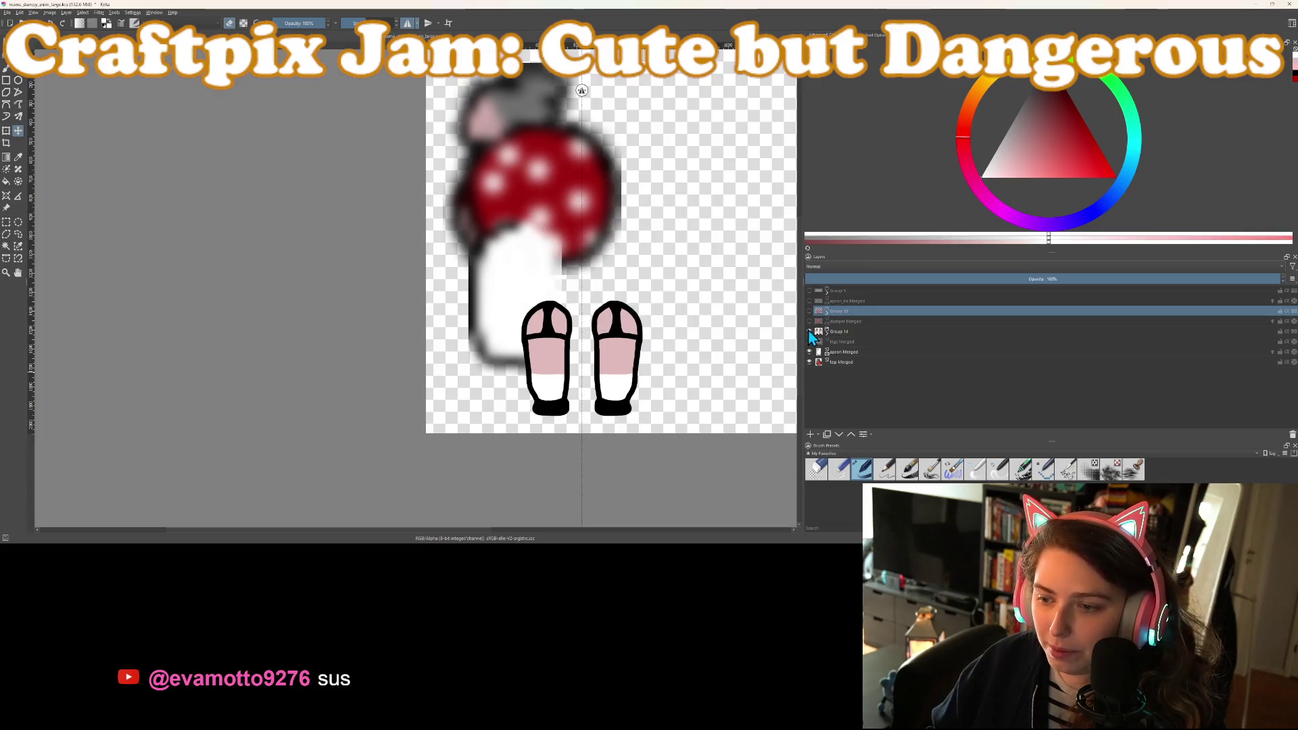
pyautogui.click(809, 332)
# Add a new empty paint layer above the apron Merged layer
pyautogui.click(846, 365)
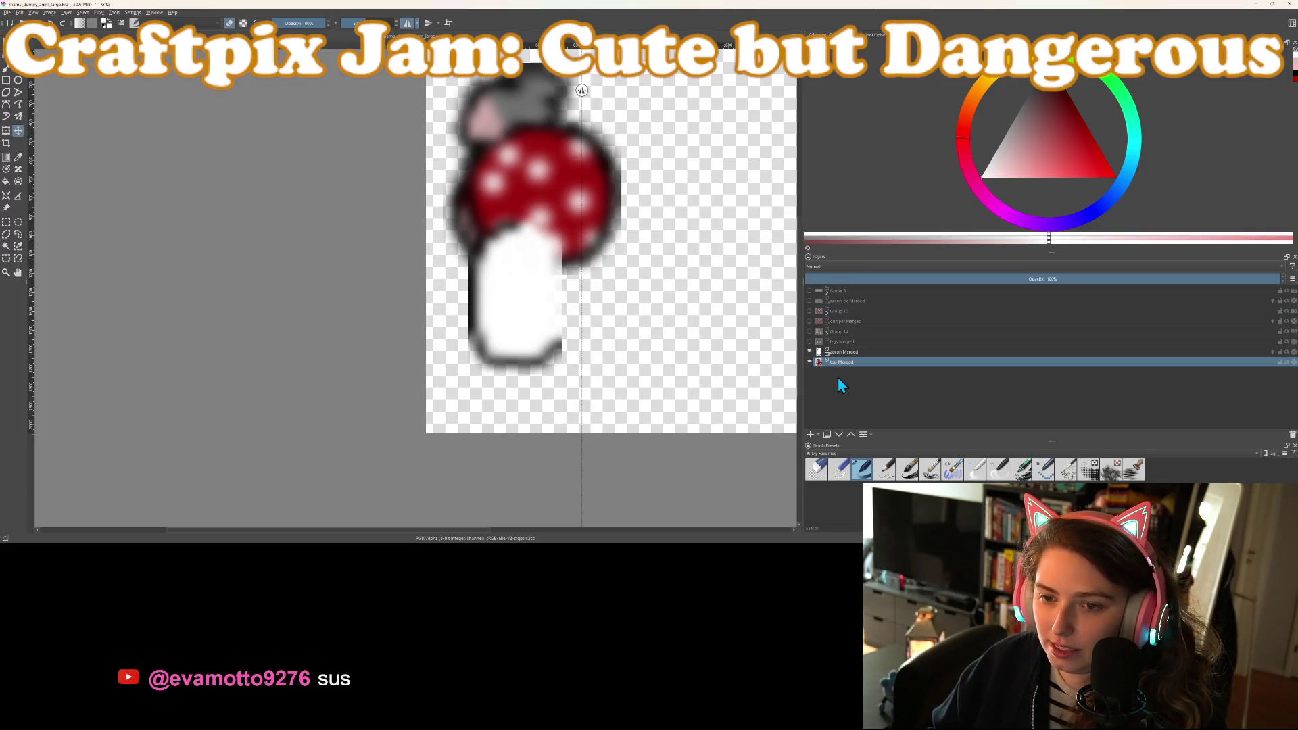
pyautogui.click(842, 352)
pyautogui.click(809, 435)
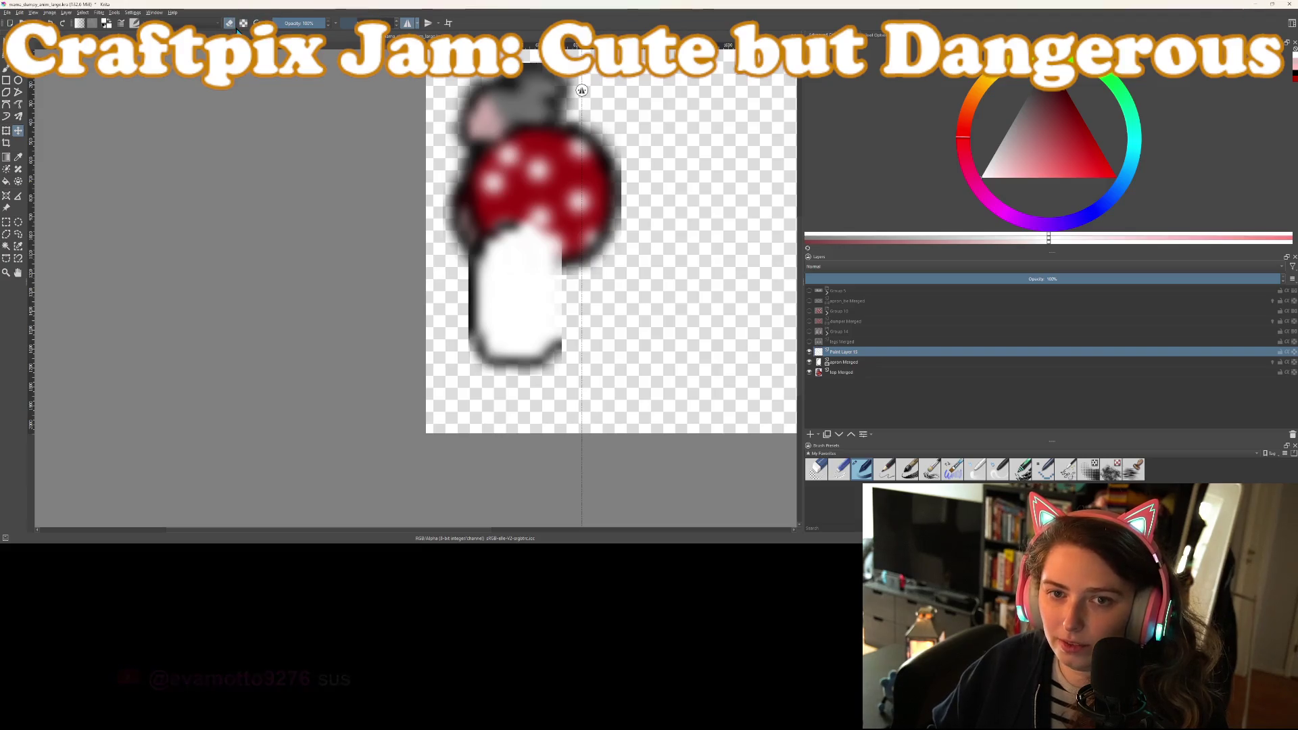
# With a black freehand brush and mirroring off, outline the body's left edge
pyautogui.click(1057, 100)
pyautogui.scroll(3, 478, 233)
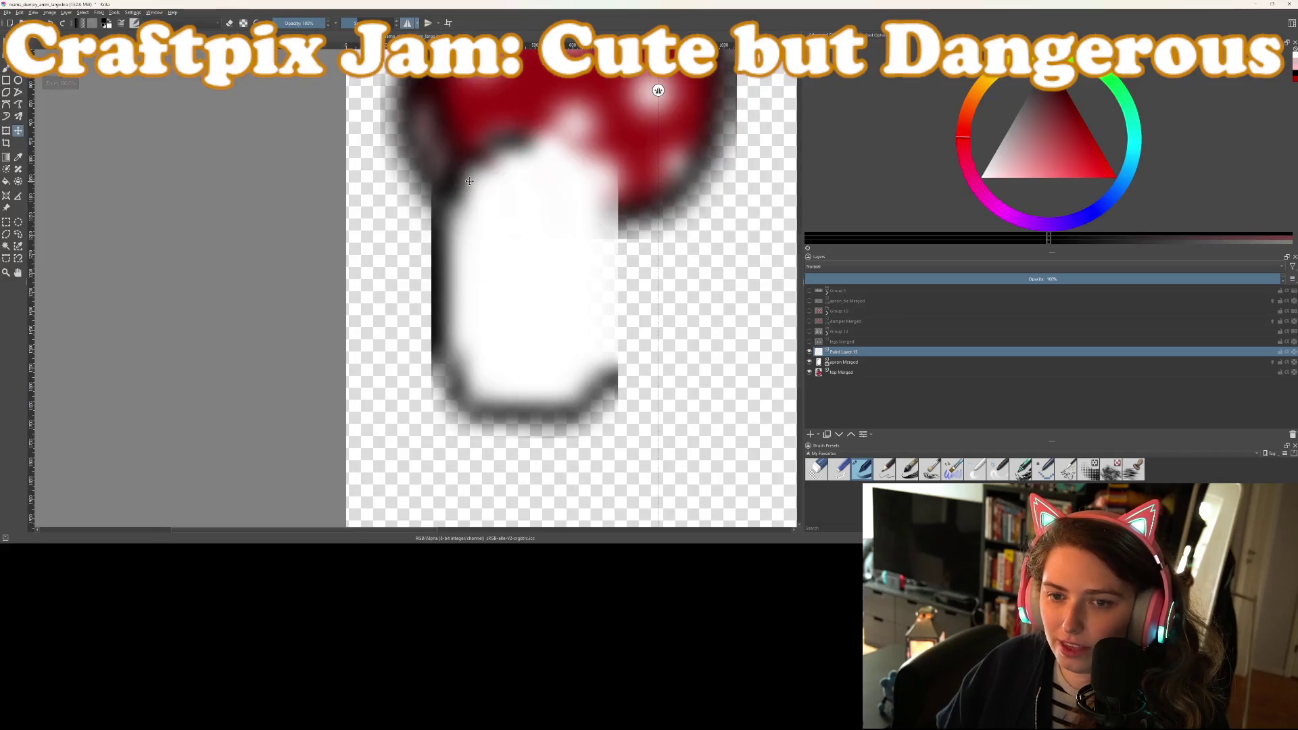
pyautogui.press('b')
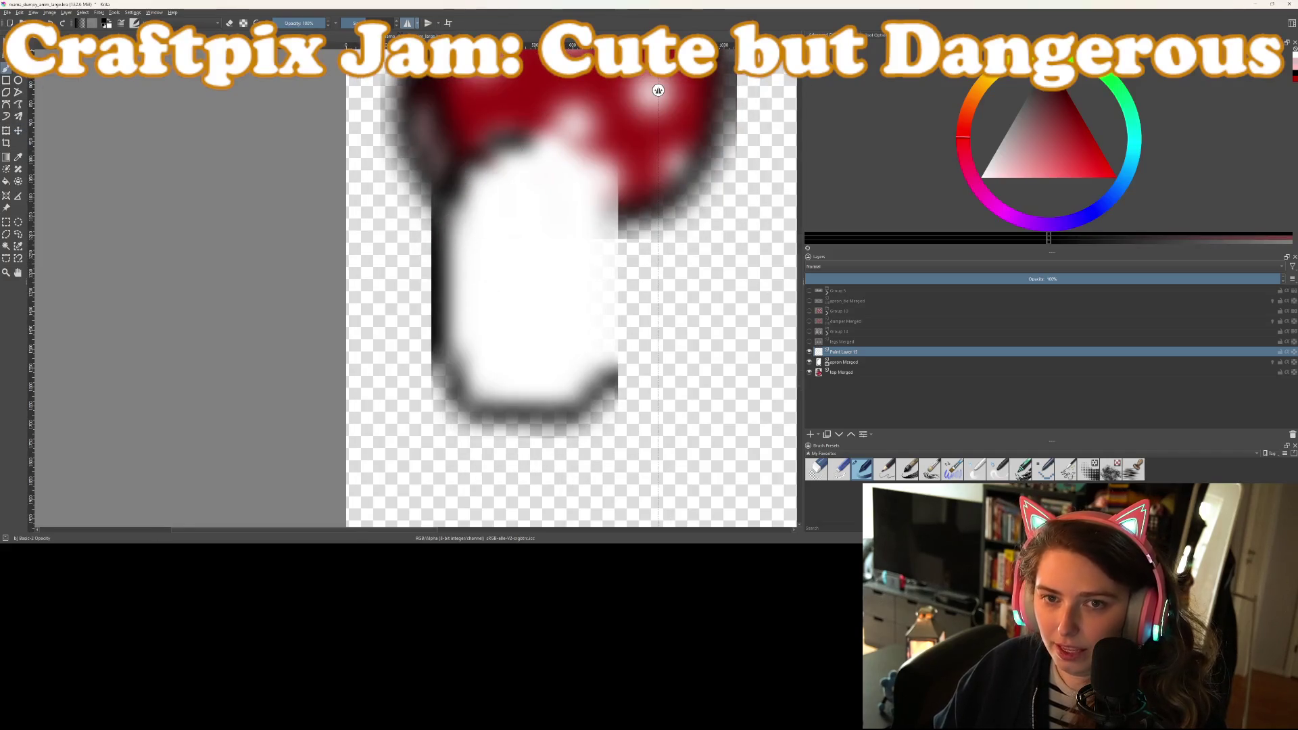
pyautogui.click(409, 27)
pyautogui.moveTo(522, 138); pyautogui.dragTo(440, 183)
pyautogui.hotkey('ctrl', 'z')
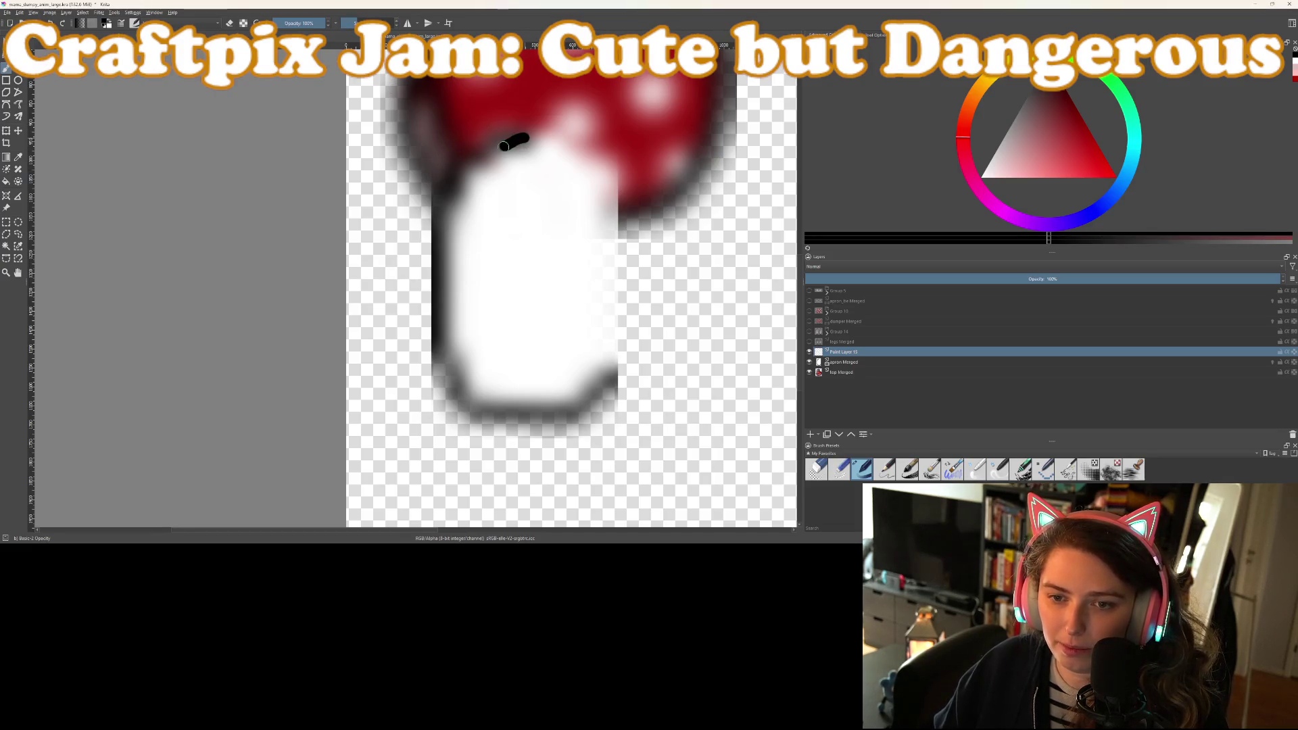
pyautogui.moveTo(436, 262)
pyautogui.mouseDown()
pyautogui.moveTo(454, 411)
pyautogui.moveTo(554, 438)
pyautogui.moveTo(602, 408)
pyautogui.moveTo(637, 361)
pyautogui.mouseUp()
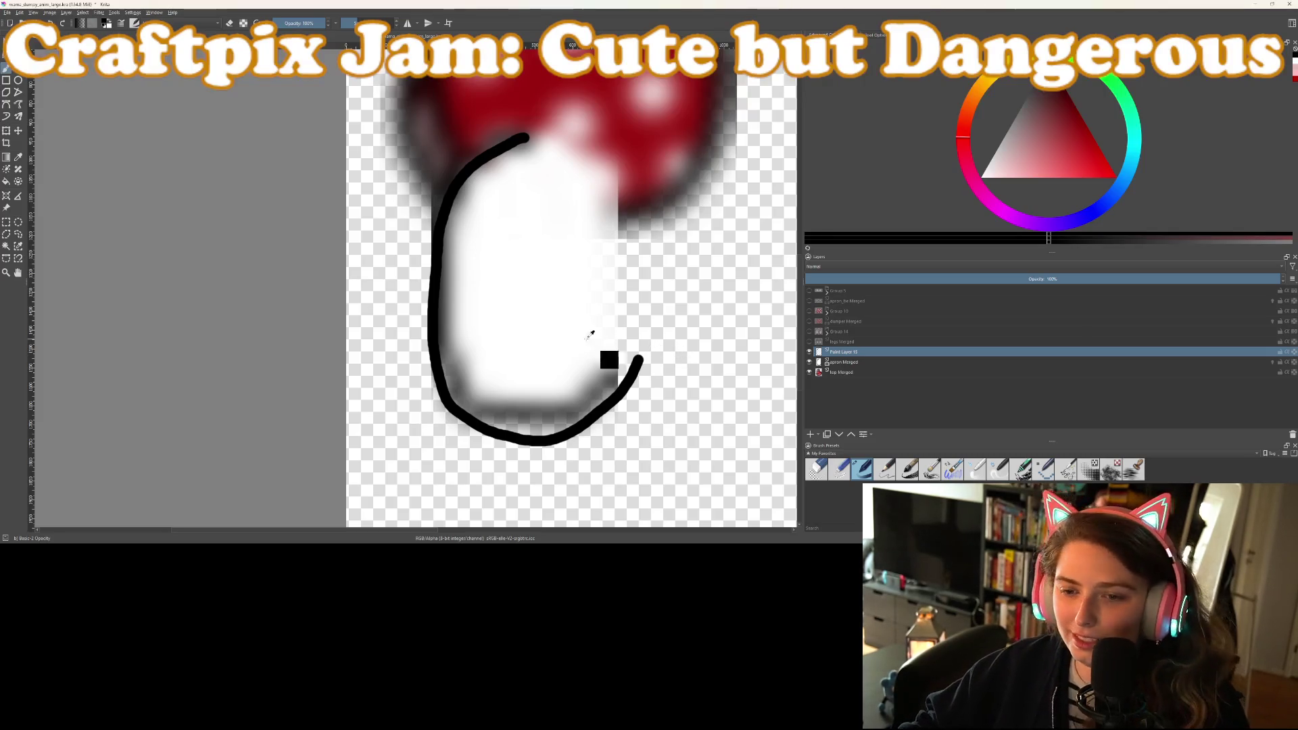
pyautogui.hotkey('ctrl', 'z')
pyautogui.scroll(-2, 470, 213)
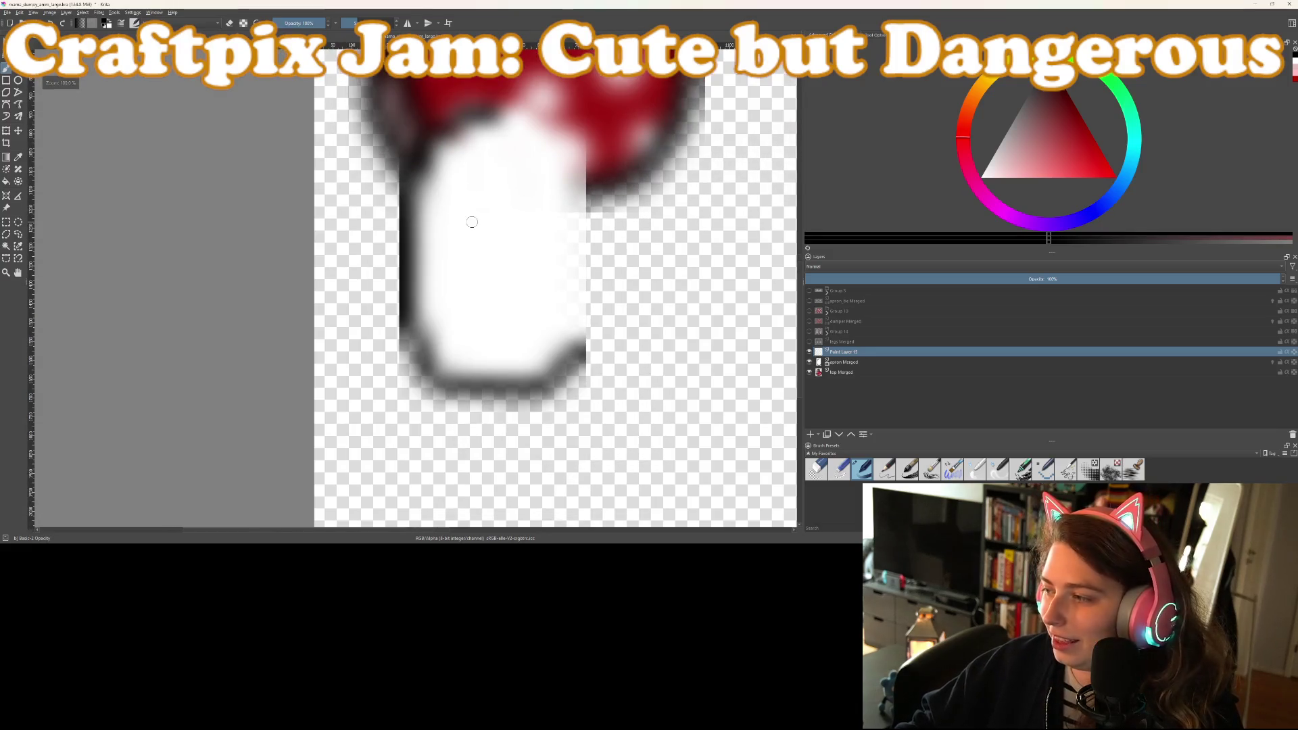
pyautogui.hotkey('ctrl', 'z')
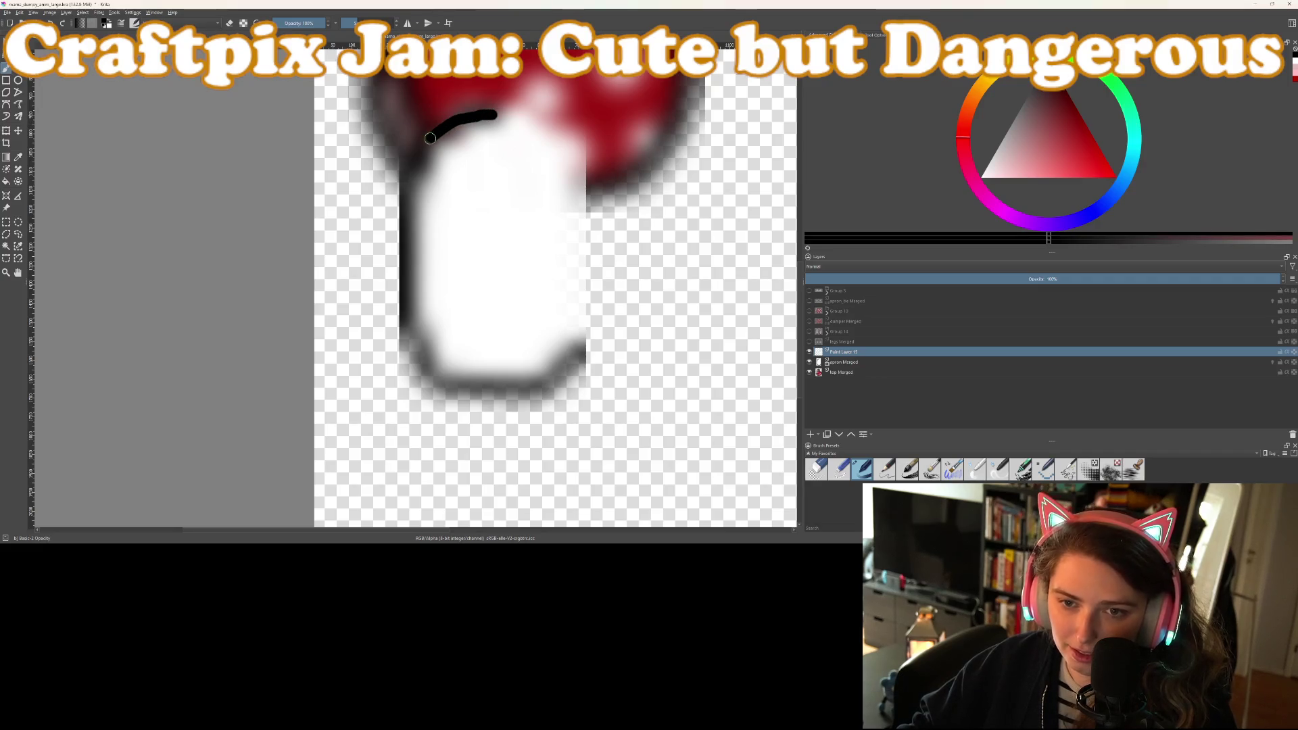
pyautogui.moveTo(407, 259); pyautogui.dragTo(415, 311)
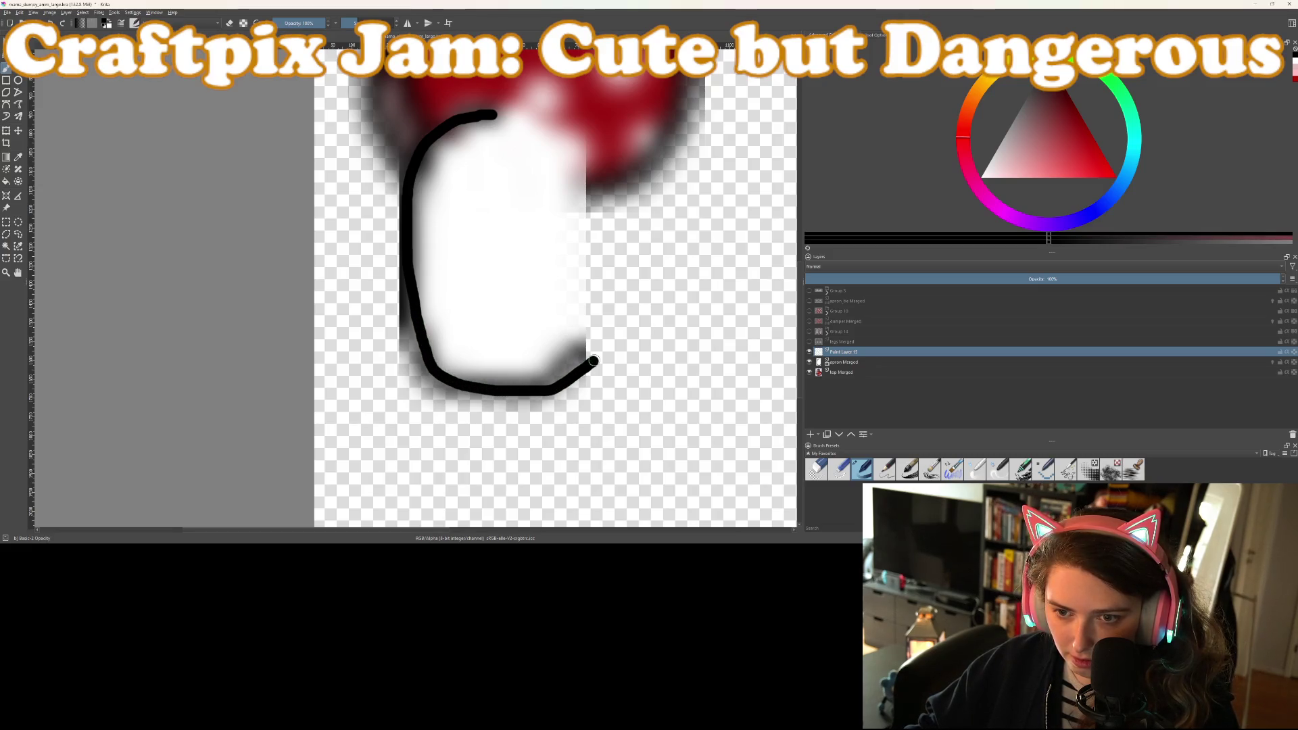
# Erase and reshape the bottom outline, extending and rounding off its end
pyautogui.scroll(-2, 596, 357)
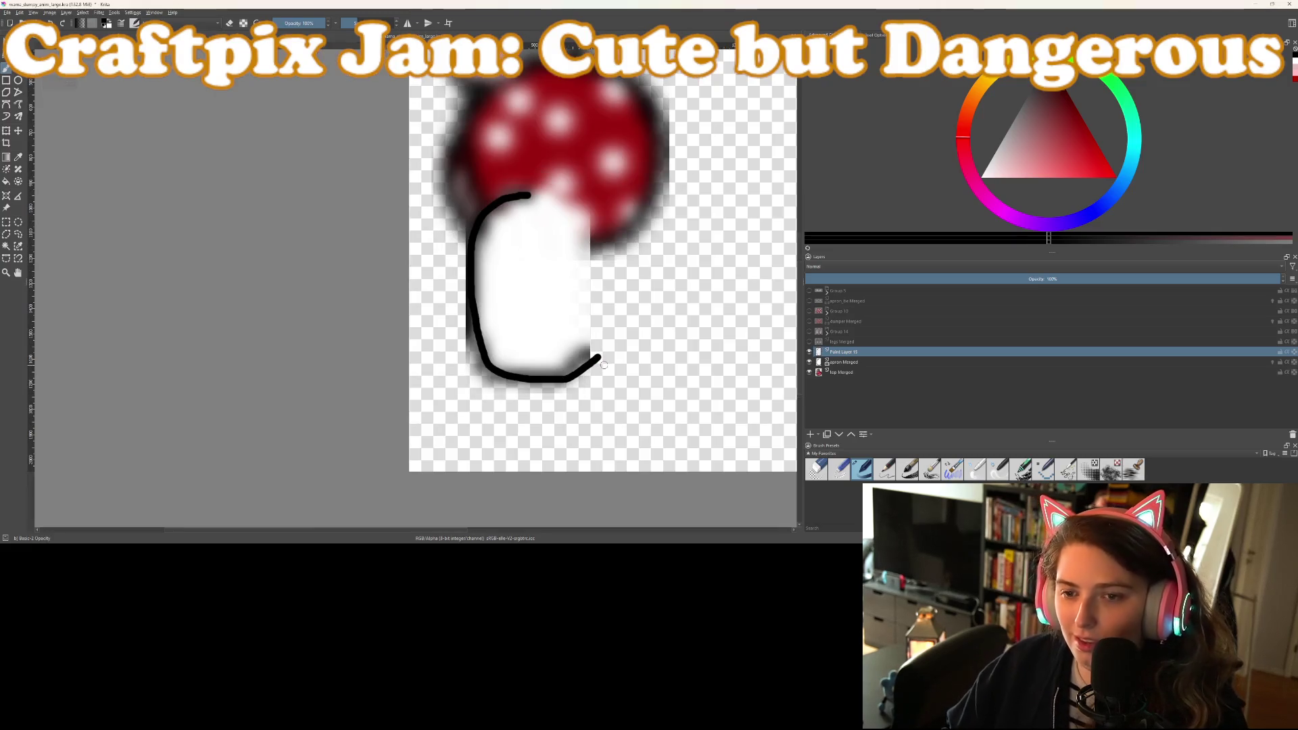
pyautogui.scroll(2, 607, 371)
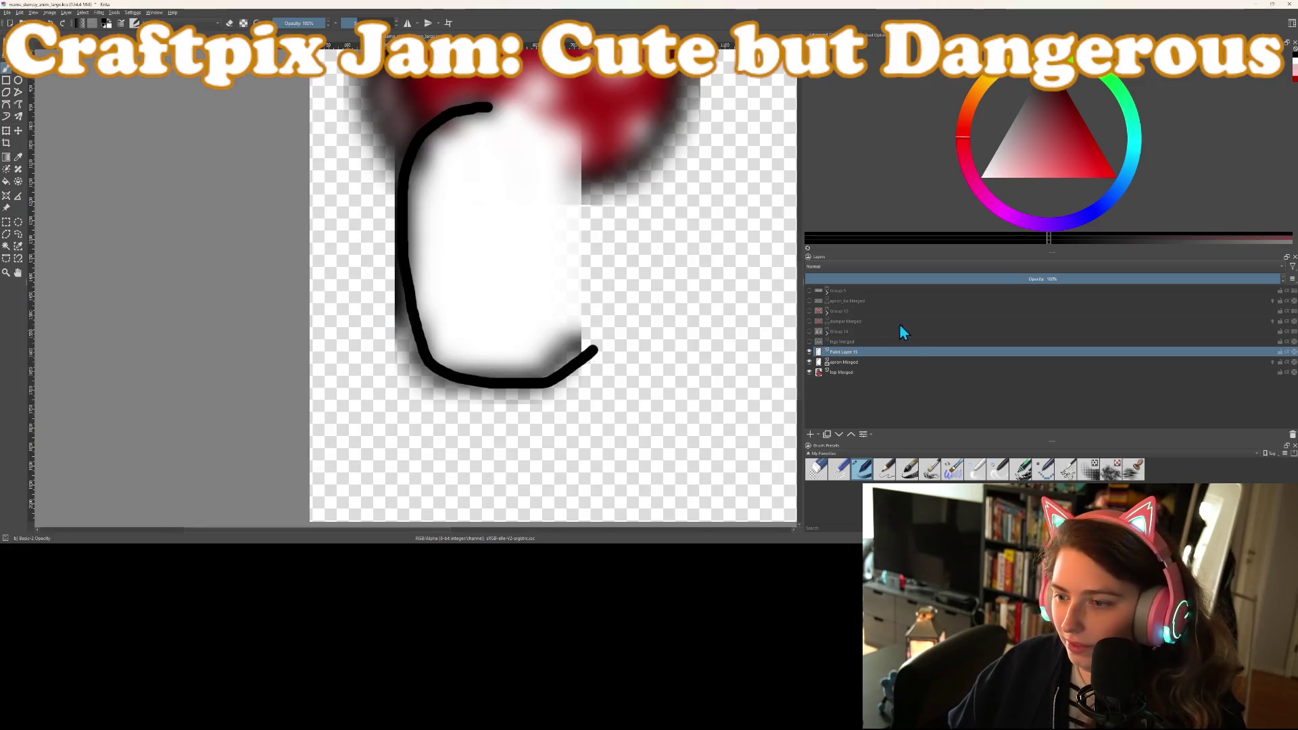
pyautogui.scroll(2, 613, 331)
pyautogui.press('e')
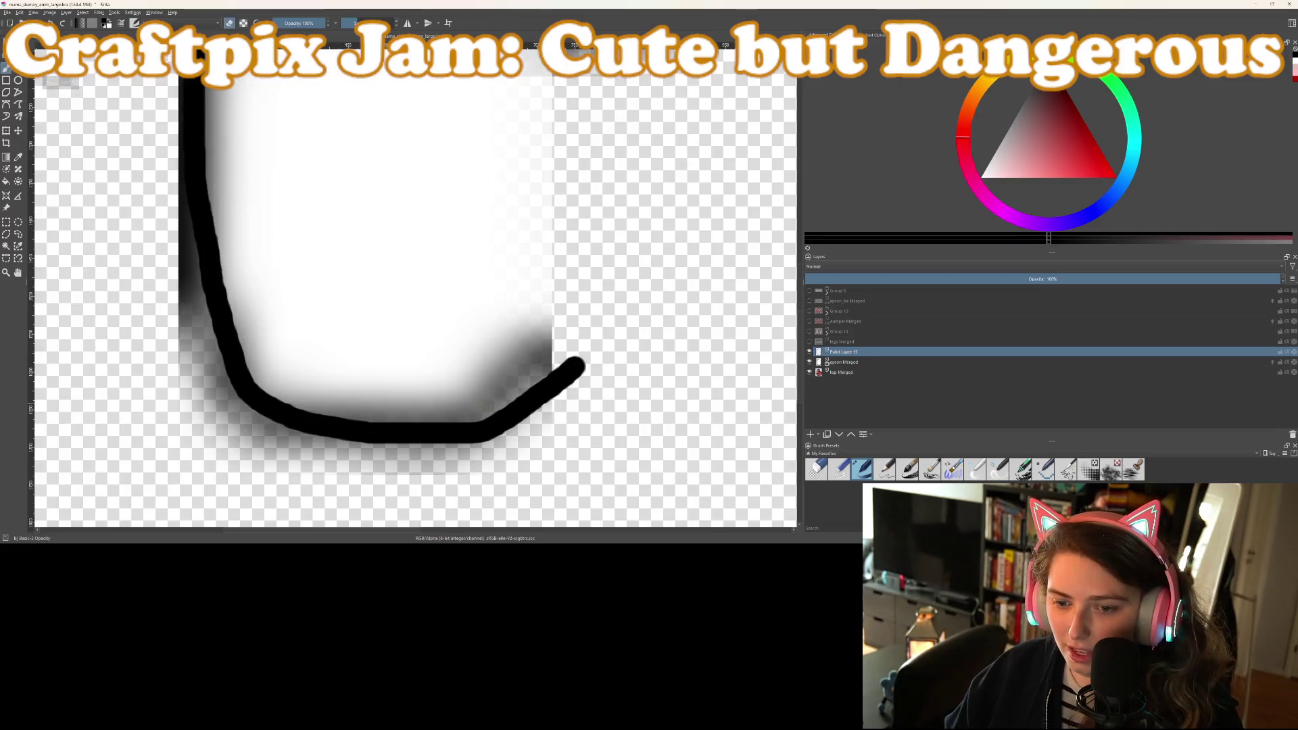
pyautogui.moveTo(475, 406)
pyautogui.mouseDown()
pyautogui.moveTo(551, 411)
pyautogui.moveTo(565, 354)
pyautogui.mouseUp()
pyautogui.press('e')
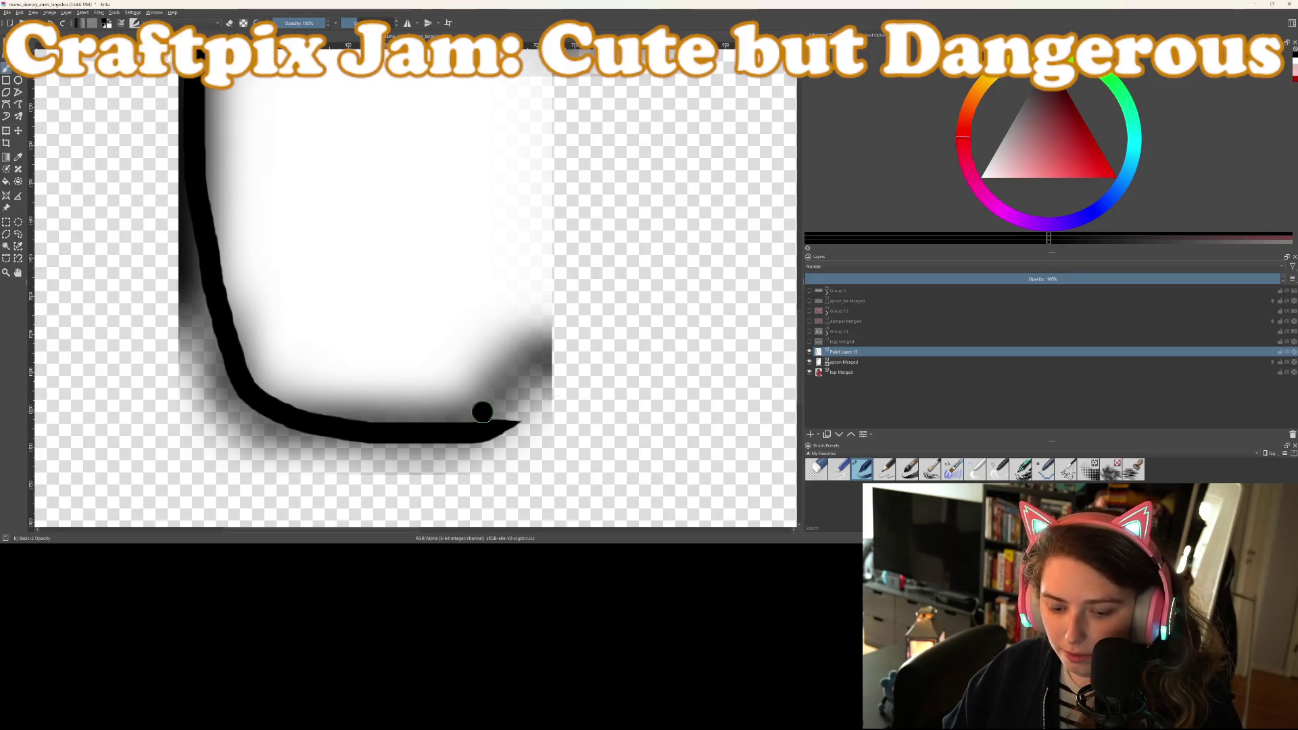
pyautogui.press('e')
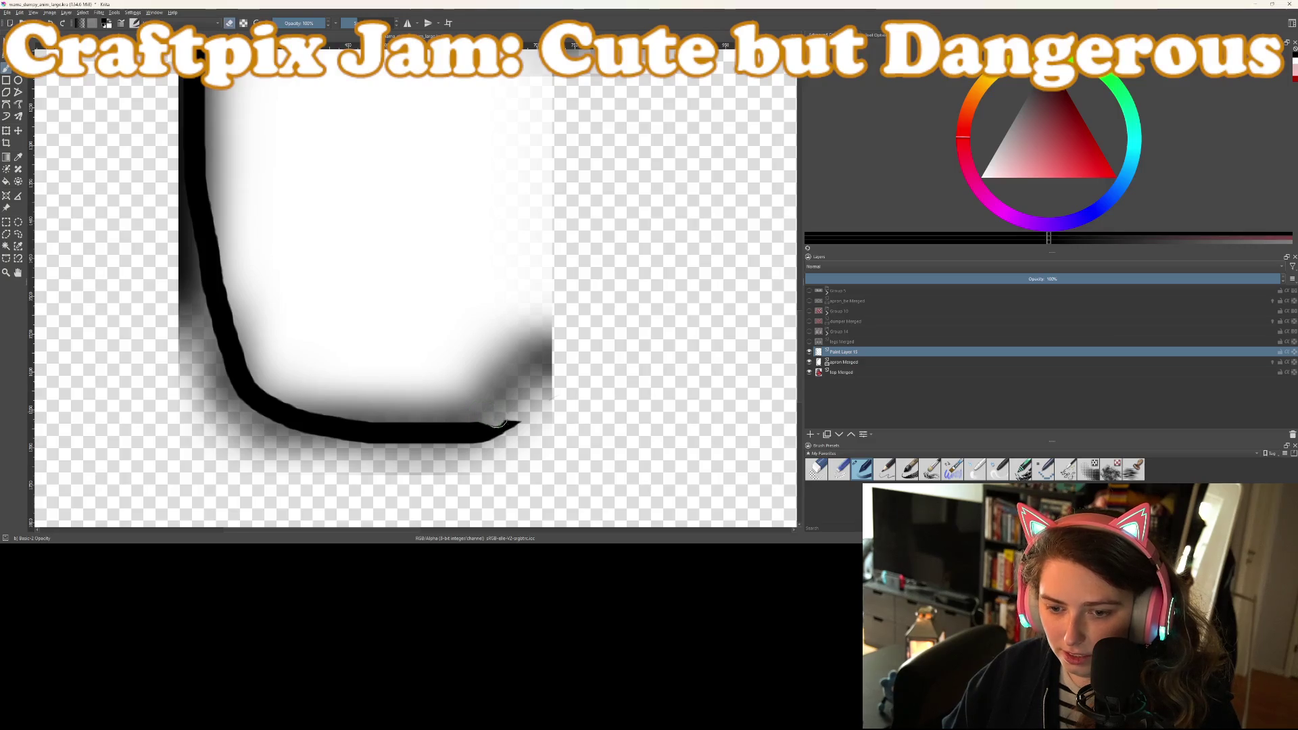
pyautogui.moveTo(482, 431)
pyautogui.mouseDown()
pyautogui.moveTo(531, 433)
pyautogui.moveTo(471, 422)
pyautogui.mouseUp()
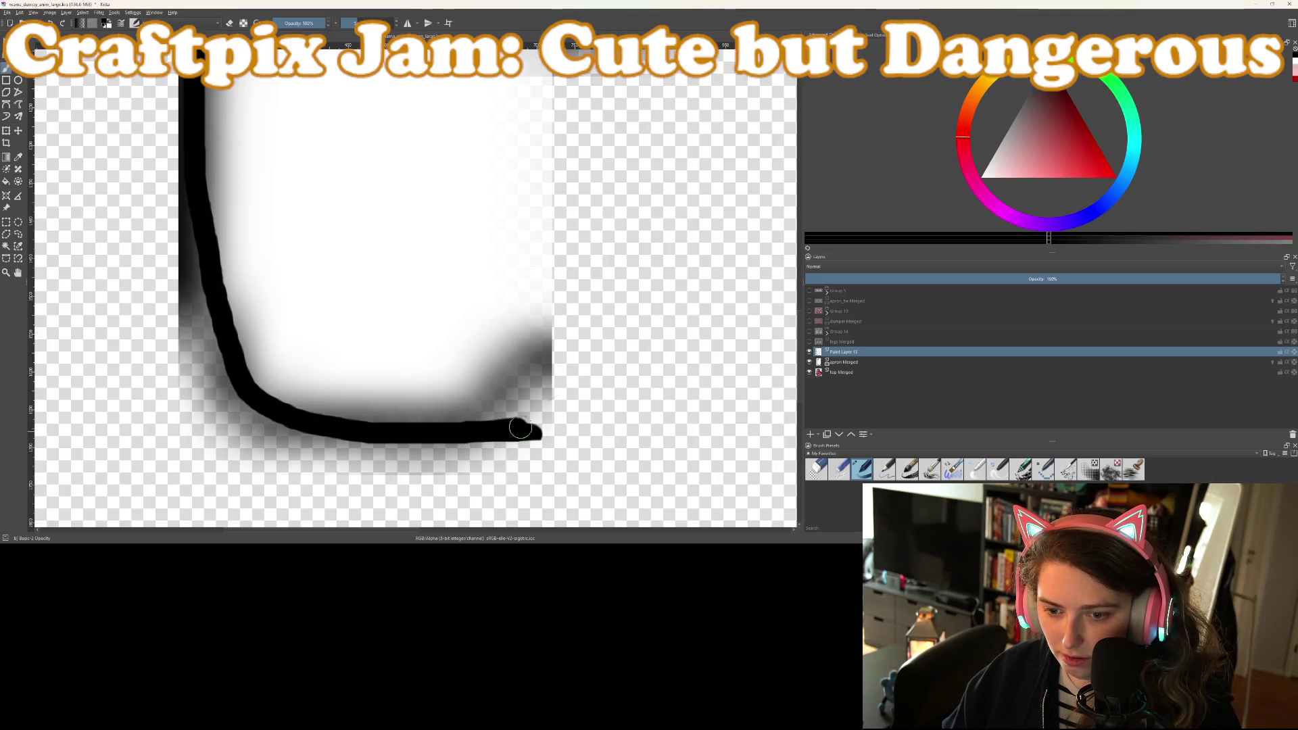
pyautogui.press('e')
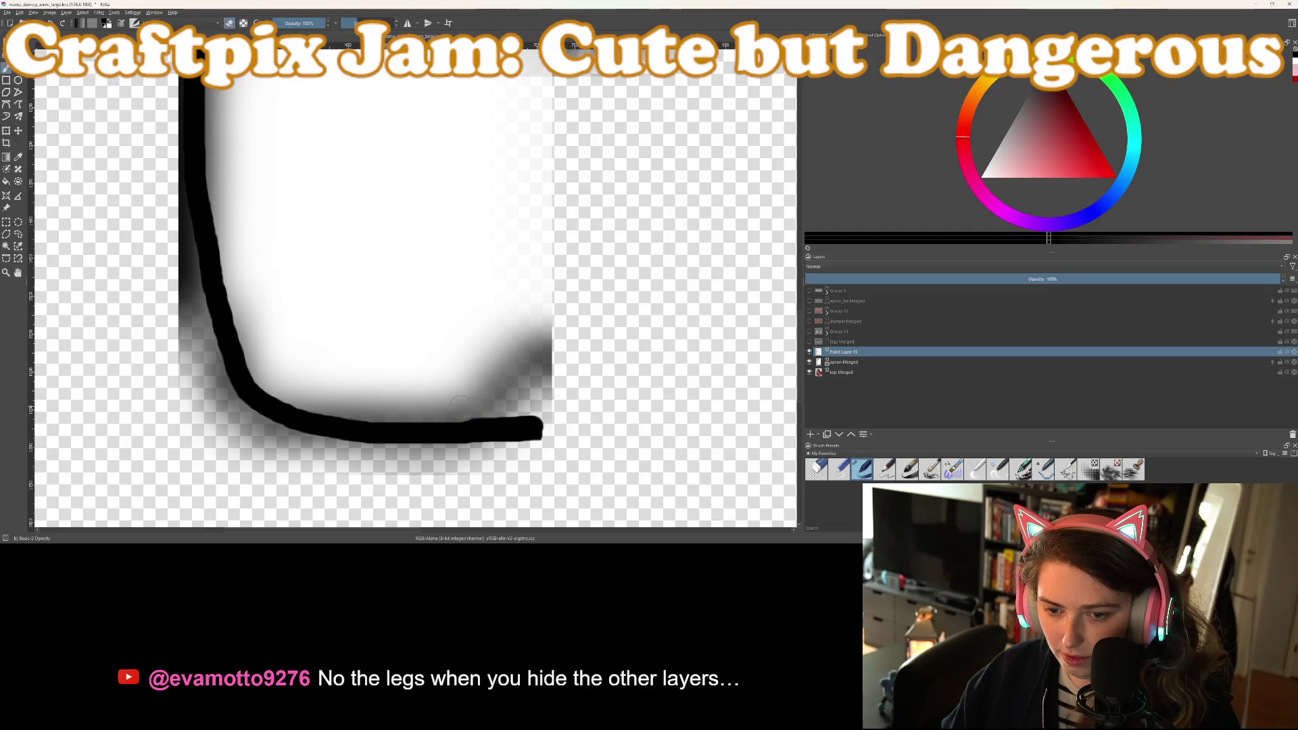
pyautogui.moveTo(477, 418); pyautogui.dragTo(526, 413)
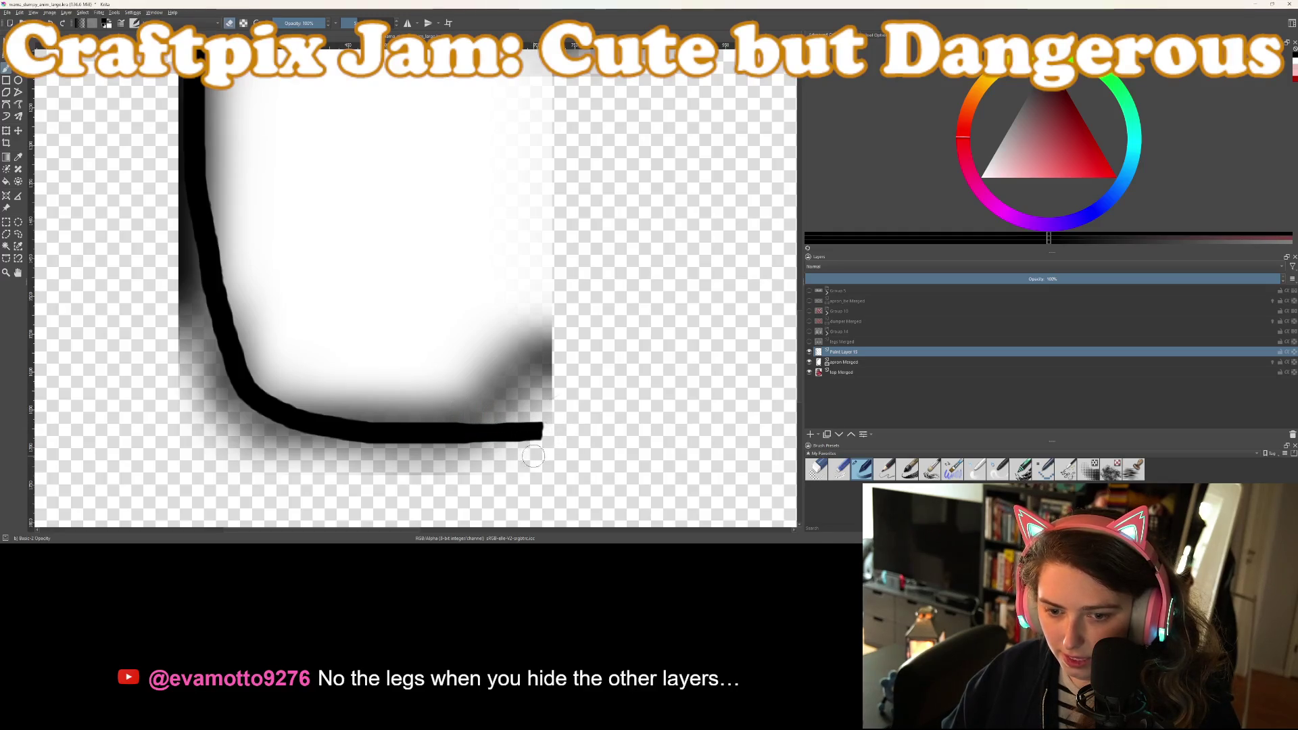
# Repaint the bottom outline's end darker and squarer
pyautogui.scroll(-3, 552, 455)
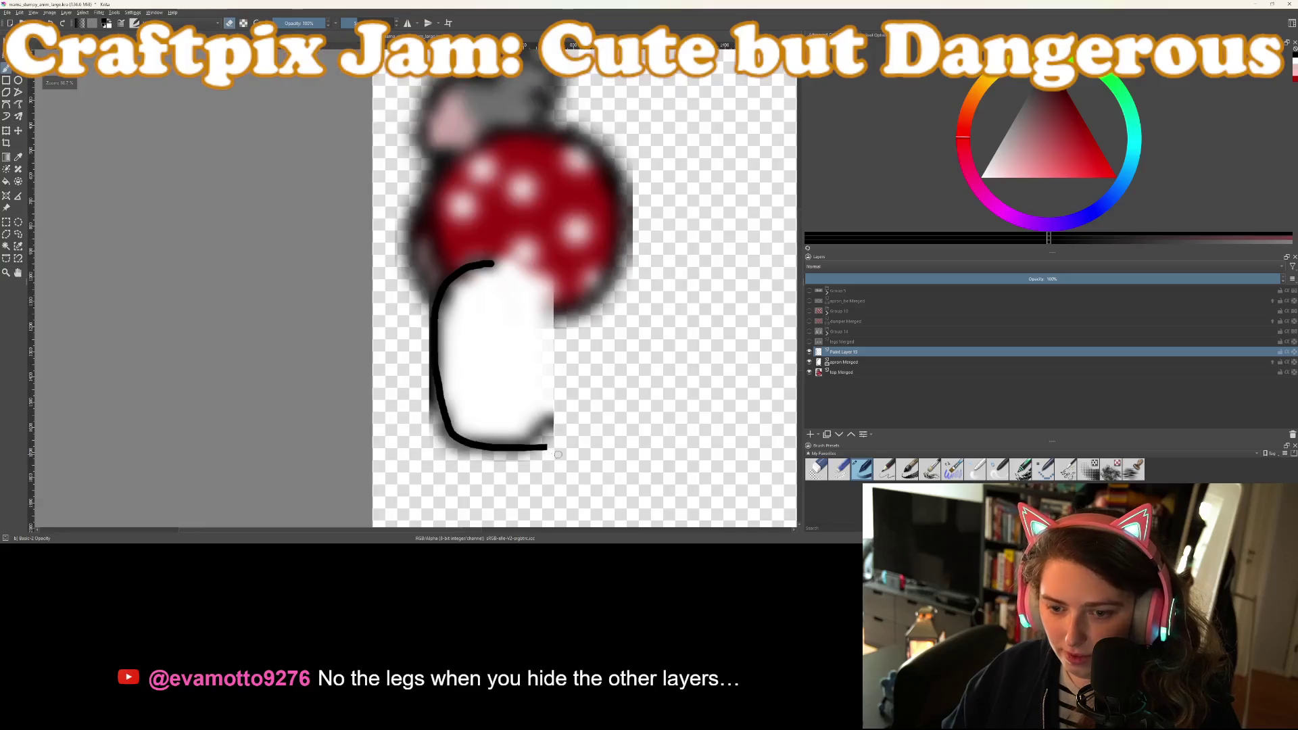
pyautogui.scroll(1, 561, 449)
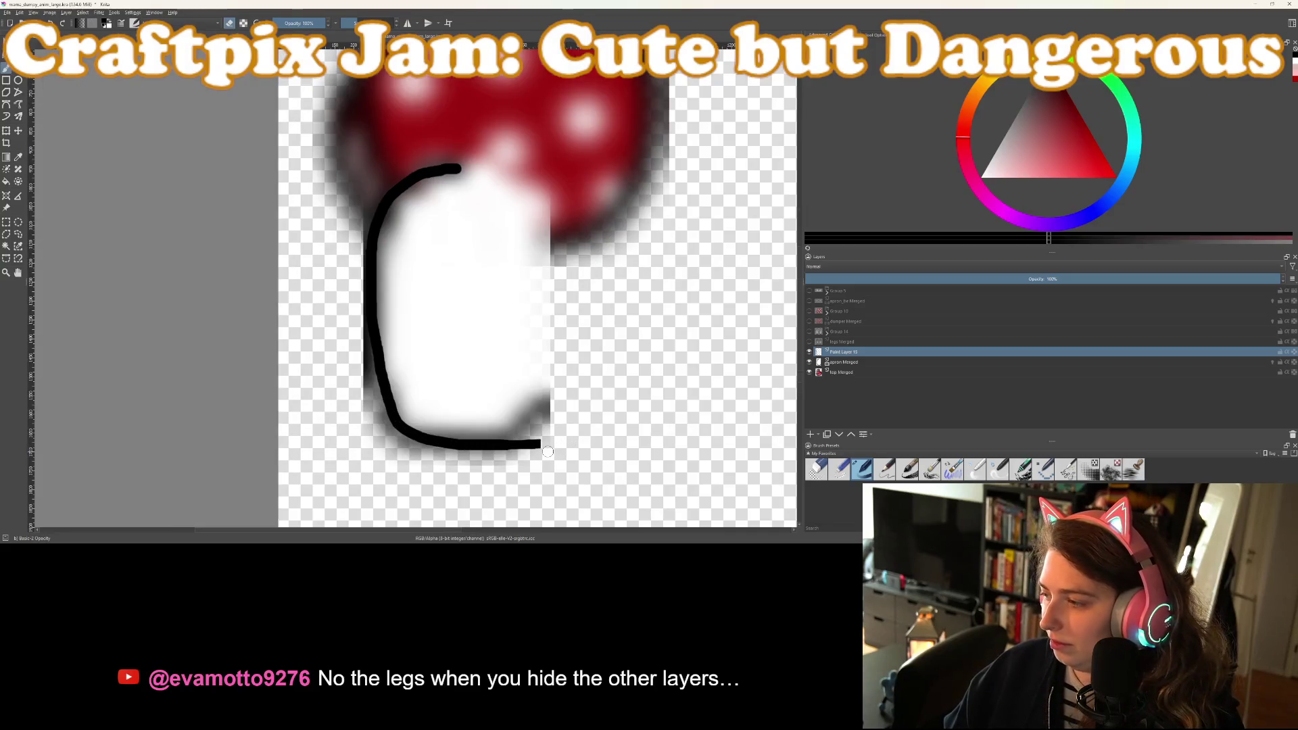
pyautogui.scroll(2, 547, 452)
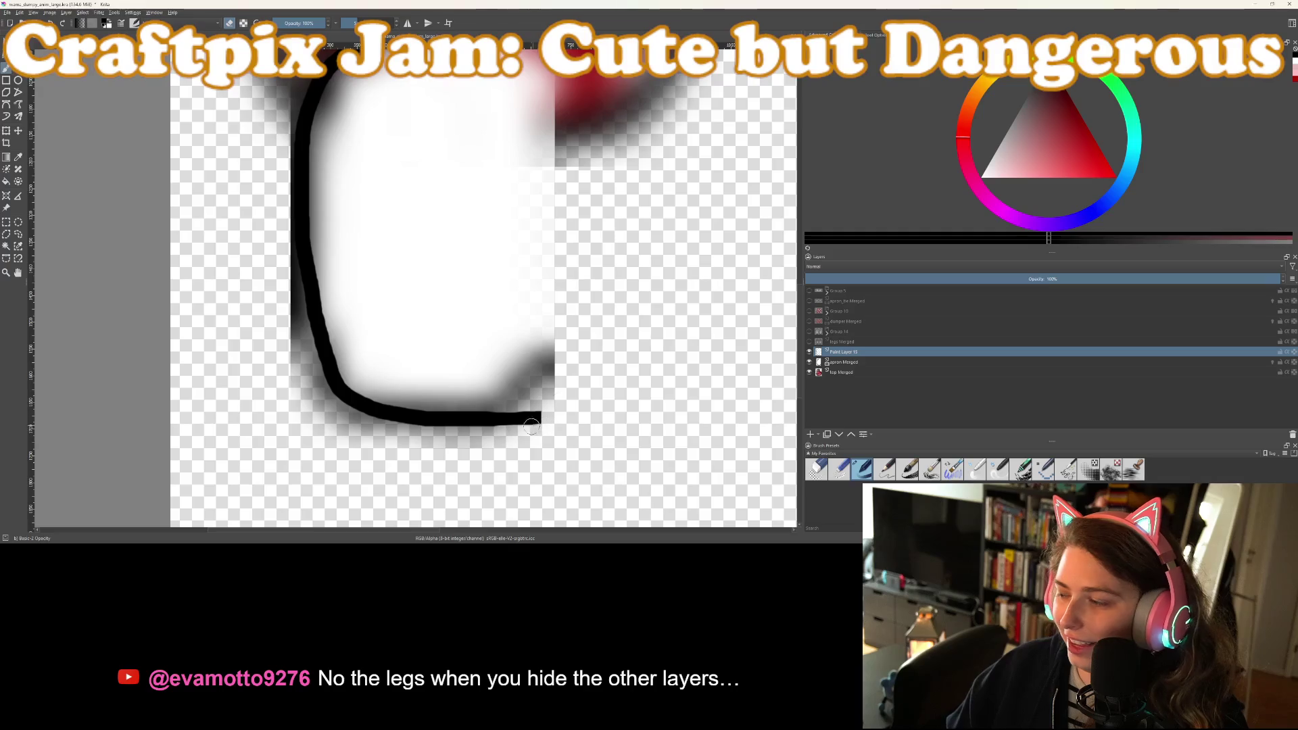
pyautogui.scroll(1, 531, 425)
pyautogui.press('e')
pyautogui.moveTo(536, 412); pyautogui.dragTo(564, 407)
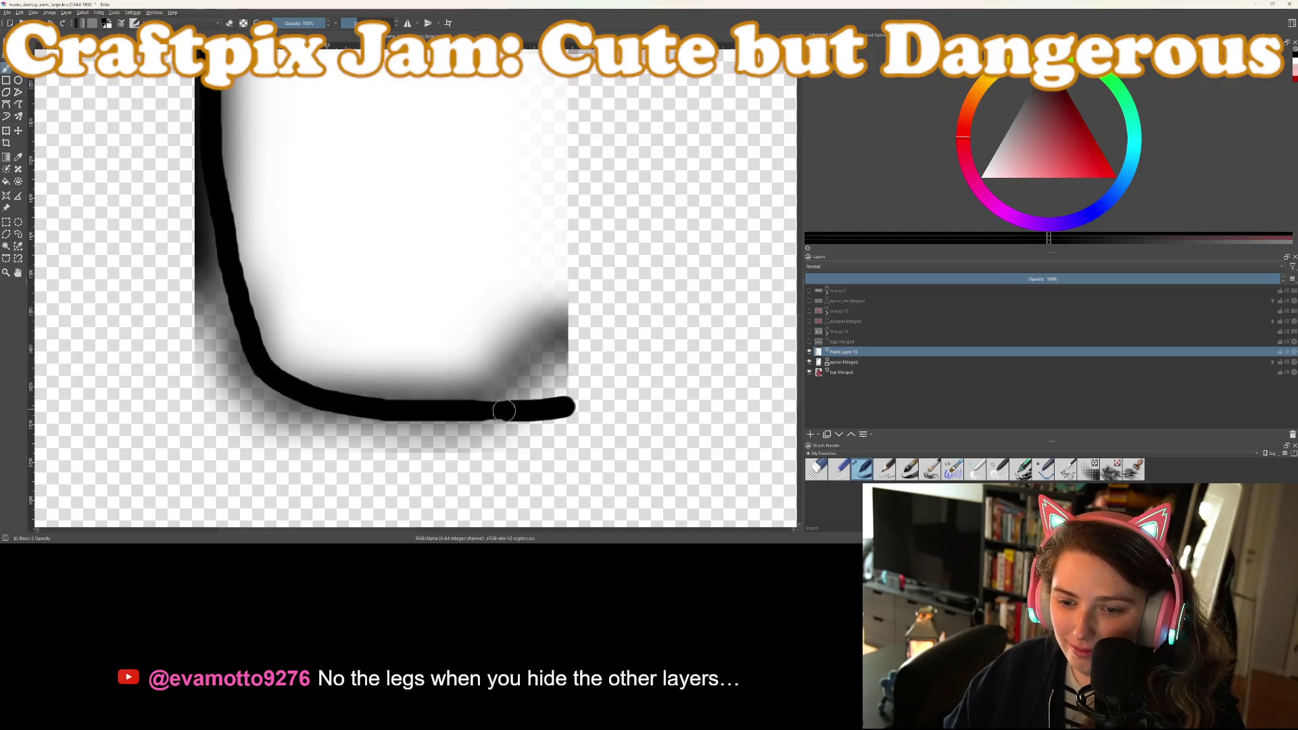
pyautogui.scroll(-3, 537, 461)
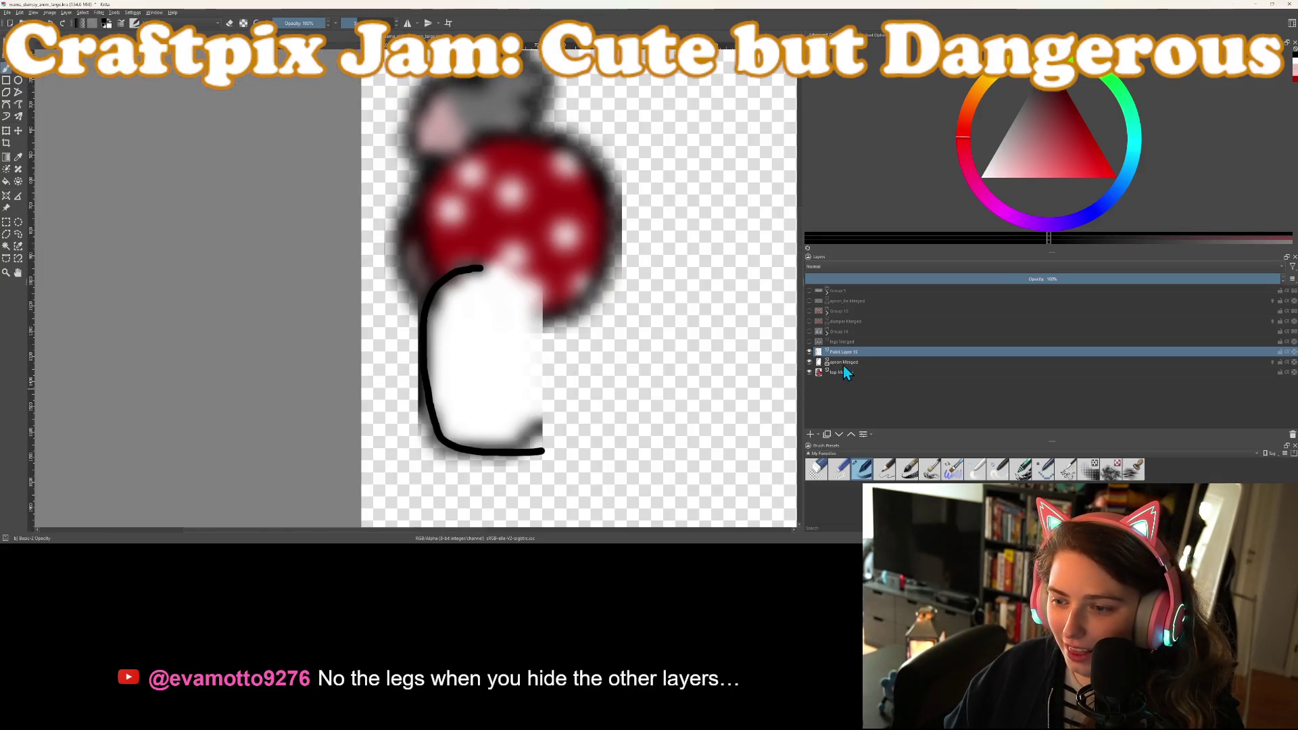
pyautogui.click(846, 362)
# On a new paint layer, paint the body white and trim its upper-right and right edges
pyautogui.click(811, 435)
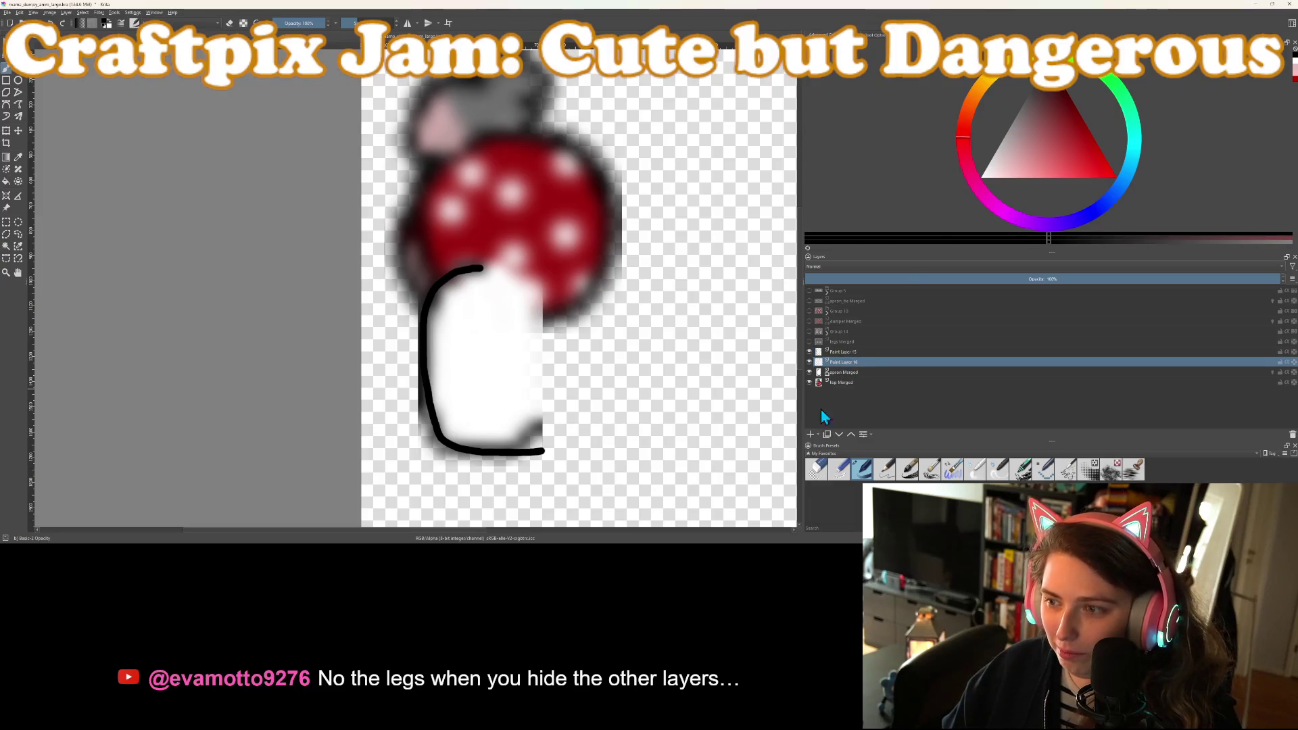
pyautogui.scroll(1, 644, 277)
pyautogui.scroll(-1, 609, 260)
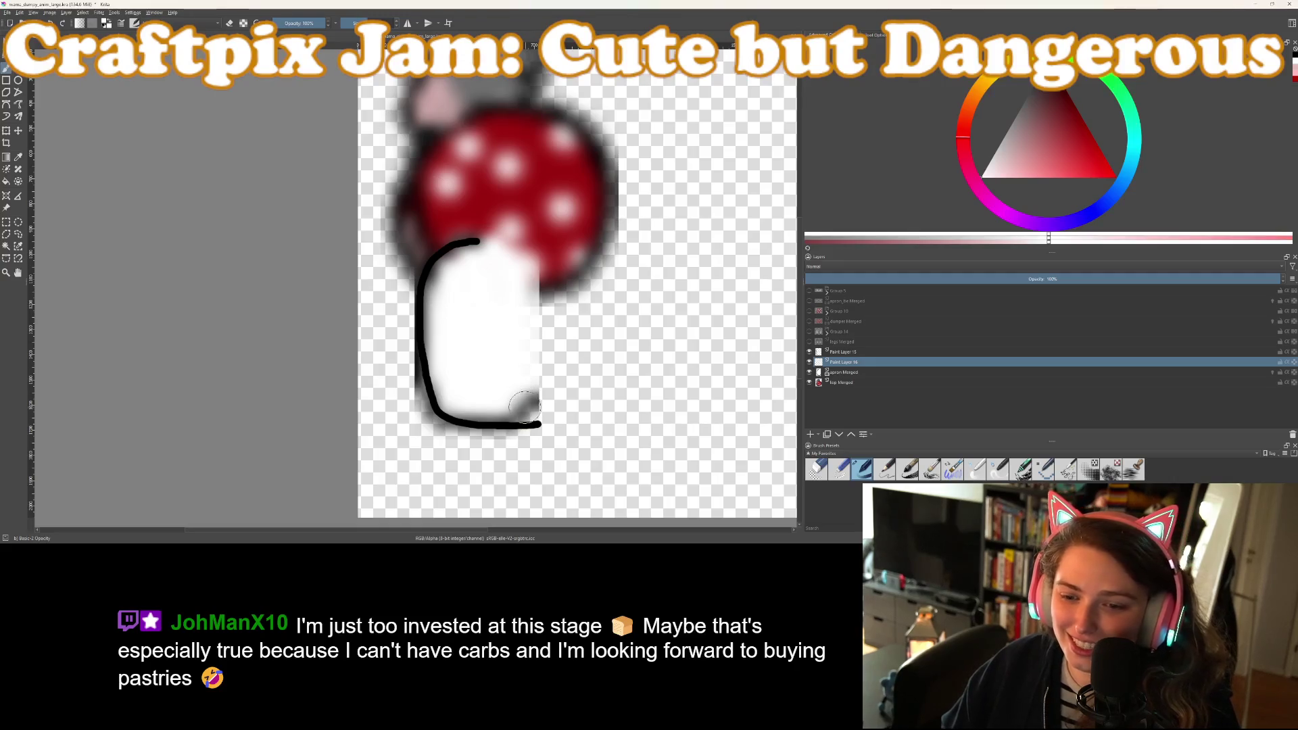
pyautogui.moveTo(539, 408)
pyautogui.mouseDown()
pyautogui.moveTo(445, 390)
pyautogui.moveTo(436, 308)
pyautogui.moveTo(451, 267)
pyautogui.moveTo(507, 256)
pyautogui.moveTo(534, 291)
pyautogui.moveTo(541, 372)
pyautogui.moveTo(538, 275)
pyautogui.moveTo(518, 385)
pyautogui.moveTo(478, 331)
pyautogui.moveTo(510, 388)
pyautogui.moveTo(513, 363)
pyautogui.mouseUp()
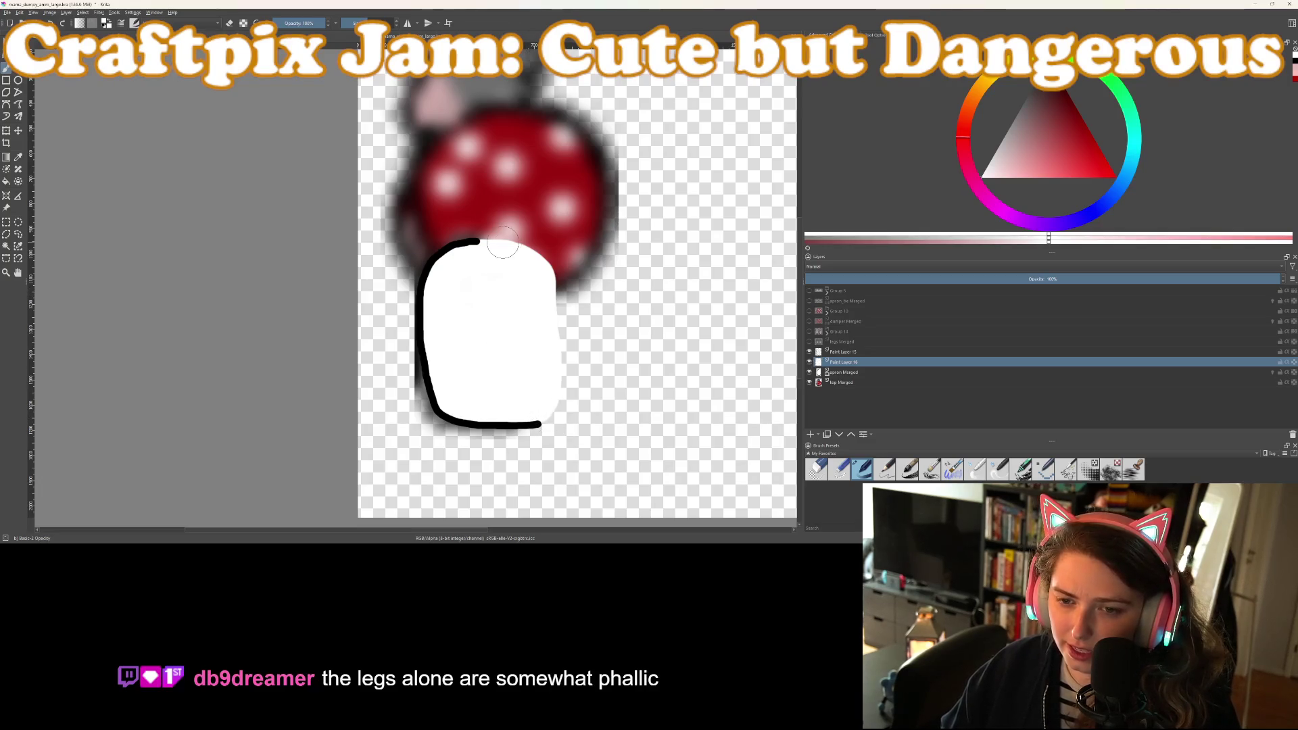
pyautogui.press('e')
pyautogui.moveTo(519, 228); pyautogui.dragTo(580, 326)
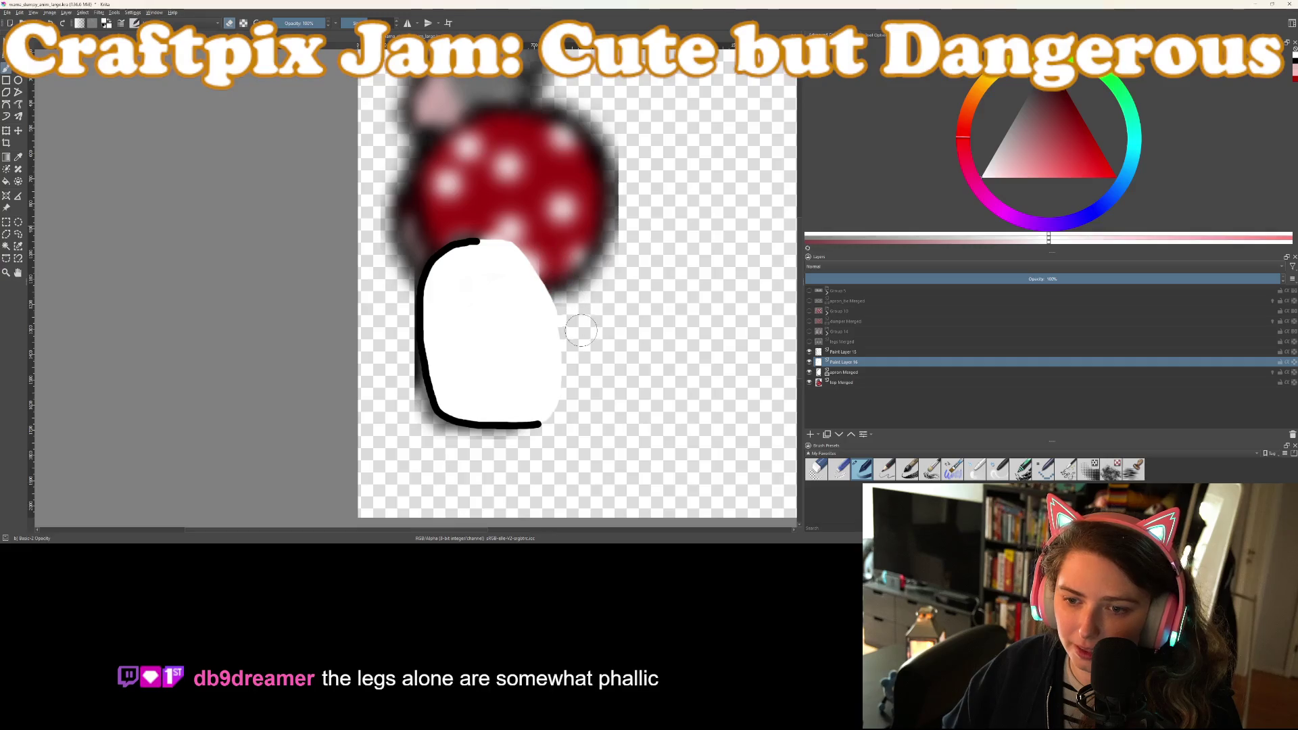
pyautogui.moveTo(556, 422)
pyautogui.mouseDown()
pyautogui.moveTo(547, 311)
pyautogui.moveTo(530, 268)
pyautogui.moveTo(494, 244)
pyautogui.mouseUp()
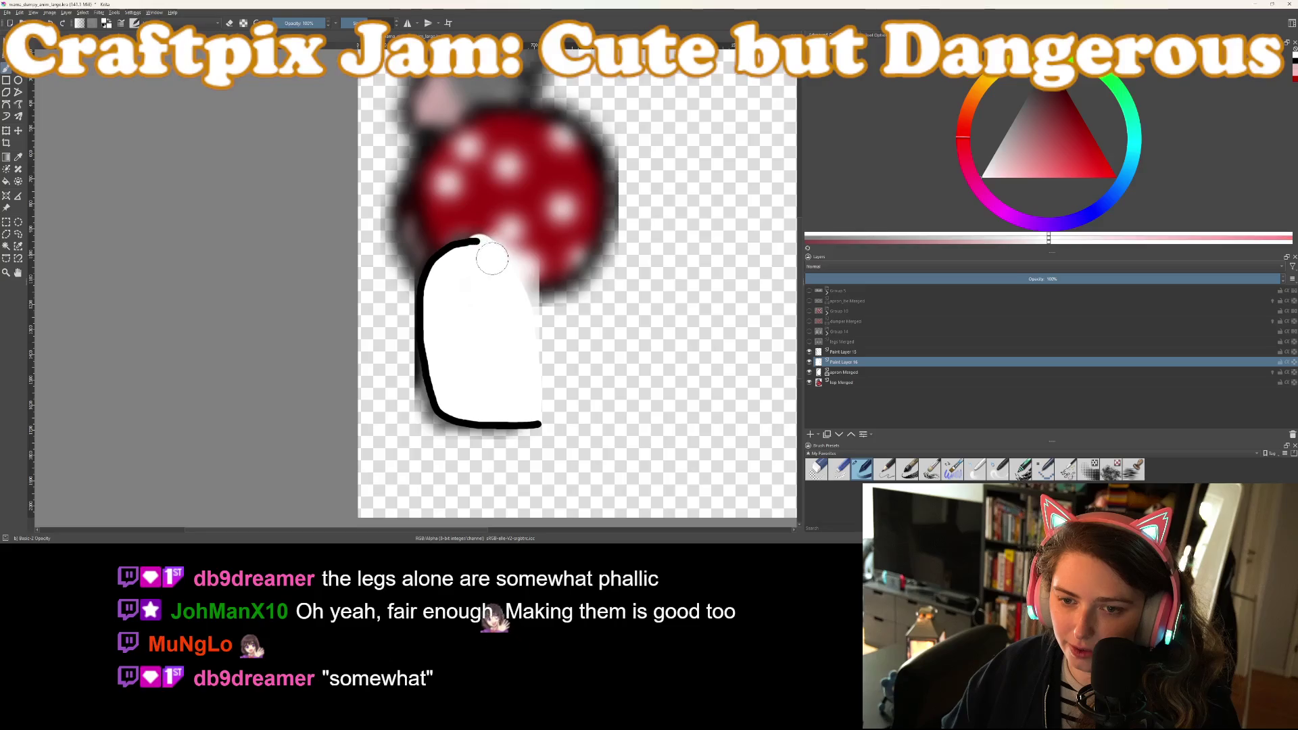
pyautogui.press('e')
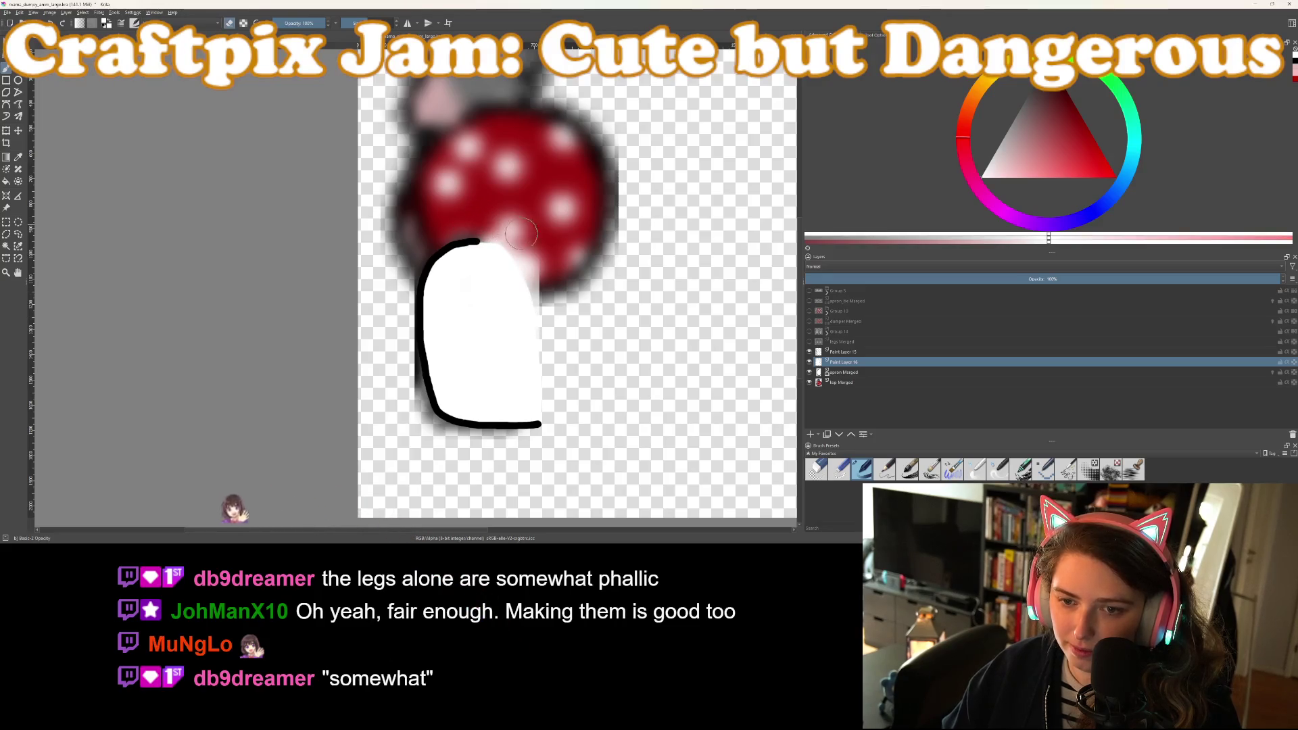
# Hide apron Merged and group Paint Layers 15 and 16 into Group 17
pyautogui.scroll(-2, 616, 406)
pyautogui.scroll(1, 616, 406)
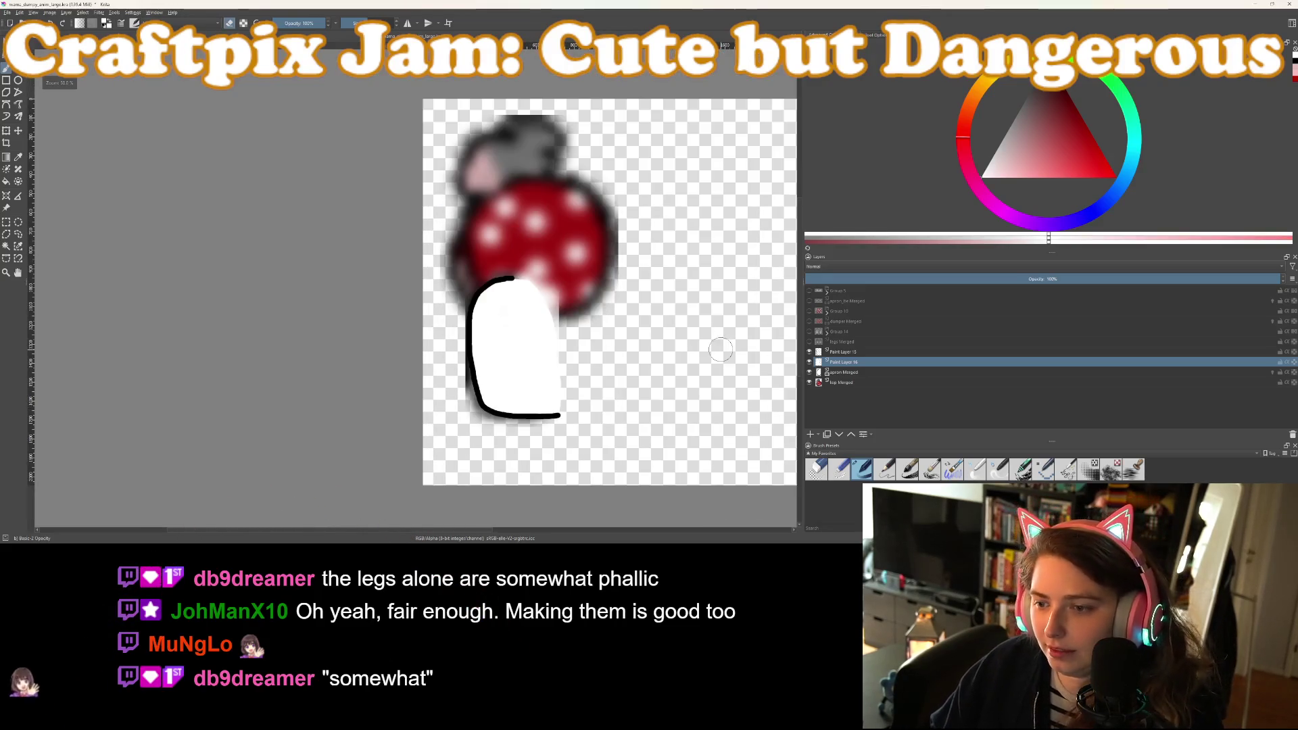
pyautogui.scroll(1, 720, 350)
pyautogui.click(810, 371)
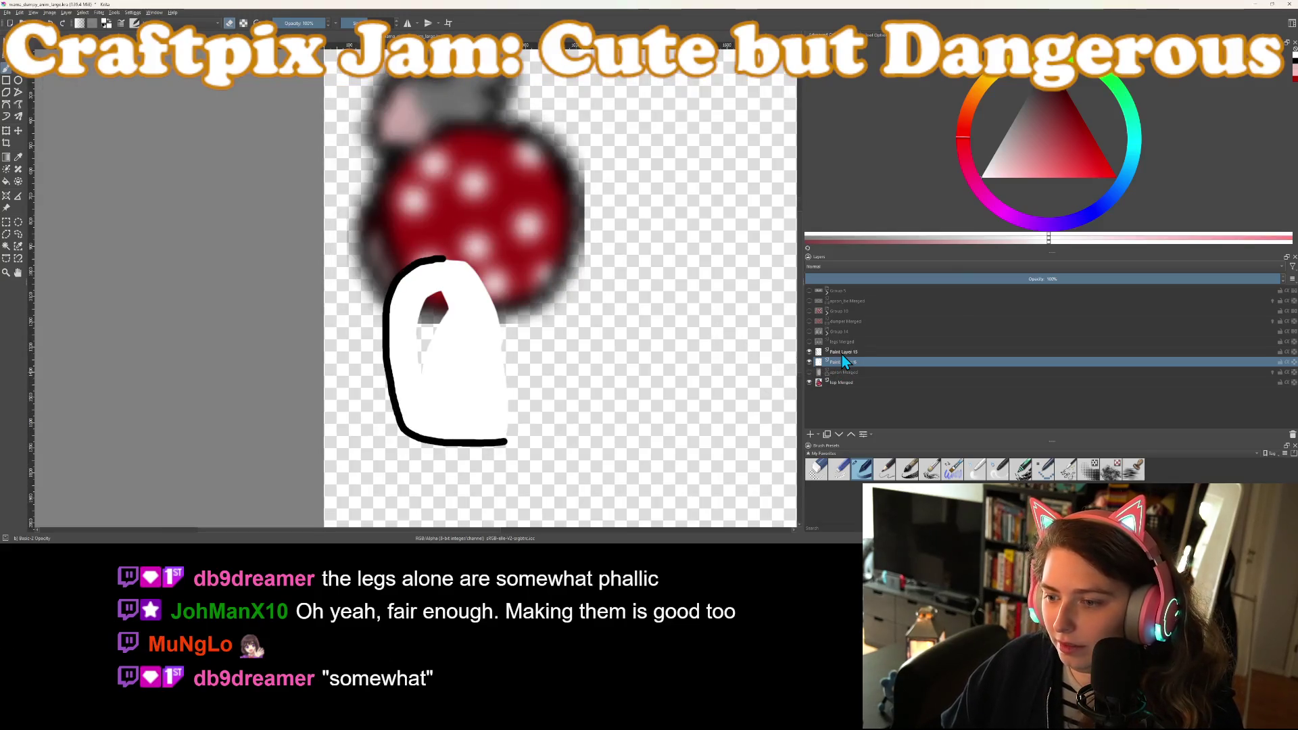
pyautogui.keyDown('shift'); pyautogui.click(842, 352); pyautogui.keyUp('shift')
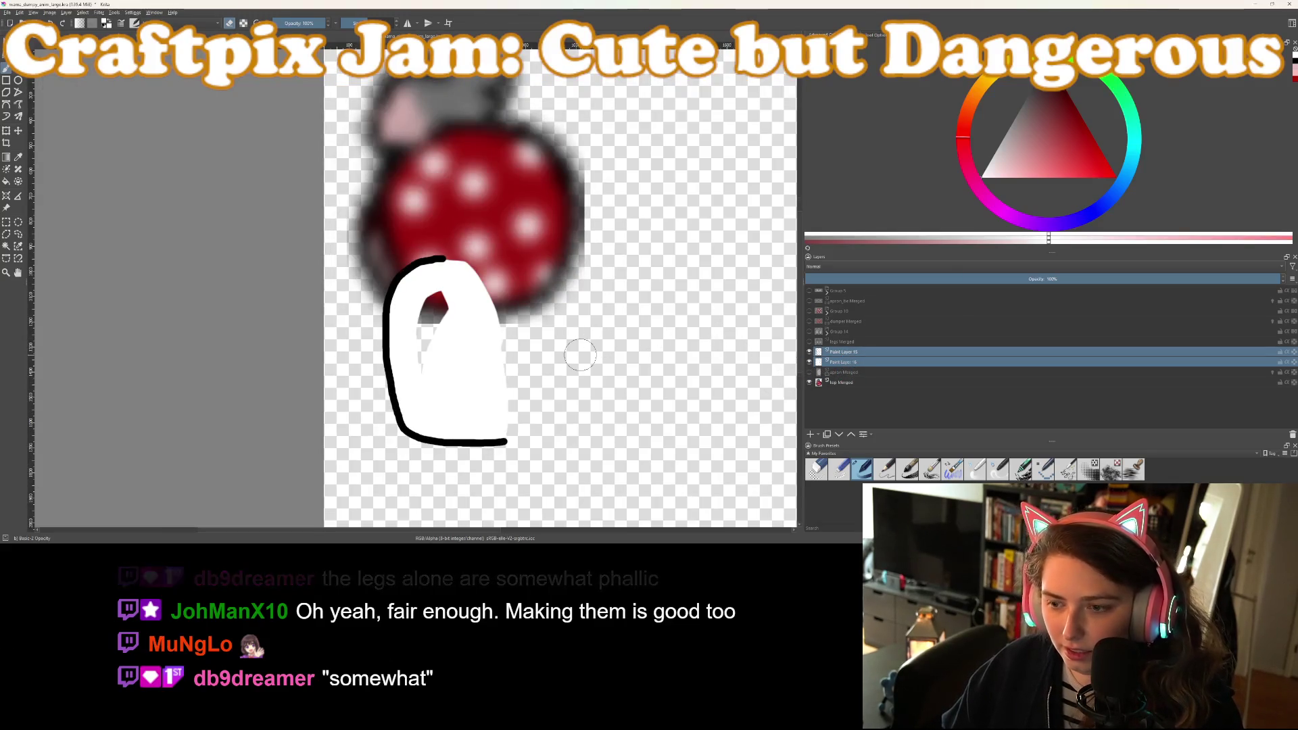
pyautogui.hotkey('ctrl', 'g')
# On Paint Layer 16, erase and refill the leg solid white over the grey line
pyautogui.click(836, 373)
pyautogui.moveTo(438, 375)
pyautogui.mouseDown()
pyautogui.moveTo(439, 304)
pyautogui.moveTo(435, 388)
pyautogui.moveTo(450, 295)
pyautogui.mouseUp()
pyautogui.press('e')
pyautogui.moveTo(421, 377); pyautogui.dragTo(417, 349)
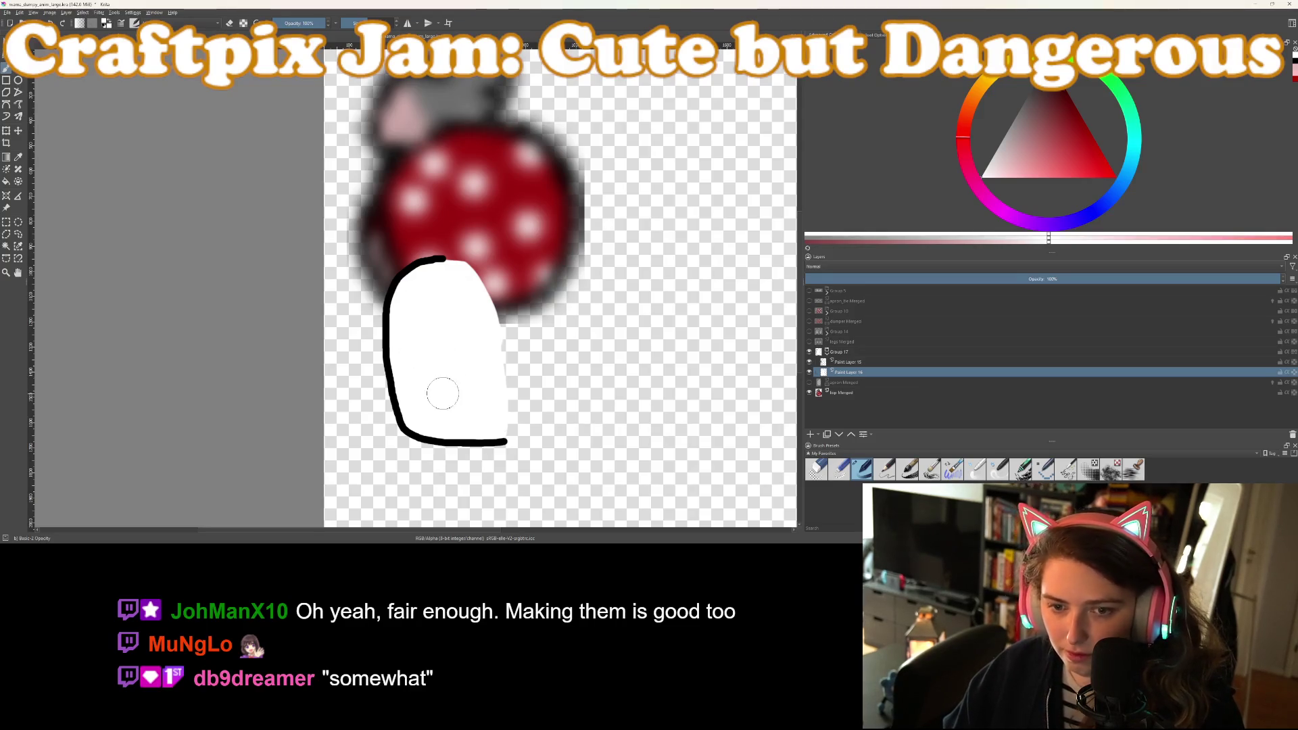
pyautogui.click(827, 352)
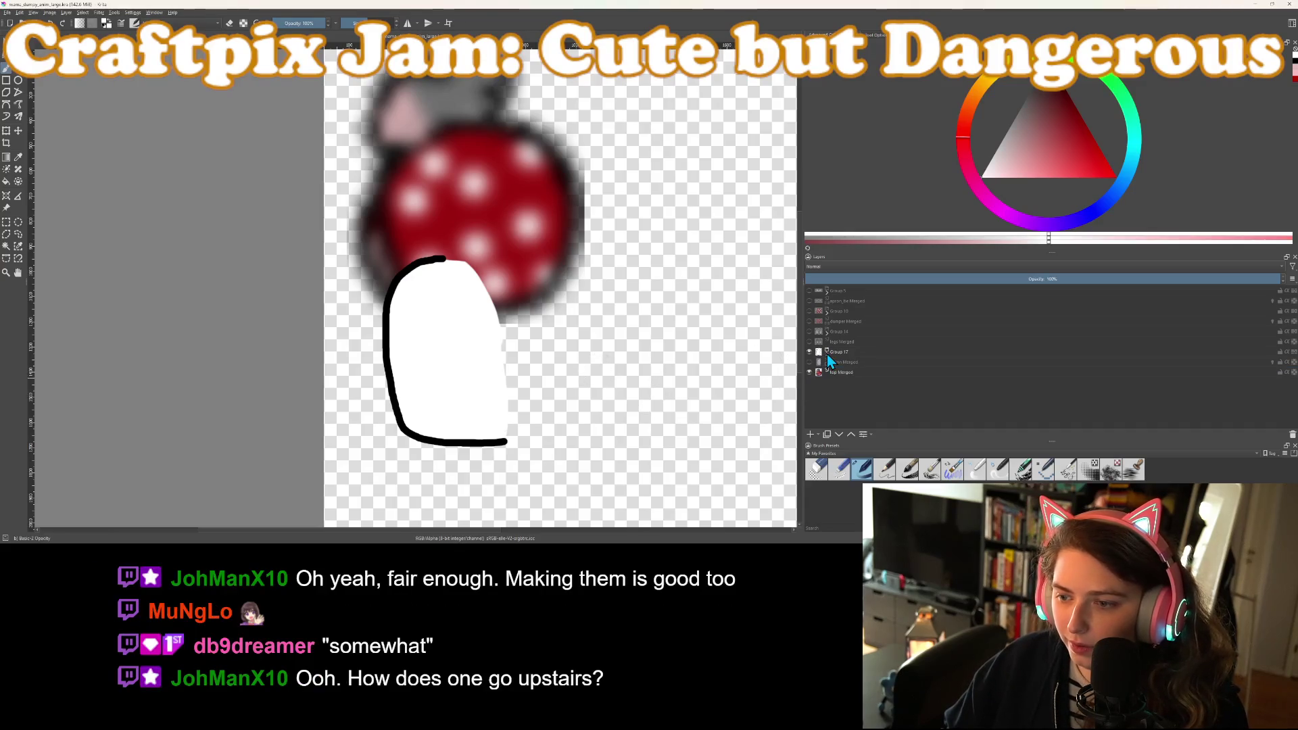
# Hide Group 17 and turn on horizontal mirroring centred on the ladybug body for top Merged
pyautogui.click(809, 352)
pyautogui.click(836, 375)
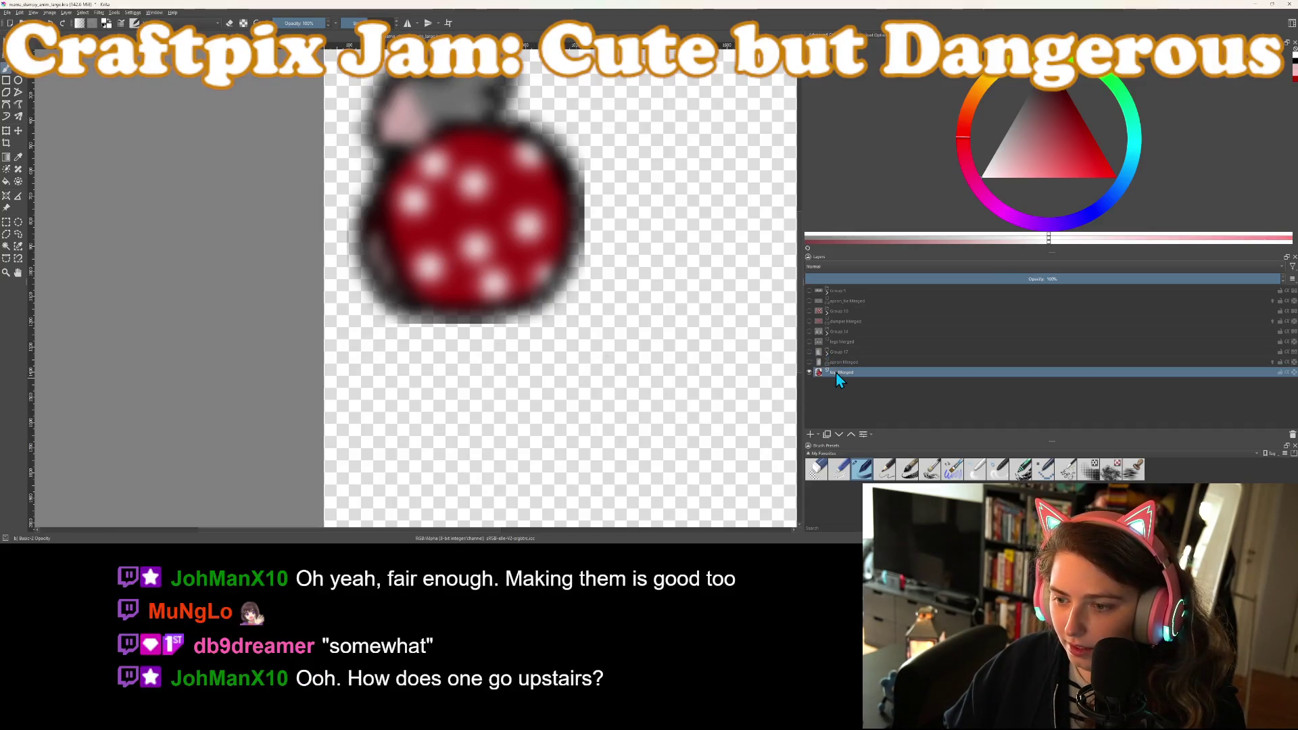
pyautogui.scroll(-2, 586, 211)
pyautogui.scroll(1, 585, 211)
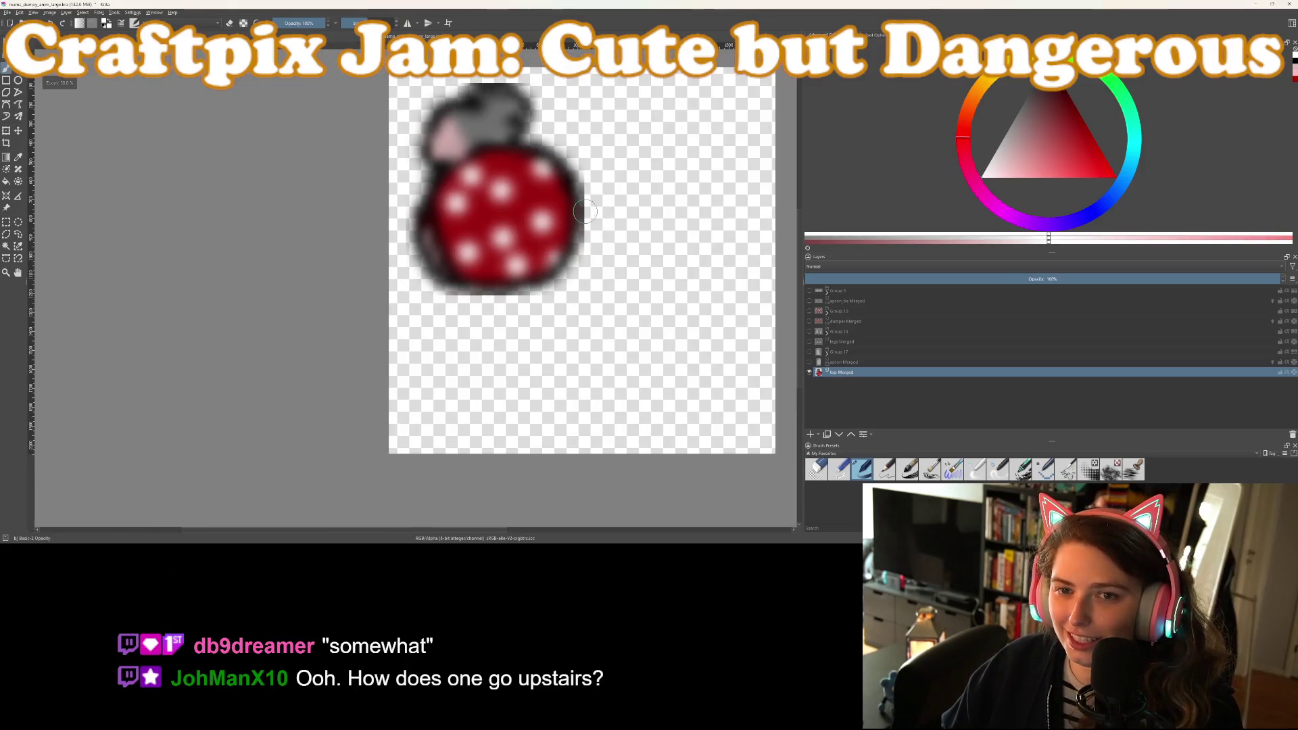
pyautogui.click(407, 23)
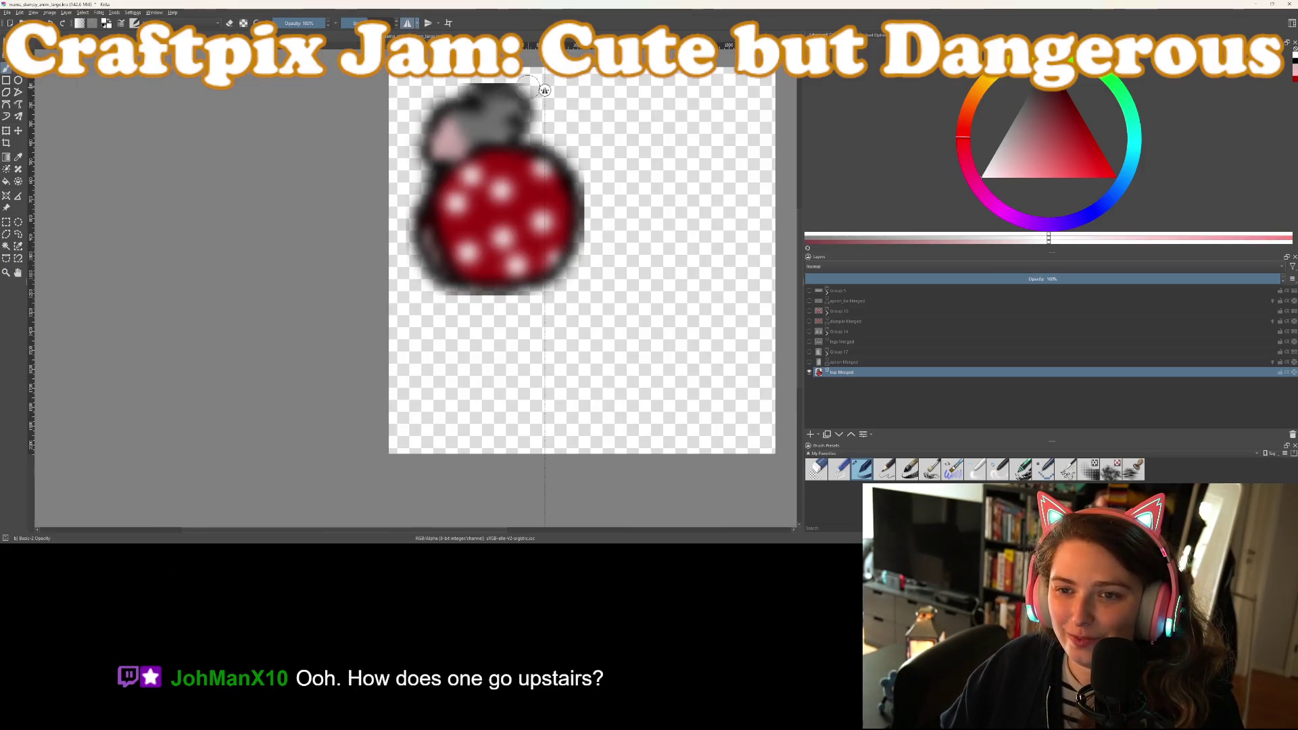
pyautogui.moveTo(545, 91); pyautogui.dragTo(503, 94)
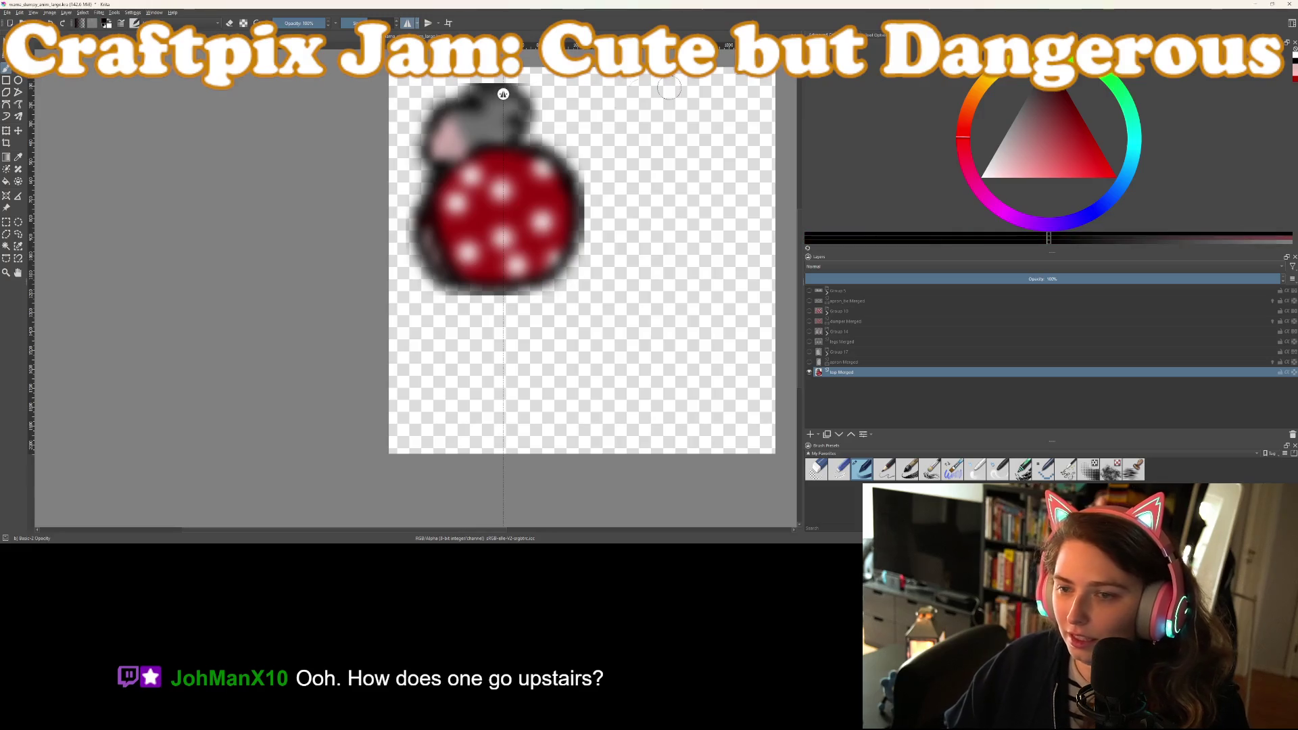
# Briefly show the Group 14 shoes to check the sprite, then hide them again
pyautogui.scroll(2, 467, 85)
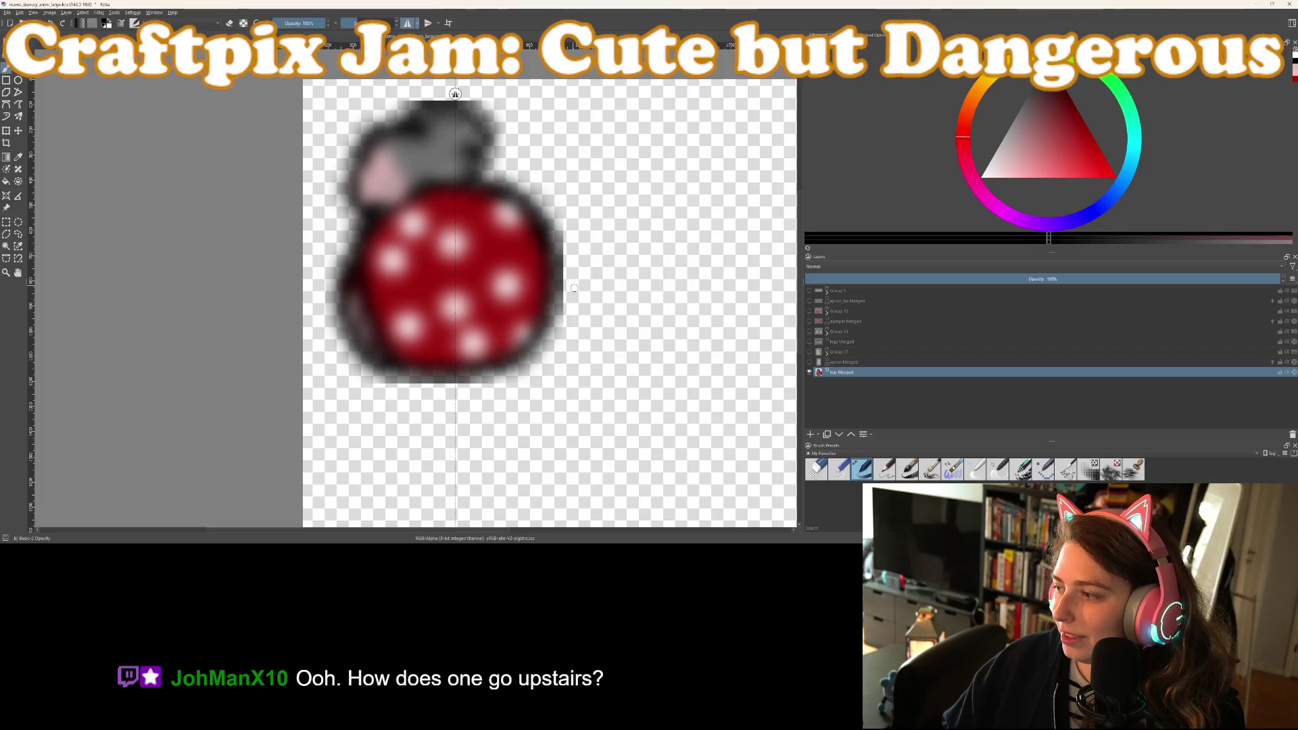
pyautogui.scroll(2, 574, 288)
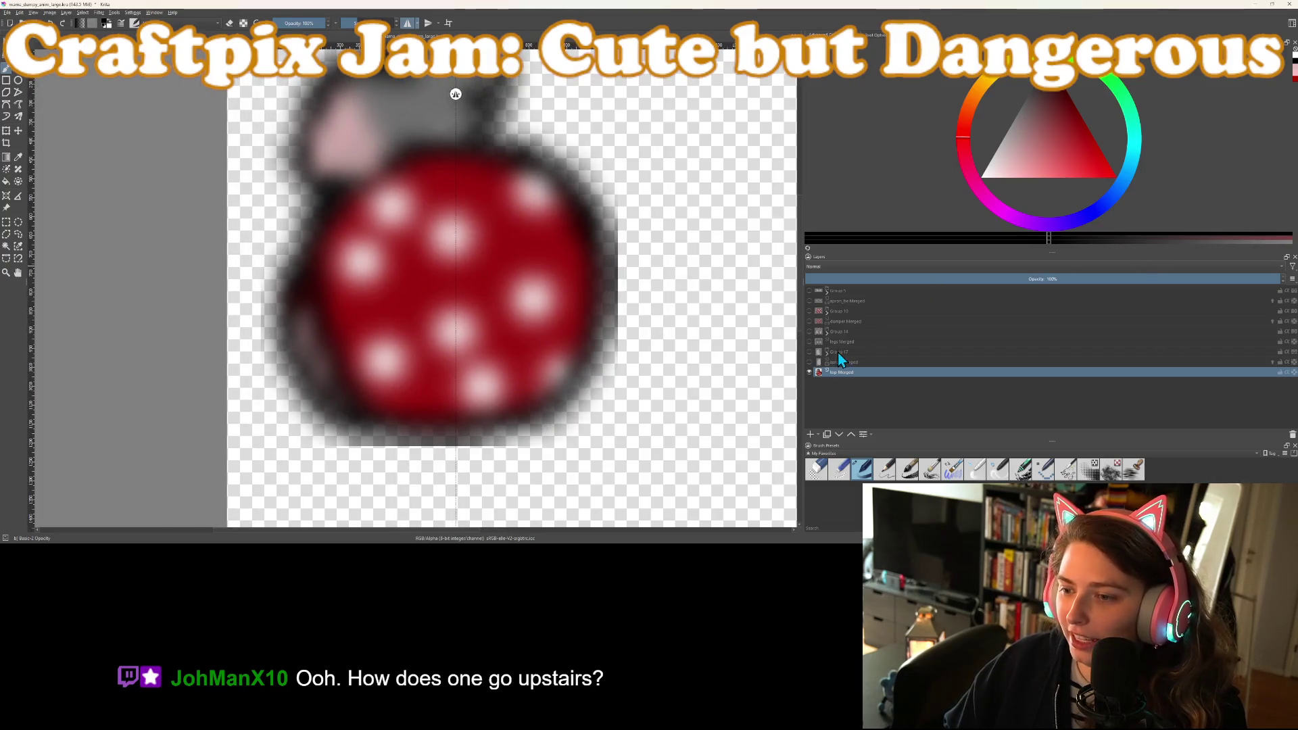
pyautogui.click(809, 331)
pyautogui.moveTo(653, 415); pyautogui.dragTo(644, 392)
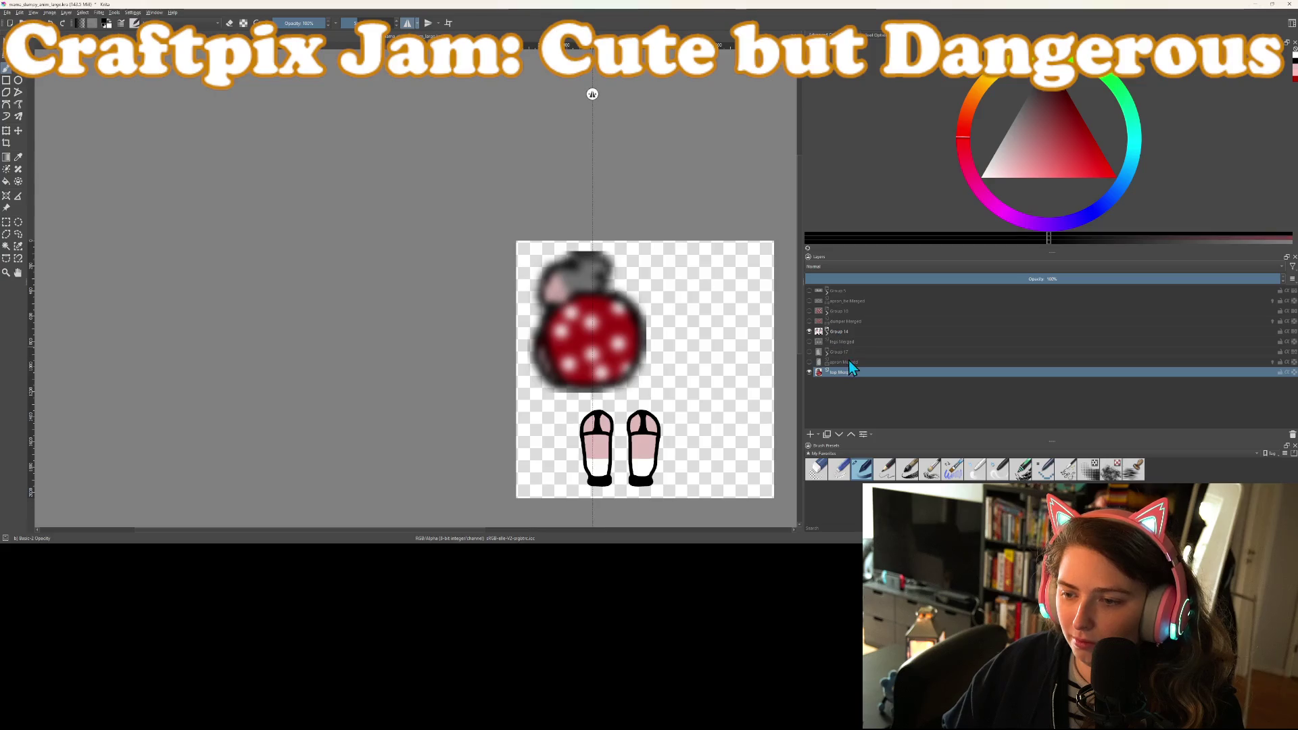
pyautogui.click(809, 332)
pyautogui.scroll(6, 551, 289)
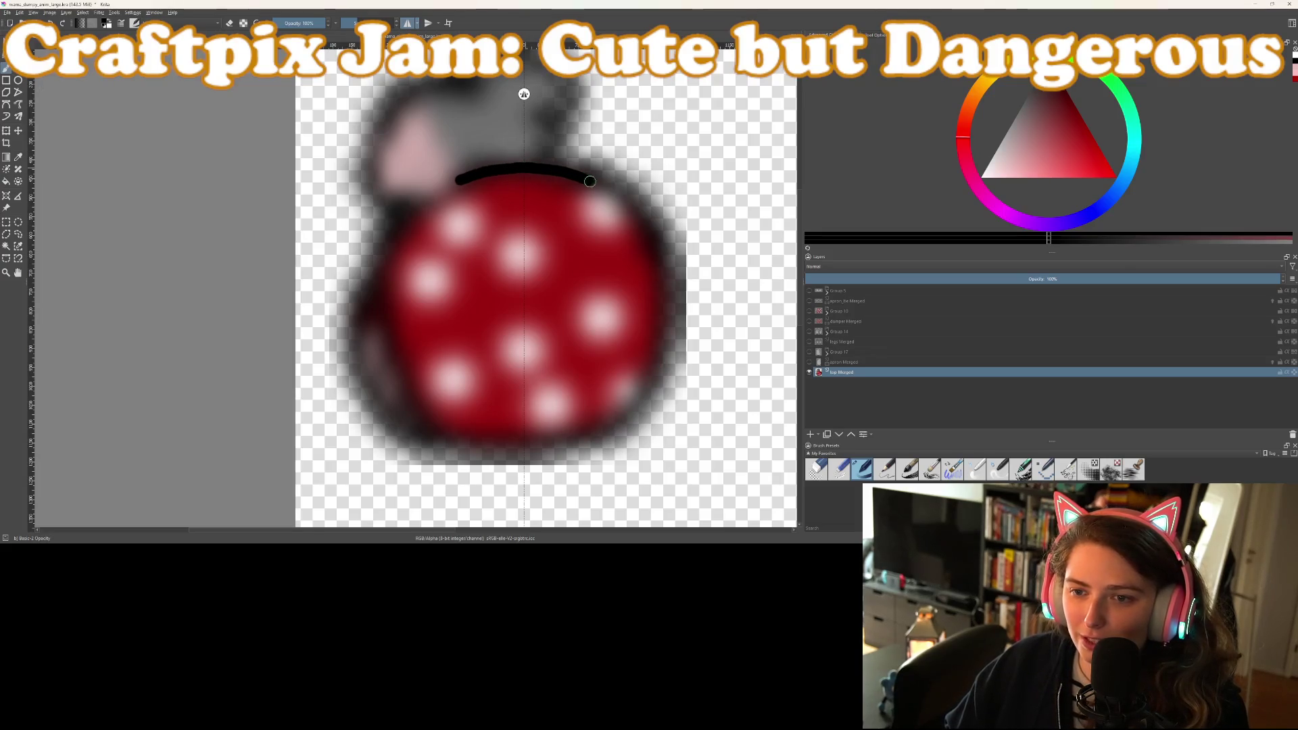
# Test a mirrored black outline and white spot, undo the spot, and add empty Paint Layer 18
pyautogui.moveTo(649, 245)
pyautogui.mouseDown()
pyautogui.moveTo(653, 357)
pyautogui.moveTo(639, 402)
pyautogui.moveTo(615, 430)
pyautogui.moveTo(542, 445)
pyautogui.mouseUp()
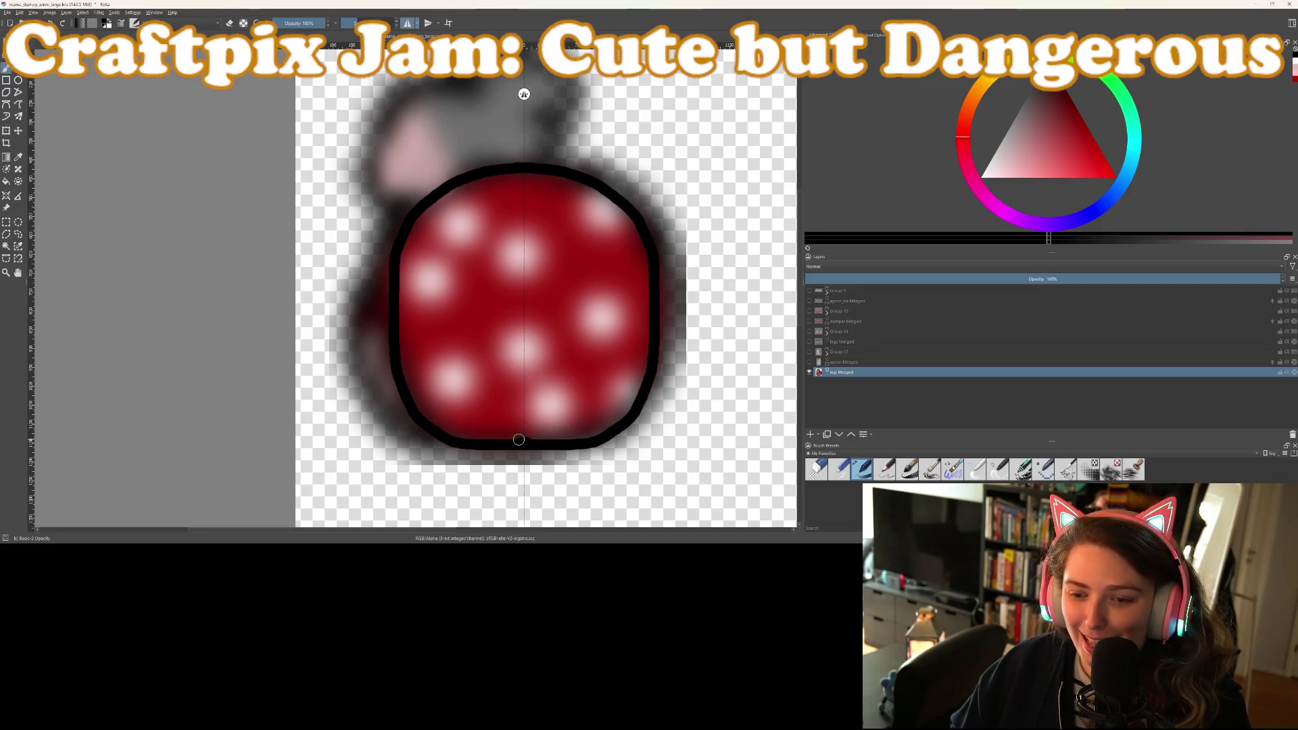
pyautogui.scroll(3, 550, 352)
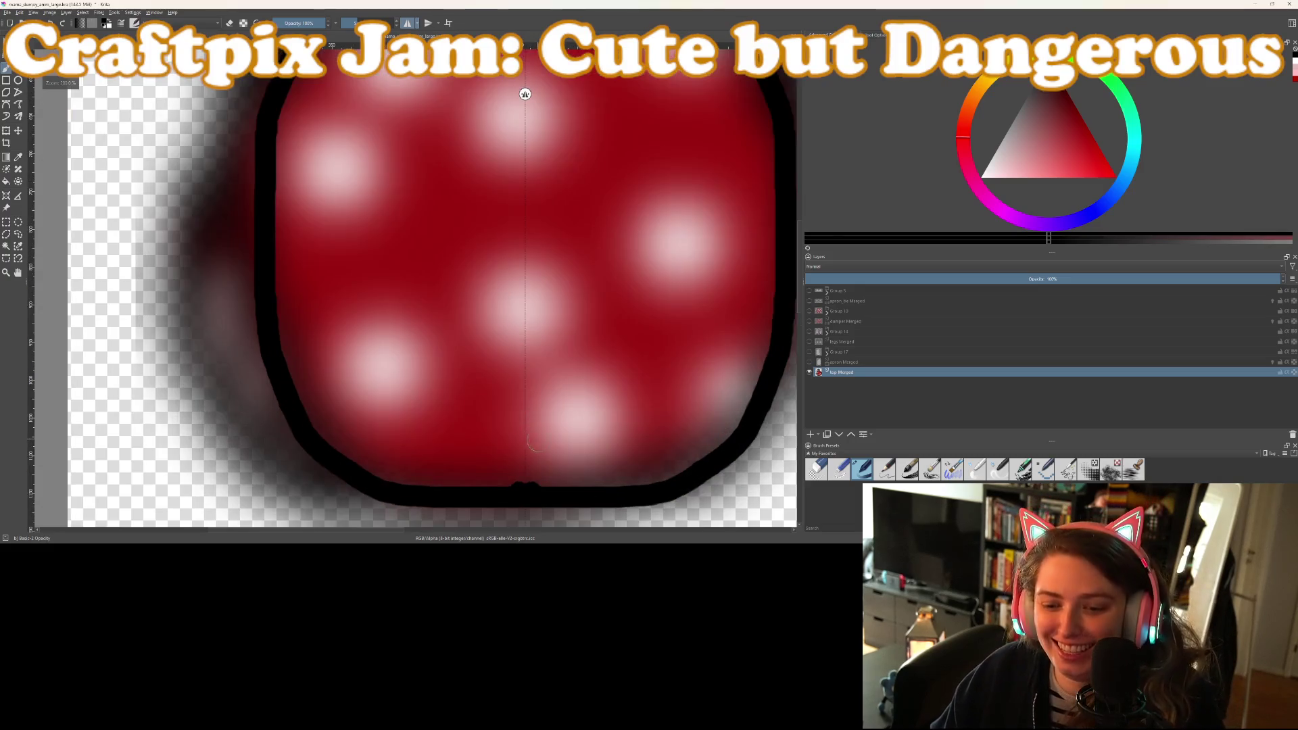
pyautogui.moveTo(505, 374); pyautogui.dragTo(515, 374)
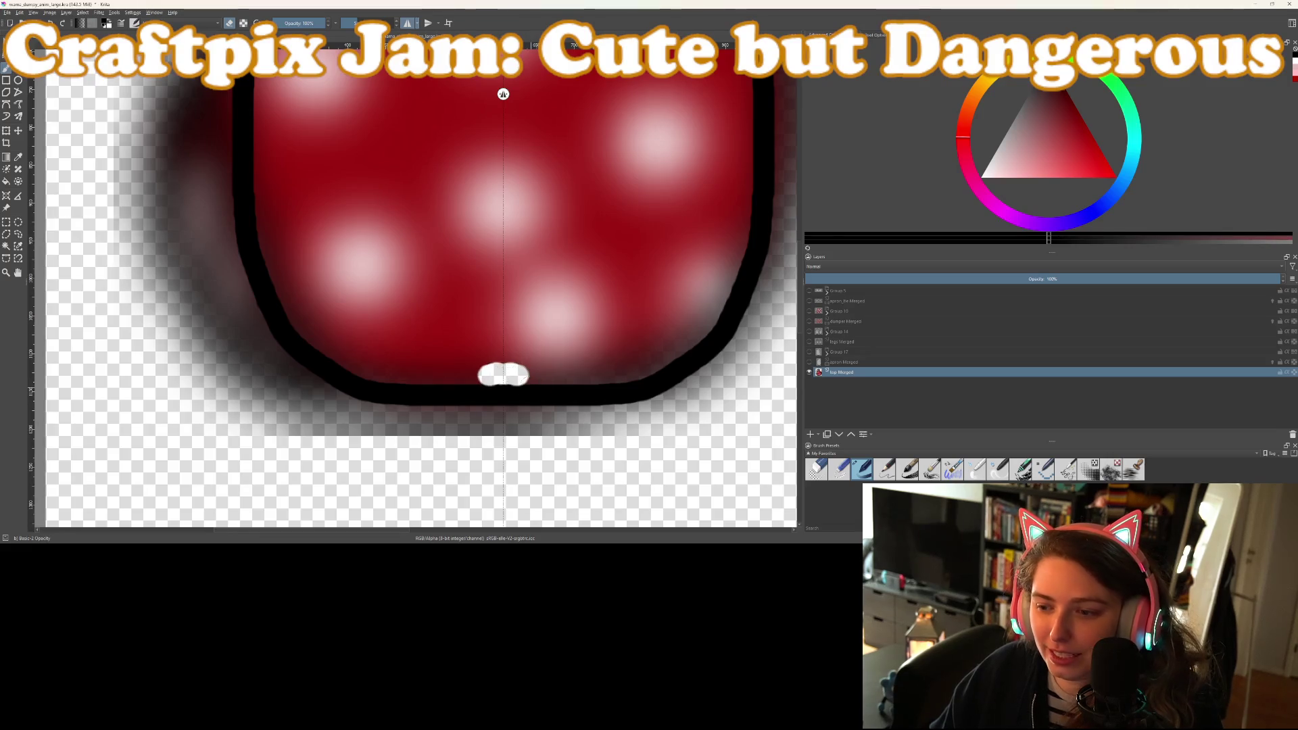
pyautogui.hotkey('ctrl', 'z')
pyautogui.hotkey('ctrl', 'z')
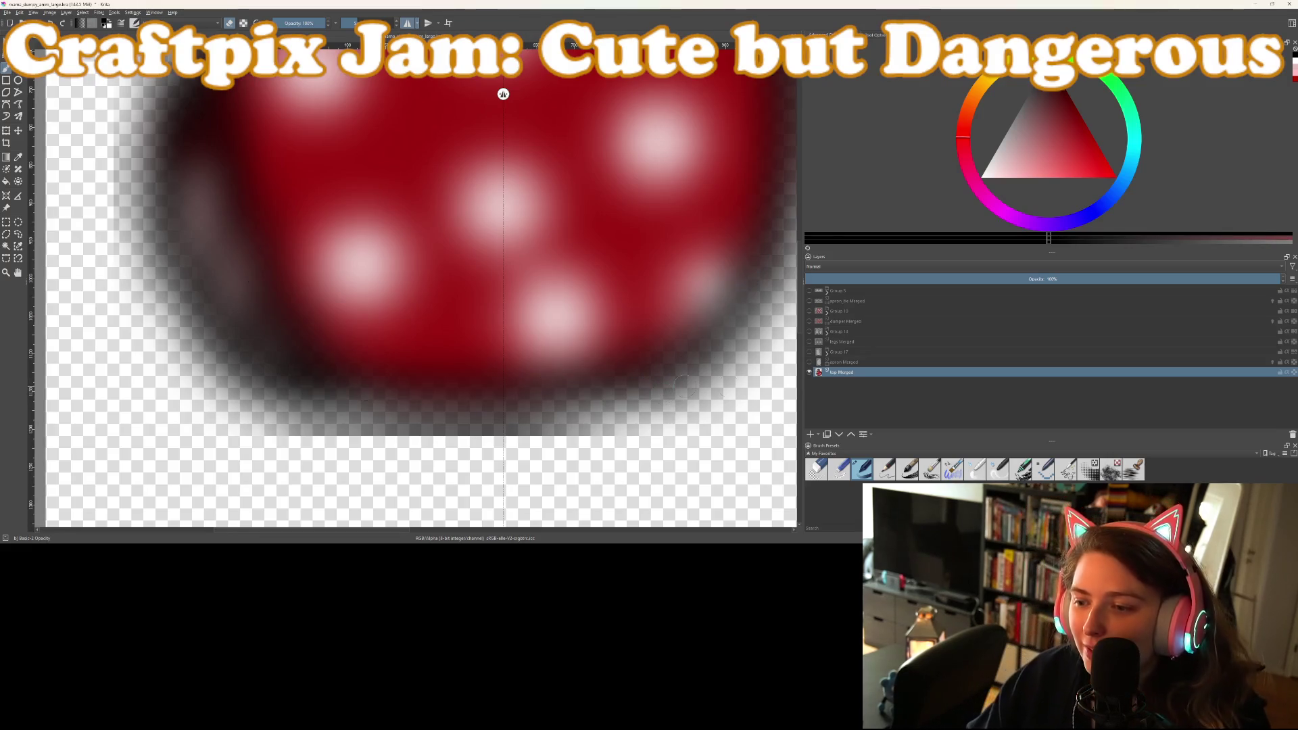
pyautogui.click(811, 434)
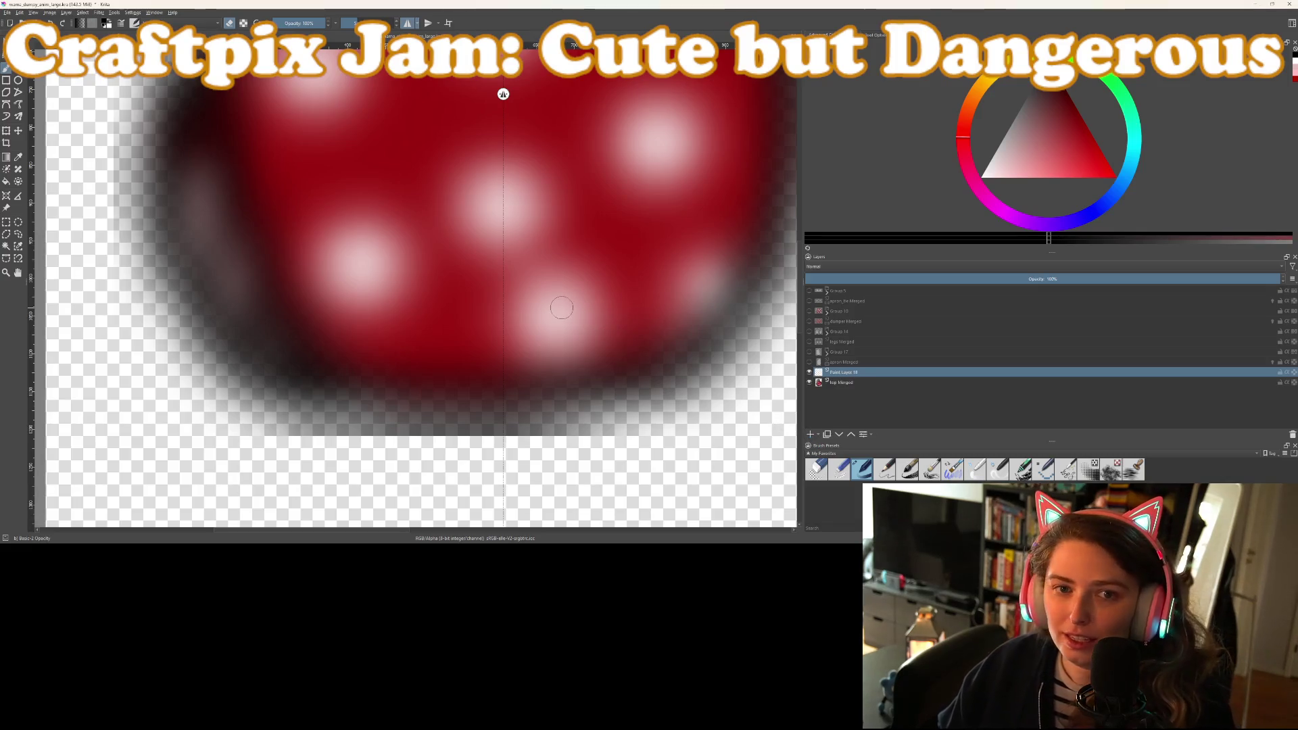
# Draw a thick mirrored black outline around the dress body, redoing failed arc and bottom strokes
pyautogui.scroll(-1, 539, 280)
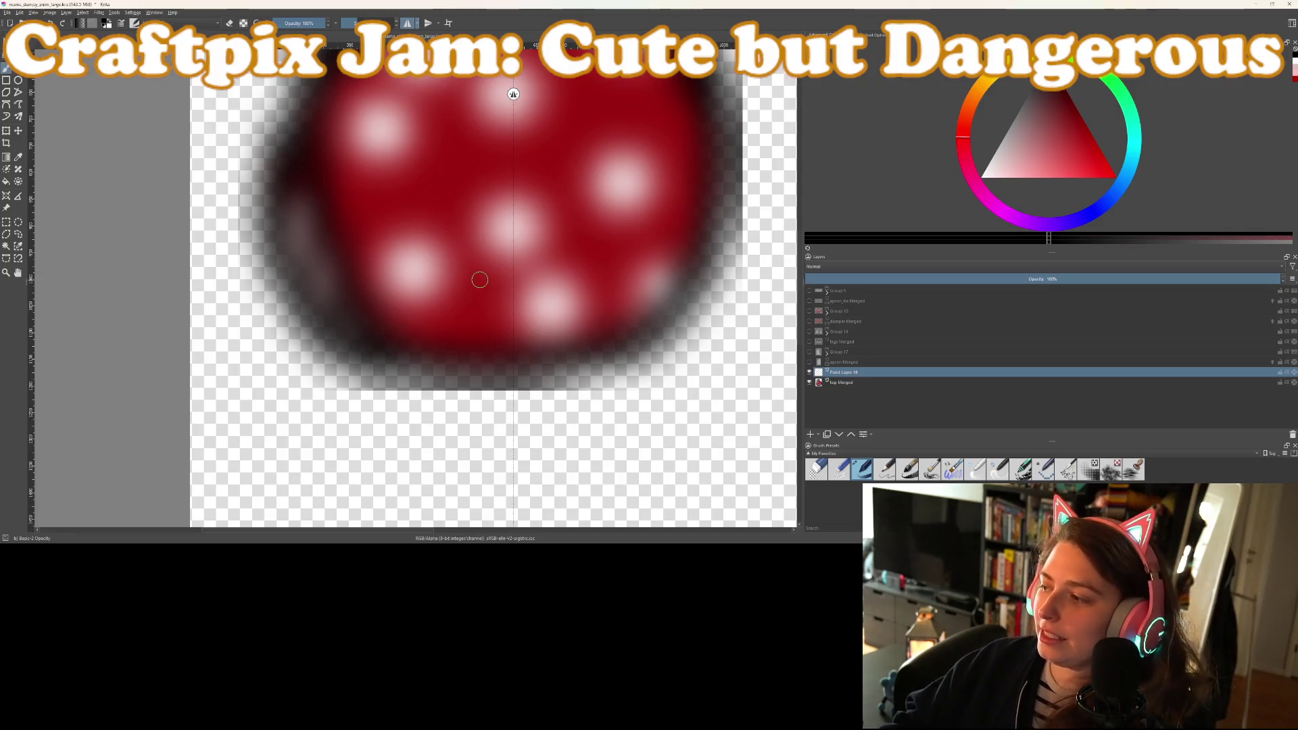
pyautogui.scroll(1, 497, 277)
pyautogui.scroll(-1, 503, 275)
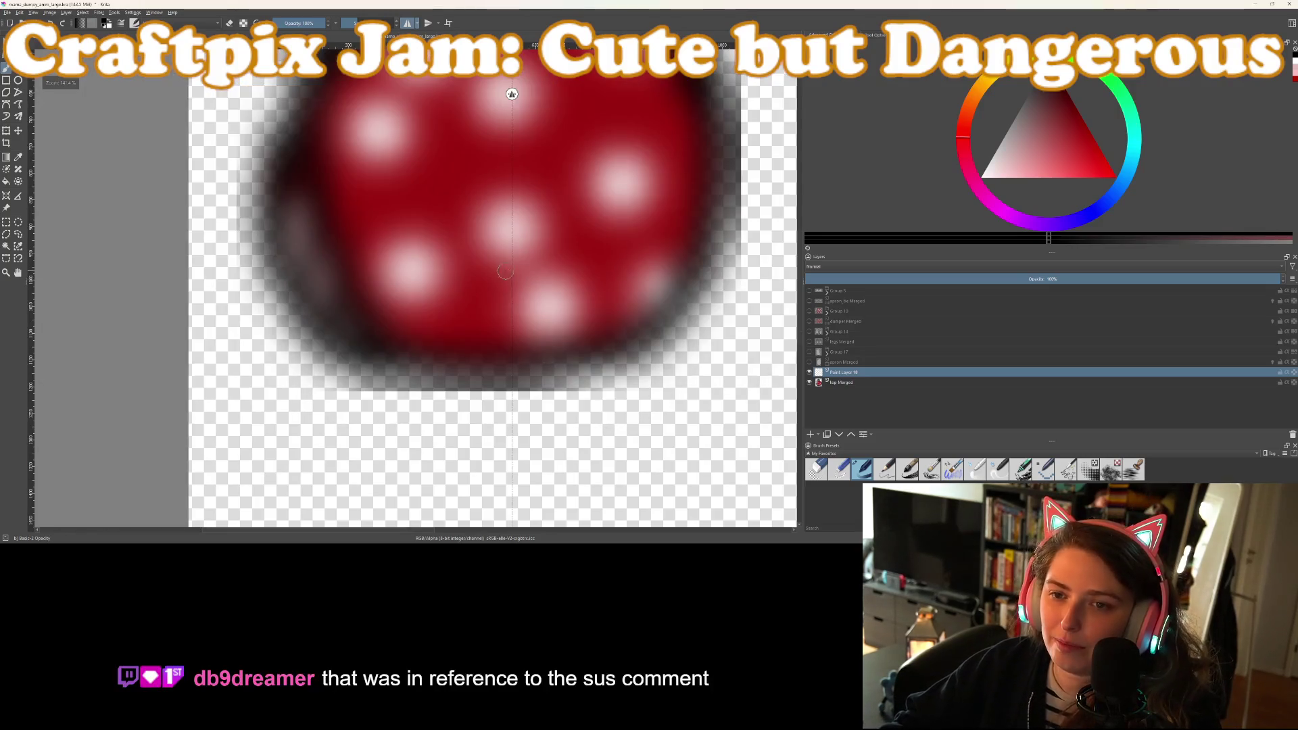
pyautogui.scroll(-1, 503, 275)
pyautogui.scroll(1, 533, 217)
pyautogui.scroll(2, 516, 203)
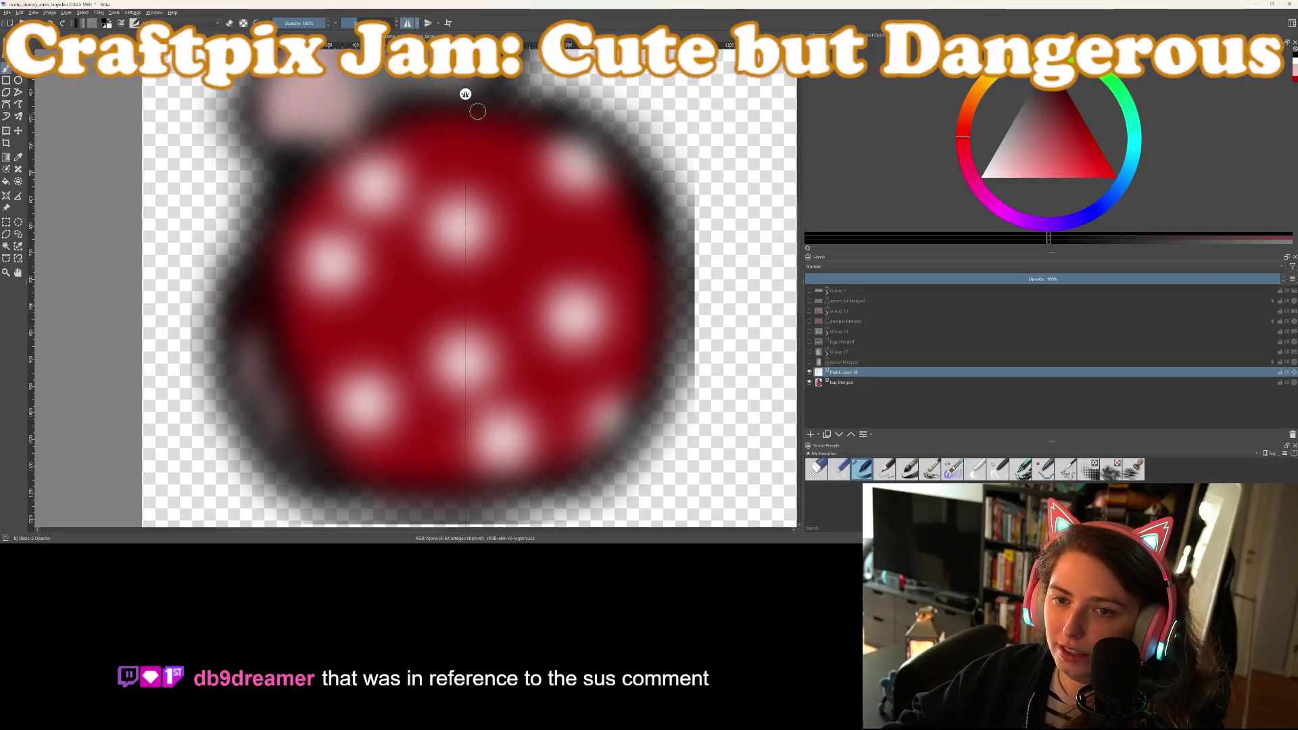
pyautogui.moveTo(501, 109)
pyautogui.mouseDown()
pyautogui.moveTo(582, 132)
pyautogui.moveTo(620, 166)
pyautogui.moveTo(640, 259)
pyautogui.mouseUp()
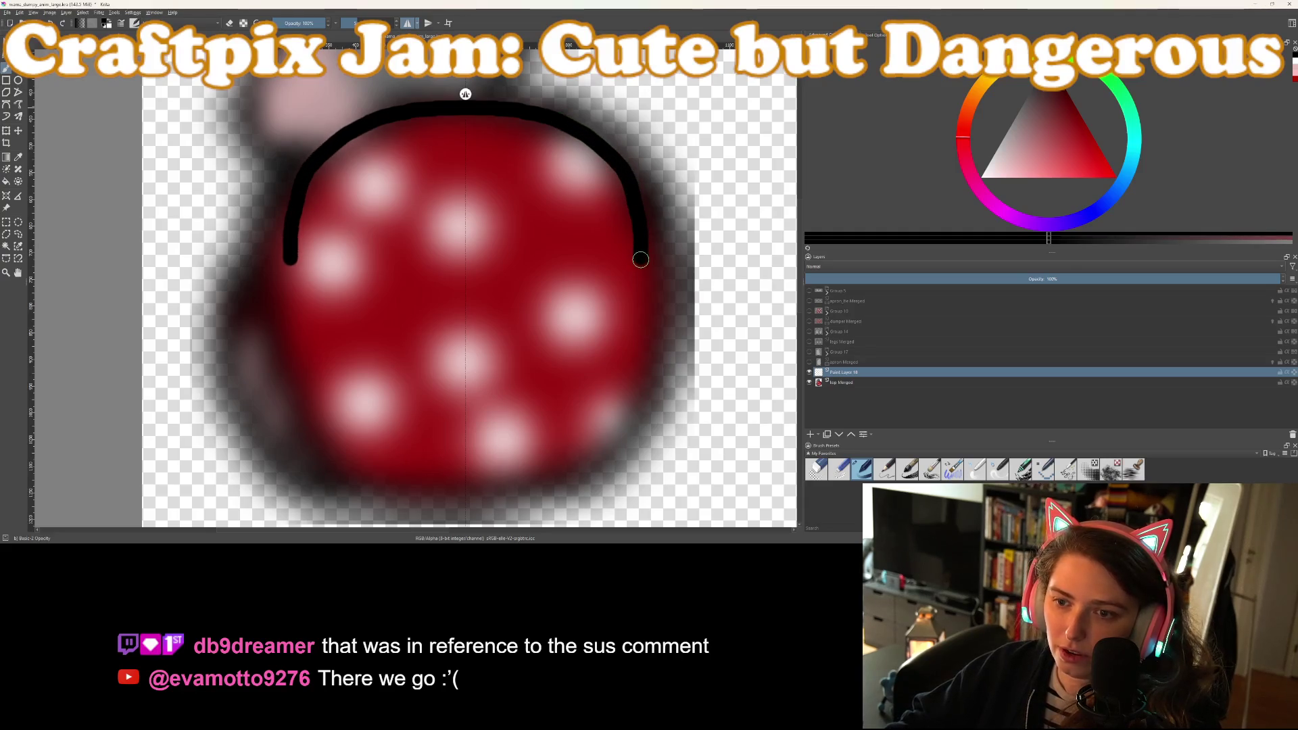
pyautogui.hotkey('ctrl', 'z')
pyautogui.moveTo(493, 475)
pyautogui.mouseDown()
pyautogui.moveTo(477, 492)
pyautogui.moveTo(548, 494)
pyautogui.moveTo(488, 485)
pyautogui.moveTo(593, 464)
pyautogui.moveTo(643, 412)
pyautogui.moveTo(650, 323)
pyautogui.mouseUp()
pyautogui.hotkey('ctrl', 'z')
pyautogui.hotkey('ctrl', 'z')
pyautogui.hotkey('ctrl', 'z')
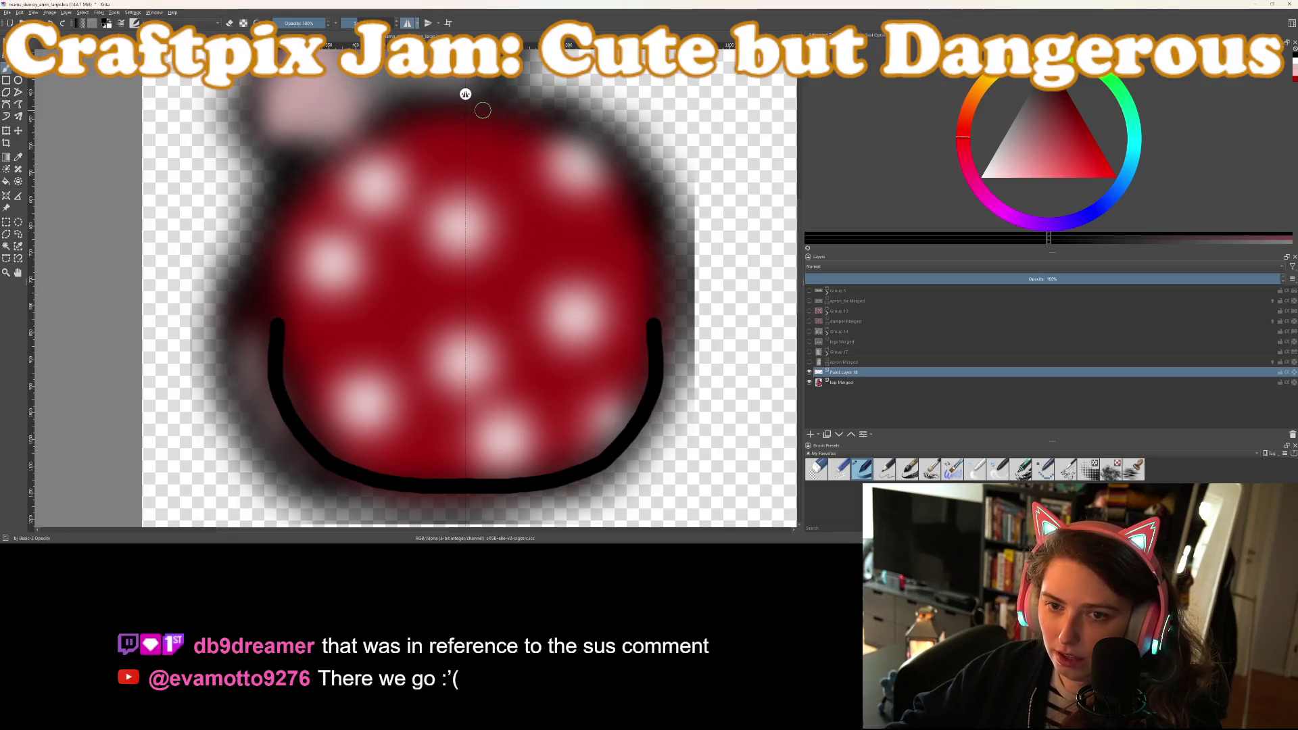
pyautogui.moveTo(470, 106)
pyautogui.mouseDown()
pyautogui.moveTo(560, 116)
pyautogui.moveTo(628, 156)
pyautogui.moveTo(650, 209)
pyautogui.moveTo(659, 316)
pyautogui.mouseUp()
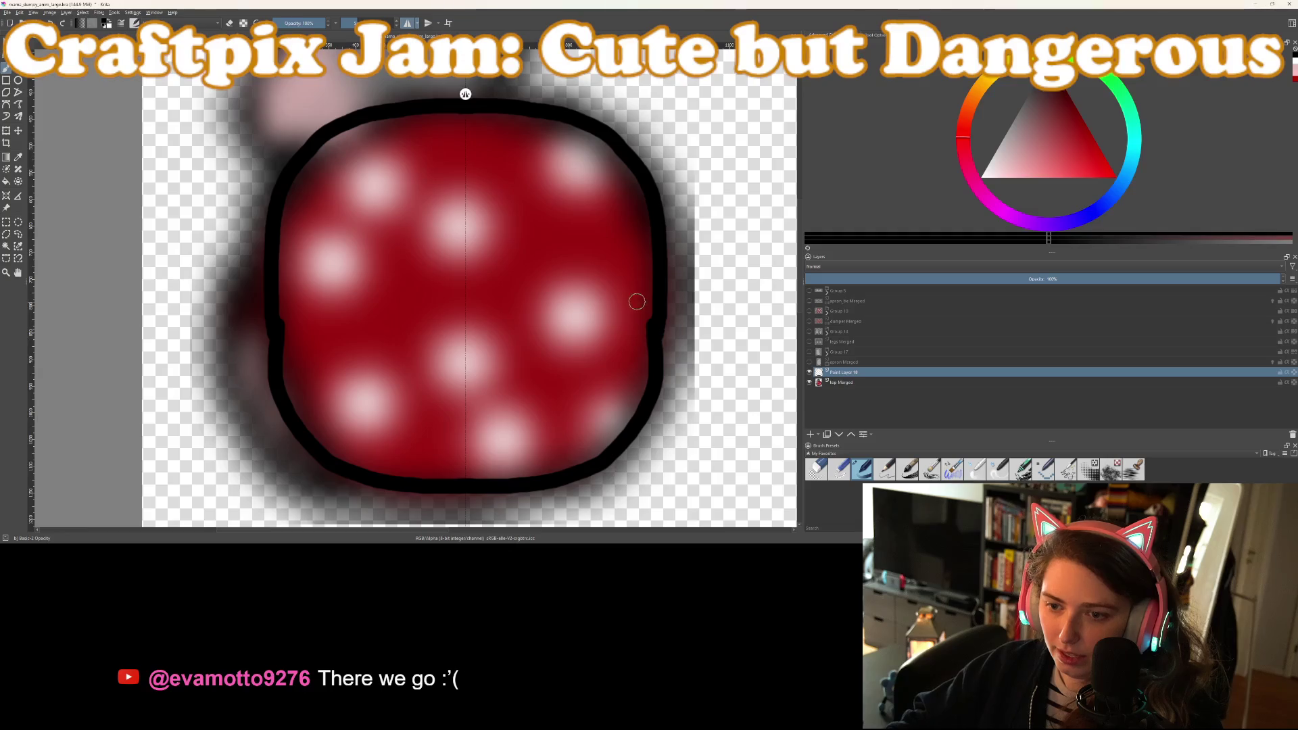
# Touch up the right outline edge and erase the grey halo beside the outline
pyautogui.scroll(2, 655, 334)
pyautogui.moveTo(661, 333)
pyautogui.mouseDown()
pyautogui.moveTo(660, 420)
pyautogui.moveTo(643, 458)
pyautogui.moveTo(677, 464)
pyautogui.moveTo(694, 289)
pyautogui.moveTo(666, 325)
pyautogui.moveTo(658, 366)
pyautogui.mouseUp()
pyautogui.press('e')
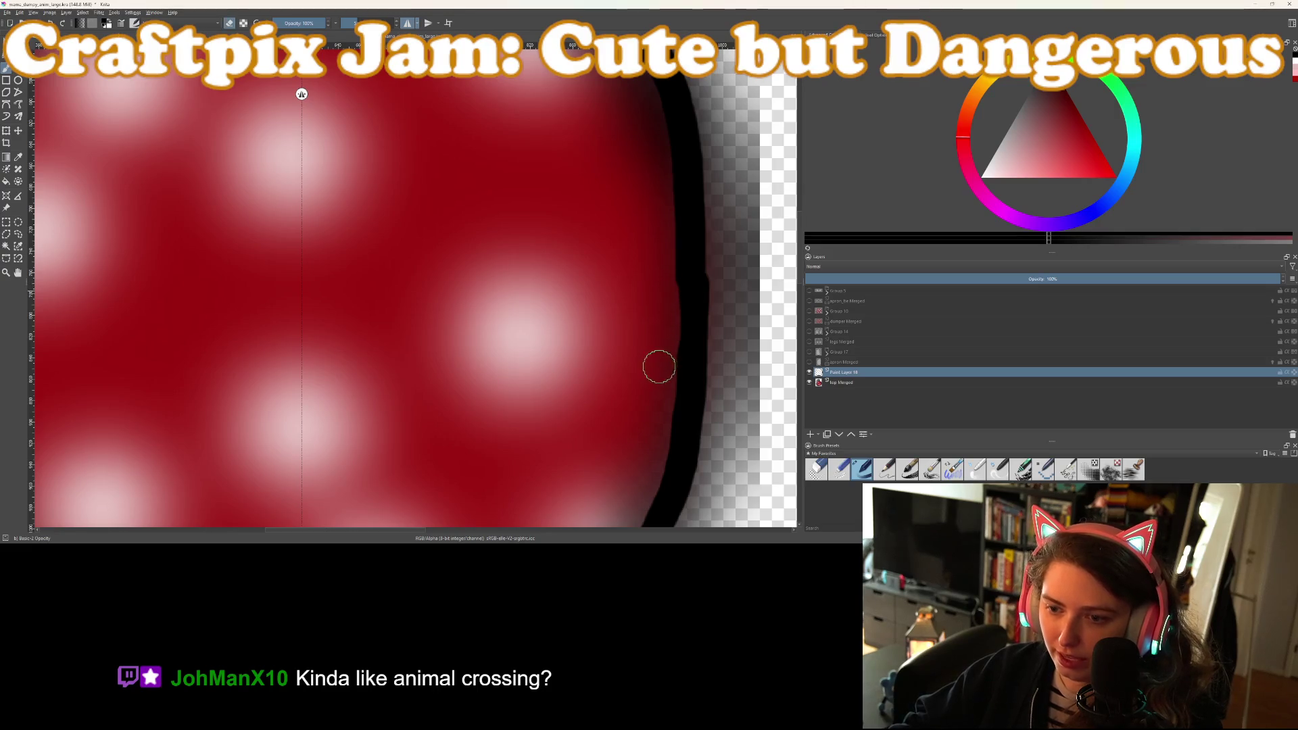
pyautogui.scroll(-3, 659, 367)
pyautogui.scroll(5, 632, 387)
pyautogui.moveTo(568, 402)
pyautogui.mouseDown()
pyautogui.moveTo(551, 406)
pyautogui.moveTo(559, 301)
pyautogui.moveTo(513, 310)
pyautogui.moveTo(510, 277)
pyautogui.moveTo(516, 423)
pyautogui.mouseUp()
pyautogui.scroll(-3, 630, 467)
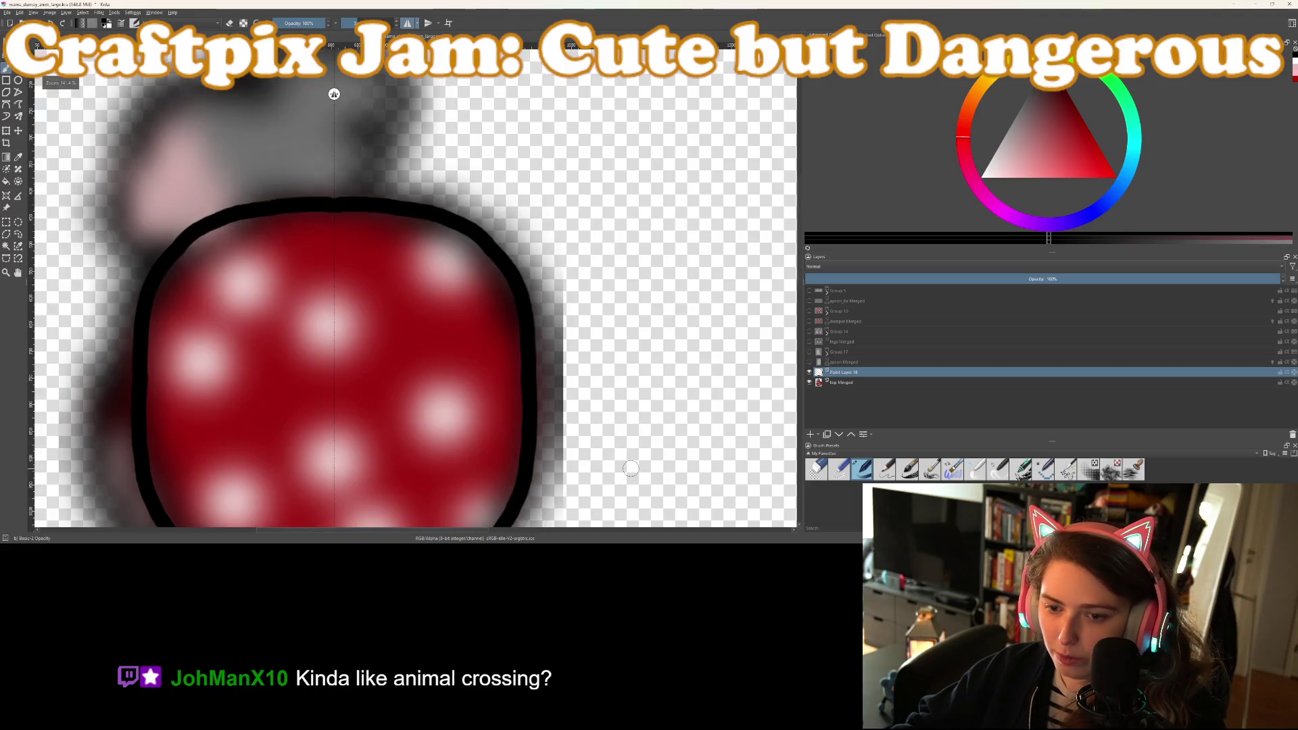
pyautogui.scroll(-3, 629, 467)
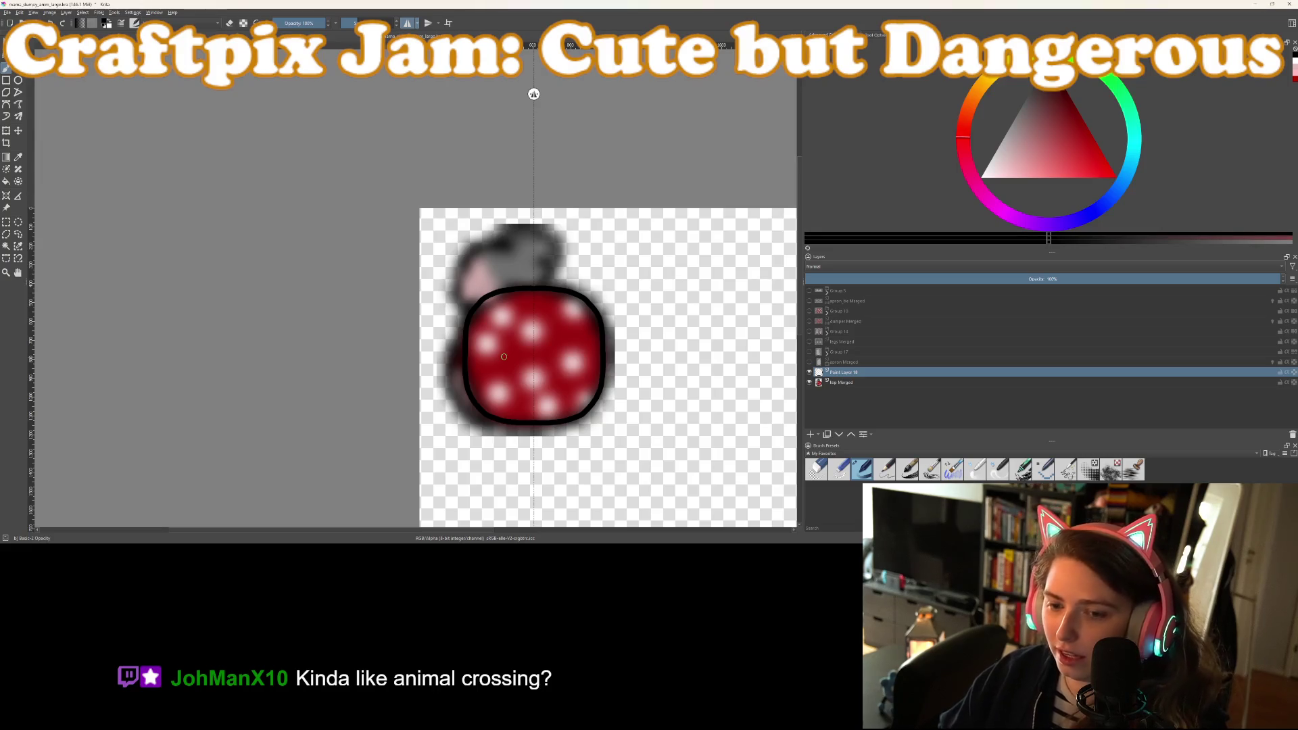
pyautogui.scroll(5, 503, 356)
pyautogui.click(849, 384)
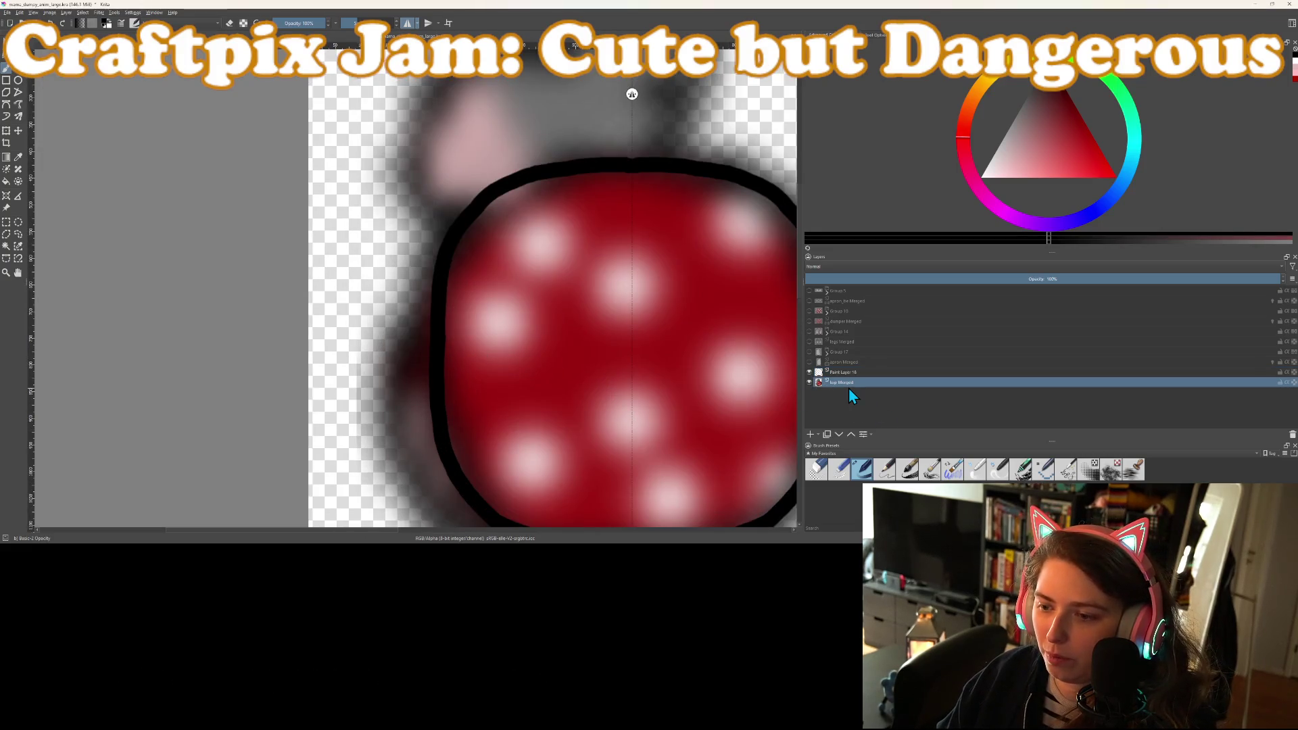
# On new Paint Layer 19, brush a flat red fill over the body
pyautogui.click(809, 434)
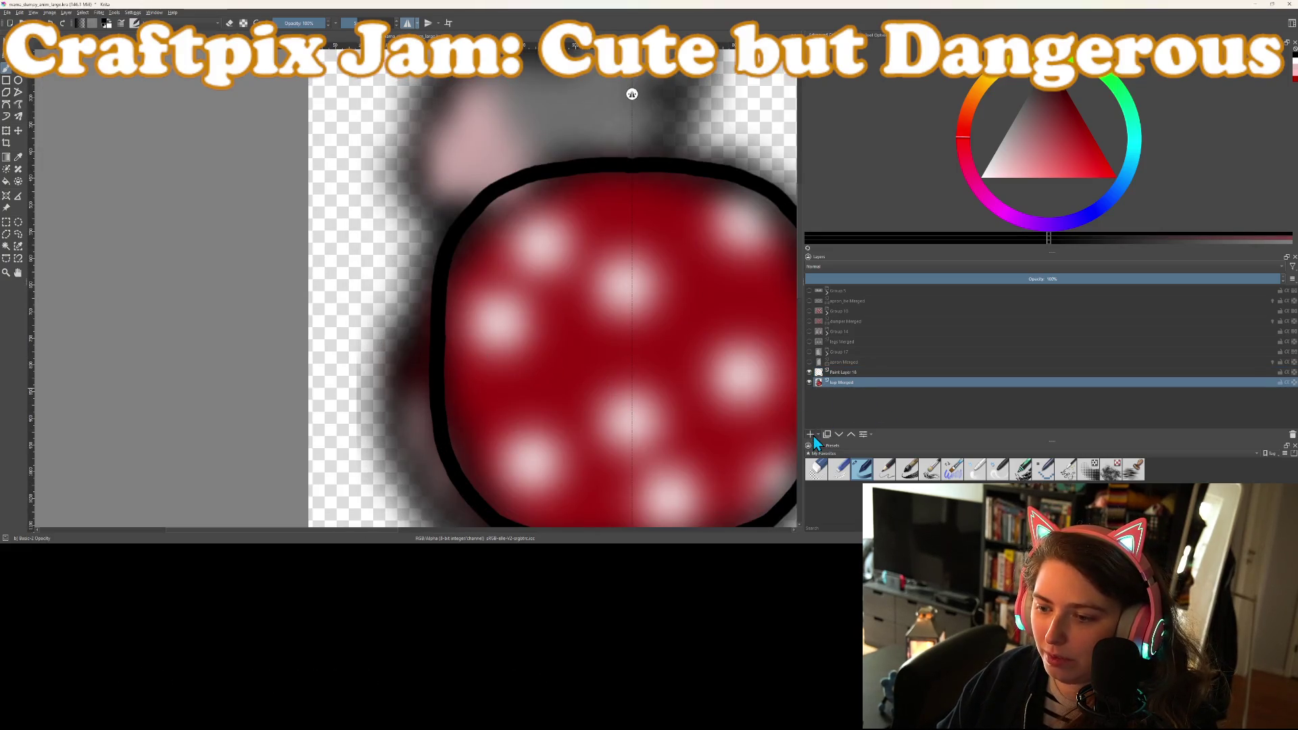
pyautogui.click(1292, 74)
pyautogui.scroll(-4, 545, 302)
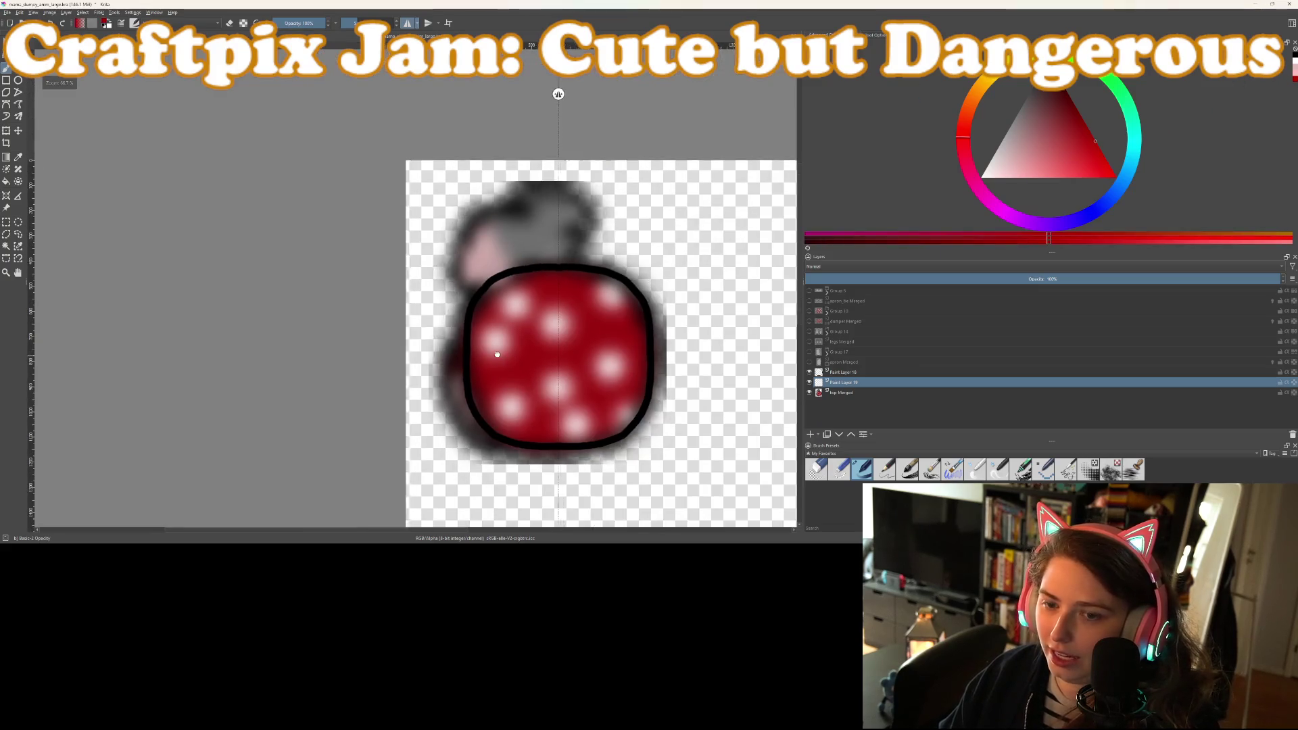
pyautogui.scroll(1, 545, 302)
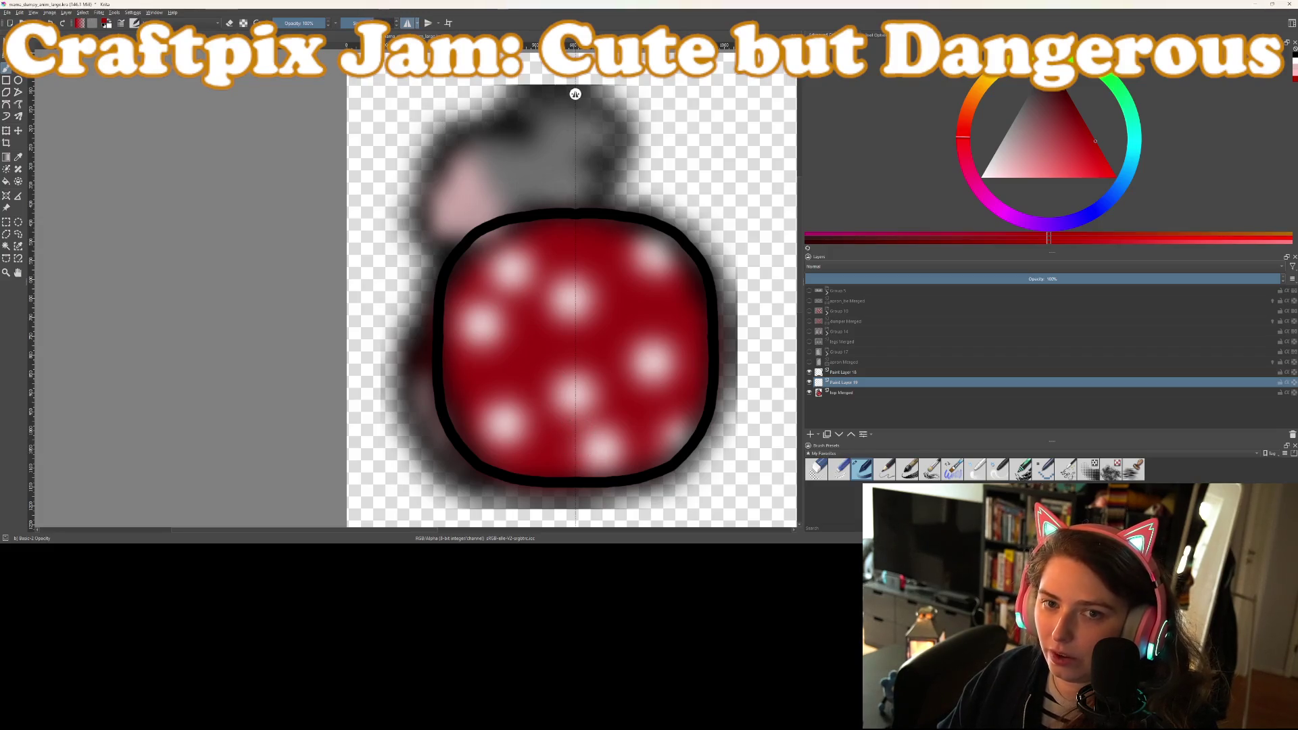
pyautogui.moveTo(580, 413)
pyautogui.mouseDown()
pyautogui.moveTo(643, 420)
pyautogui.moveTo(660, 360)
pyautogui.moveTo(643, 281)
pyautogui.moveTo(606, 255)
pyautogui.moveTo(587, 268)
pyautogui.moveTo(559, 342)
pyautogui.moveTo(582, 388)
pyautogui.moveTo(599, 347)
pyautogui.mouseUp()
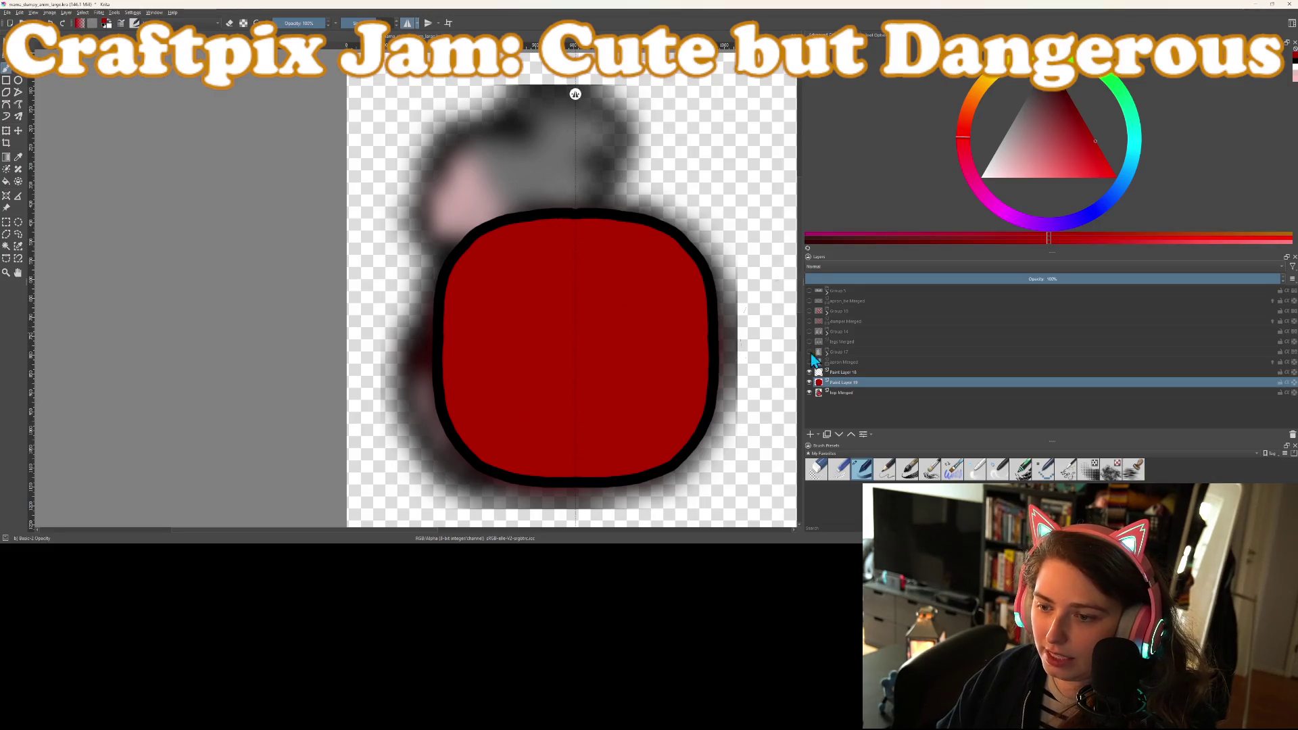
# Add Paint Layer 20, switch the colour to white, and hide the red fill layer
pyautogui.click(813, 436)
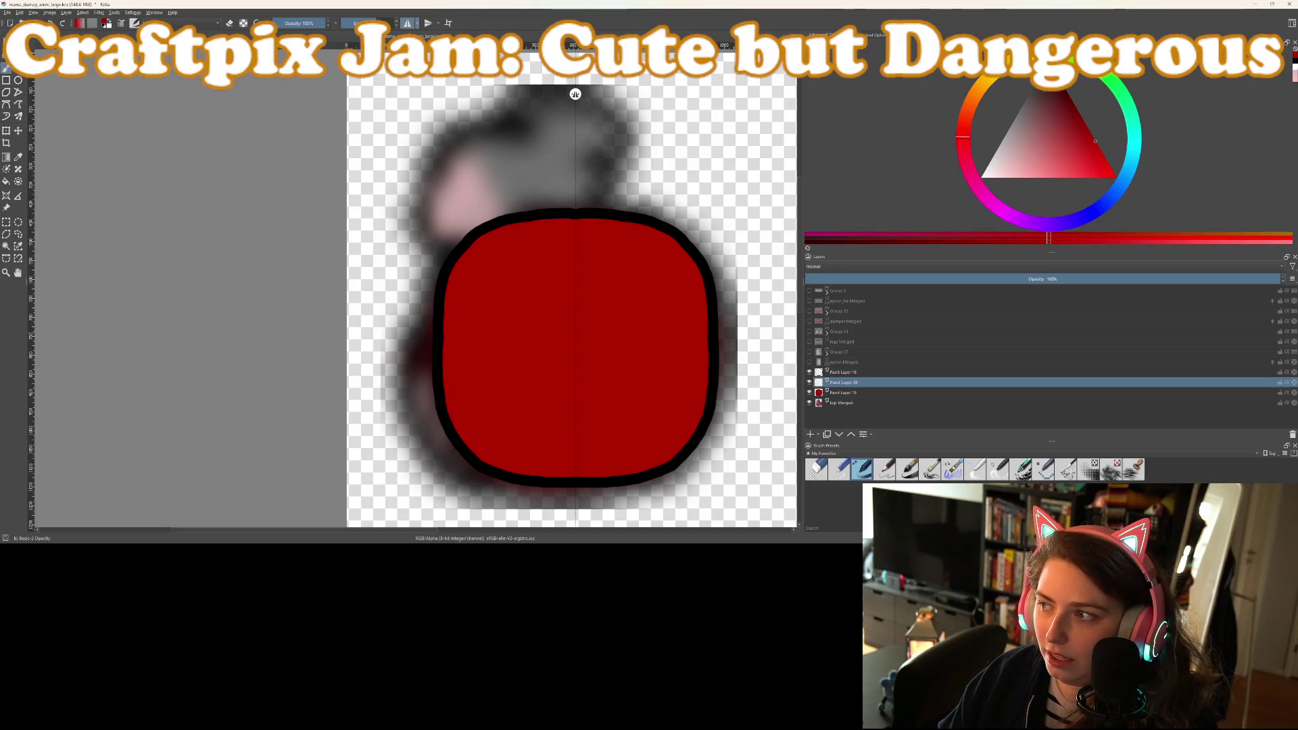
pyautogui.press('x')
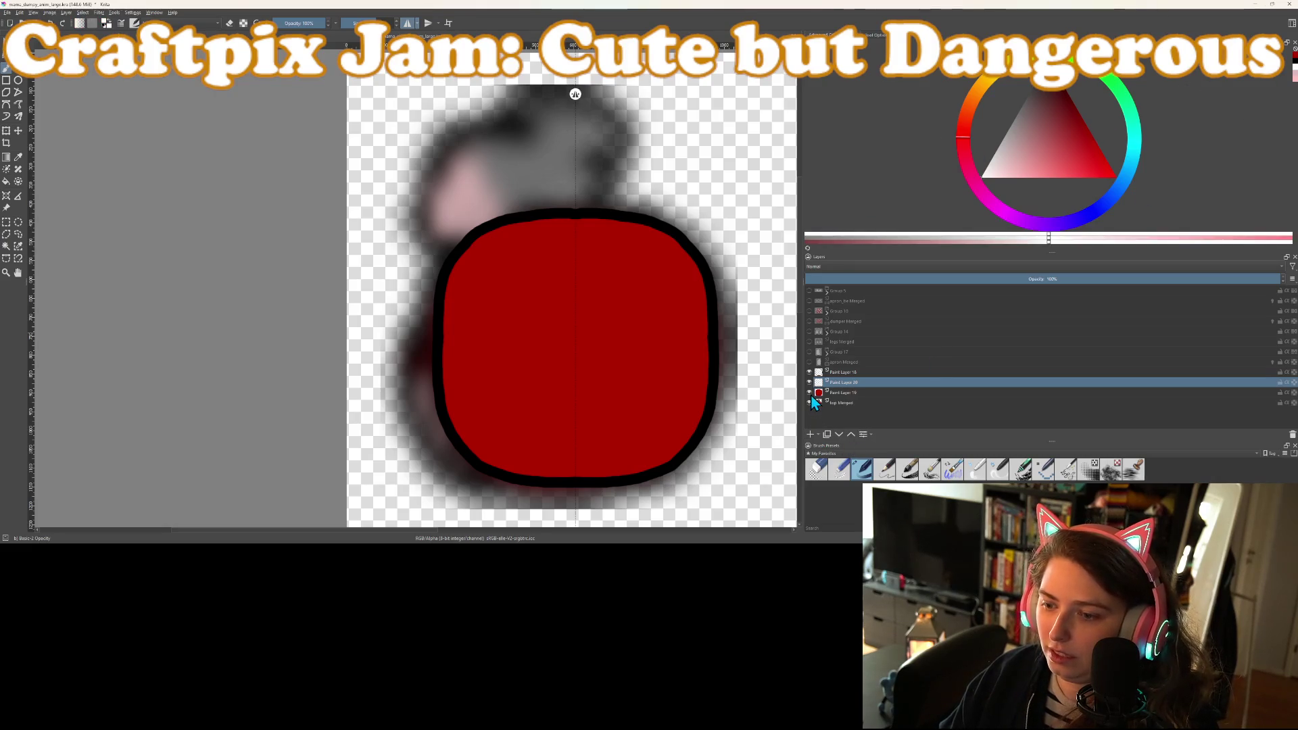
pyautogui.click(810, 394)
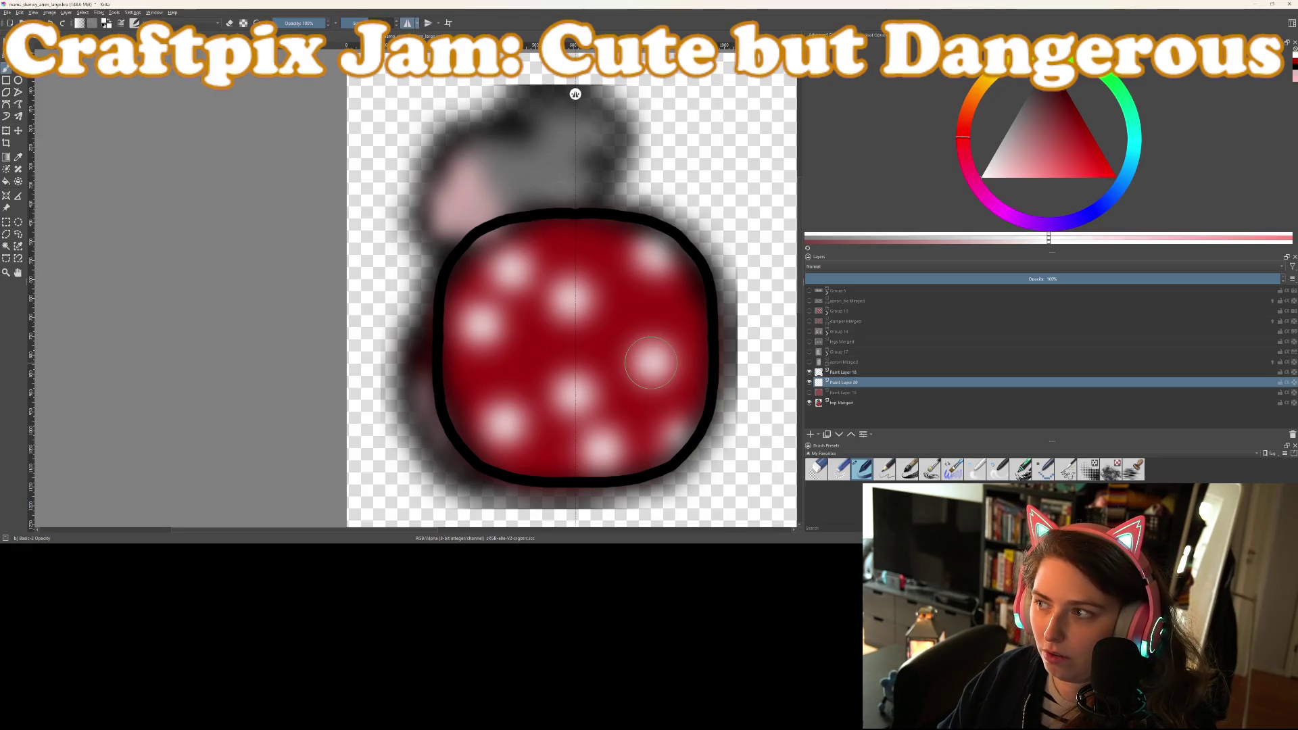
pyautogui.scroll(-5, 651, 363)
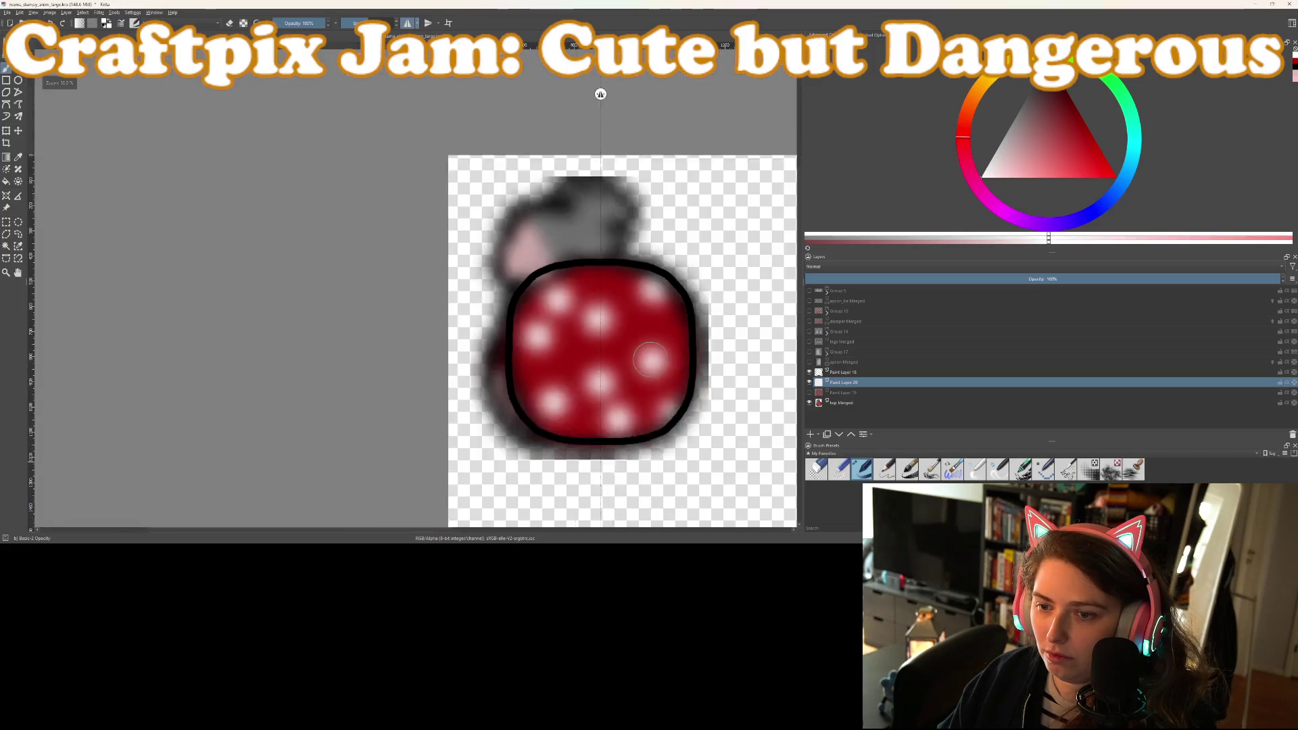
pyautogui.moveTo(655, 373); pyautogui.dragTo(618, 375)
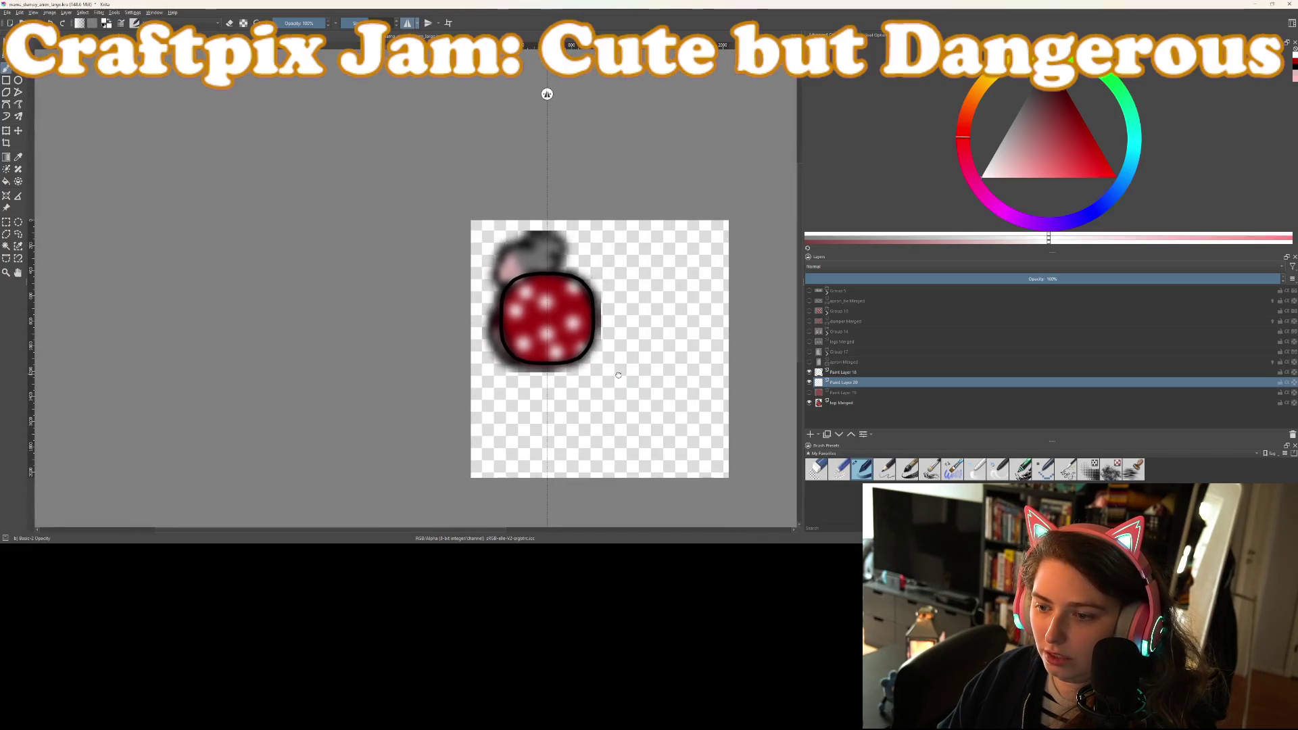
pyautogui.moveTo(818, 388)
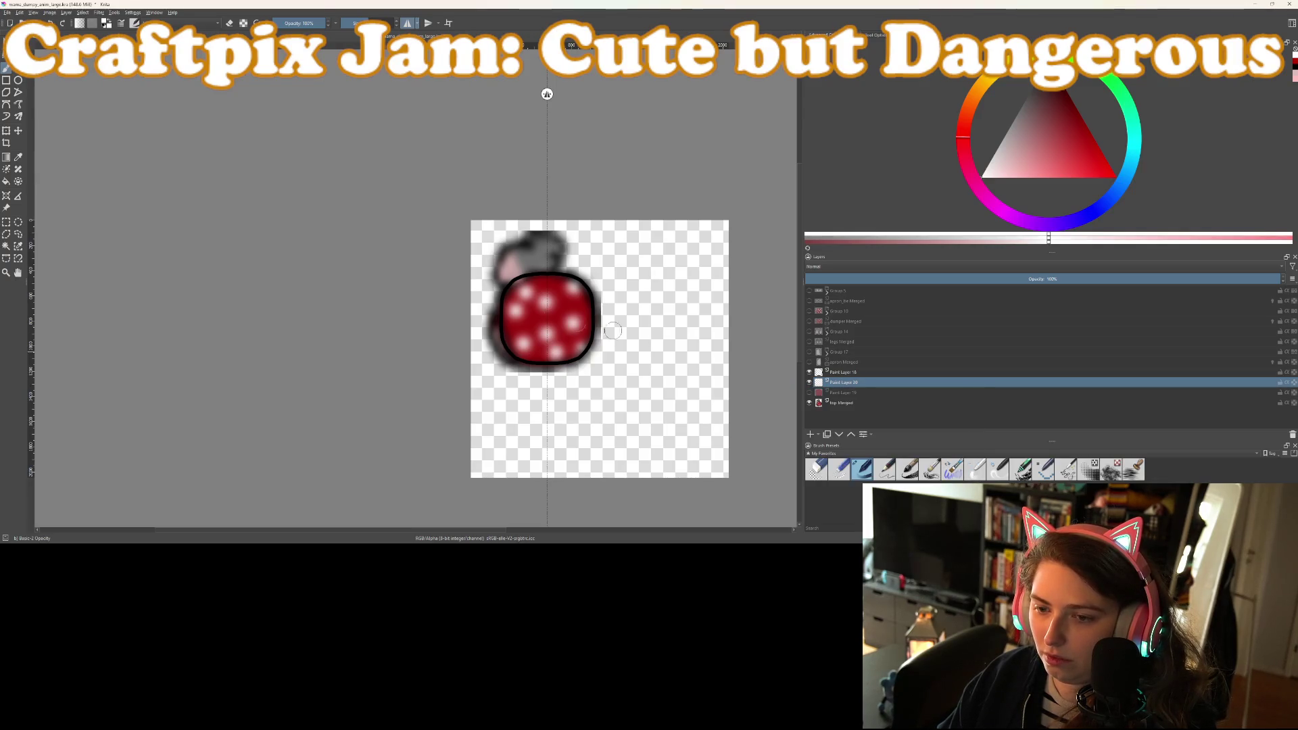
pyautogui.scroll(4, 579, 327)
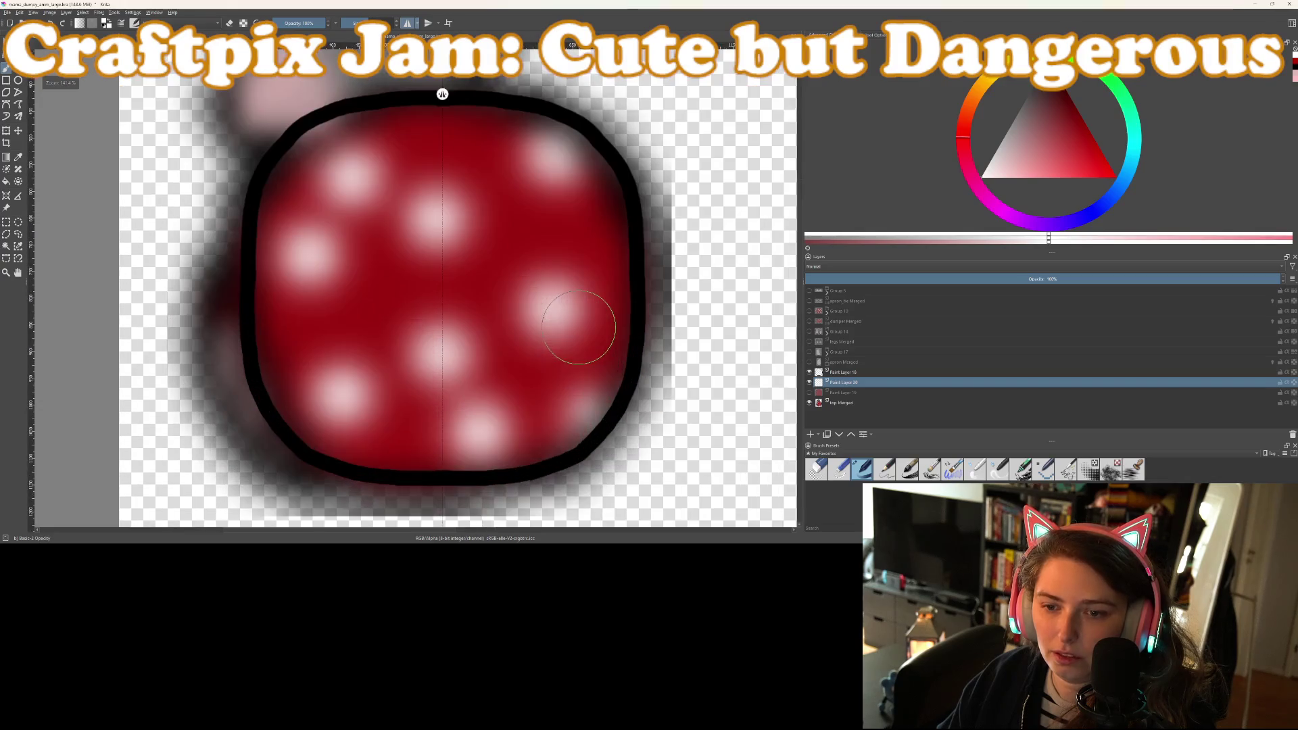
# Undo a mirrored test pair of white dots and turn mirrored painting off
pyautogui.click(558, 314)
pyautogui.hotkey('ctrl', 'z')
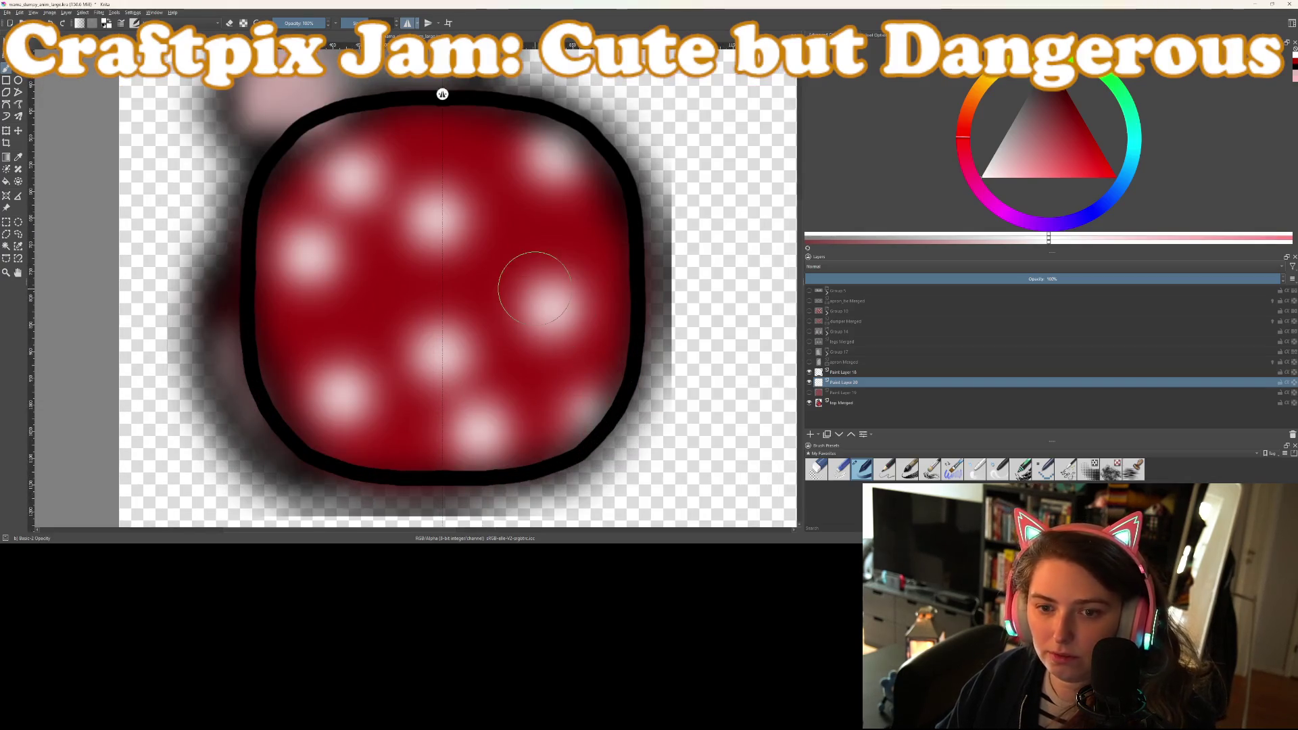
pyautogui.click(407, 23)
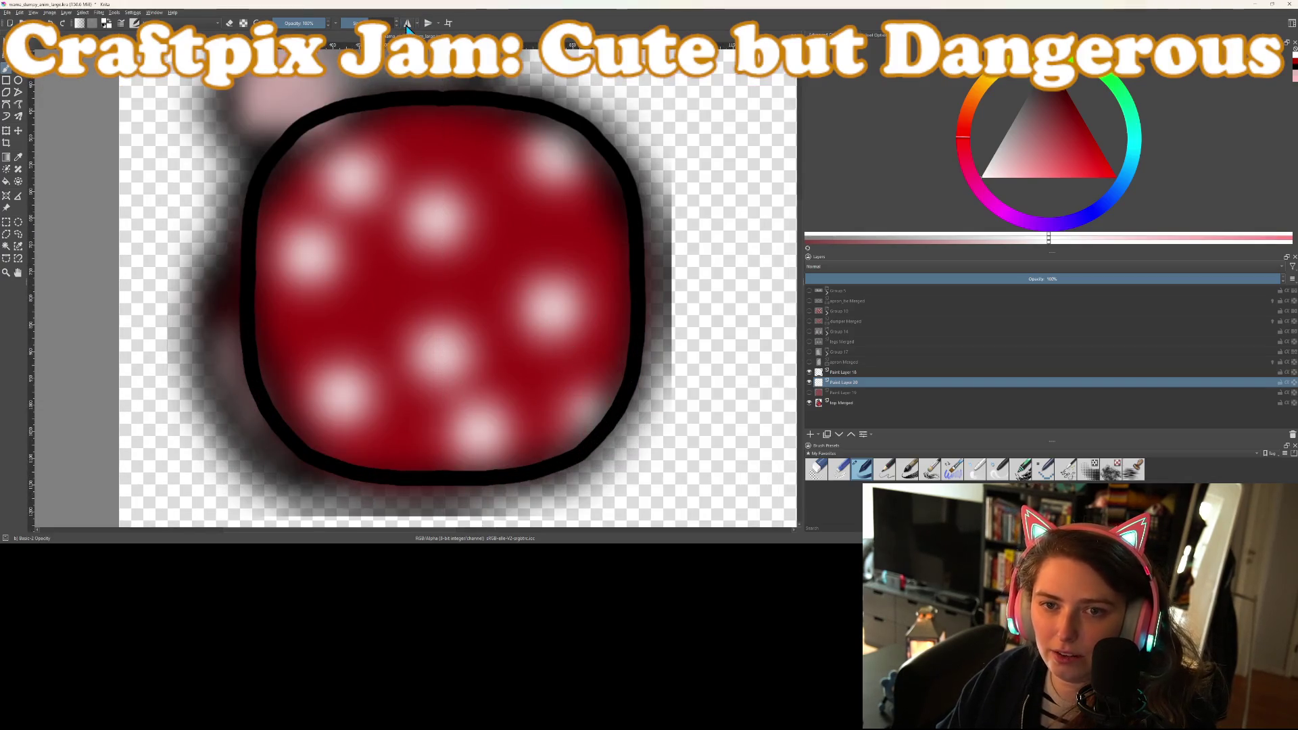
# Paint solid white dots scattered across the red body on Paint Layer 20
pyautogui.click(550, 308)
pyautogui.click(431, 218)
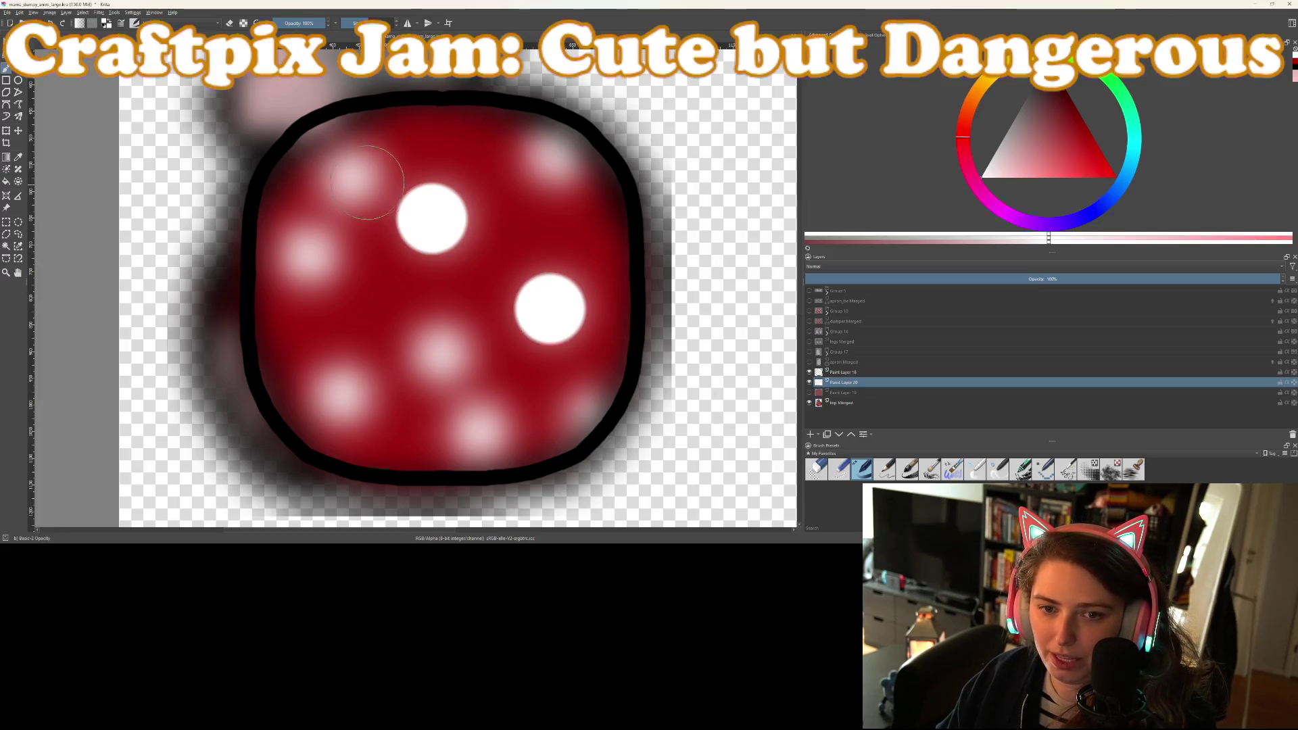
pyautogui.click(348, 172)
pyautogui.click(293, 257)
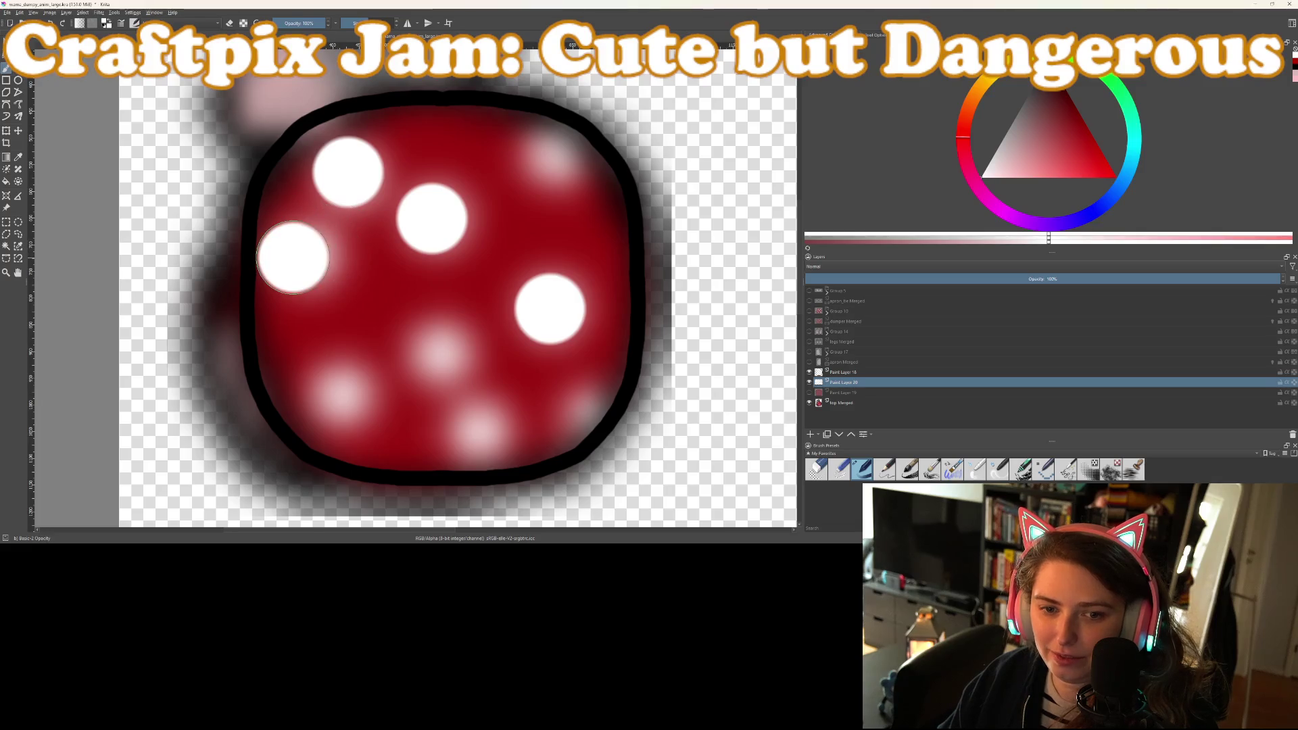
pyautogui.click(549, 150)
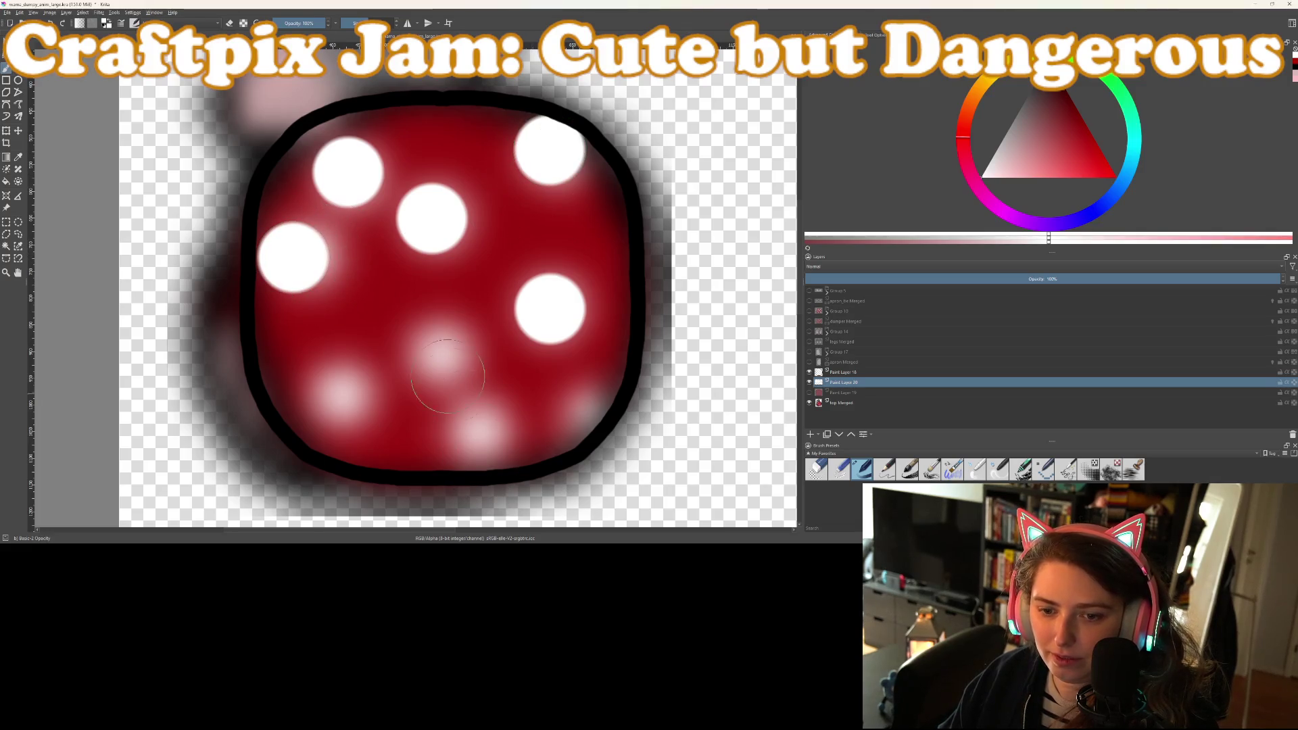
pyautogui.click(443, 349)
pyautogui.click(484, 433)
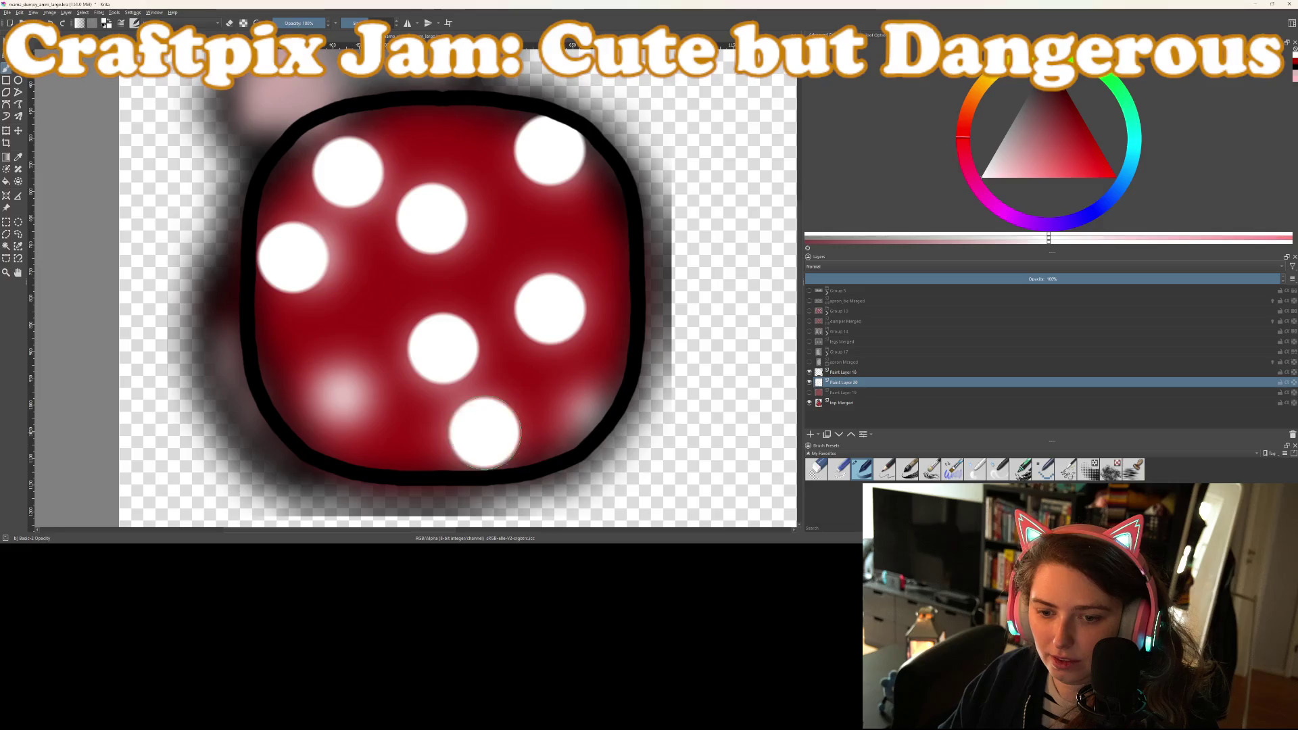
pyautogui.click(594, 414)
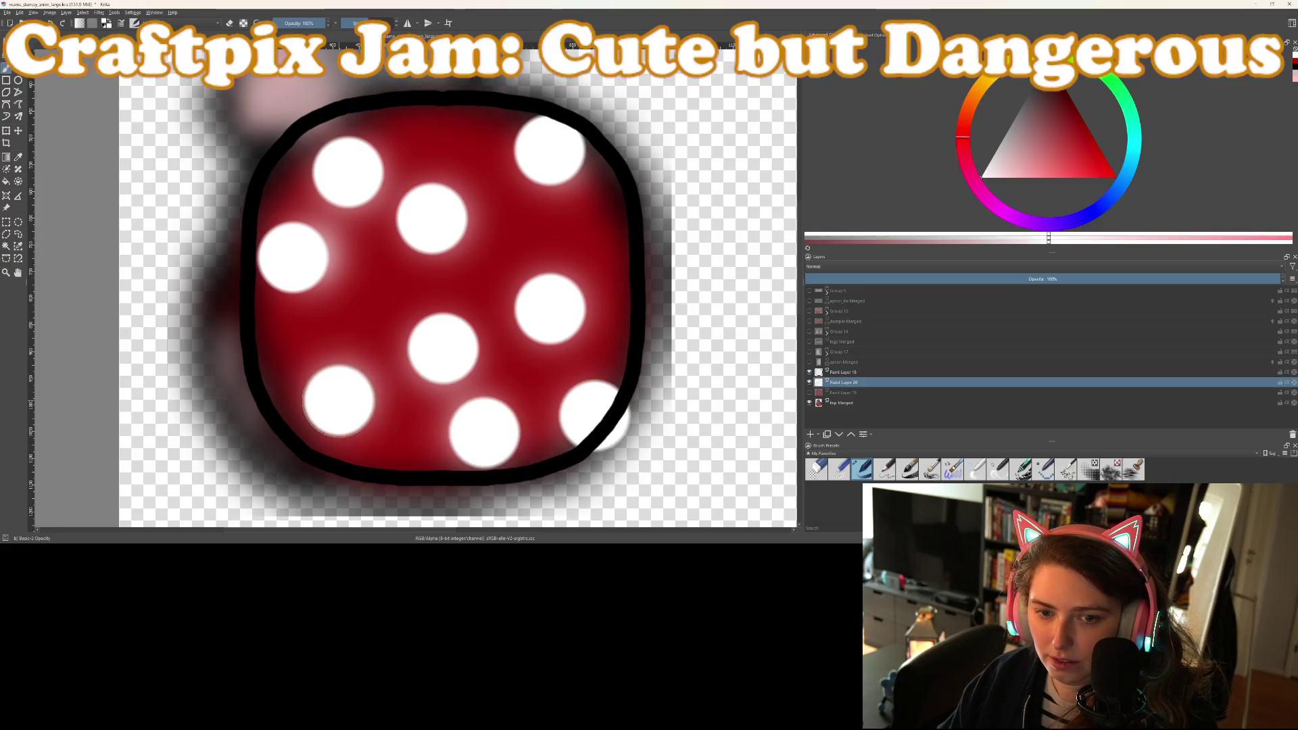
pyautogui.scroll(-2, 500, 423)
pyautogui.scroll(-1, 507, 412)
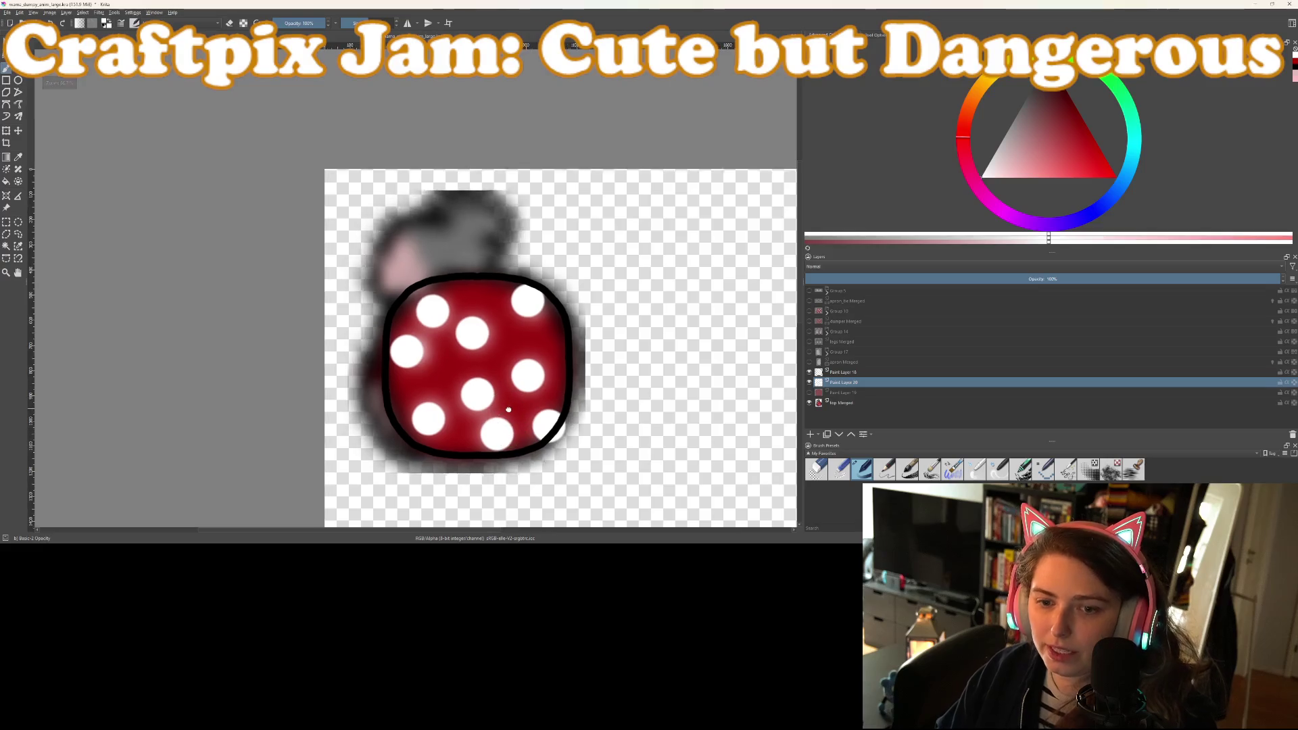
pyautogui.scroll(3, 507, 409)
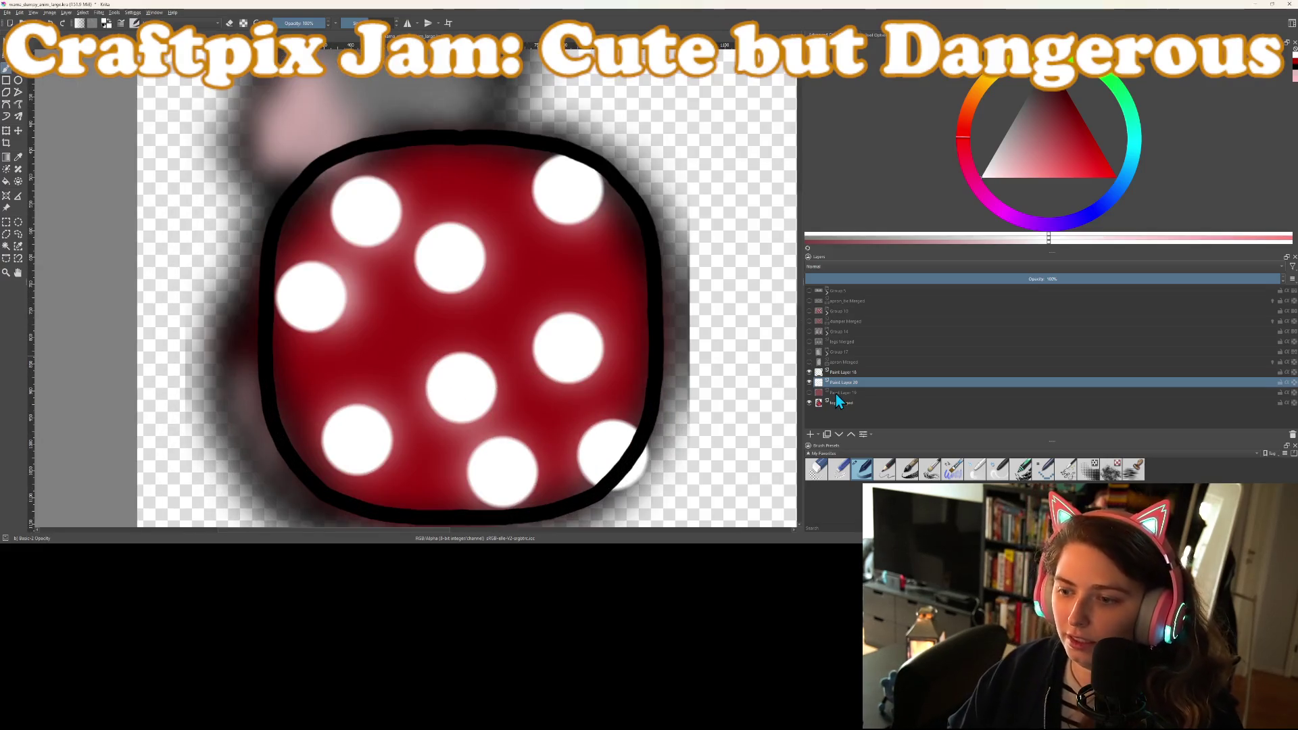
# Show Paint Layer 19, group it with Layer 20 as Group 21, and clip the dots with inherit alpha
pyautogui.click(809, 392)
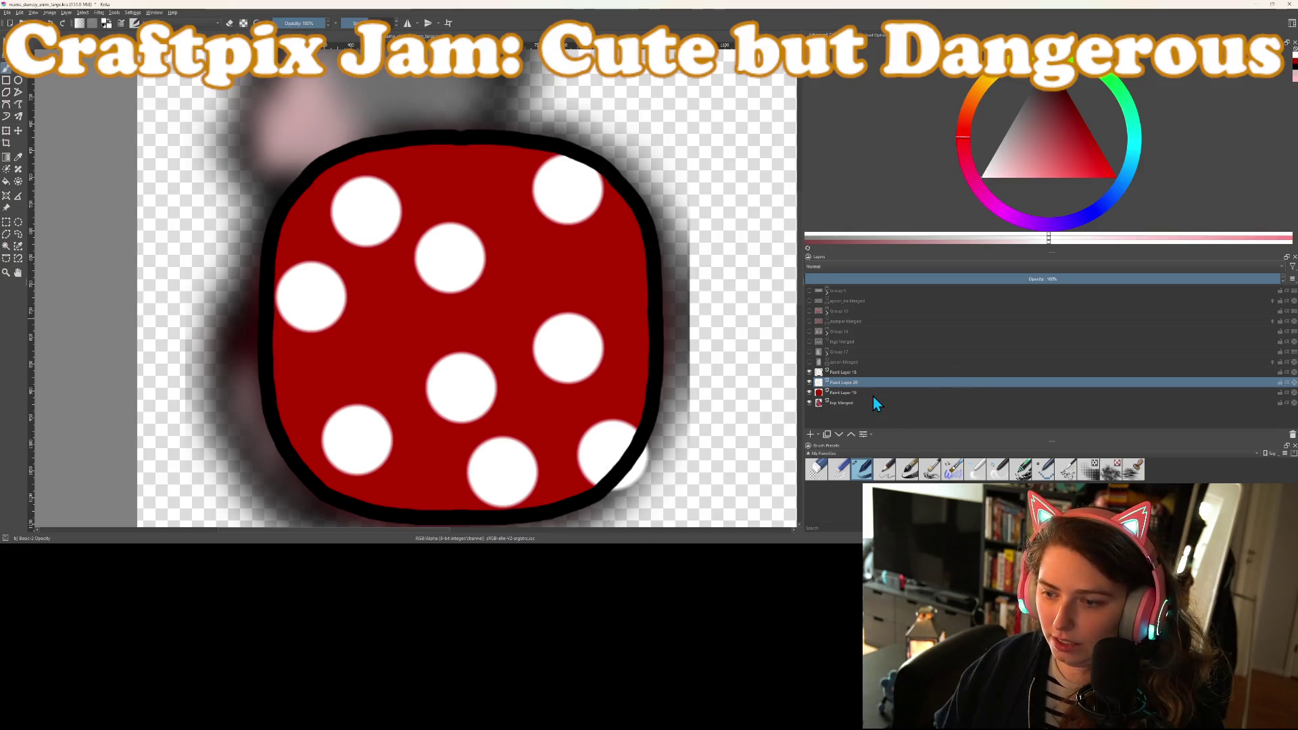
pyautogui.keyDown('ctrl'); pyautogui.click(855, 396); pyautogui.keyUp('ctrl')
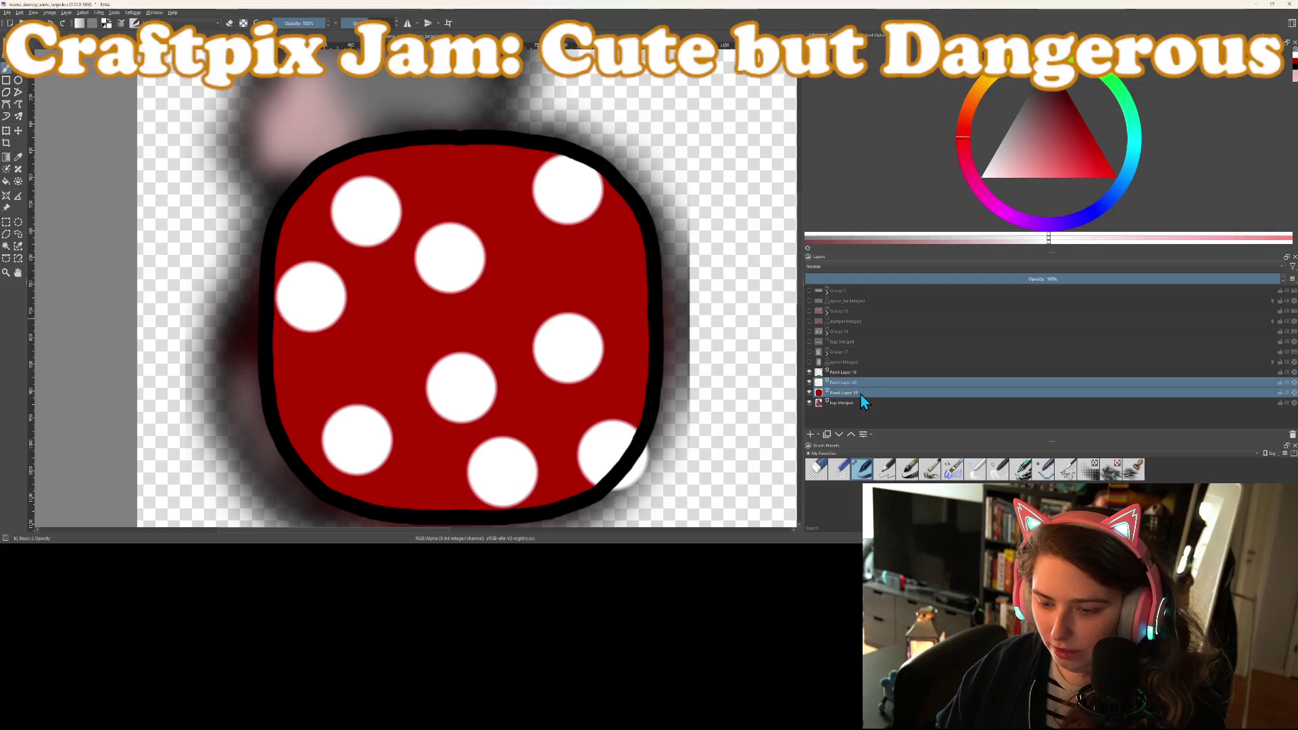
pyautogui.hotkey('ctrl', 'g')
pyautogui.click(1272, 392)
pyautogui.click(1287, 392)
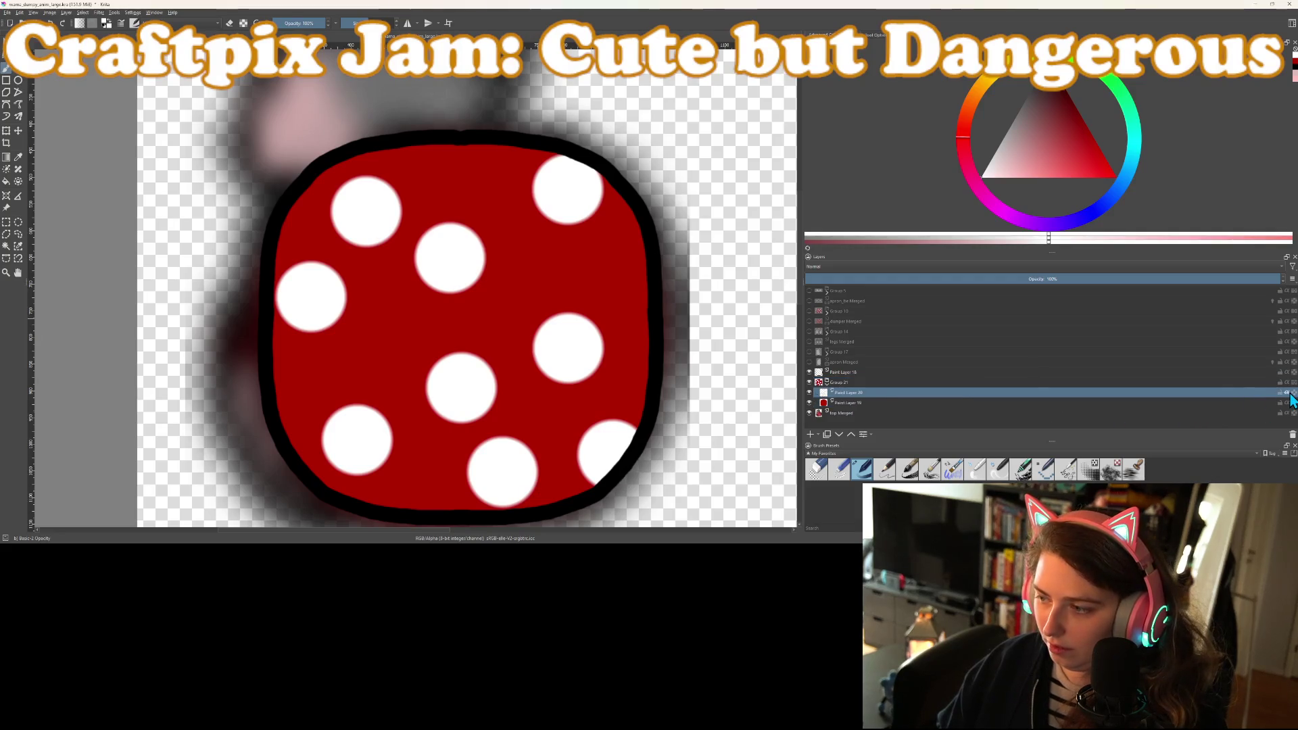
# Group Paint Layer 18 with Group 21 as Group 22, then sketch a black pointed shape off the body's left
pyautogui.click(842, 372)
pyautogui.keyDown('ctrl'); pyautogui.click(841, 382); pyautogui.keyUp('ctrl')
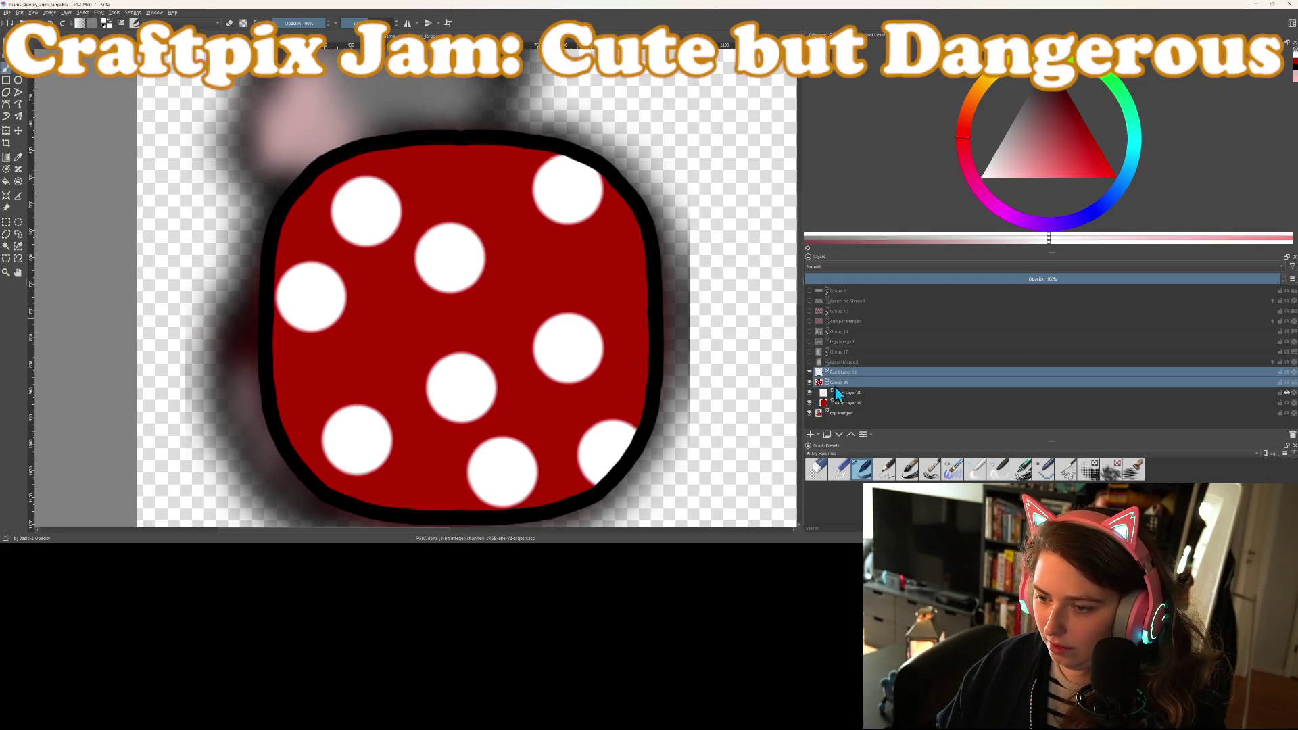
pyautogui.hotkey('ctrl', 'g')
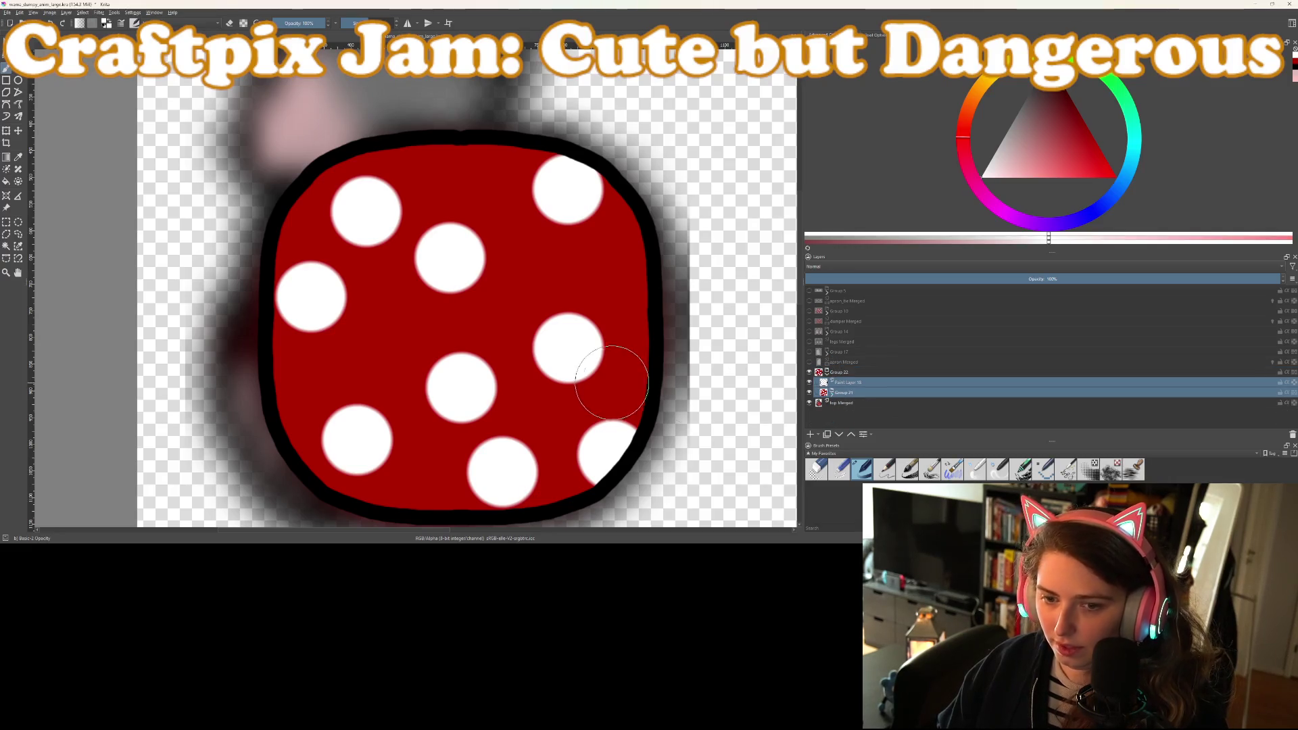
pyautogui.scroll(-5, 614, 356)
pyautogui.scroll(4, 669, 382)
pyautogui.scroll(1, 669, 382)
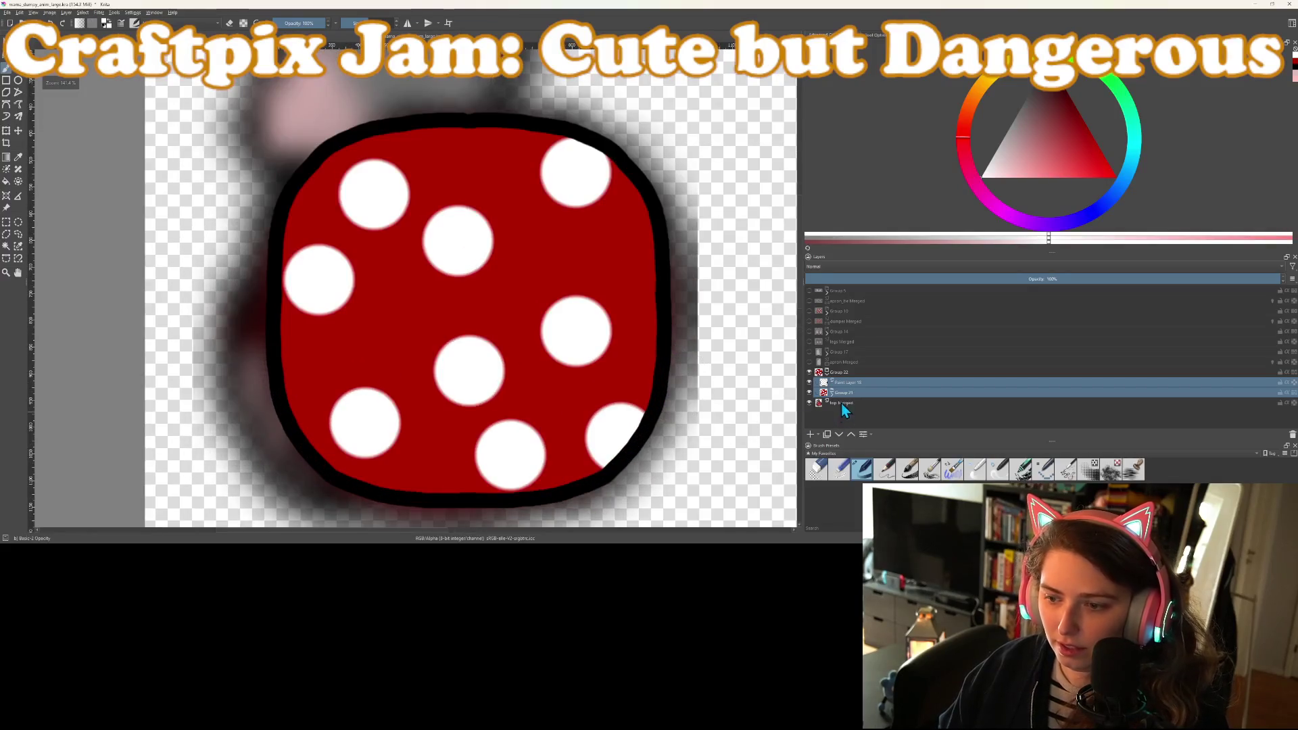
pyautogui.click(827, 371)
pyautogui.click(826, 371)
pyautogui.click(844, 391)
pyautogui.press('Up')
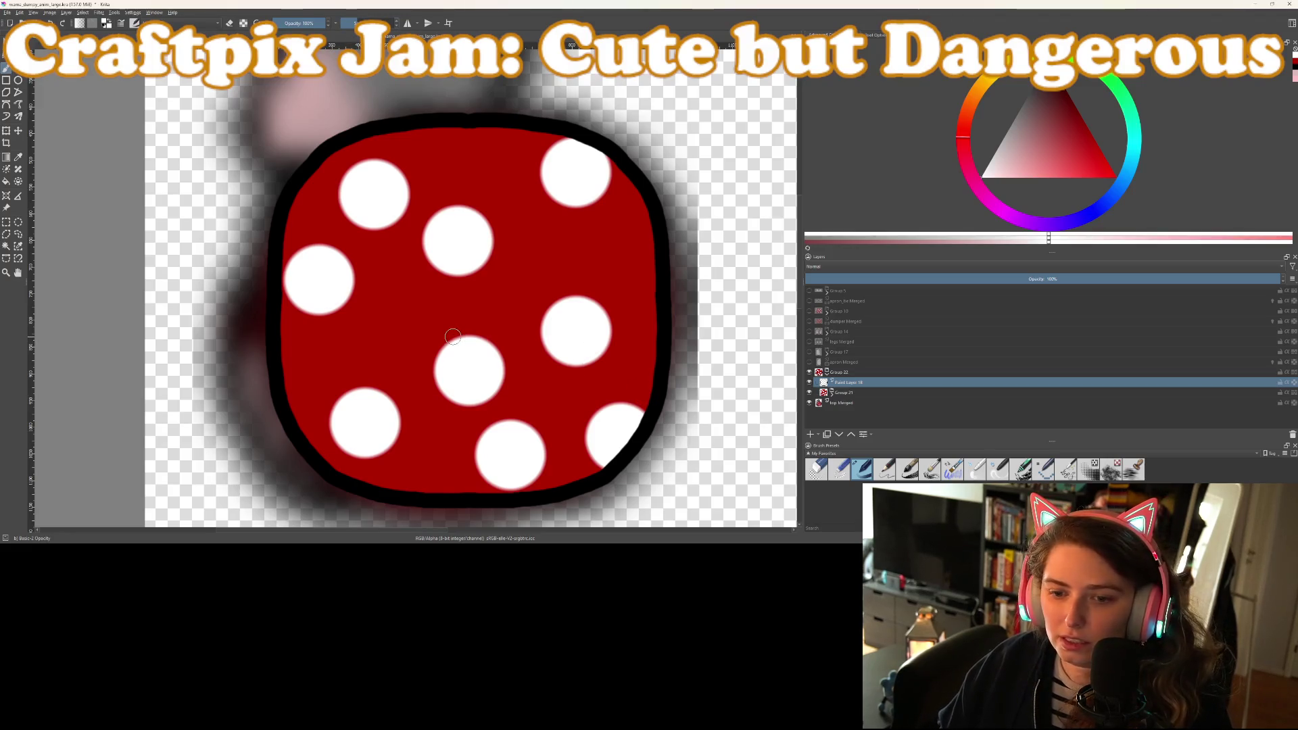
pyautogui.scroll(4, 434, 262)
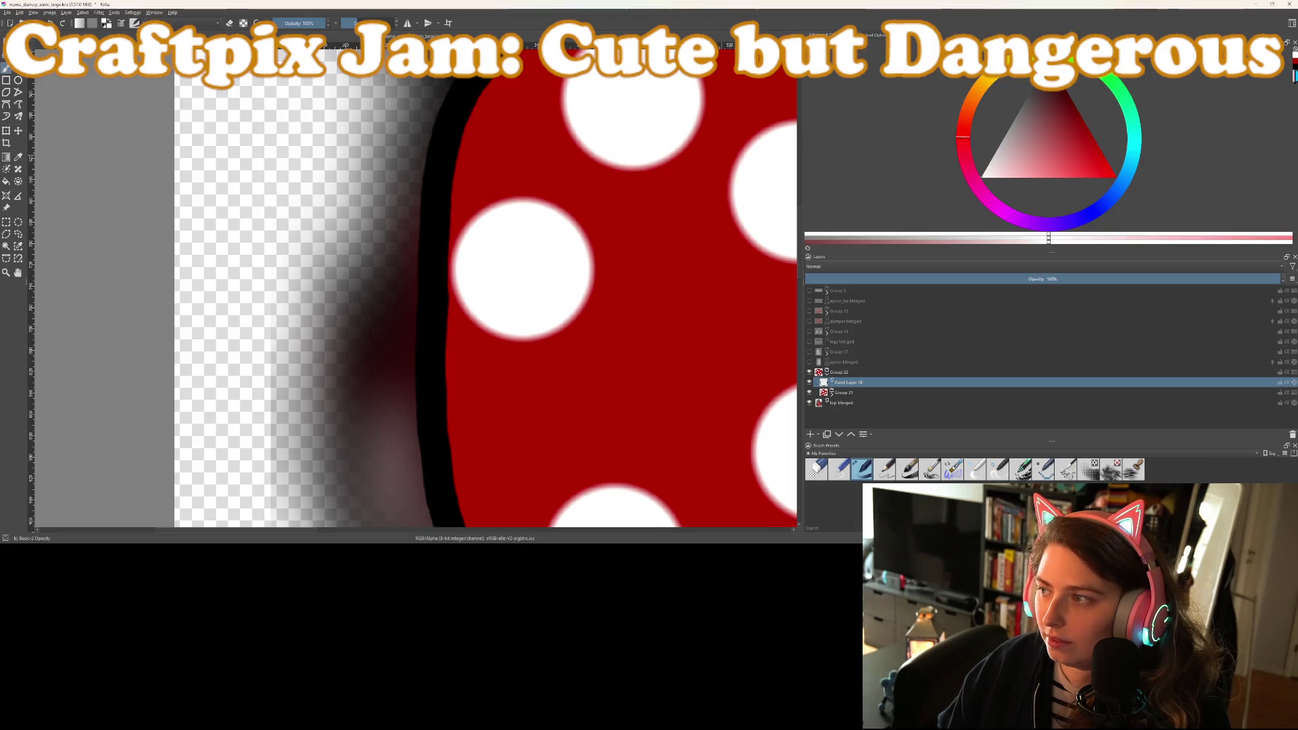
pyautogui.moveTo(361, 406)
pyautogui.mouseDown()
pyautogui.moveTo(405, 391)
pyautogui.moveTo(368, 397)
pyautogui.moveTo(354, 371)
pyautogui.moveTo(429, 208)
pyautogui.mouseUp()
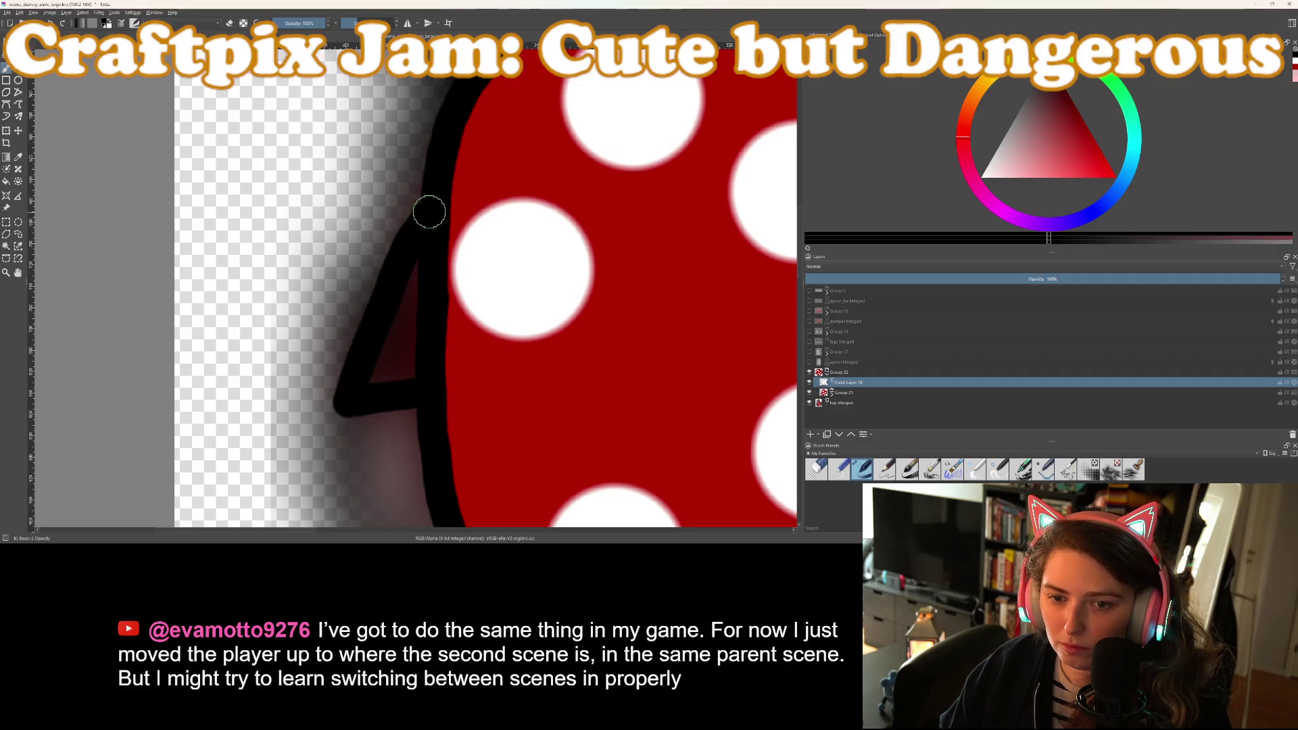
# Paint a thick black outline down from the pointed shape's left tip
pyautogui.scroll(-3, 429, 209)
pyautogui.scroll(2, 456, 286)
pyautogui.scroll(2, 457, 286)
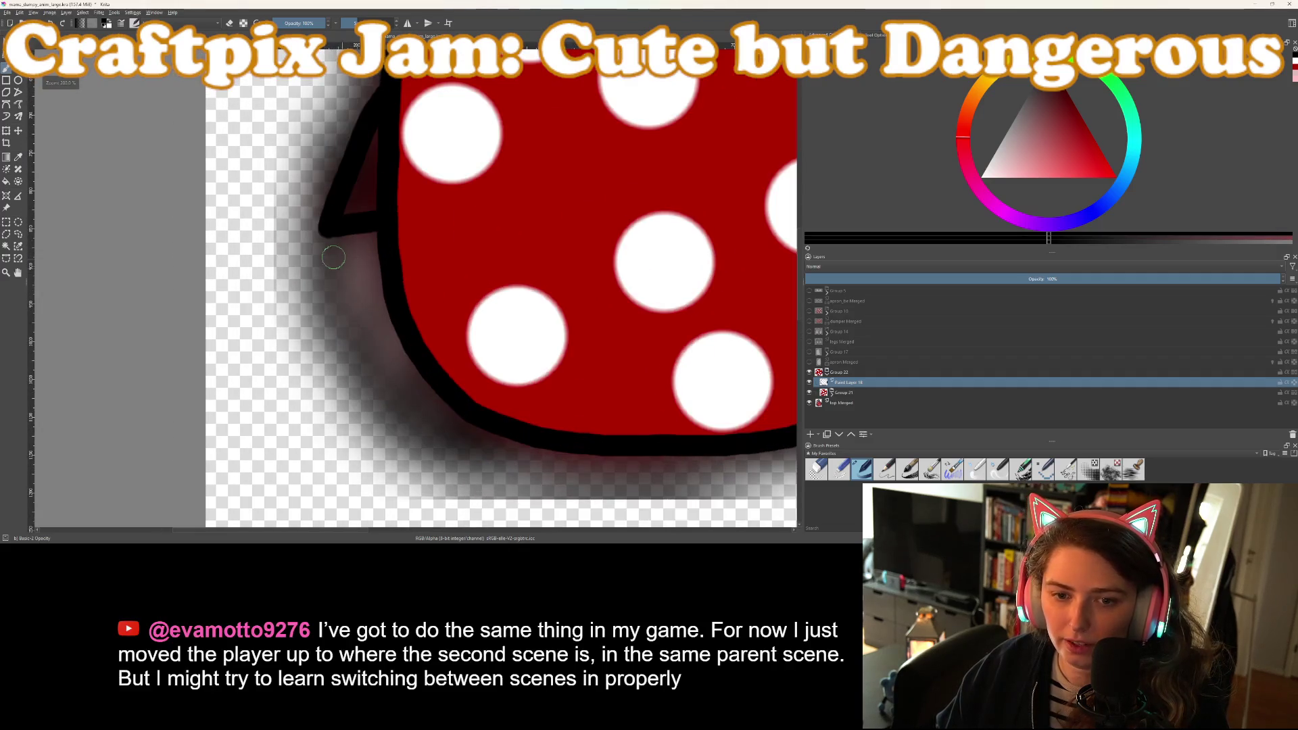
pyautogui.moveTo(323, 235)
pyautogui.mouseDown()
pyautogui.moveTo(379, 374)
pyautogui.moveTo(444, 435)
pyautogui.moveTo(695, 449)
pyautogui.mouseUp()
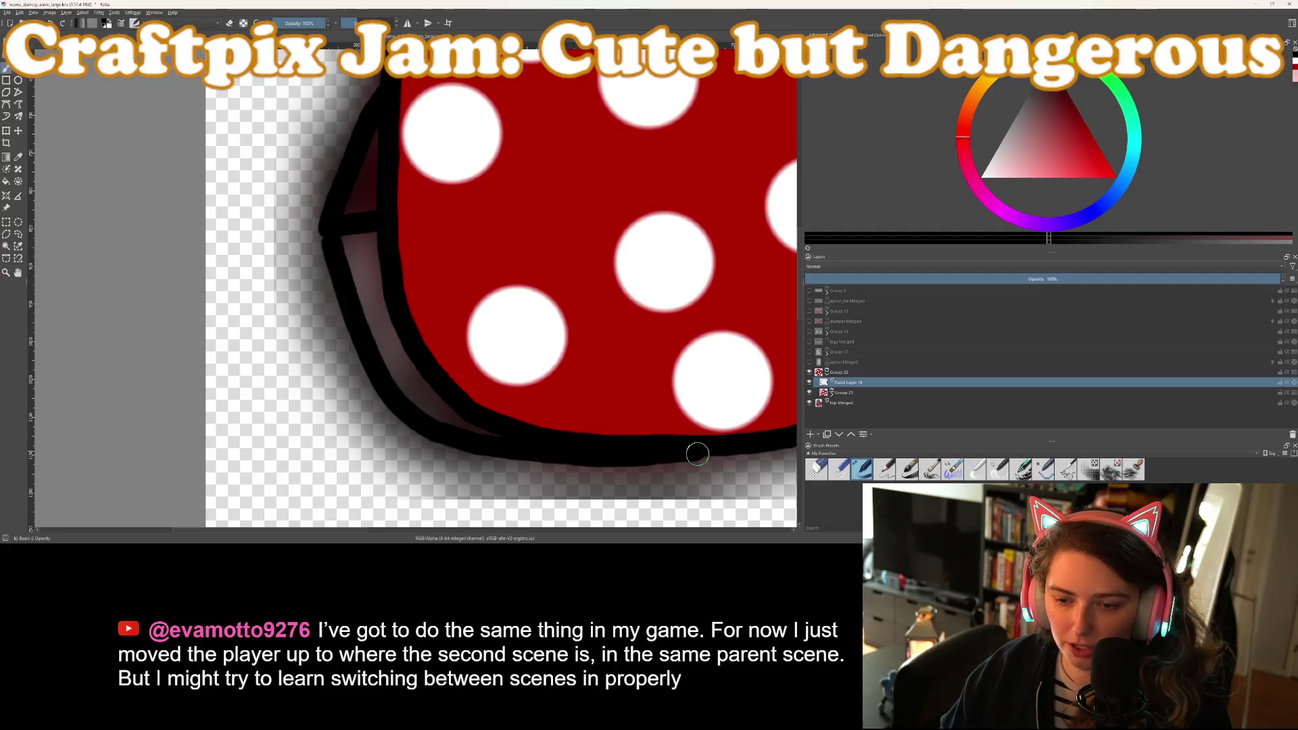
pyautogui.scroll(-5, 695, 448)
pyautogui.scroll(2, 540, 465)
# Redraw the black outline curving down the dress's lower-left edge, replacing a bad stroke
pyautogui.moveTo(541, 465); pyautogui.dragTo(469, 336)
pyautogui.scroll(2, 460, 325)
pyautogui.moveTo(296, 153); pyautogui.dragTo(311, 225)
pyautogui.hotkey('ctrl', 'z')
pyautogui.moveTo(302, 131)
pyautogui.mouseDown()
pyautogui.moveTo(287, 173)
pyautogui.moveTo(297, 246)
pyautogui.moveTo(361, 303)
pyautogui.moveTo(466, 332)
pyautogui.mouseUp()
pyautogui.scroll(-3, 492, 335)
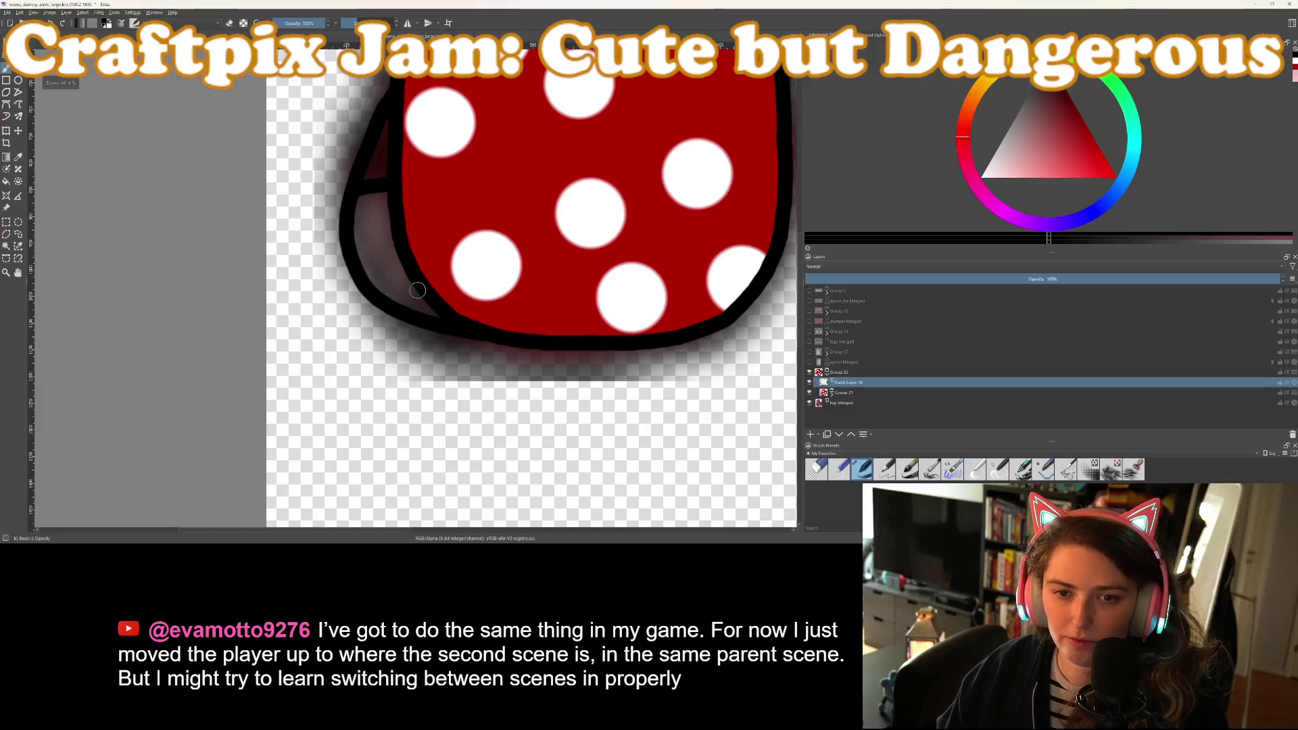
pyautogui.scroll(5, 444, 333)
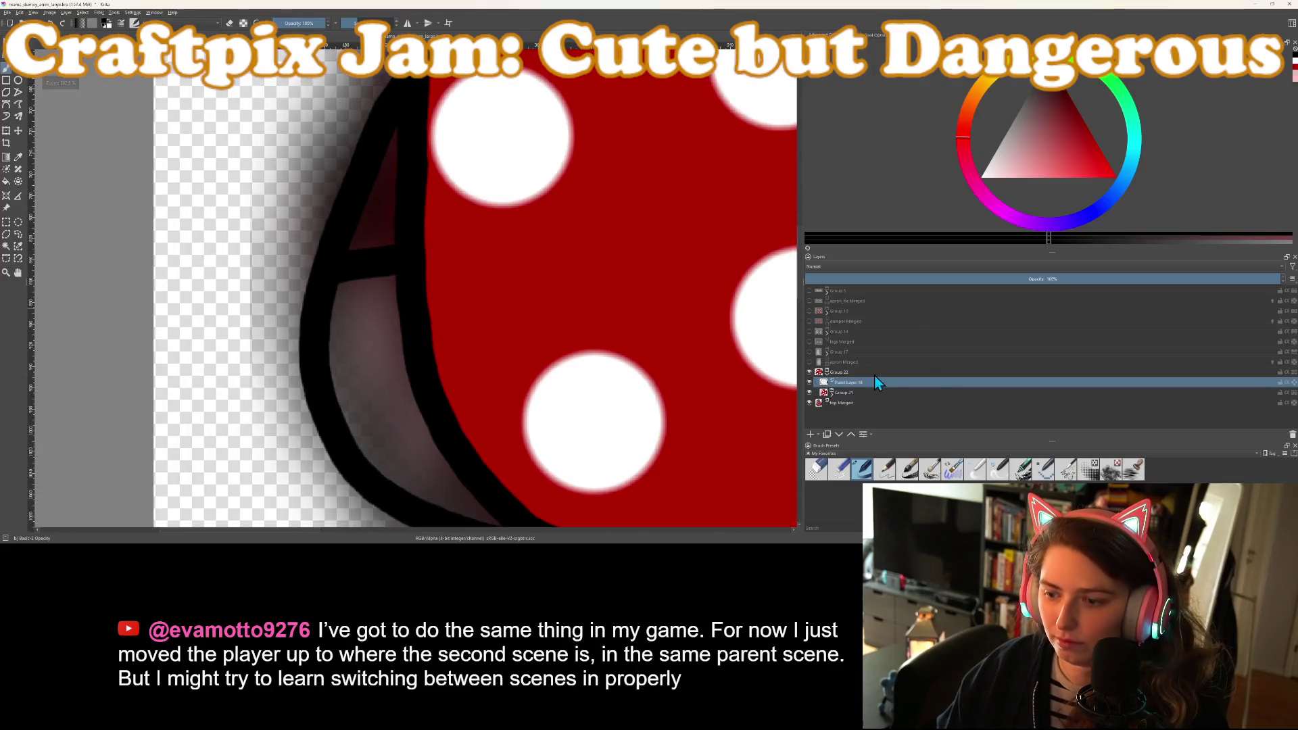
pyautogui.click(832, 392)
# On Paint Layer 19, fill the small wedge beside the dress red
pyautogui.click(853, 414)
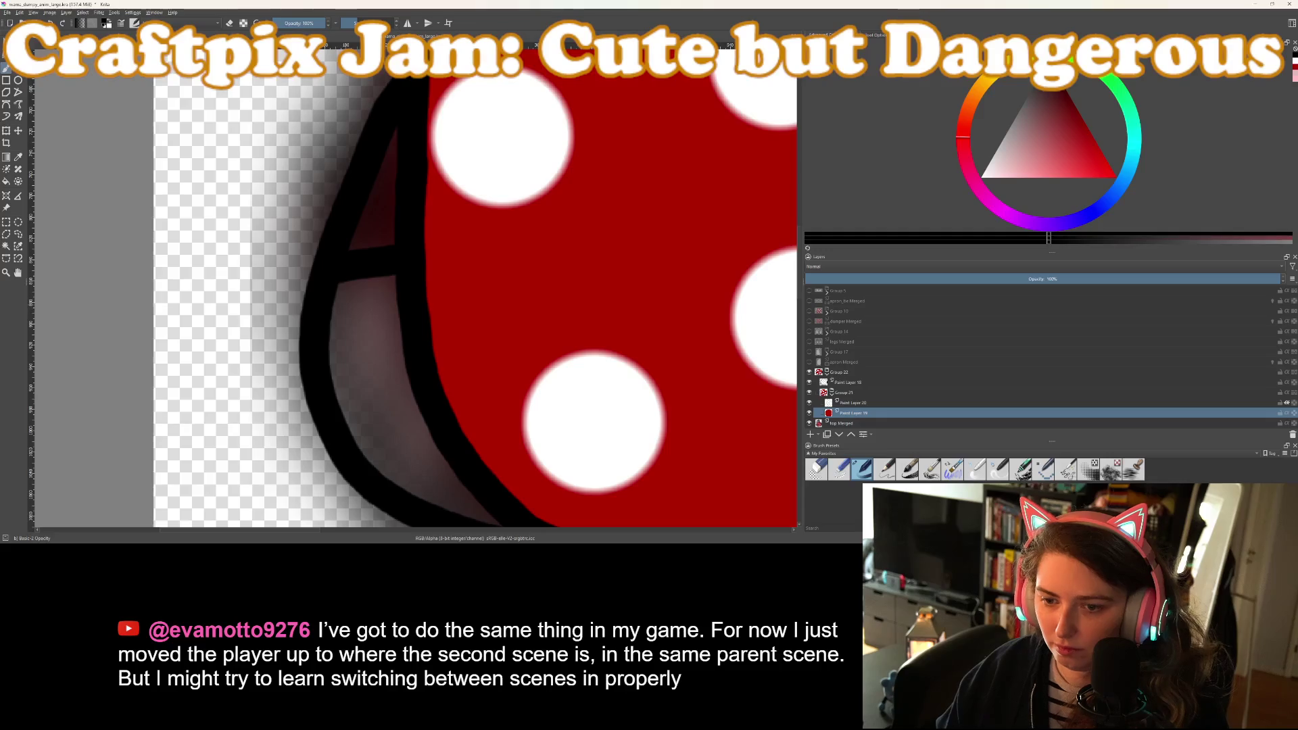
pyautogui.keyDown('ctrl'); pyautogui.click(613, 305); pyautogui.keyUp('ctrl')
pyautogui.moveTo(363, 243)
pyautogui.mouseDown()
pyautogui.moveTo(379, 237)
pyautogui.moveTo(391, 136)
pyautogui.moveTo(355, 242)
pyautogui.mouseUp()
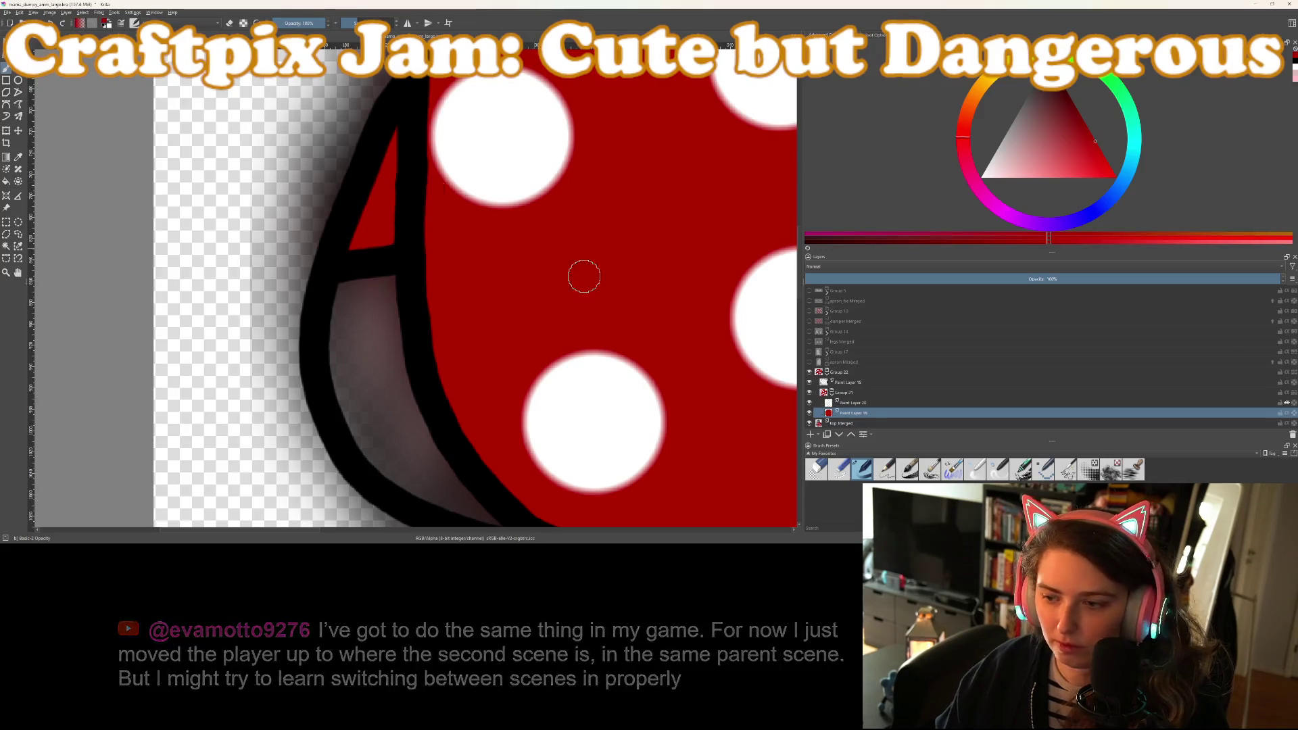
# Add a new paint layer and fill the gap between the lower-left outlines light pink
pyautogui.click(809, 435)
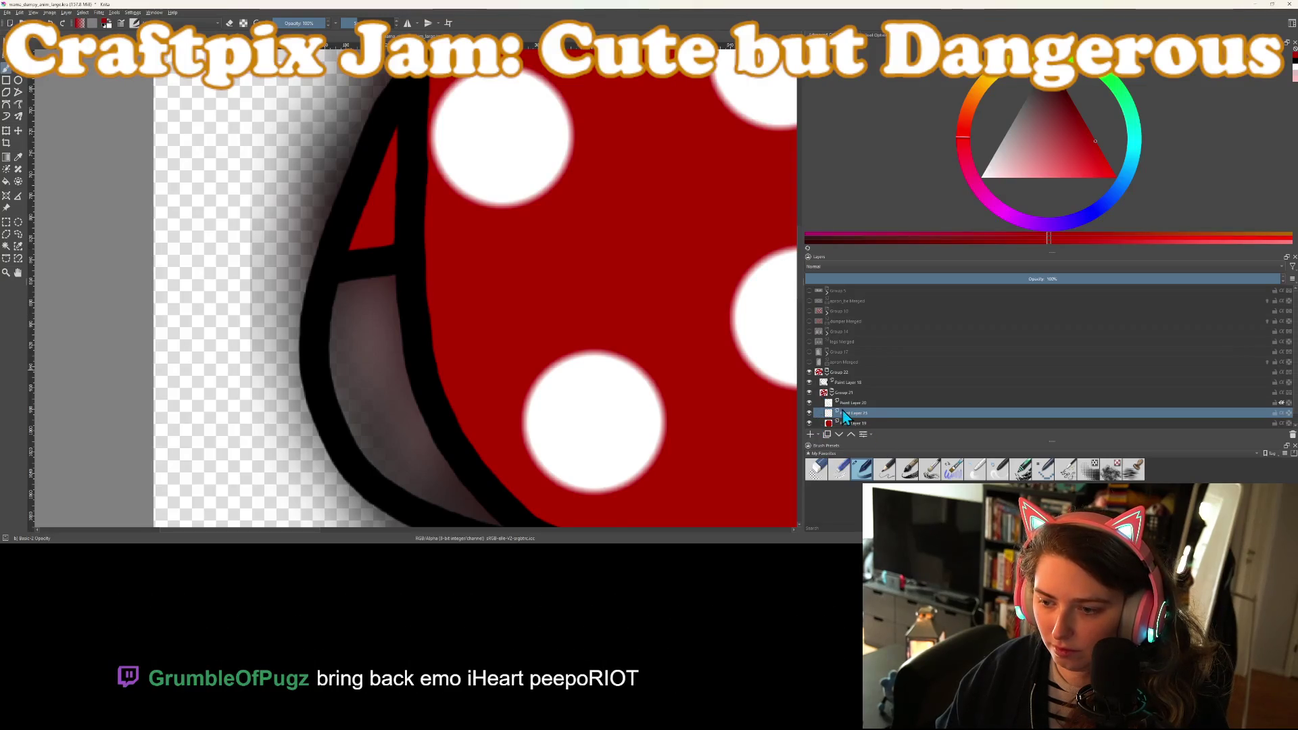
pyautogui.moveTo(846, 412); pyautogui.dragTo(857, 423)
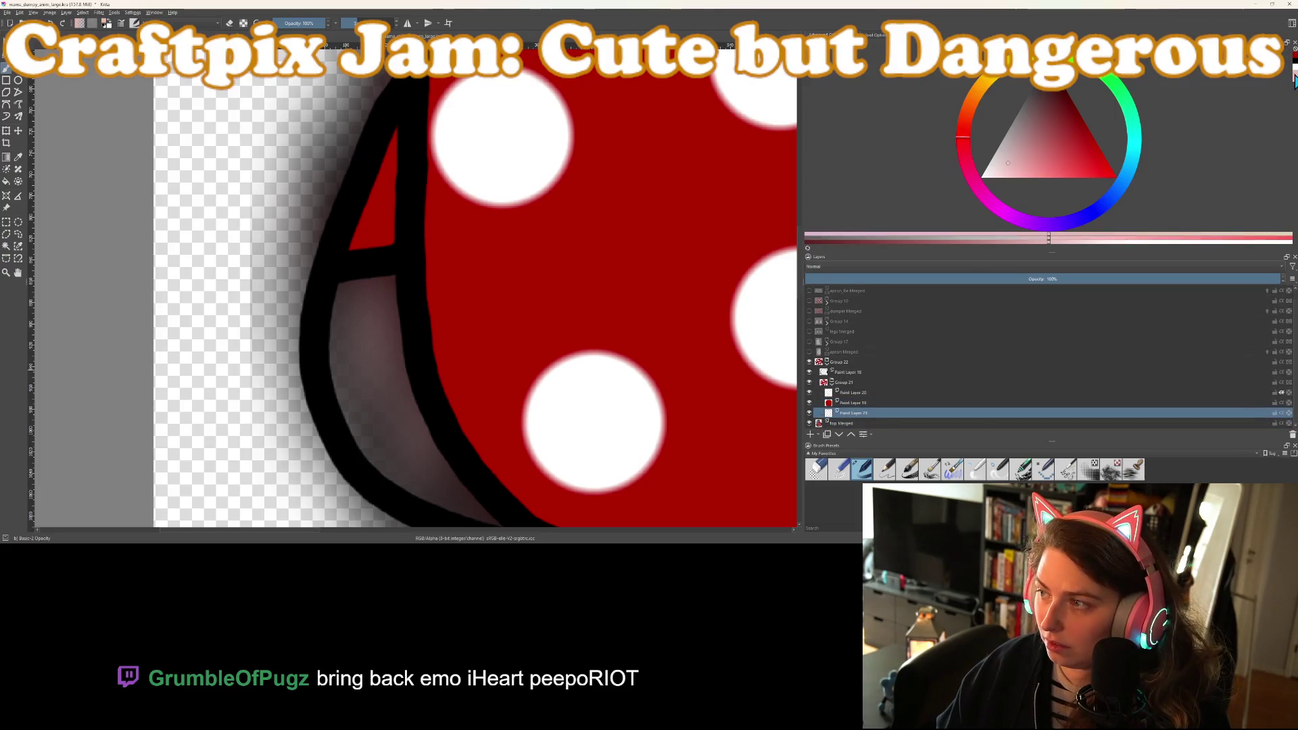
pyautogui.scroll(-2, 579, 327)
pyautogui.scroll(2, 497, 409)
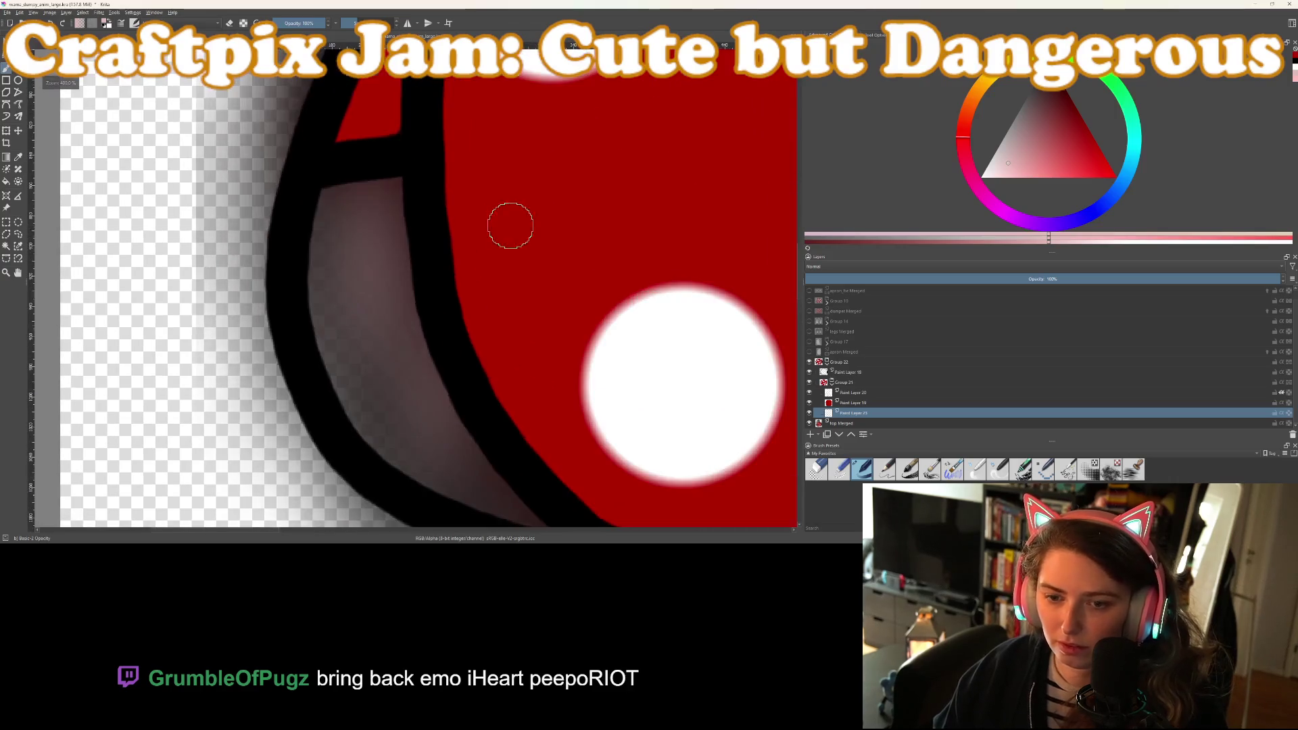
pyautogui.moveTo(323, 207)
pyautogui.mouseDown()
pyautogui.moveTo(399, 188)
pyautogui.moveTo(318, 261)
pyautogui.moveTo(336, 371)
pyautogui.moveTo(406, 455)
pyautogui.moveTo(534, 521)
pyautogui.mouseUp()
pyautogui.moveTo(528, 451)
pyautogui.mouseDown()
pyautogui.moveTo(481, 415)
pyautogui.moveTo(495, 423)
pyautogui.moveTo(399, 288)
pyautogui.moveTo(345, 118)
pyautogui.moveTo(419, 398)
pyautogui.moveTo(322, 188)
pyautogui.moveTo(312, 240)
pyautogui.mouseUp()
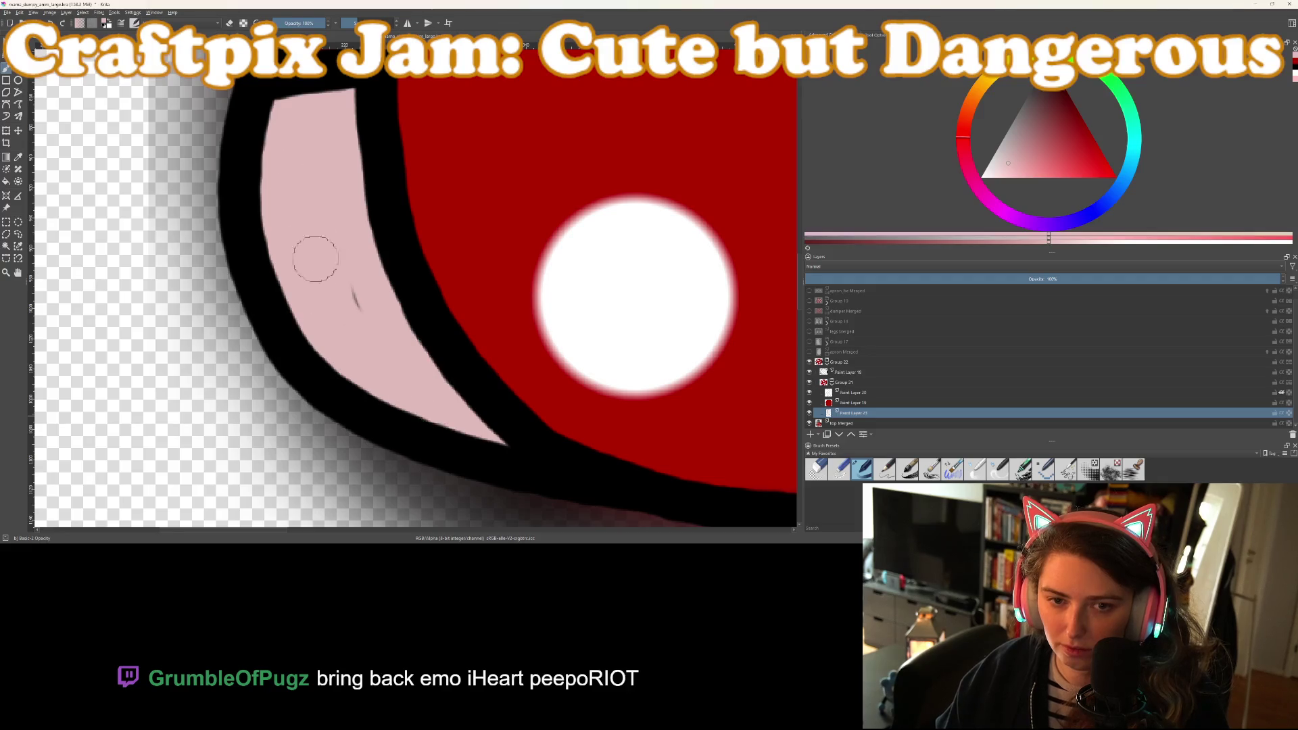
pyautogui.scroll(-6, 373, 336)
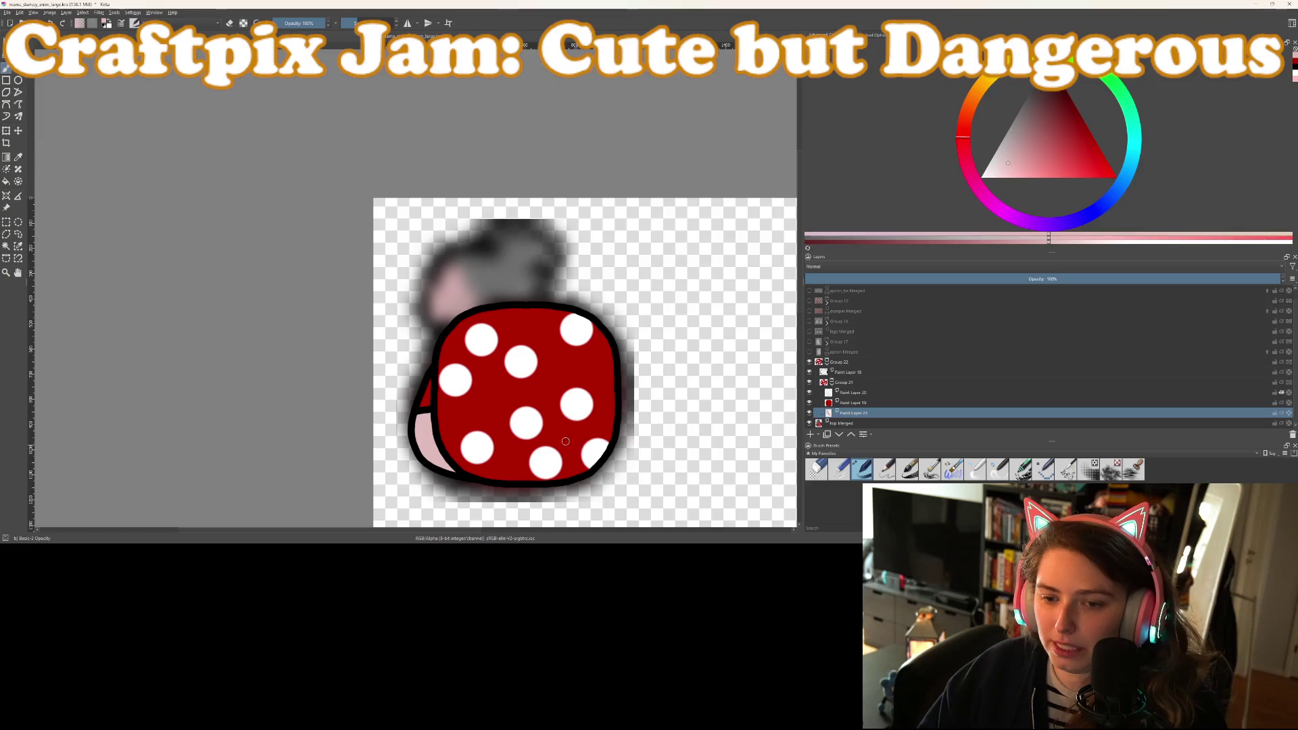
# On Paint Layer 20, touch up the dress's top outline in black
pyautogui.scroll(6, 493, 264)
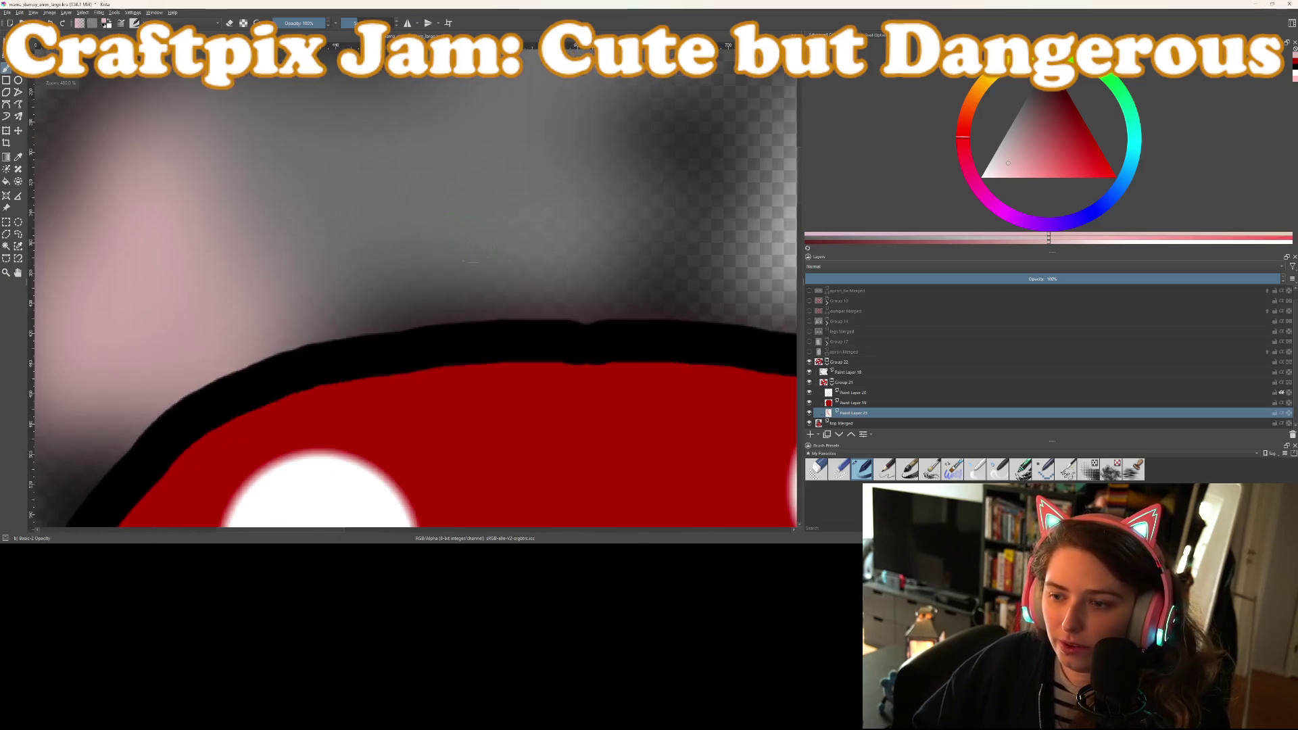
pyautogui.click(864, 393)
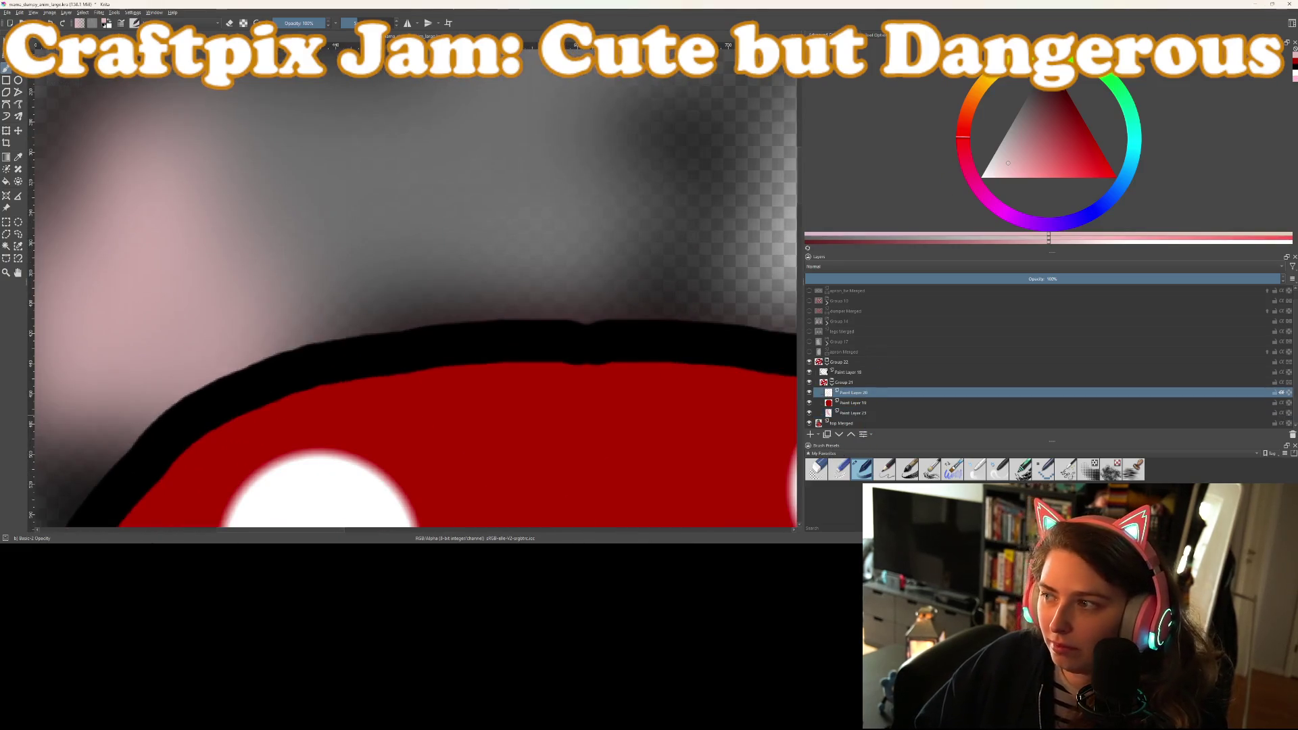
pyautogui.press('d')
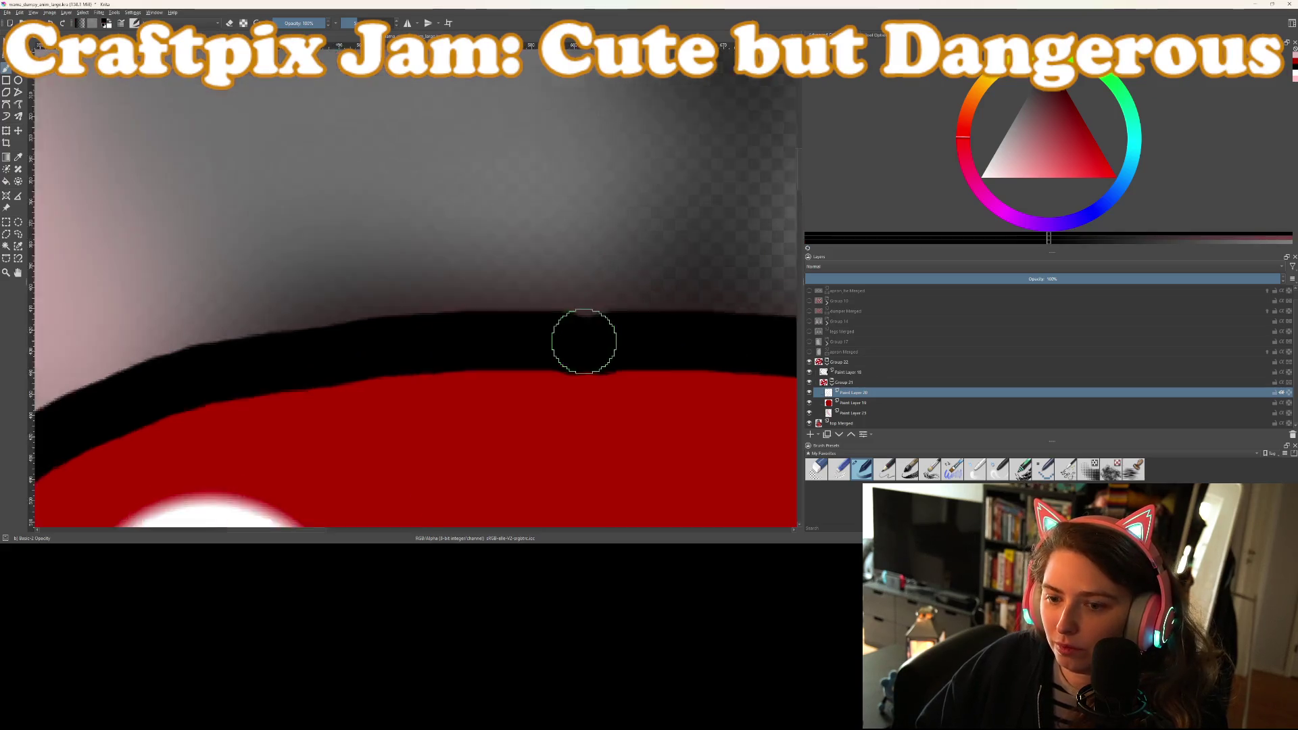
pyautogui.scroll(2, 578, 339)
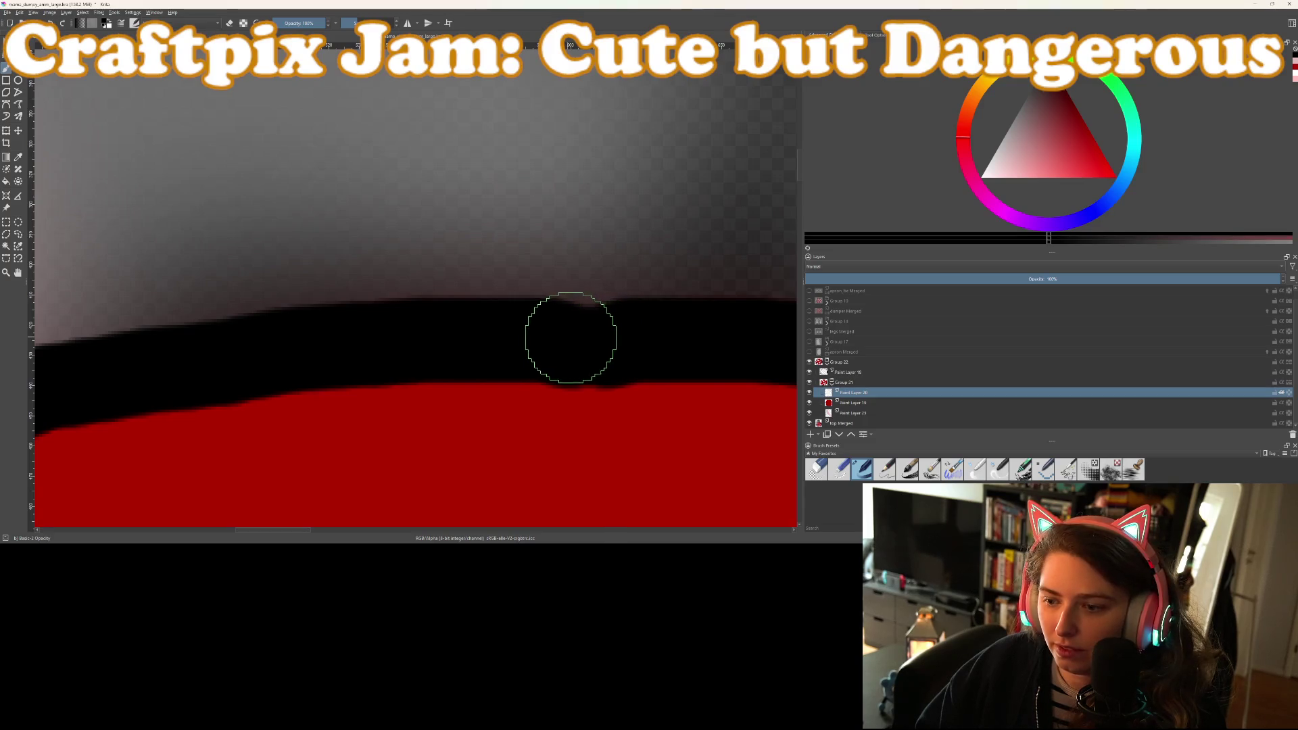
pyautogui.scroll(-2, 575, 340)
pyautogui.scroll(-1, 578, 340)
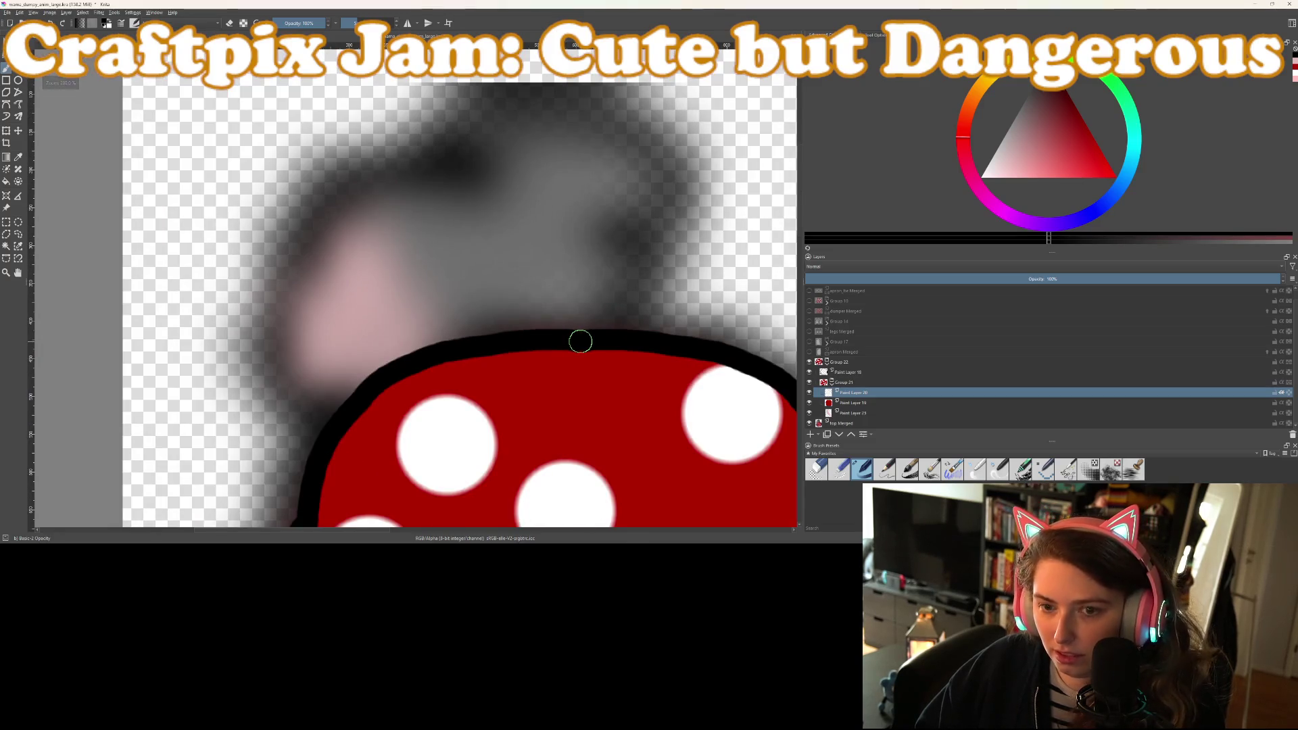
pyautogui.scroll(3, 576, 348)
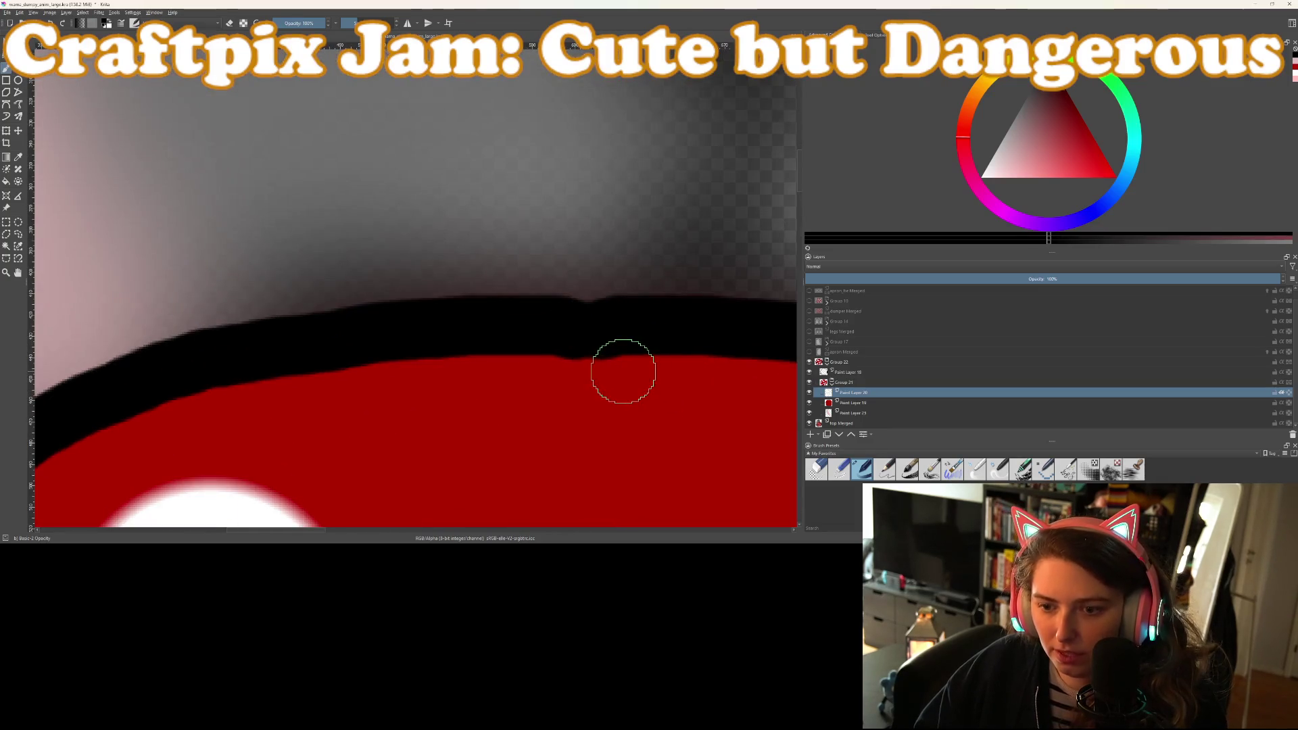
pyautogui.moveTo(579, 324)
pyautogui.mouseDown()
pyautogui.moveTo(602, 322)
pyautogui.moveTo(570, 318)
pyautogui.mouseUp()
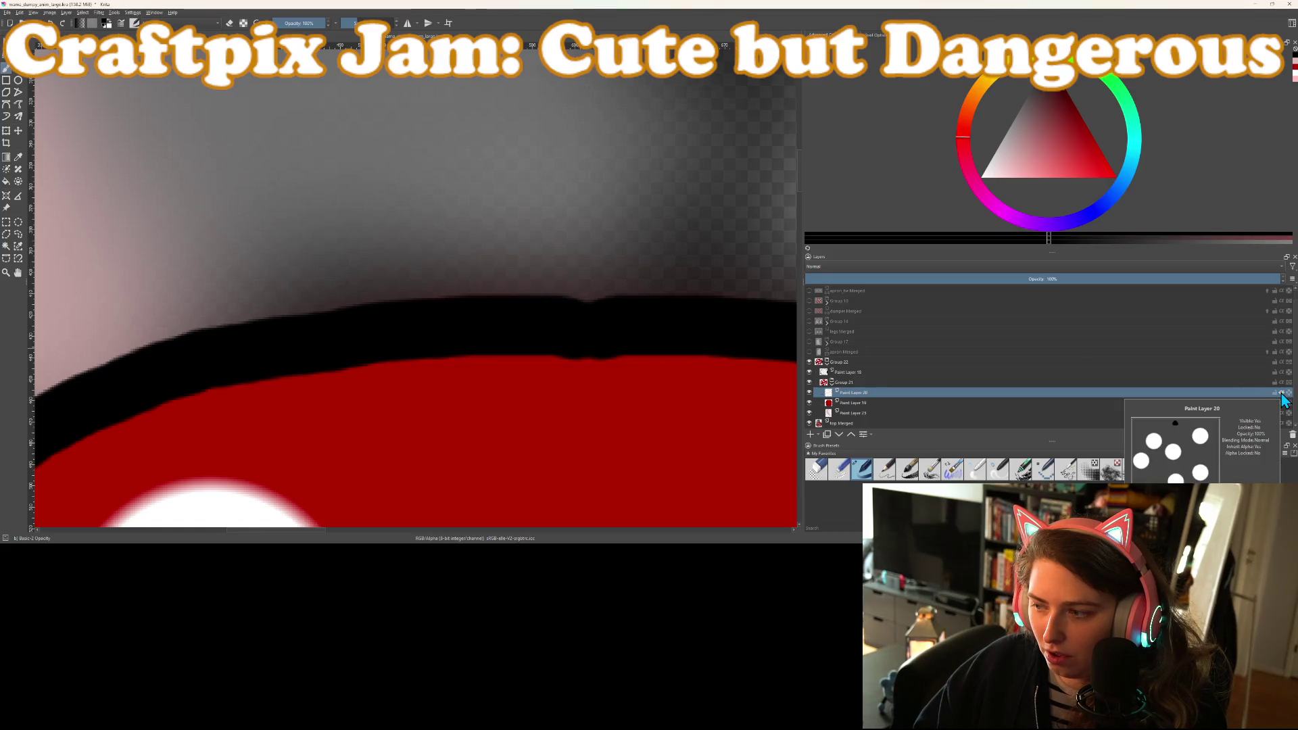
# Turn on inherit alpha for Paint Layer 20, then switch the brush to eraser mode
pyautogui.click(1281, 394)
pyautogui.click(1281, 394)
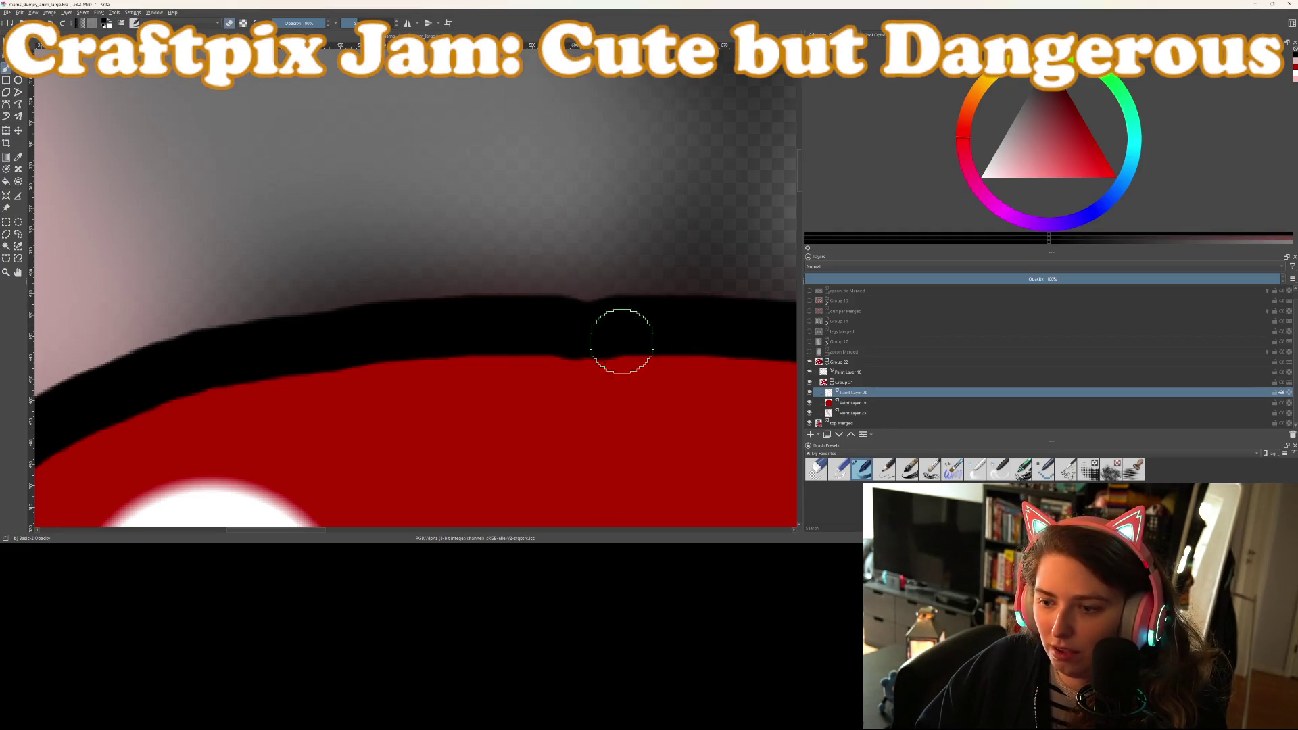
pyautogui.click(852, 371)
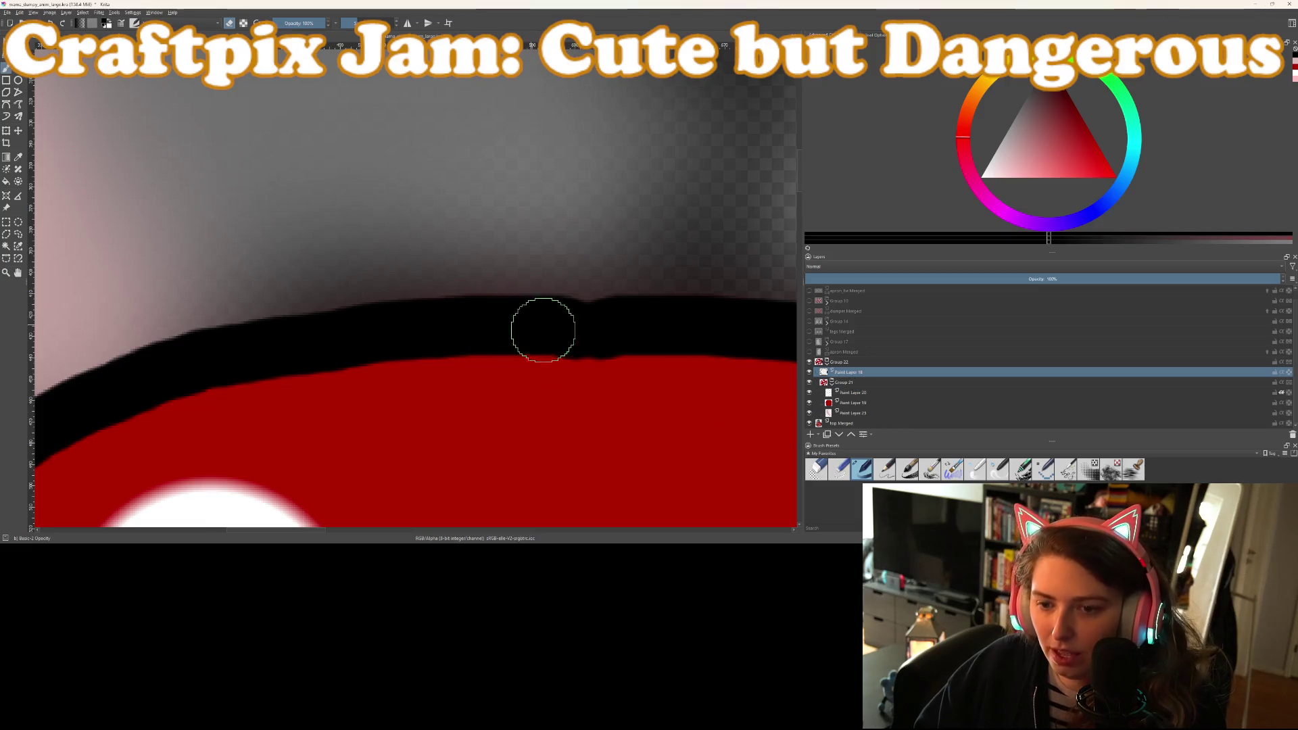
pyautogui.moveTo(576, 326); pyautogui.dragTo(600, 323)
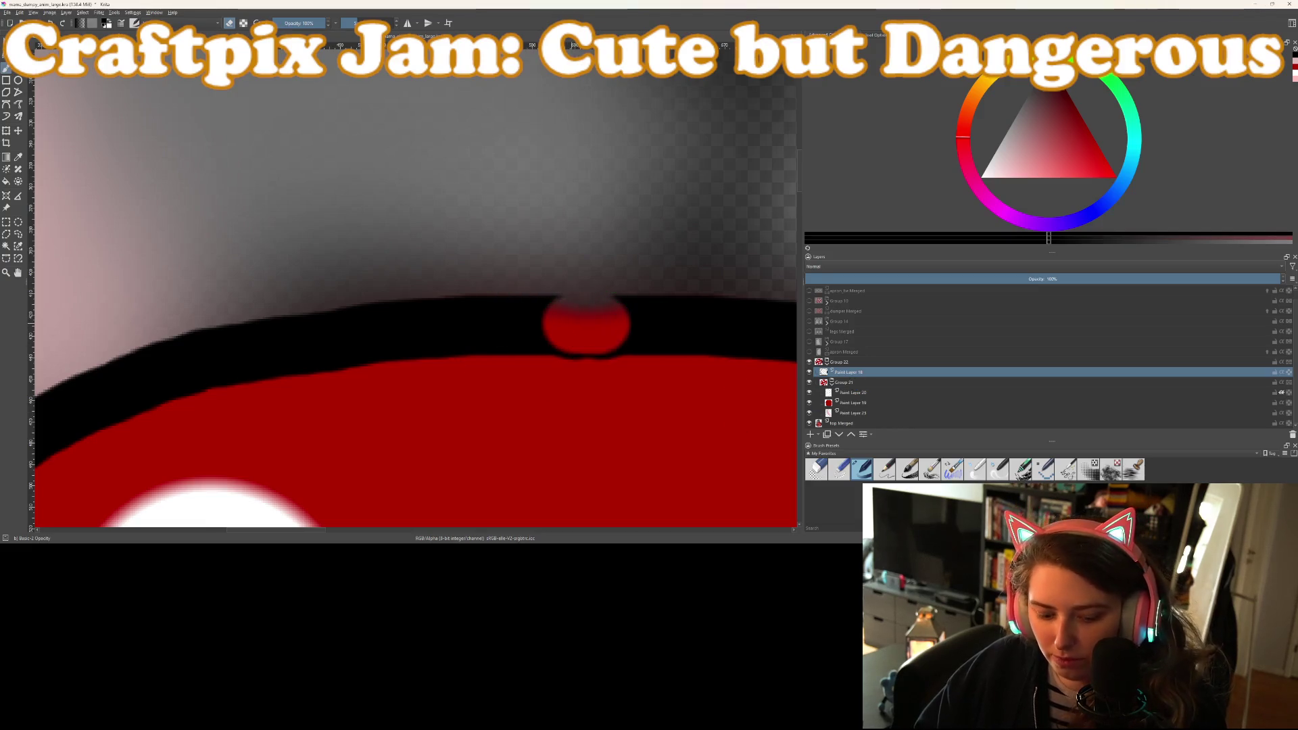
pyautogui.hotkey('ctrl', 'z')
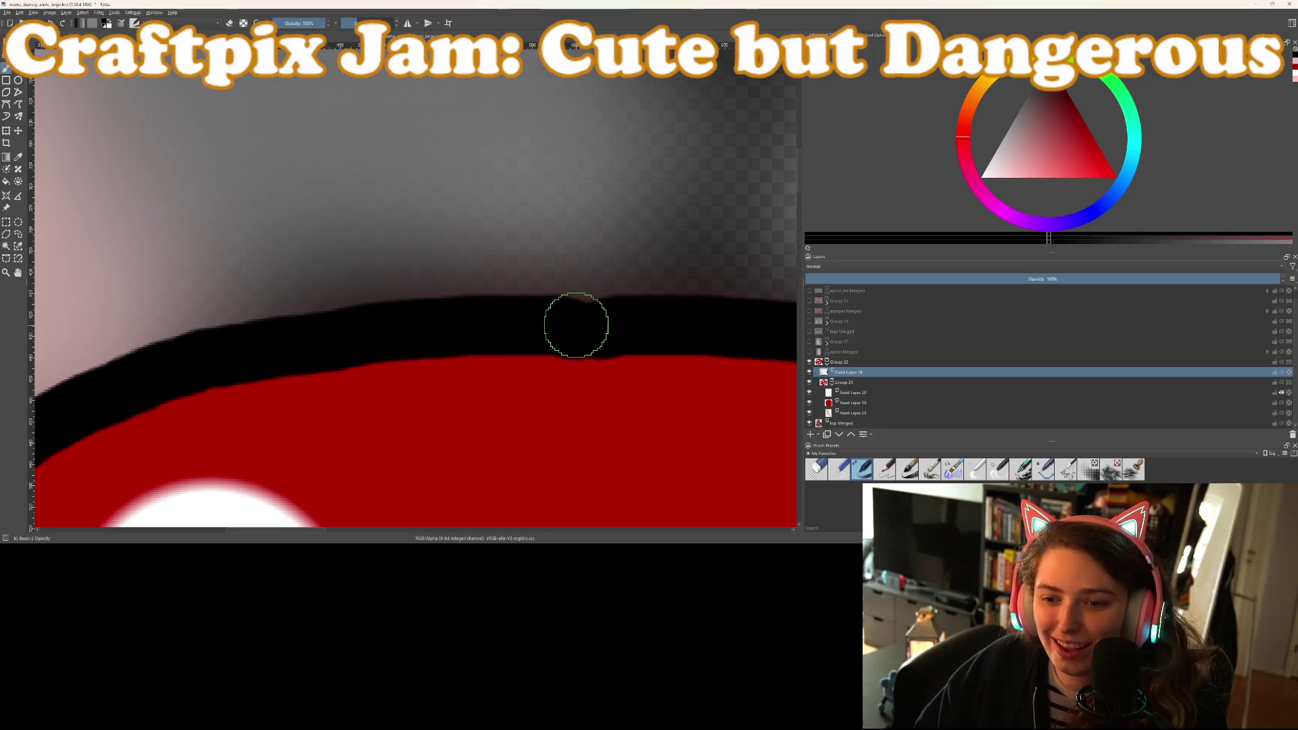
pyautogui.press('e')
pyautogui.scroll(-4, 633, 386)
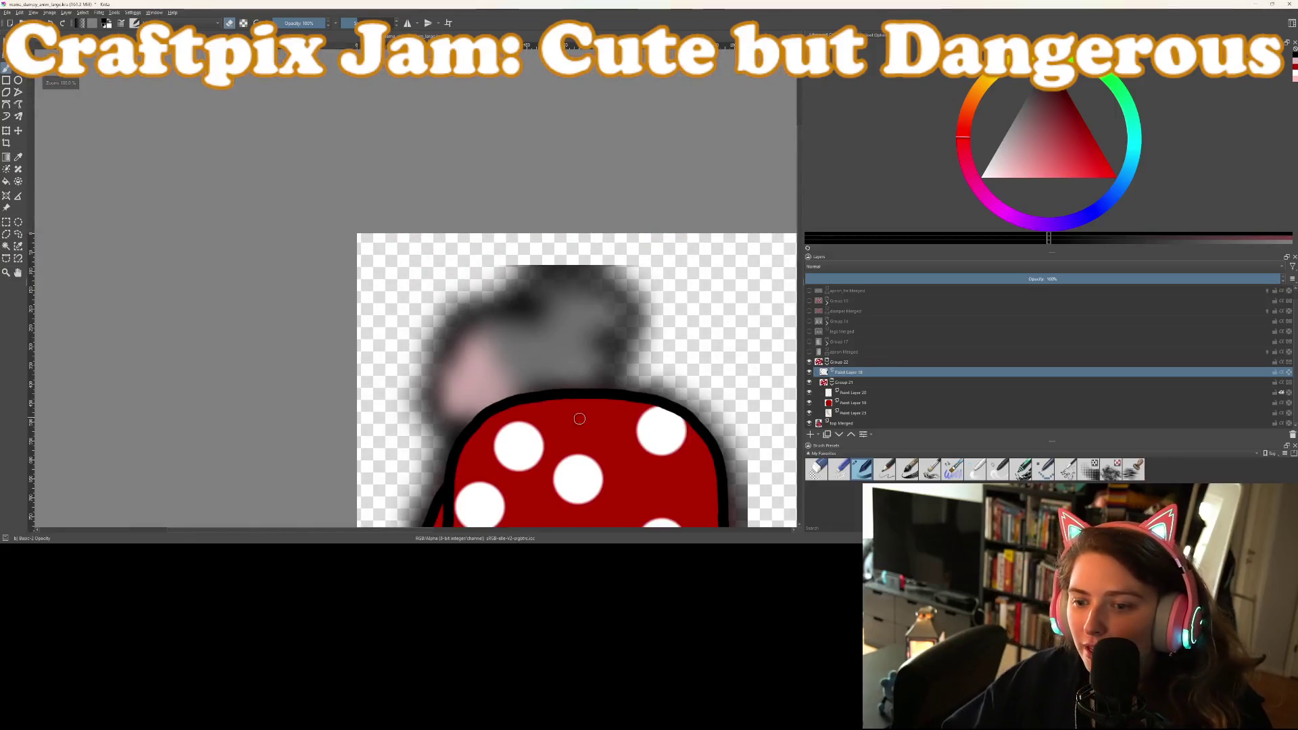
# Draw a black outline around the pink face and arching over the head
pyautogui.scroll(-1, 575, 426)
pyautogui.scroll(4, 554, 324)
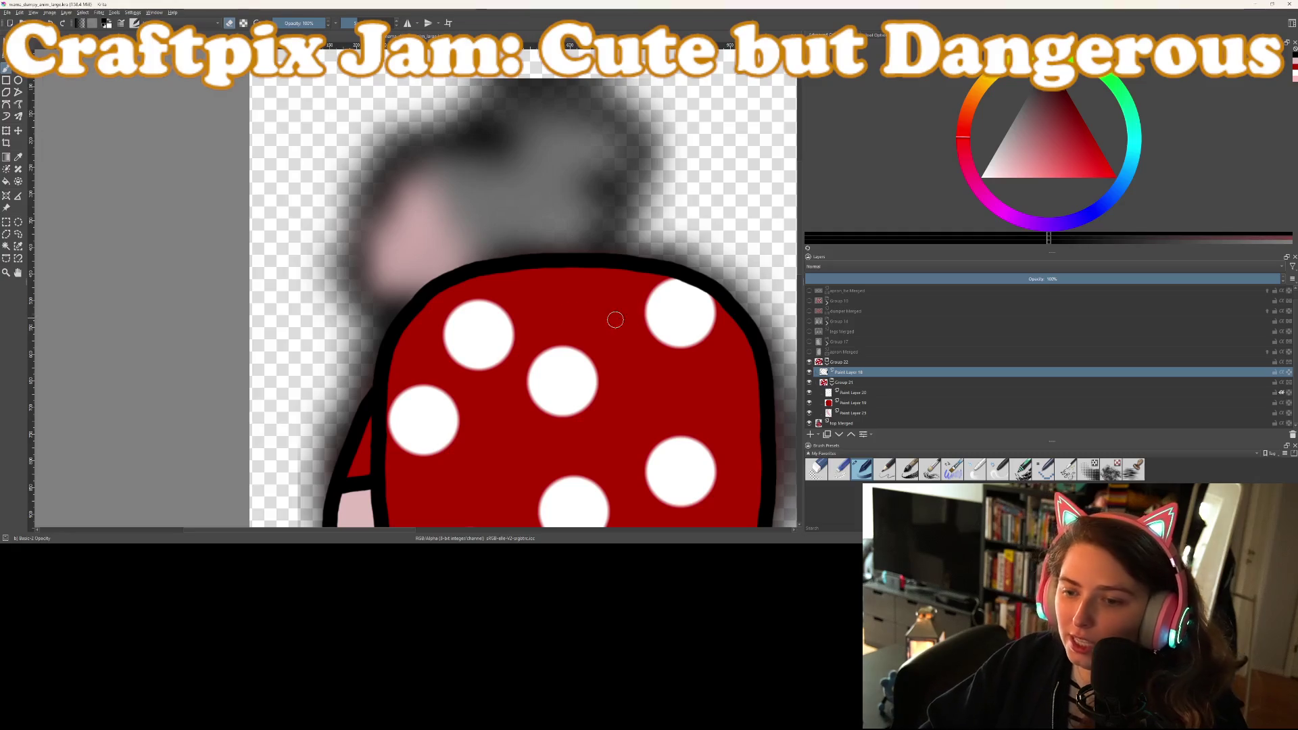
pyautogui.moveTo(542, 296); pyautogui.dragTo(575, 354)
pyautogui.scroll(2, 575, 354)
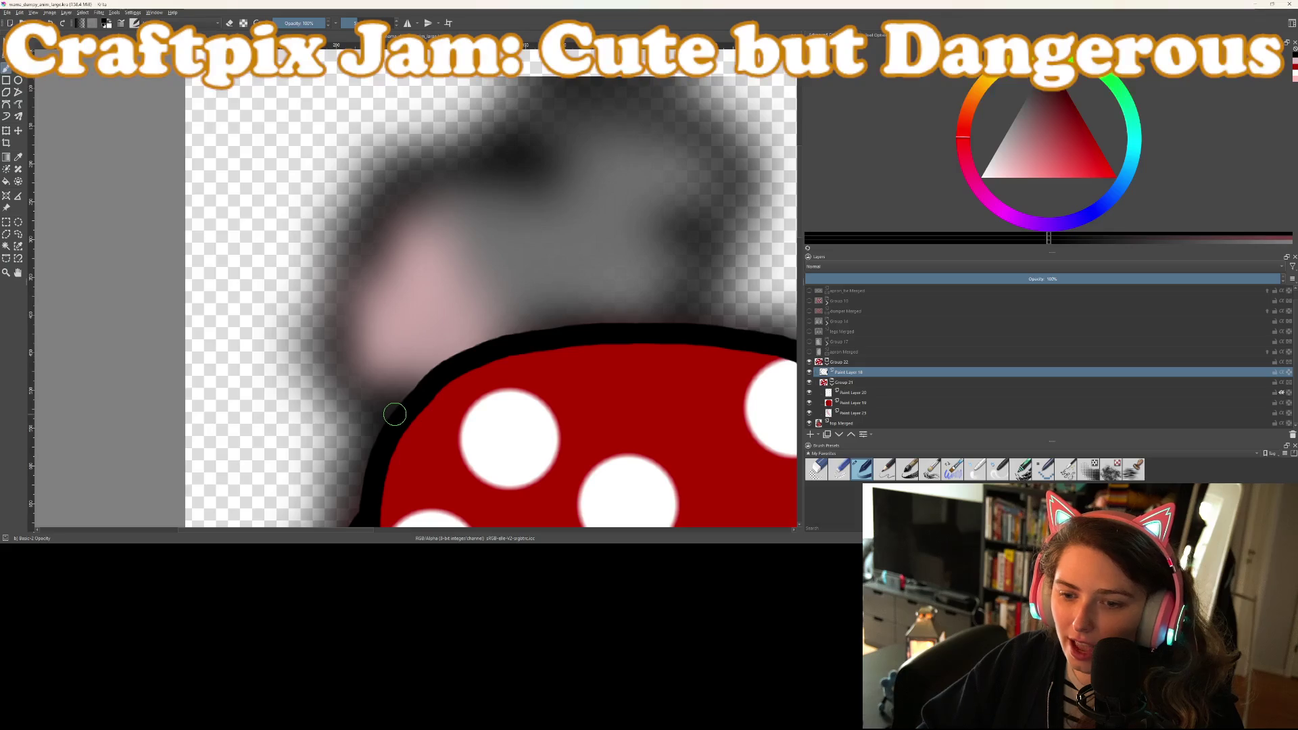
pyautogui.moveTo(394, 411)
pyautogui.mouseDown()
pyautogui.moveTo(365, 389)
pyautogui.moveTo(344, 341)
pyautogui.moveTo(352, 265)
pyautogui.moveTo(409, 196)
pyautogui.moveTo(466, 165)
pyautogui.moveTo(530, 175)
pyautogui.mouseUp()
pyautogui.scroll(3, 528, 195)
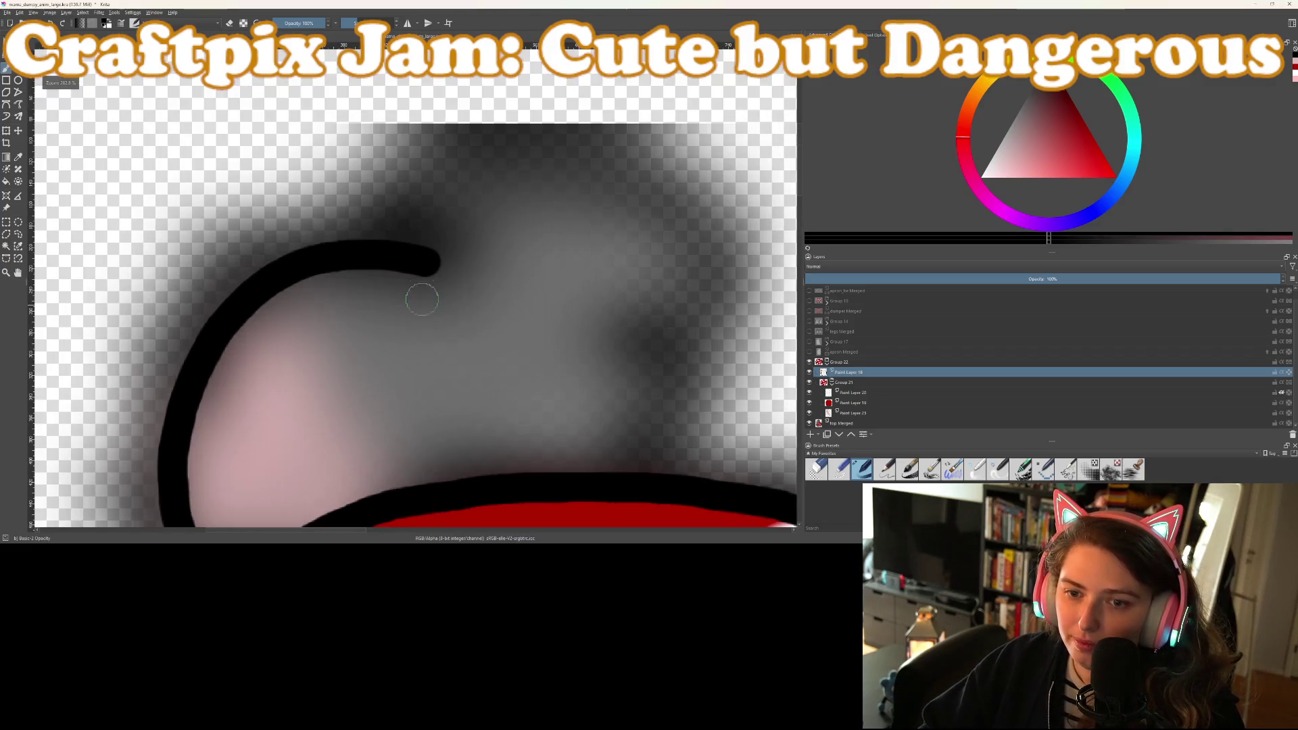
pyautogui.moveTo(399, 296)
pyautogui.mouseDown()
pyautogui.moveTo(387, 247)
pyautogui.moveTo(423, 206)
pyautogui.moveTo(482, 198)
pyautogui.moveTo(652, 270)
pyautogui.moveTo(669, 308)
pyautogui.mouseUp()
pyautogui.hotkey('ctrl', 'z')
pyautogui.moveTo(393, 278)
pyautogui.mouseDown()
pyautogui.moveTo(394, 254)
pyautogui.moveTo(452, 214)
pyautogui.moveTo(553, 226)
pyautogui.moveTo(642, 279)
pyautogui.moveTo(643, 310)
pyautogui.moveTo(611, 338)
pyautogui.moveTo(574, 341)
pyautogui.mouseUp()
# Redraw the head-top outline and continue the bun's outline down to the red dress
pyautogui.scroll(-1, 601, 408)
pyautogui.scroll(-3, 601, 352)
pyautogui.scroll(2, 612, 287)
pyautogui.moveTo(544, 180)
pyautogui.mouseDown()
pyautogui.moveTo(571, 302)
pyautogui.moveTo(556, 335)
pyautogui.mouseUp()
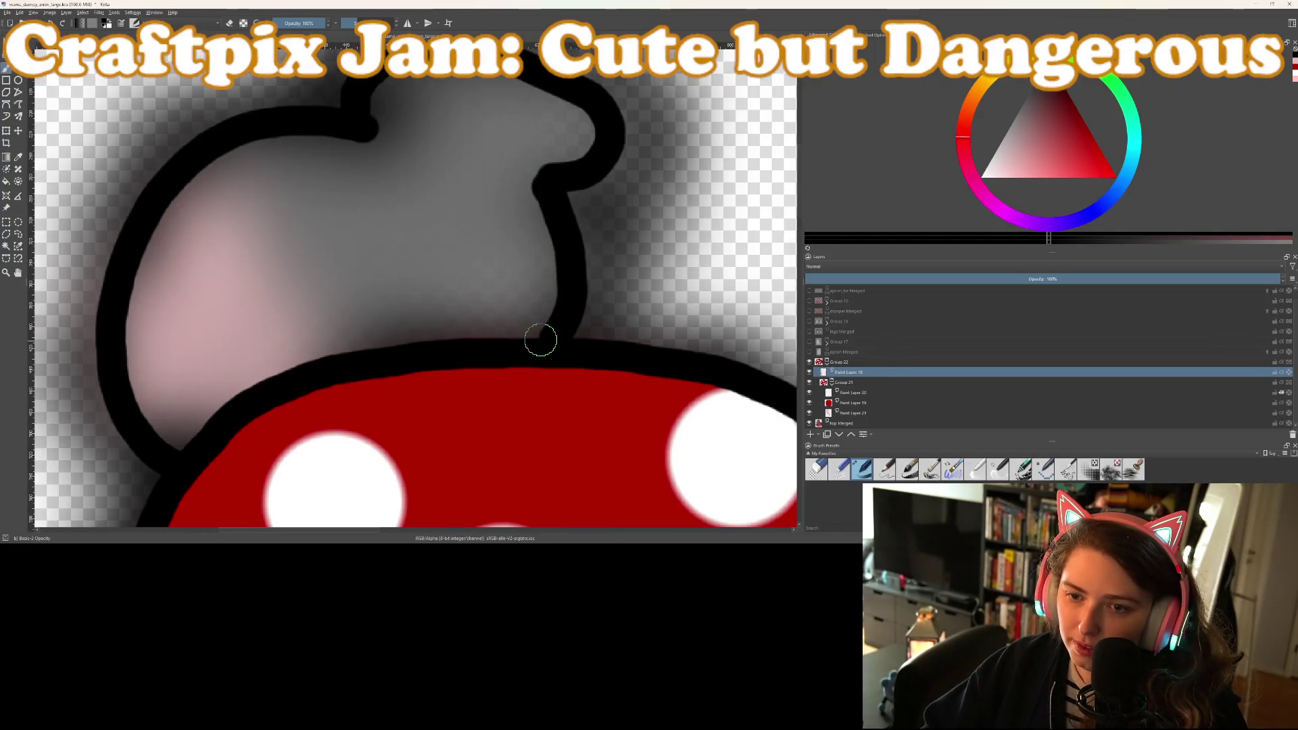
pyautogui.scroll(-4, 534, 340)
pyautogui.scroll(1, 492, 340)
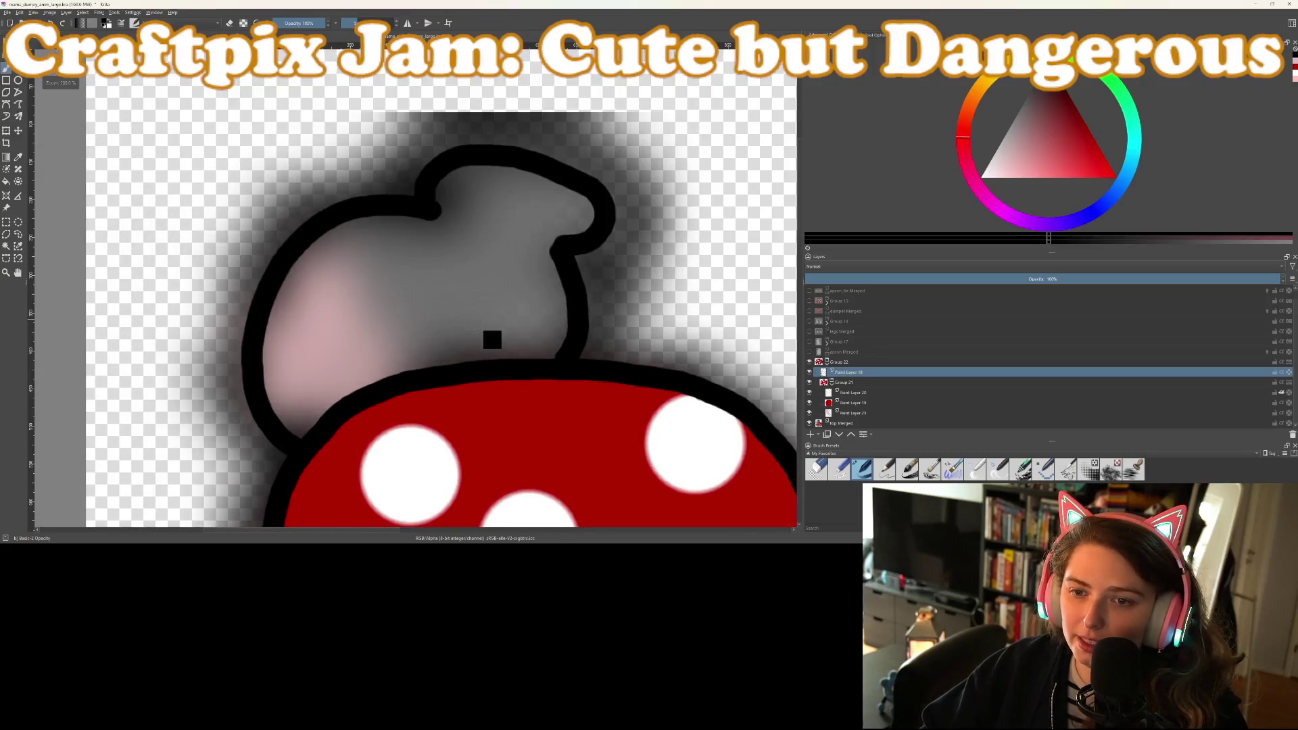
pyautogui.hotkey('ctrl', 'z')
pyautogui.hotkey('ctrl', 'z')
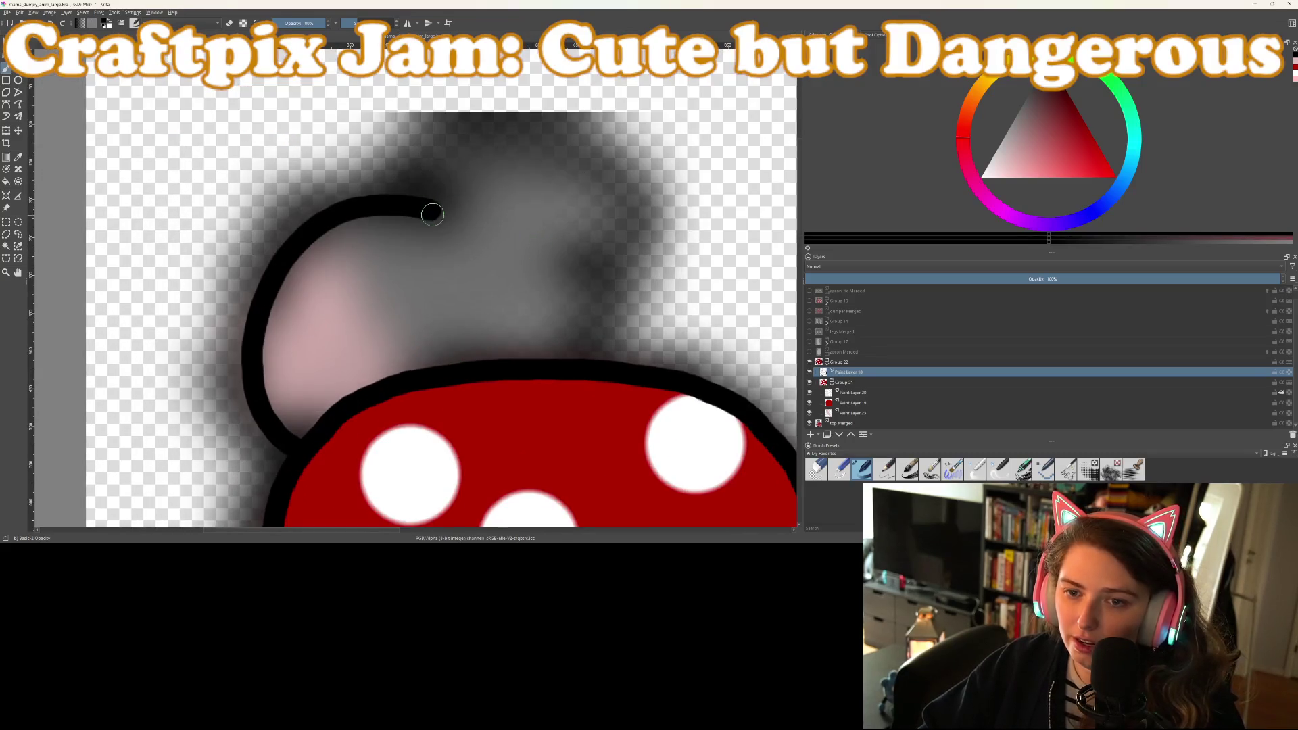
pyautogui.scroll(2, 428, 210)
pyautogui.moveTo(369, 258)
pyautogui.mouseDown()
pyautogui.moveTo(421, 188)
pyautogui.moveTo(551, 201)
pyautogui.moveTo(596, 272)
pyautogui.moveTo(565, 320)
pyautogui.moveTo(545, 325)
pyautogui.mouseUp()
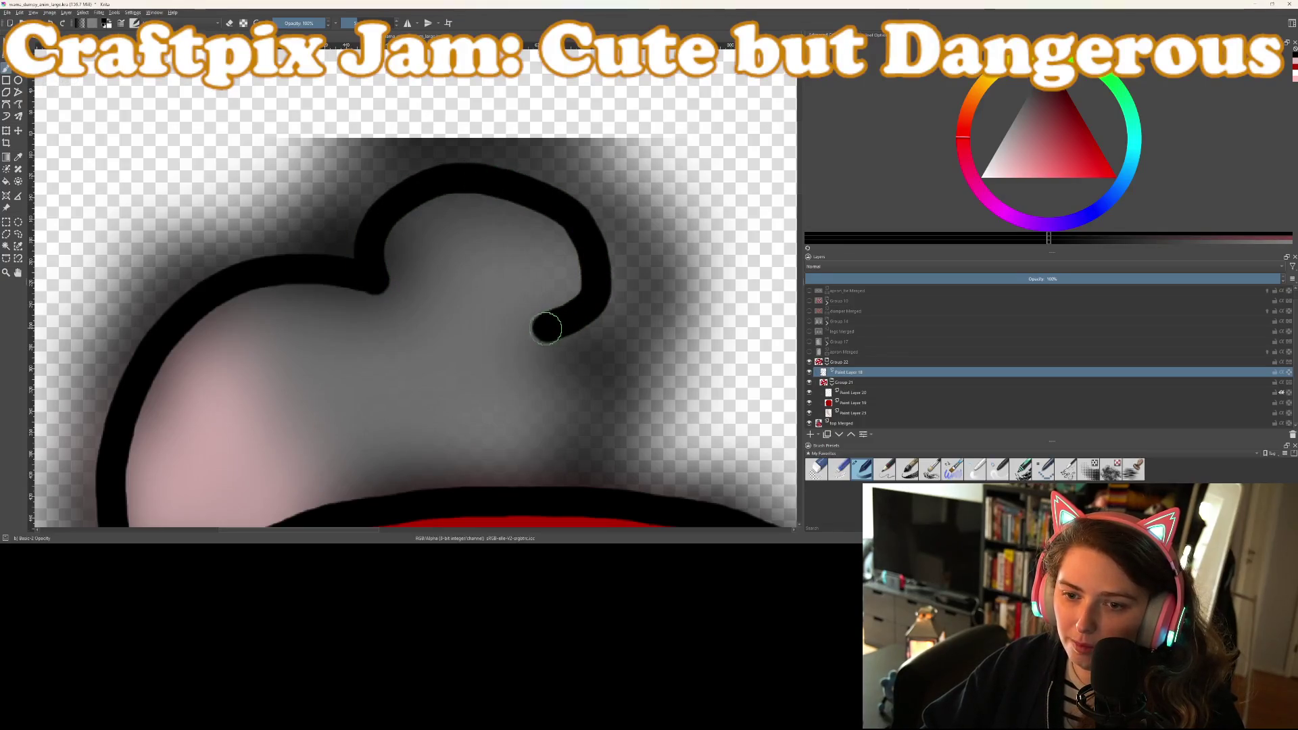
pyautogui.scroll(2, 579, 307)
pyautogui.scroll(-2, 586, 282)
pyautogui.moveTo(576, 217)
pyautogui.mouseDown()
pyautogui.moveTo(594, 324)
pyautogui.moveTo(583, 375)
pyautogui.mouseUp()
pyautogui.scroll(-1, 584, 375)
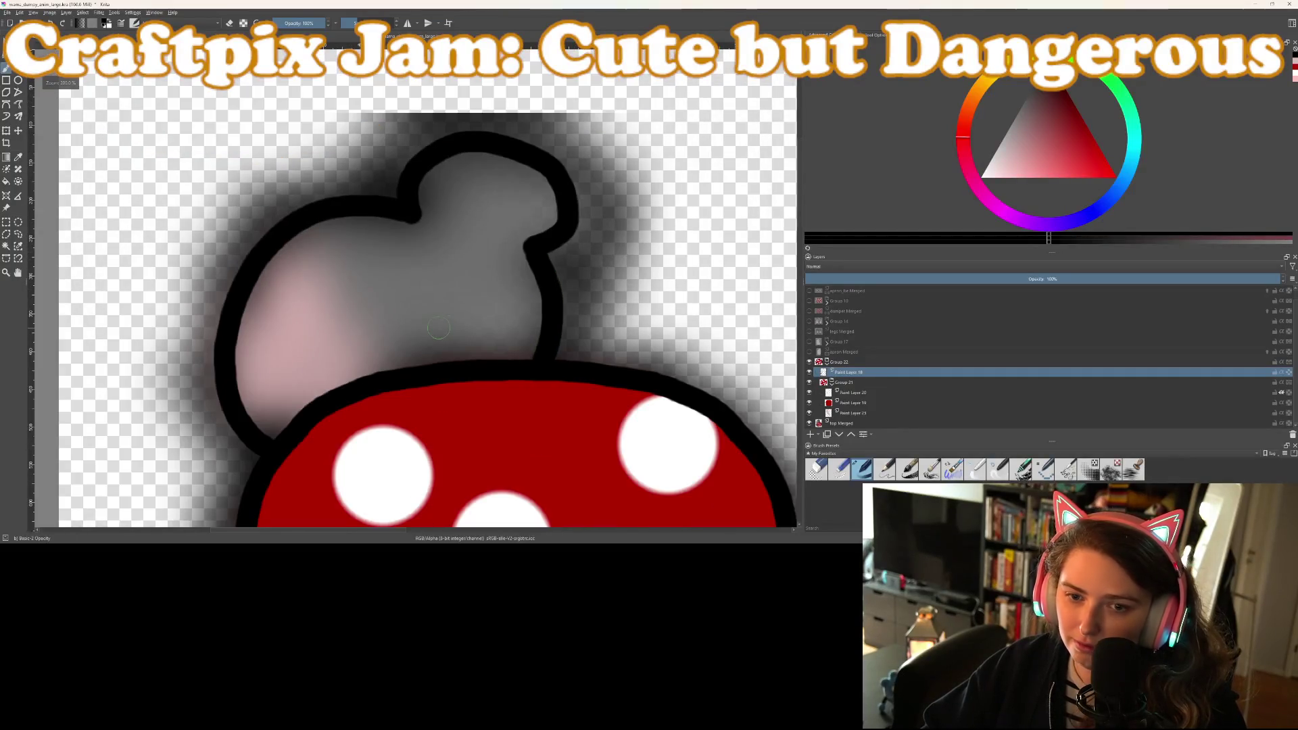
pyautogui.scroll(2, 531, 290)
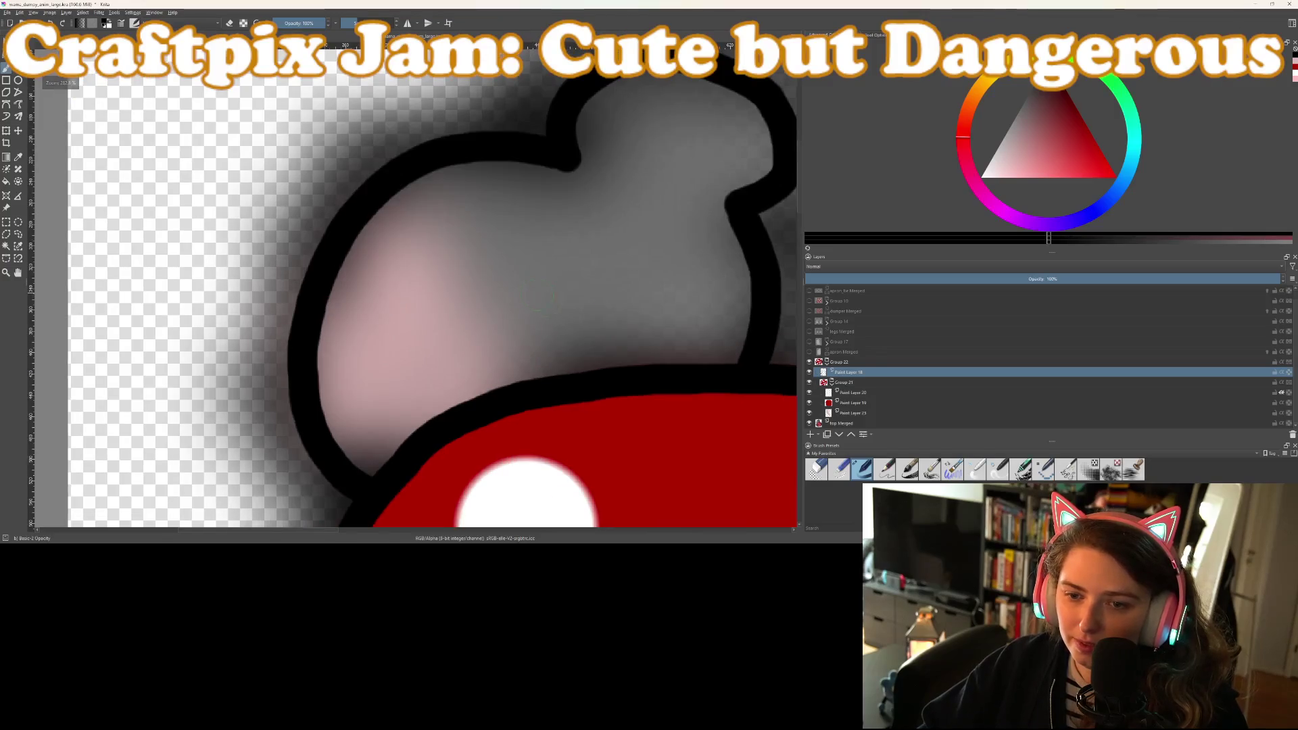
# On the head's fill layer, paint light pink down the left side of the head
pyautogui.click(851, 412)
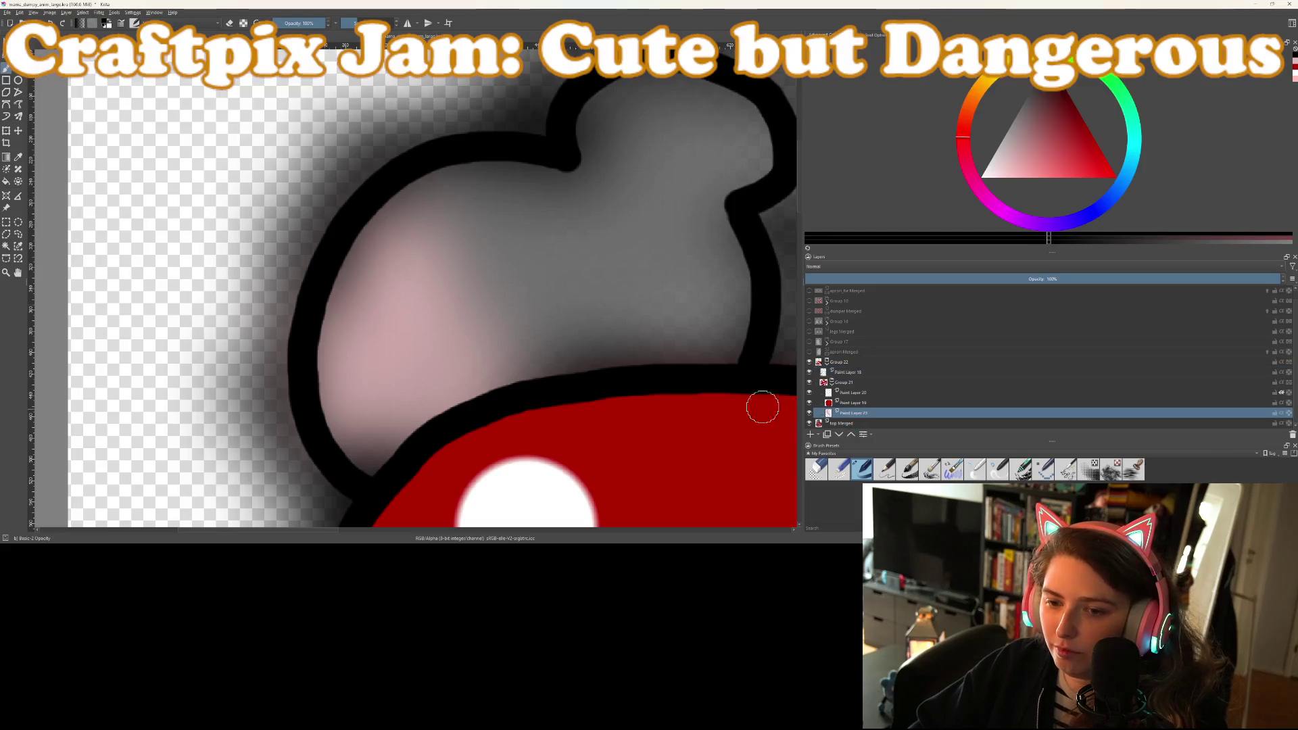
pyautogui.scroll(-4, 605, 411)
pyautogui.scroll(2, 608, 404)
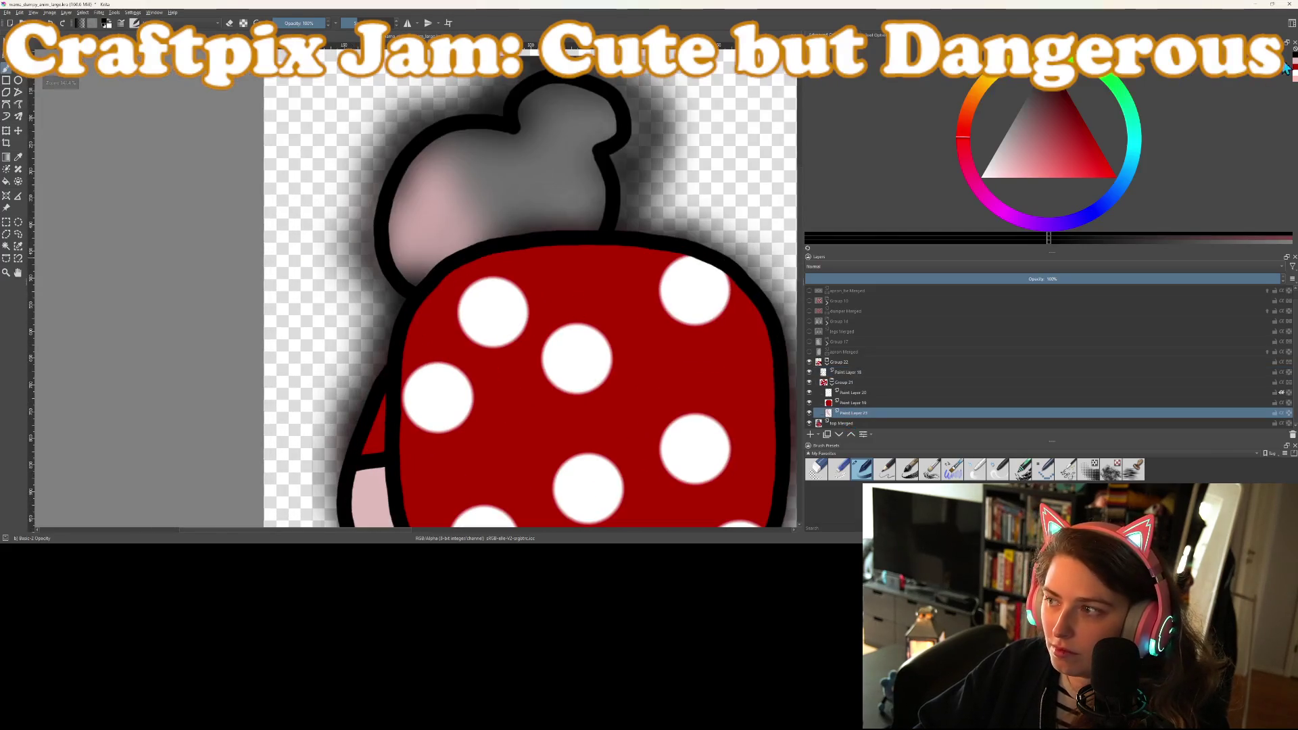
pyautogui.click(1007, 163)
pyautogui.scroll(2, 432, 169)
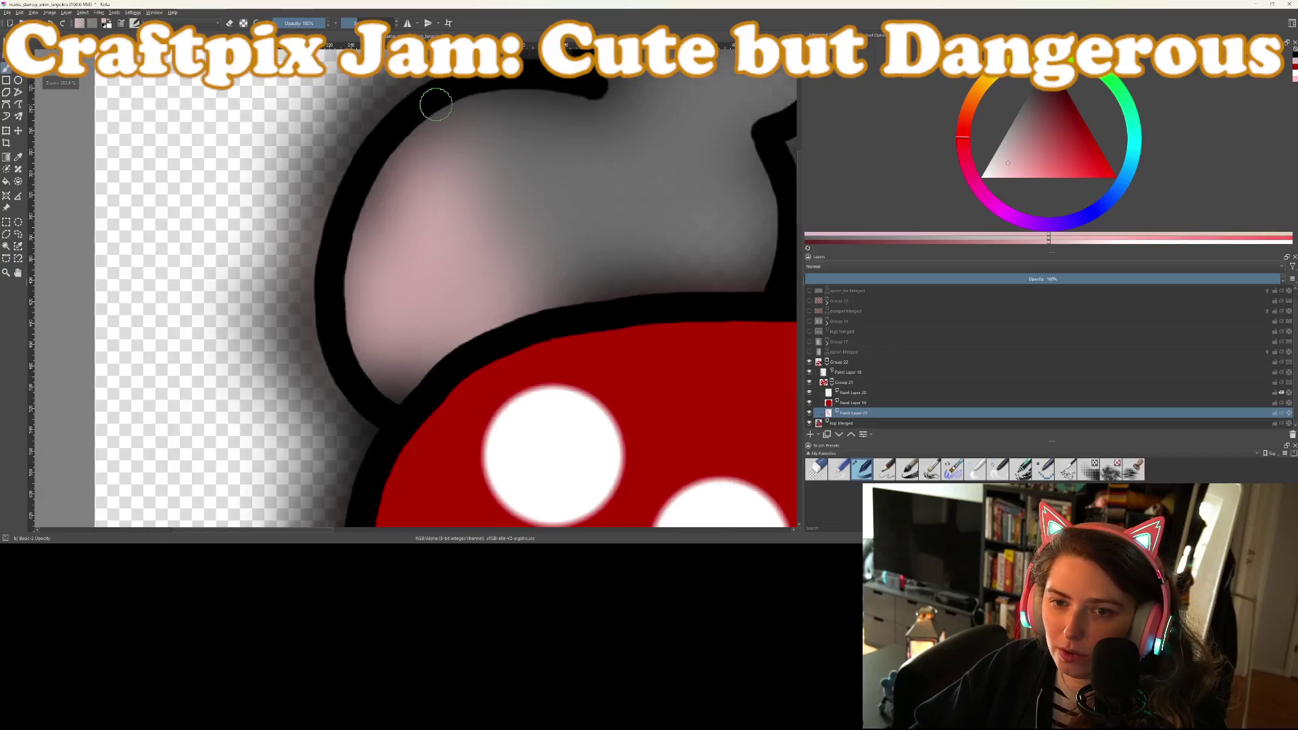
pyautogui.moveTo(437, 108)
pyautogui.mouseDown()
pyautogui.moveTo(546, 298)
pyautogui.moveTo(387, 399)
pyautogui.mouseUp()
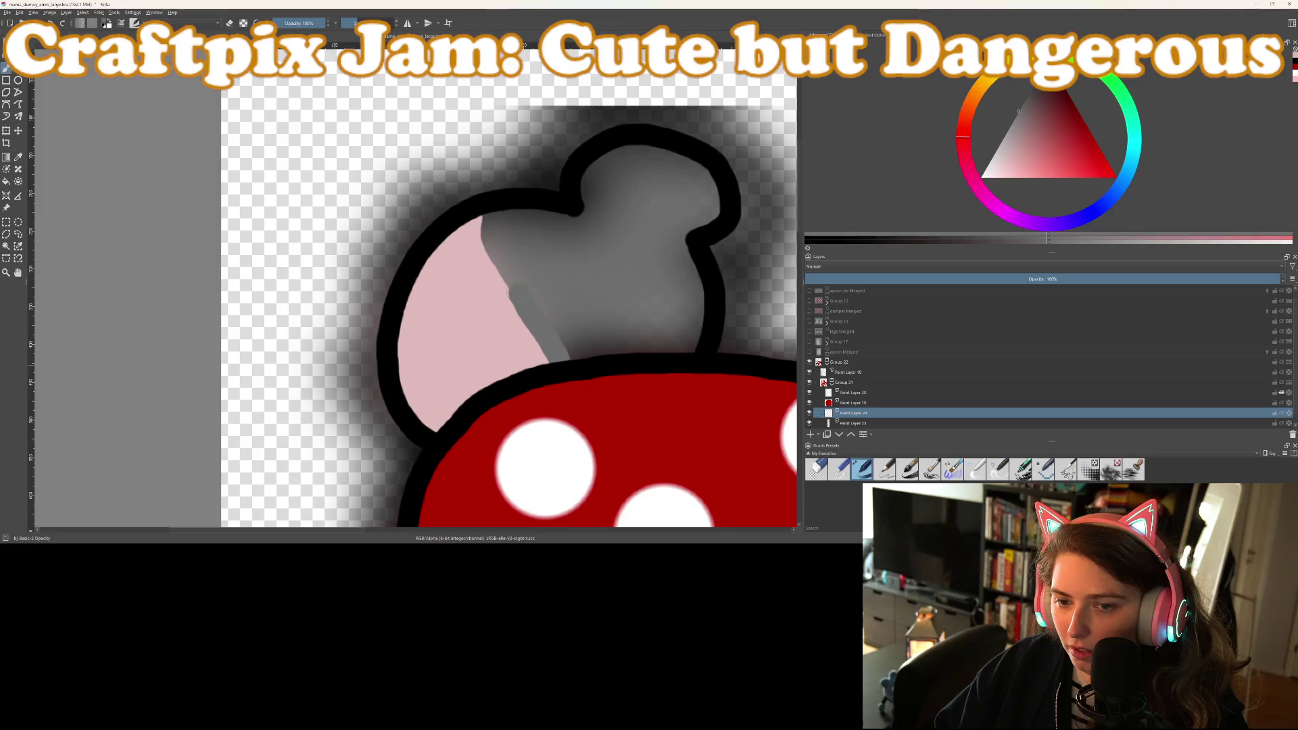
# Even out the grey shading over the bun's edges and hide the top Merged layer
pyautogui.moveTo(495, 216)
pyautogui.mouseDown()
pyautogui.moveTo(562, 217)
pyautogui.moveTo(598, 159)
pyautogui.moveTo(649, 148)
pyautogui.moveTo(681, 158)
pyautogui.moveTo(723, 204)
pyautogui.moveTo(694, 340)
pyautogui.moveTo(608, 356)
pyautogui.moveTo(567, 343)
pyautogui.moveTo(571, 317)
pyautogui.mouseUp()
pyautogui.moveTo(643, 356)
pyautogui.mouseDown()
pyautogui.moveTo(682, 315)
pyautogui.moveTo(686, 255)
pyautogui.mouseUp()
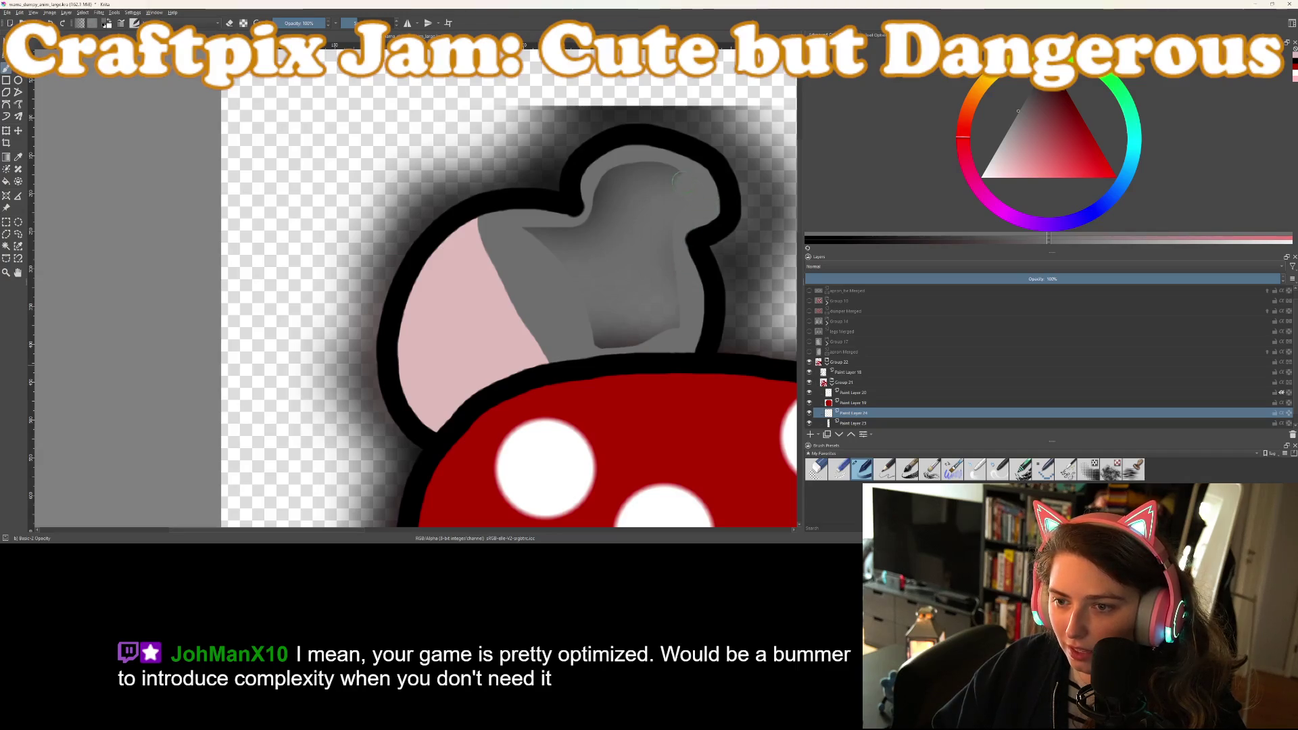
pyautogui.moveTo(592, 229); pyautogui.dragTo(529, 236)
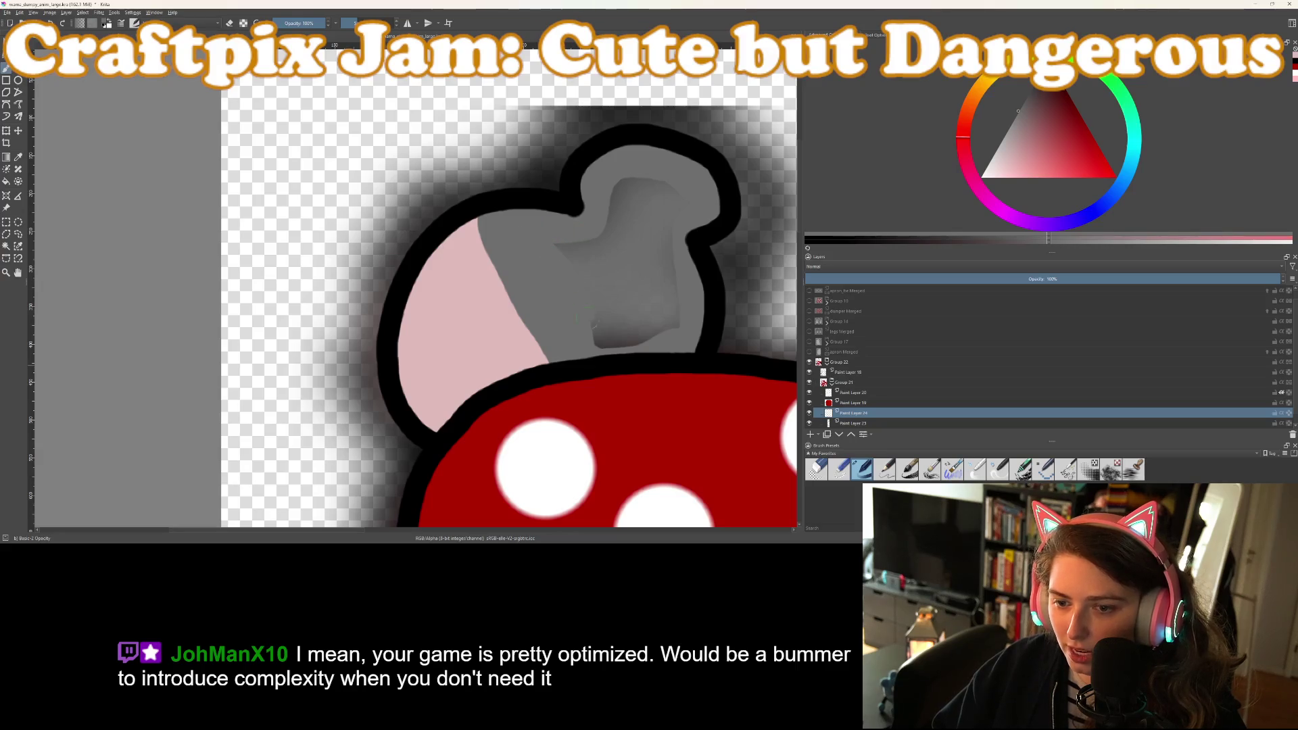
pyautogui.moveTo(607, 348); pyautogui.dragTo(663, 331)
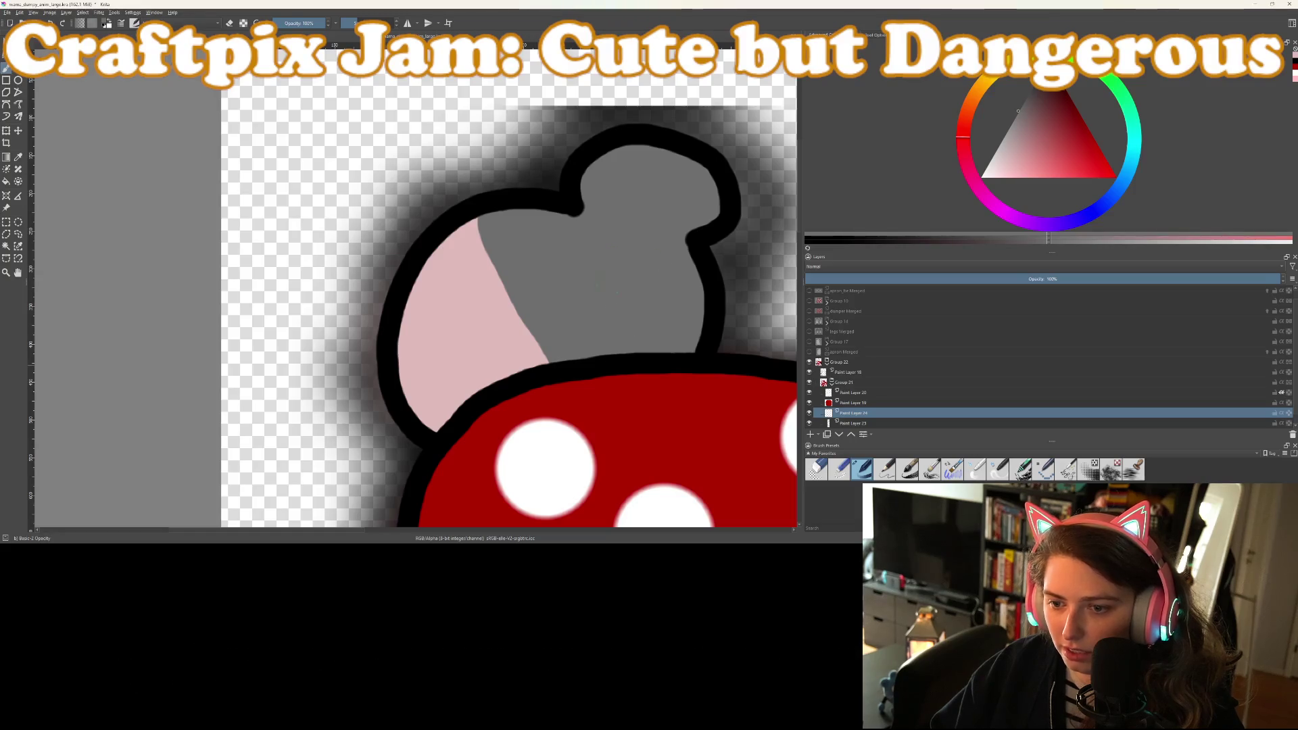
pyautogui.scroll(-1, 821, 404)
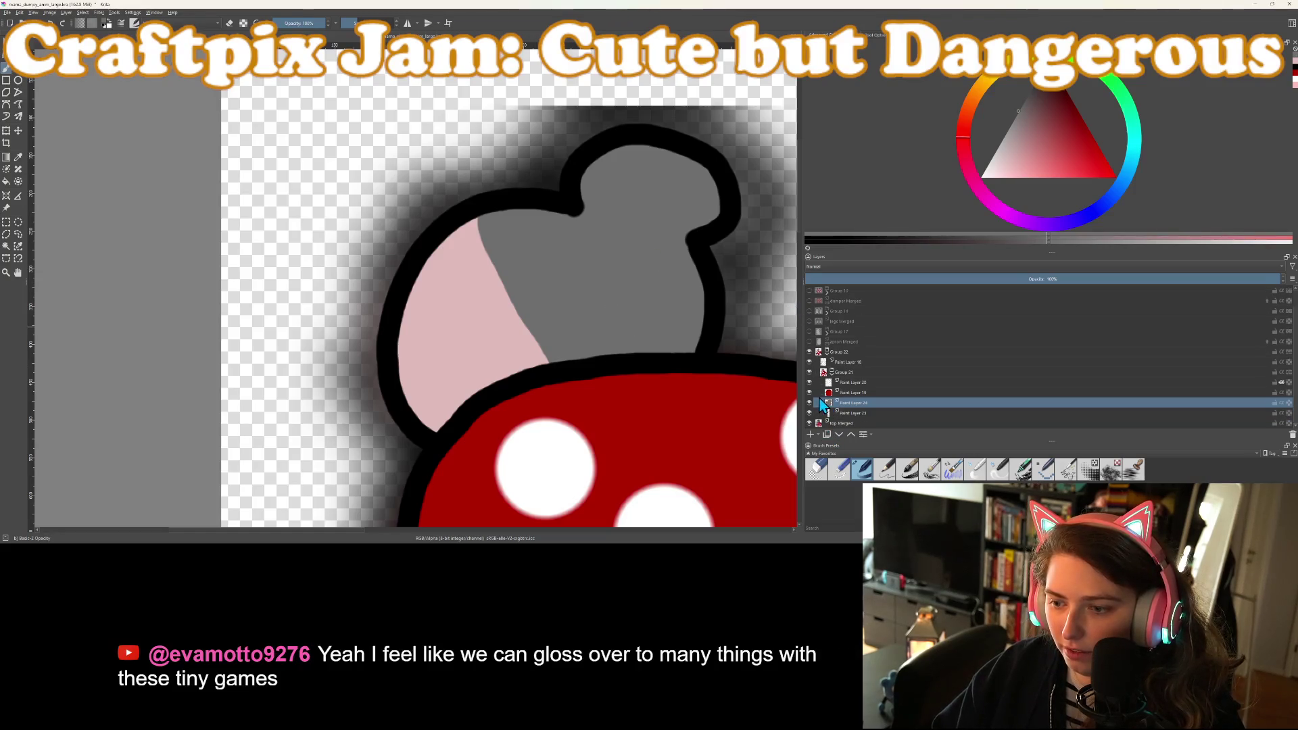
pyautogui.click(809, 424)
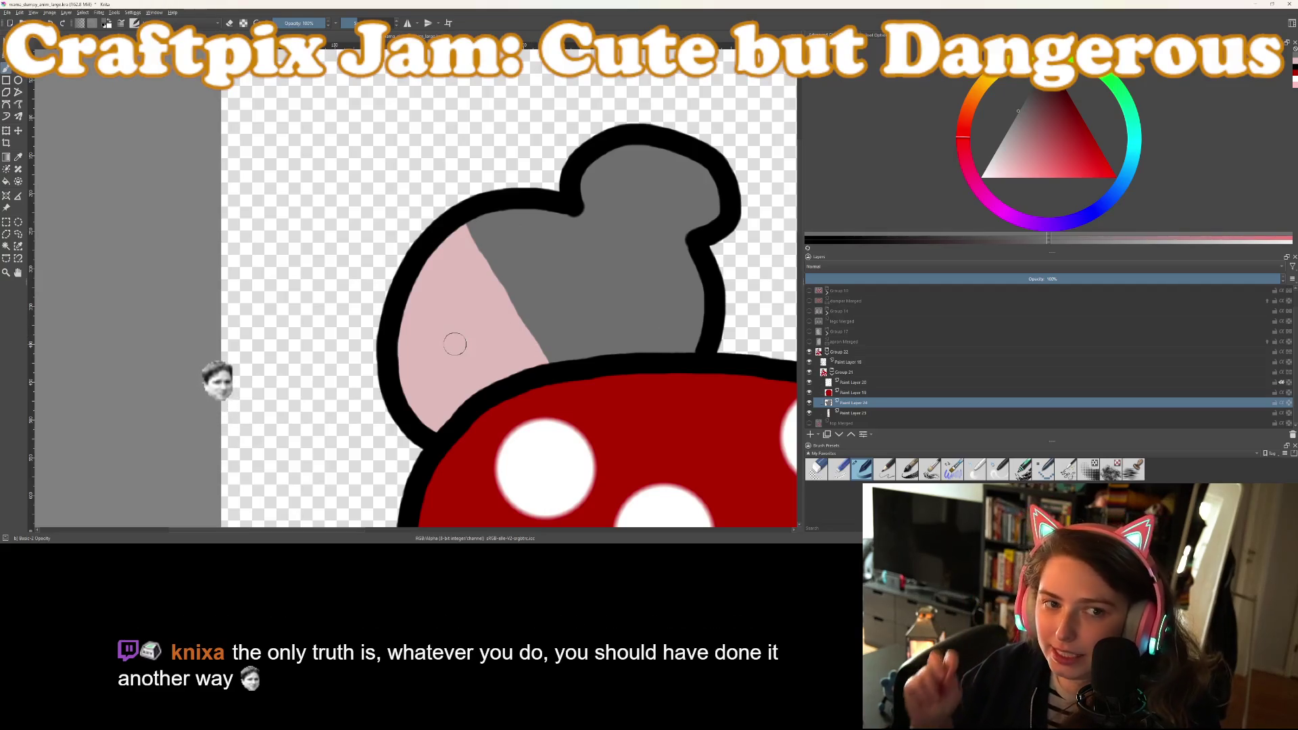
# Zoom around the canvas to check the figure without the blurred shadow
pyautogui.scroll(-2, 485, 351)
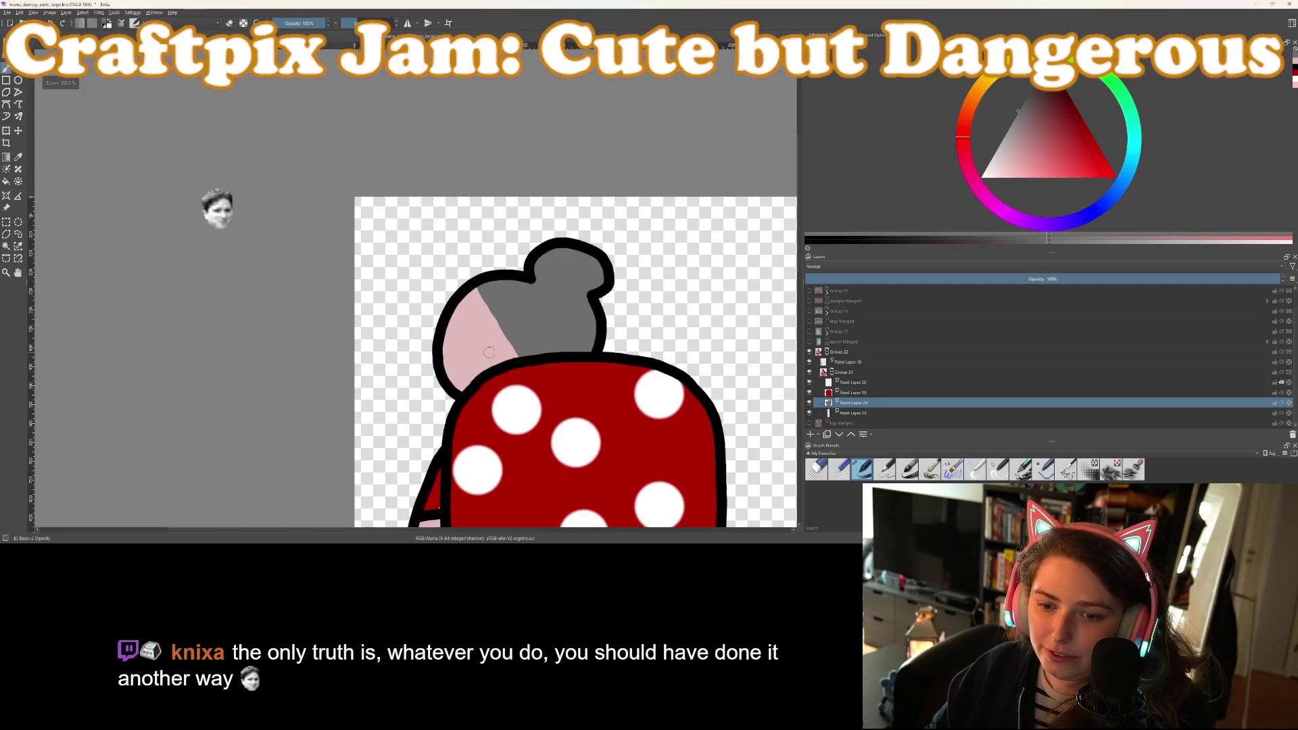
pyautogui.scroll(-3, 540, 365)
pyautogui.scroll(8, 488, 304)
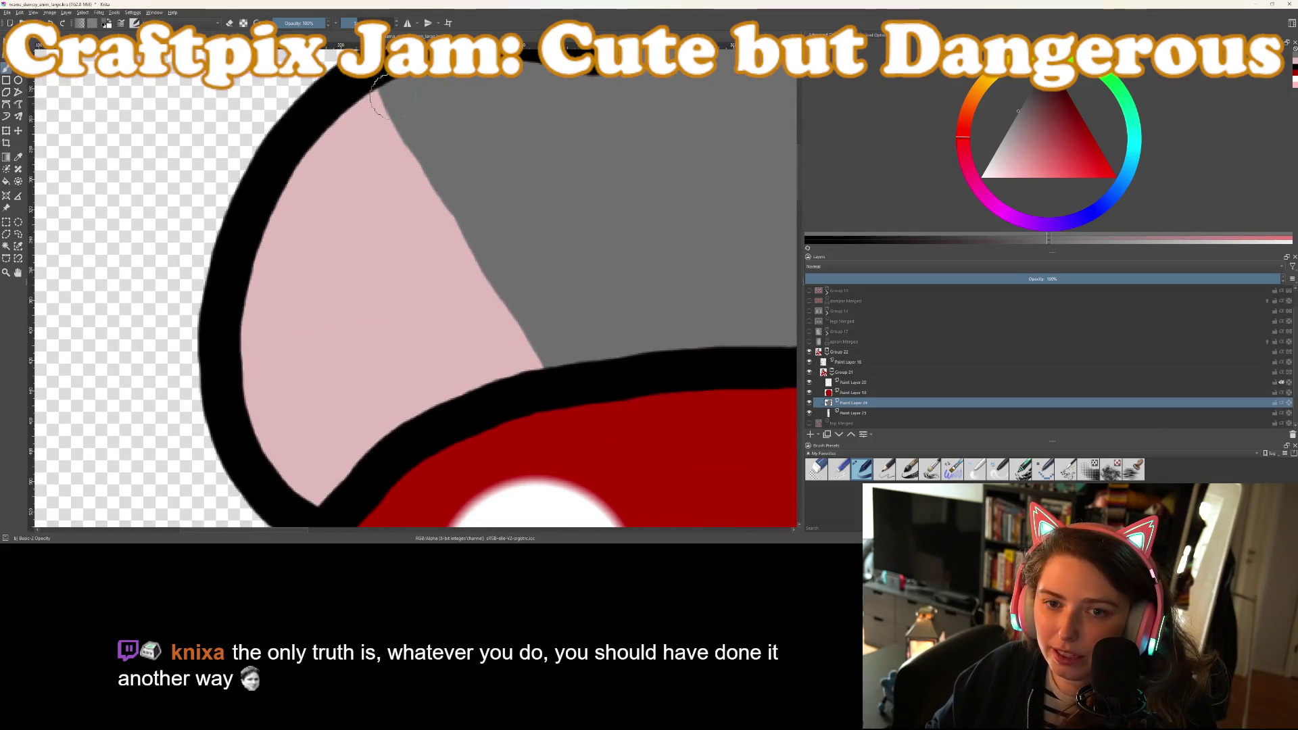
# Paint grey over the top of the pink area, pushing the hair further left
pyautogui.moveTo(388, 95)
pyautogui.mouseDown()
pyautogui.moveTo(373, 144)
pyautogui.moveTo(390, 227)
pyautogui.moveTo(441, 294)
pyautogui.moveTo(536, 371)
pyautogui.moveTo(476, 290)
pyautogui.moveTo(415, 153)
pyautogui.moveTo(435, 268)
pyautogui.mouseUp()
pyautogui.moveTo(367, 100)
pyautogui.mouseDown()
pyautogui.moveTo(353, 196)
pyautogui.moveTo(377, 260)
pyautogui.mouseUp()
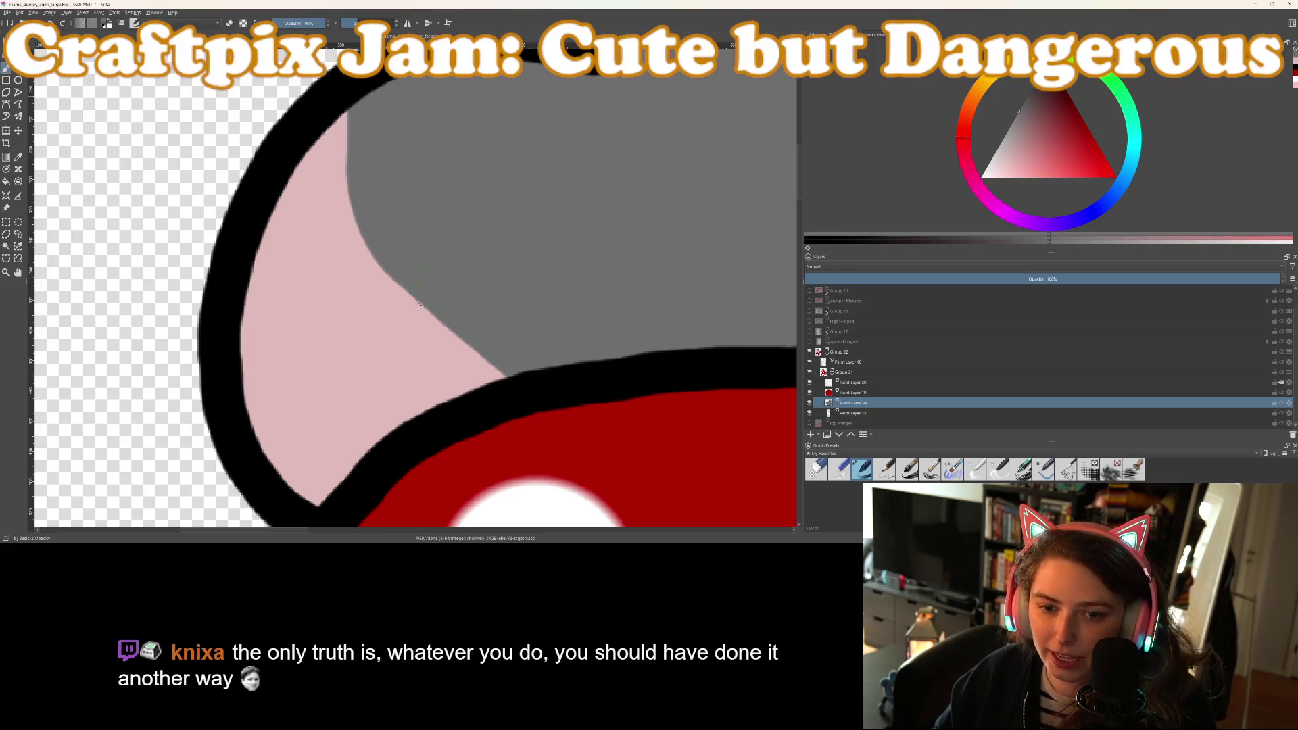
pyautogui.scroll(-10, 477, 313)
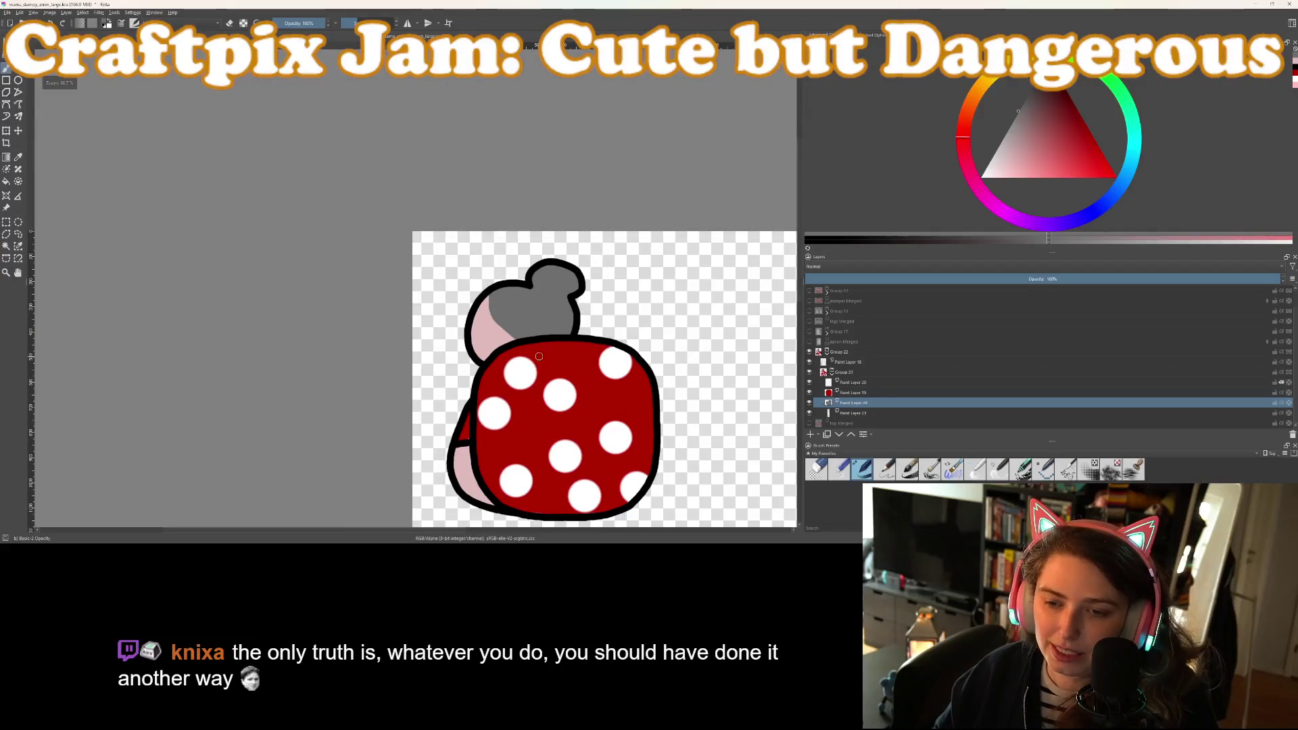
pyautogui.scroll(10, 525, 352)
pyautogui.scroll(-3, 473, 313)
pyautogui.scroll(3, 443, 290)
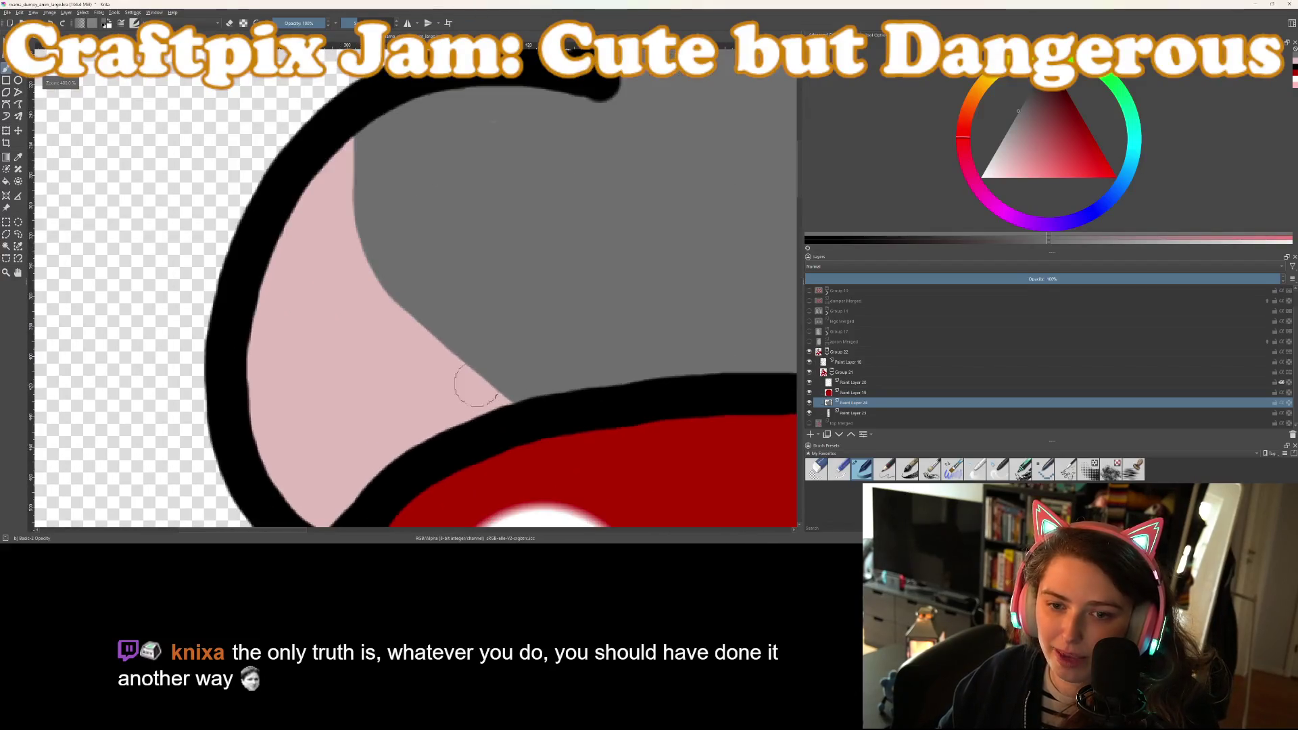
# Extend the grey down to the outline and smooth the pink/grey boundary into a curve
pyautogui.moveTo(356, 121)
pyautogui.mouseDown()
pyautogui.moveTo(354, 236)
pyautogui.moveTo(399, 331)
pyautogui.moveTo(478, 416)
pyautogui.mouseUp()
pyautogui.moveTo(426, 330); pyautogui.dragTo(507, 399)
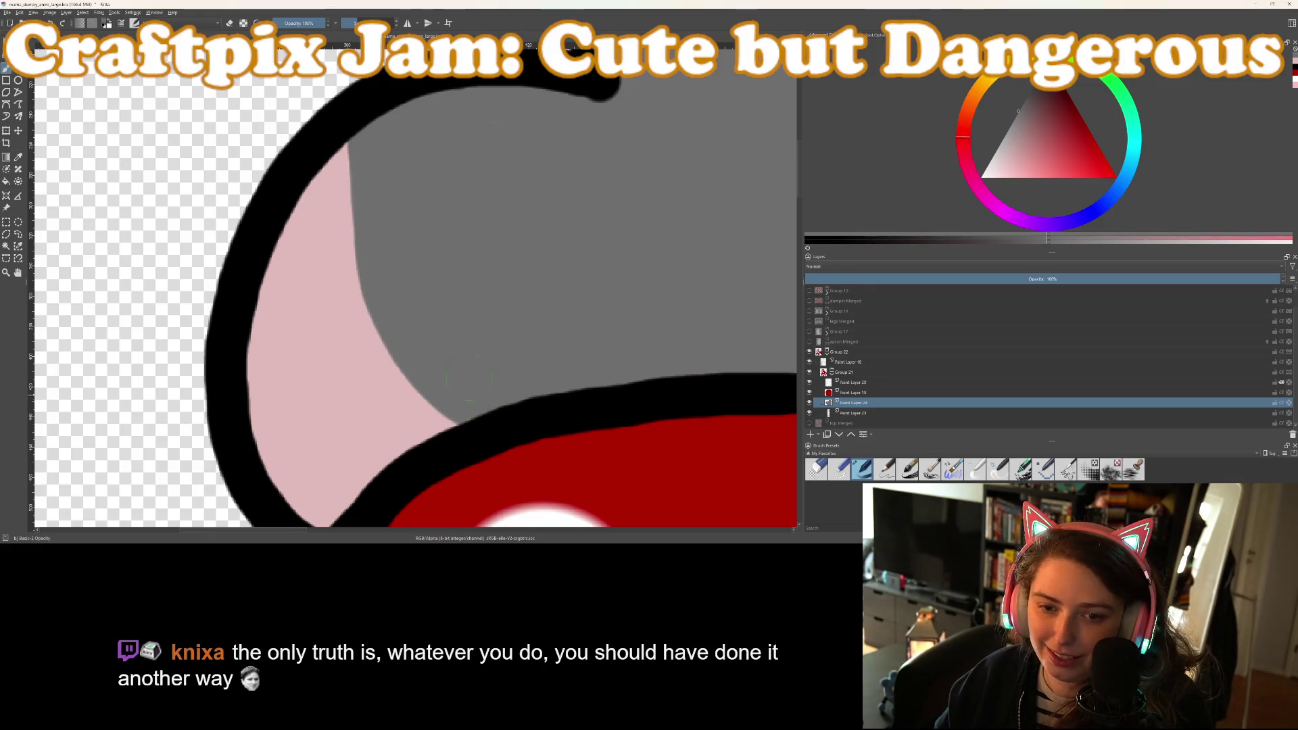
pyautogui.moveTo(338, 143); pyautogui.dragTo(356, 267)
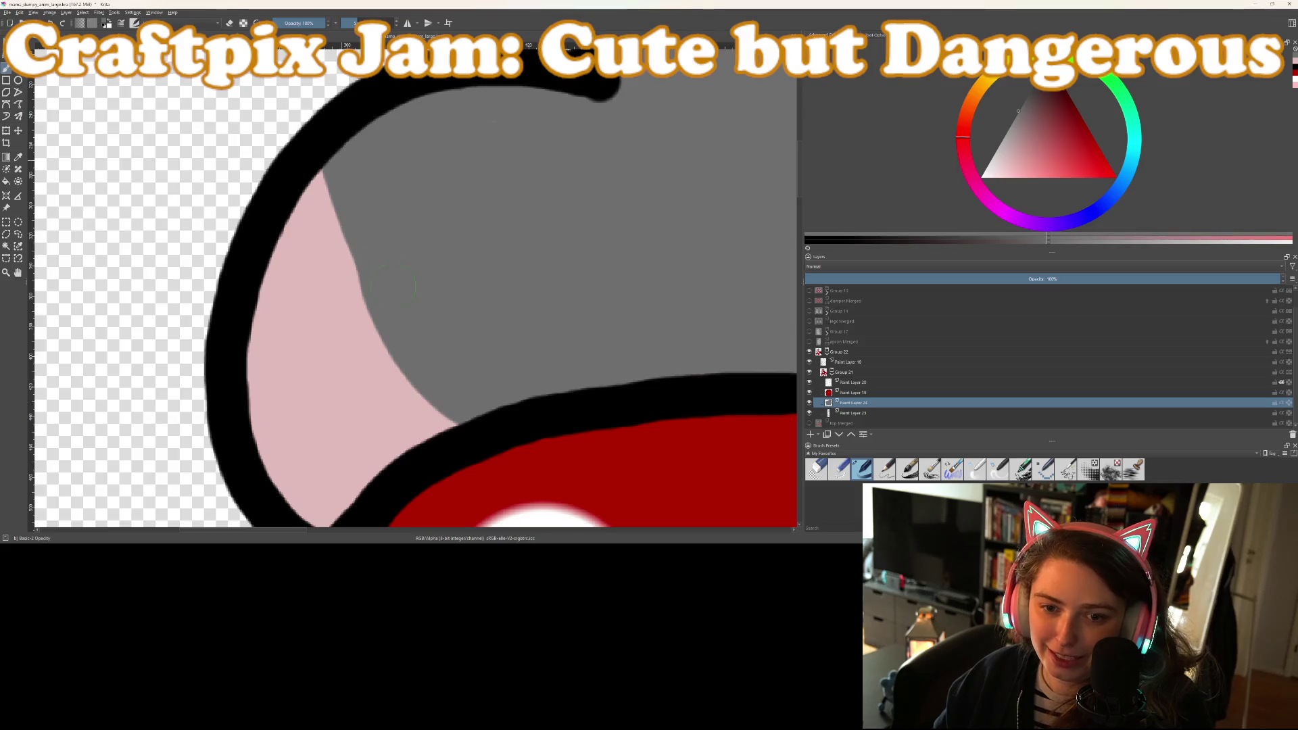
pyautogui.scroll(-3, 355, 268)
pyautogui.scroll(4, 474, 303)
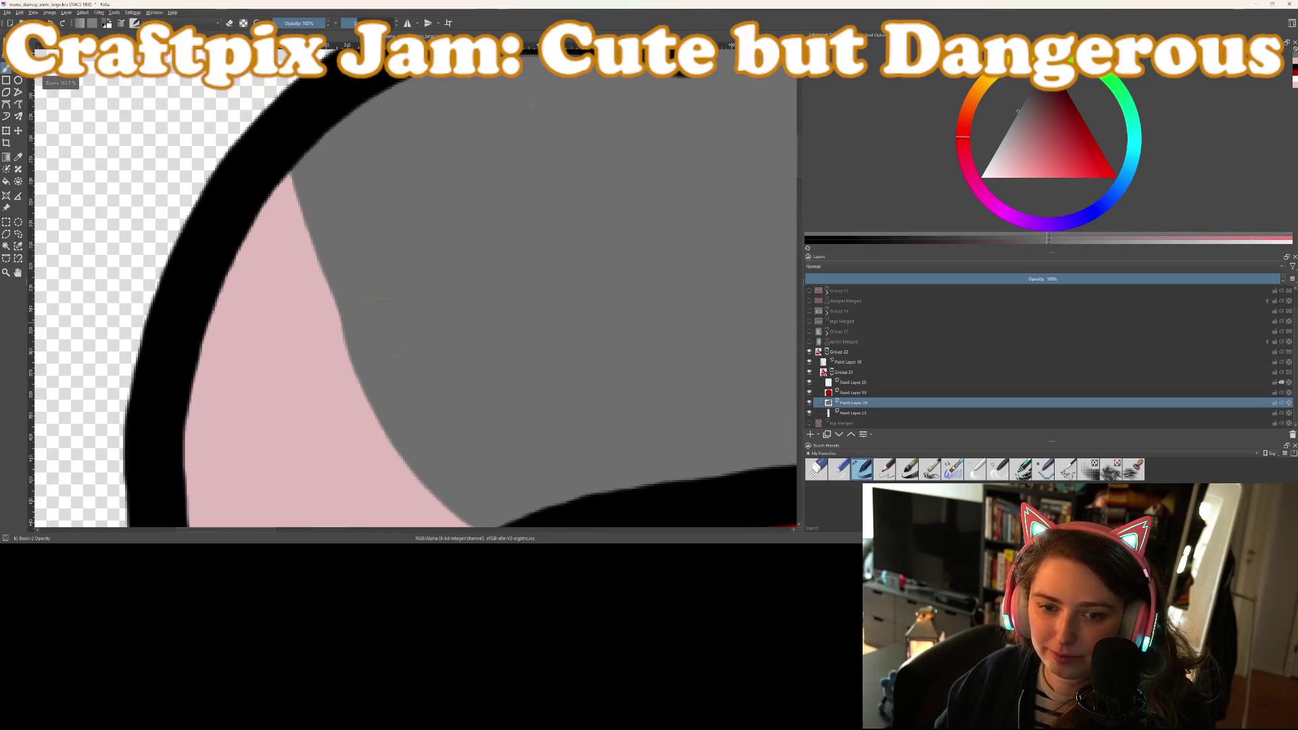
pyautogui.moveTo(340, 342)
pyautogui.mouseDown()
pyautogui.moveTo(284, 196)
pyautogui.moveTo(297, 155)
pyautogui.mouseUp()
pyautogui.scroll(-3, 395, 327)
pyautogui.scroll(-5, 473, 399)
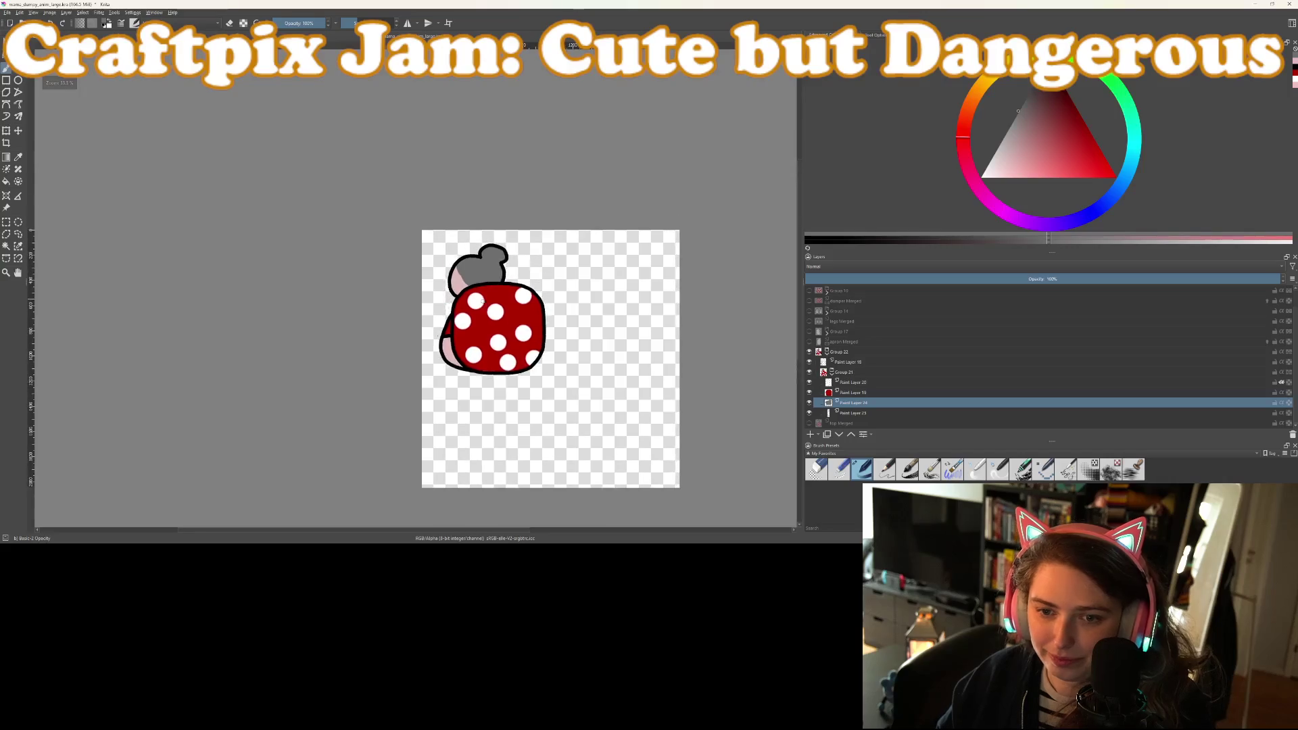
pyautogui.scroll(2, 482, 302)
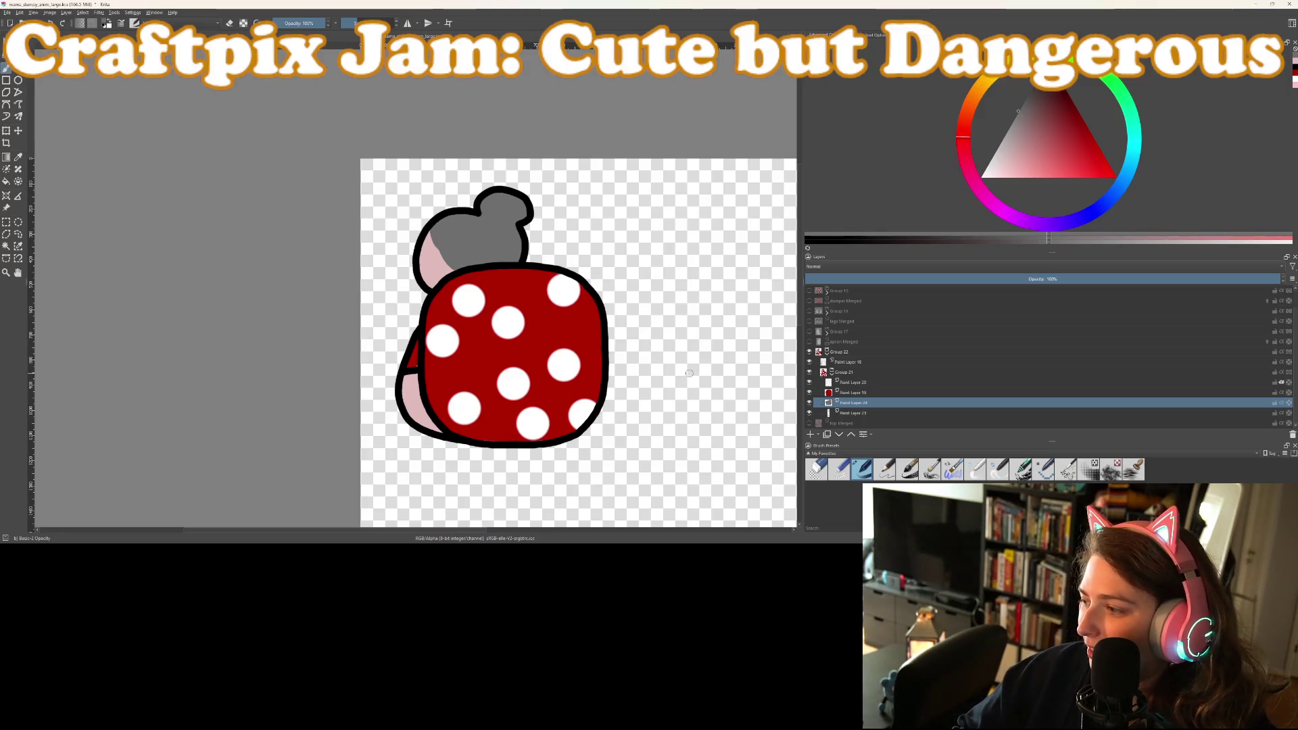
pyautogui.click(847, 364)
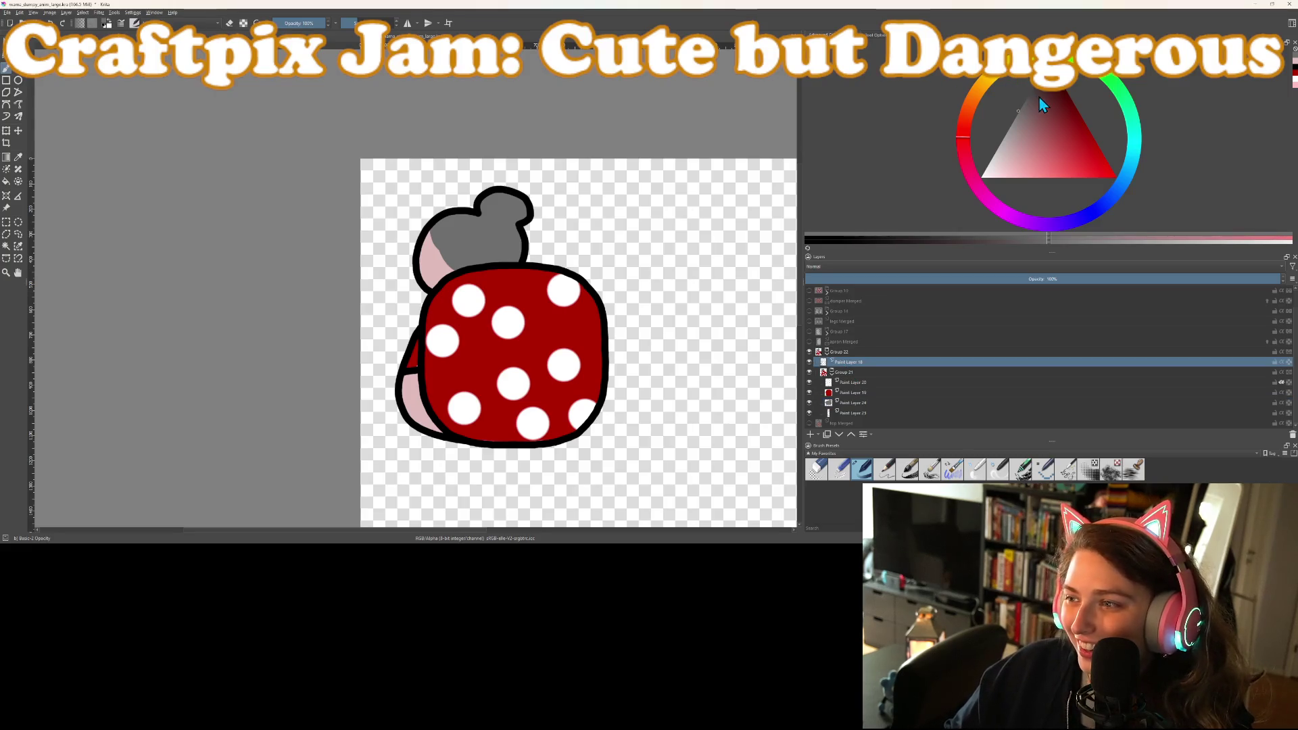
pyautogui.moveTo(1040, 97); pyautogui.dragTo(1046, 85)
pyautogui.scroll(5, 479, 193)
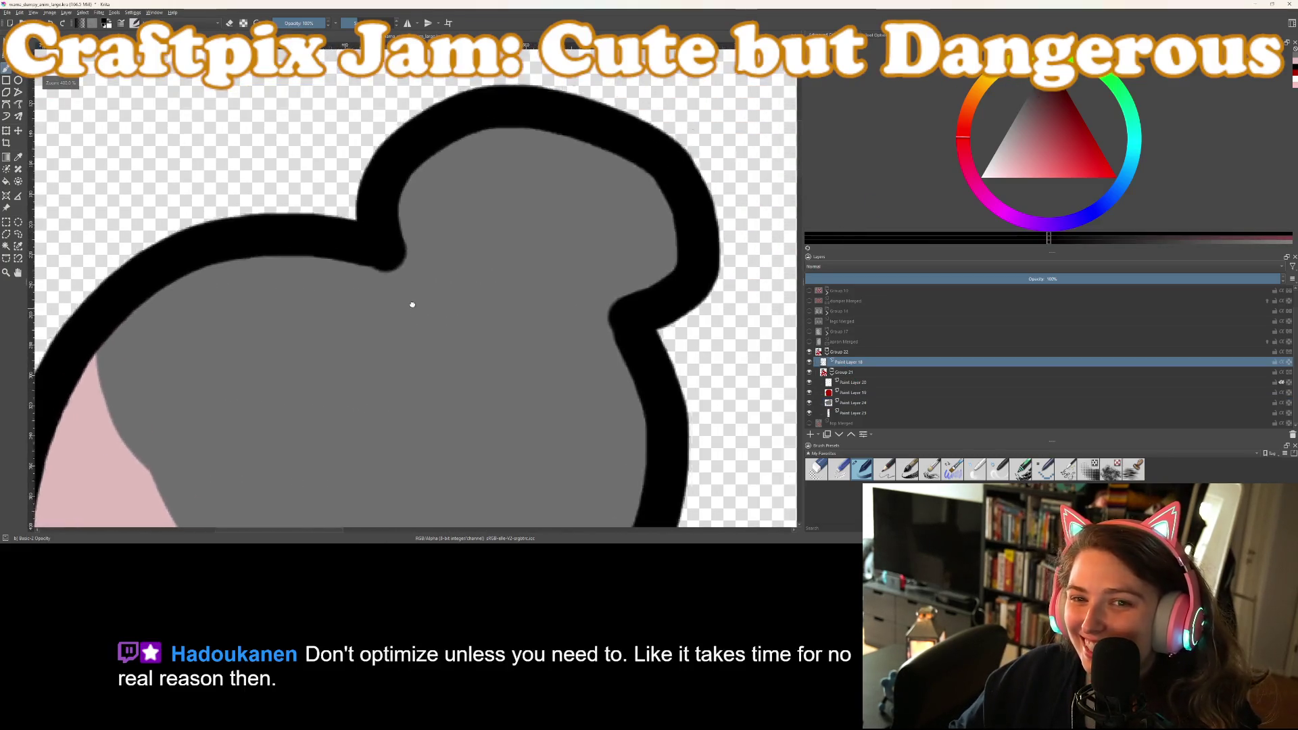
pyautogui.moveTo(397, 316); pyautogui.dragTo(467, 327)
pyautogui.scroll(-5, 496, 333)
pyautogui.moveTo(539, 367); pyautogui.dragTo(533, 264)
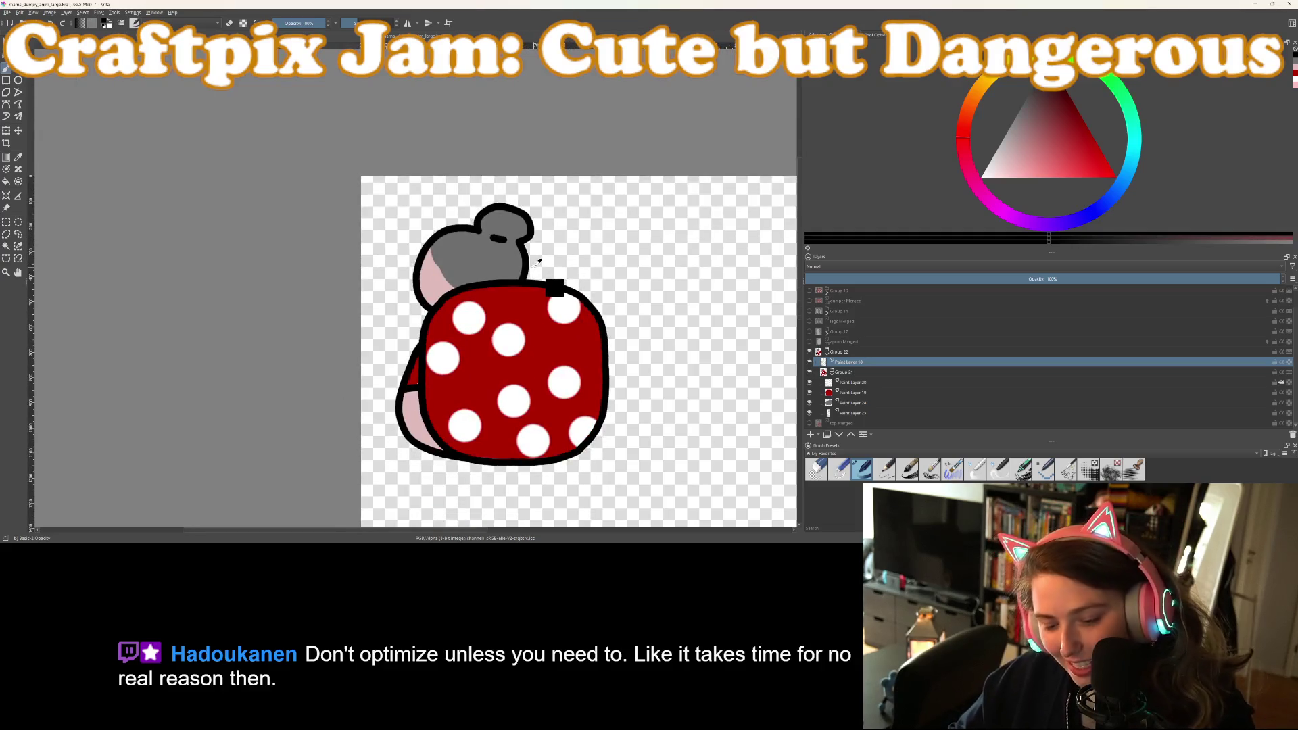
pyautogui.scroll(5, 535, 267)
pyautogui.moveTo(525, 315); pyautogui.dragTo(605, 359)
pyautogui.hotkey('ctrl', 'z')
pyautogui.moveTo(524, 318); pyautogui.dragTo(607, 362)
pyautogui.scroll(-7, 585, 386)
pyautogui.scroll(7, 593, 389)
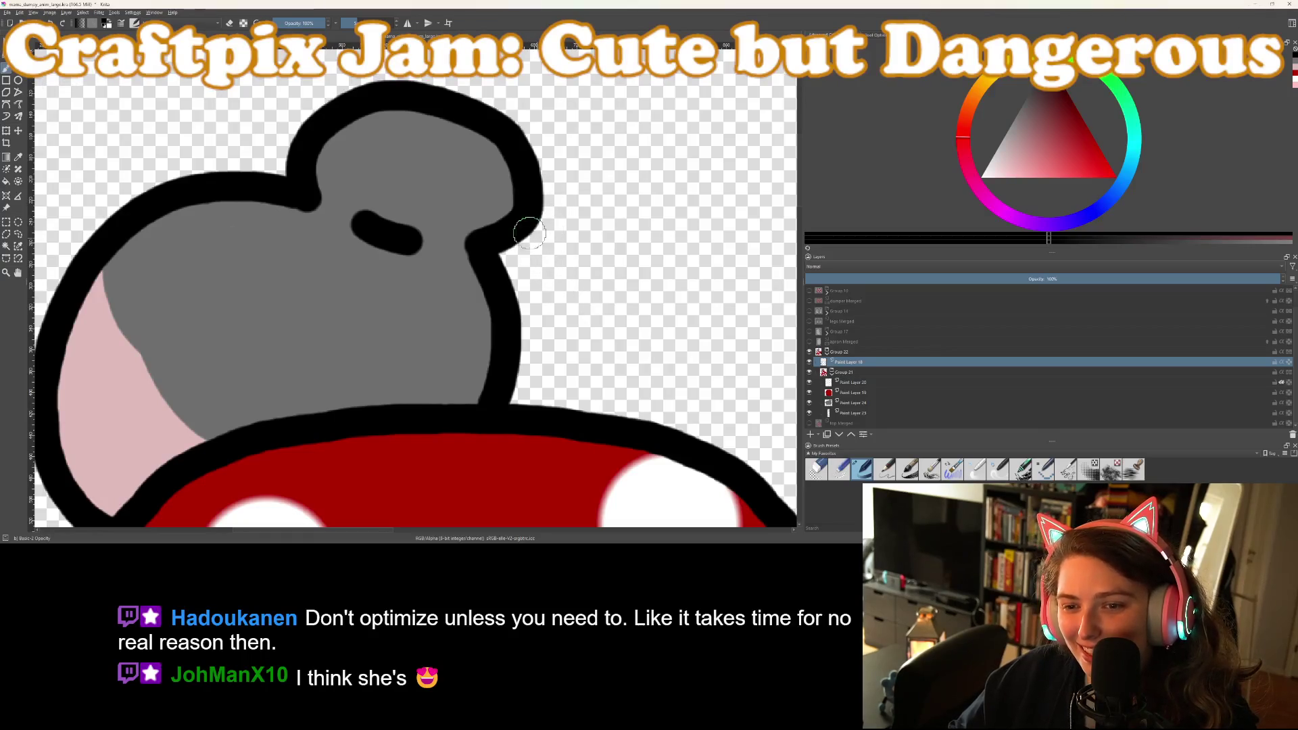
pyautogui.moveTo(502, 236)
pyautogui.mouseDown()
pyautogui.moveTo(513, 171)
pyautogui.moveTo(455, 93)
pyautogui.moveTo(495, 130)
pyautogui.mouseUp()
pyautogui.scroll(2, 503, 145)
pyautogui.scroll(1, 465, 169)
pyautogui.press('e')
pyautogui.moveTo(399, 127)
pyautogui.mouseDown()
pyautogui.moveTo(446, 113)
pyautogui.moveTo(490, 196)
pyautogui.mouseUp()
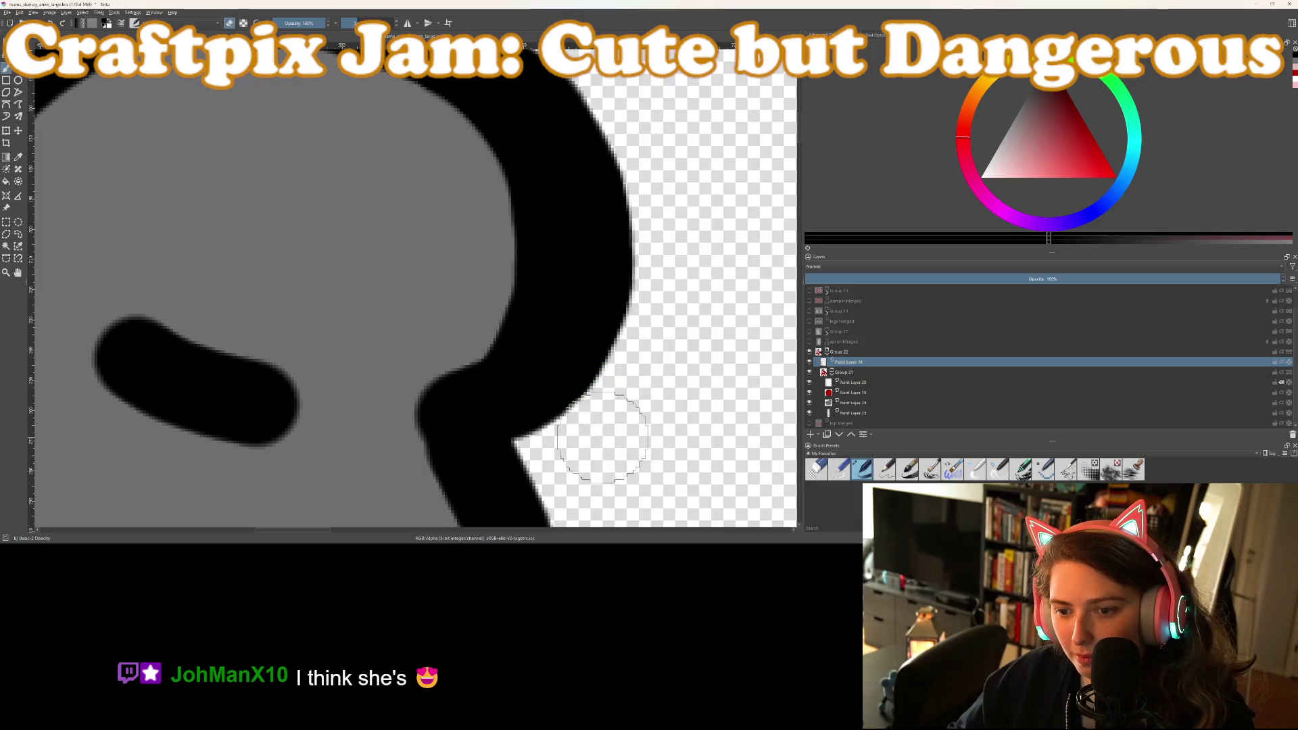
pyautogui.scroll(-4, 659, 413)
pyautogui.scroll(4, 659, 412)
pyautogui.scroll(-2, 631, 429)
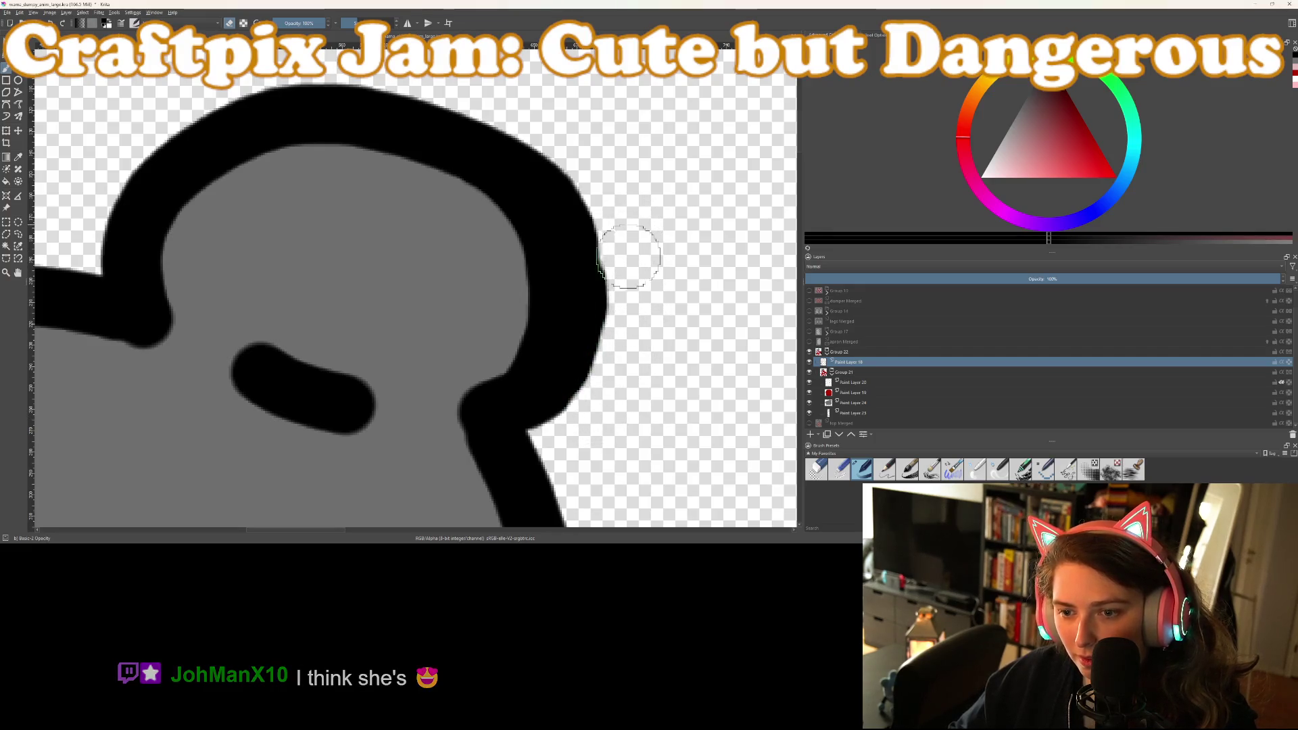
pyautogui.scroll(-5, 630, 223)
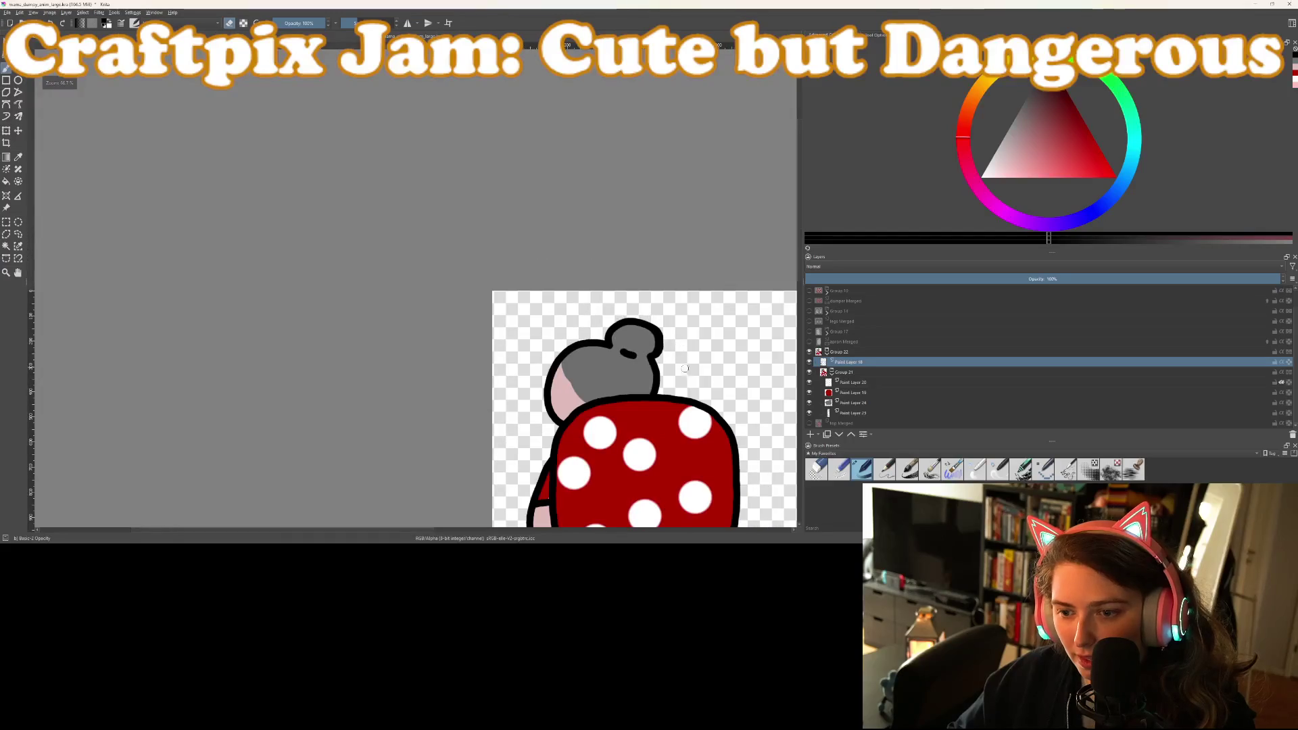
pyautogui.scroll(-2, 631, 223)
pyautogui.scroll(4, 630, 256)
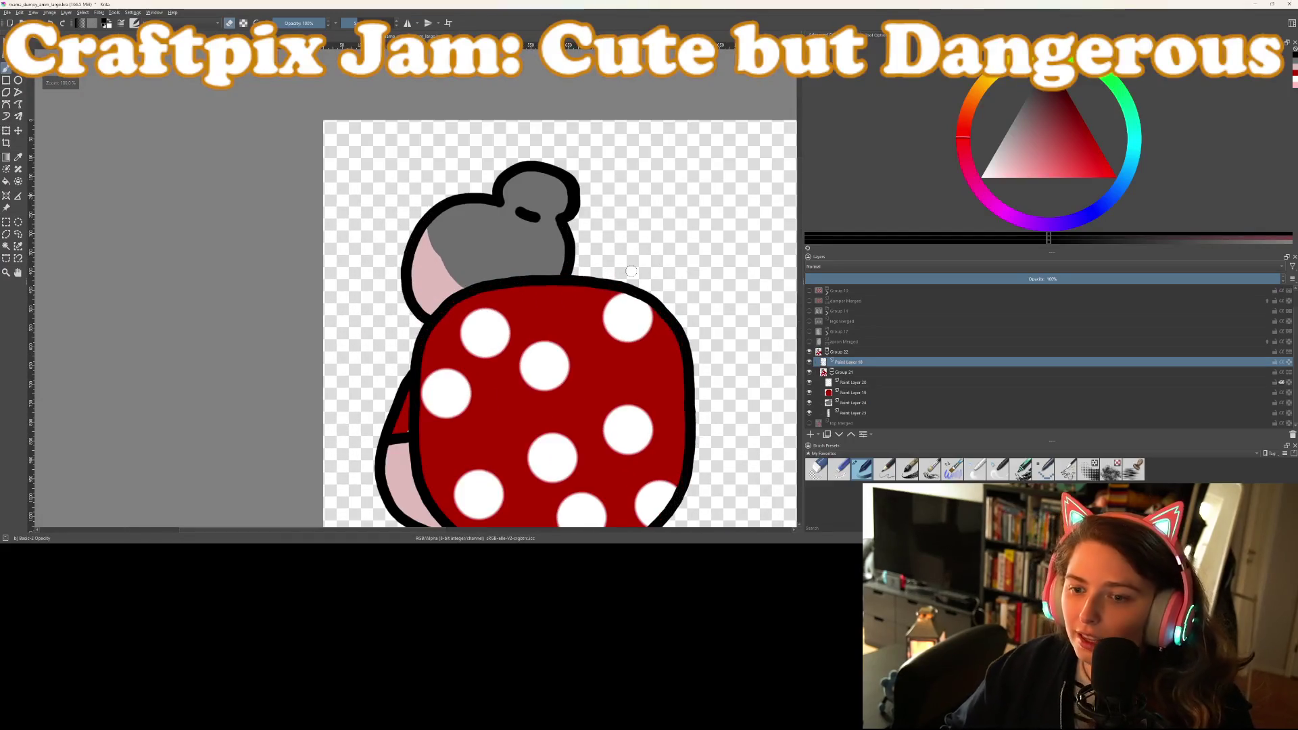
pyautogui.scroll(-2, 631, 276)
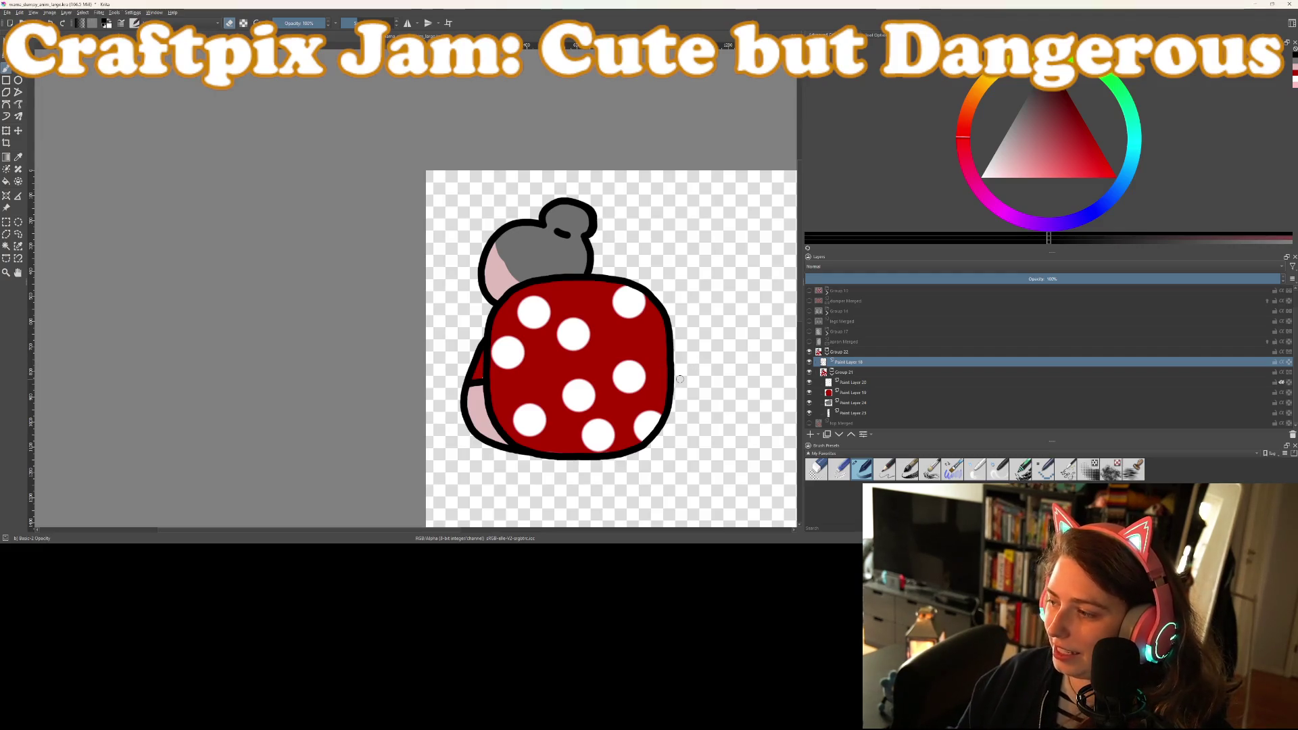
pyautogui.scroll(-2, 687, 390)
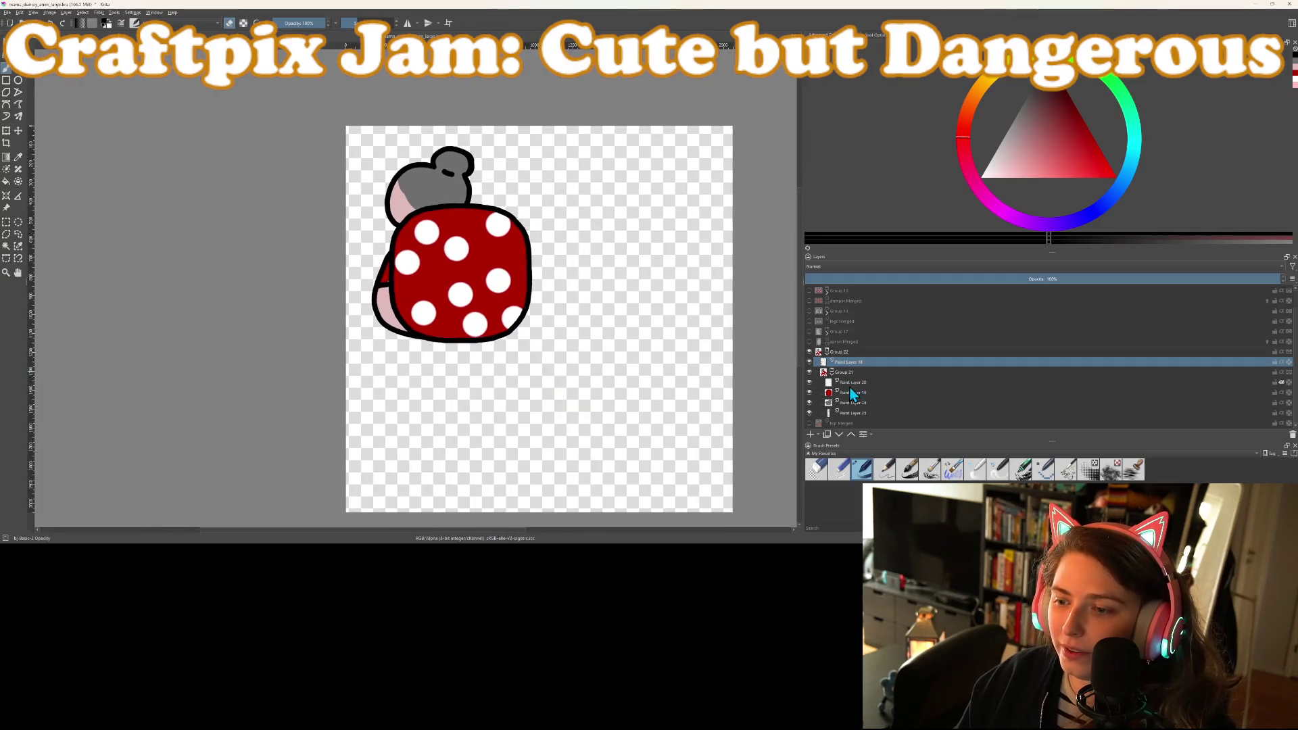
pyautogui.click(832, 361)
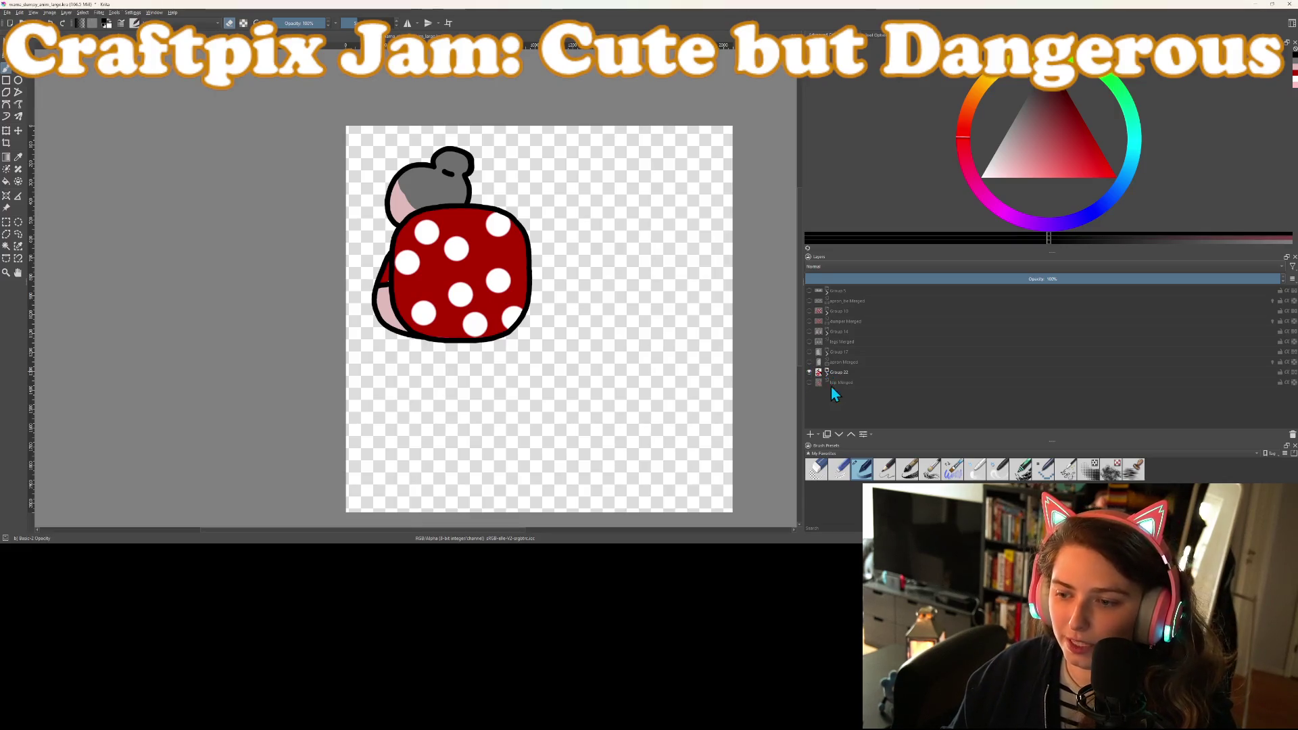
# Remove the hip Merged, apron and legs Merged layers
pyautogui.click(841, 384)
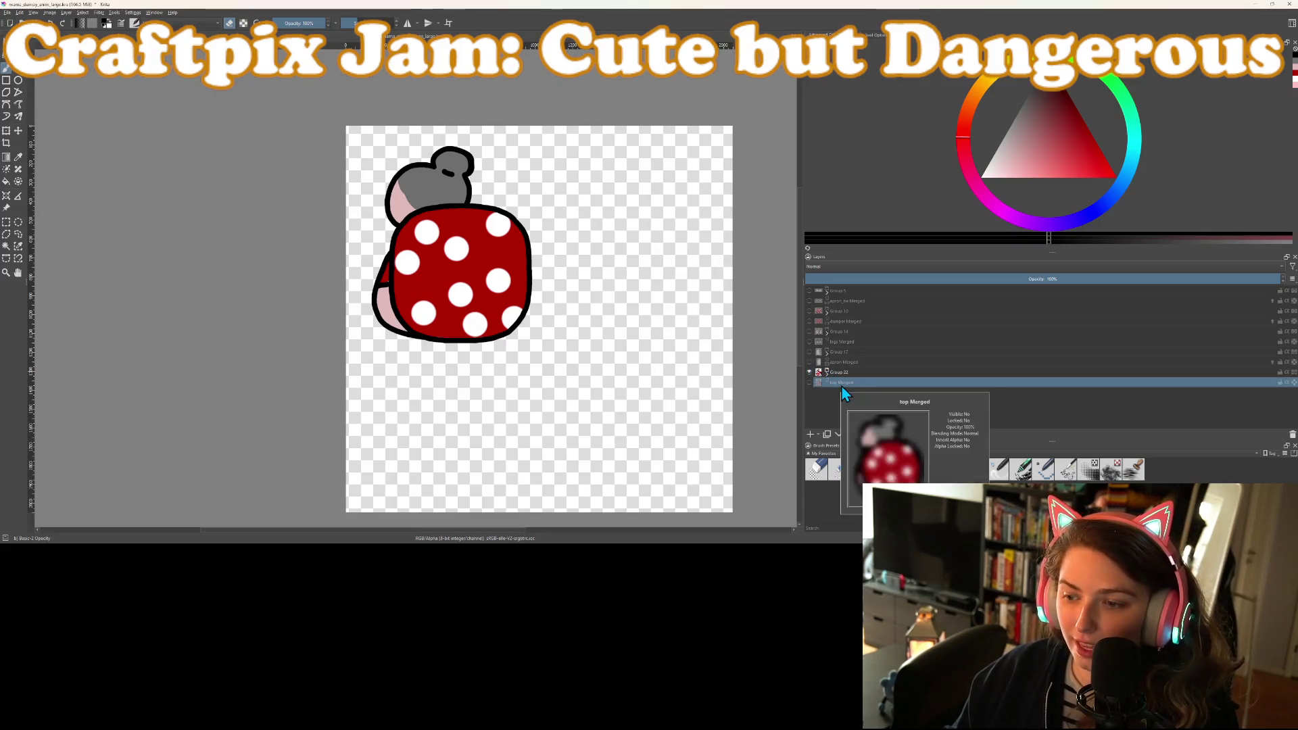
pyautogui.rightClick(840, 383)
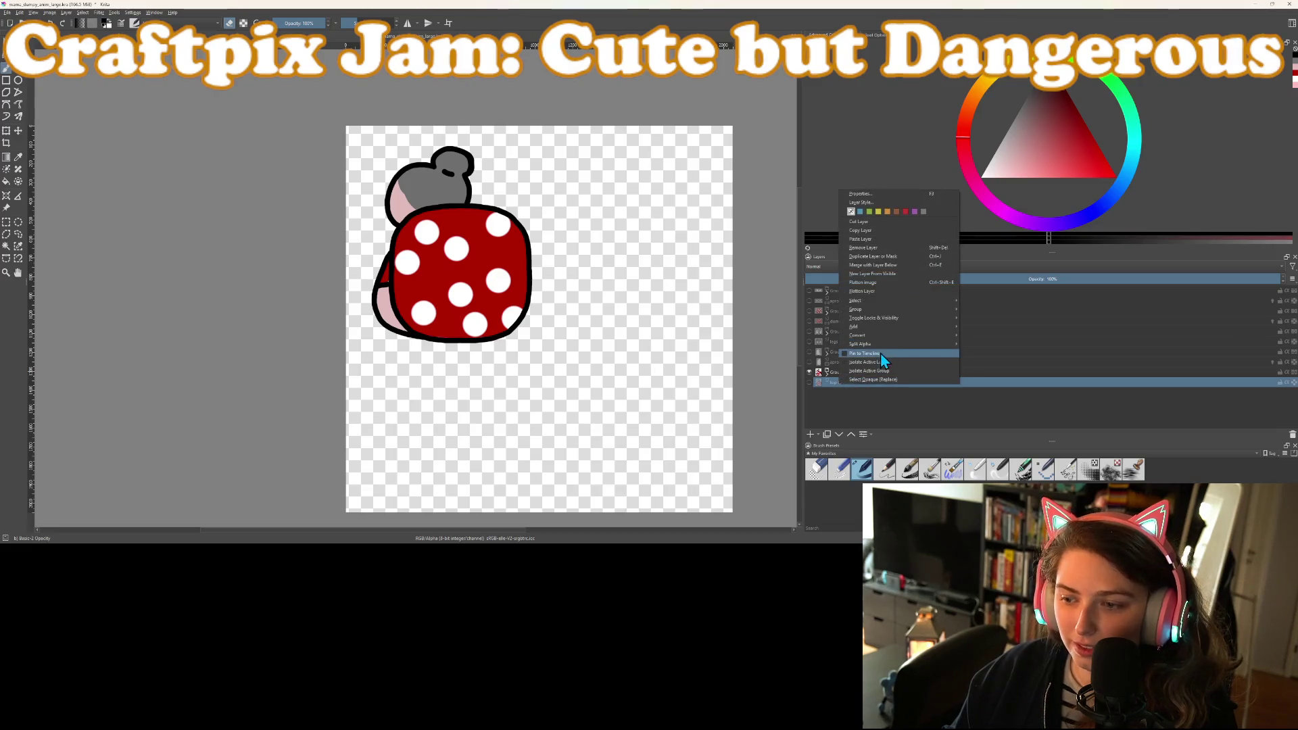
pyautogui.click(870, 248)
pyautogui.click(846, 363)
pyautogui.rightClick(846, 363)
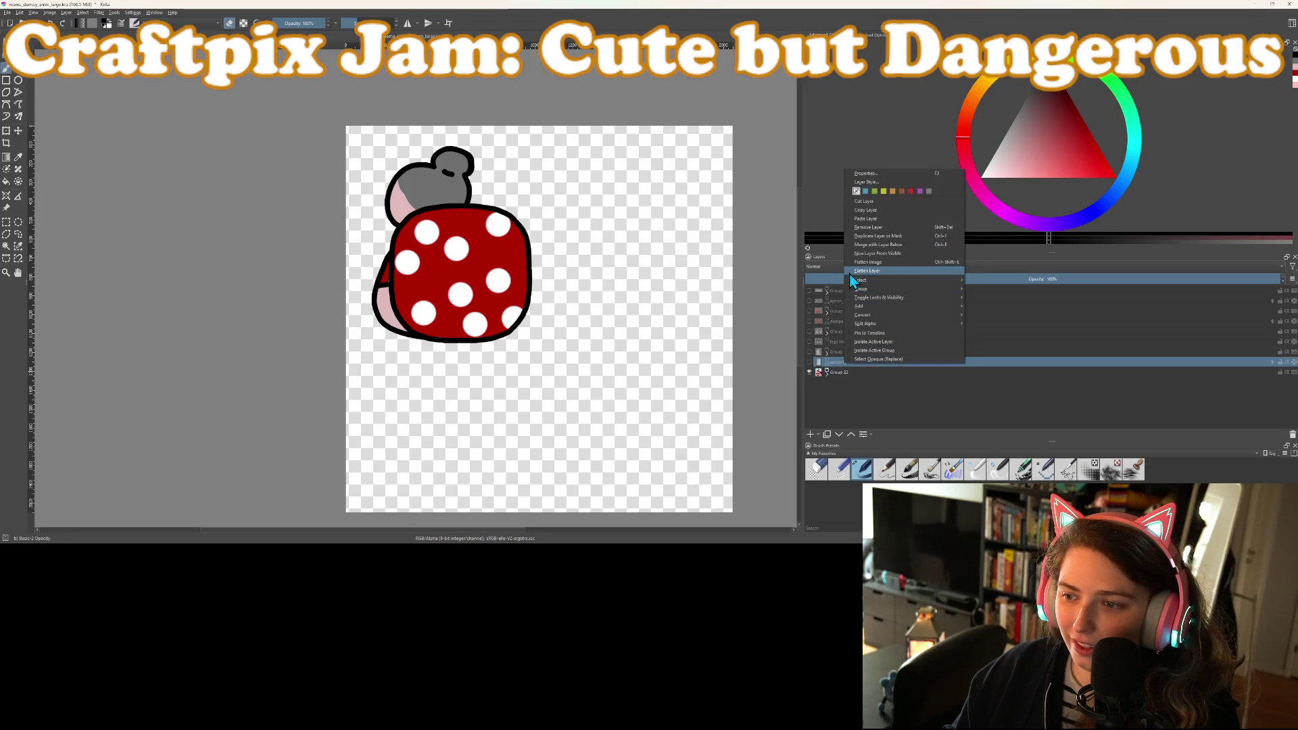
pyautogui.click(878, 227)
pyautogui.rightClick(844, 342)
pyautogui.click(876, 407)
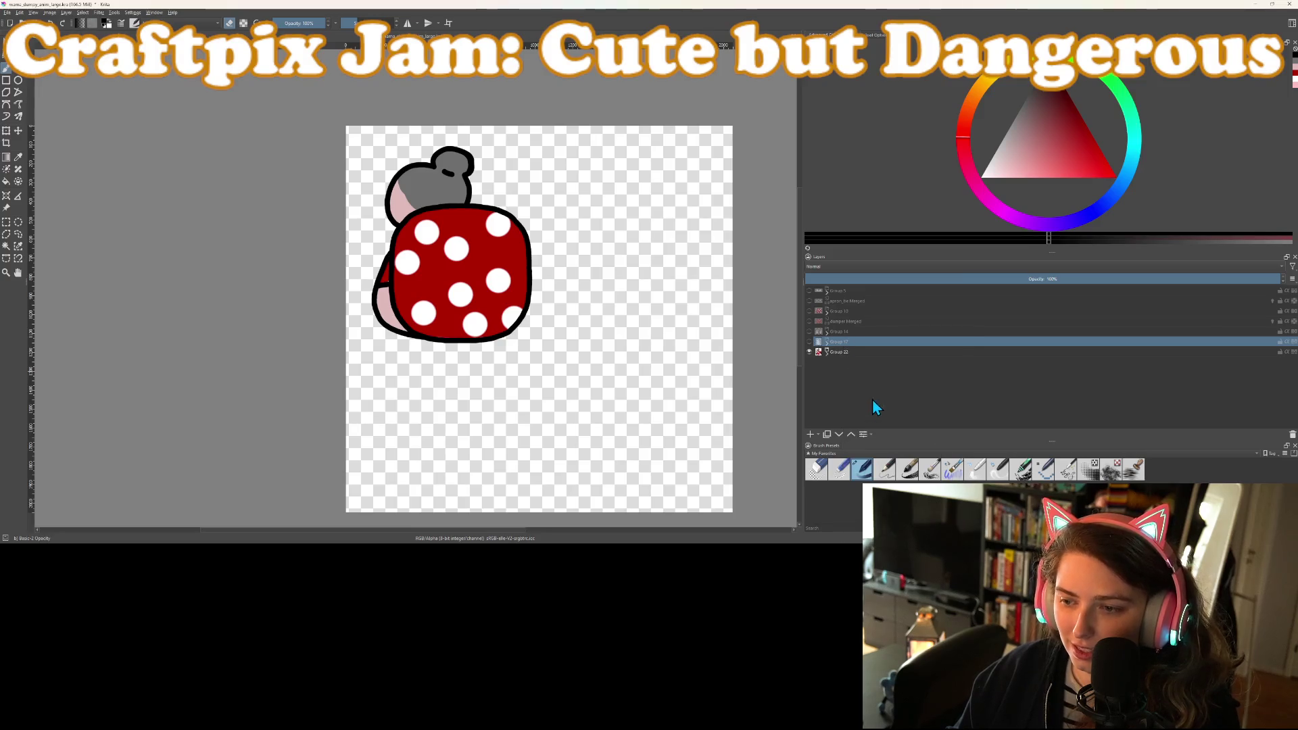
# Remove the last two leftover layers and make Groups 5, 10, 14 and 17 visible
pyautogui.click(834, 321)
pyautogui.rightClick(834, 322)
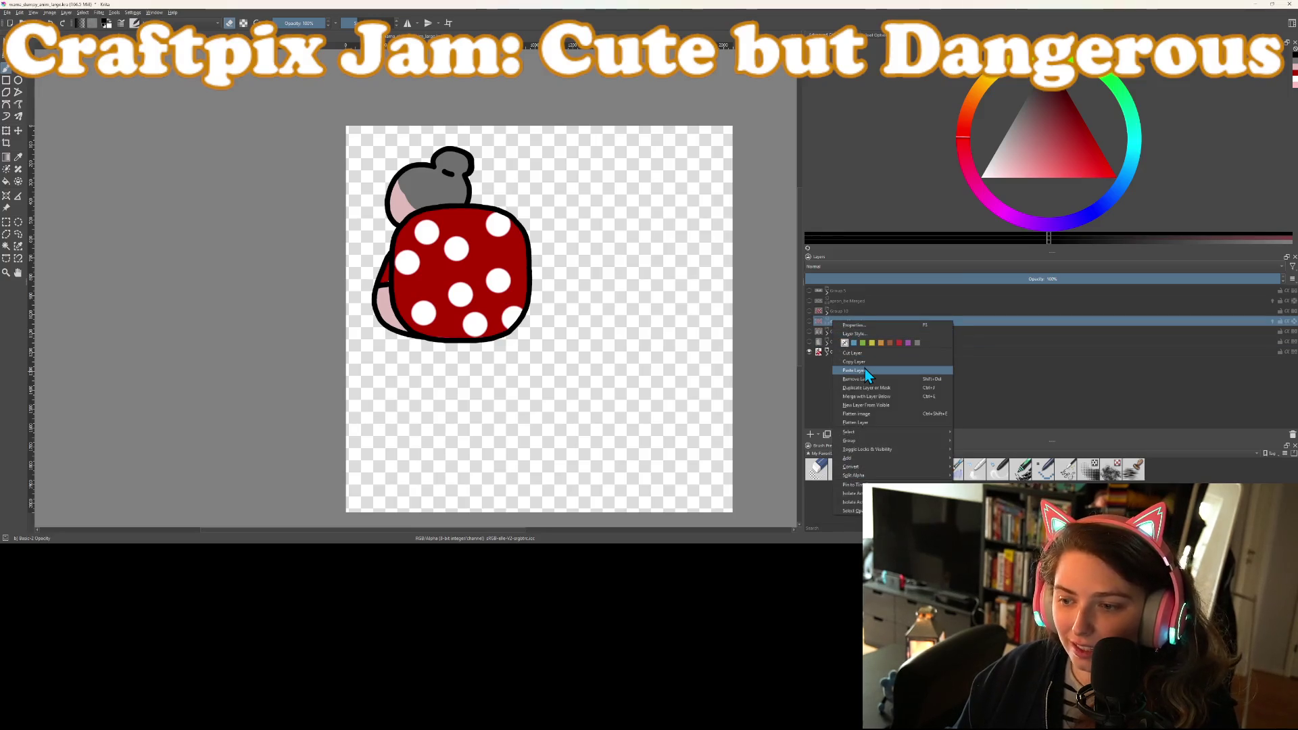
pyautogui.click(867, 380)
pyautogui.click(841, 303)
pyautogui.rightClick(841, 302)
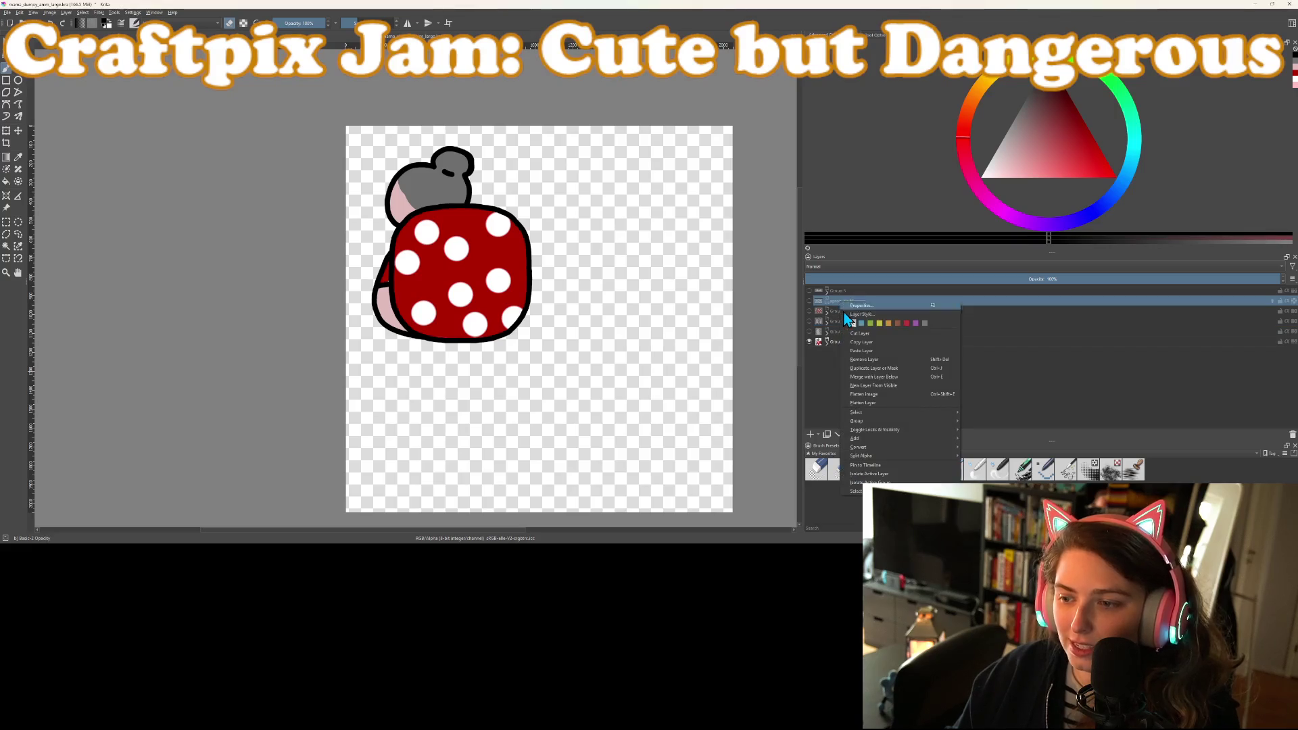
pyautogui.click(872, 361)
pyautogui.moveTo(809, 290)
pyautogui.mouseDown()
pyautogui.moveTo(811, 324)
pyautogui.moveTo(832, 340)
pyautogui.mouseUp()
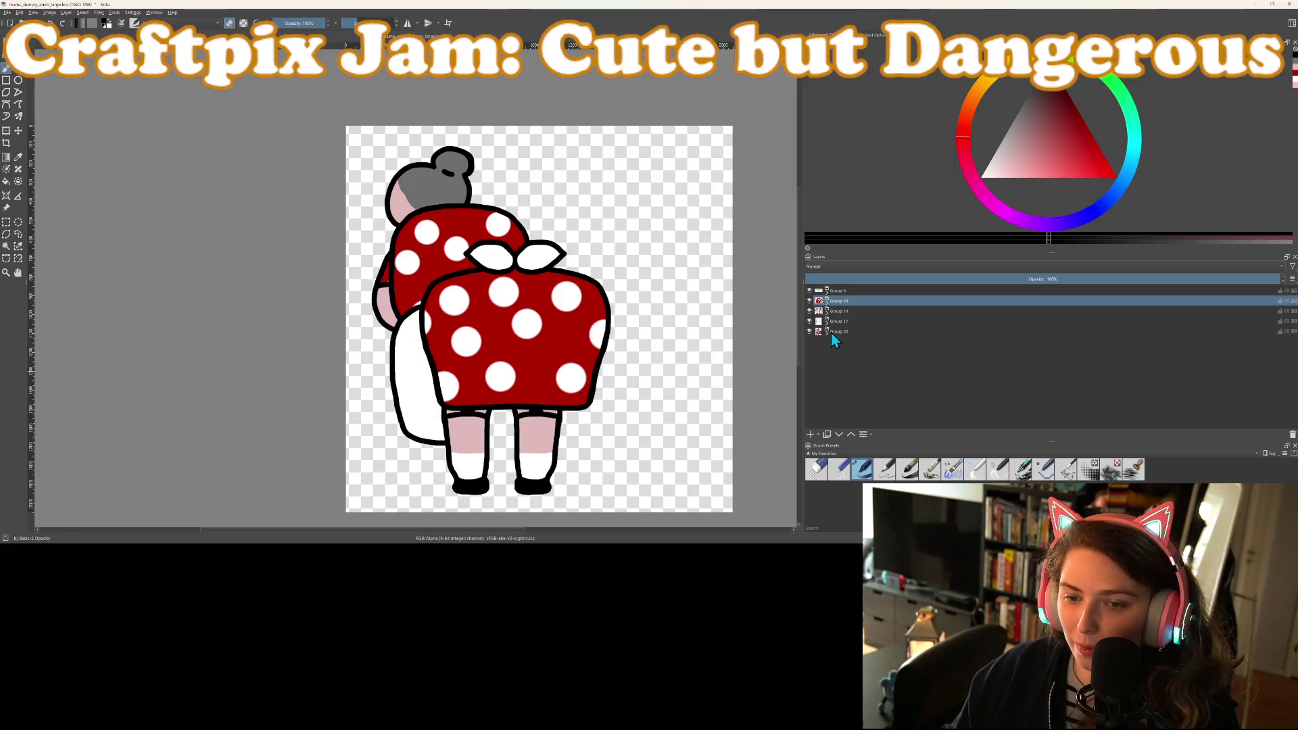
# With Groups 5 and 10 selected, shift the front dress and bow slightly left and up
pyautogui.scroll(-3, 592, 401)
pyautogui.scroll(3, 585, 404)
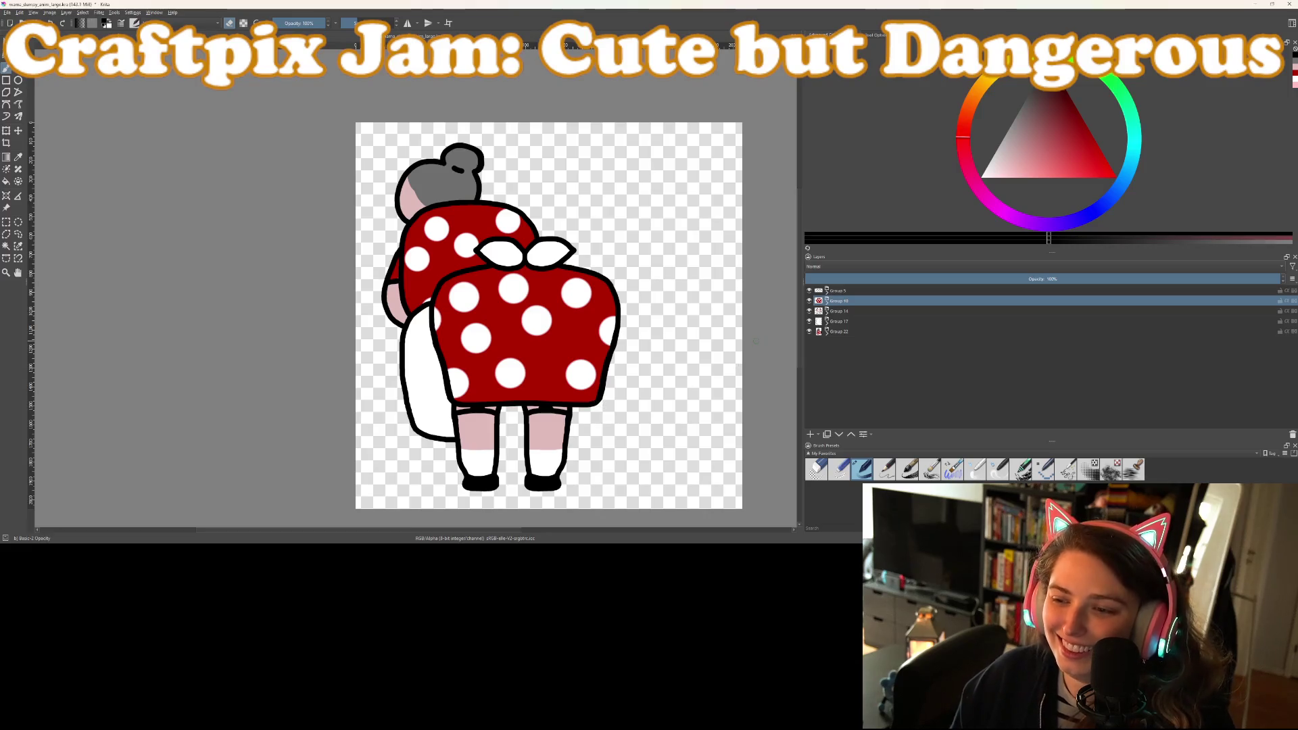
pyautogui.press('t')
pyautogui.moveTo(569, 358); pyautogui.dragTo(548, 357)
pyautogui.hotkey('ctrl', 'z')
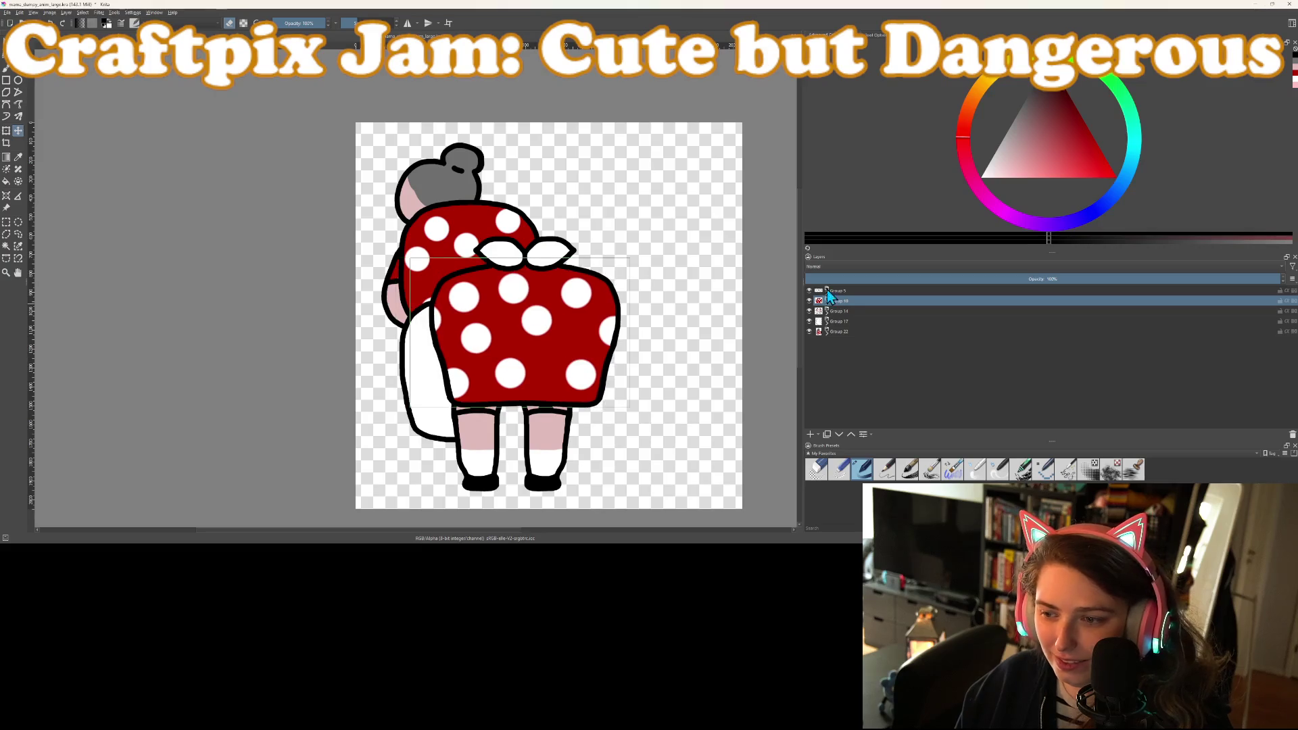
pyautogui.keyDown('ctrl'); pyautogui.click(848, 291); pyautogui.keyUp('ctrl')
pyautogui.moveTo(510, 329); pyautogui.dragTo(500, 328)
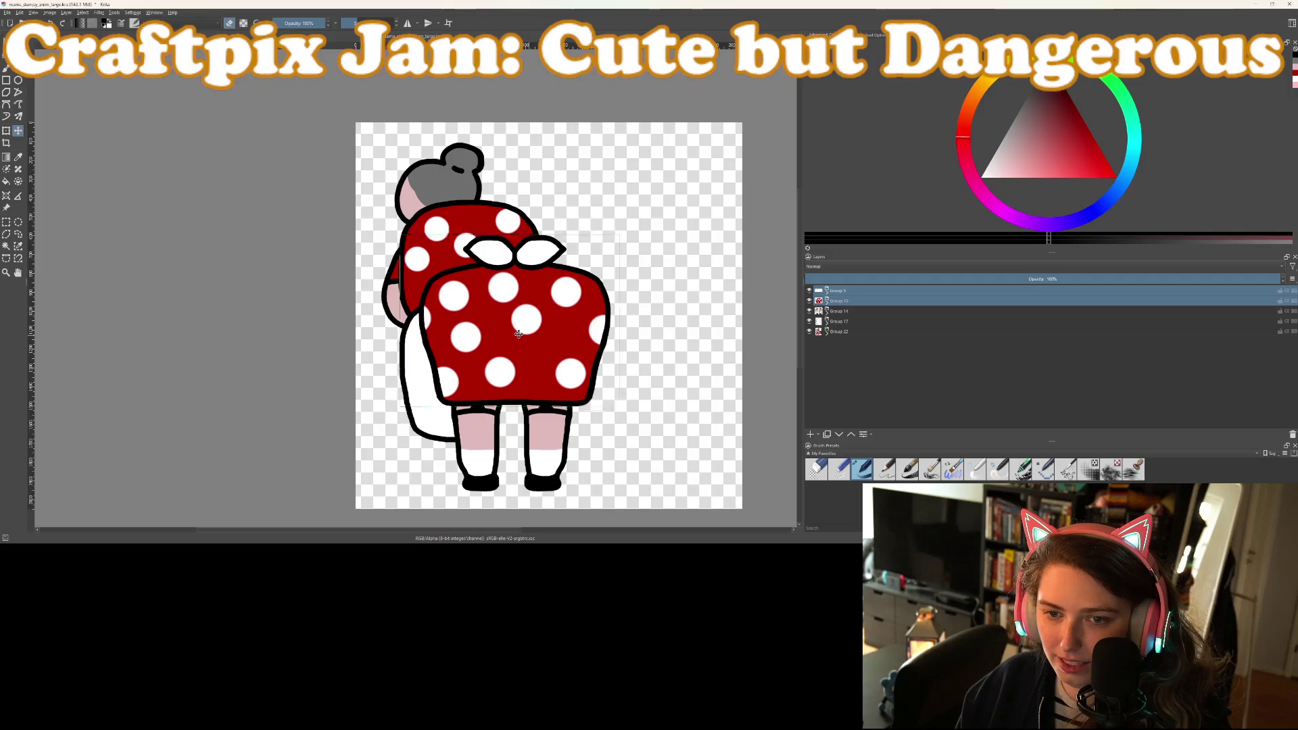
# Select Group 10 and add an empty Paint Layer 25 above it
pyautogui.scroll(-2, 661, 371)
pyautogui.scroll(1, 659, 383)
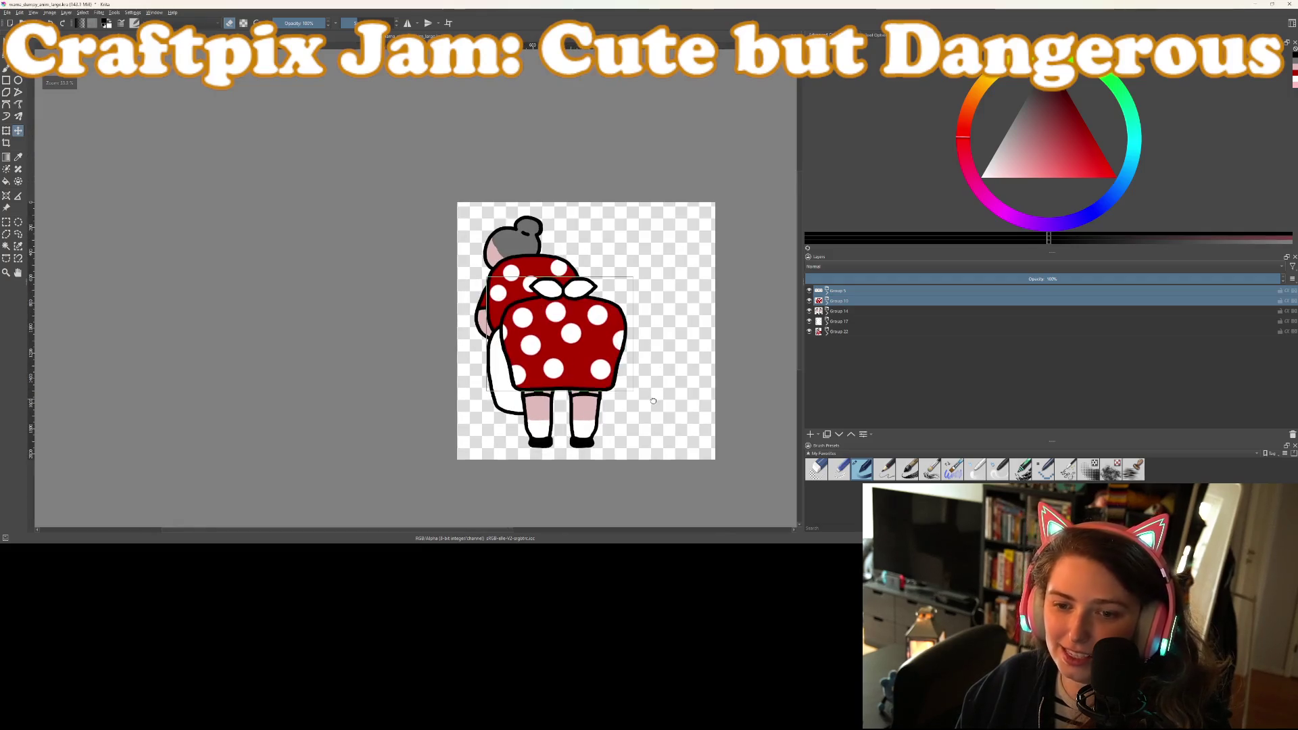
pyautogui.moveTo(654, 399); pyautogui.dragTo(627, 412)
pyautogui.scroll(1, 630, 414)
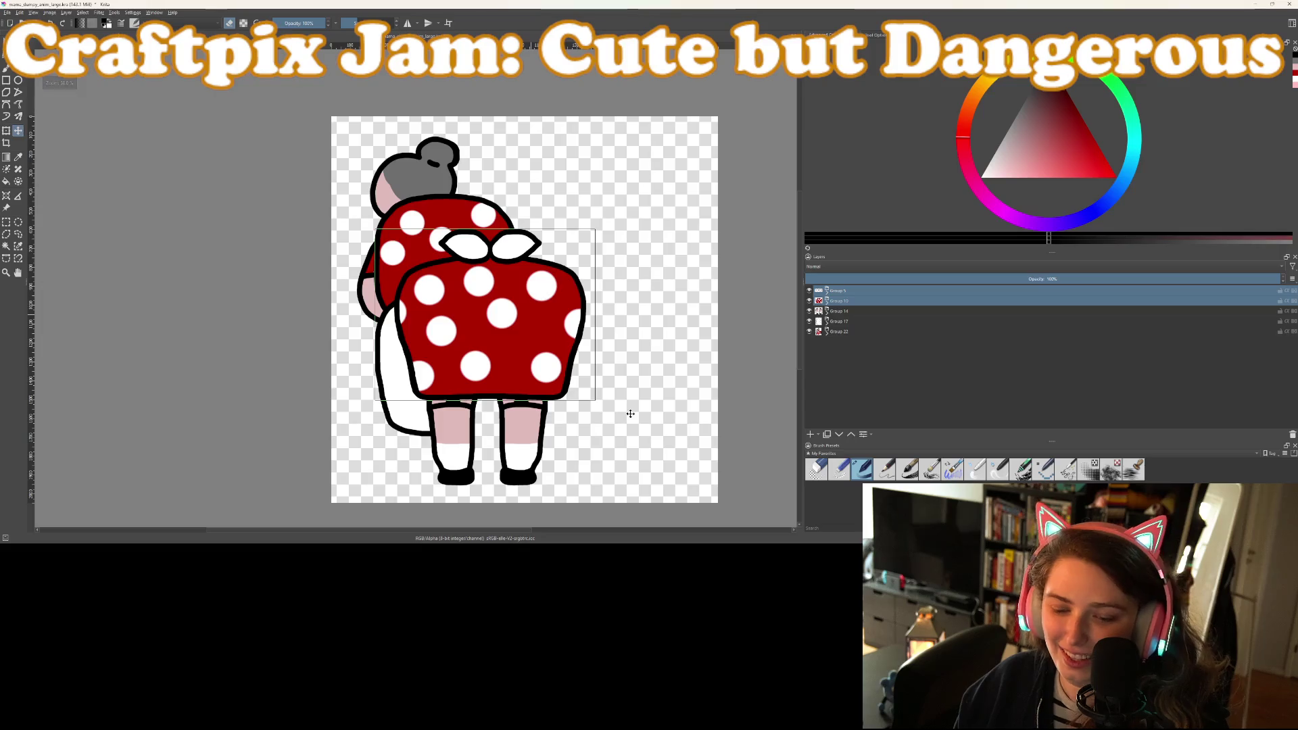
pyautogui.moveTo(626, 414); pyautogui.dragTo(614, 421)
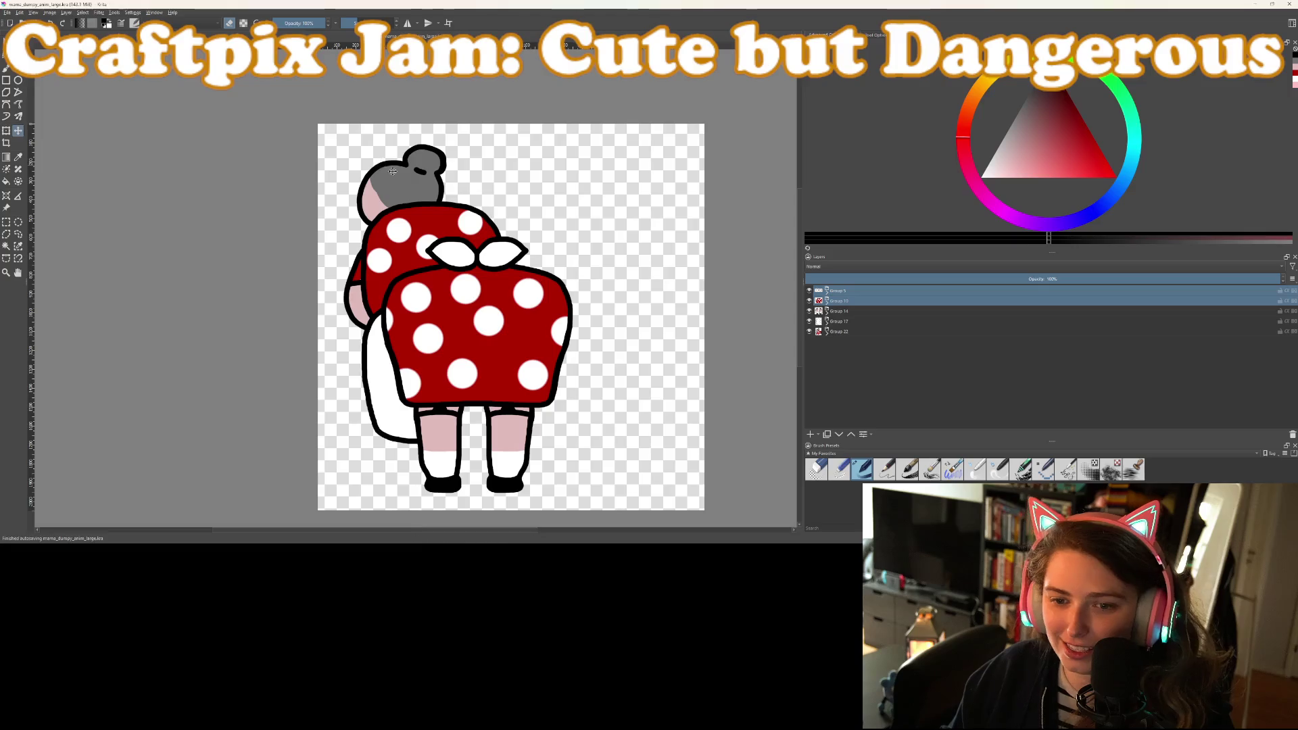
pyautogui.scroll(-4, 588, 348)
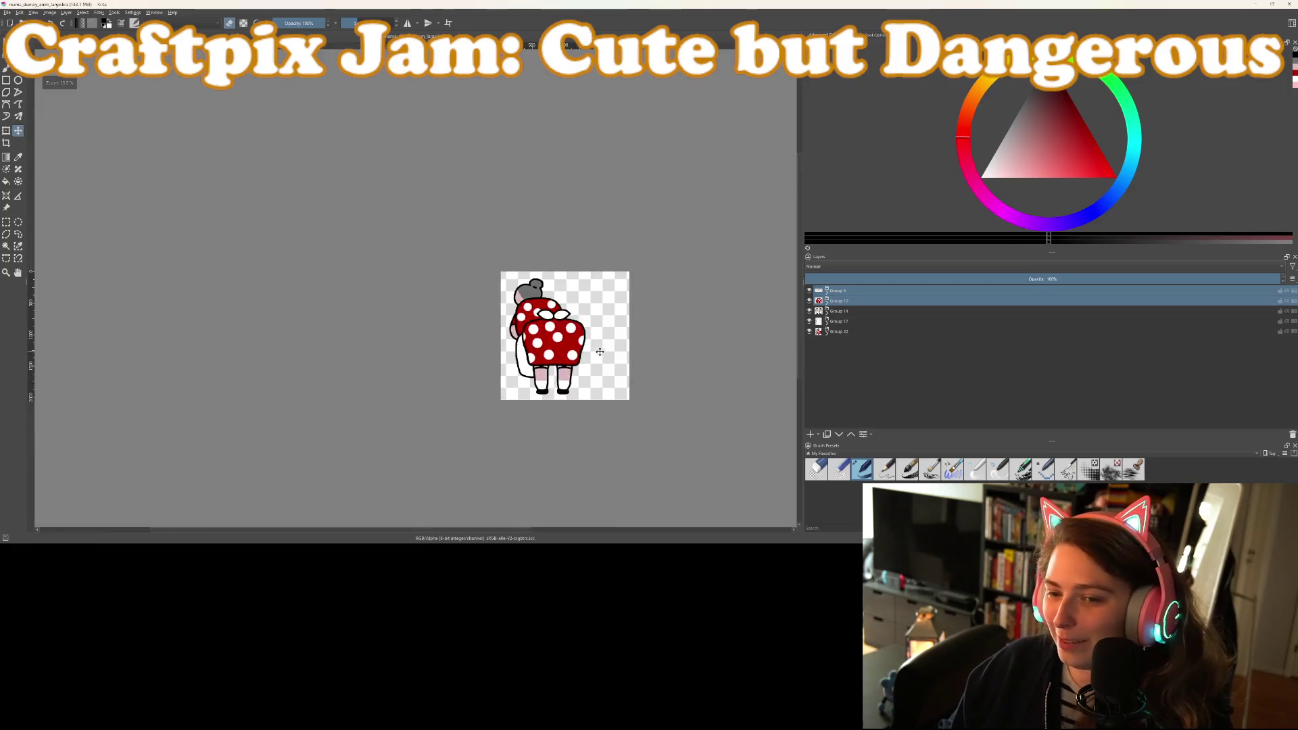
pyautogui.scroll(-1, 629, 367)
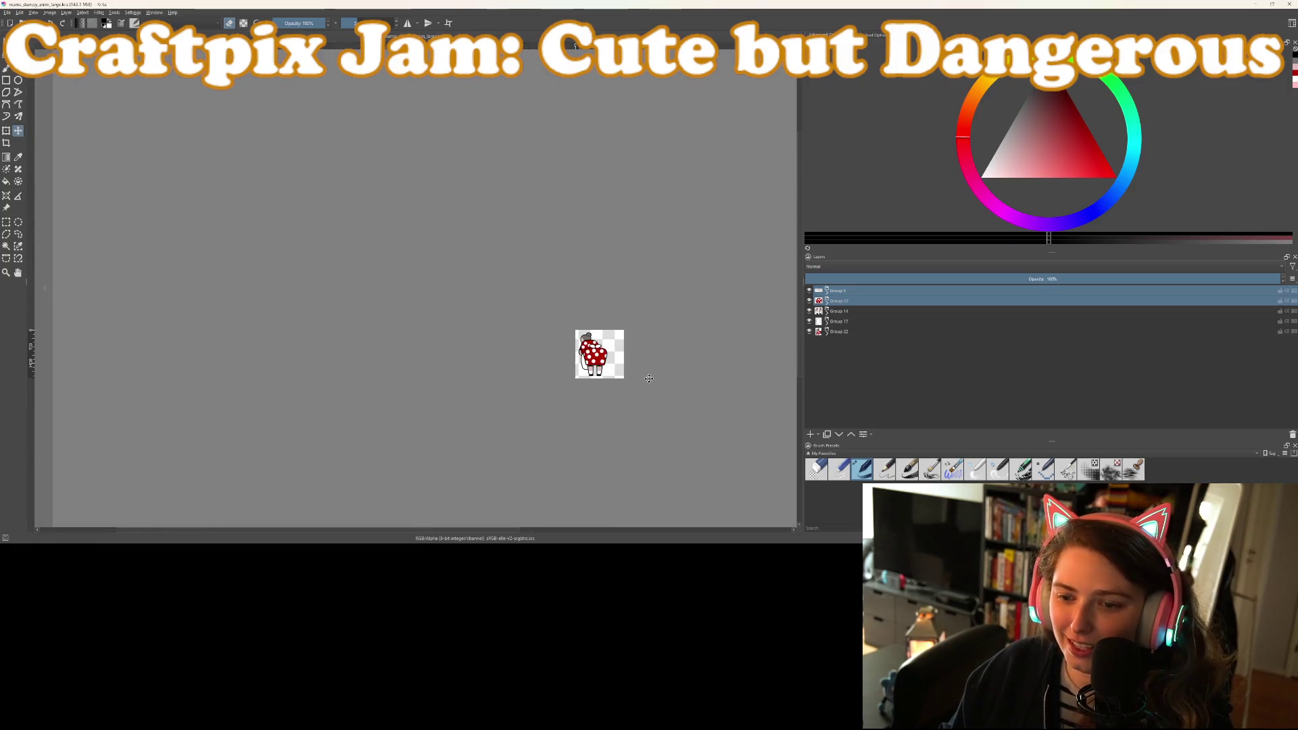
pyautogui.scroll(6, 649, 378)
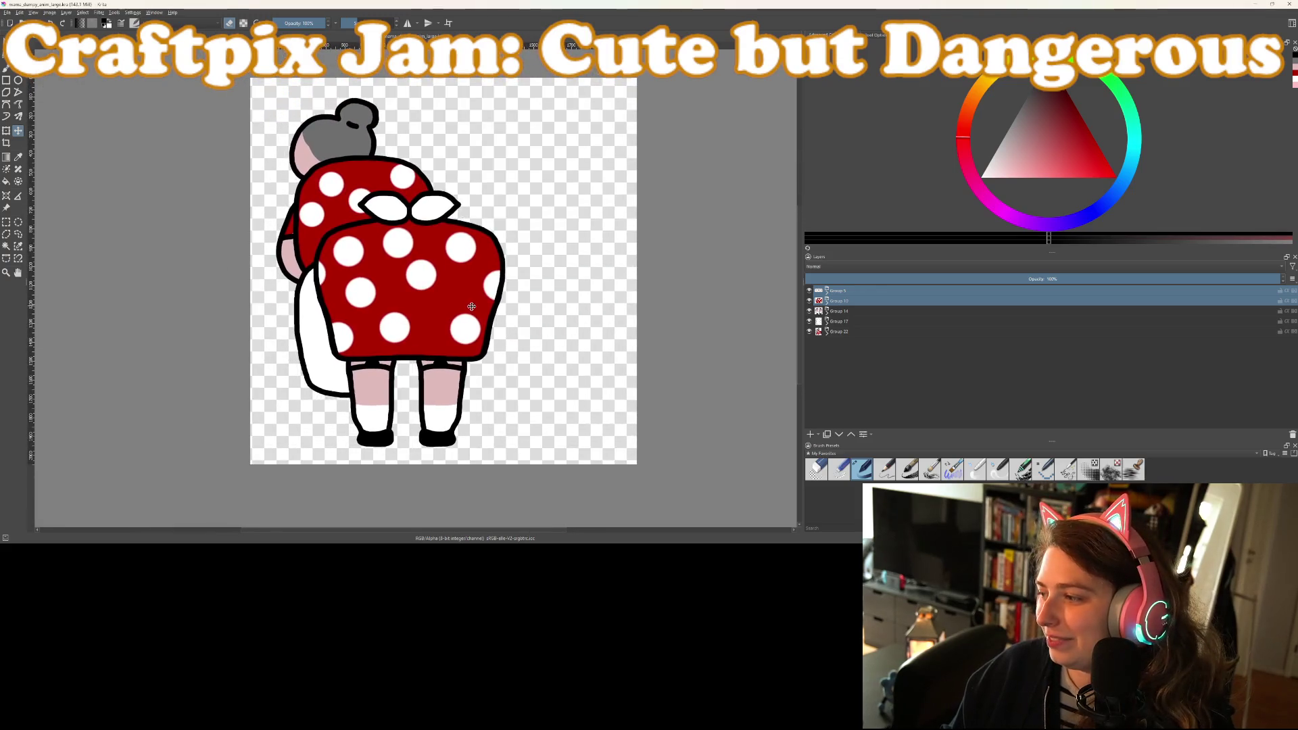
pyautogui.moveTo(491, 317); pyautogui.dragTo(543, 324)
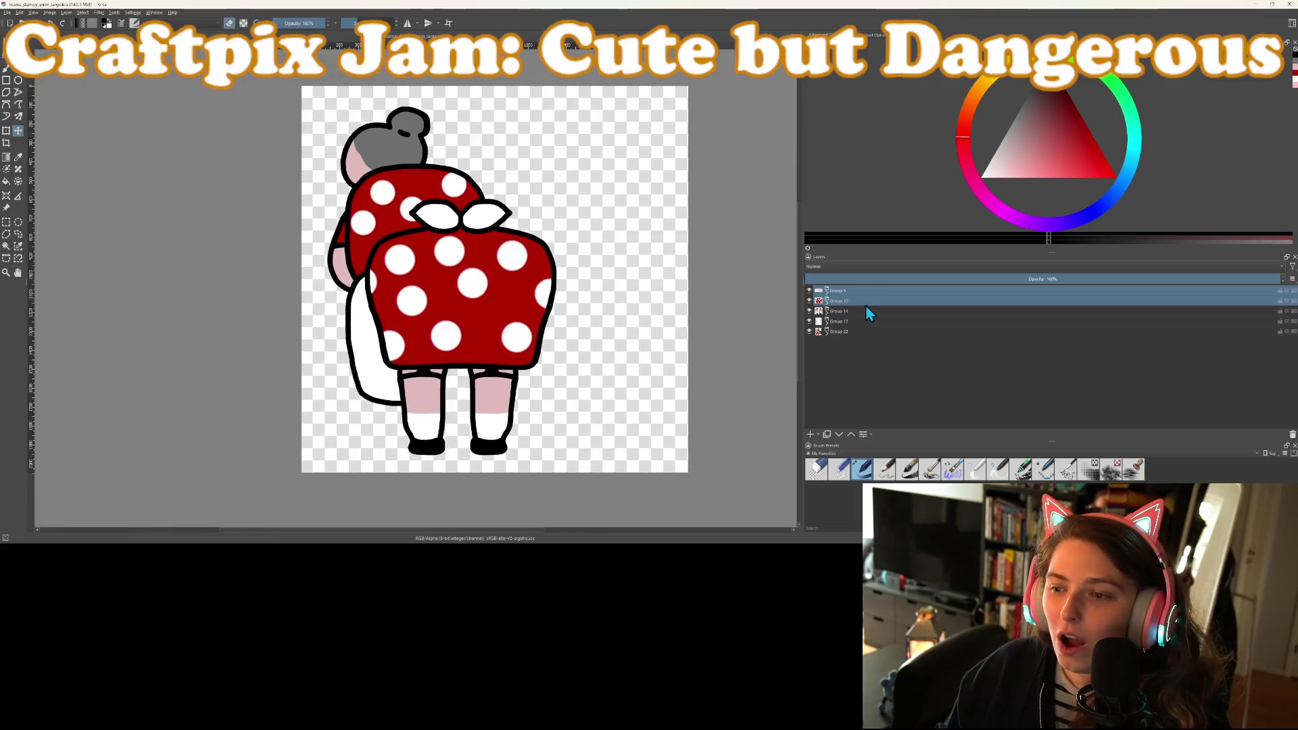
pyautogui.keyDown('ctrl'); pyautogui.click(845, 302); pyautogui.keyUp('ctrl')
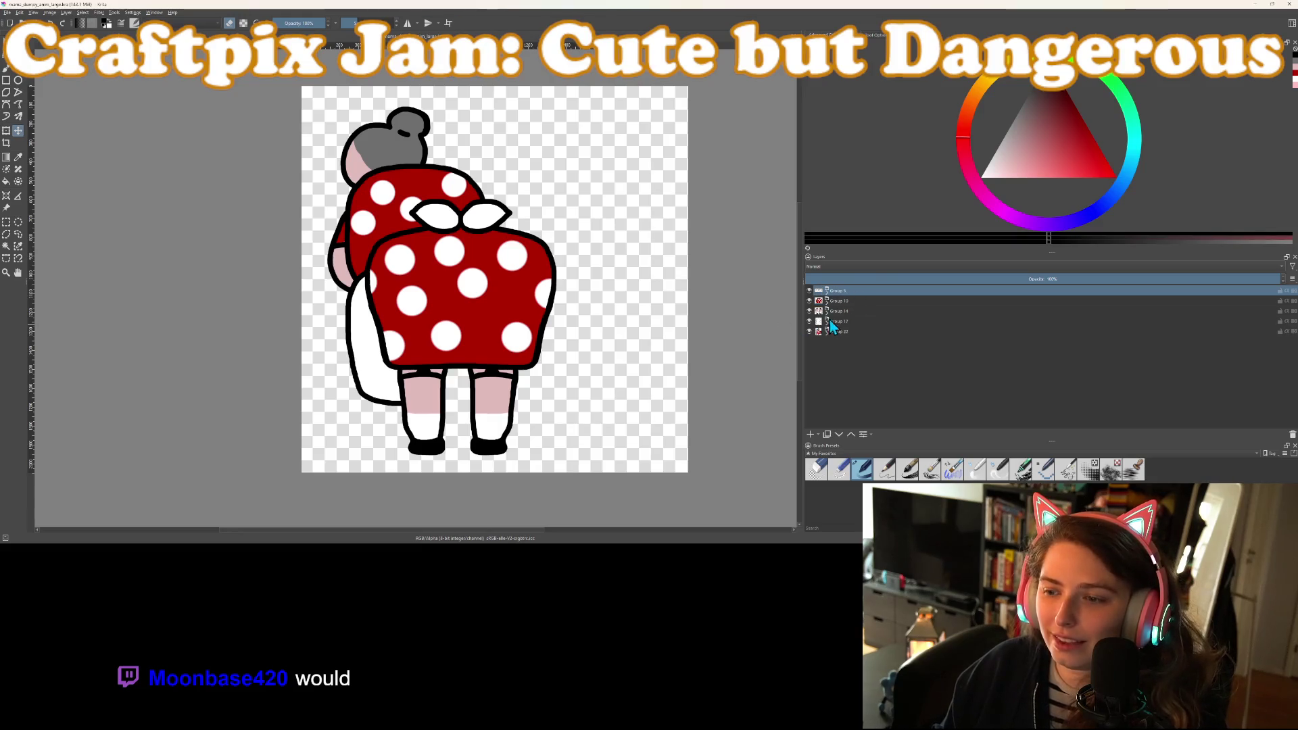
pyautogui.click(832, 303)
pyautogui.click(811, 435)
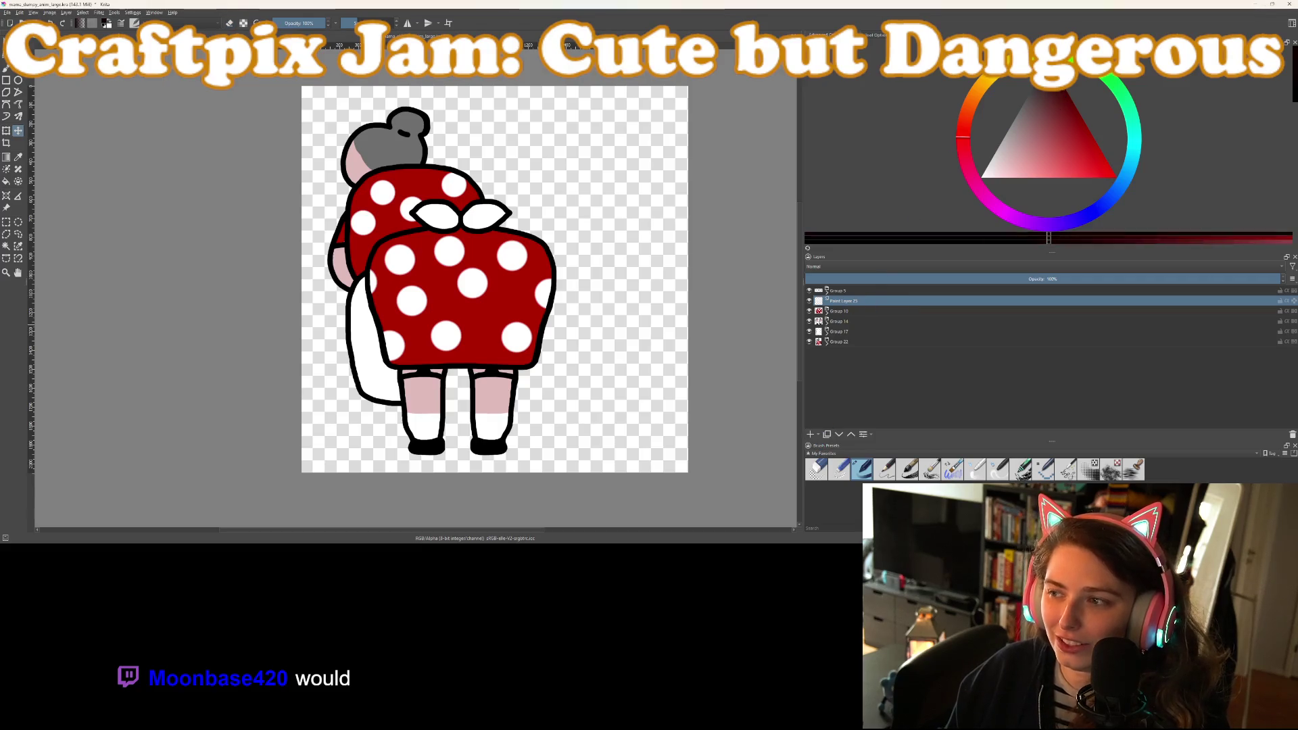
# Sketch a black Y-shaped shadow line down the front dress with the brush, redoing the left branch
pyautogui.press('b')
pyautogui.scroll(2, 444, 284)
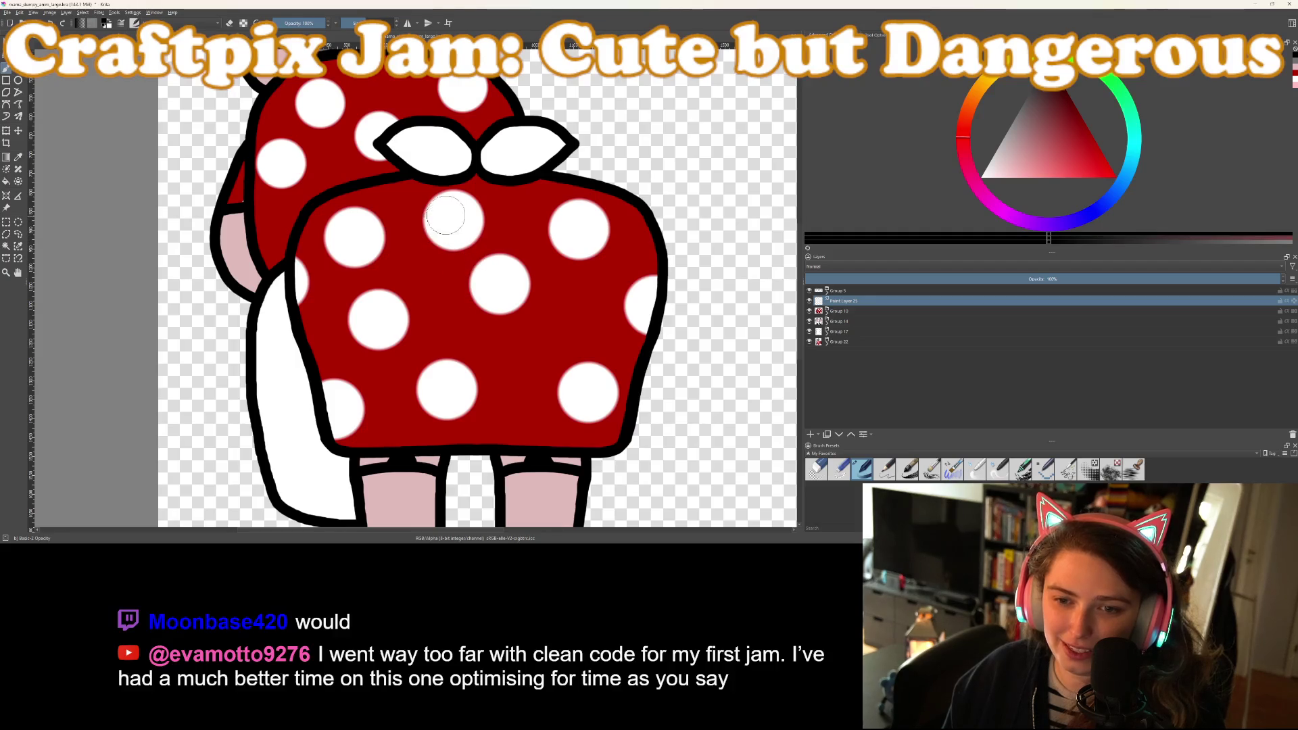
pyautogui.moveTo(480, 339)
pyautogui.mouseDown()
pyautogui.moveTo(446, 378)
pyautogui.moveTo(483, 337)
pyautogui.moveTo(506, 378)
pyautogui.moveTo(460, 379)
pyautogui.mouseUp()
pyautogui.moveTo(483, 211)
pyautogui.mouseDown()
pyautogui.moveTo(488, 244)
pyautogui.moveTo(504, 206)
pyautogui.moveTo(486, 226)
pyautogui.moveTo(469, 205)
pyautogui.mouseUp()
pyautogui.hotkey('ctrl', 'z')
pyautogui.hotkey('ctrl', 'z')
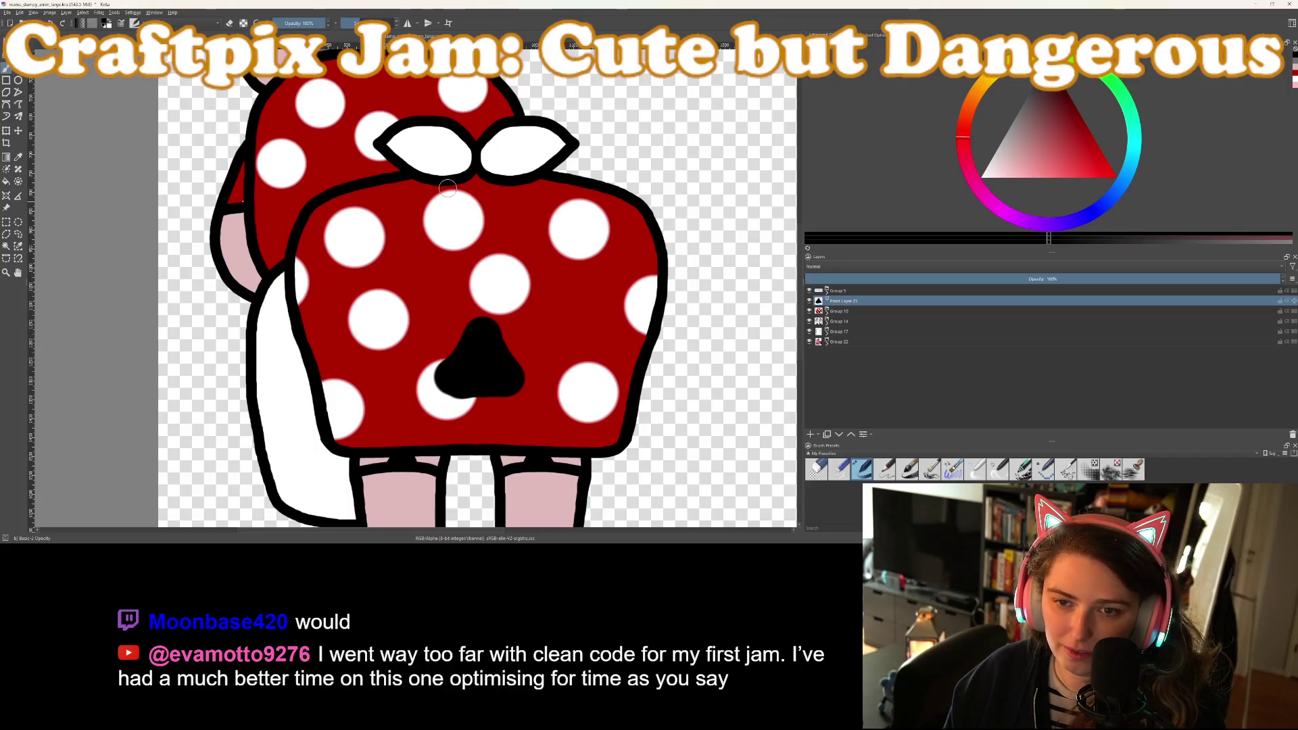
pyautogui.moveTo(449, 196)
pyautogui.mouseDown()
pyautogui.moveTo(480, 292)
pyautogui.moveTo(489, 244)
pyautogui.moveTo(519, 208)
pyautogui.mouseUp()
pyautogui.hotkey('ctrl', 'z')
pyautogui.moveTo(477, 291); pyautogui.dragTo(464, 208)
pyautogui.hotkey('ctrl', 'z')
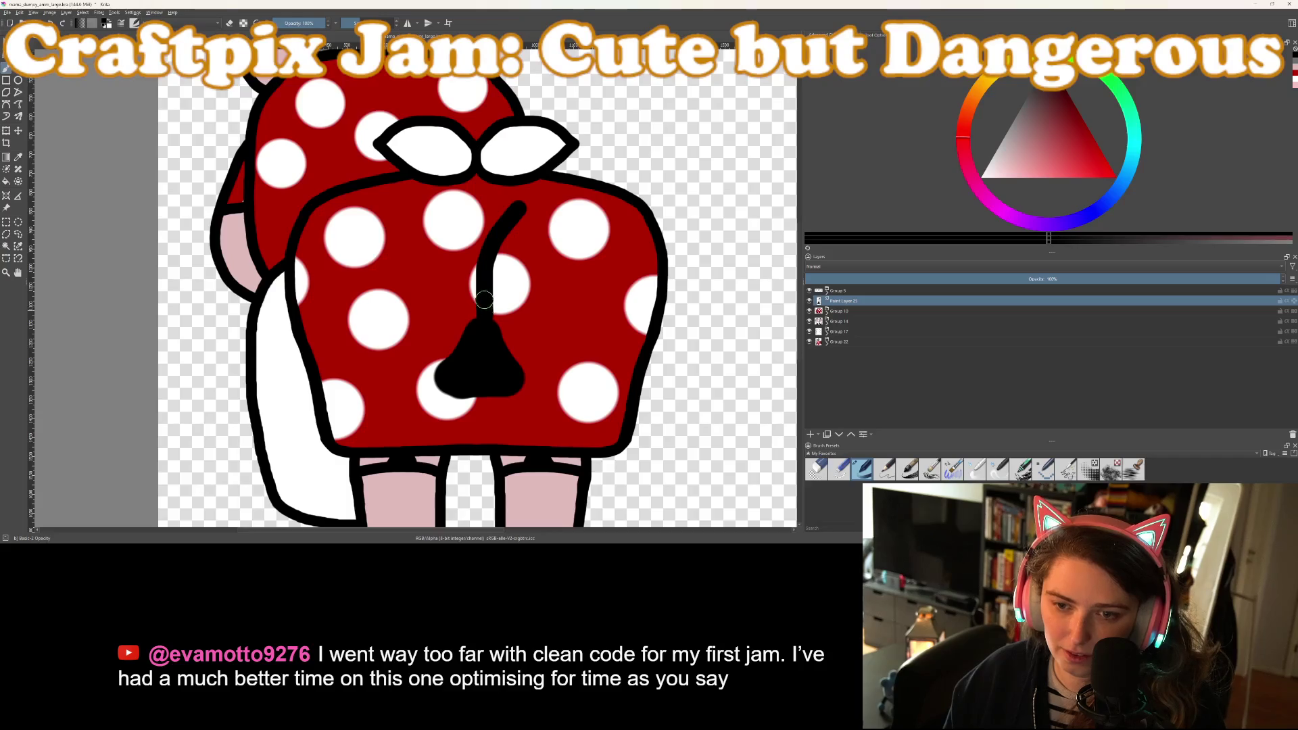
pyautogui.moveTo(480, 254); pyautogui.dragTo(456, 204)
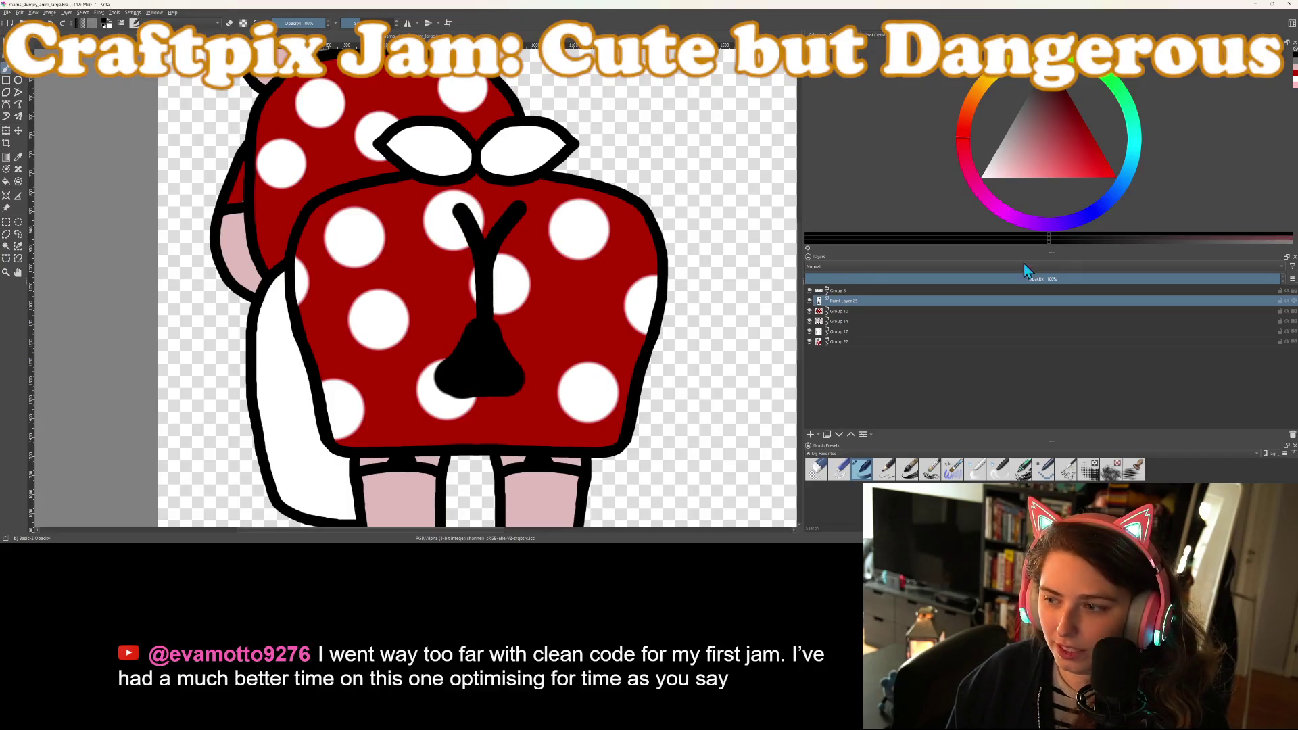
# Lower the sketch layer's opacity so the Y strokes turn faint over the dress
pyautogui.moveTo(1069, 275); pyautogui.dragTo(1055, 278)
pyautogui.moveTo(1028, 280); pyautogui.dragTo(878, 286)
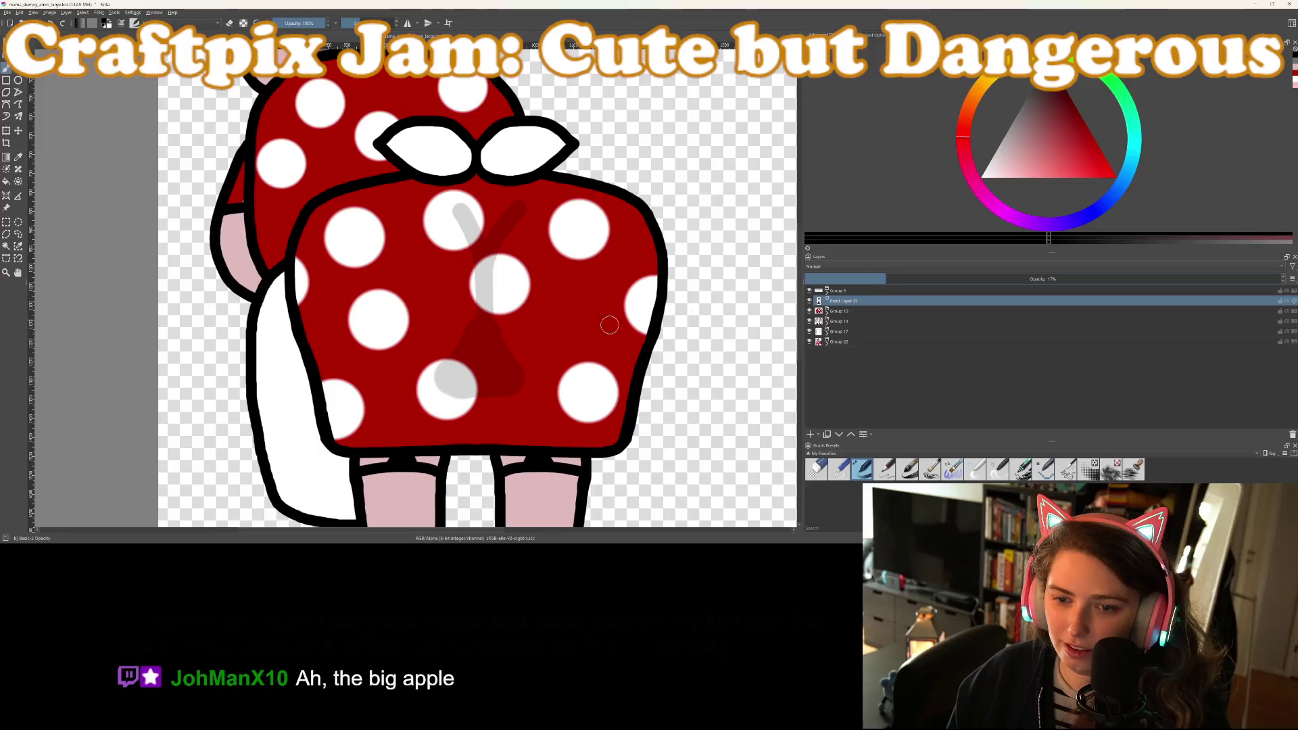
pyautogui.scroll(5, 546, 336)
pyautogui.moveTo(501, 302); pyautogui.dragTo(538, 261)
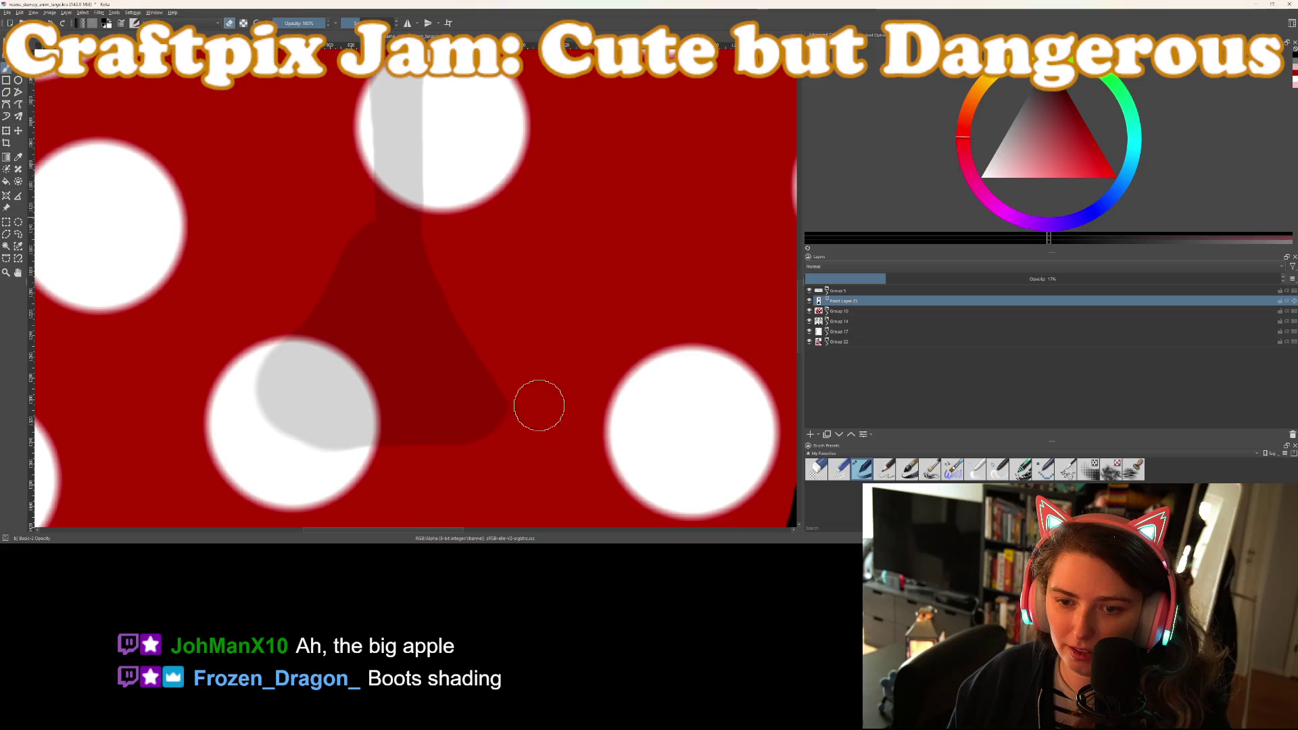
# Paint red to narrow the shadow's right edge and trim its grey tip on the white spot
pyautogui.moveTo(350, 196)
pyautogui.mouseDown()
pyautogui.moveTo(322, 331)
pyautogui.moveTo(276, 417)
pyautogui.moveTo(287, 324)
pyautogui.mouseUp()
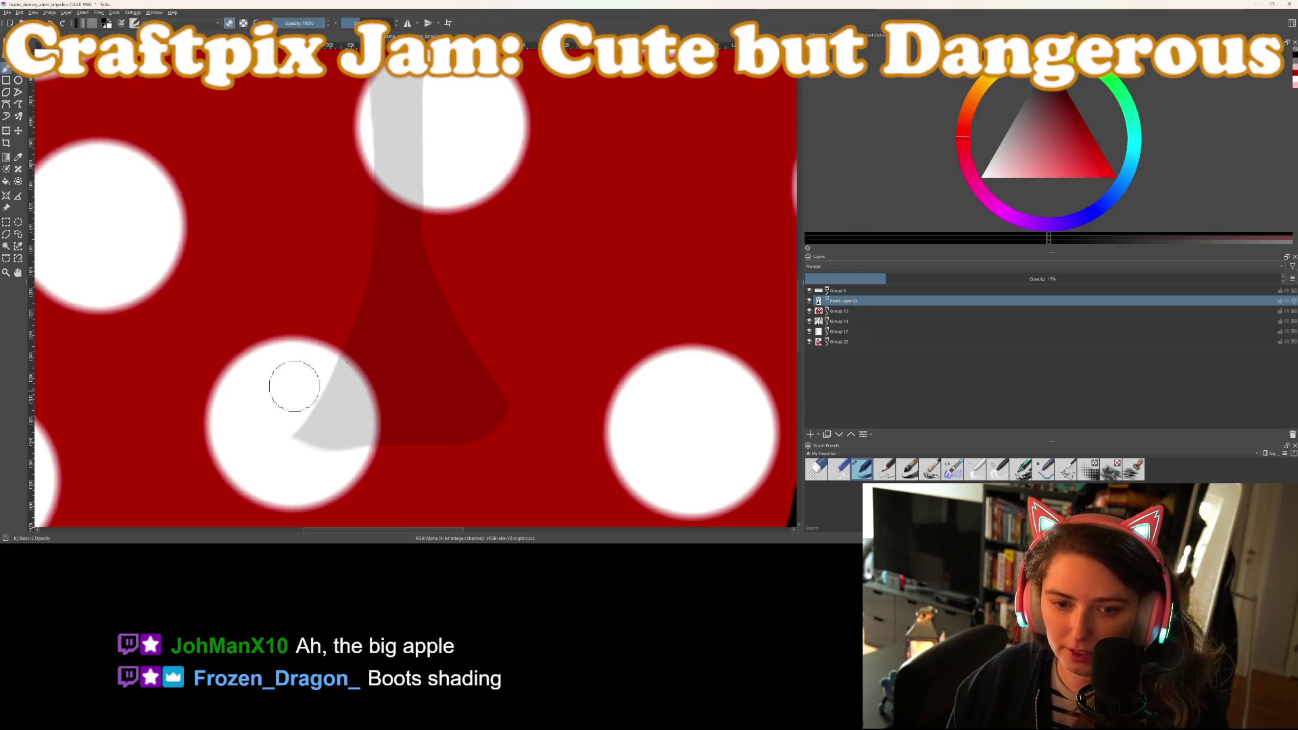
pyautogui.scroll(2, 480, 394)
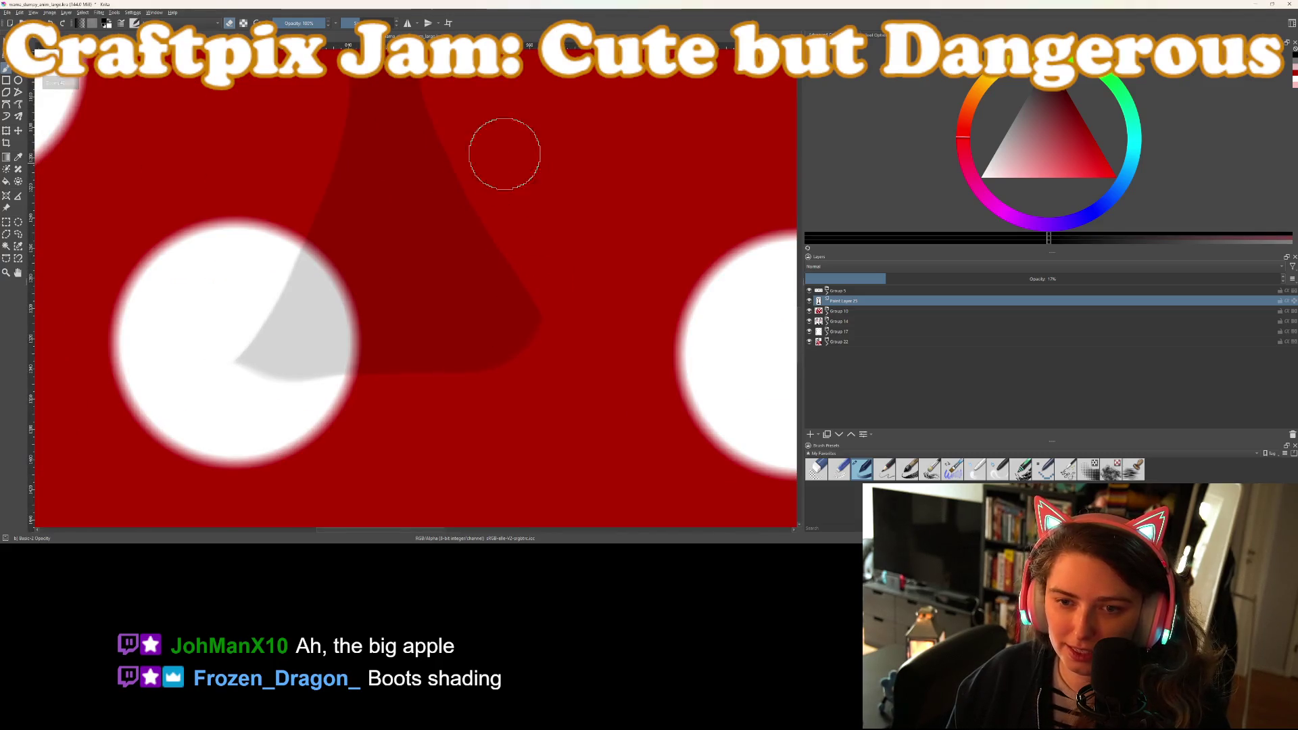
pyautogui.moveTo(463, 95)
pyautogui.mouseDown()
pyautogui.moveTo(484, 205)
pyautogui.moveTo(547, 383)
pyautogui.moveTo(539, 304)
pyautogui.moveTo(536, 375)
pyautogui.mouseUp()
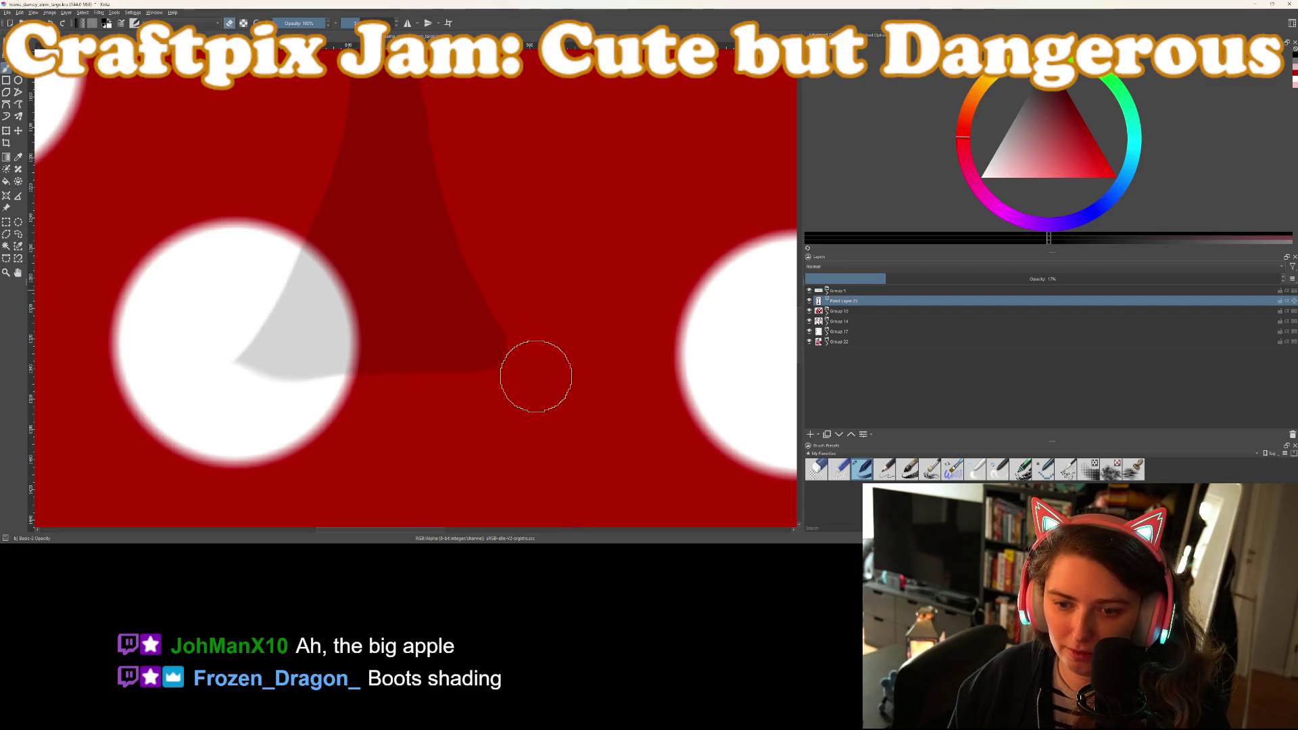
pyautogui.moveTo(219, 352)
pyautogui.mouseDown()
pyautogui.moveTo(275, 405)
pyautogui.moveTo(225, 371)
pyautogui.moveTo(224, 320)
pyautogui.mouseUp()
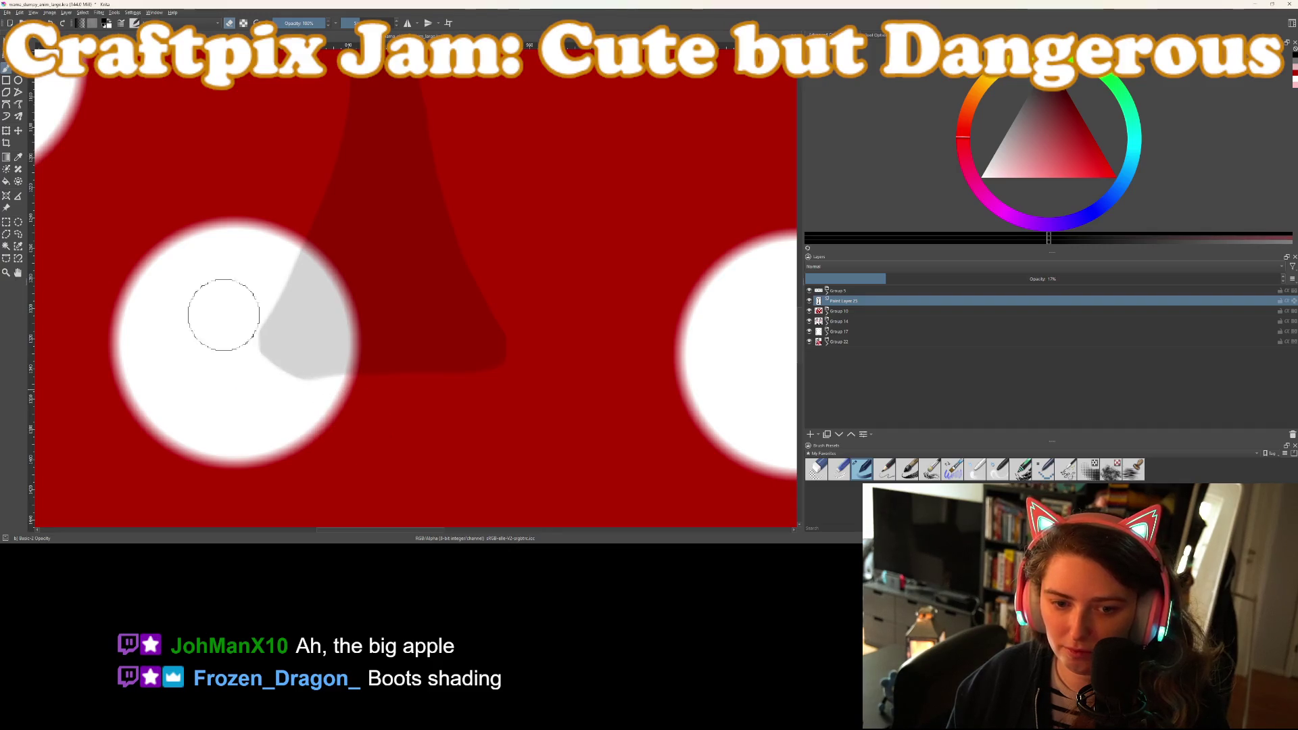
pyautogui.scroll(-8, 429, 356)
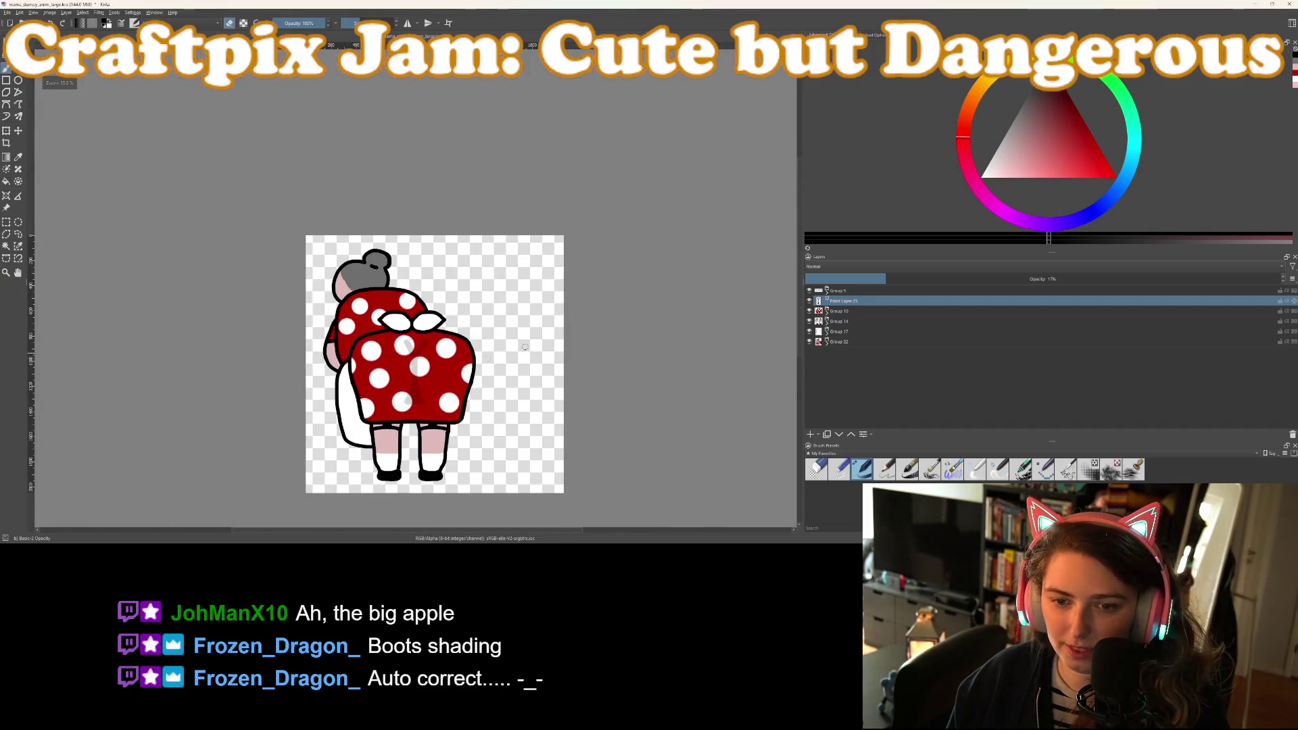
pyautogui.click(863, 278)
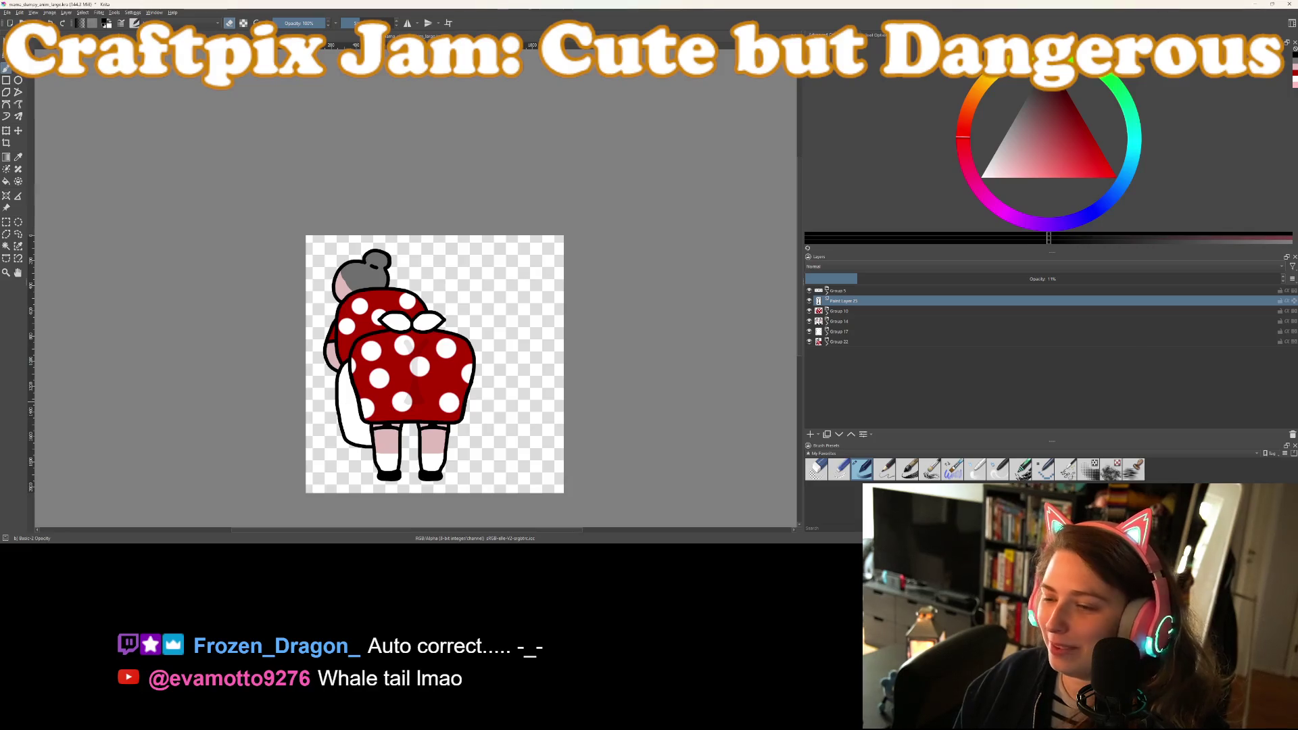
# Zoom in to check the shadow layer at its reduced 12% opacity
pyautogui.scroll(3, 316, 325)
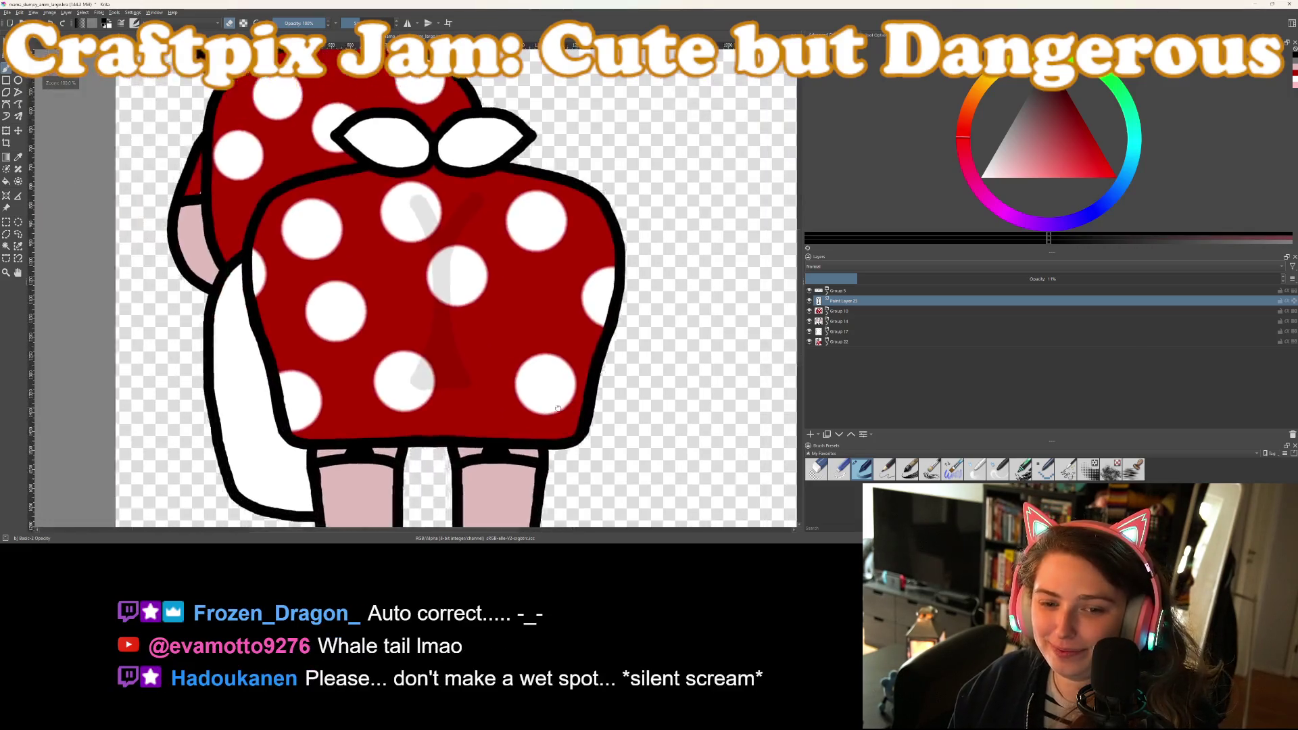
# Zoom in and out over the dress to inspect the barely visible shadow, then undo the last action
pyautogui.scroll(-3, 606, 420)
pyautogui.scroll(4, 606, 419)
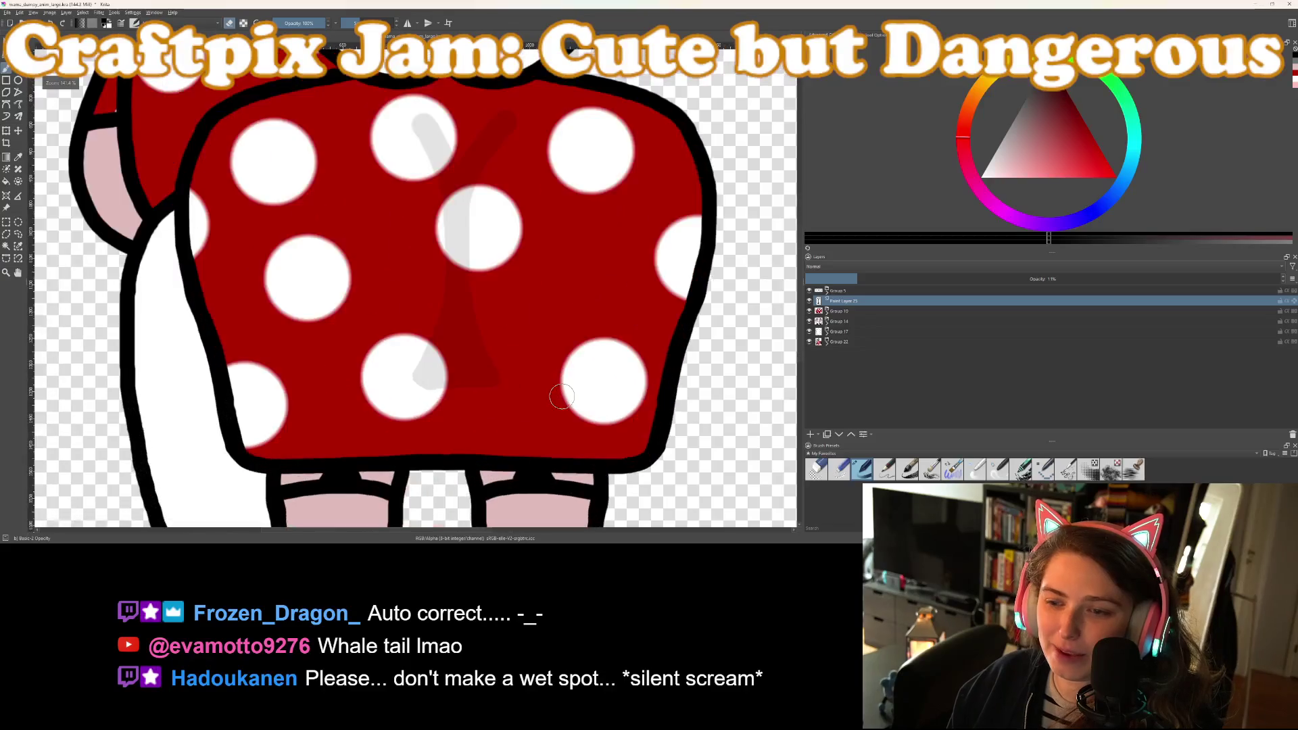
pyautogui.scroll(-1, 560, 390)
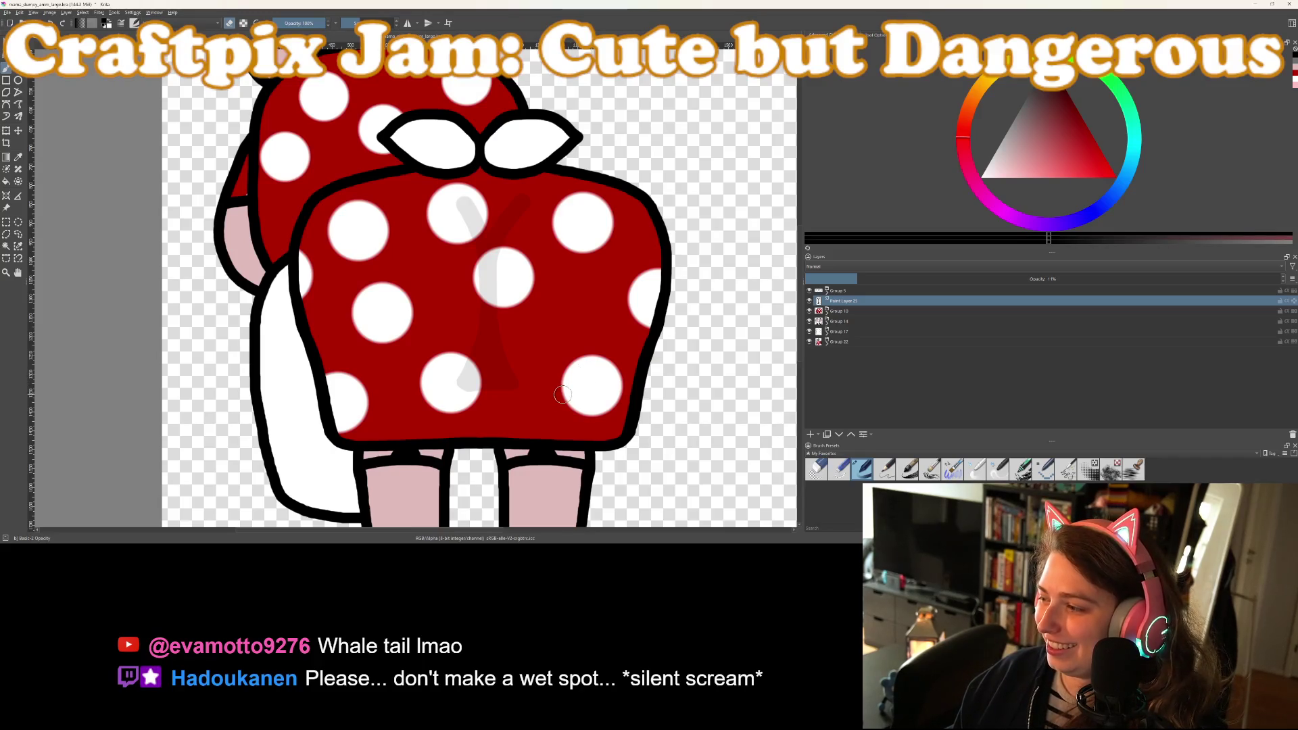
pyautogui.scroll(1, 465, 369)
pyautogui.scroll(-1, 465, 370)
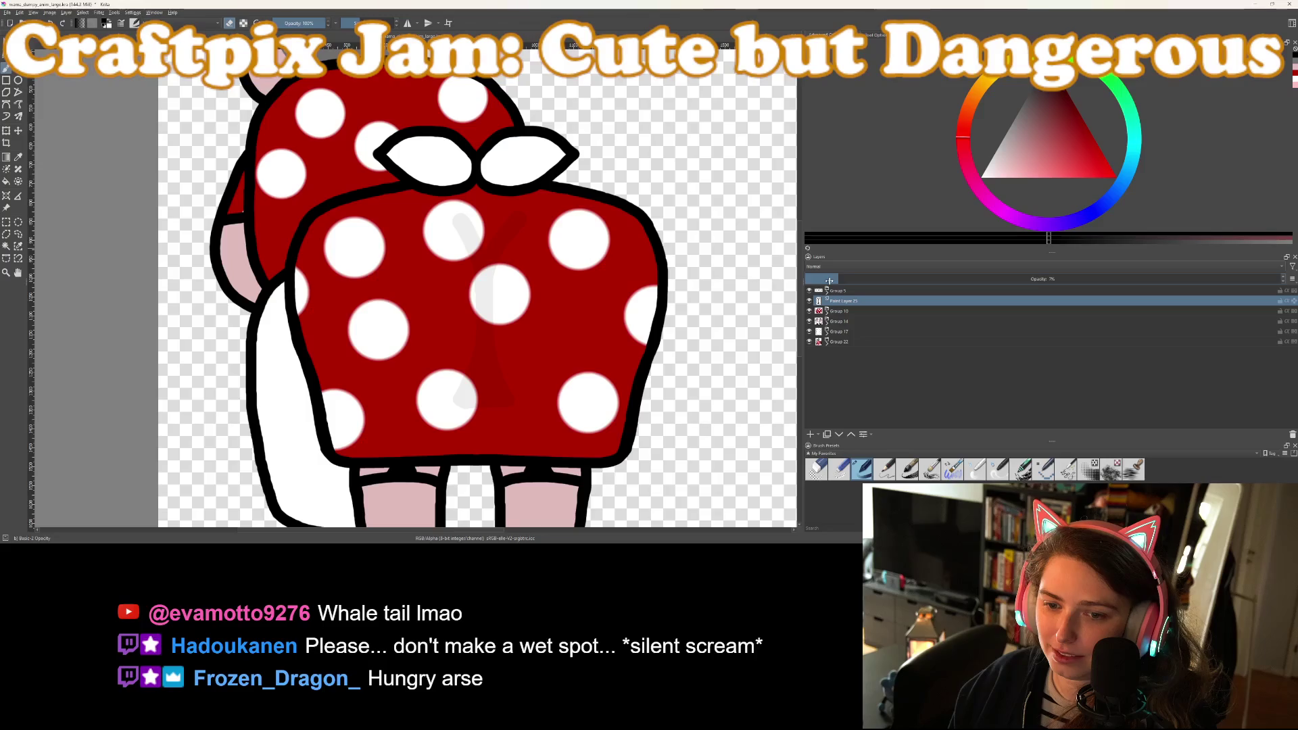
pyautogui.scroll(-3, 755, 304)
pyautogui.scroll(3, 755, 294)
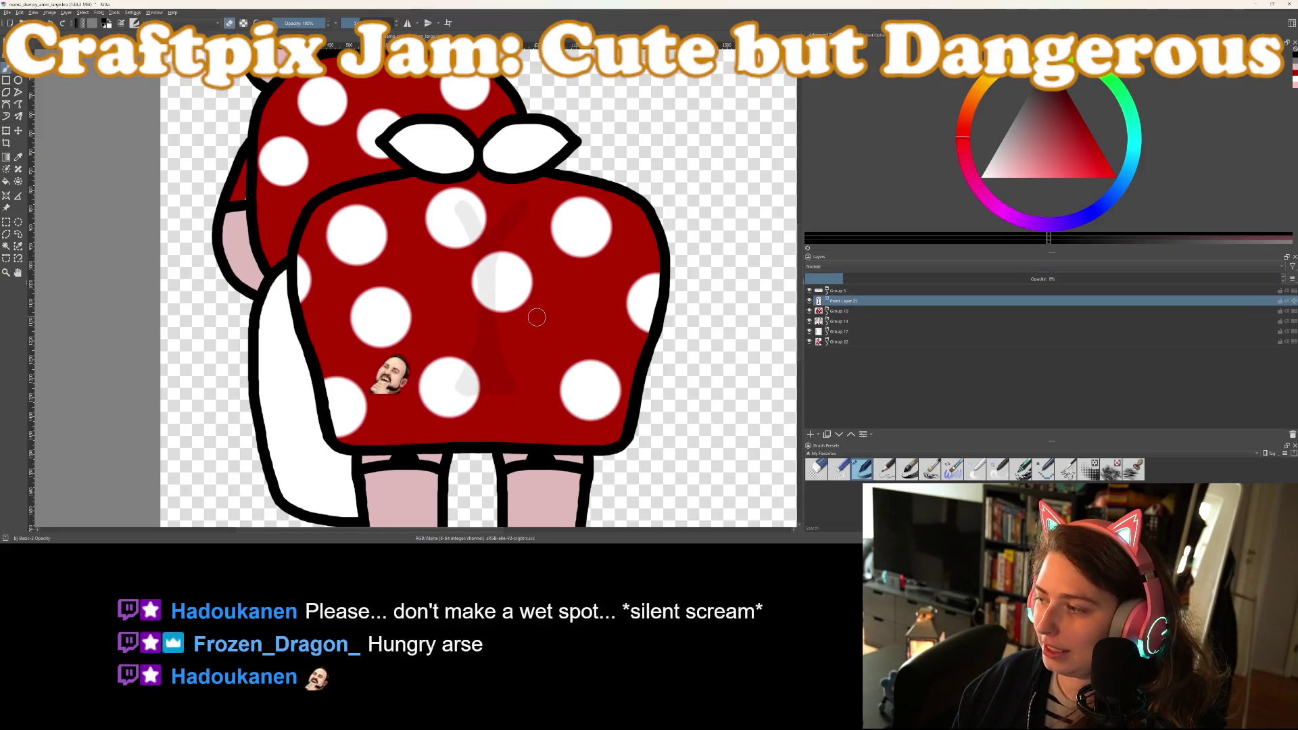
pyautogui.scroll(1, 502, 299)
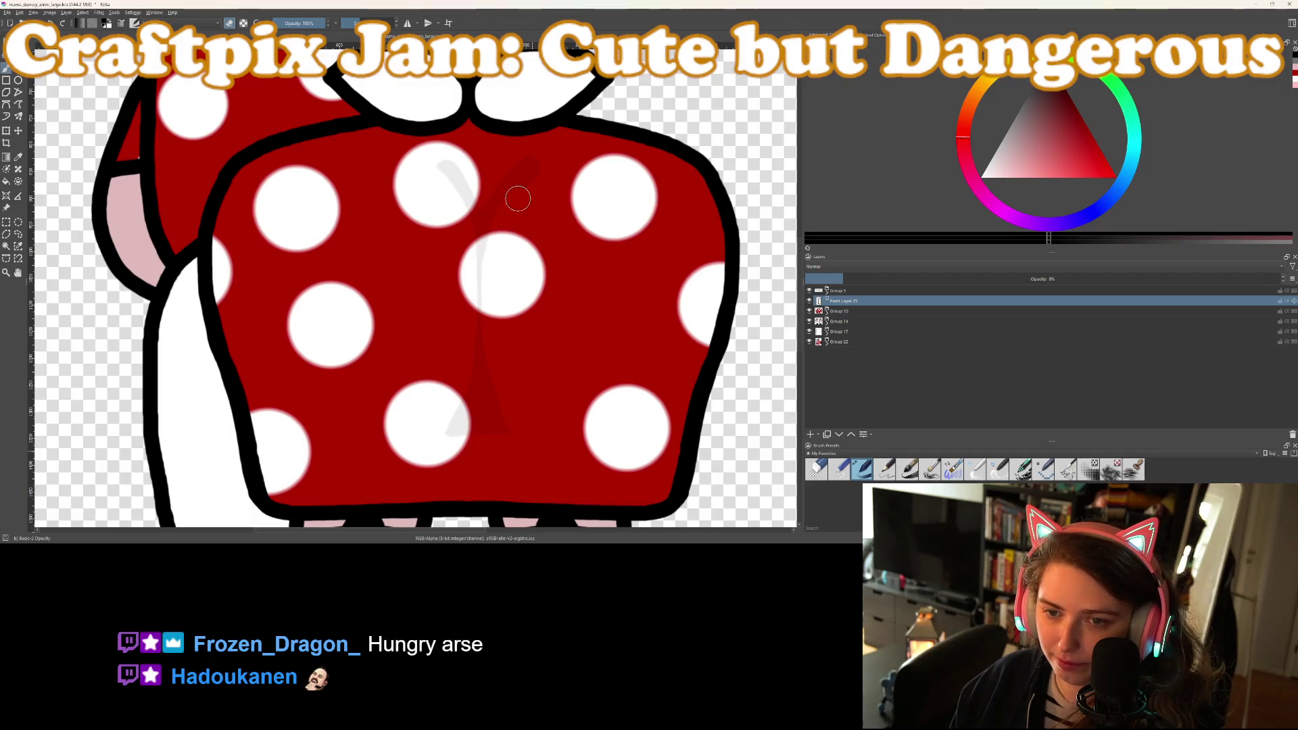
pyautogui.scroll(-5, 613, 359)
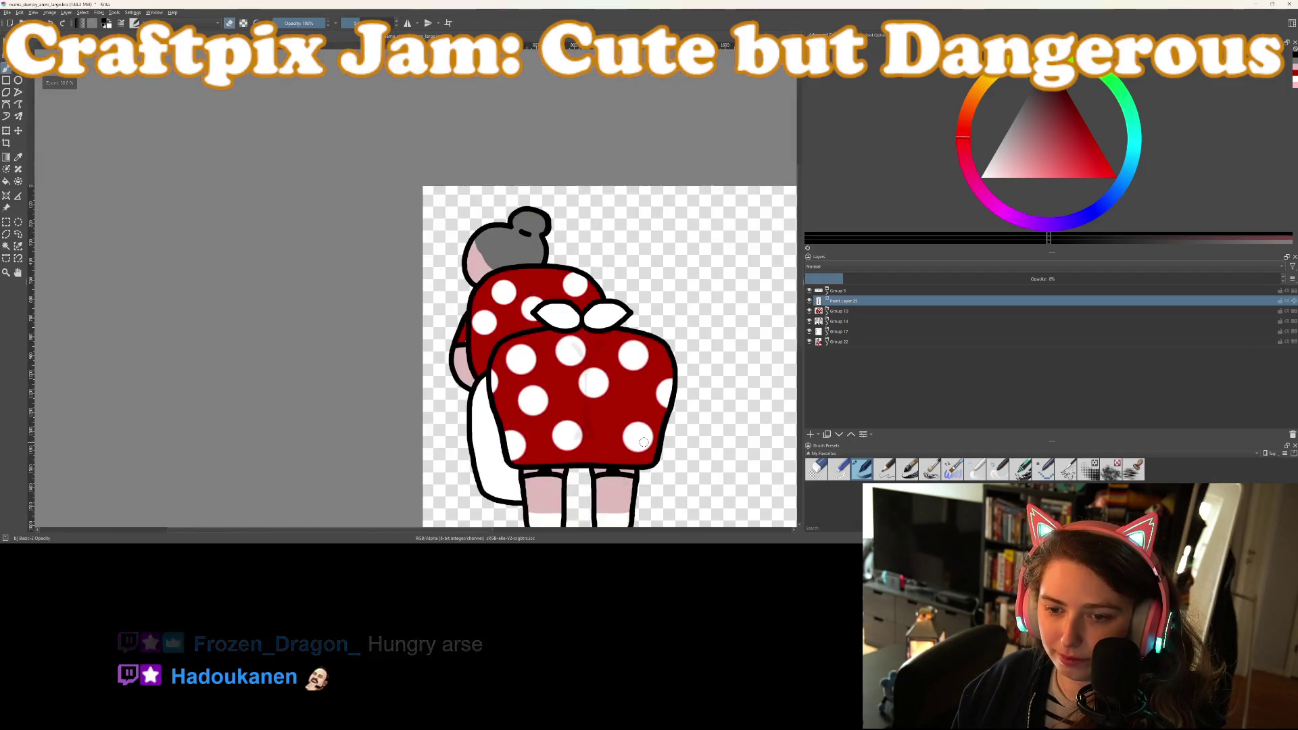
pyautogui.scroll(-2, 602, 406)
pyautogui.scroll(2, 599, 417)
pyautogui.scroll(6, 599, 418)
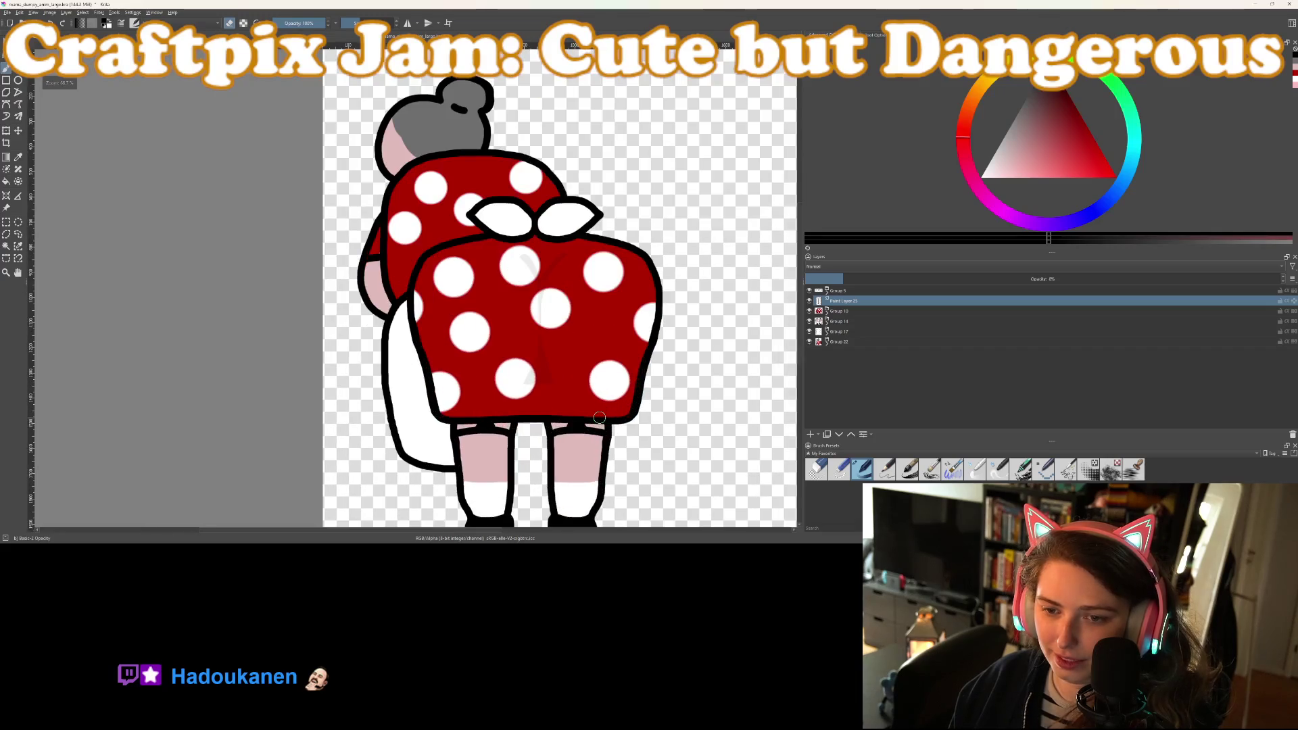
pyautogui.hotkey('ctrl', 'z')
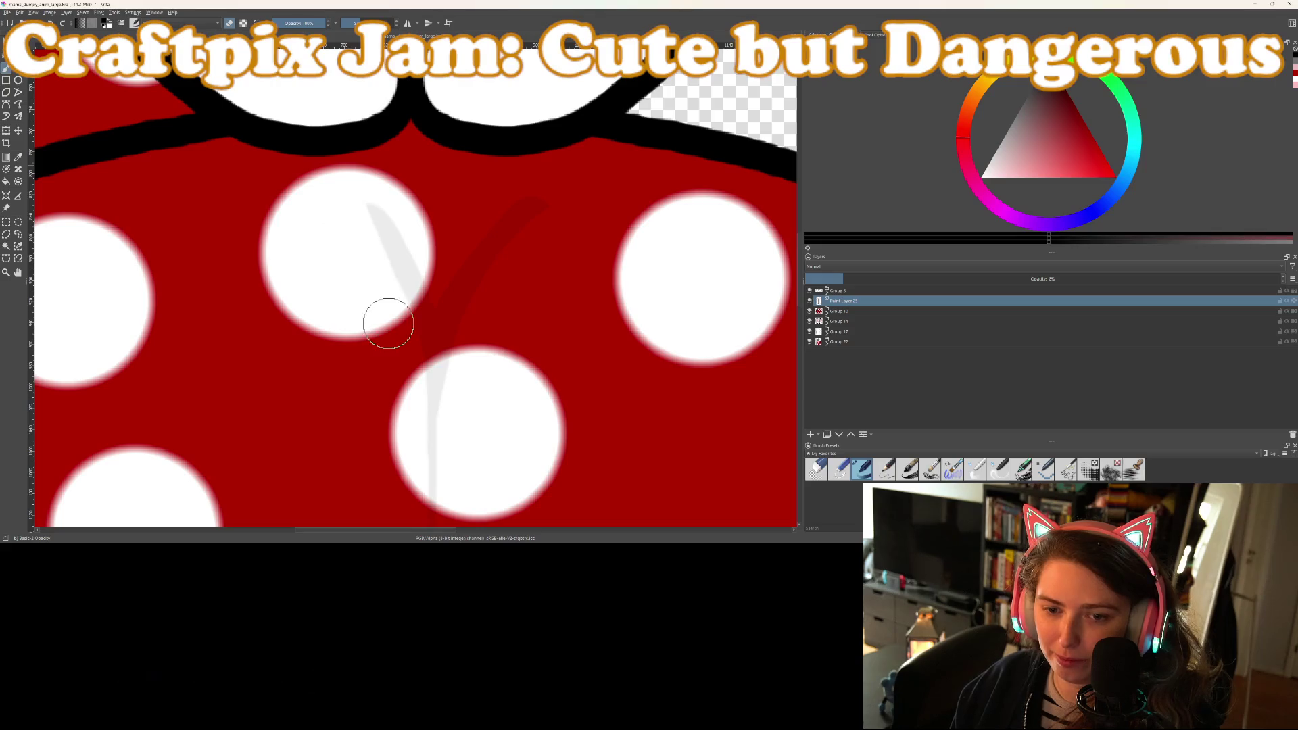
# Erase the upper dark-red stroke and the grey stroke in the white dot, and trim the triangle's right edge
pyautogui.moveTo(495, 291)
pyautogui.mouseDown()
pyautogui.moveTo(548, 200)
pyautogui.moveTo(530, 246)
pyautogui.mouseUp()
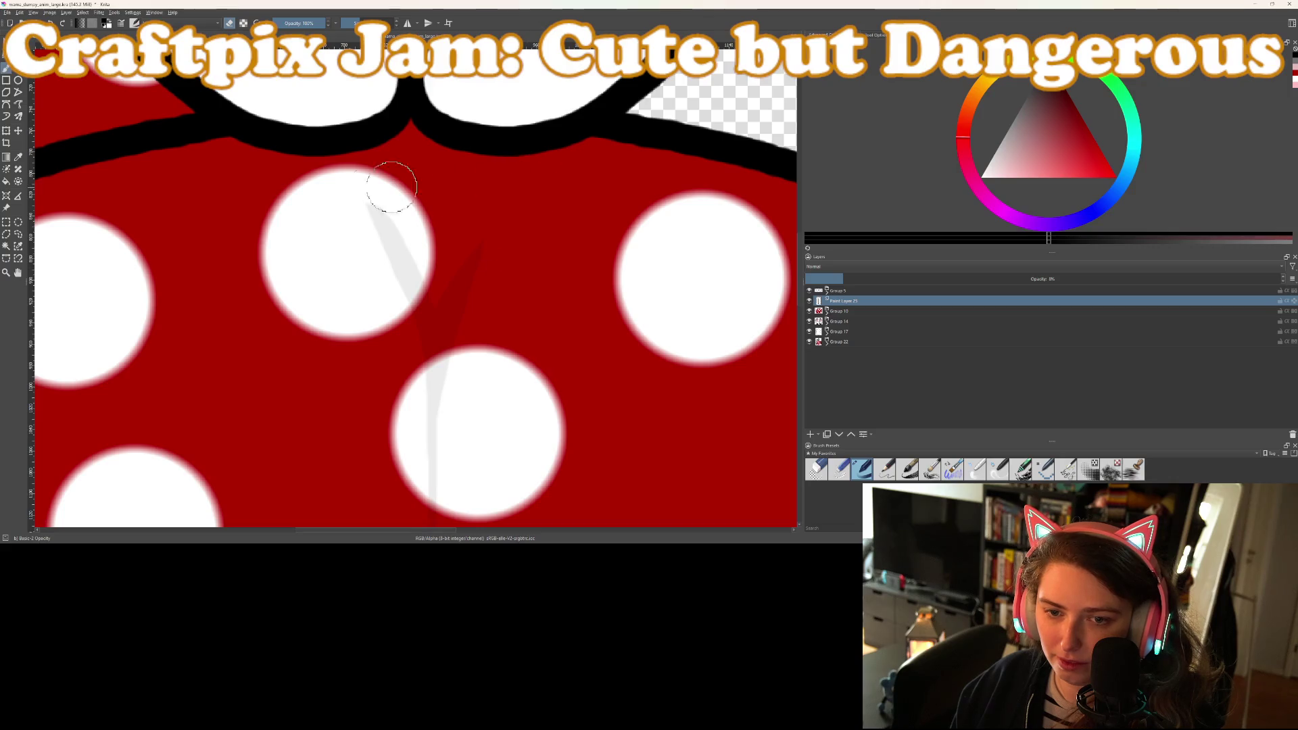
pyautogui.moveTo(371, 270); pyautogui.dragTo(407, 225)
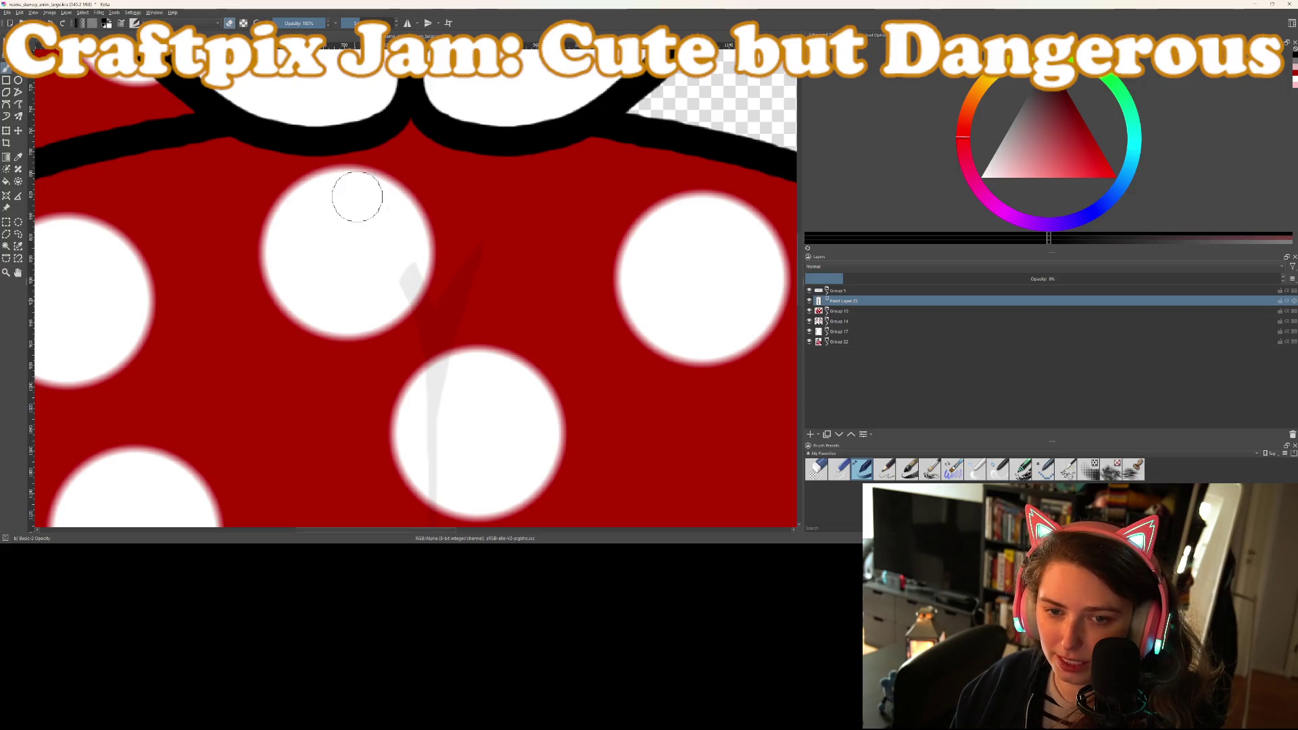
pyautogui.scroll(-5, 643, 398)
pyautogui.scroll(6, 642, 399)
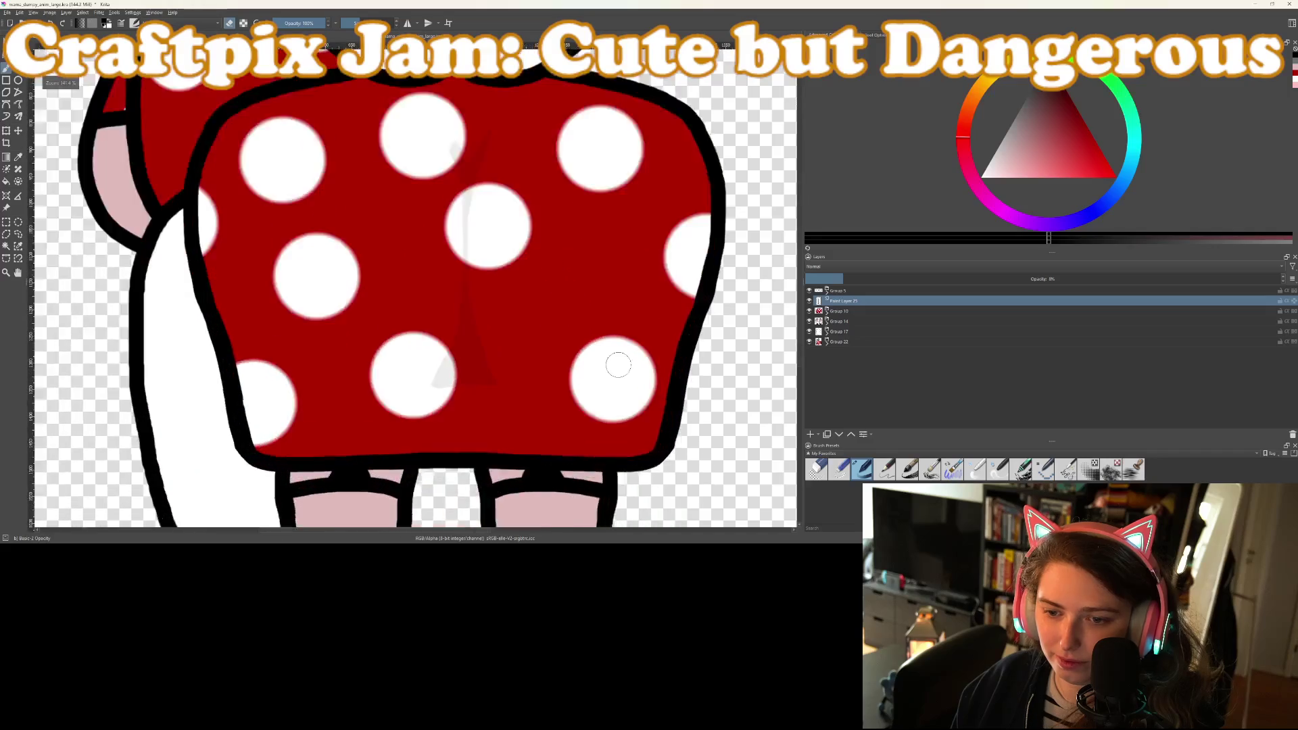
pyautogui.moveTo(487, 133)
pyautogui.mouseDown()
pyautogui.moveTo(484, 250)
pyautogui.moveTo(519, 359)
pyautogui.mouseUp()
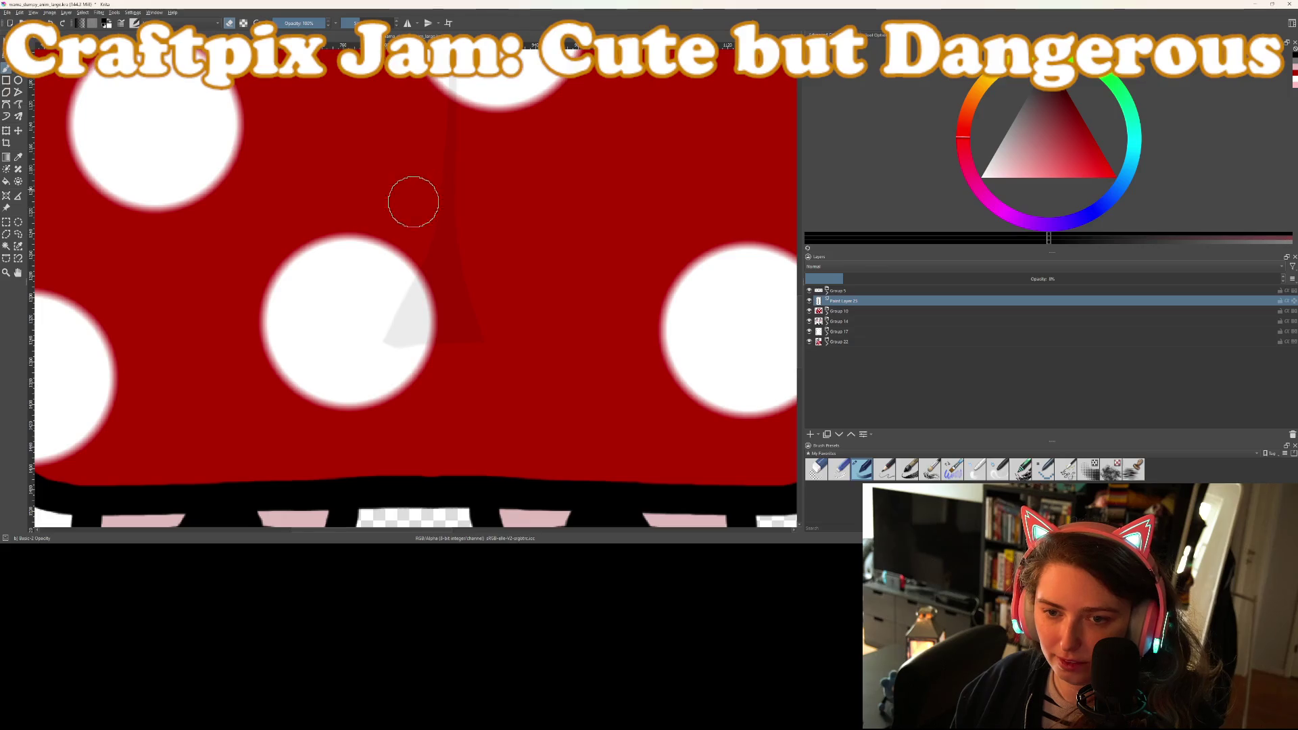
pyautogui.scroll(-4, 615, 356)
pyautogui.scroll(-4, 615, 356)
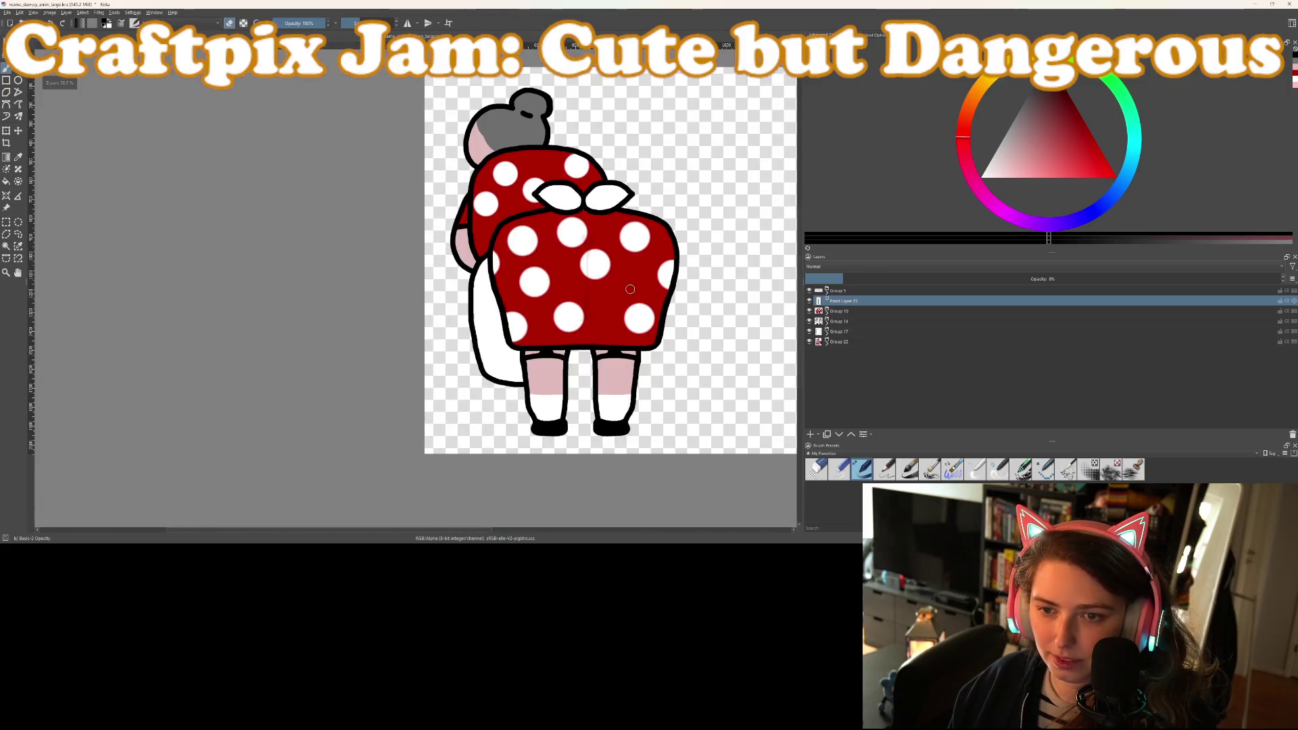
pyautogui.scroll(2, 629, 334)
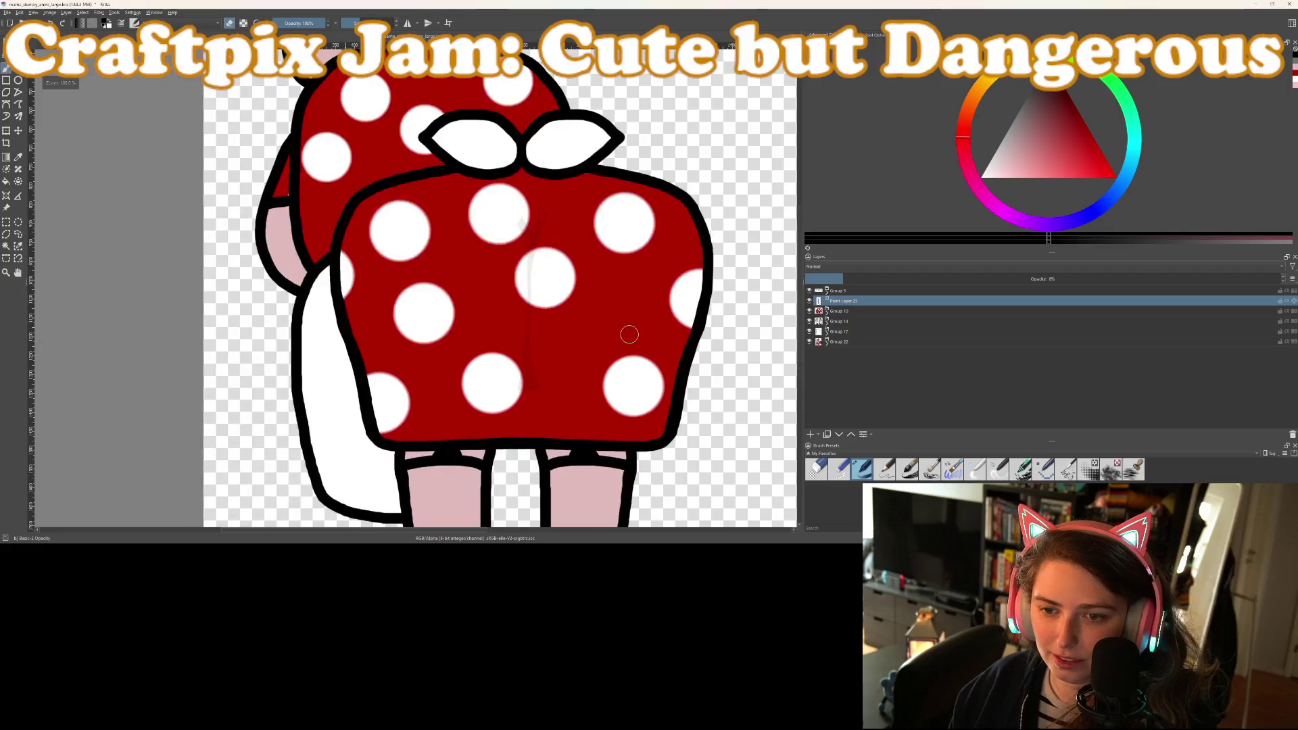
pyautogui.scroll(-3, 475, 278)
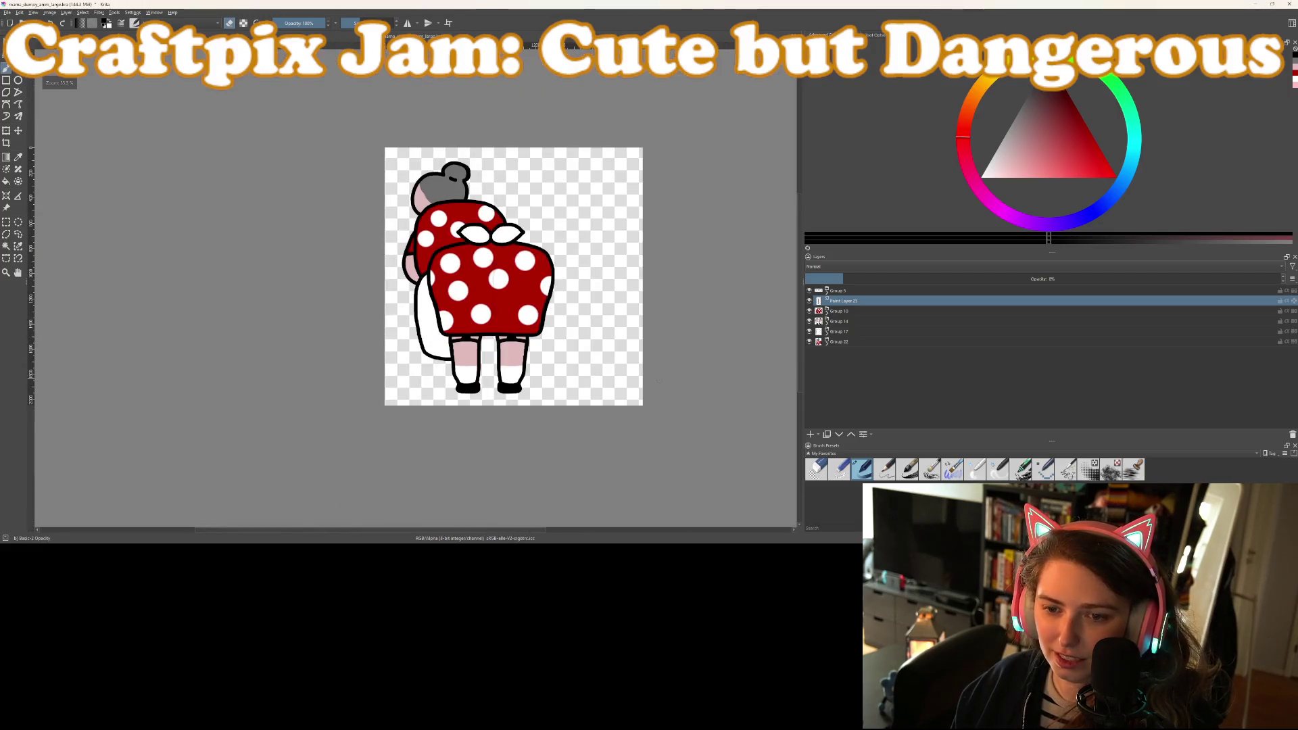
pyautogui.scroll(1, 629, 414)
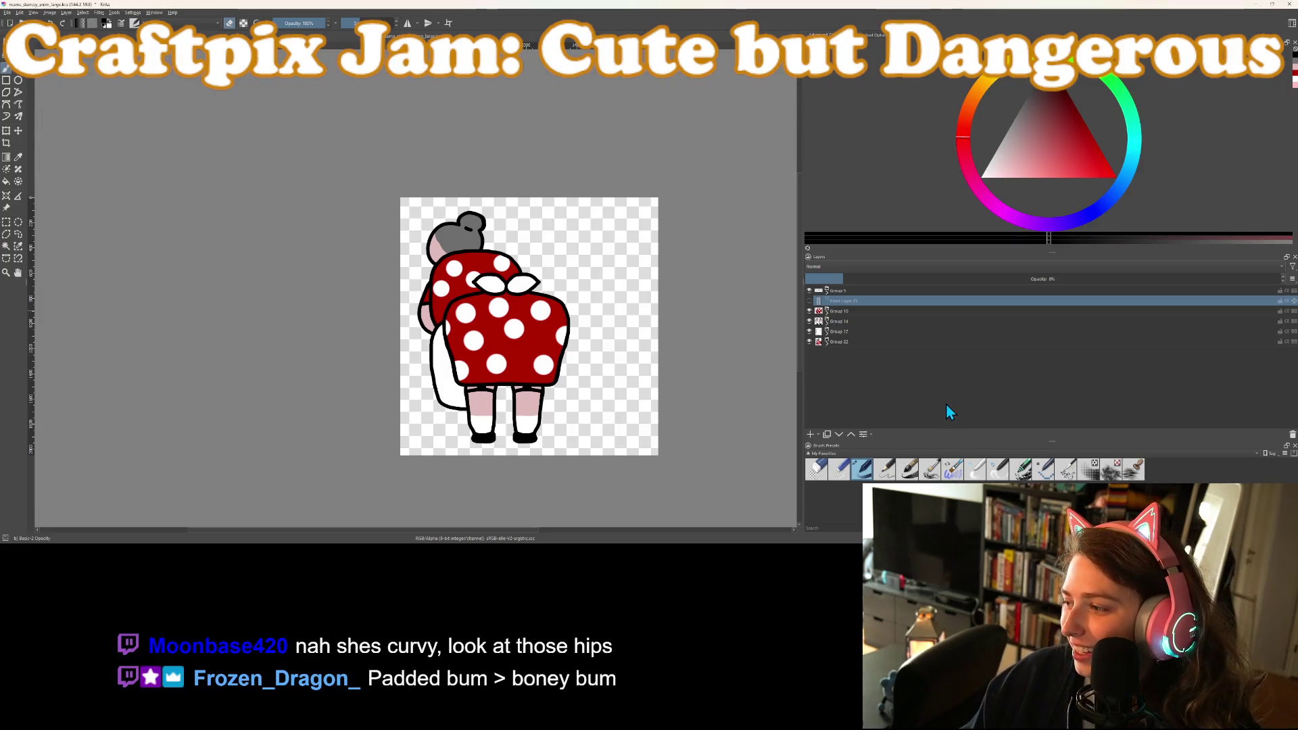
pyautogui.scroll(6, 473, 339)
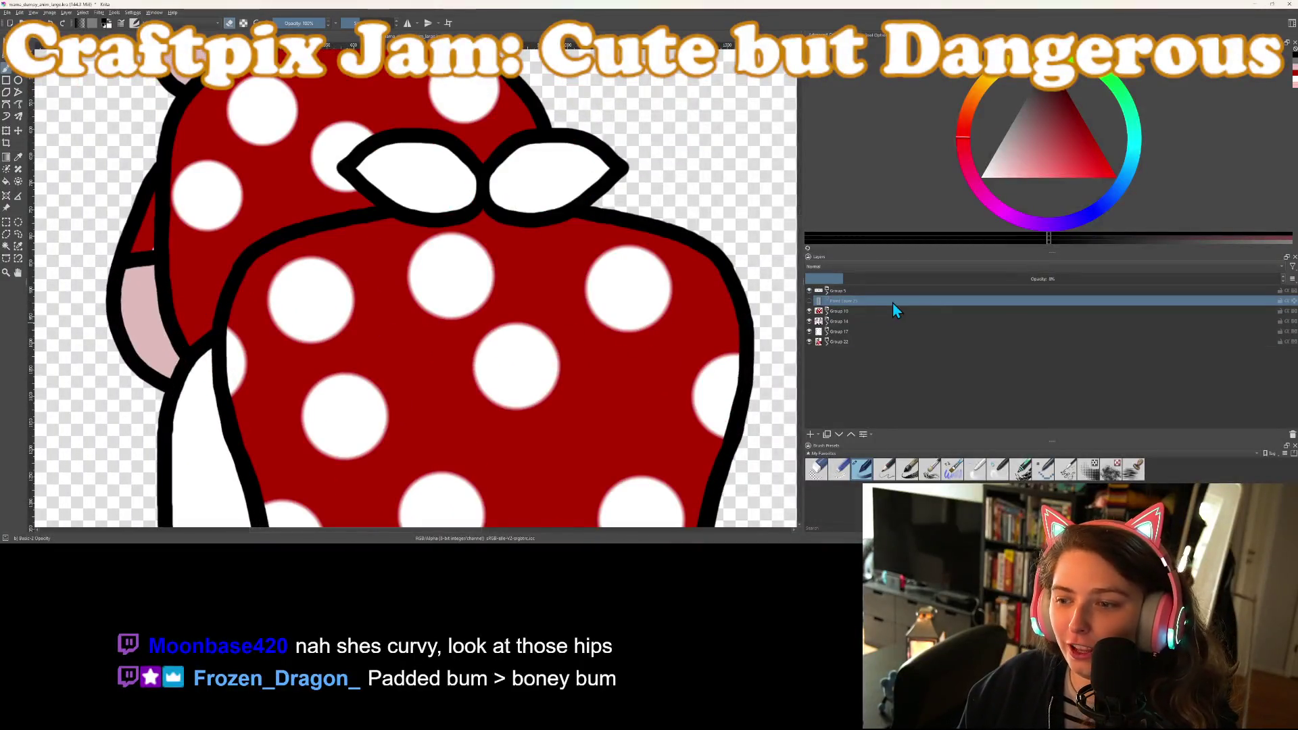
# Expand Group 10 and select Paint Layer 9 for painting
pyautogui.click(826, 311)
pyautogui.click(853, 321)
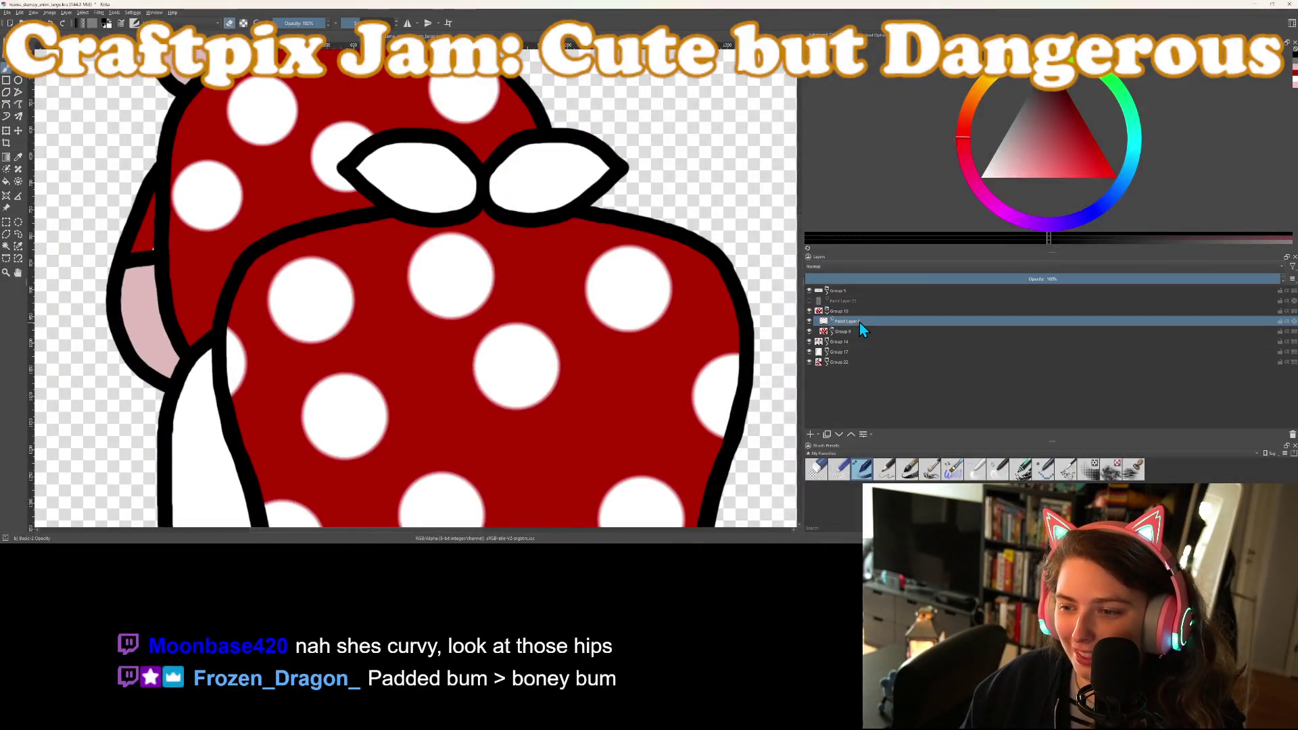
pyautogui.moveTo(687, 246); pyautogui.dragTo(550, 251)
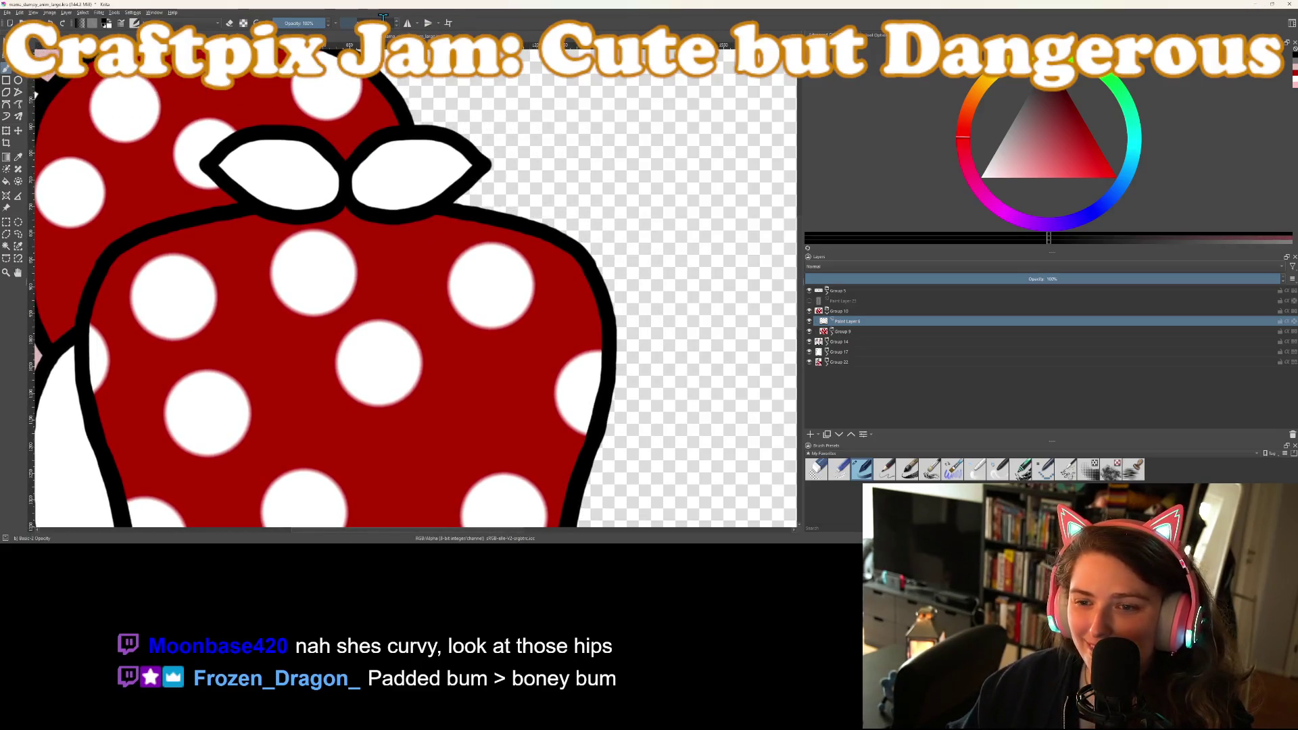
pyautogui.scroll(2, 597, 283)
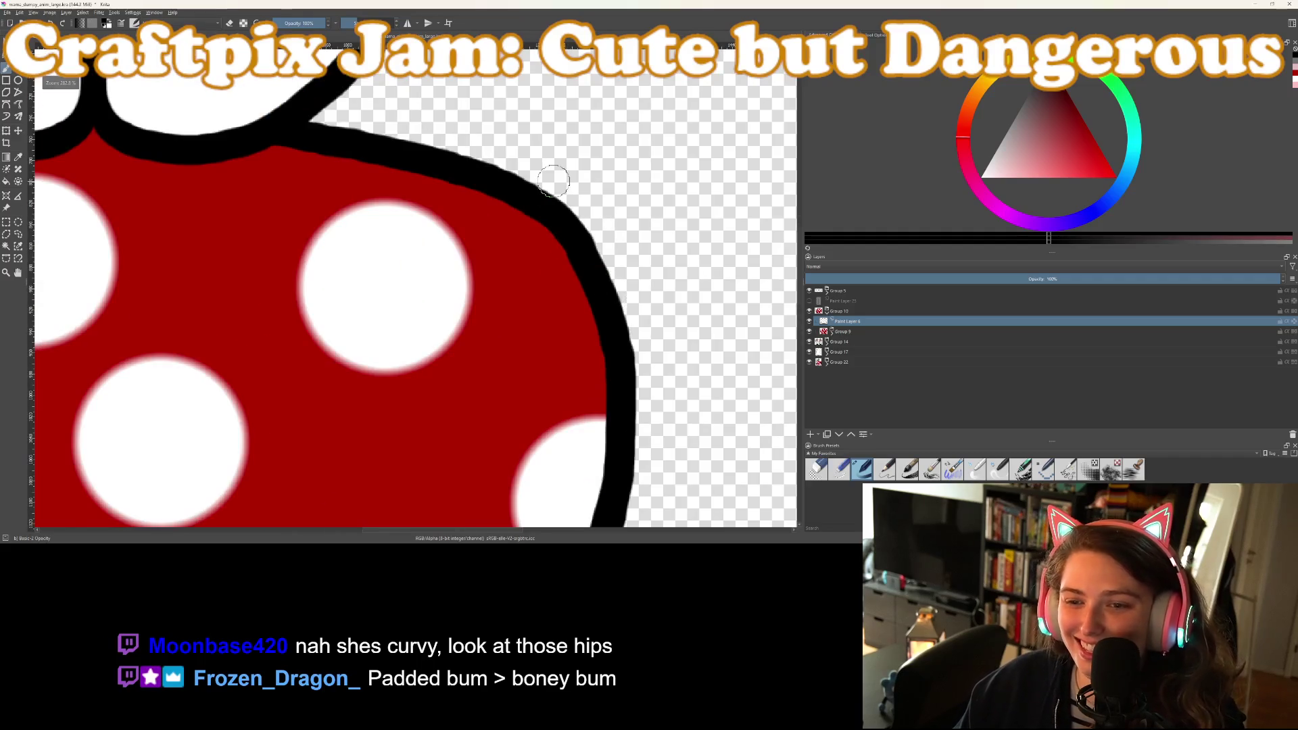
# Enable horizontal mirror painting with the axis at 844.5 px, then switch the brush to erasing
pyautogui.click(411, 26)
pyautogui.scroll(-4, 354, 87)
pyautogui.moveTo(327, 93); pyautogui.dragTo(386, 103)
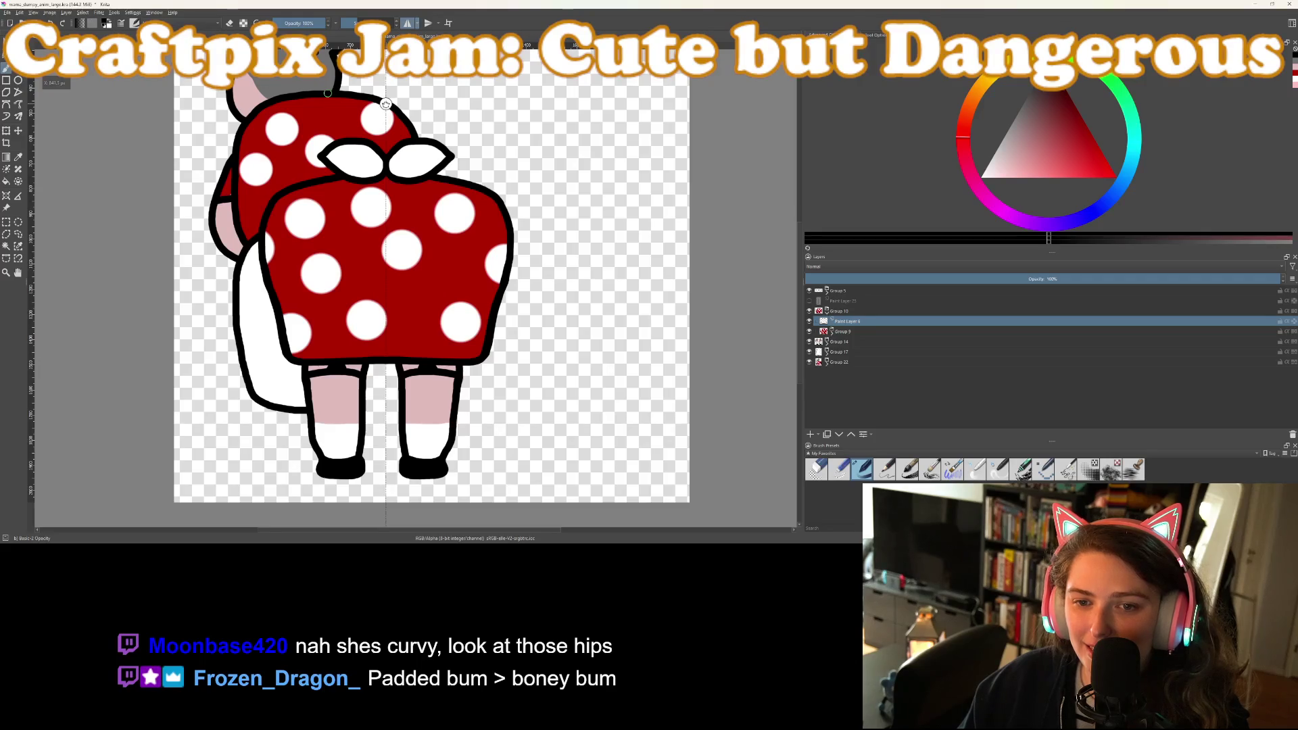
pyautogui.scroll(5, 550, 209)
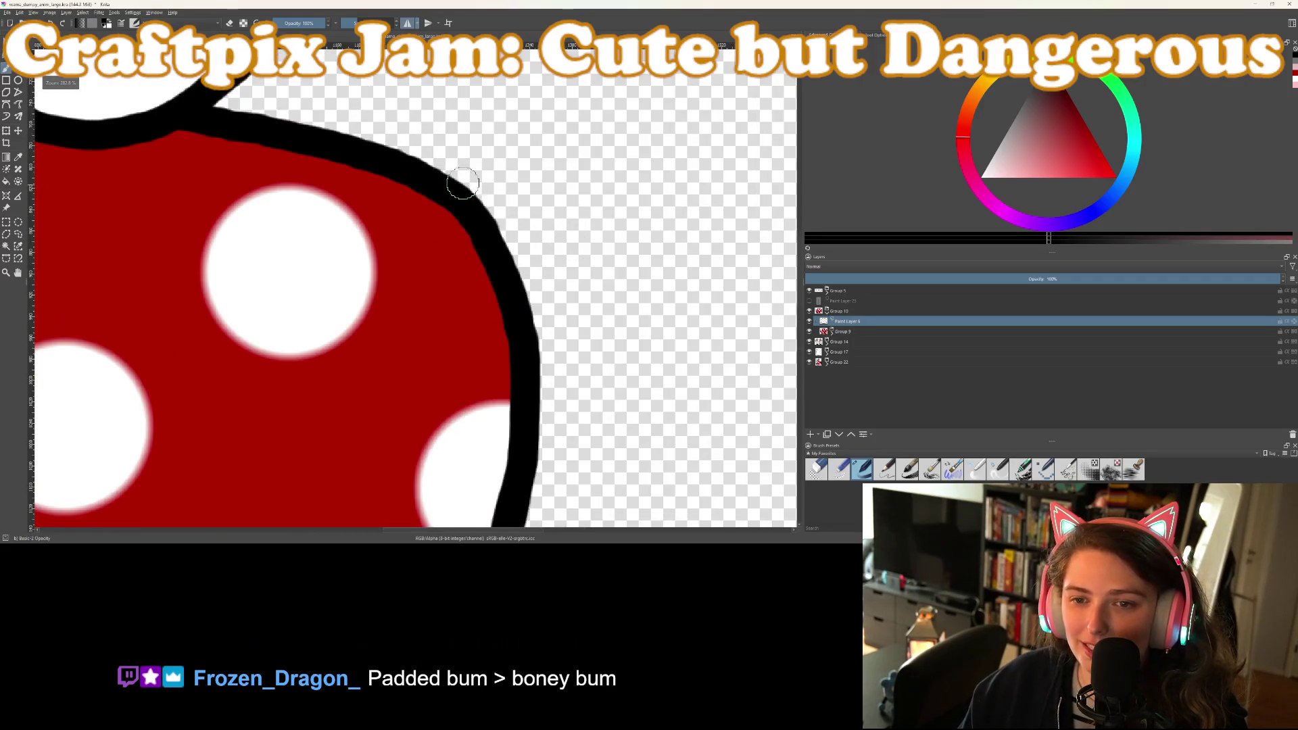
pyautogui.press('e')
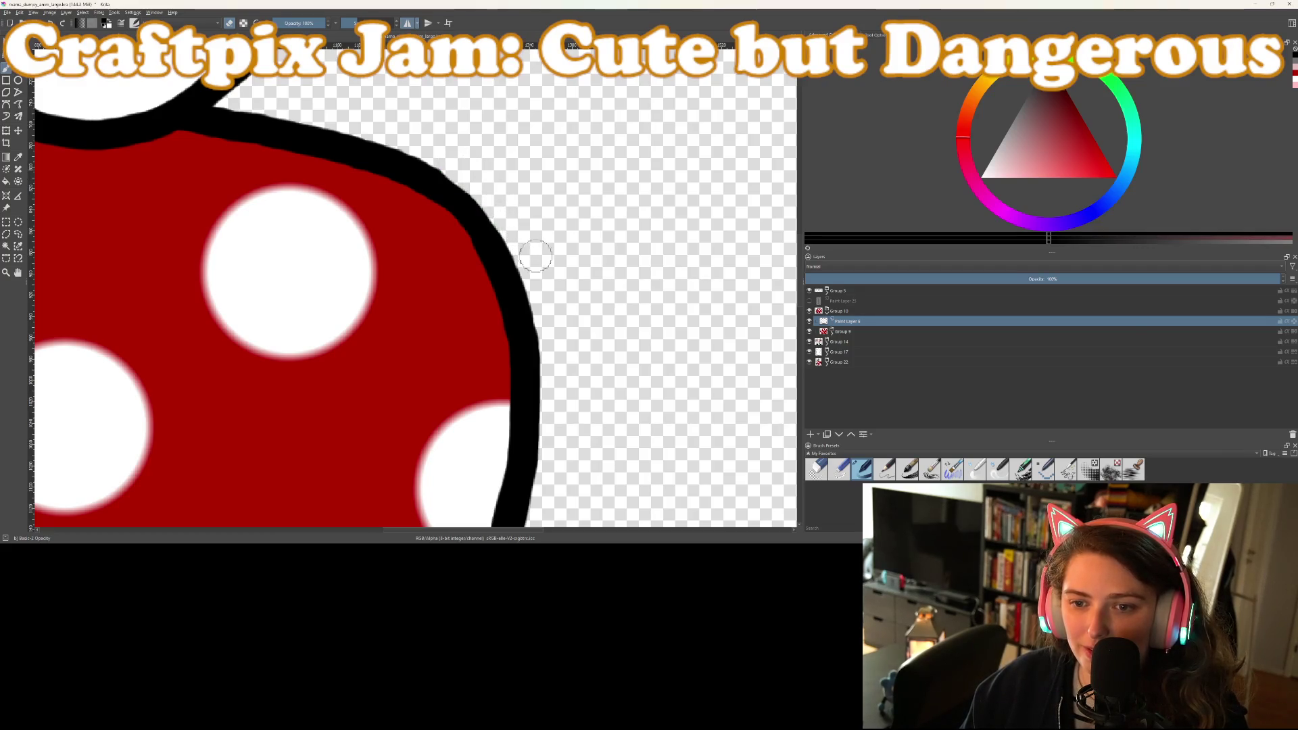
pyautogui.scroll(-3, 535, 256)
pyautogui.scroll(1, 572, 274)
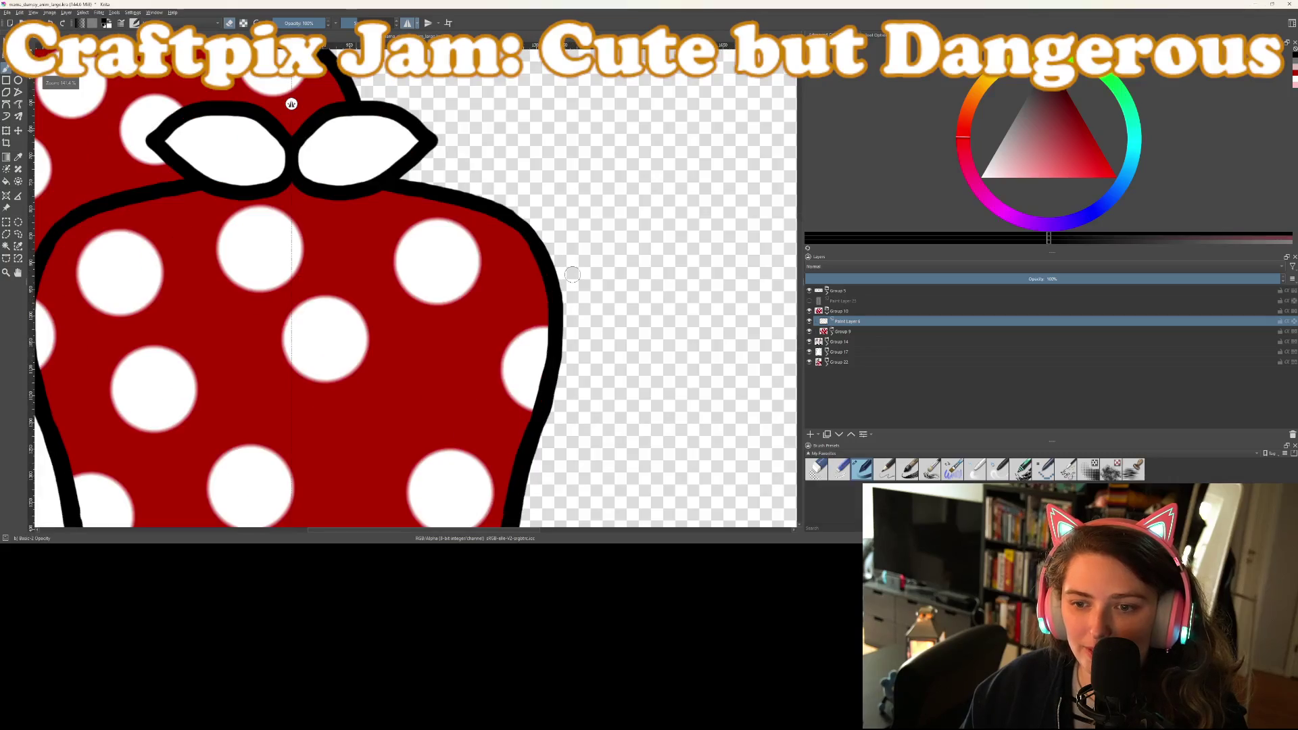
pyautogui.scroll(-4, 571, 273)
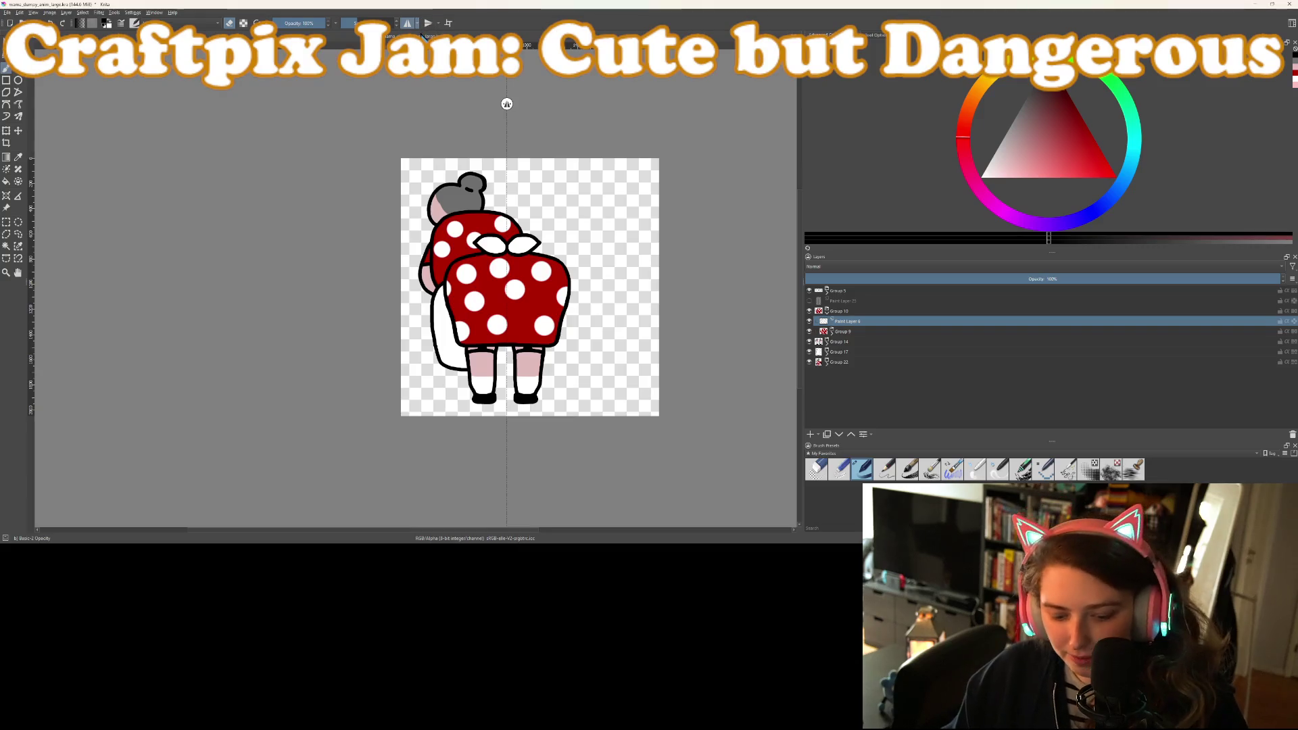
# Turn off mirror painting and duplicate Groups 22, 17, 14, 10 and 5
pyautogui.click(411, 24)
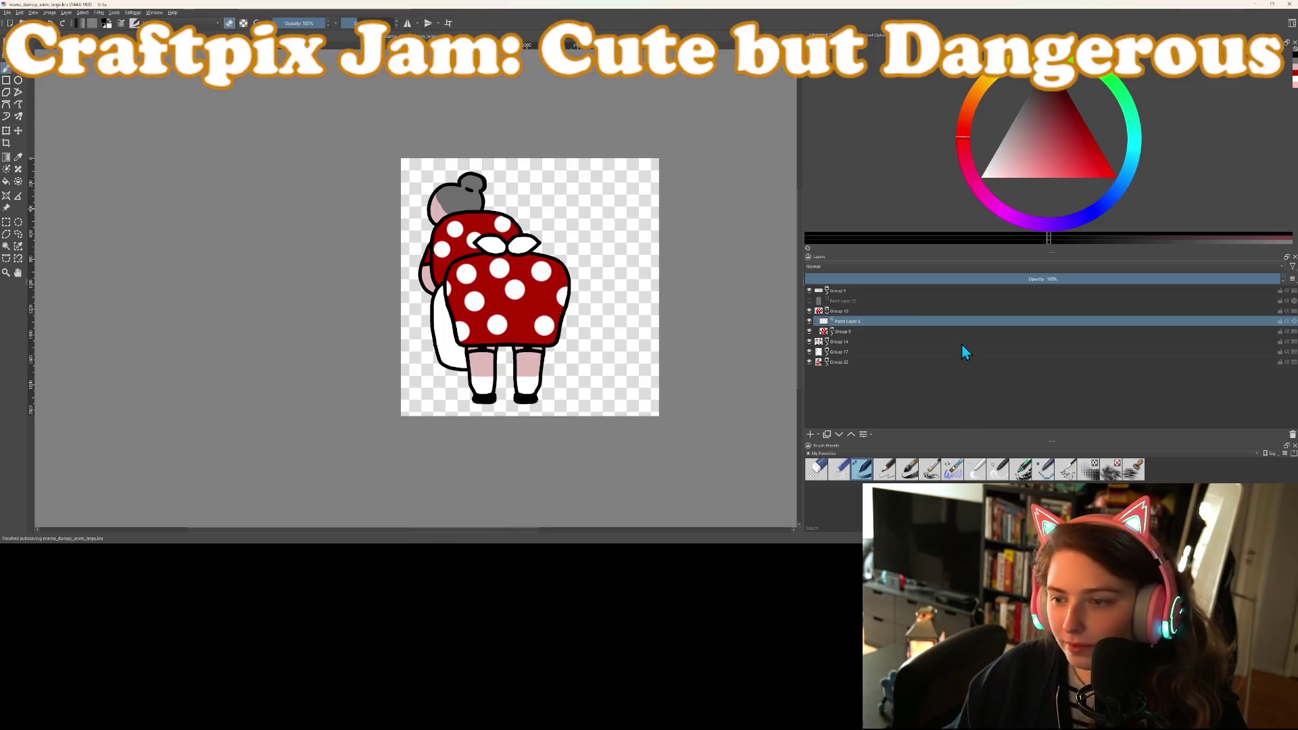
pyautogui.click(826, 312)
pyautogui.click(845, 342)
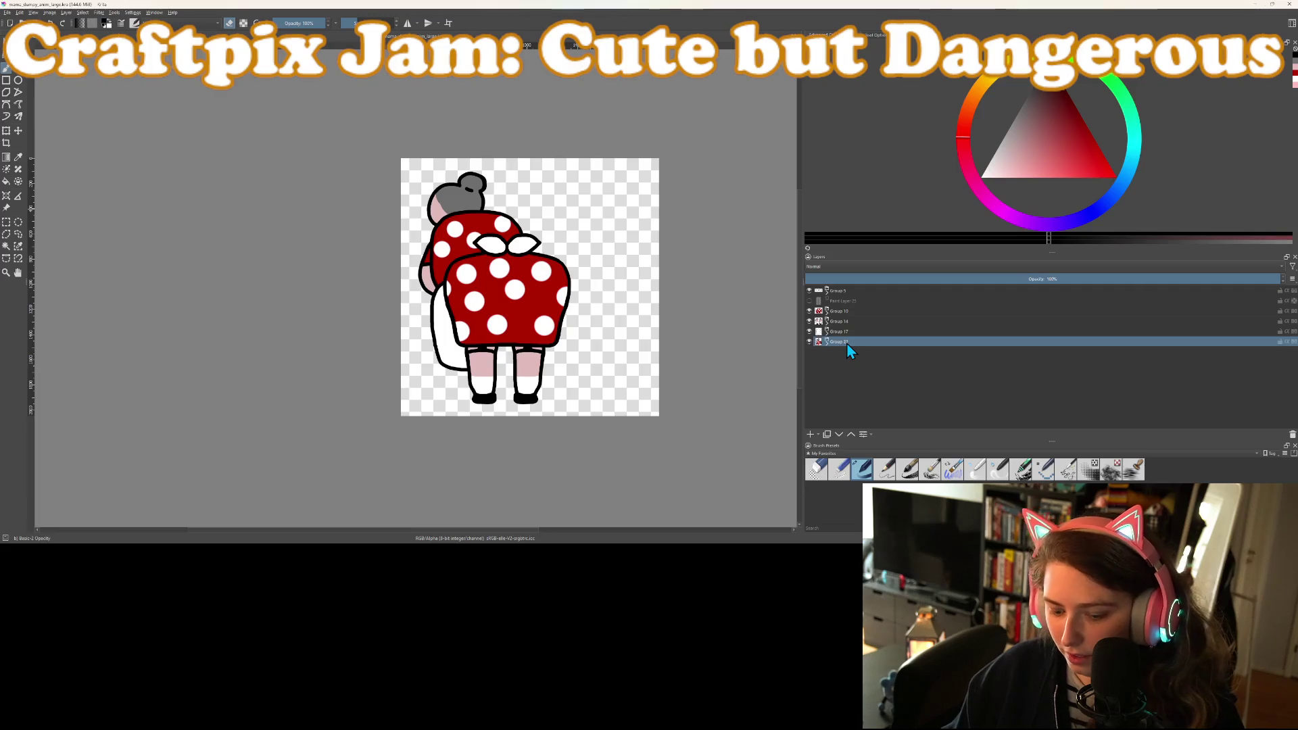
pyautogui.hotkey('ctrl', 'j')
pyautogui.click(844, 332)
pyautogui.hotkey('ctrl', 'j')
pyautogui.click(841, 322)
pyautogui.click(840, 313)
pyautogui.hotkey('ctrl', 'j')
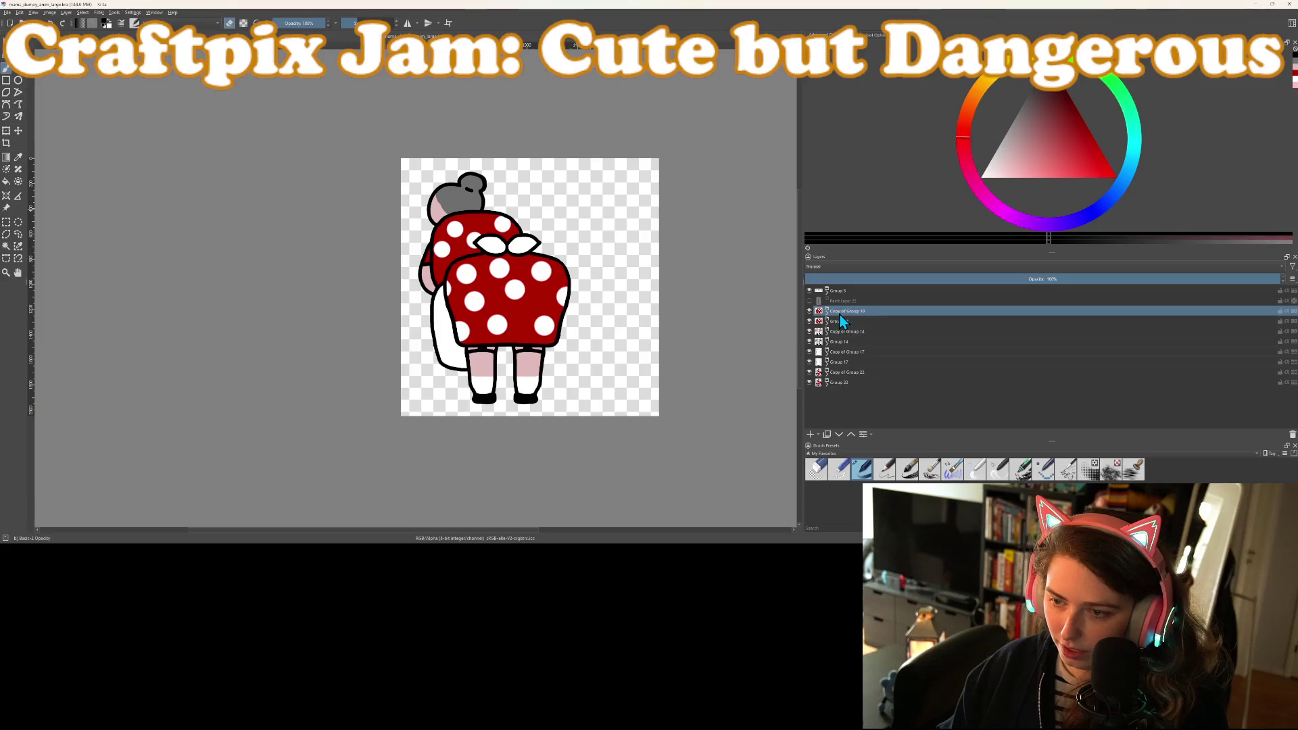
pyautogui.click(842, 294)
pyautogui.hotkey('ctrl', 'j')
# Delete the stray paint layer, hide the original Group 5, and stack the group copies together
pyautogui.click(842, 309)
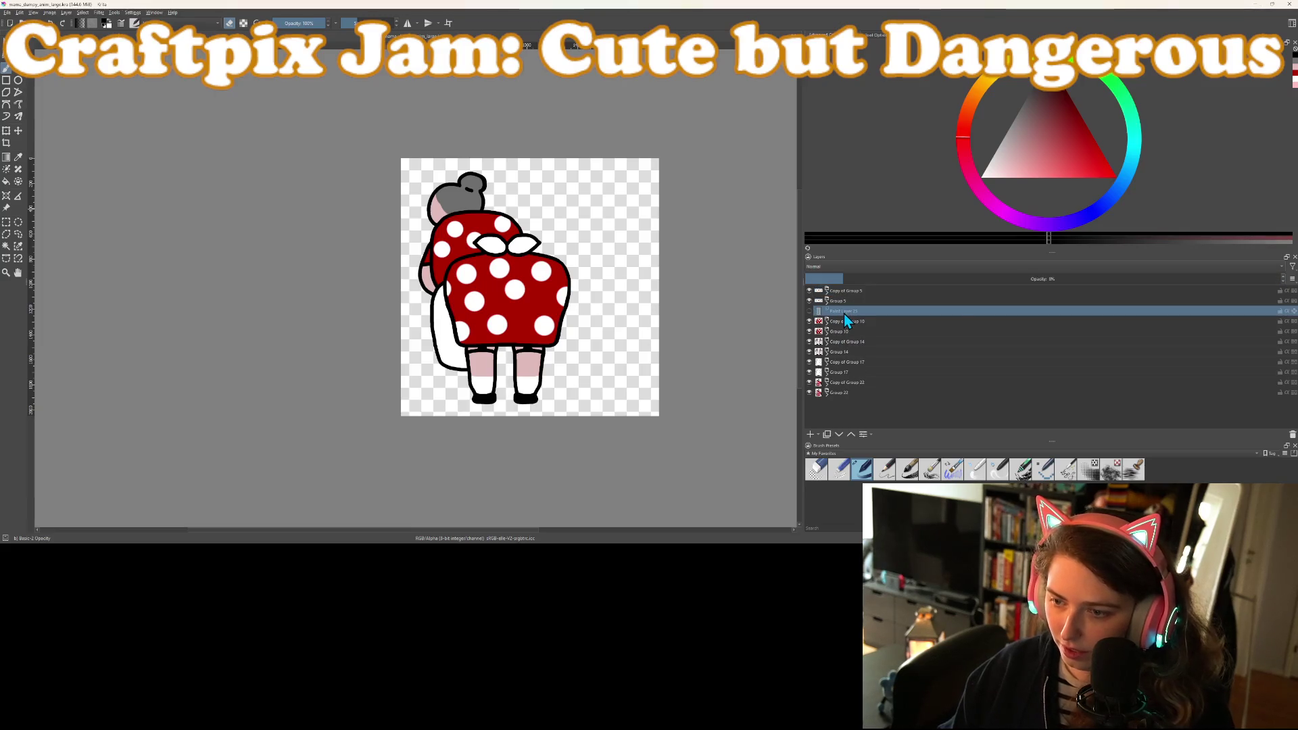
pyautogui.rightClick(843, 314)
pyautogui.click(872, 370)
pyautogui.click(809, 300)
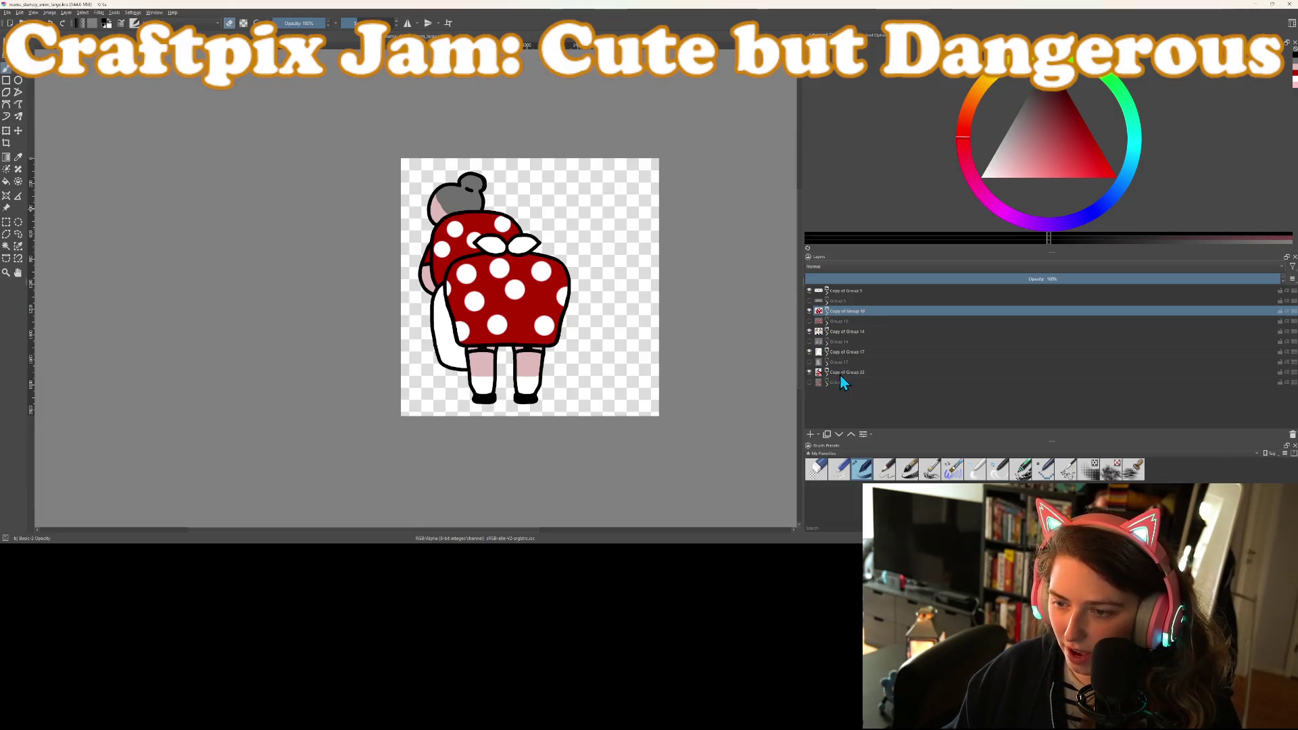
pyautogui.click(842, 373)
pyautogui.moveTo(832, 379); pyautogui.dragTo(837, 298)
pyautogui.moveTo(841, 364); pyautogui.dragTo(850, 304)
pyautogui.moveTo(846, 352); pyautogui.dragTo(849, 302)
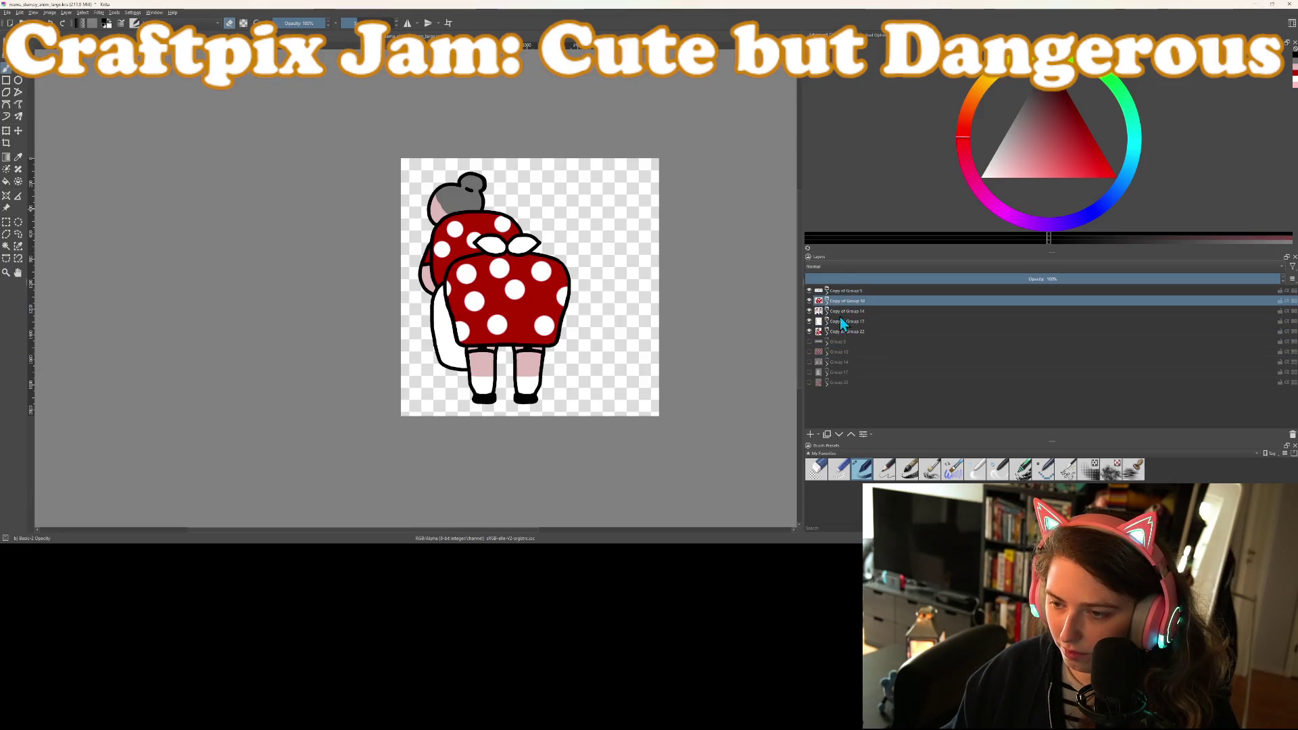
# Merge each copy of Groups 22, 17, 14, 10 and 5 into a single layer
pyautogui.rightClick(842, 333)
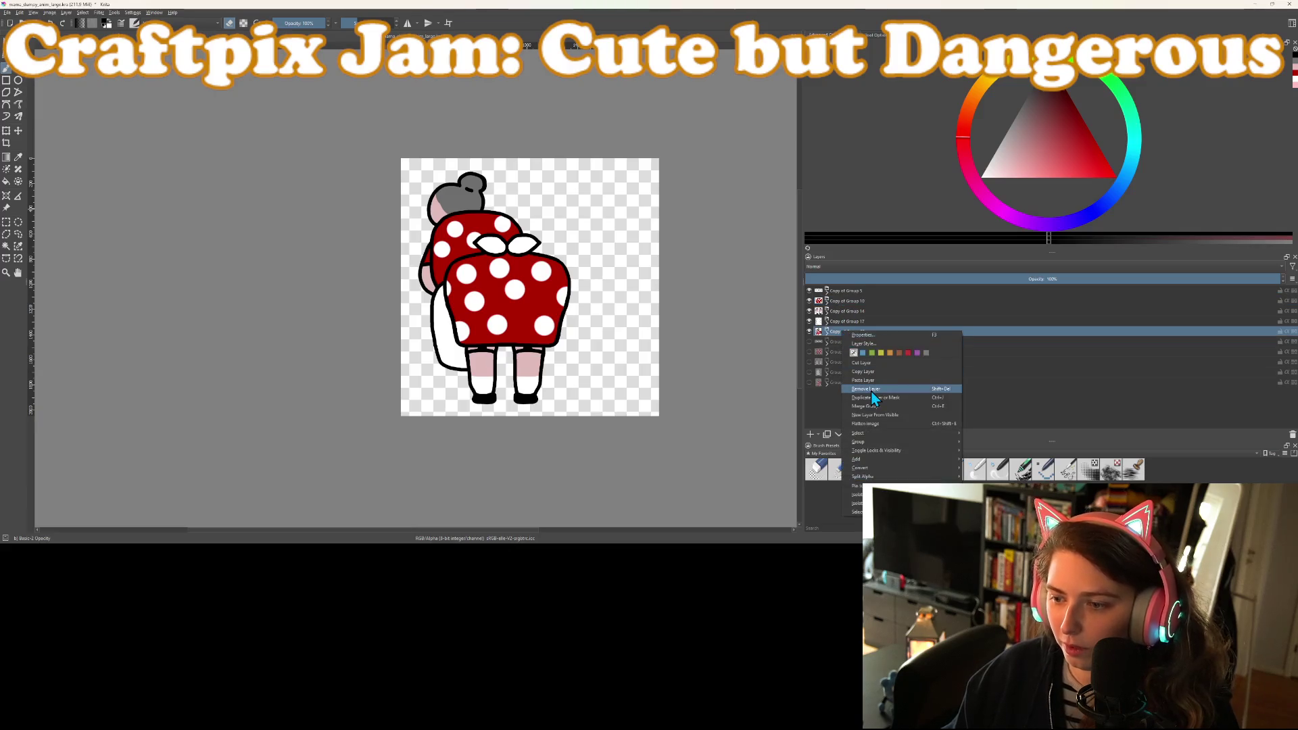
pyautogui.click(877, 409)
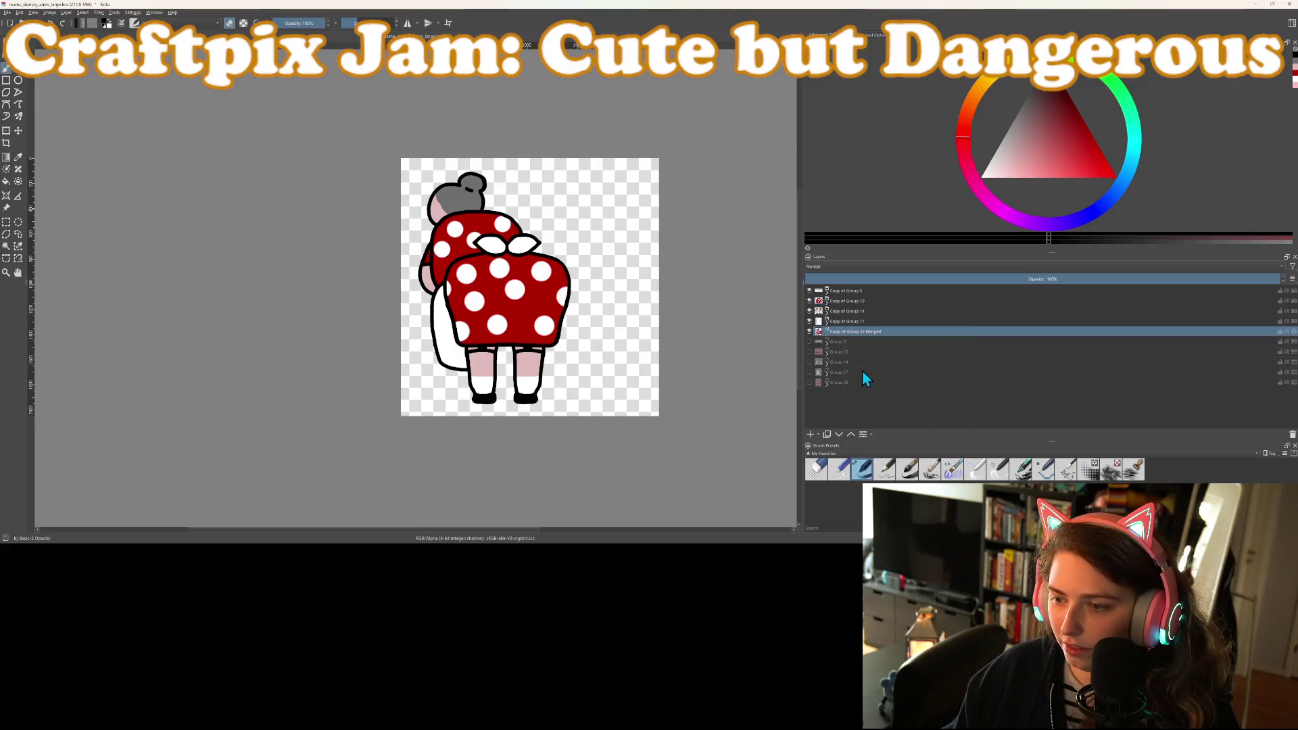
pyautogui.click(844, 322)
pyautogui.hotkey('ctrl', 'e')
pyautogui.click(842, 311)
pyautogui.hotkey('ctrl', 'e')
pyautogui.click(842, 301)
pyautogui.hotkey('ctrl', 'e')
pyautogui.click(847, 292)
pyautogui.hotkey('ctrl', 'e')
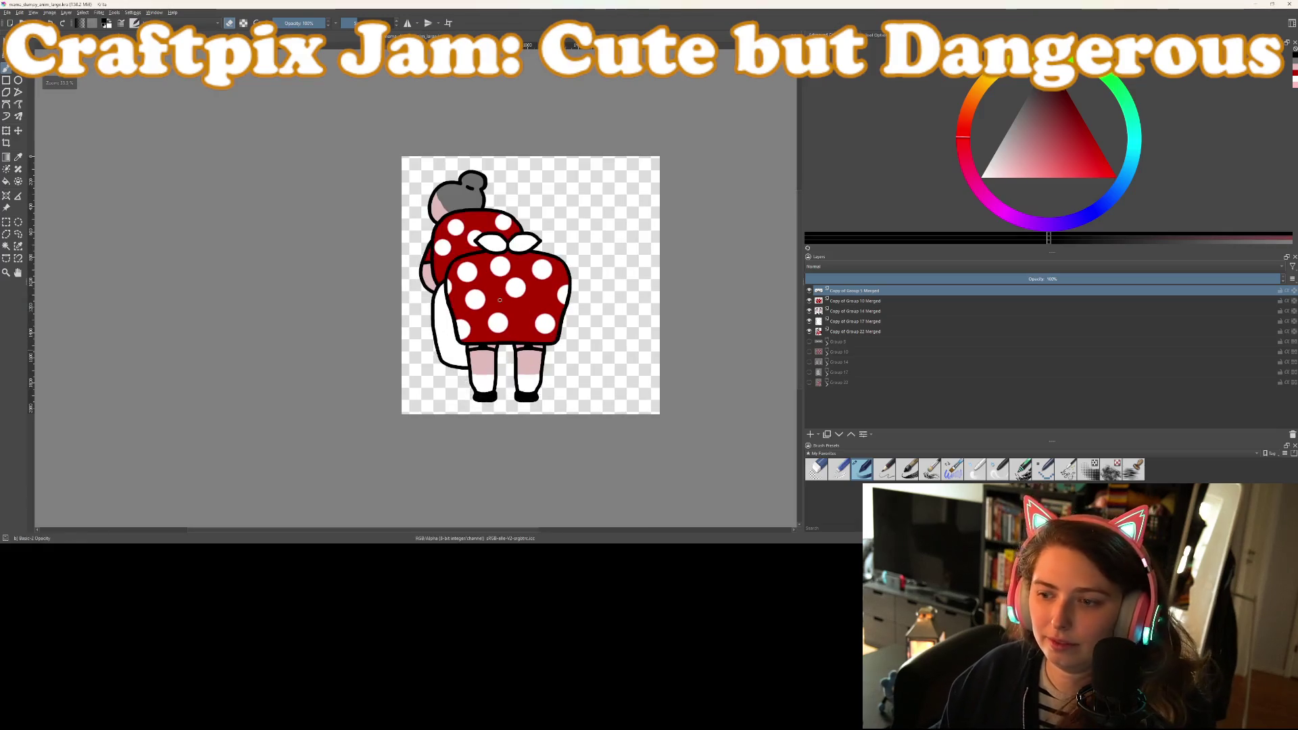
# Select all five merged layers and shift the figure toward the canvas centre
pyautogui.keyDown('shift'); pyautogui.click(850, 332); pyautogui.keyUp('shift')
pyautogui.press('t')
pyautogui.moveTo(505, 315)
pyautogui.mouseDown()
pyautogui.moveTo(543, 315)
pyautogui.moveTo(559, 354)
pyautogui.mouseUp()
# Switch Krita to the Animation workspace with its timeline docker
pyautogui.scroll(1, 551, 325)
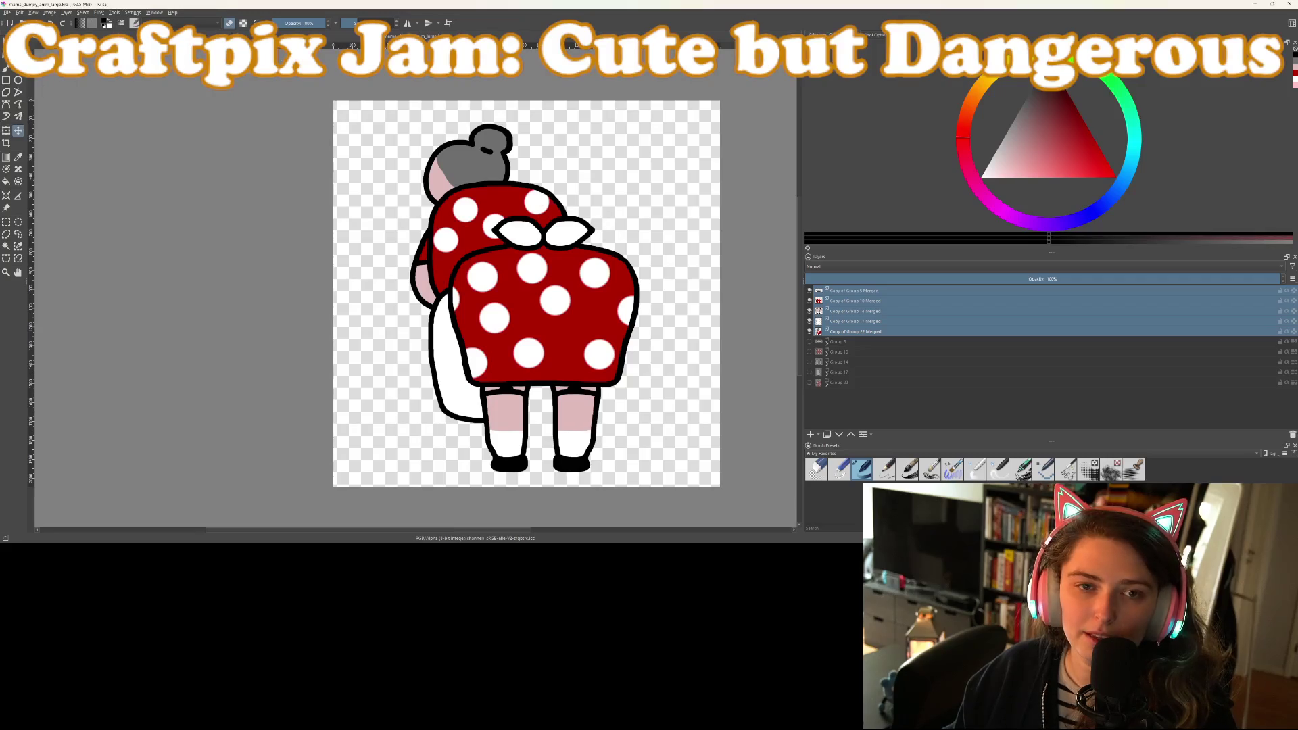
pyautogui.click(155, 12)
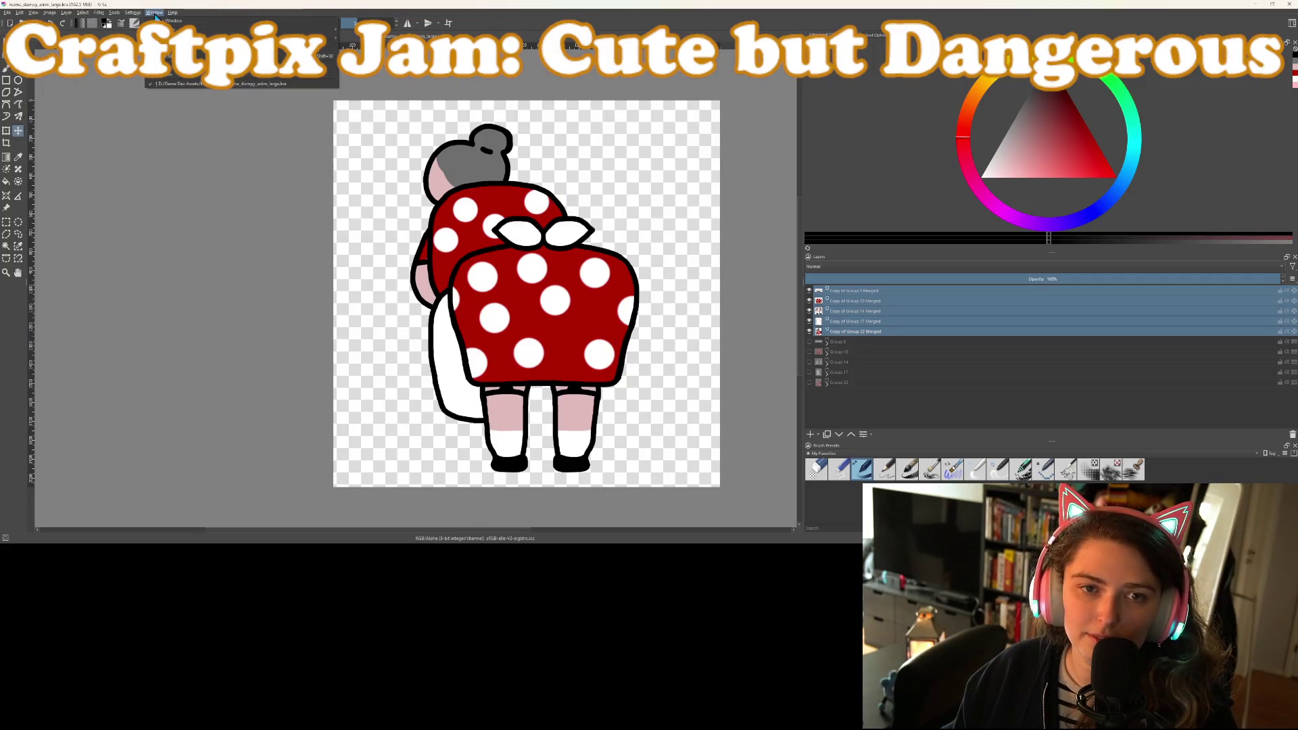
pyautogui.moveTo(203, 67)
pyautogui.click(358, 75)
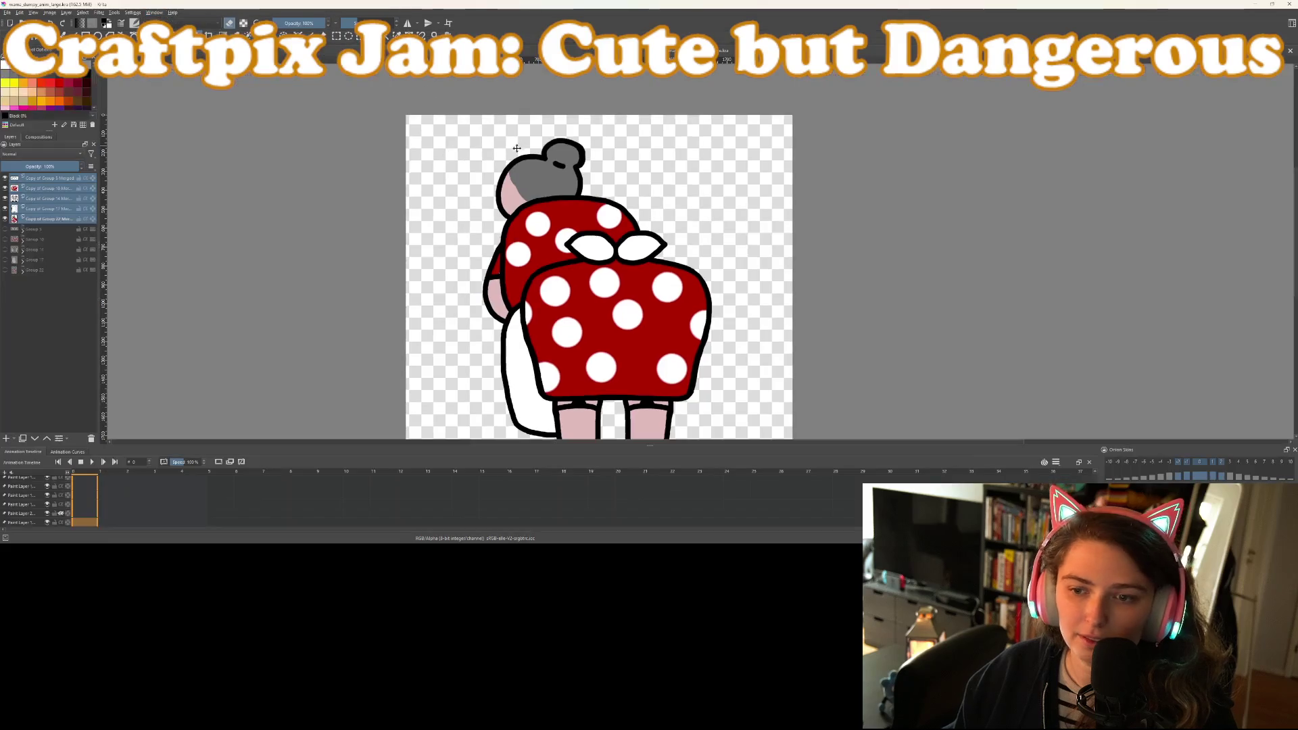
# Zoom around the sprite and jump to frame 2 on the timeline
pyautogui.scroll(2, 621, 309)
pyautogui.scroll(-1, 588, 324)
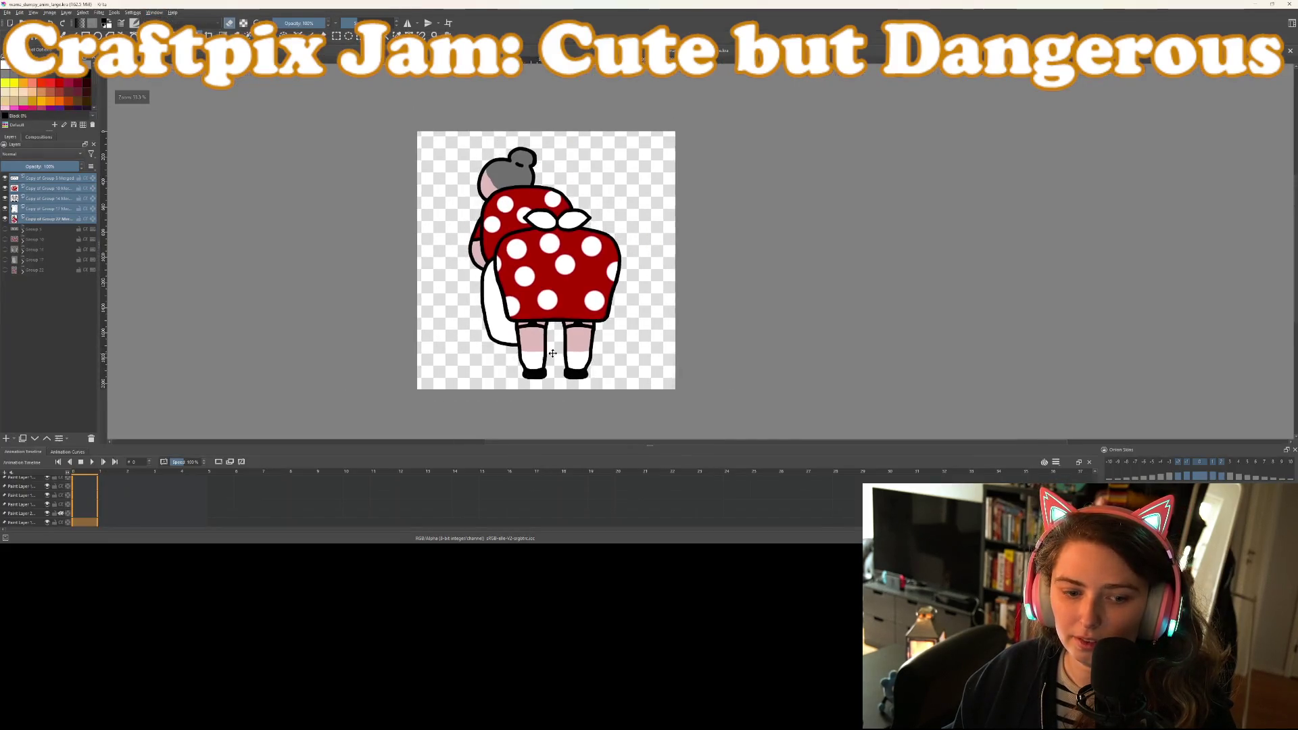
pyautogui.scroll(1, 551, 356)
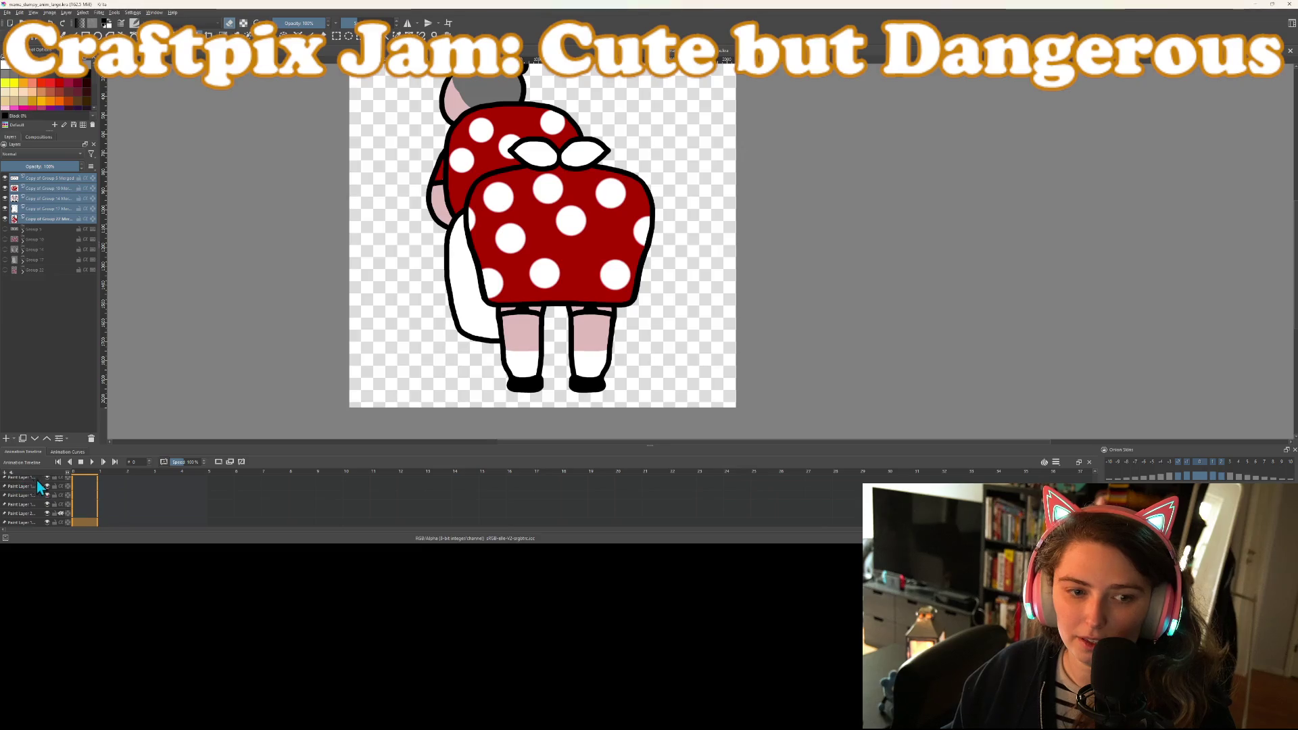
pyautogui.scroll(3, 38, 489)
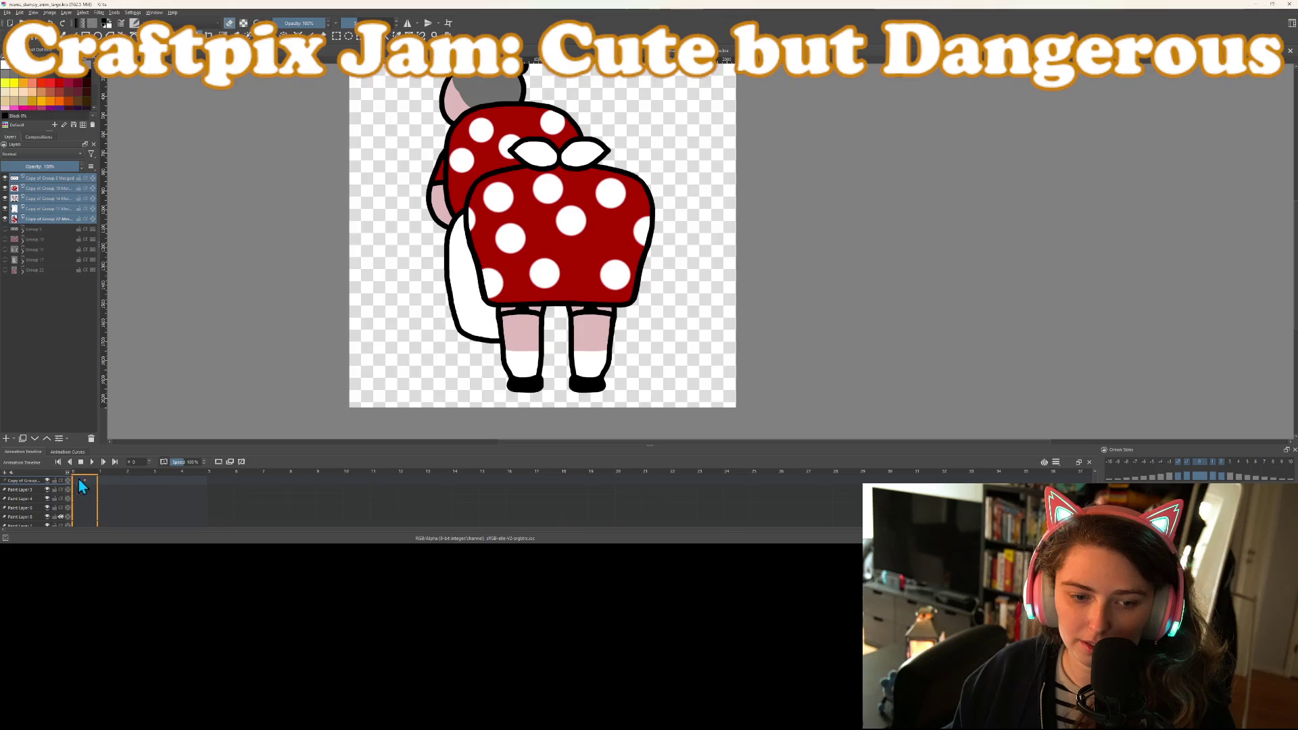
pyautogui.scroll(-3, 34, 493)
pyautogui.click(129, 481)
pyautogui.click(108, 481)
pyautogui.click(94, 482)
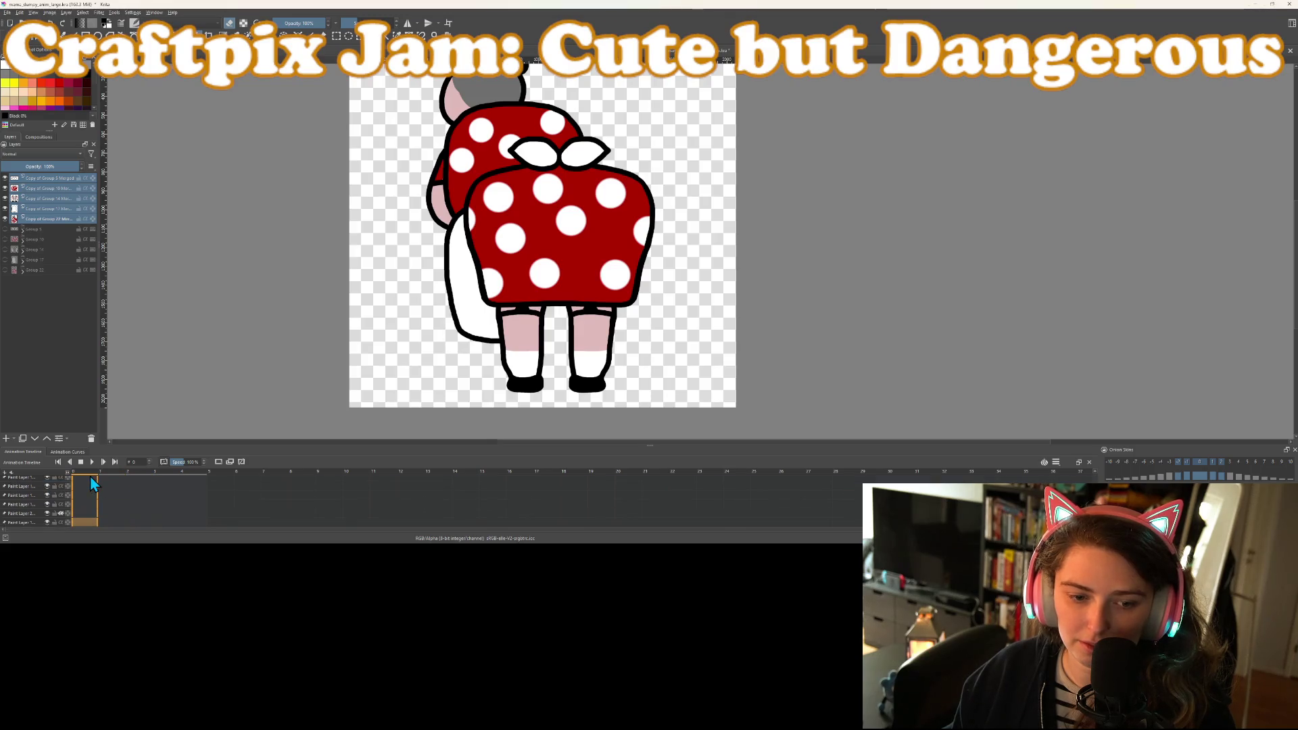
pyautogui.scroll(3, 30, 486)
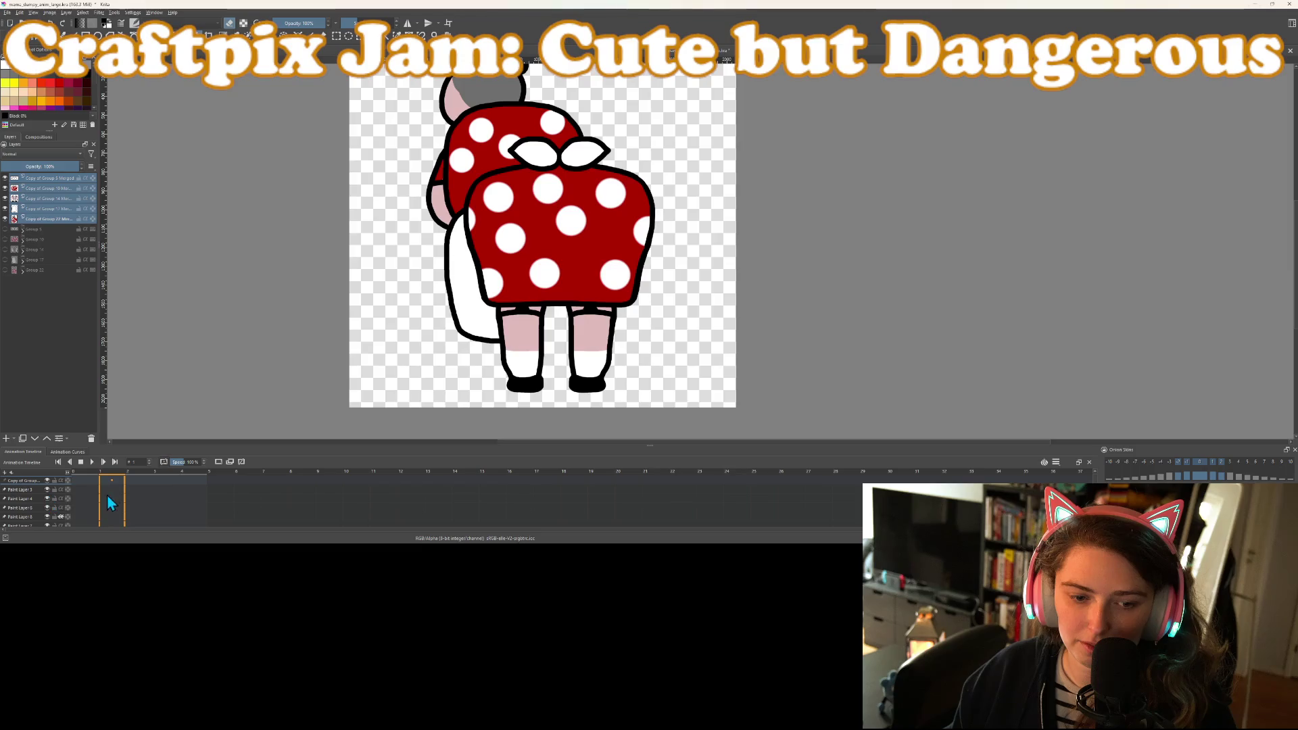
pyautogui.moveTo(87, 483)
pyautogui.mouseDown()
pyautogui.moveTo(201, 484)
pyautogui.moveTo(130, 488)
pyautogui.mouseUp()
pyautogui.click(78, 482)
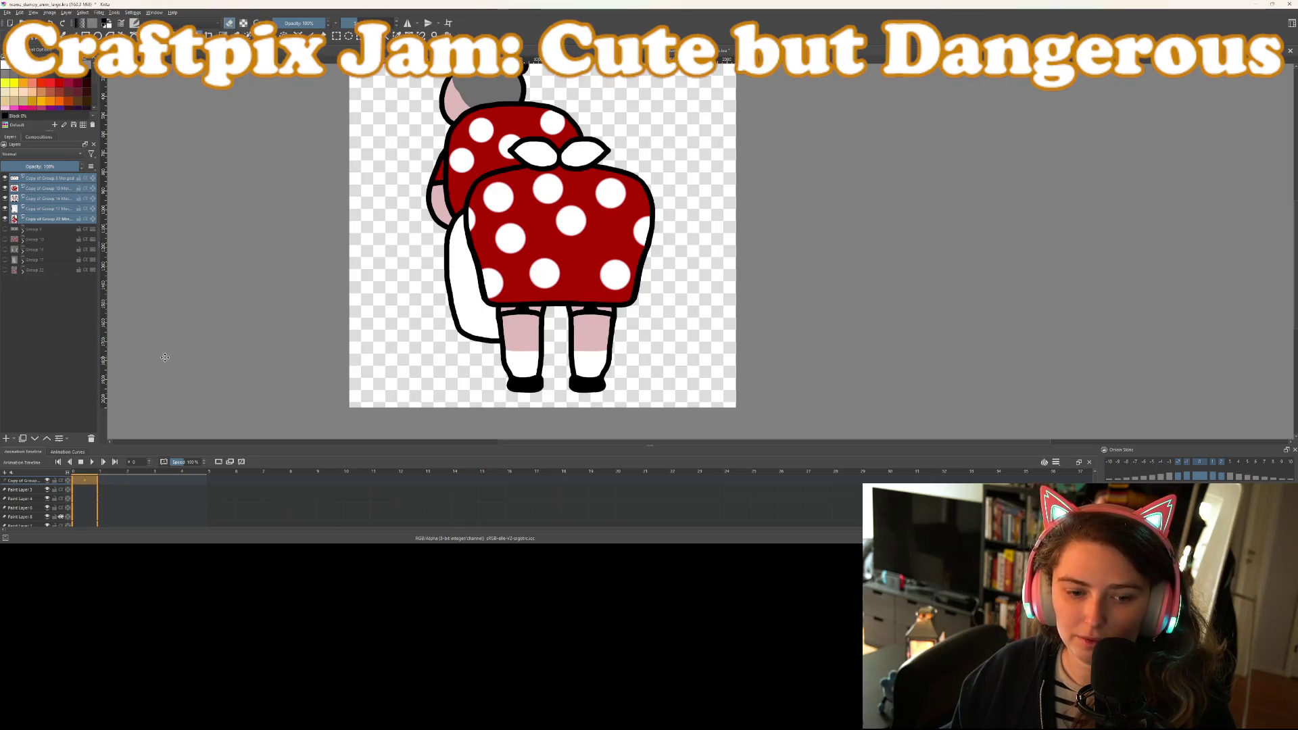
pyautogui.scroll(-2, 243, 366)
pyautogui.scroll(1, 225, 346)
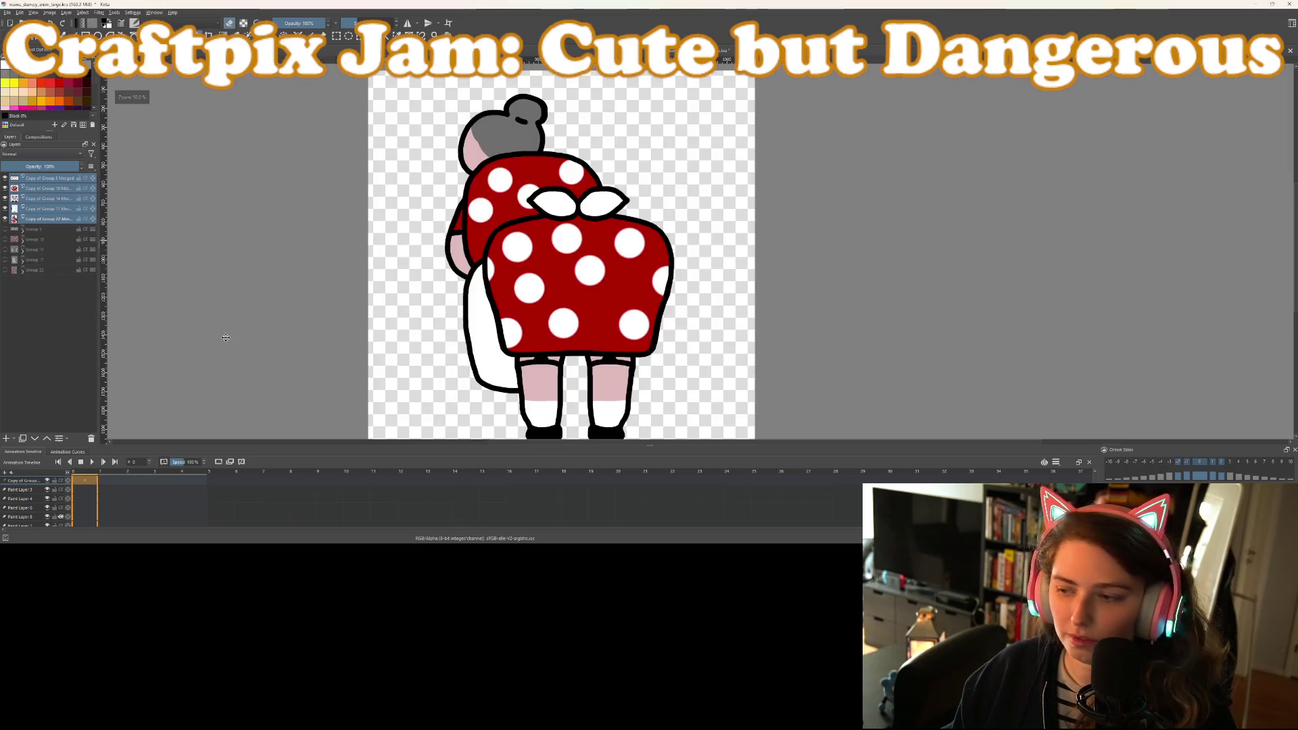
pyautogui.scroll(-1, 226, 345)
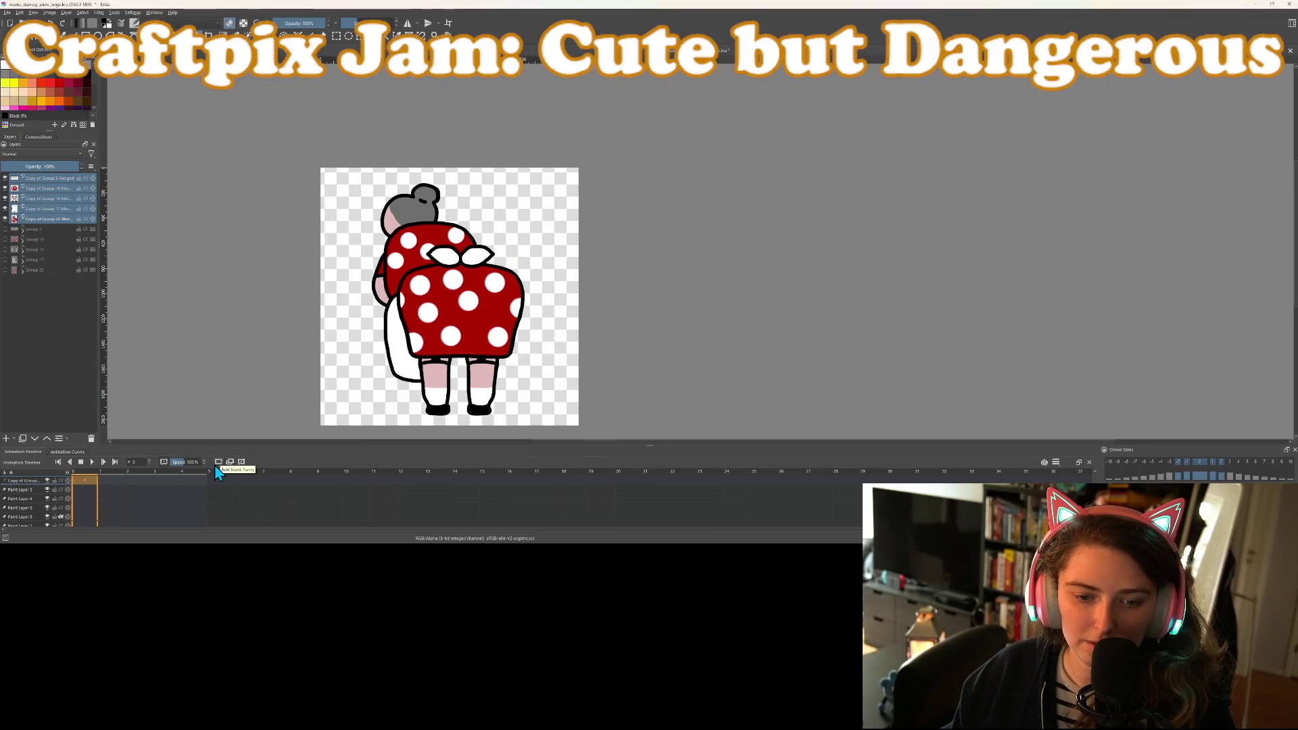
pyautogui.click(112, 482)
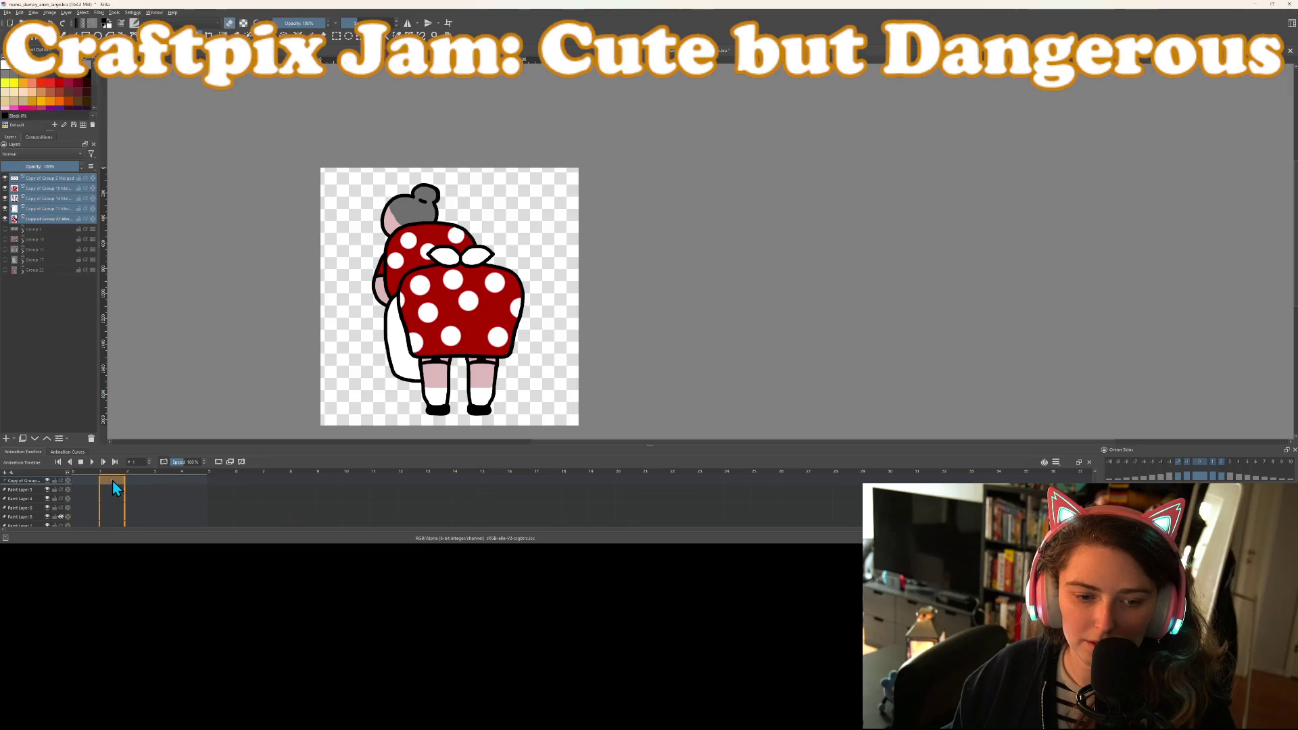
pyautogui.click(38, 190)
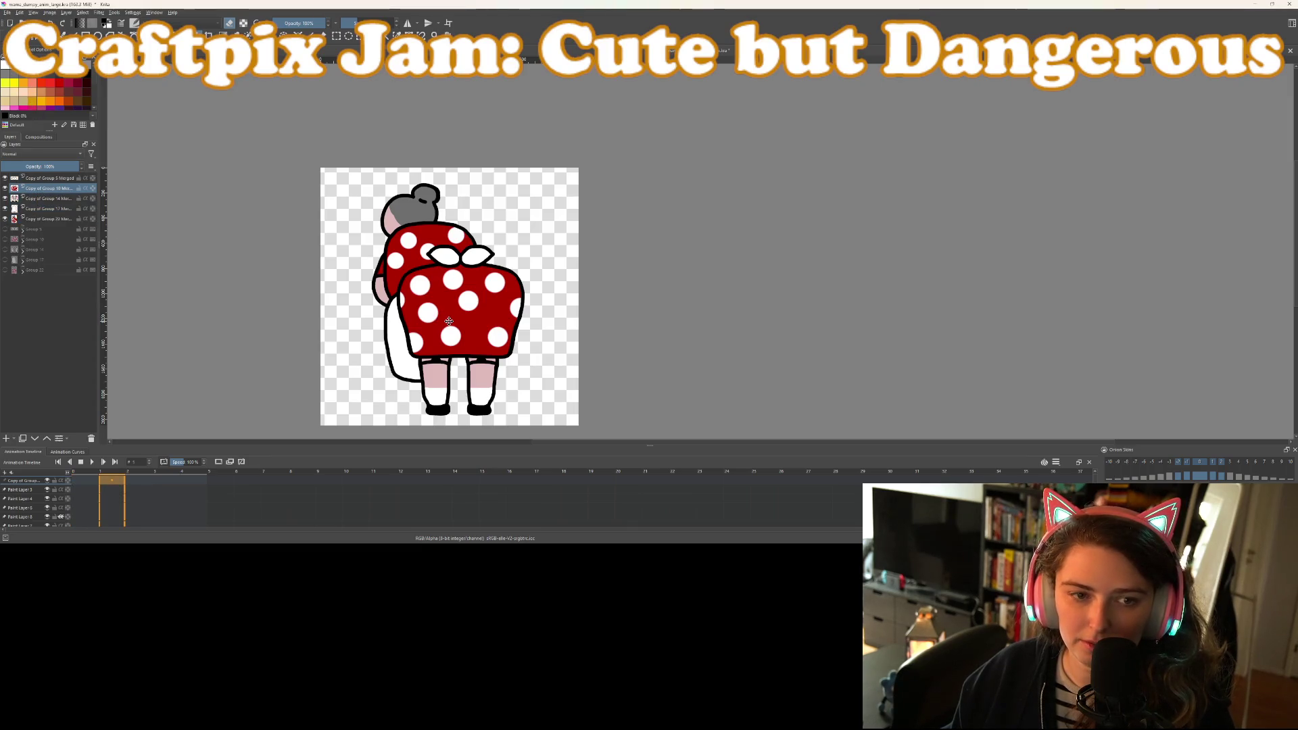
pyautogui.keyDown('ctrl'); pyautogui.click(46, 179); pyautogui.keyUp('ctrl')
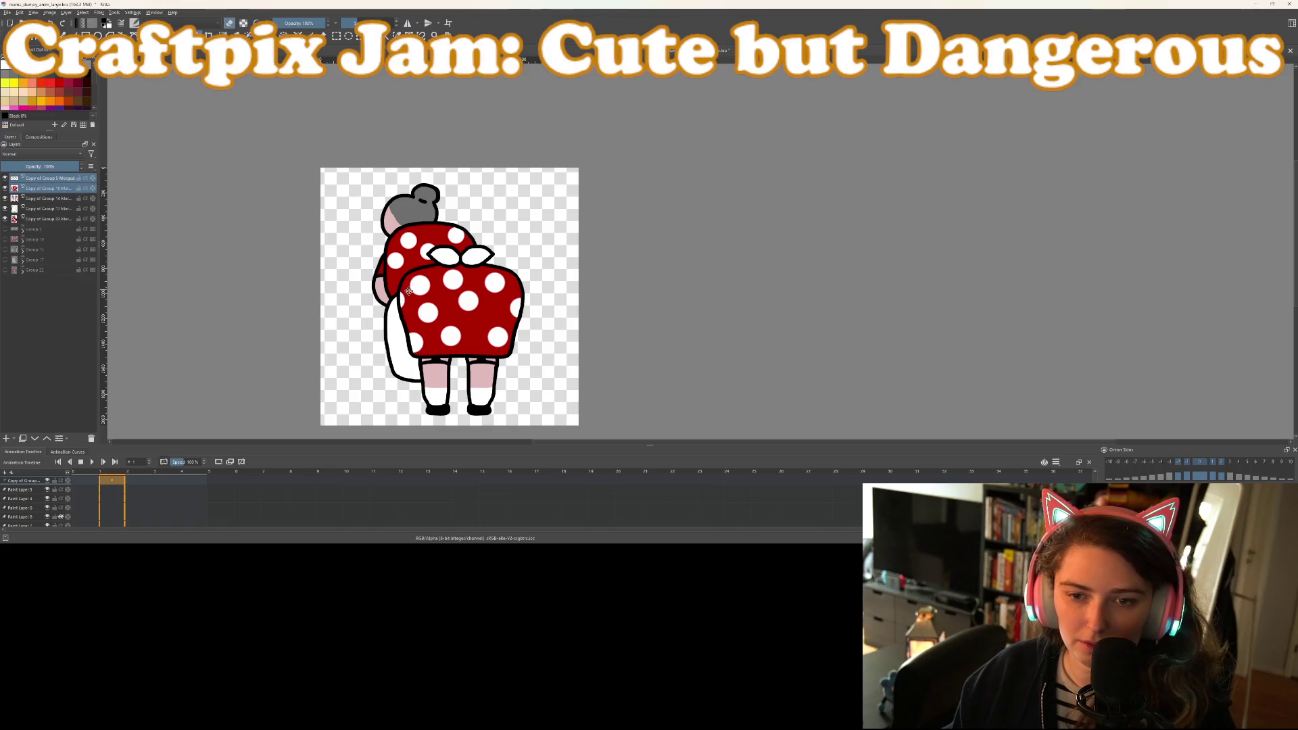
pyautogui.moveTo(463, 317); pyautogui.dragTo(451, 316)
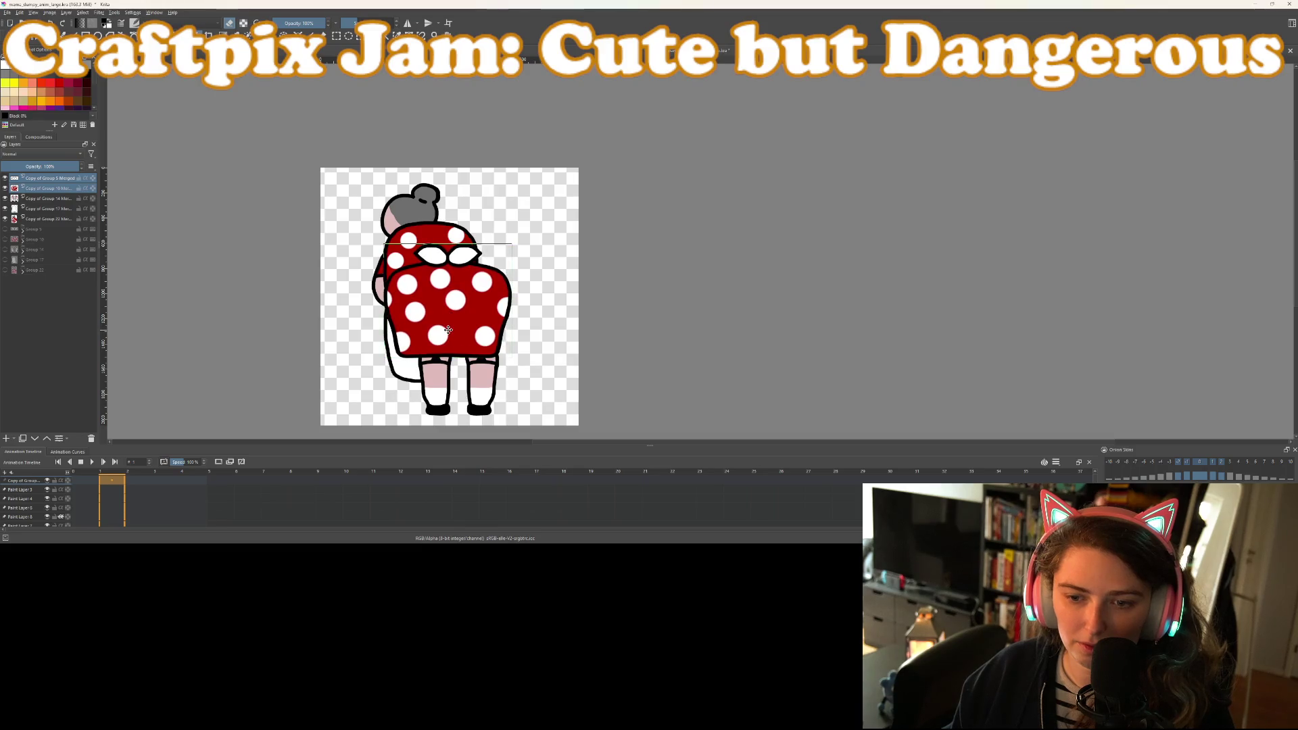
pyautogui.click(140, 480)
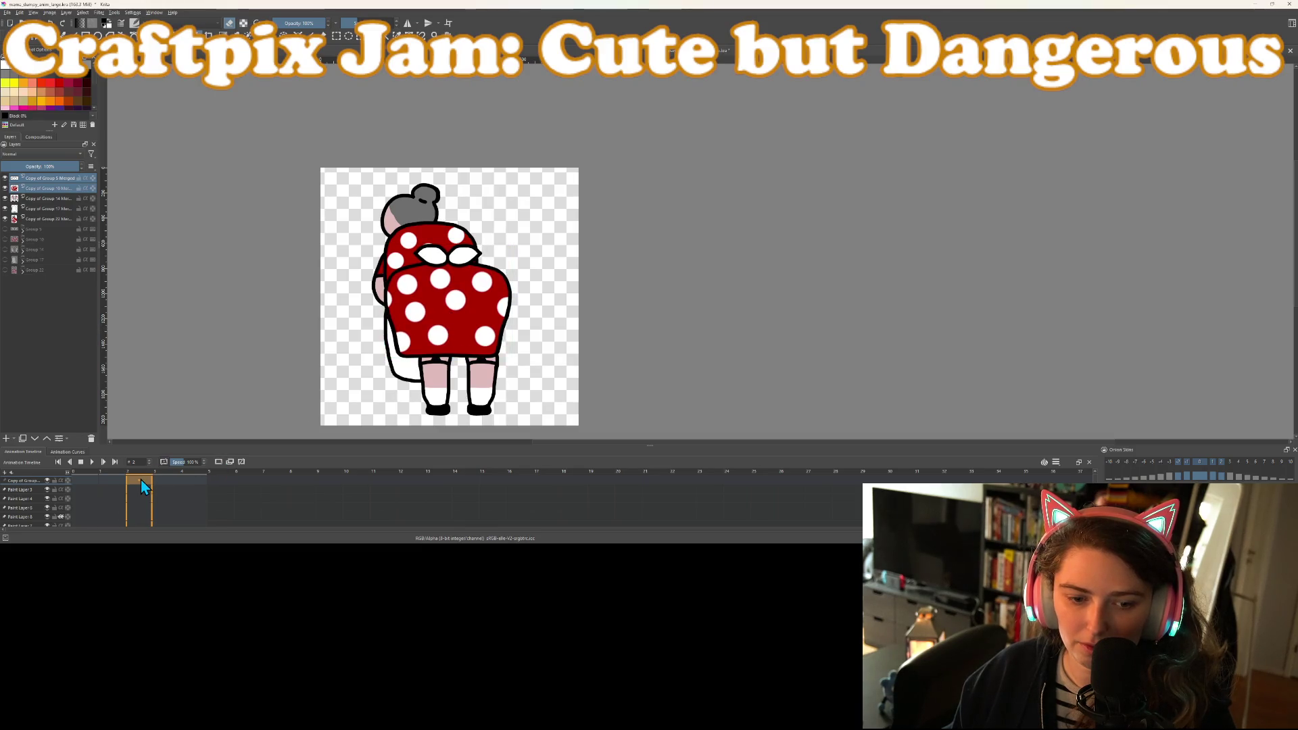
pyautogui.moveTo(442, 323)
pyautogui.mouseDown()
pyautogui.moveTo(470, 316)
pyautogui.moveTo(460, 315)
pyautogui.mouseUp()
pyautogui.click(162, 480)
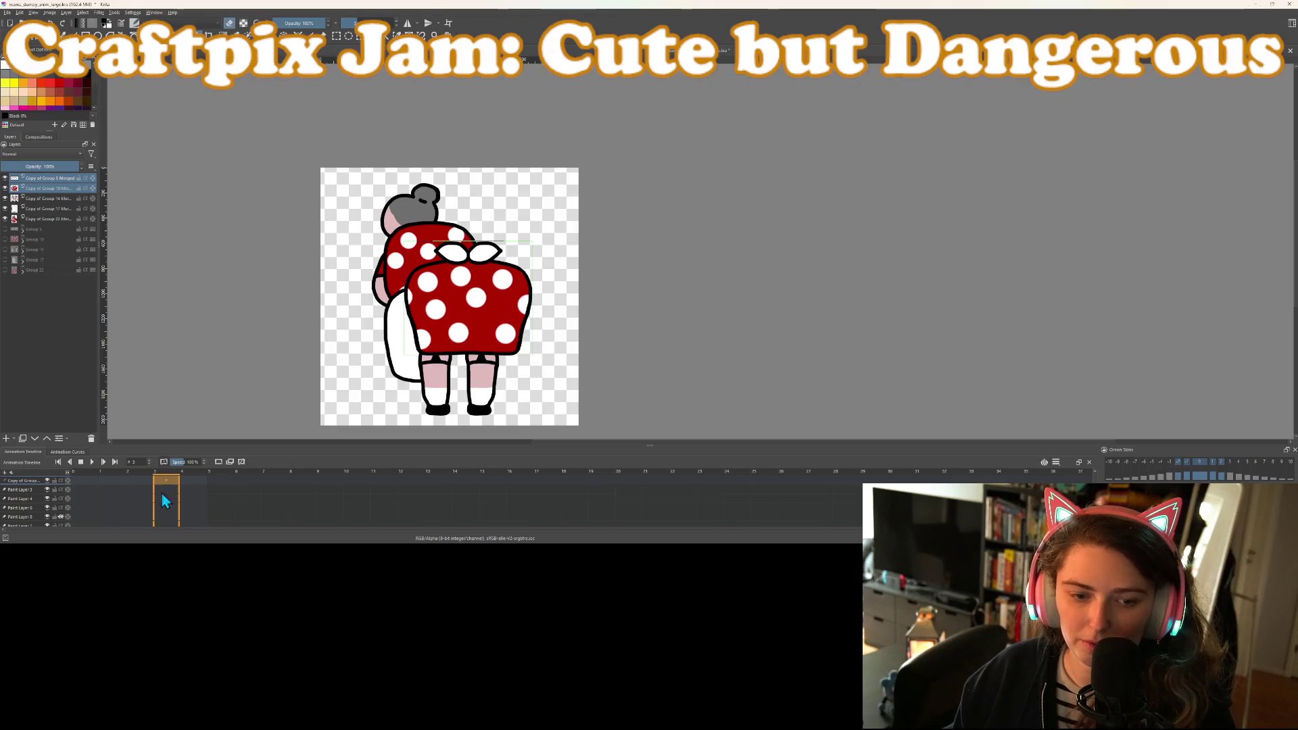
pyautogui.click(78, 477)
pyautogui.click(195, 481)
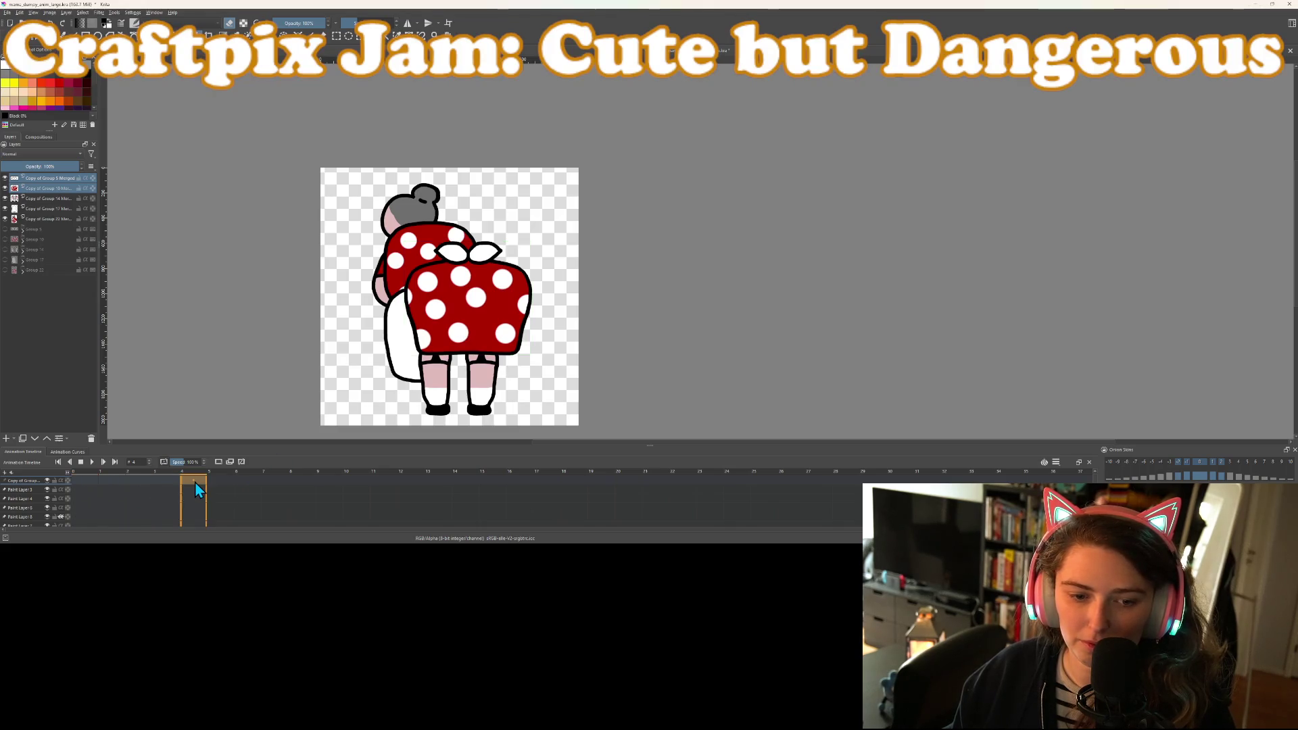
pyautogui.click(88, 477)
pyautogui.click(93, 463)
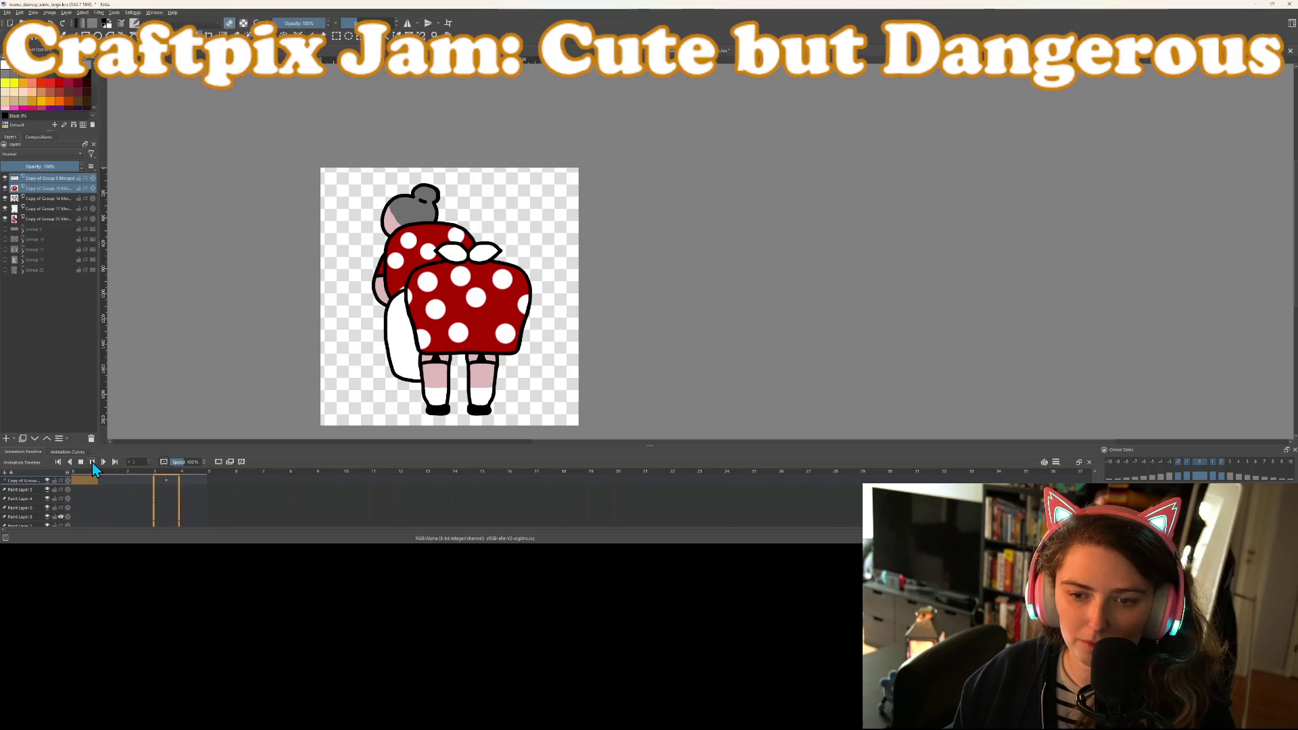
pyautogui.click(81, 463)
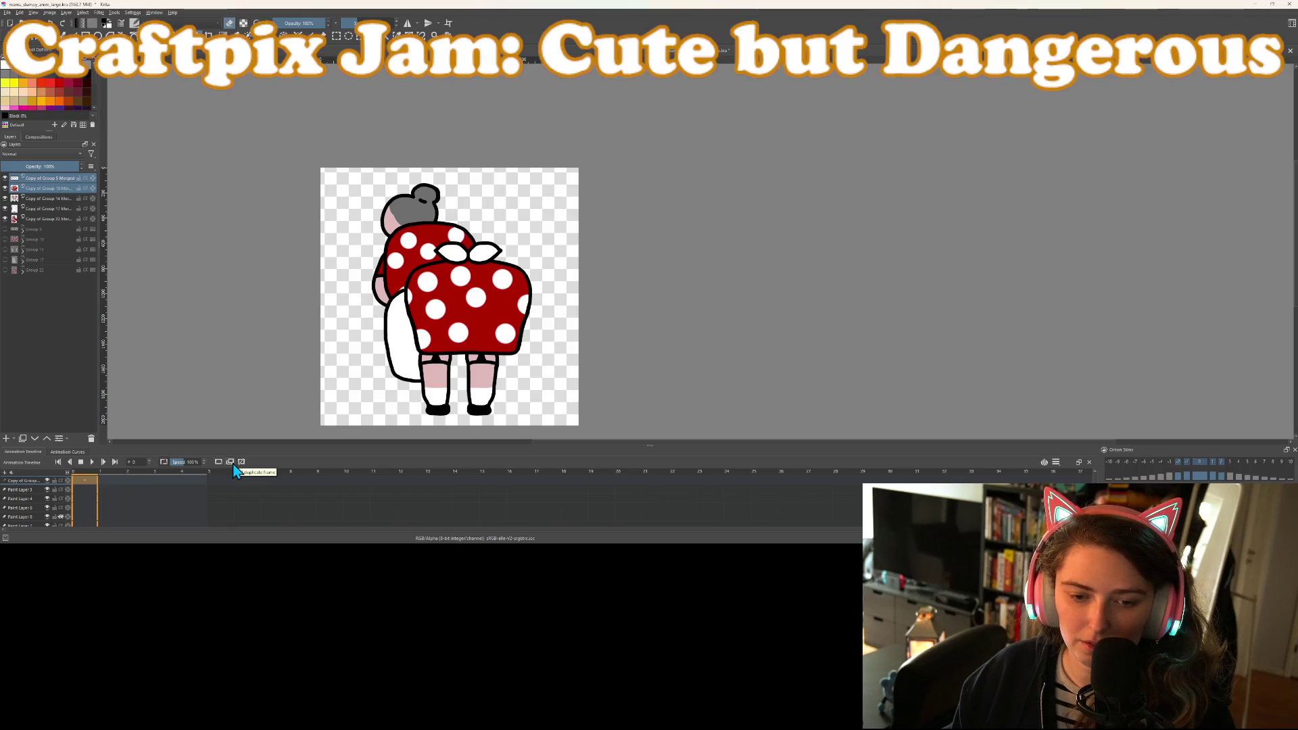
pyautogui.click(184, 480)
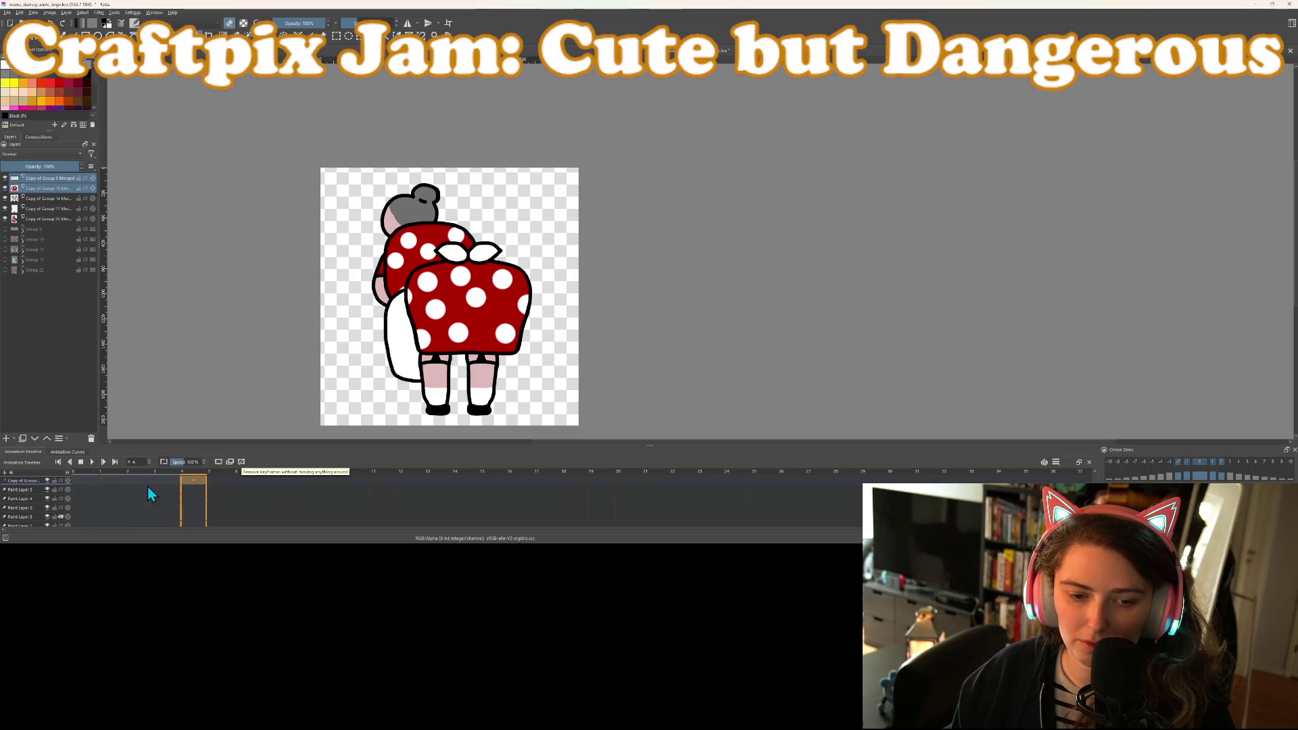
pyautogui.click(87, 480)
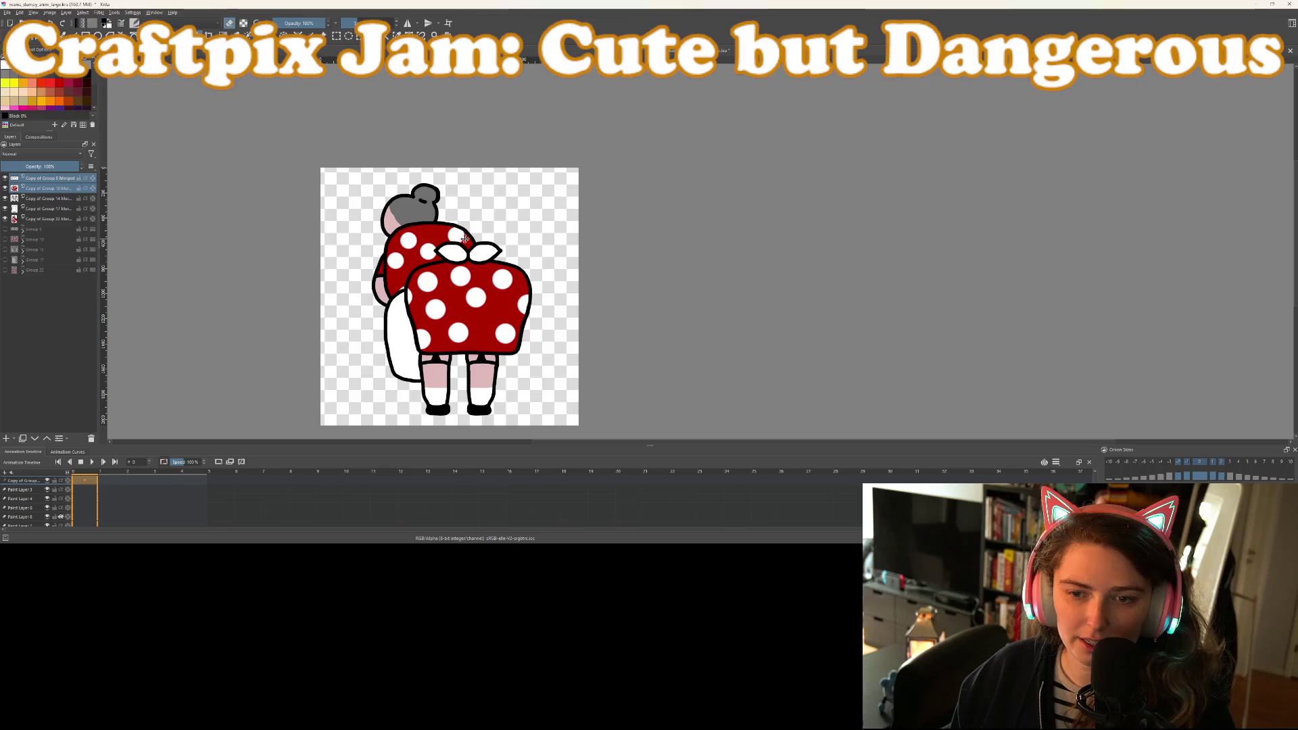
pyautogui.moveTo(464, 328)
pyautogui.mouseDown()
pyautogui.moveTo(449, 328)
pyautogui.moveTo(465, 326)
pyautogui.moveTo(453, 311)
pyautogui.moveTo(450, 322)
pyautogui.mouseUp()
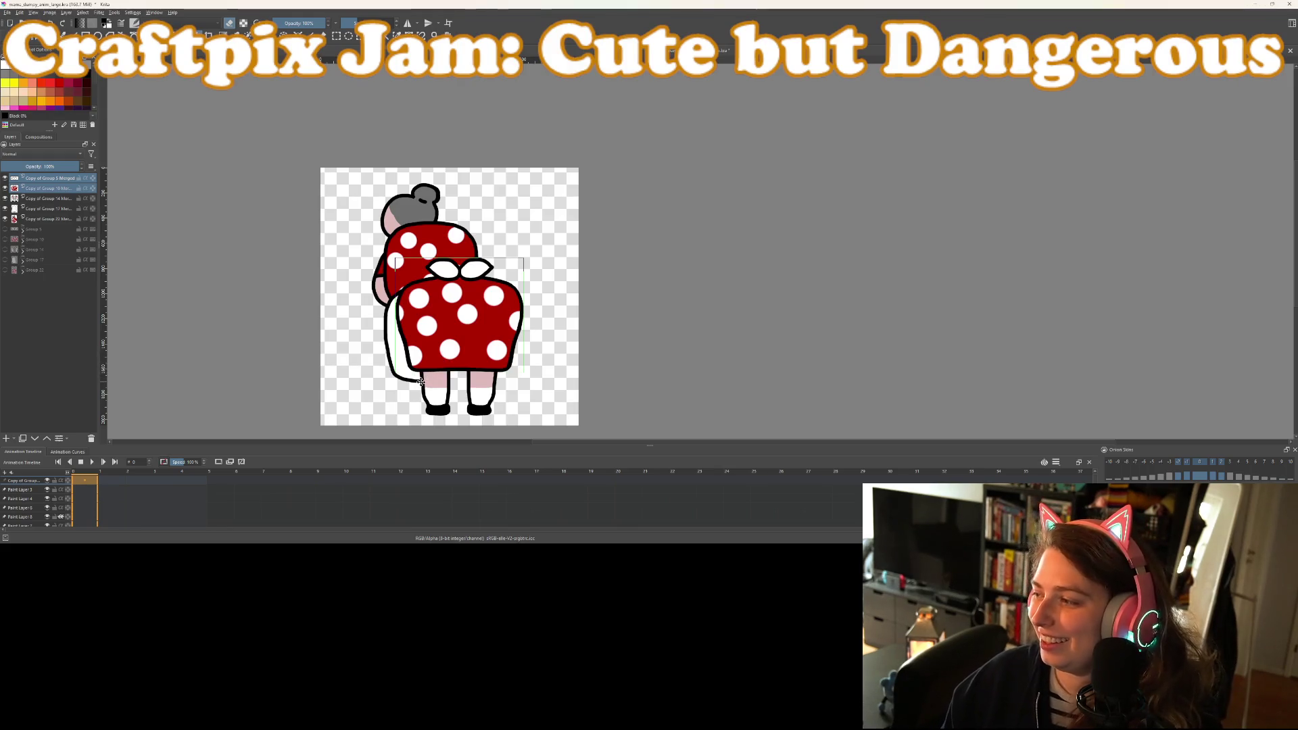
# Zoom in and select only the Copy of Group 10 Merged layer
pyautogui.scroll(2, 421, 384)
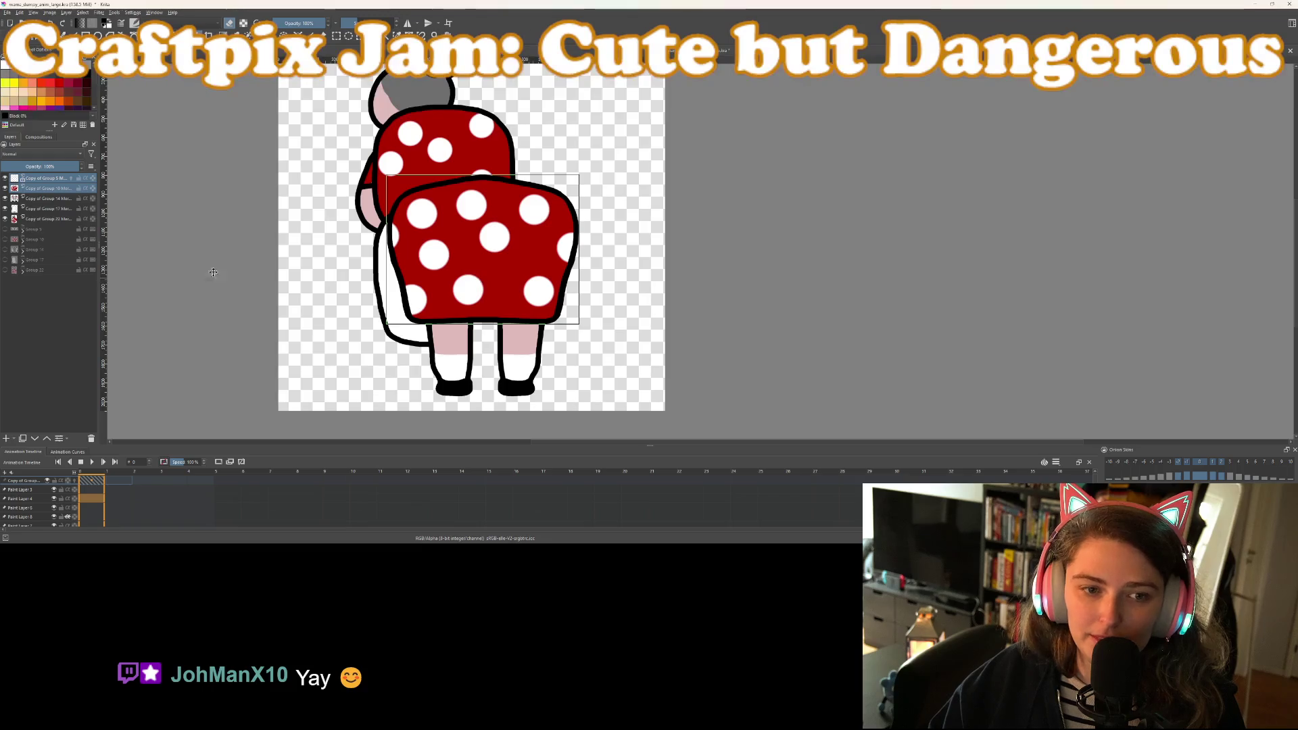
pyautogui.click(46, 188)
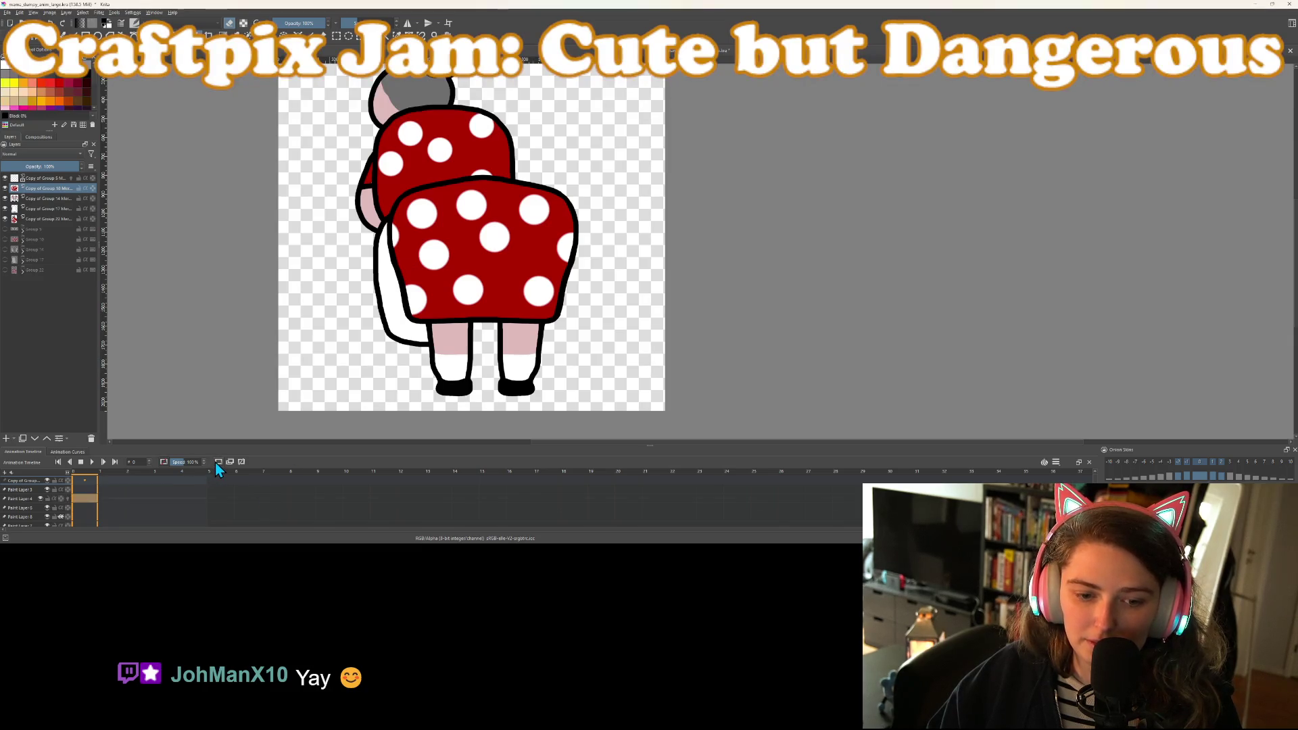
# Turn on onion skins for Paint Layer 8 and compare frames 0 and 1 with the dress copies selected
pyautogui.click(46, 179)
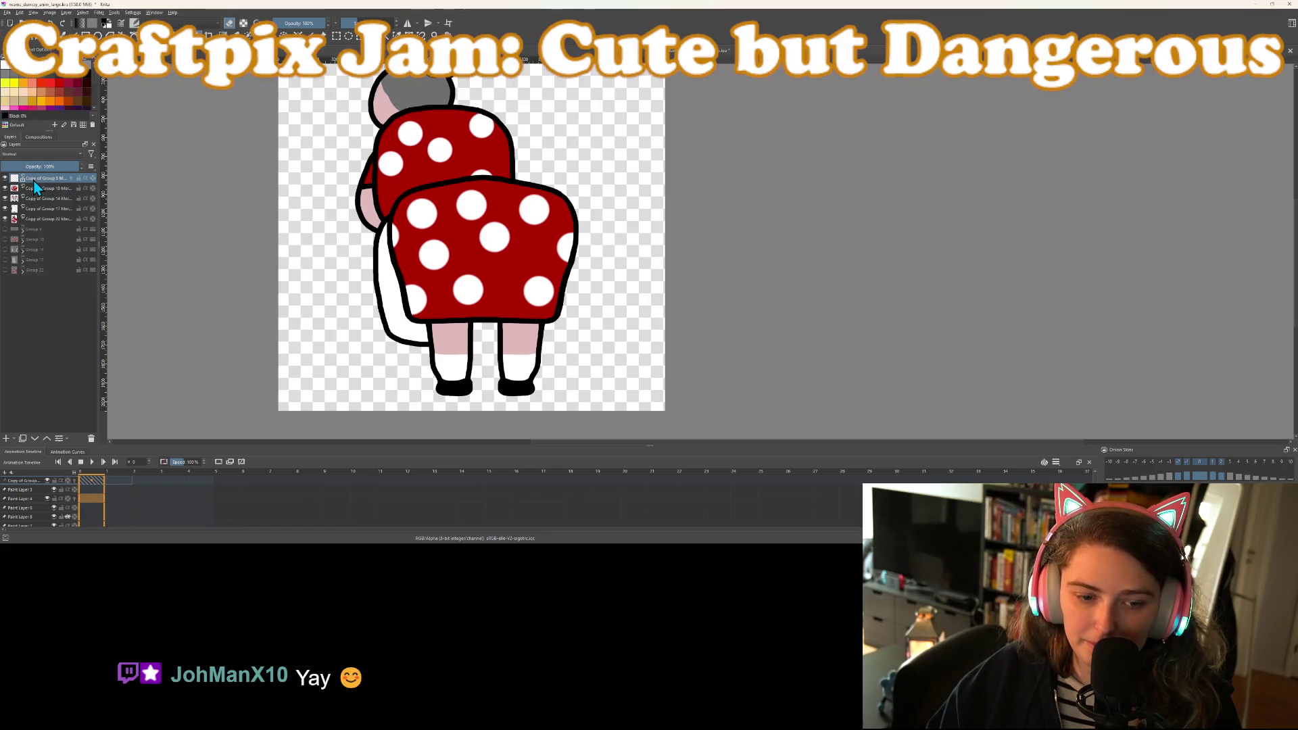
pyautogui.click(66, 516)
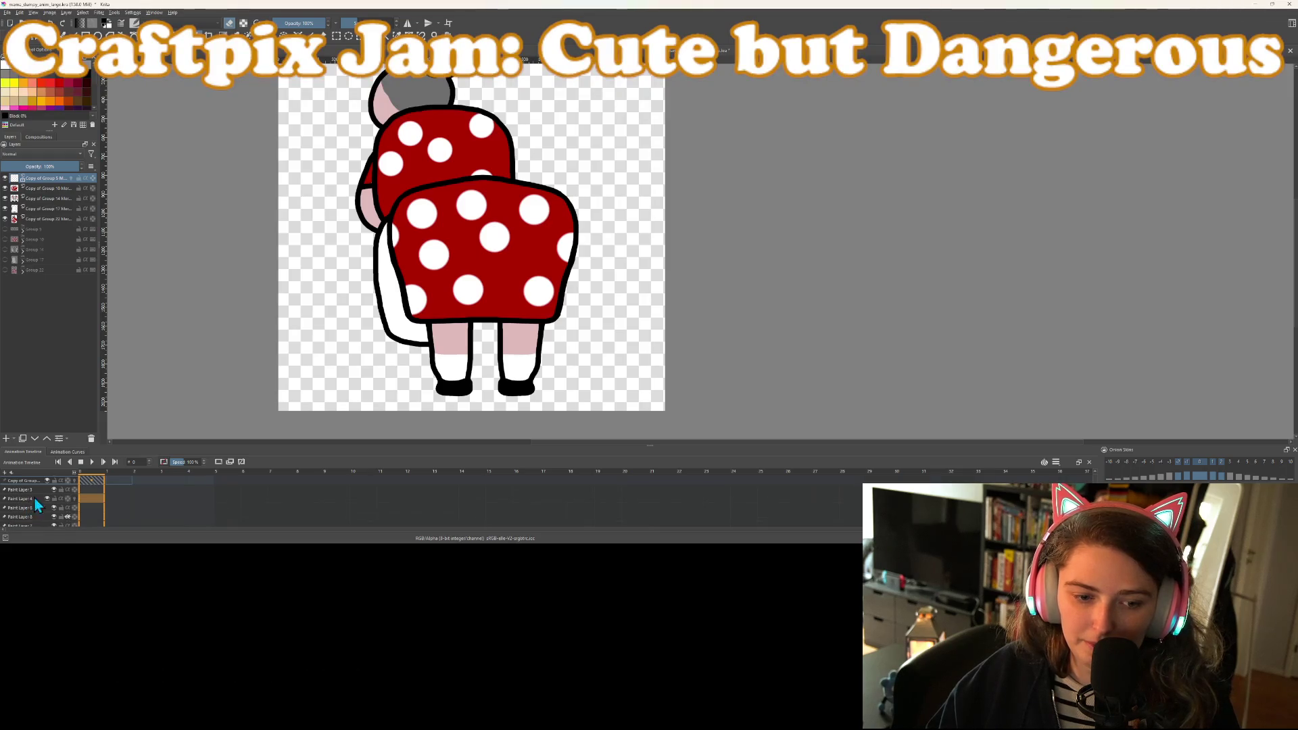
pyautogui.click(117, 480)
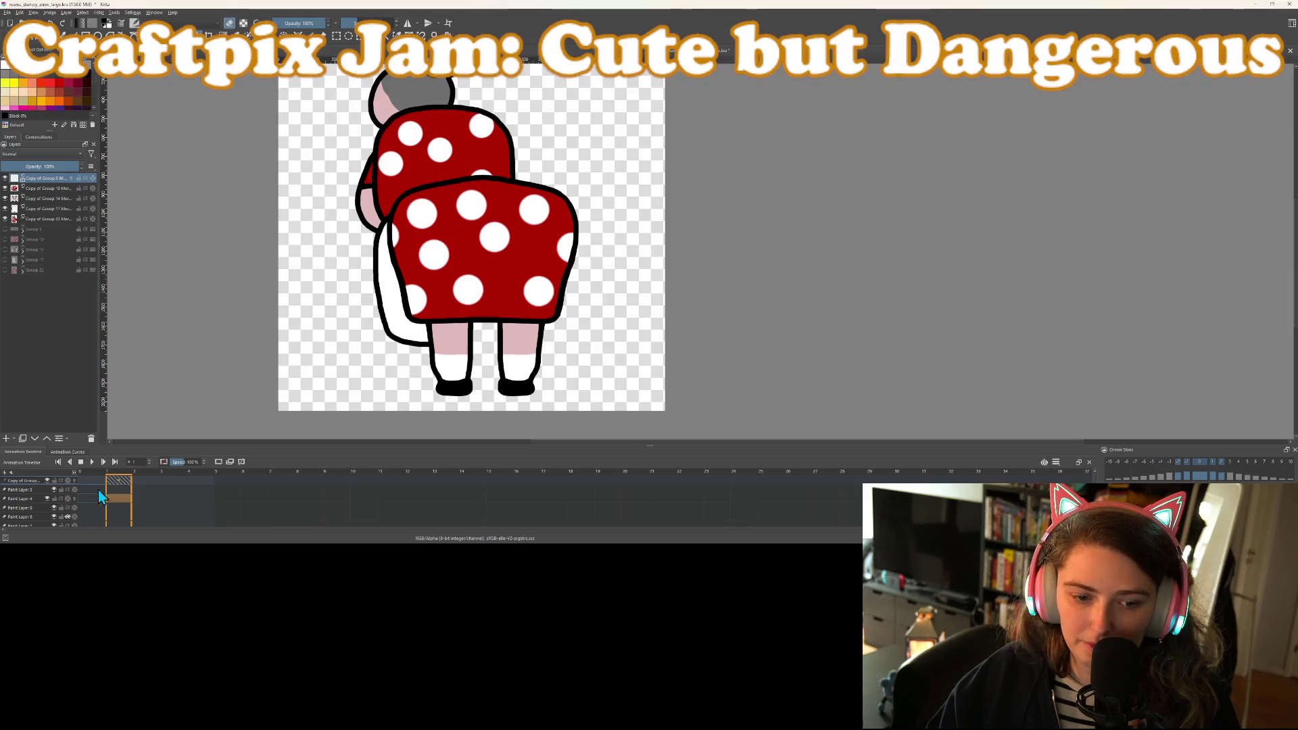
pyautogui.click(82, 479)
pyautogui.click(49, 189)
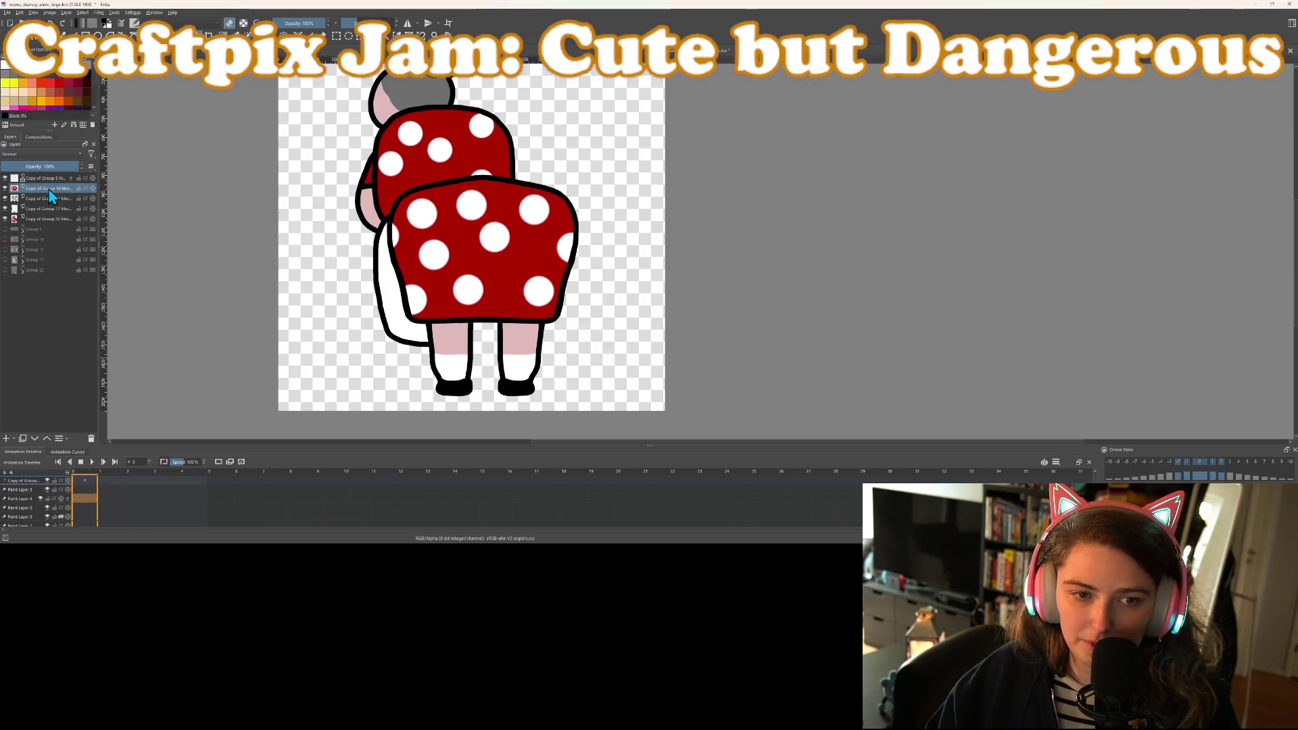
pyautogui.click(41, 177)
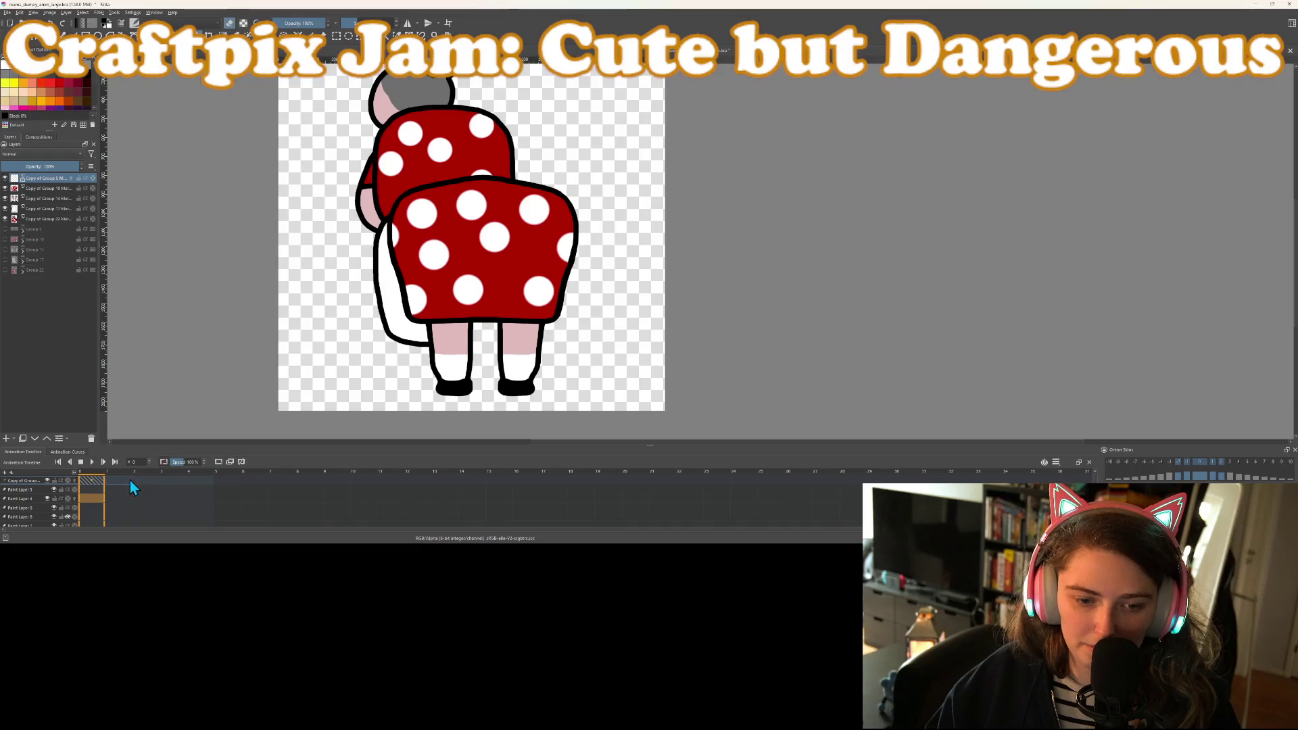
# Move the dress copies' frame-0 keyframes to frame 1 and scrub through frames 0 to 3
pyautogui.moveTo(100, 477); pyautogui.dragTo(116, 494)
pyautogui.click(91, 480)
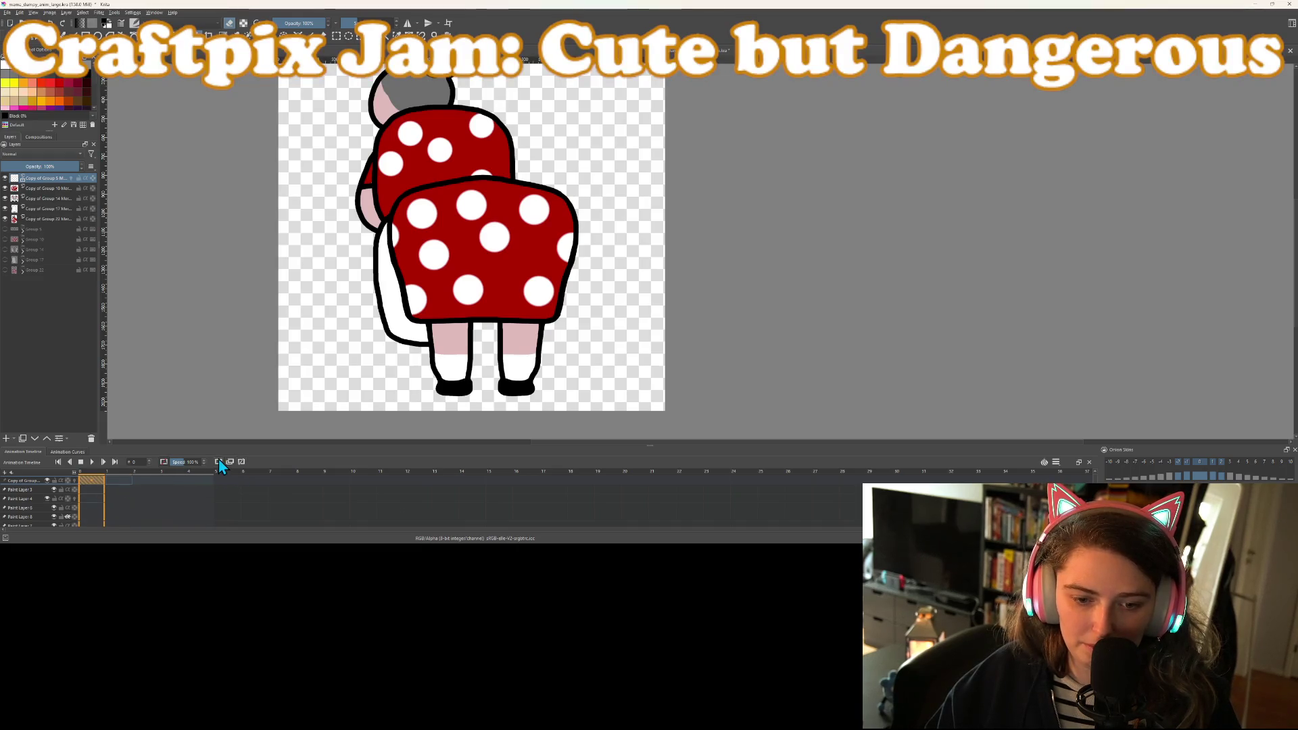
pyautogui.click(123, 480)
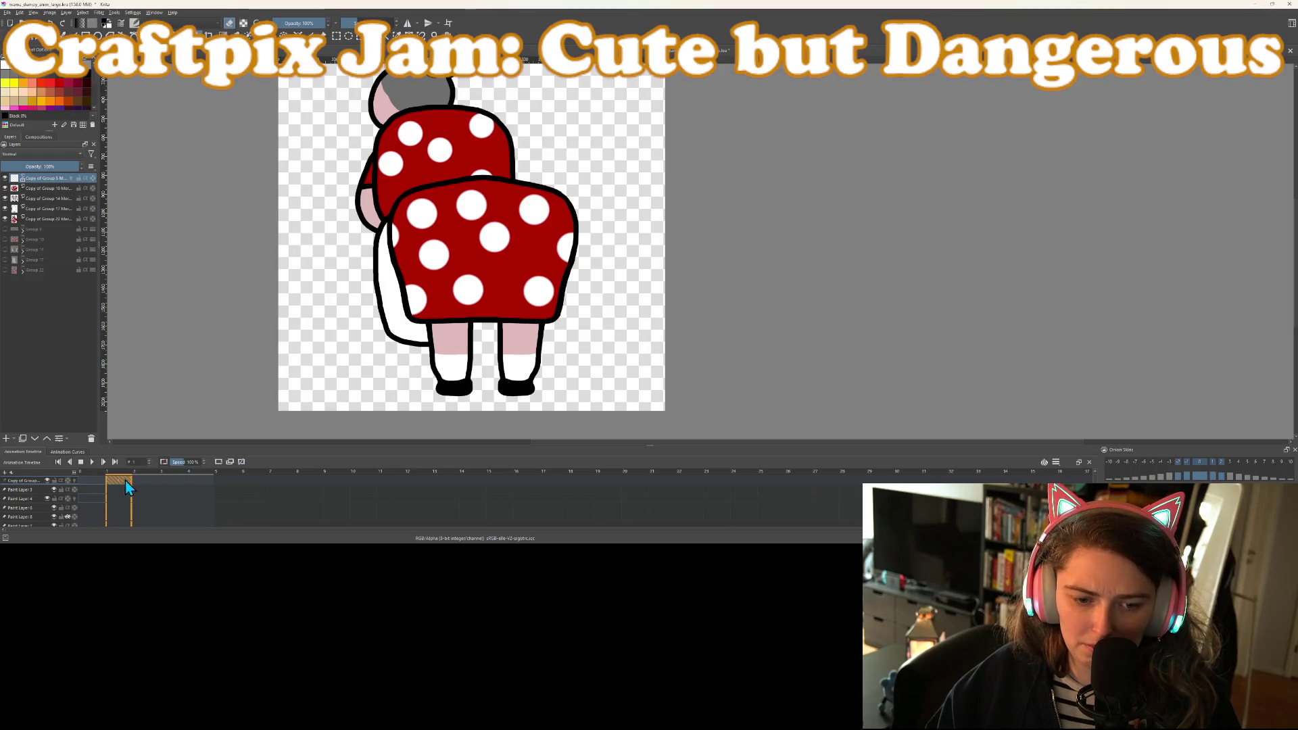
pyautogui.click(162, 485)
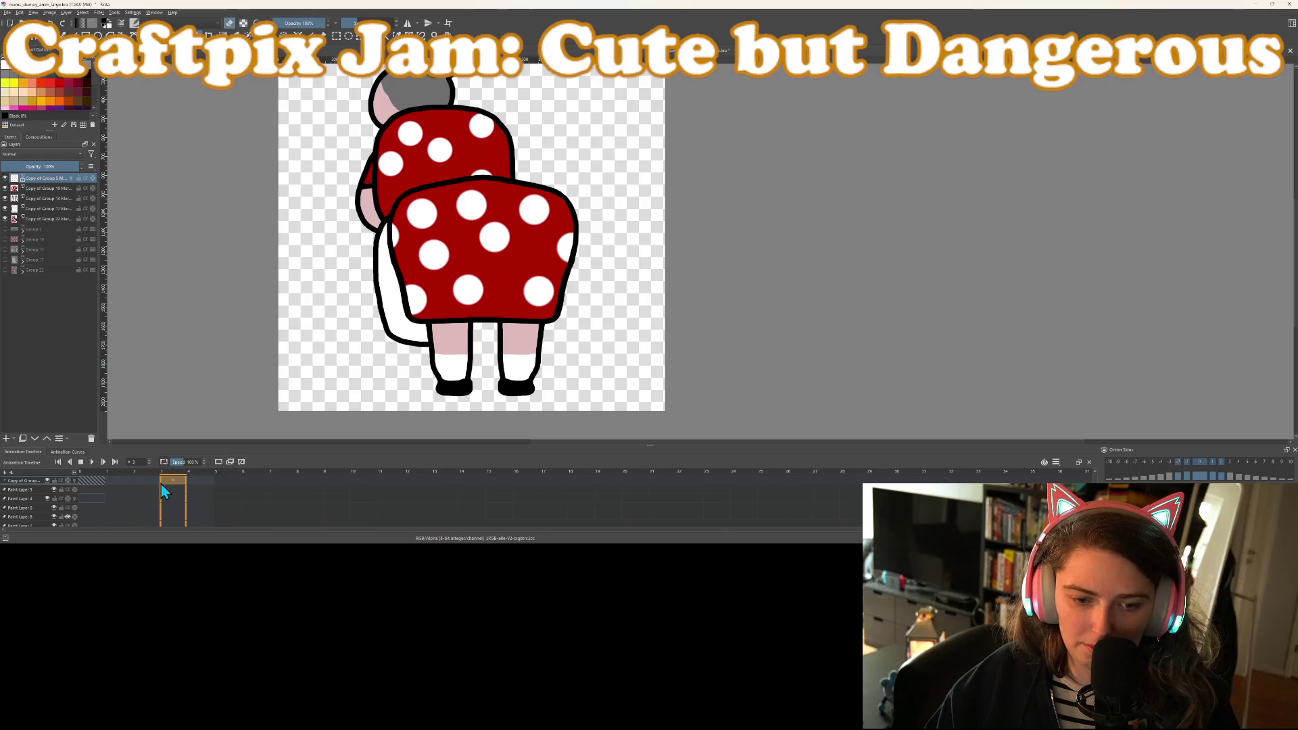
pyautogui.click(91, 488)
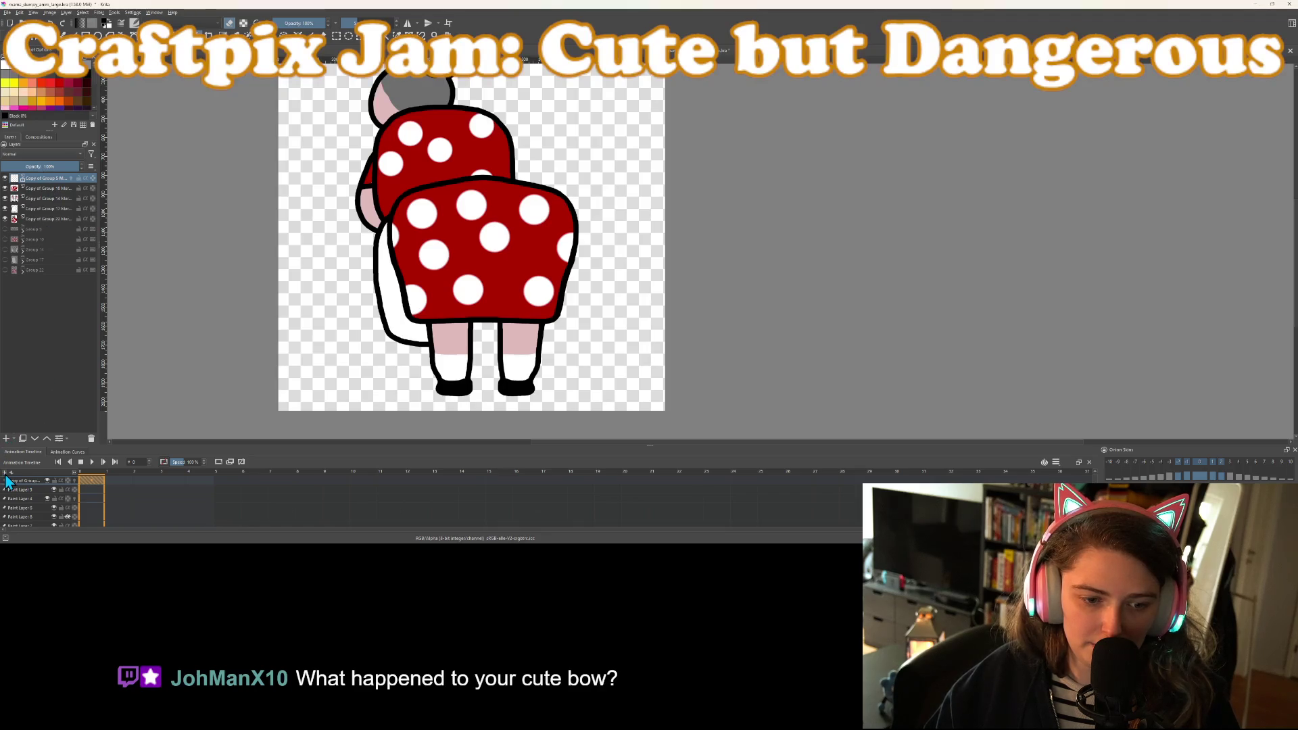
pyautogui.rightClick(6, 478)
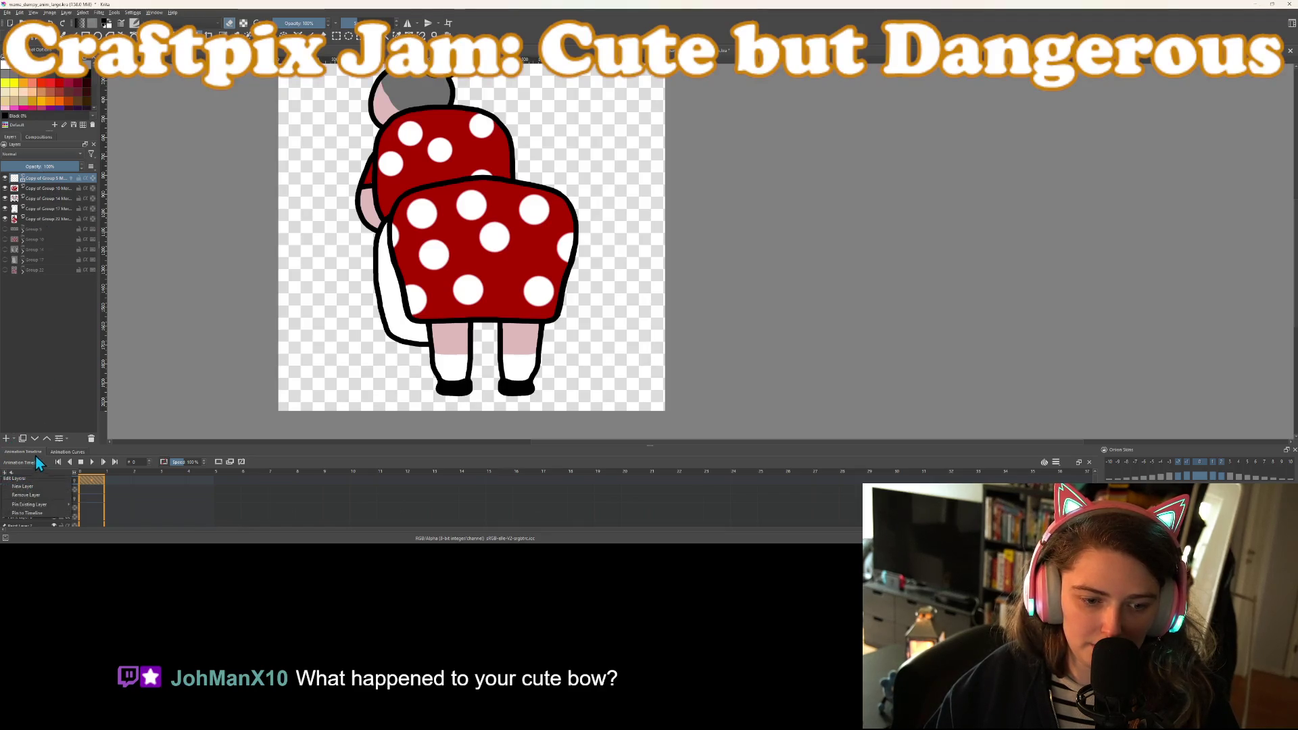
# Remove the Copy of Group 5 and Copy of Group 10 layers from the timeline, then restore both with undo
pyautogui.click(49, 495)
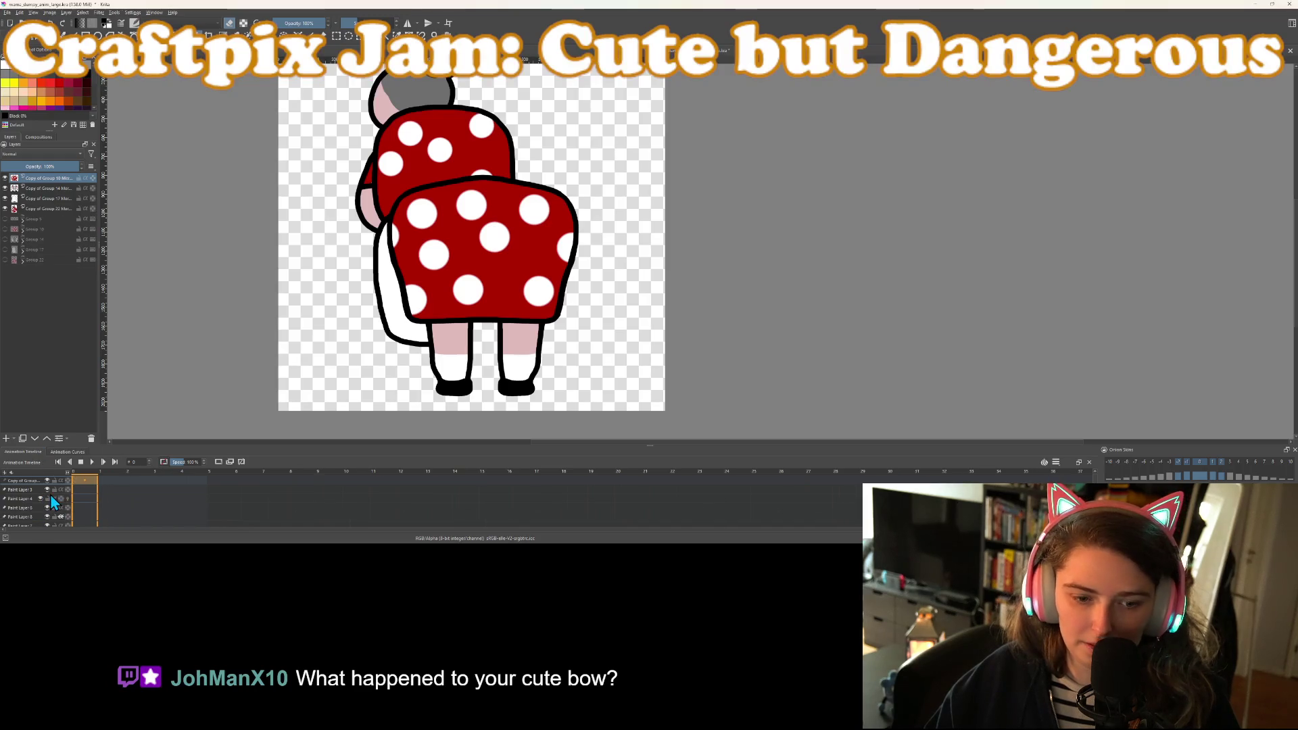
pyautogui.rightClick(6, 478)
pyautogui.click(34, 499)
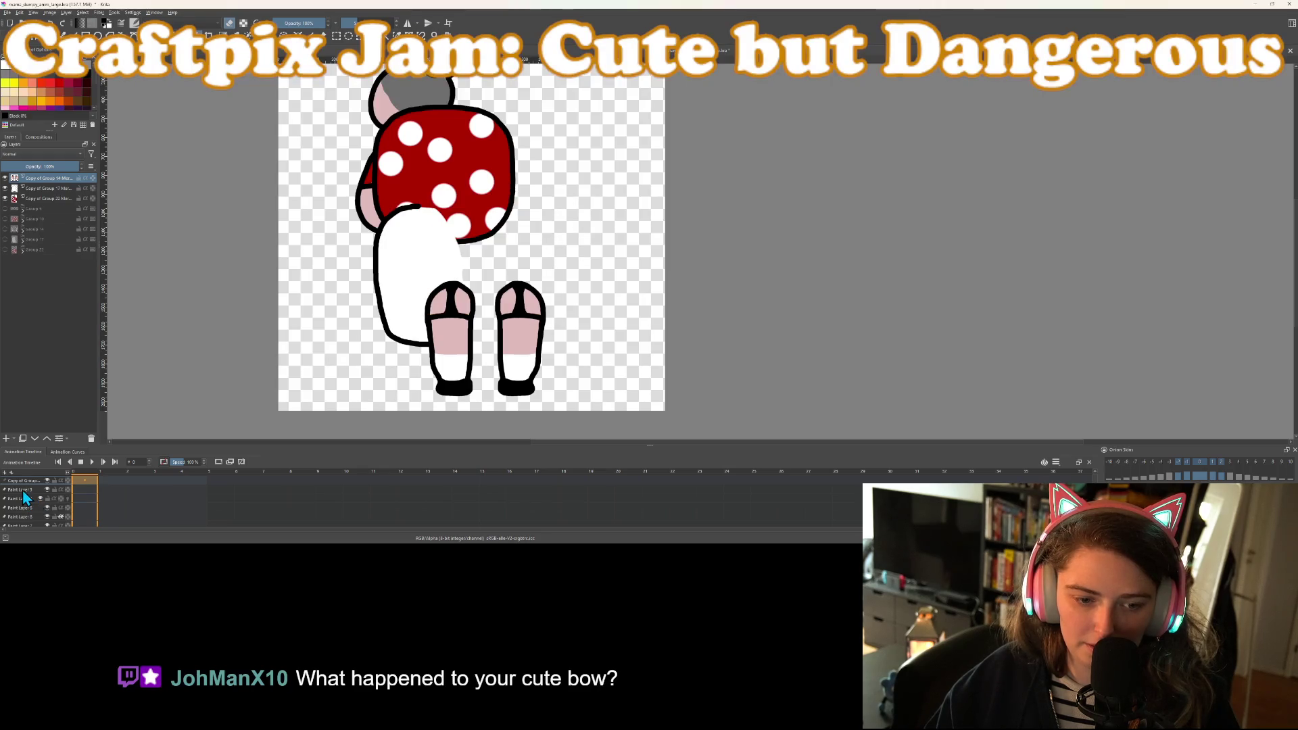
pyautogui.hotkey('ctrl', 'z')
pyautogui.hotkey('ctrl', 'z')
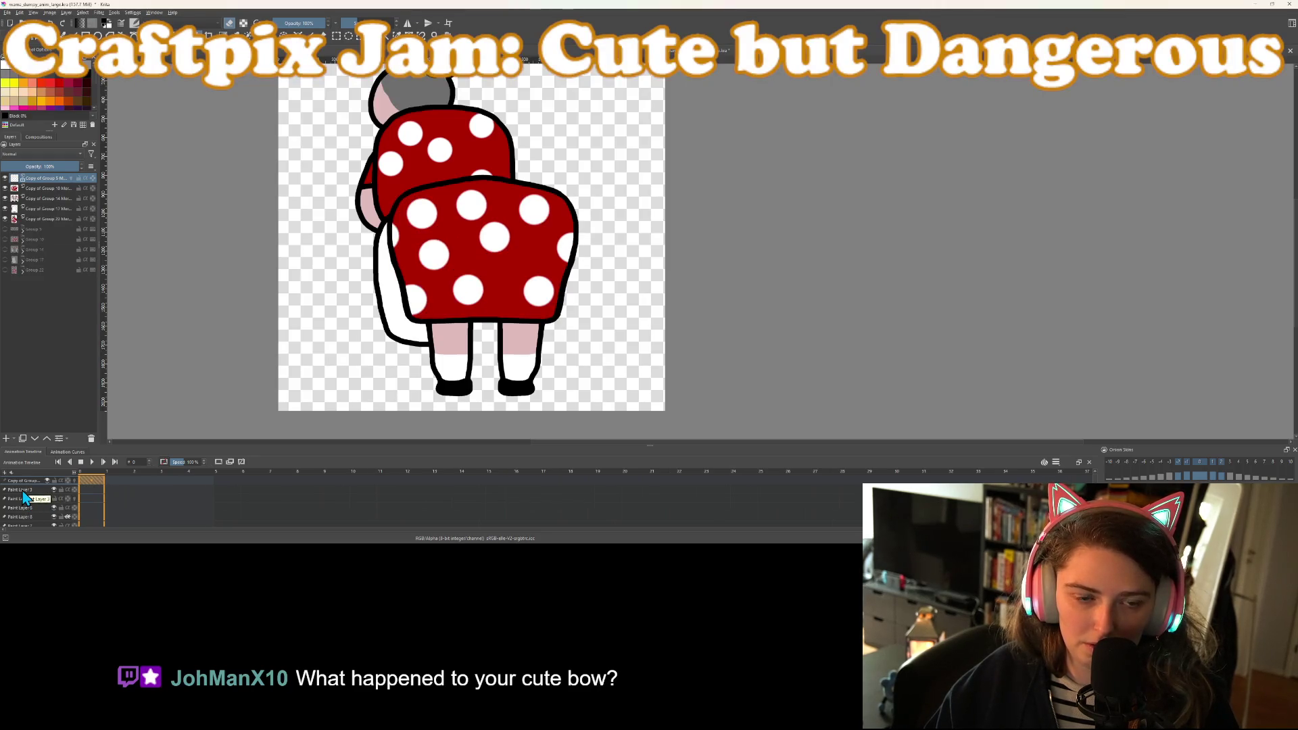
# Step between frames 1 and 0 and move the frame selection down to Paint Layer 4
pyautogui.press('.')
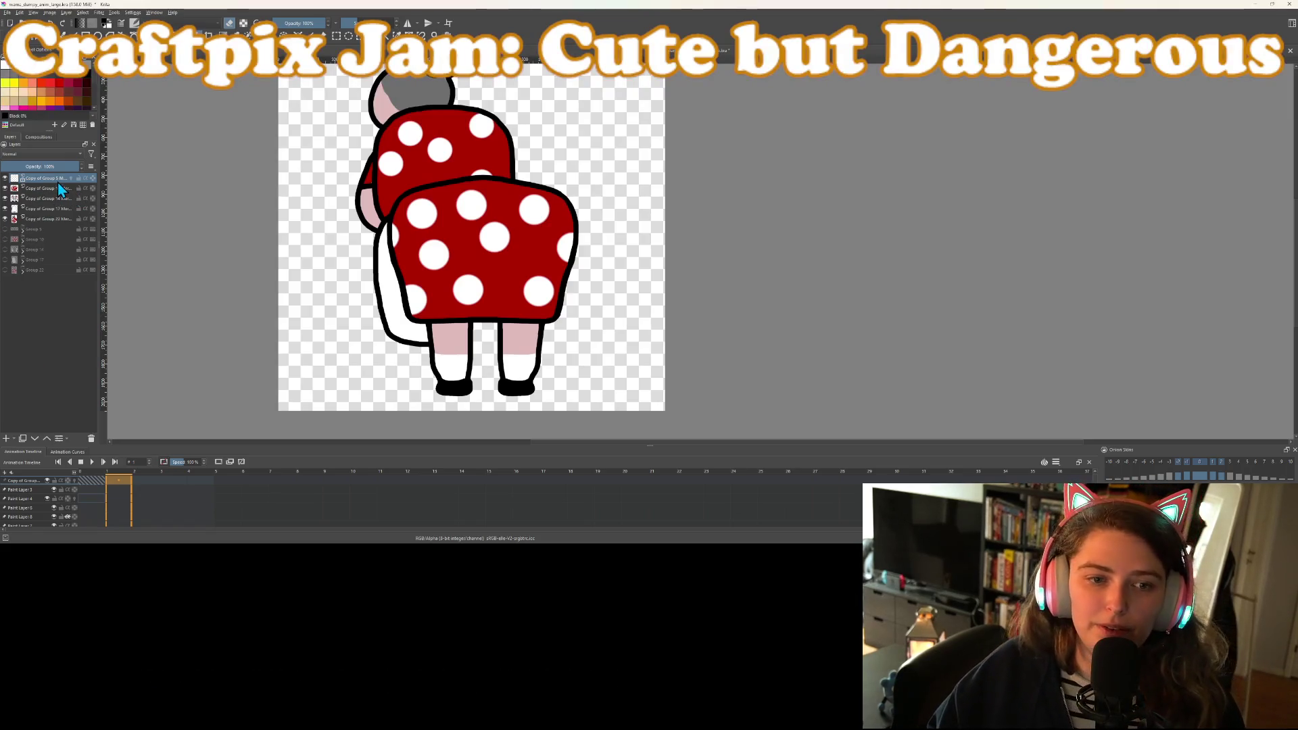
pyautogui.moveTo(14, 184)
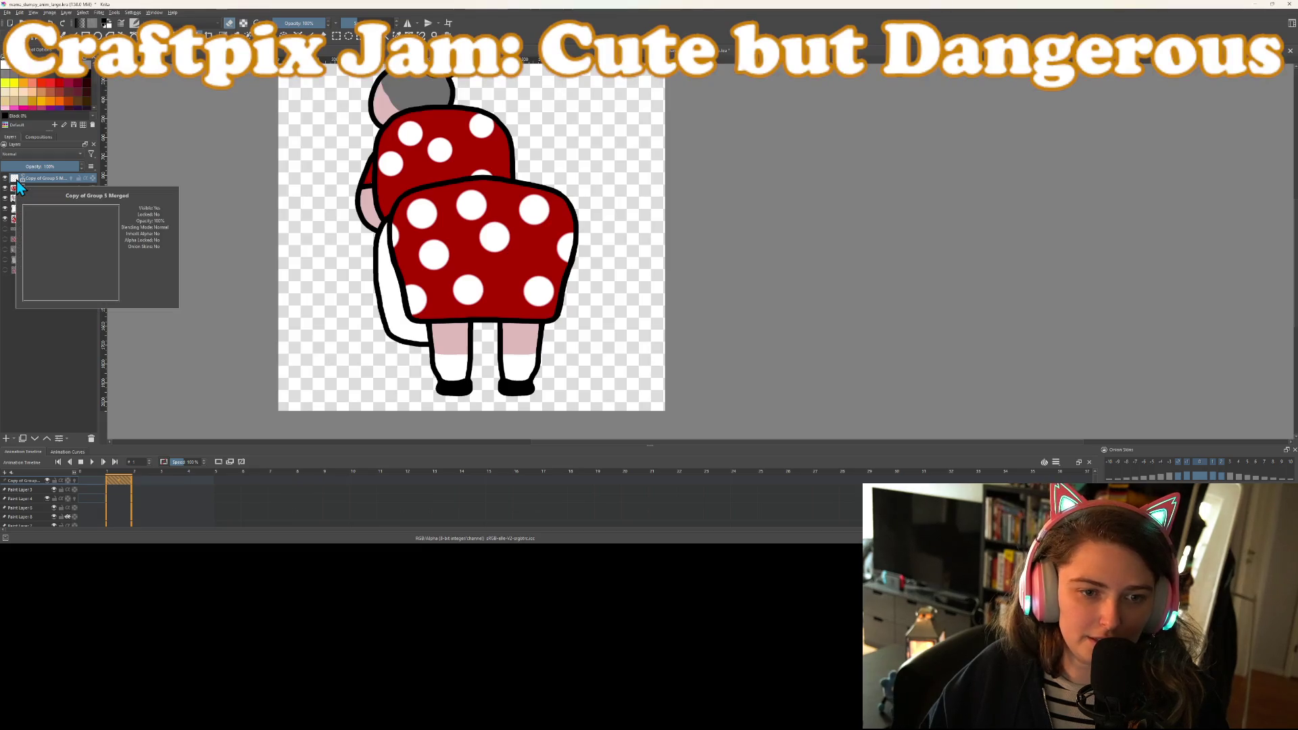
pyautogui.press('Left')
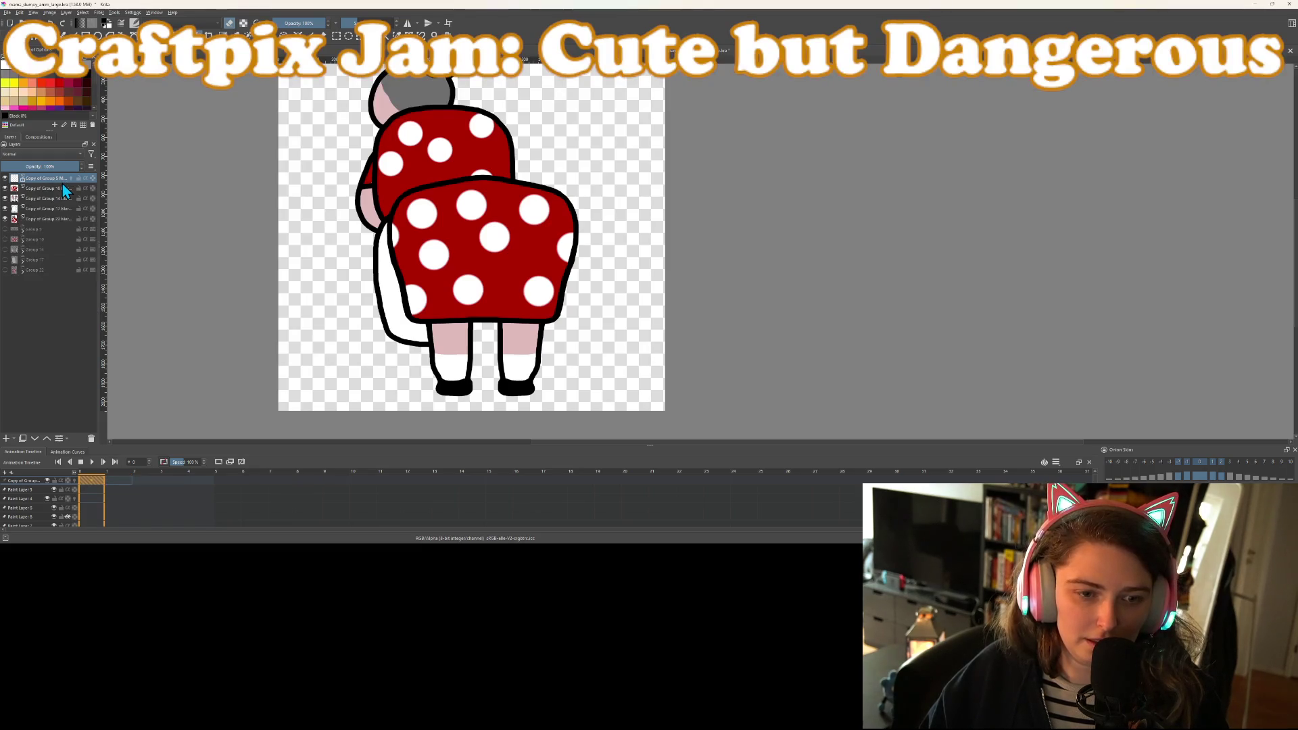
pyautogui.press('Down')
pyautogui.press('Down')
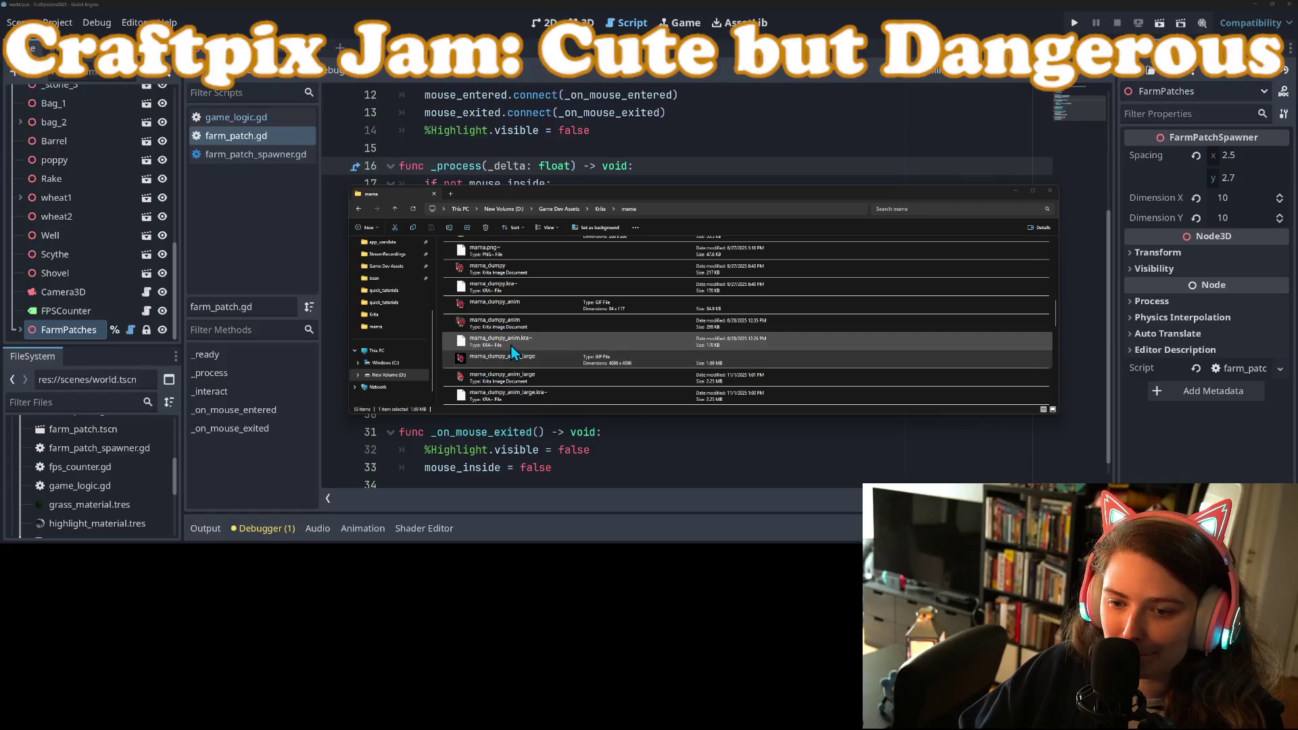
# Open mama_dumpy_anim_large.kra from the mama folder in Krita
pyautogui.scroll(-2, 545, 359)
pyautogui.click(570, 304)
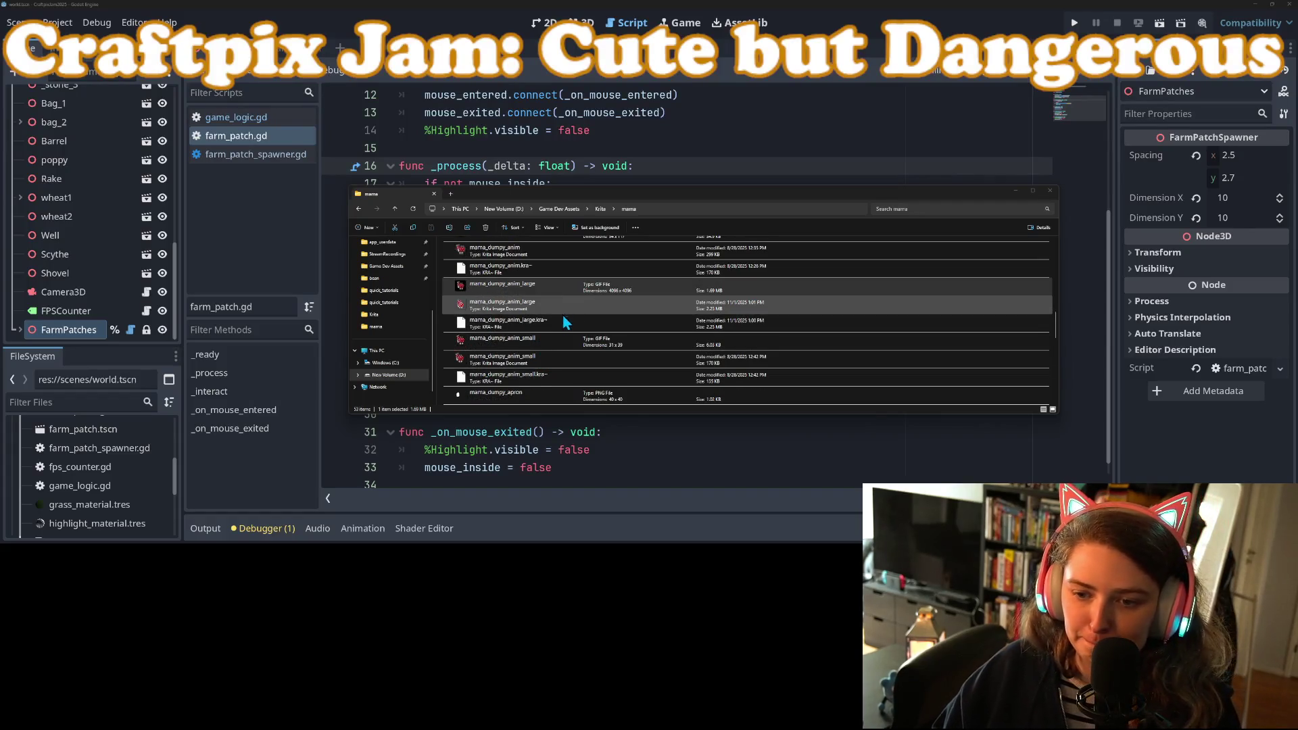
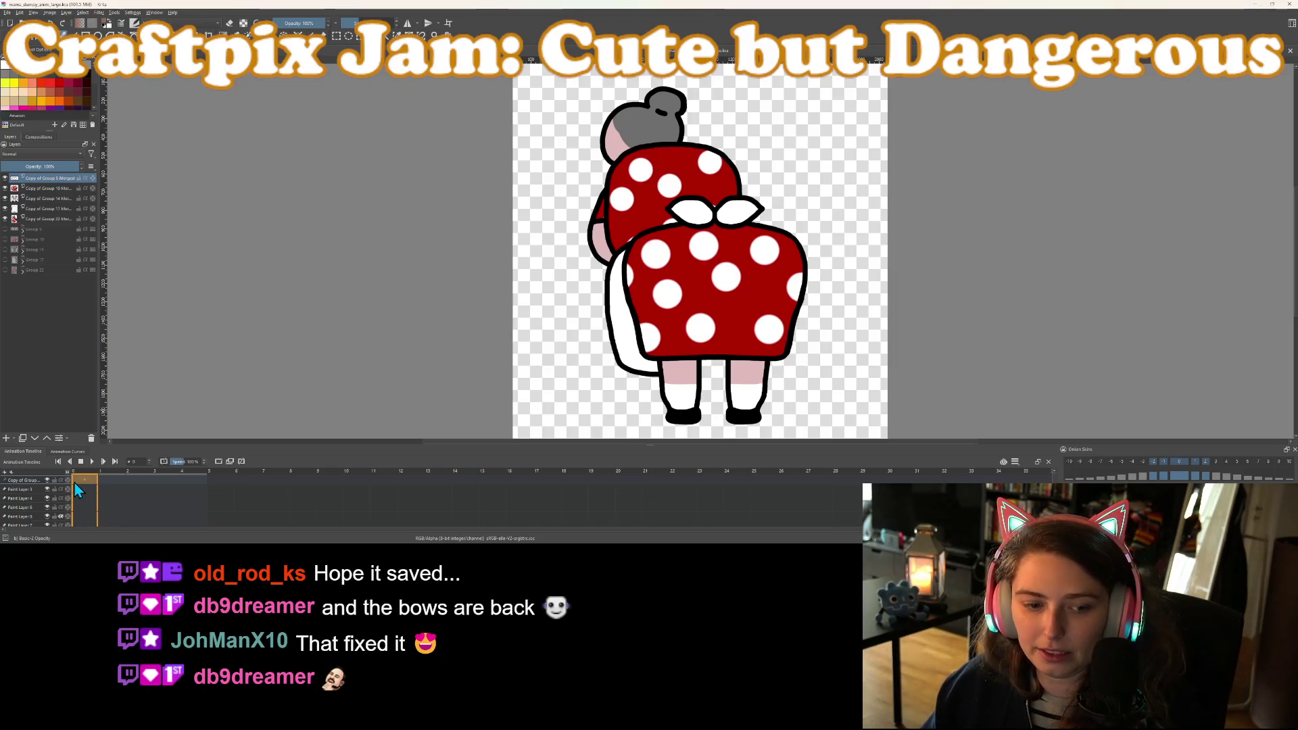
# Rename the Copy of Group 10 merged layer to butt and the top merged layer to bow
pyautogui.scroll(-3, 41, 500)
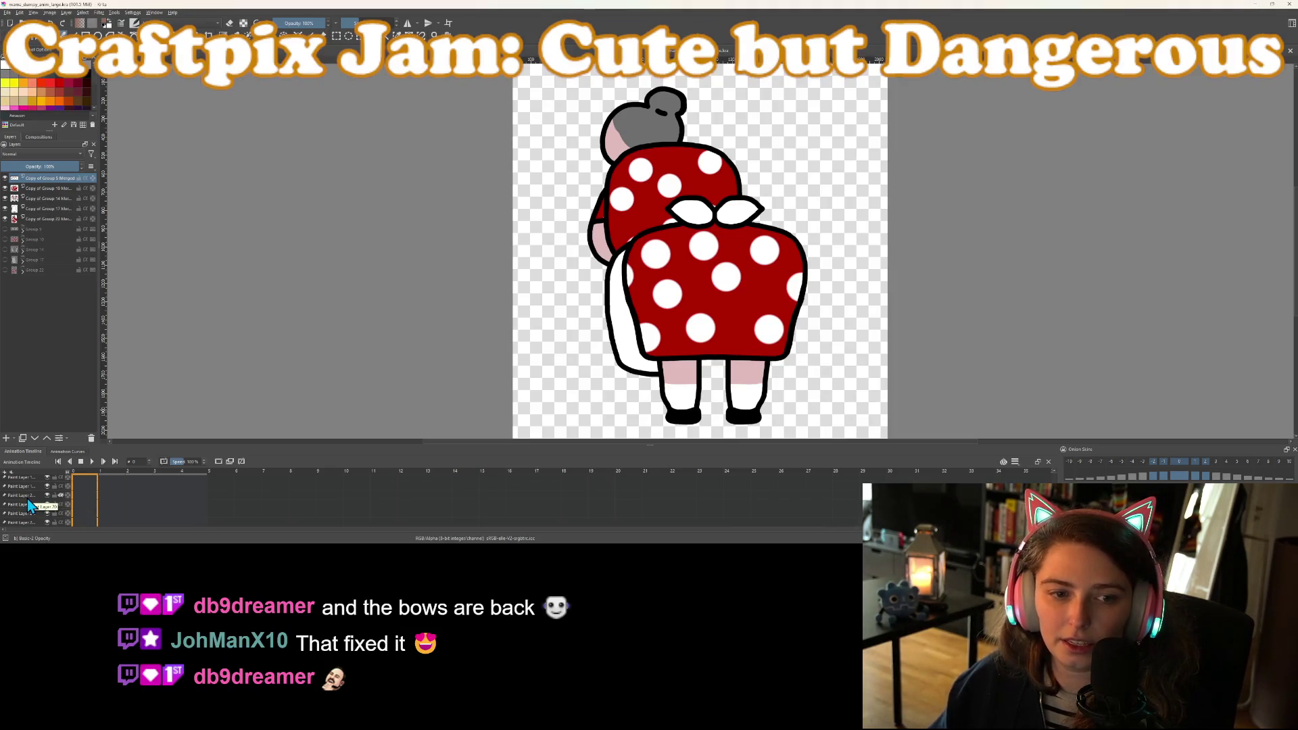
pyautogui.scroll(3, 27, 499)
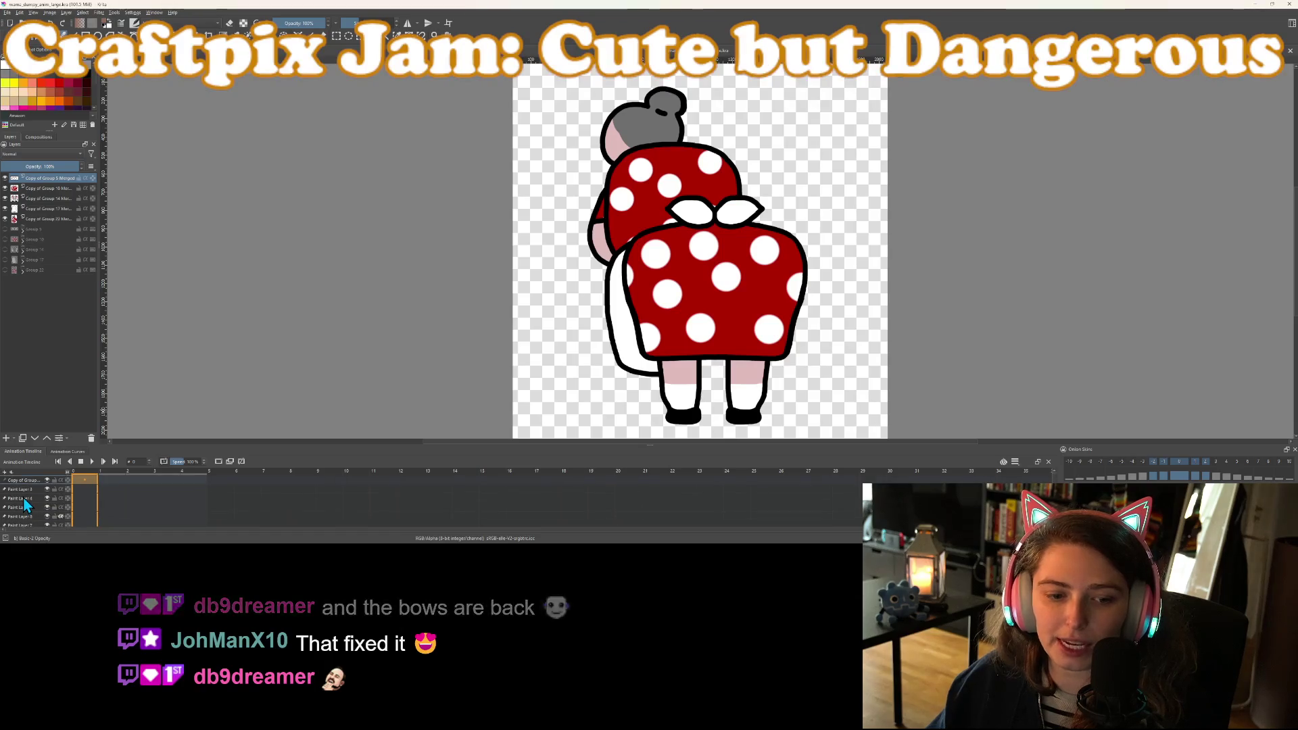
pyautogui.rightClick(38, 189)
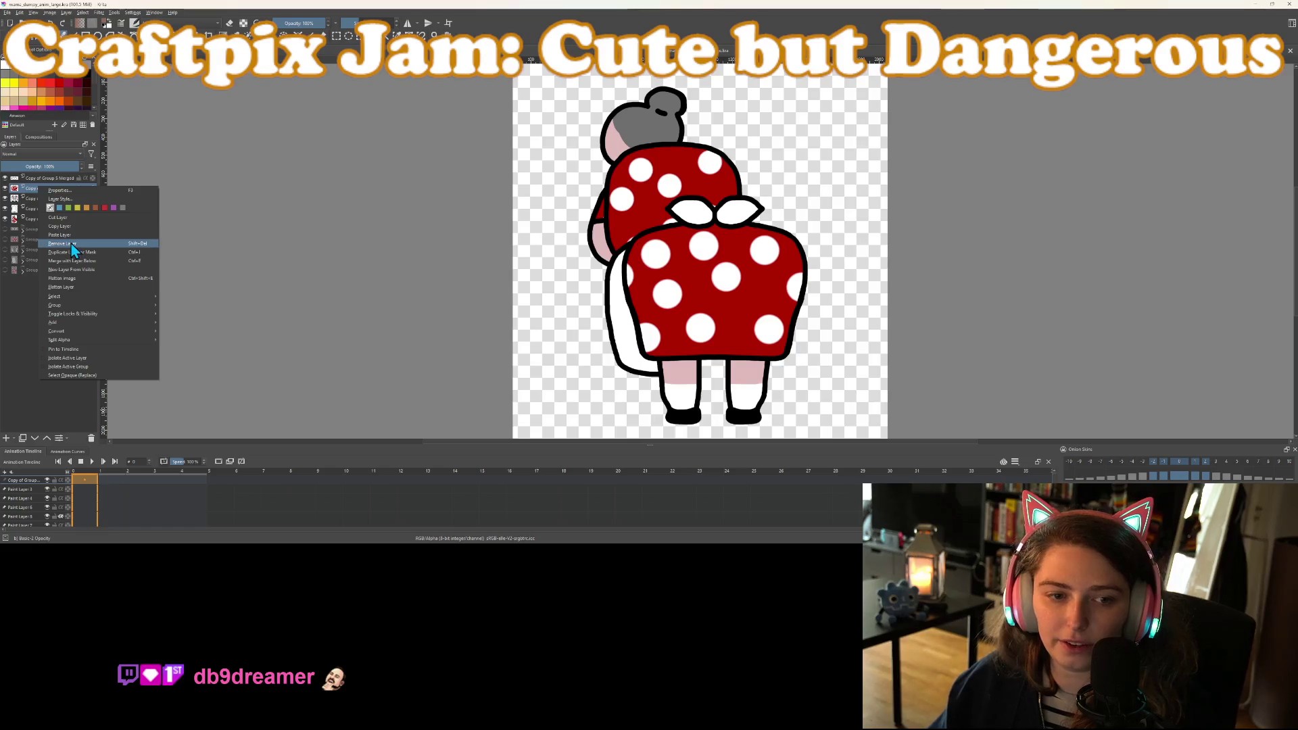
pyautogui.click(33, 301)
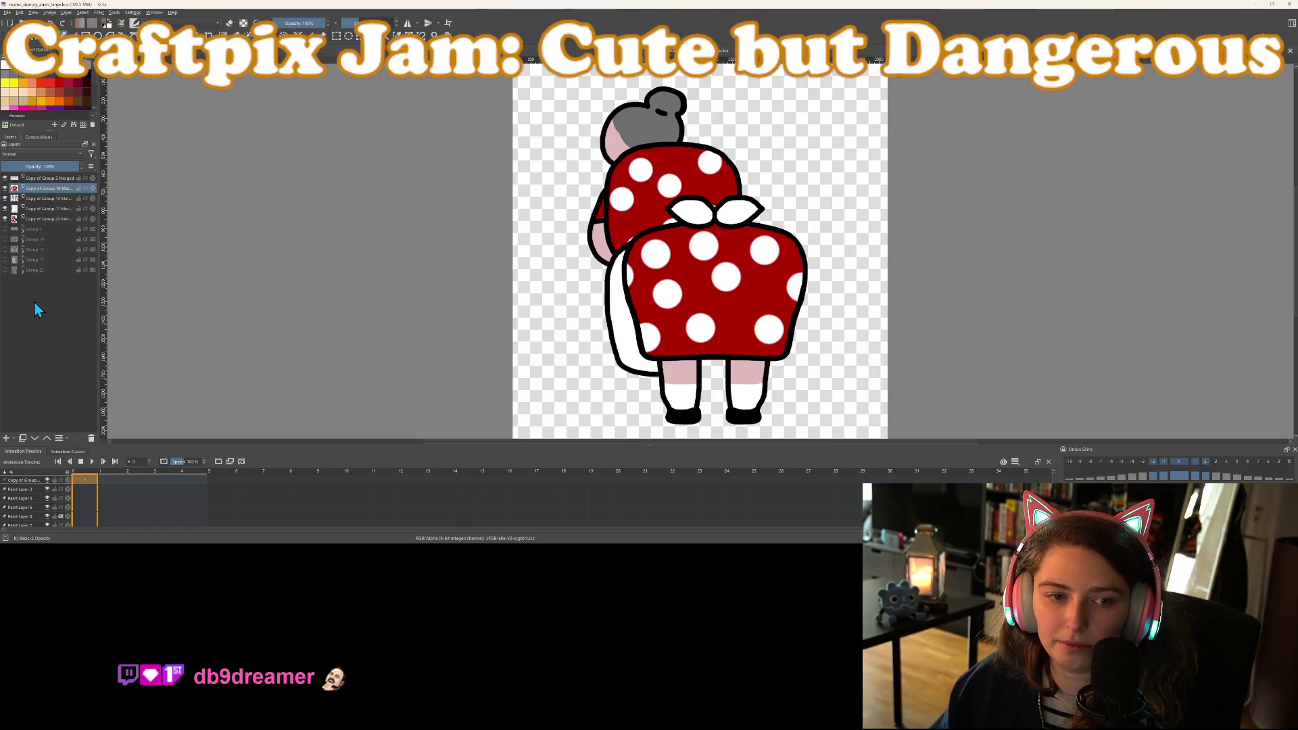
pyautogui.doubleClick(42, 189)
pyautogui.write('butt')
pyautogui.press('Return')
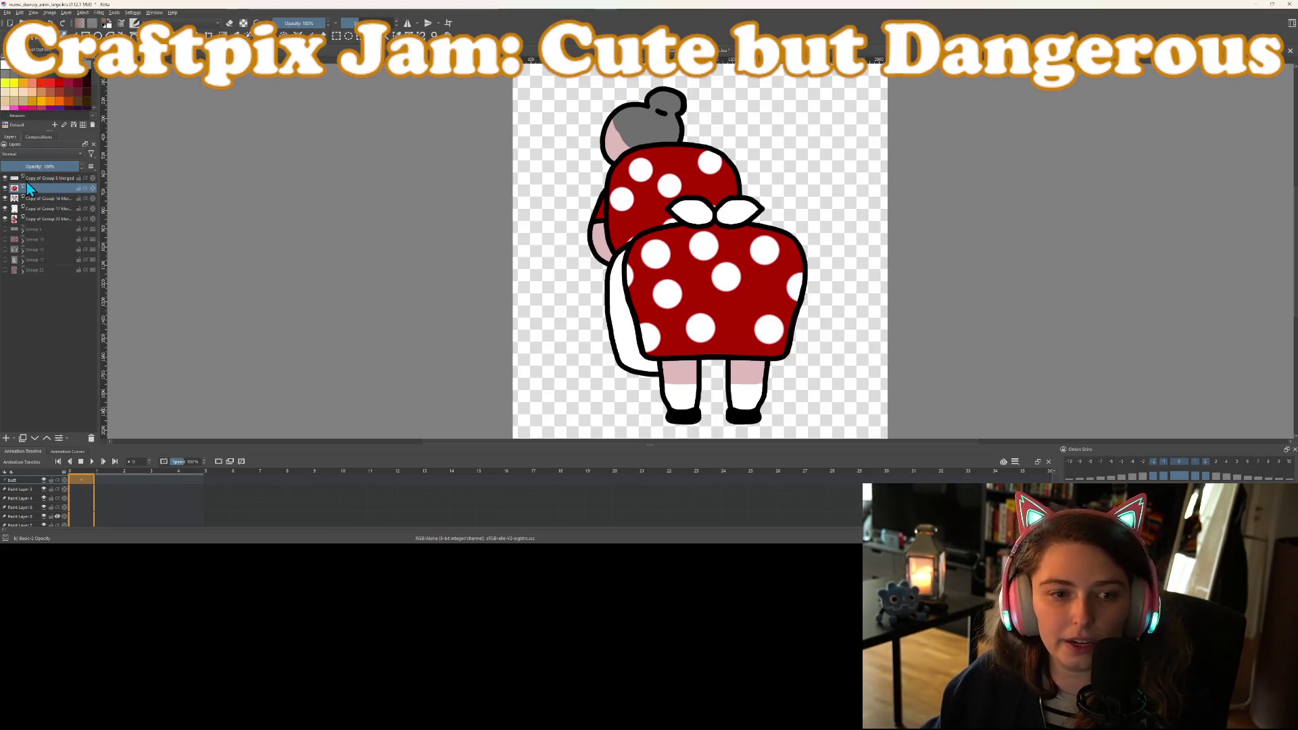
pyautogui.doubleClick(39, 177)
pyautogui.write('bow')
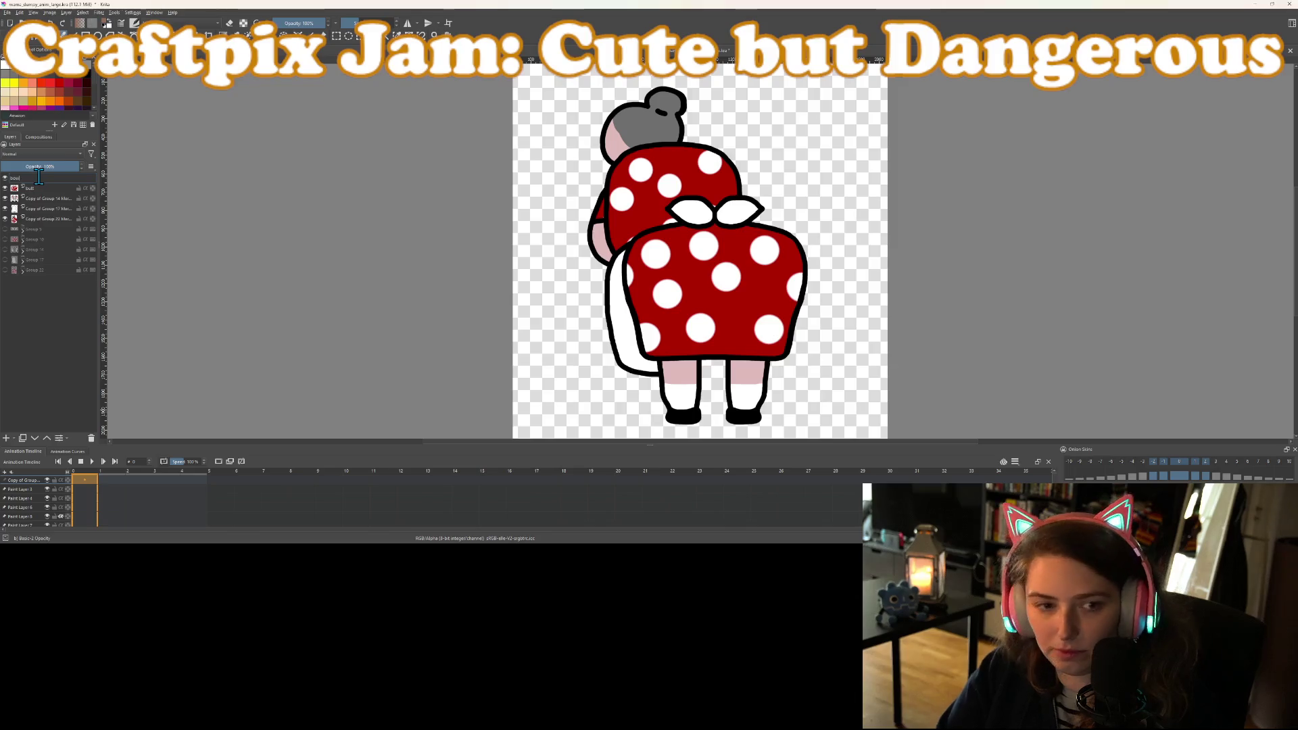
pyautogui.press('Return')
# Rename the Group 14, 17 and 22 merged copies to legs, apron and head
pyautogui.doubleClick(37, 198)
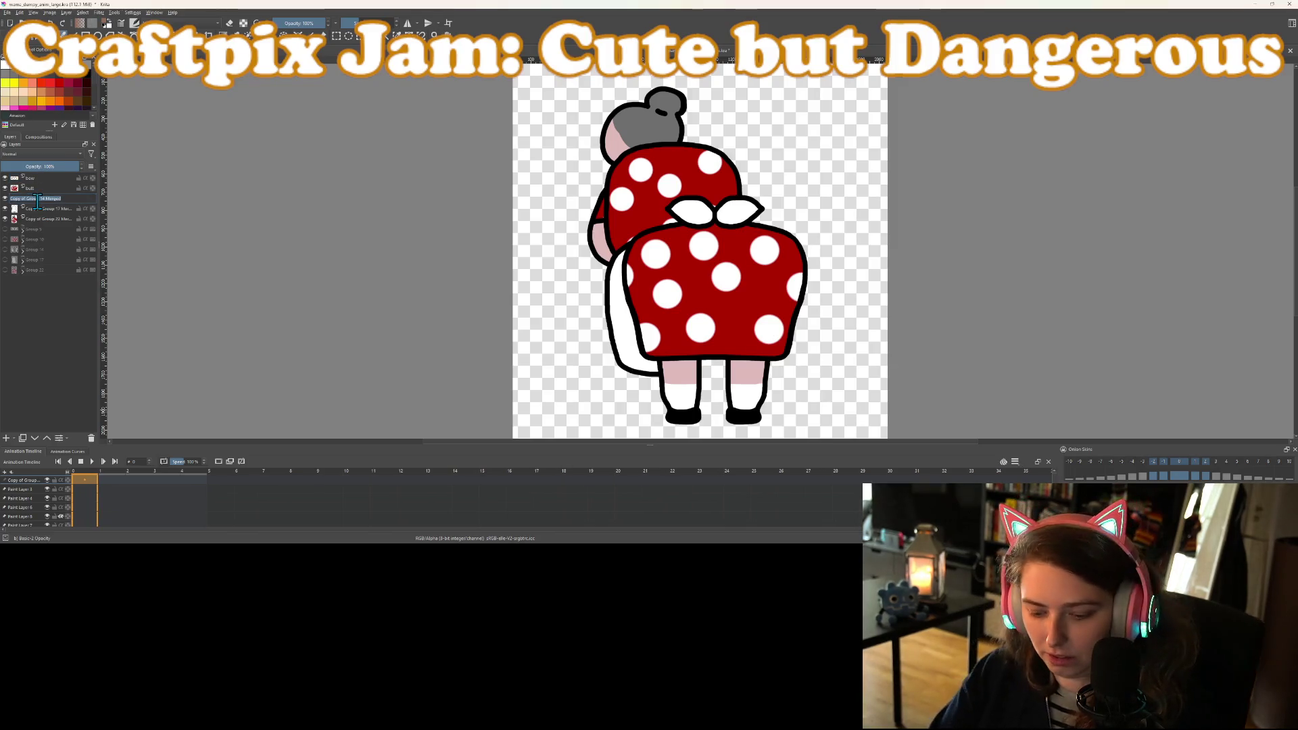
pyautogui.write('legs')
pyautogui.press('Return')
pyautogui.doubleClick(51, 208)
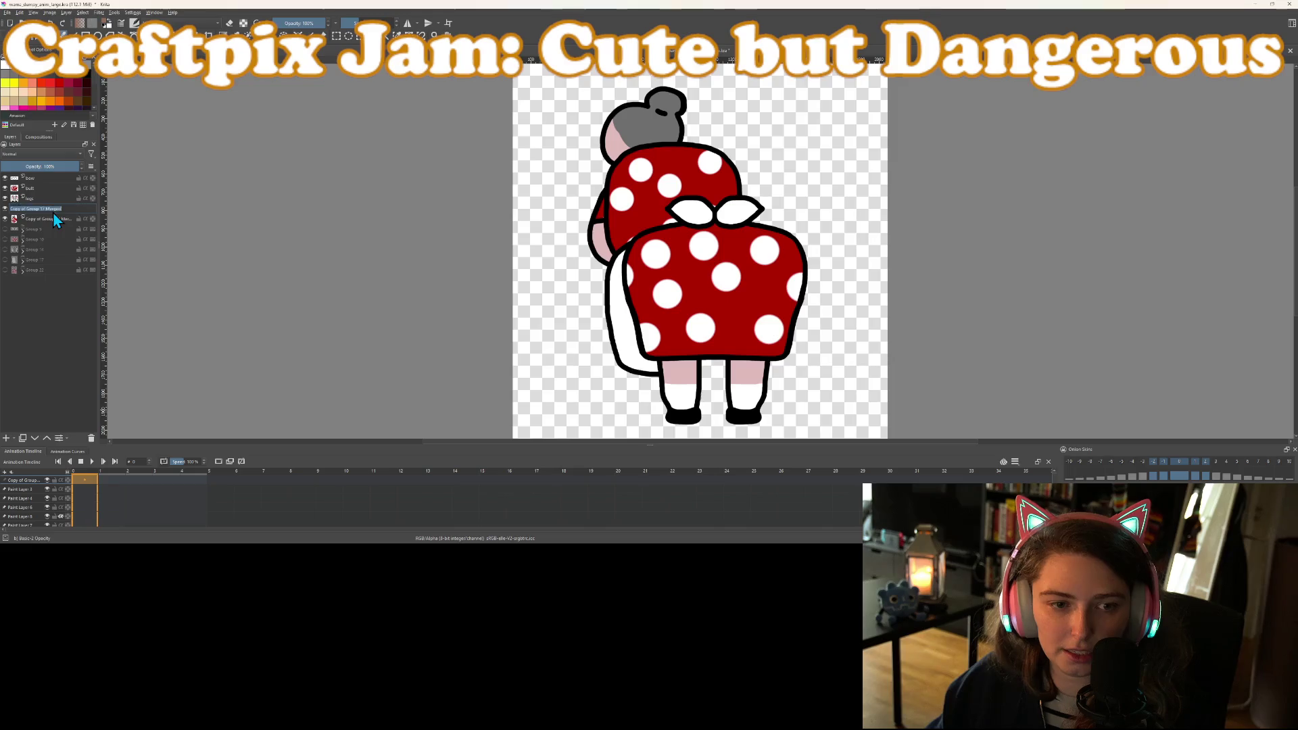
pyautogui.write('apron')
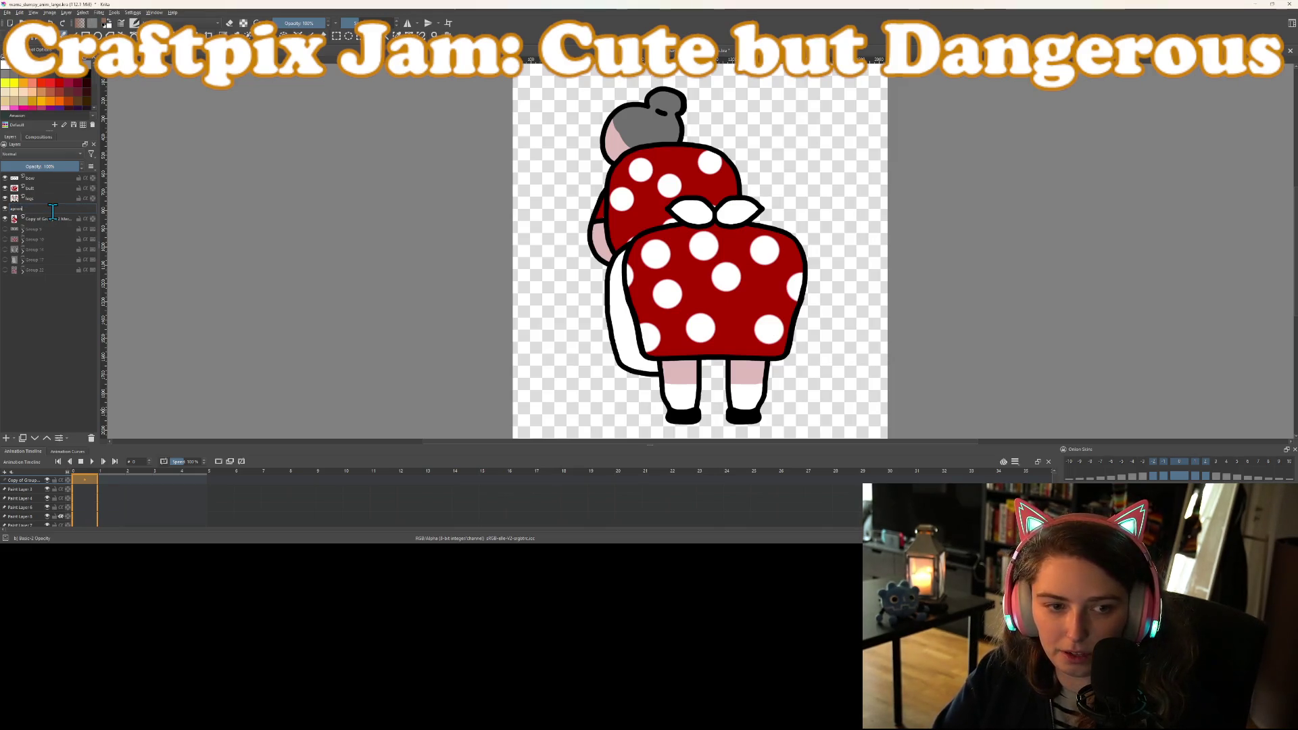
pyautogui.press('Return')
pyautogui.doubleClick(57, 219)
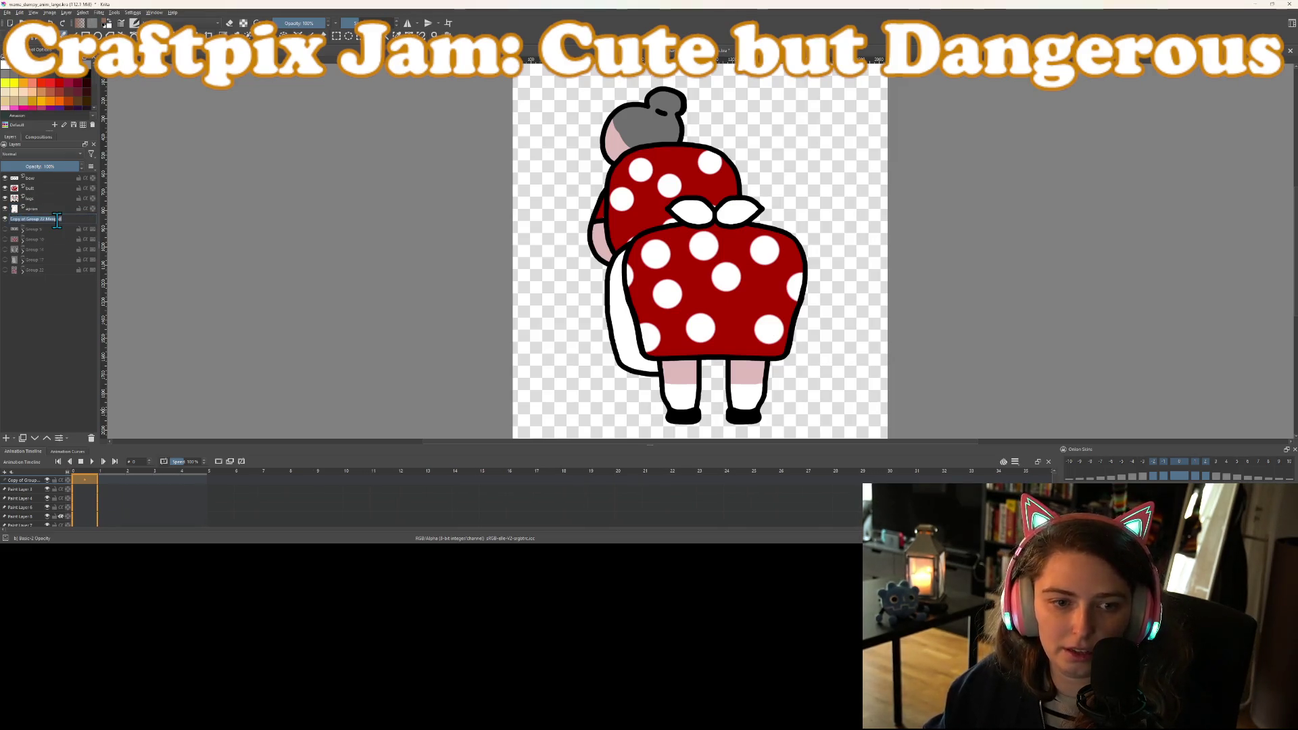
pyautogui.write('head')
pyautogui.press('Return')
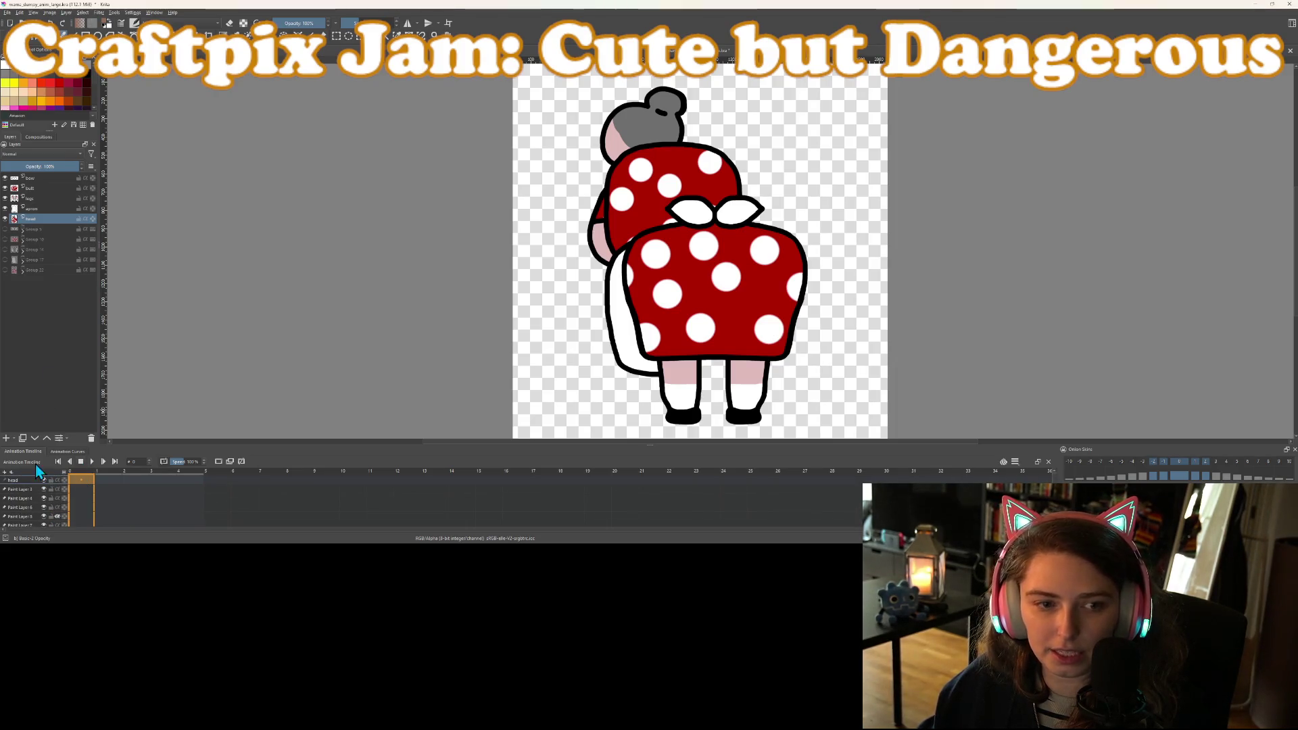
# Step through frames 1–3, then make the bow layer active back at frame 0
pyautogui.click(110, 470)
pyautogui.click(138, 473)
pyautogui.click(160, 476)
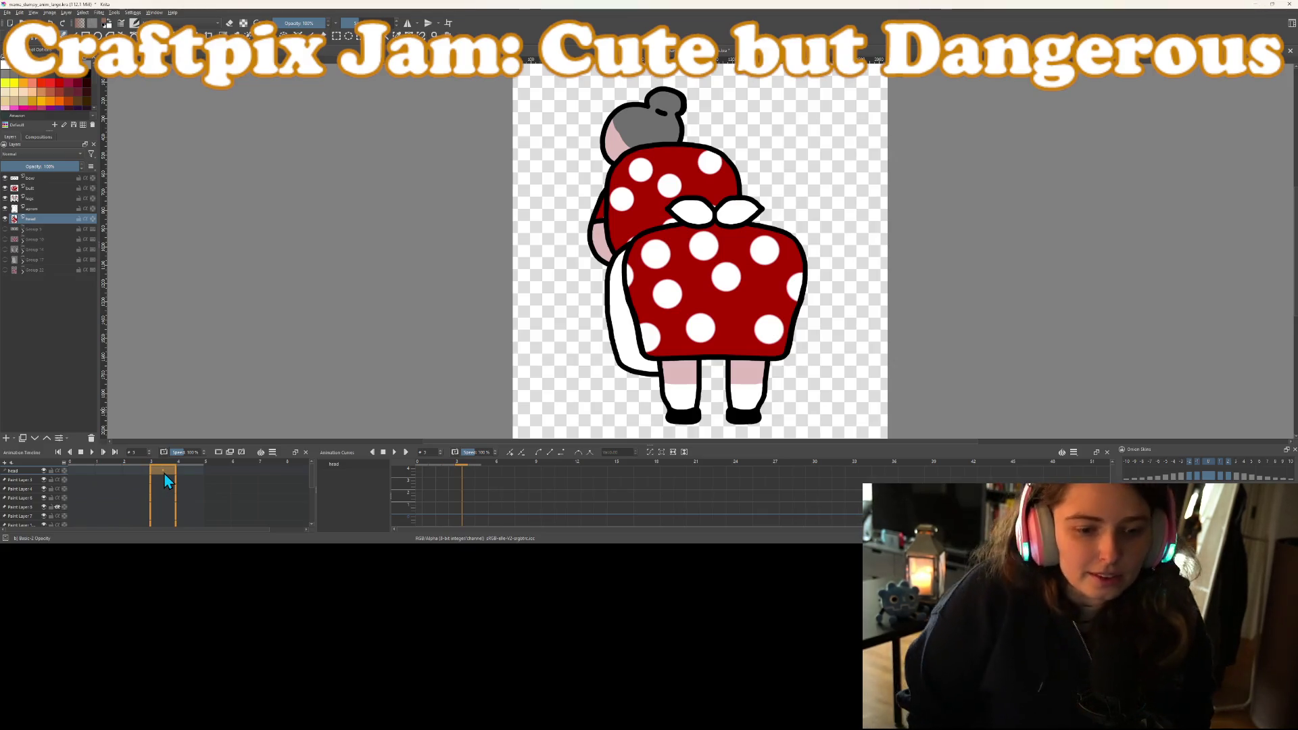
pyautogui.click(27, 178)
pyautogui.click(40, 198)
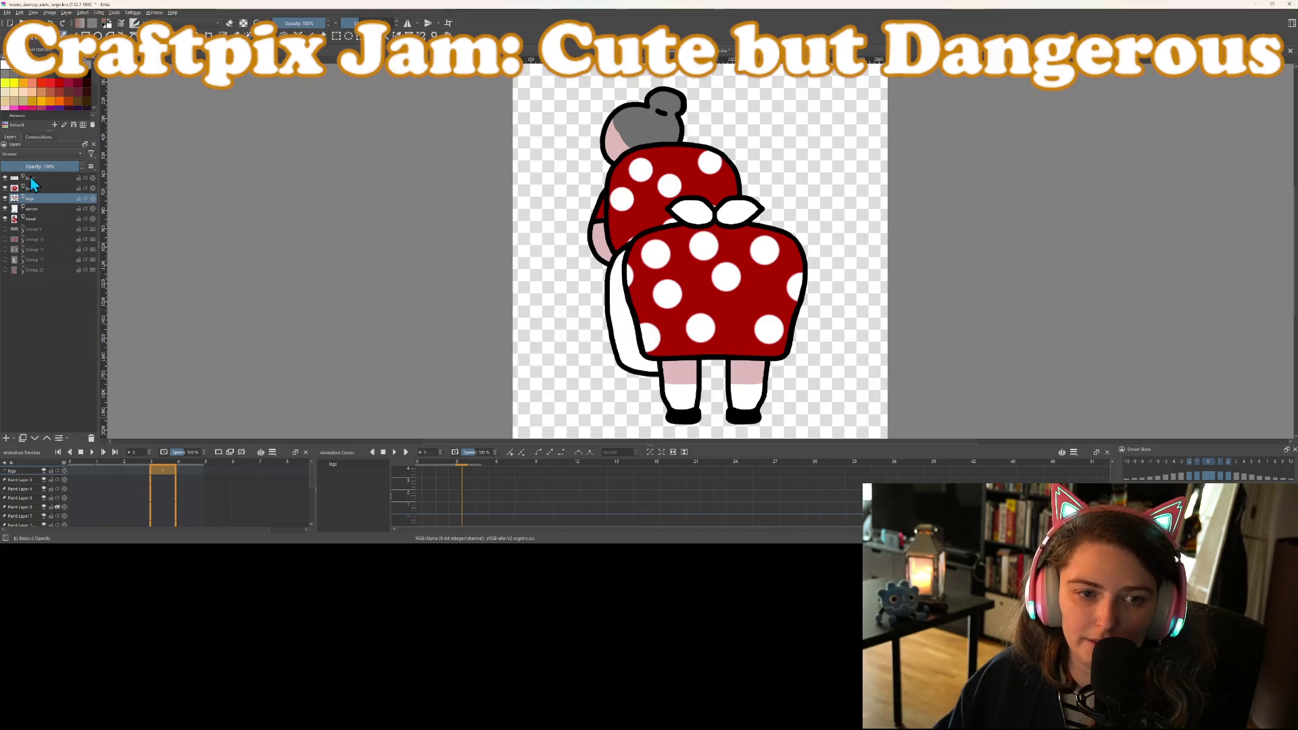
pyautogui.click(35, 177)
pyautogui.click(81, 464)
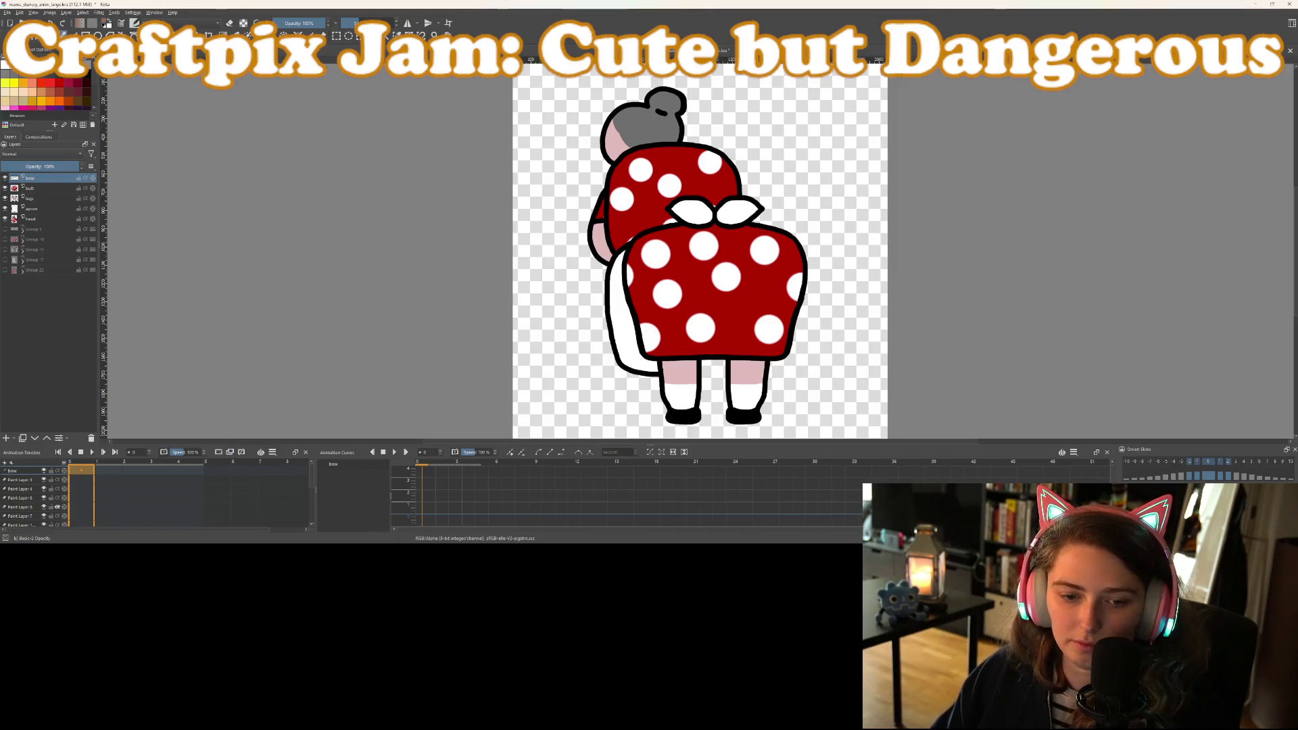
# Add frame-0 keyframes on the bow, butt, apron and head layers
pyautogui.click(218, 452)
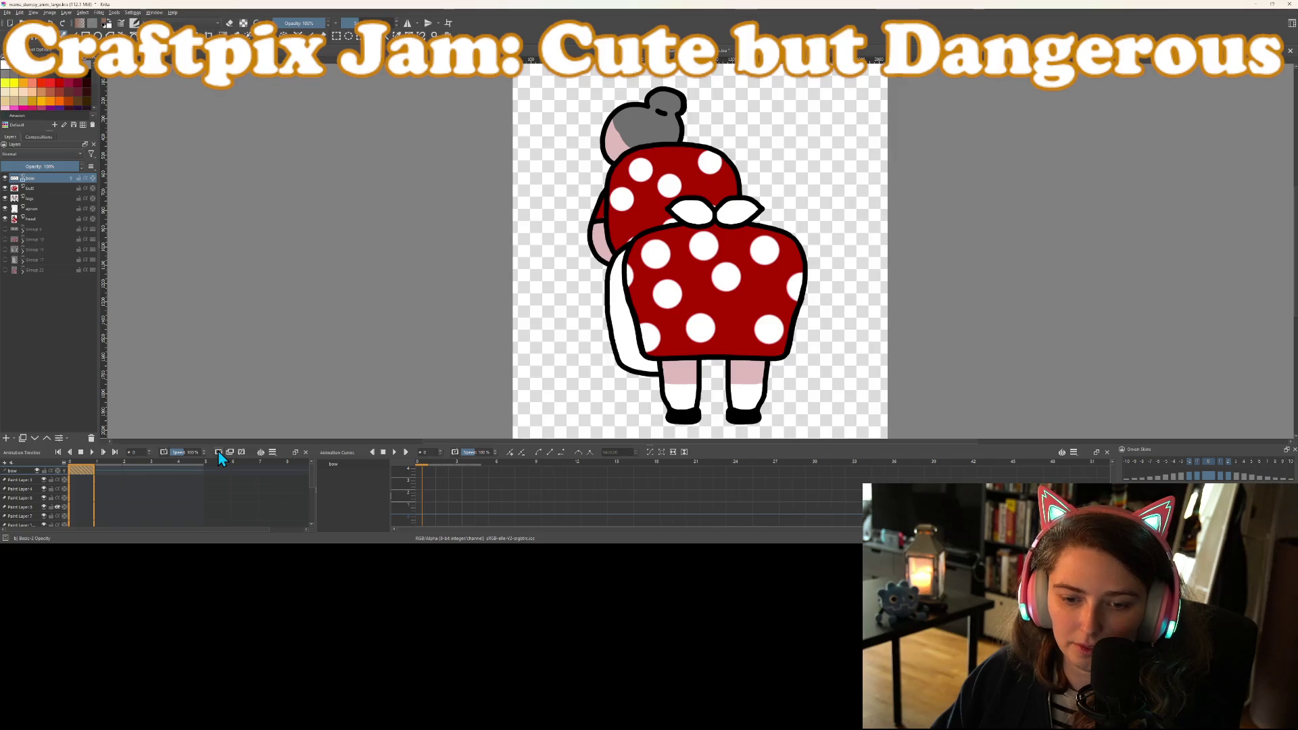
pyautogui.click(58, 189)
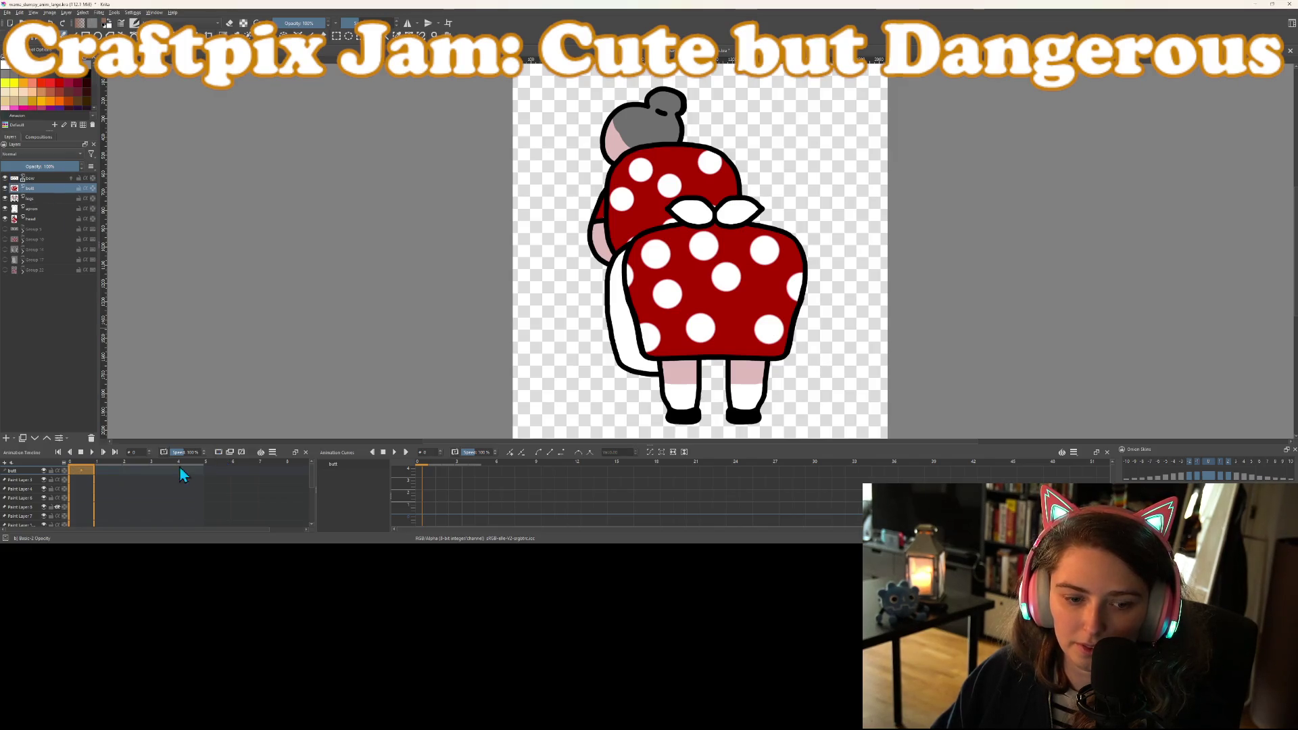
pyautogui.click(220, 453)
pyautogui.press('pagedown')
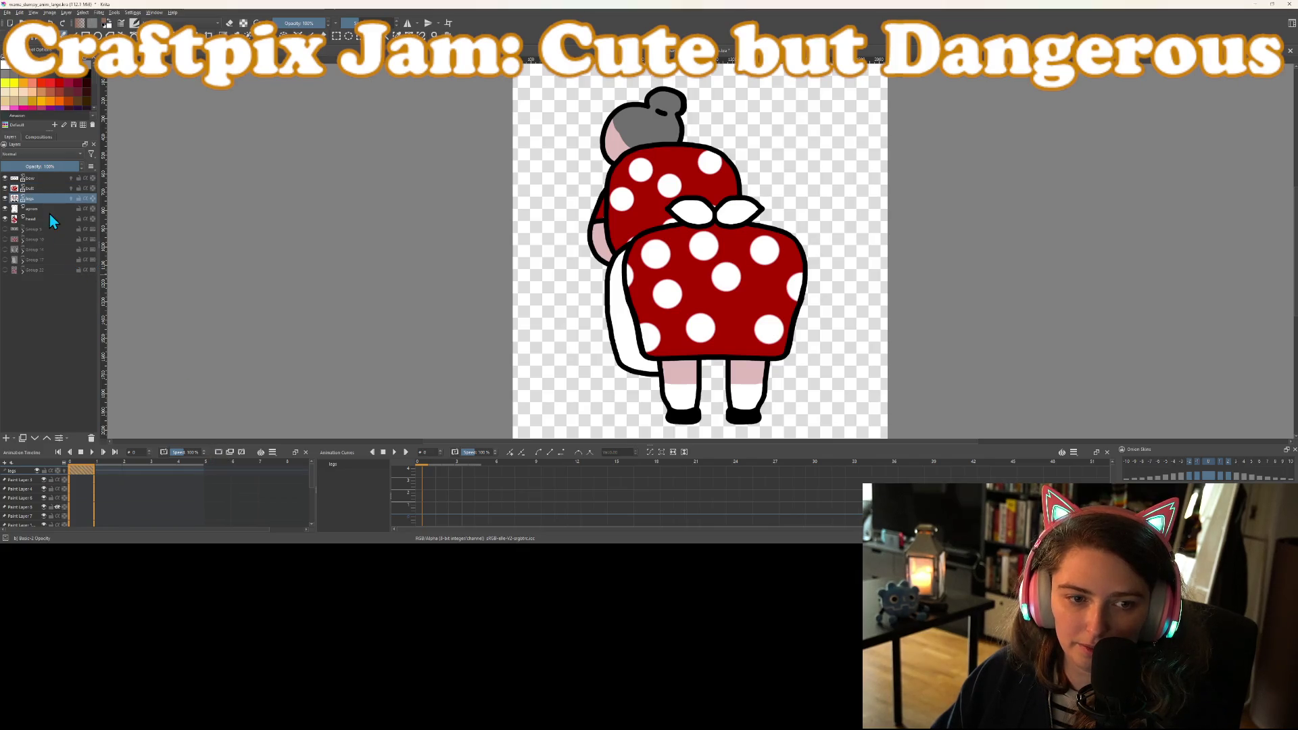
pyautogui.click(49, 209)
pyautogui.click(219, 453)
pyautogui.click(32, 219)
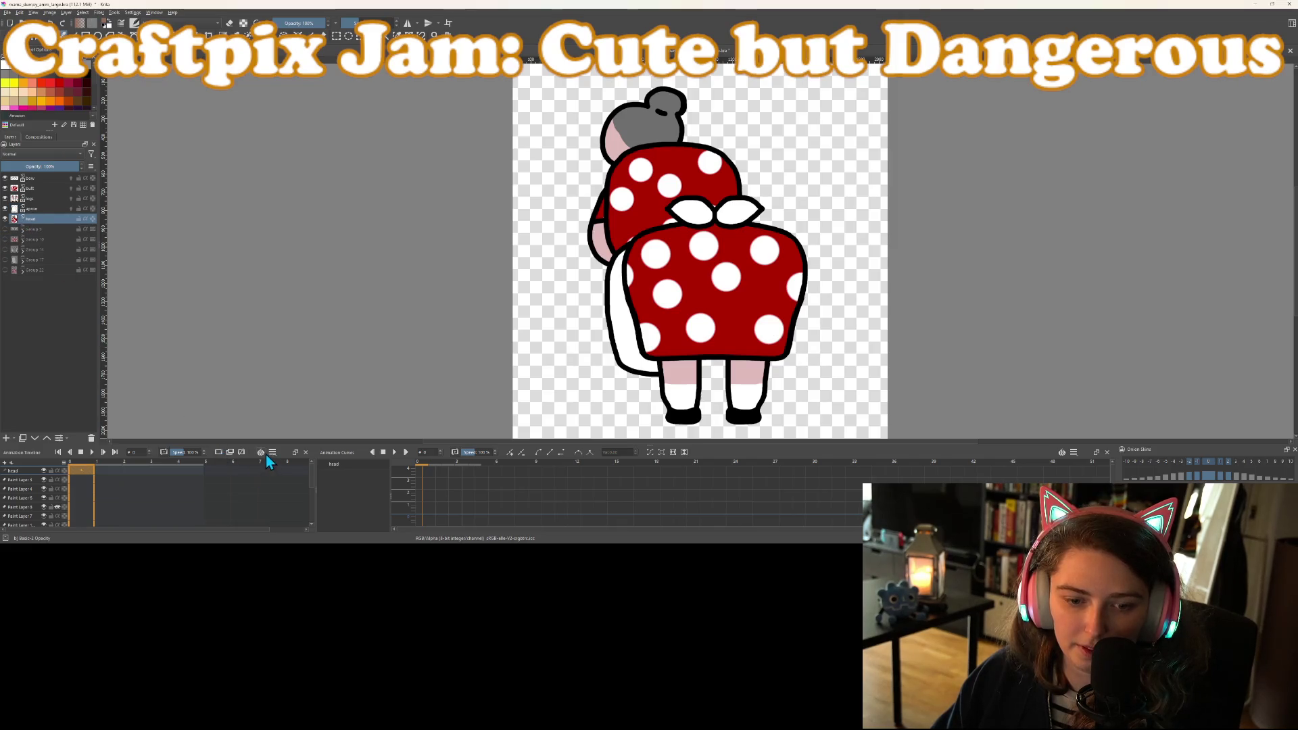
pyautogui.click(219, 452)
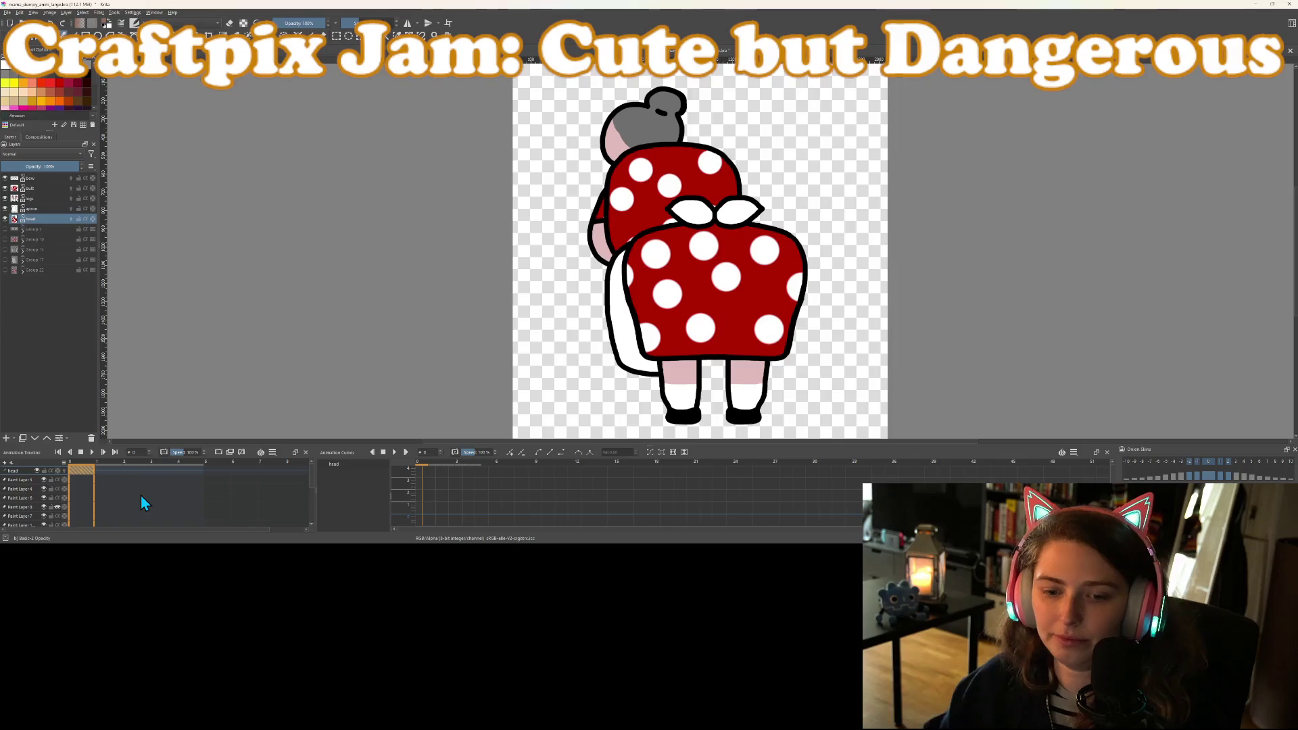
pyautogui.click(36, 190)
# On frame 1, shift the butt layer slightly left and up and key a duplicate frame
pyautogui.click(109, 471)
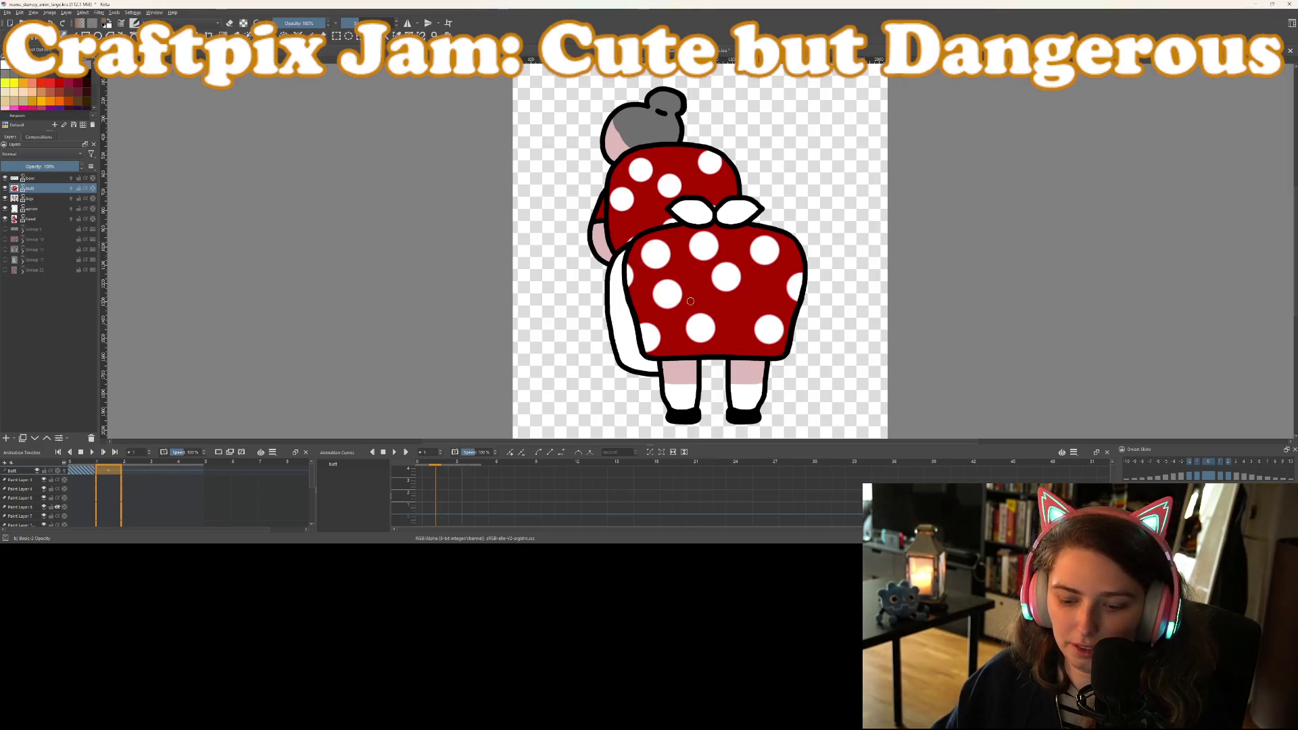
pyautogui.press('t')
pyautogui.hotkey('shift', 'Left')
pyautogui.hotkey('shift', 'Left')
pyautogui.hotkey('shift', 'Left')
pyautogui.moveTo(689, 302); pyautogui.dragTo(695, 298)
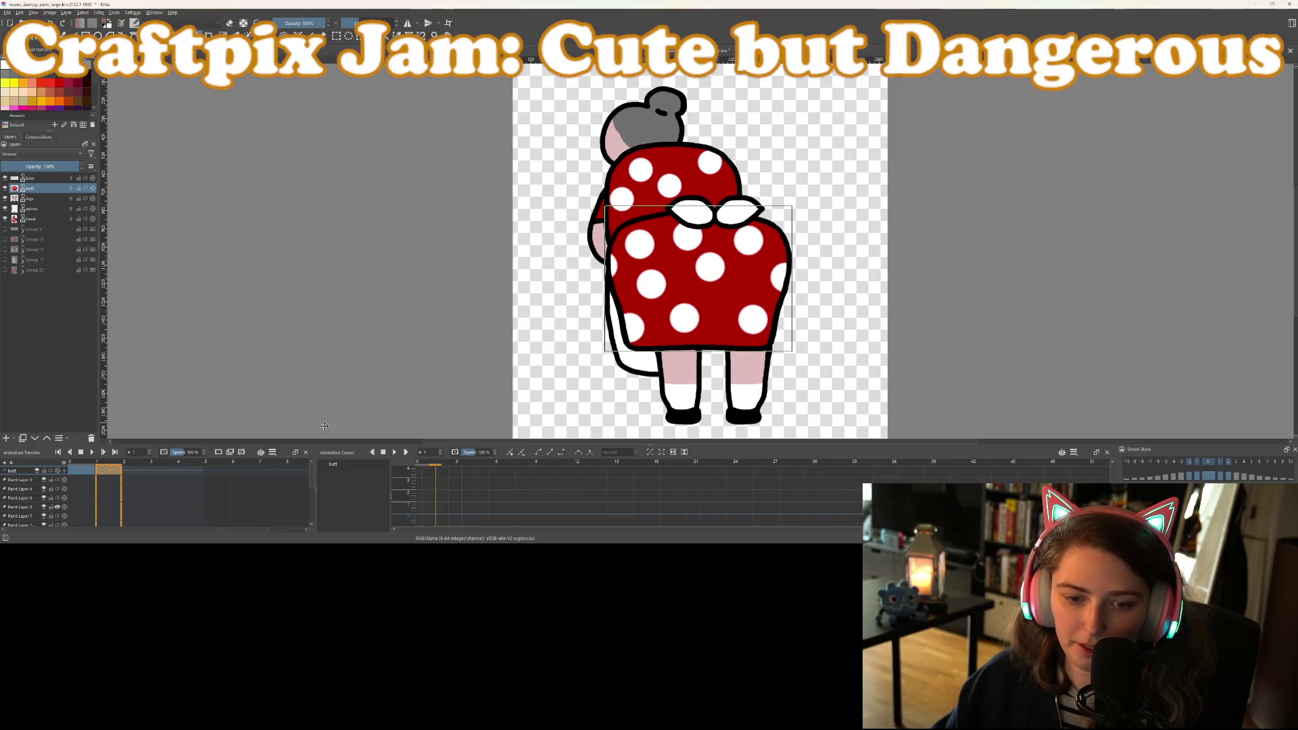
pyautogui.click(220, 452)
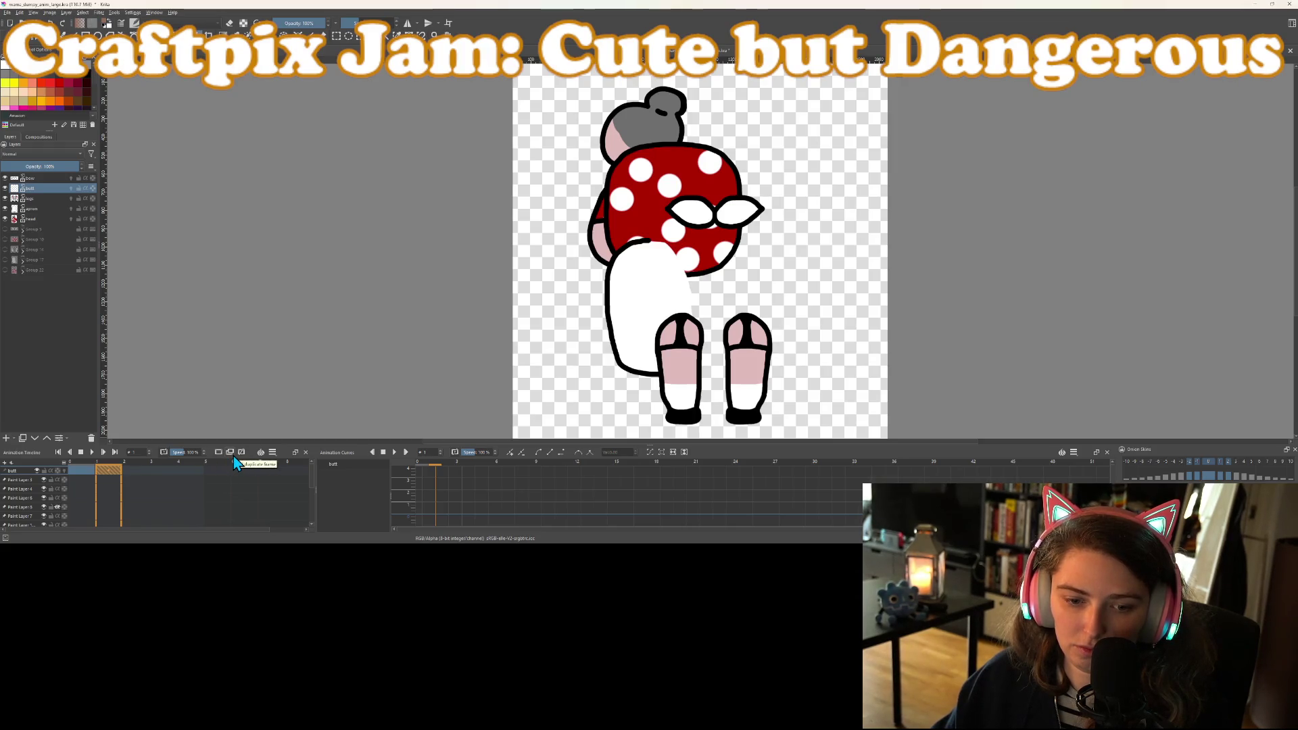
pyautogui.click(234, 456)
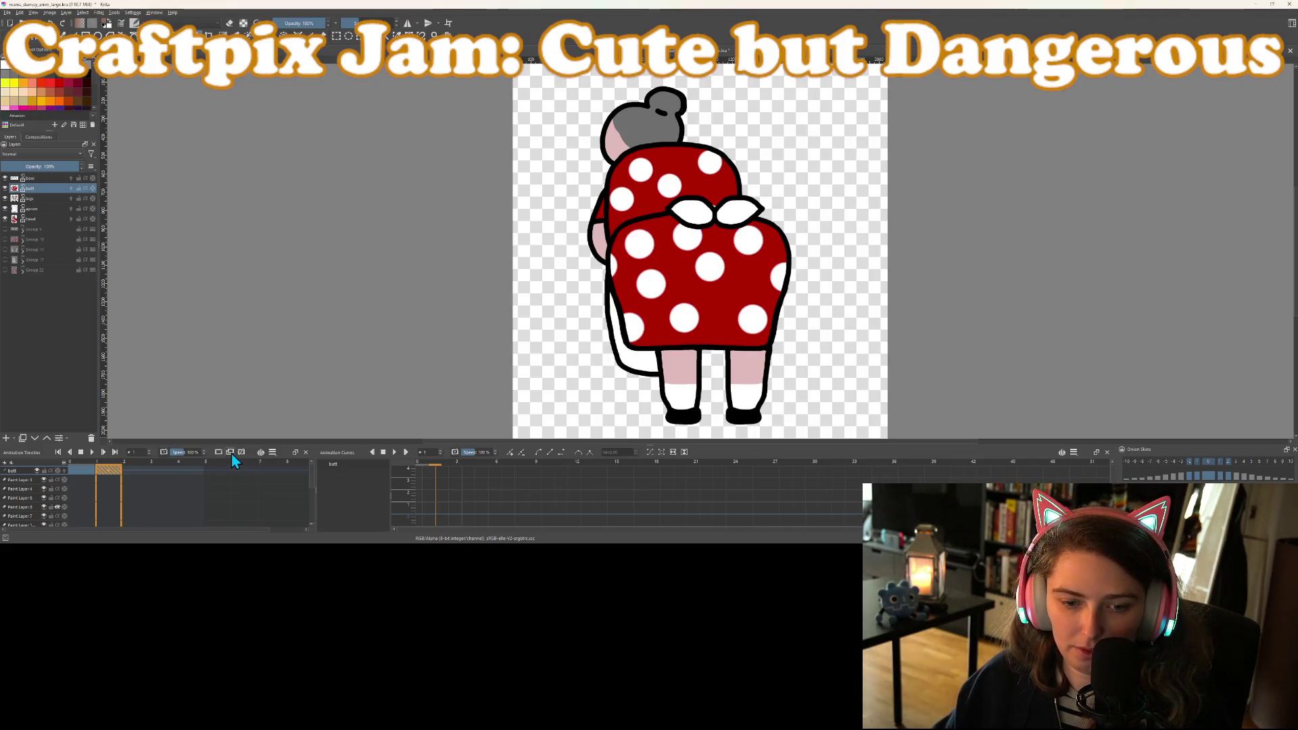
# Shift the skirt up-right on frame 2 and right-down on frame 3, then preview the wiggle
pyautogui.click(140, 470)
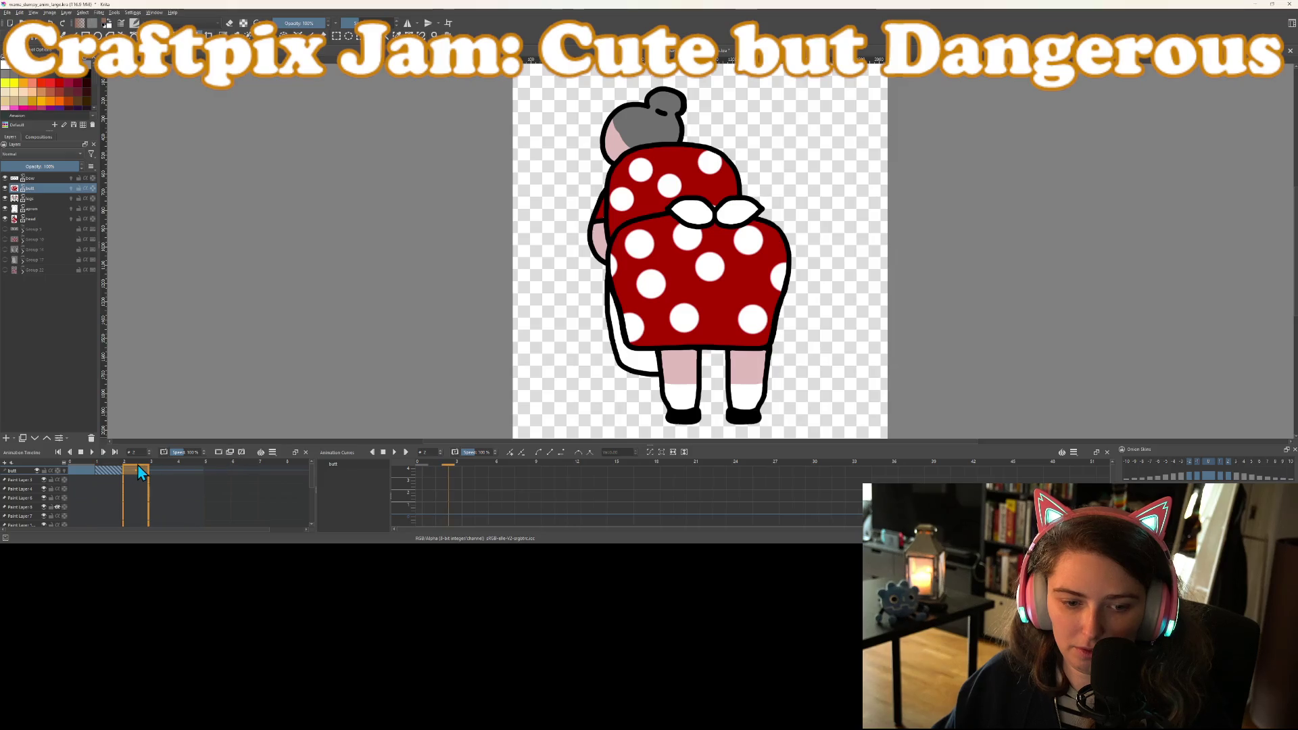
pyautogui.moveTo(688, 276); pyautogui.dragTo(698, 263)
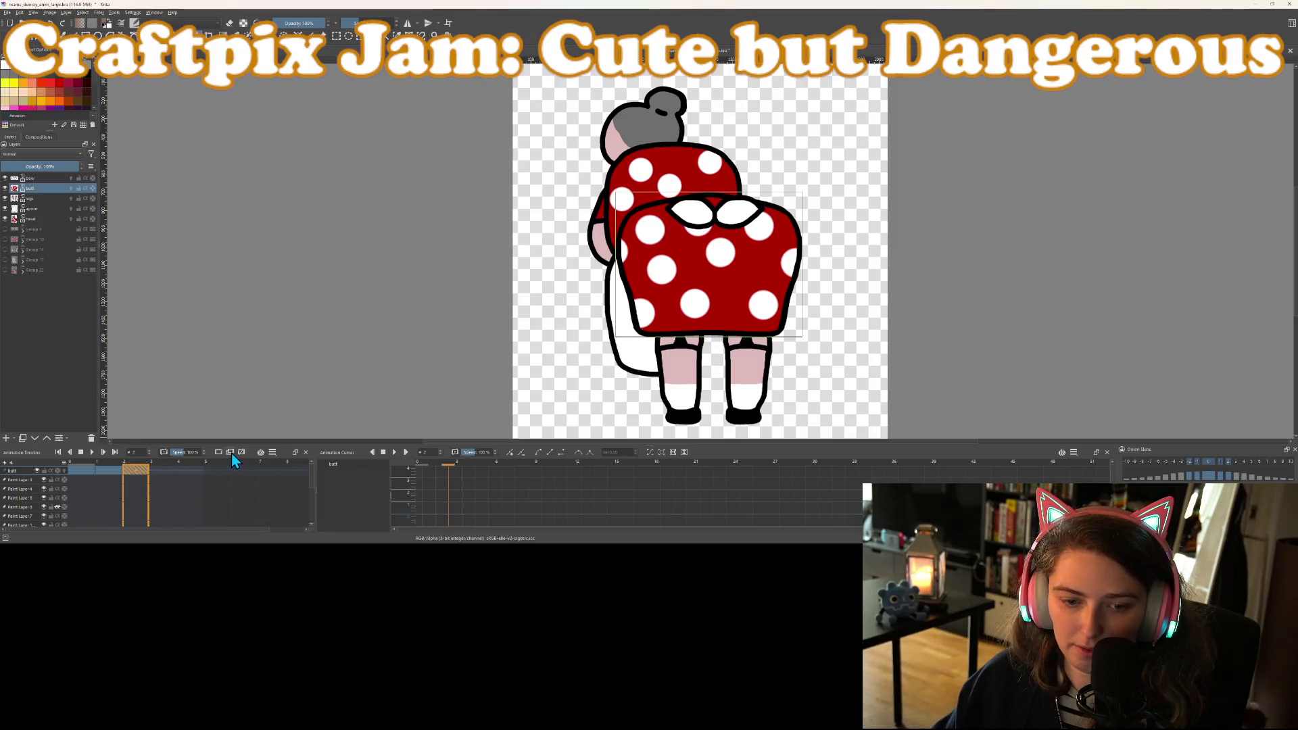
pyautogui.click(162, 467)
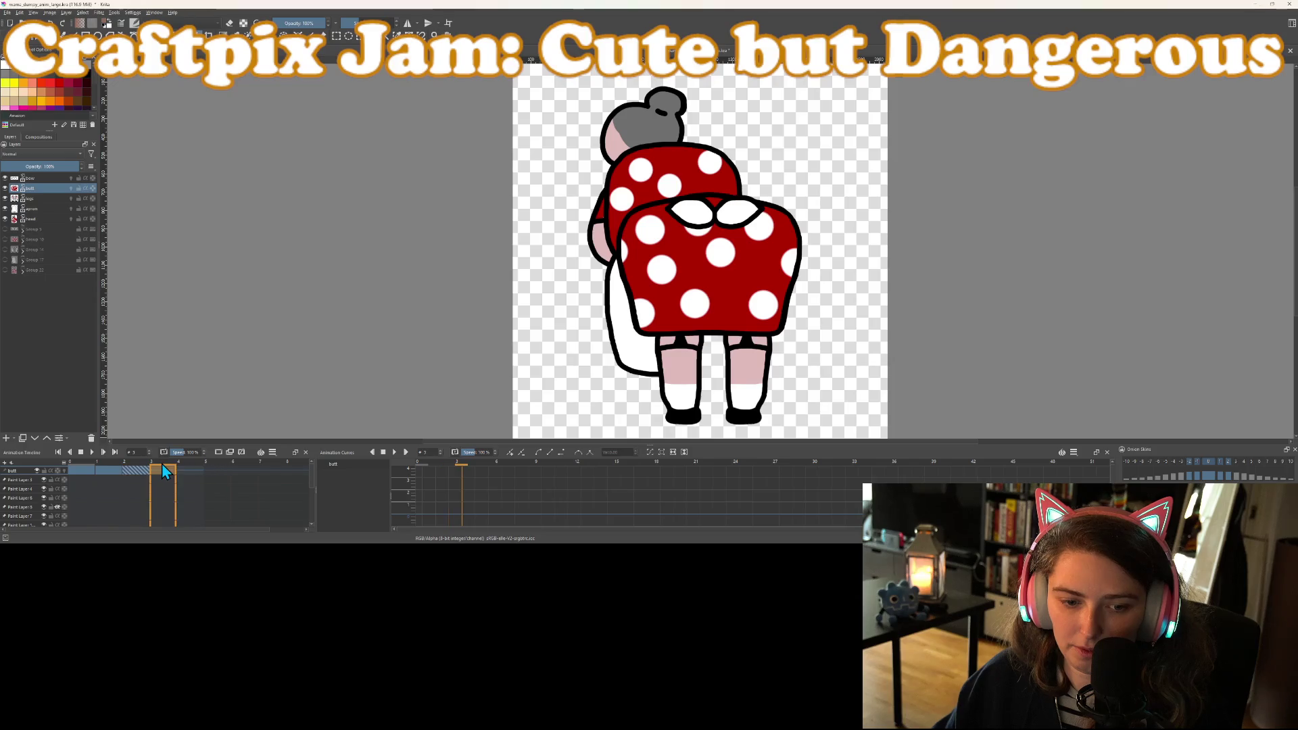
pyautogui.moveTo(689, 284); pyautogui.dragTo(703, 290)
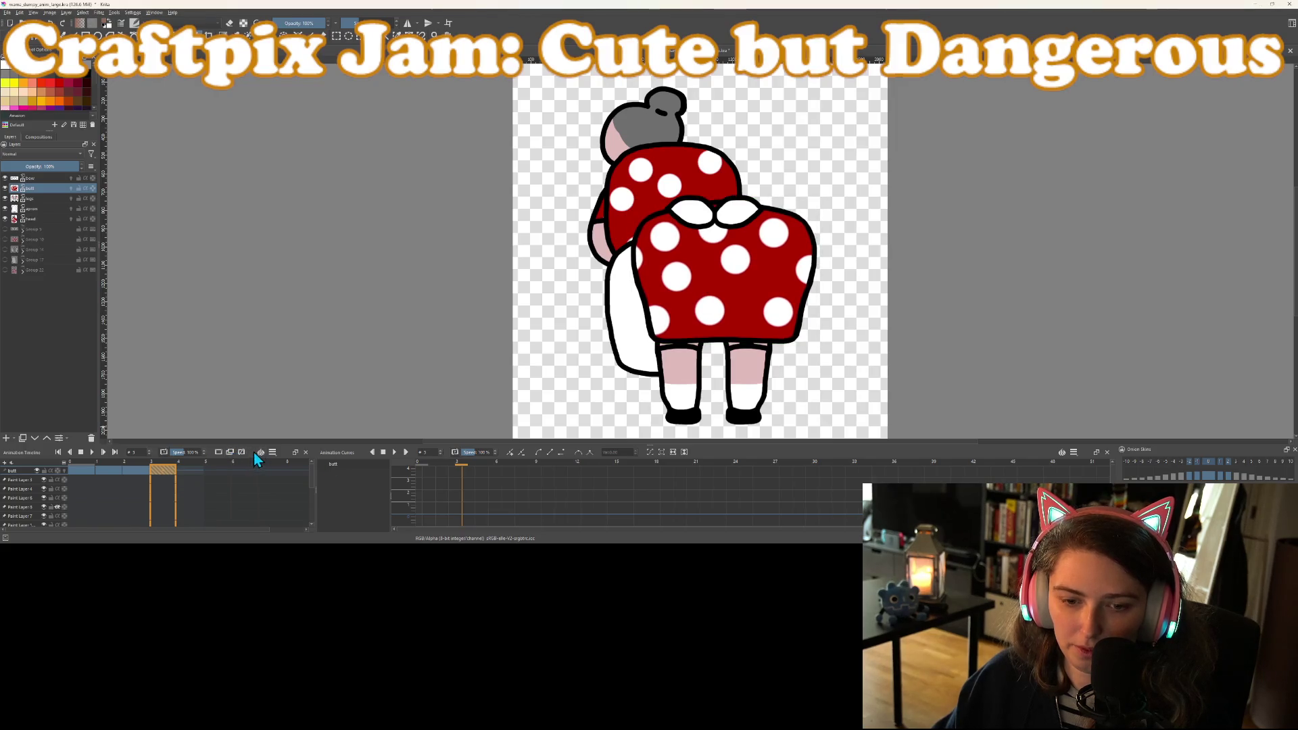
pyautogui.click(81, 454)
pyautogui.click(93, 453)
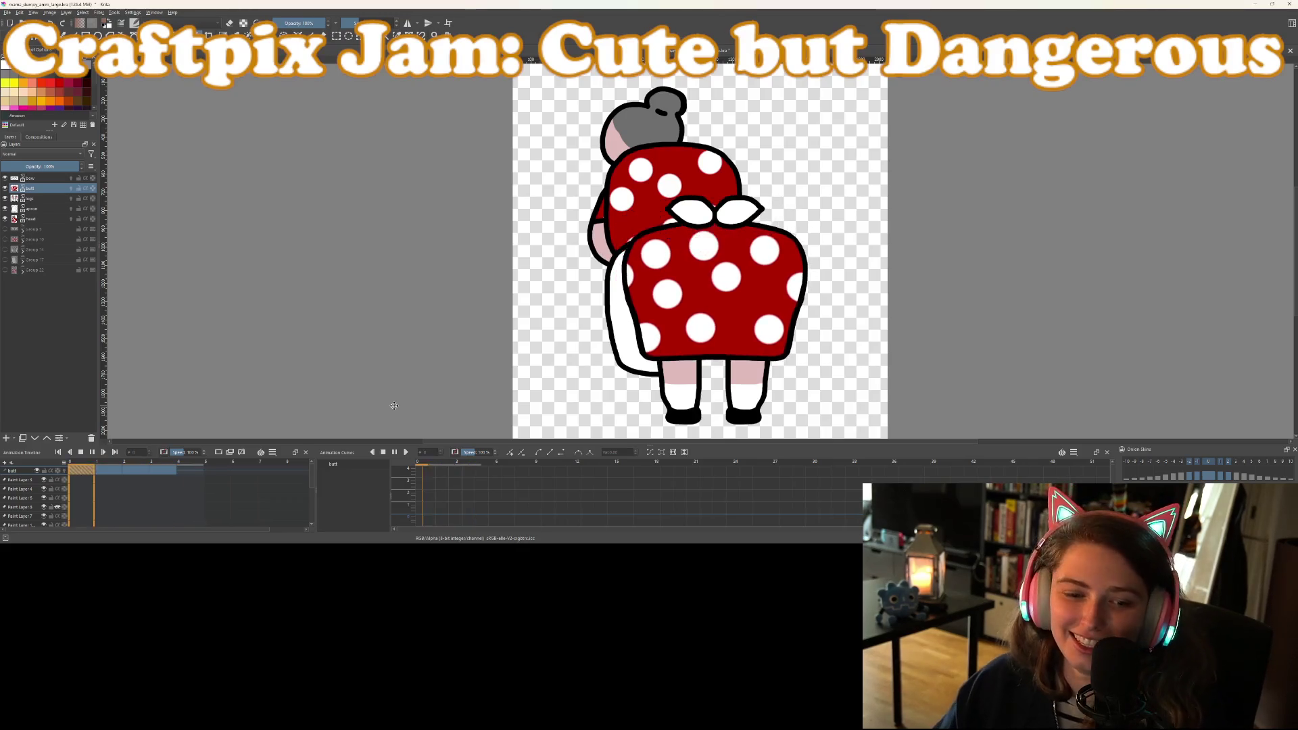
pyautogui.click(80, 453)
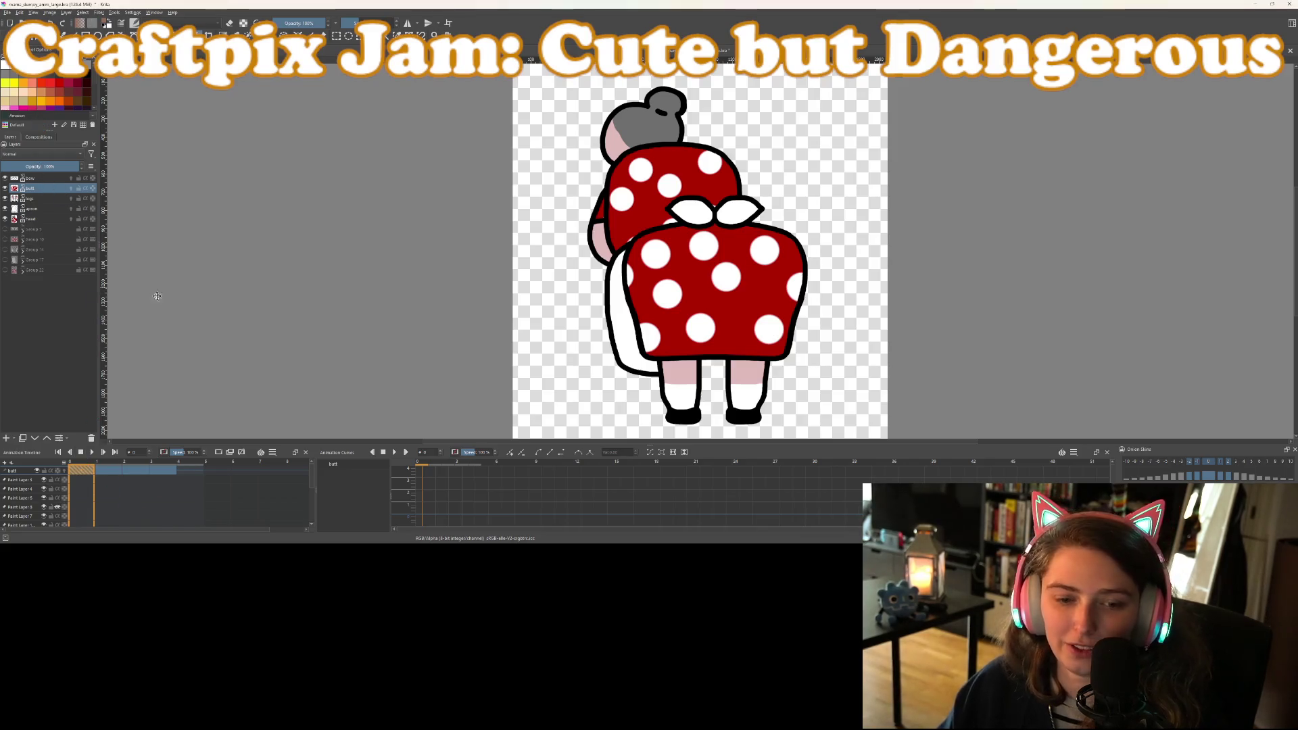
# On frame 1, move the bow up and left and rotate it clockwise
pyautogui.click(34, 178)
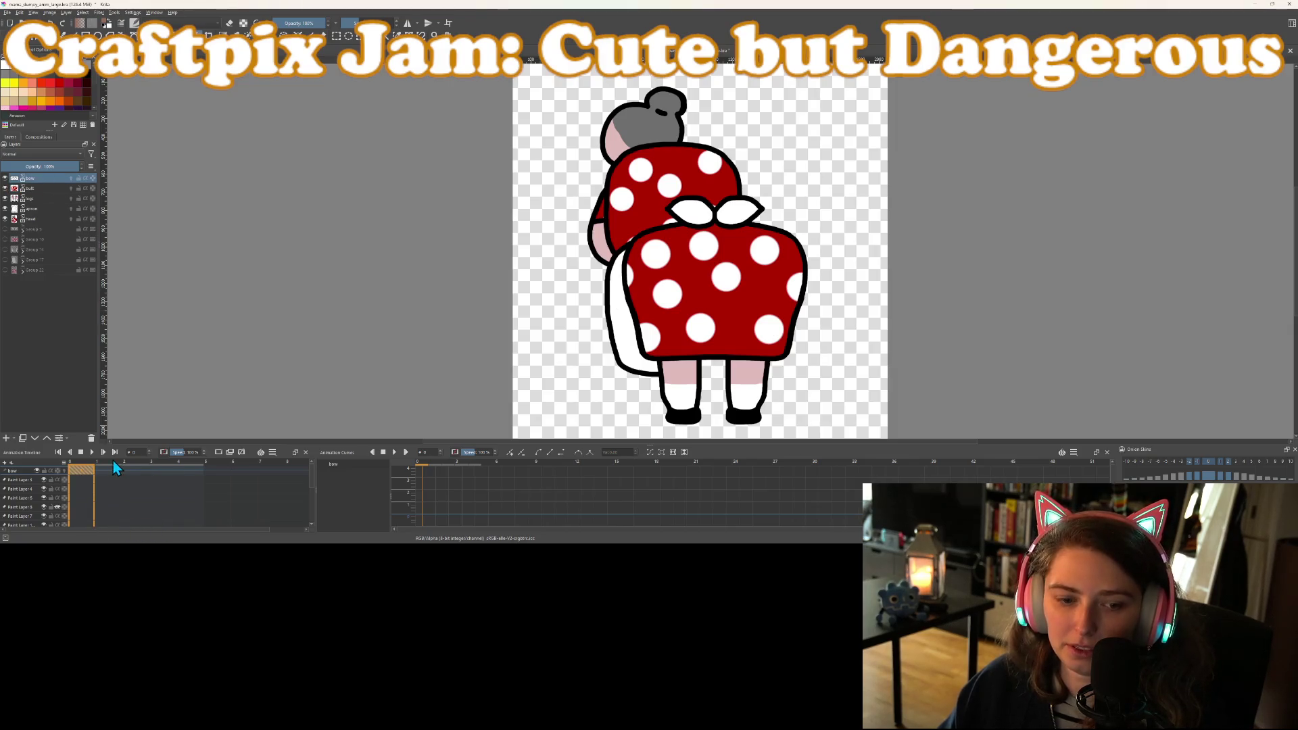
pyautogui.click(107, 469)
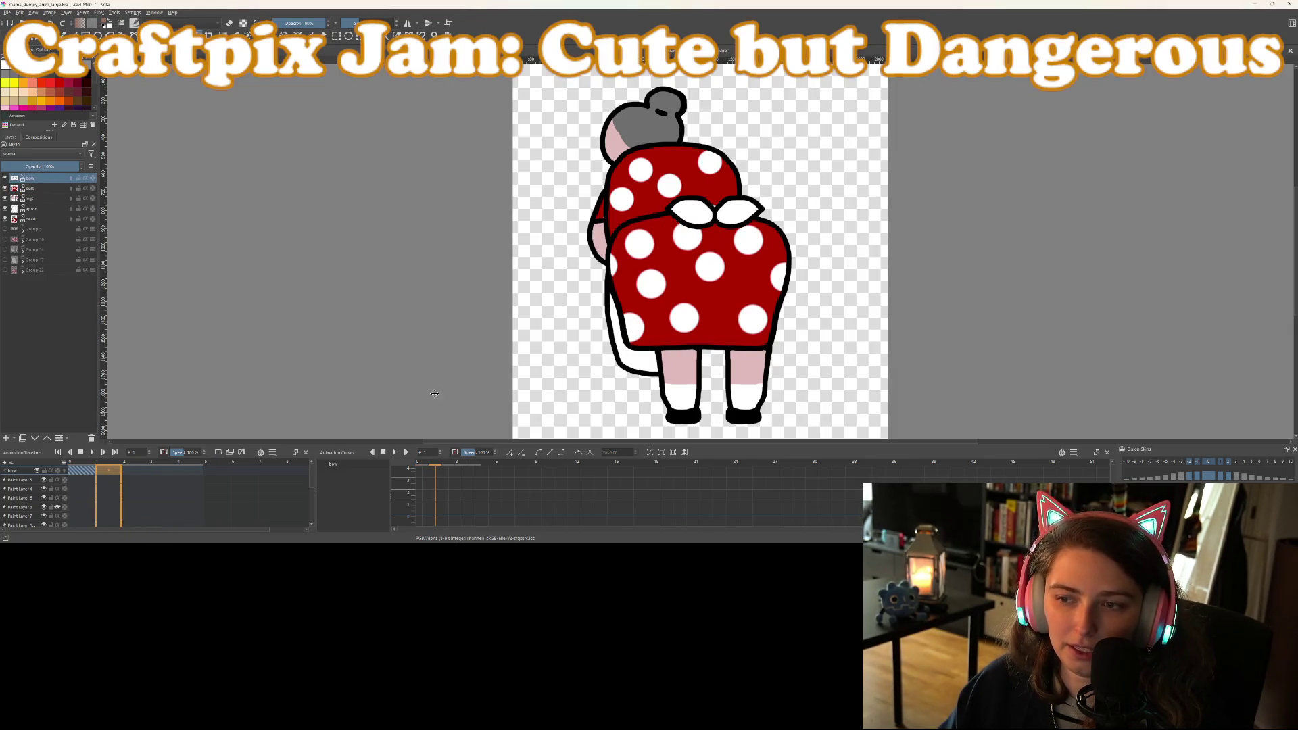
pyautogui.moveTo(699, 207); pyautogui.dragTo(675, 199)
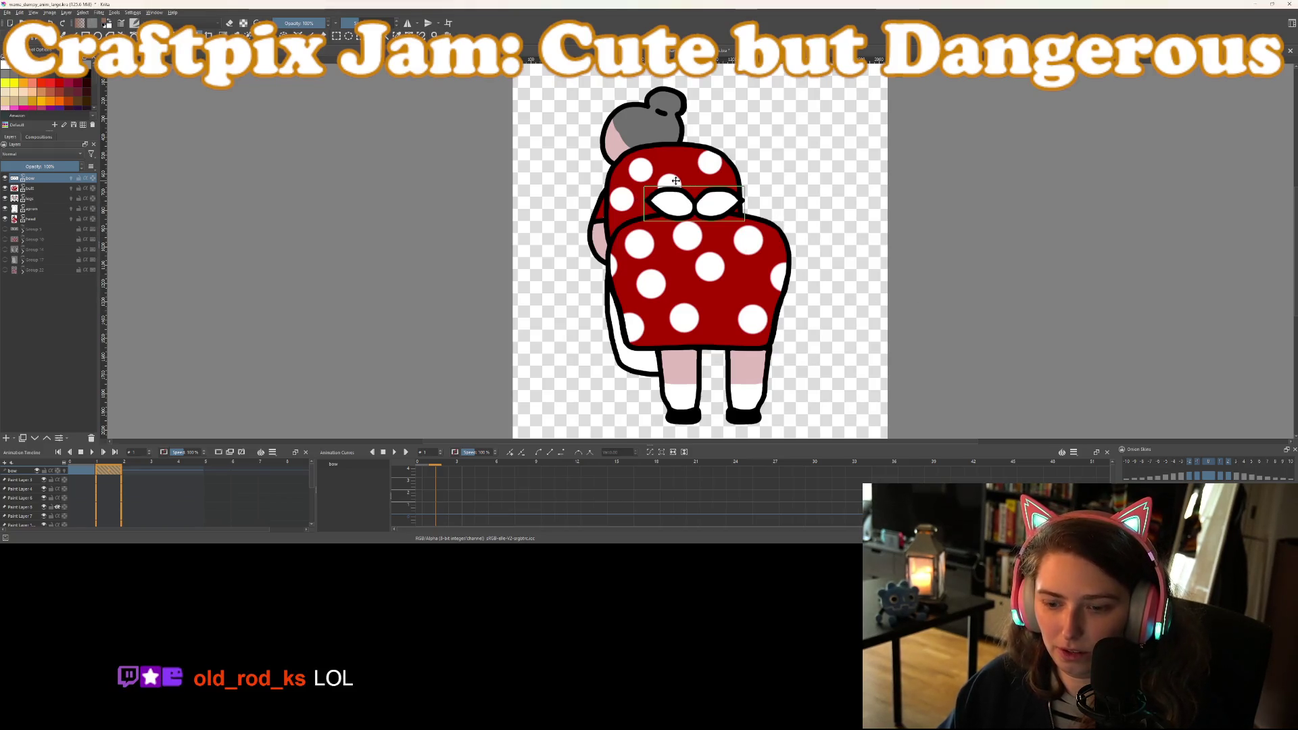
pyautogui.moveTo(736, 177); pyautogui.dragTo(724, 212)
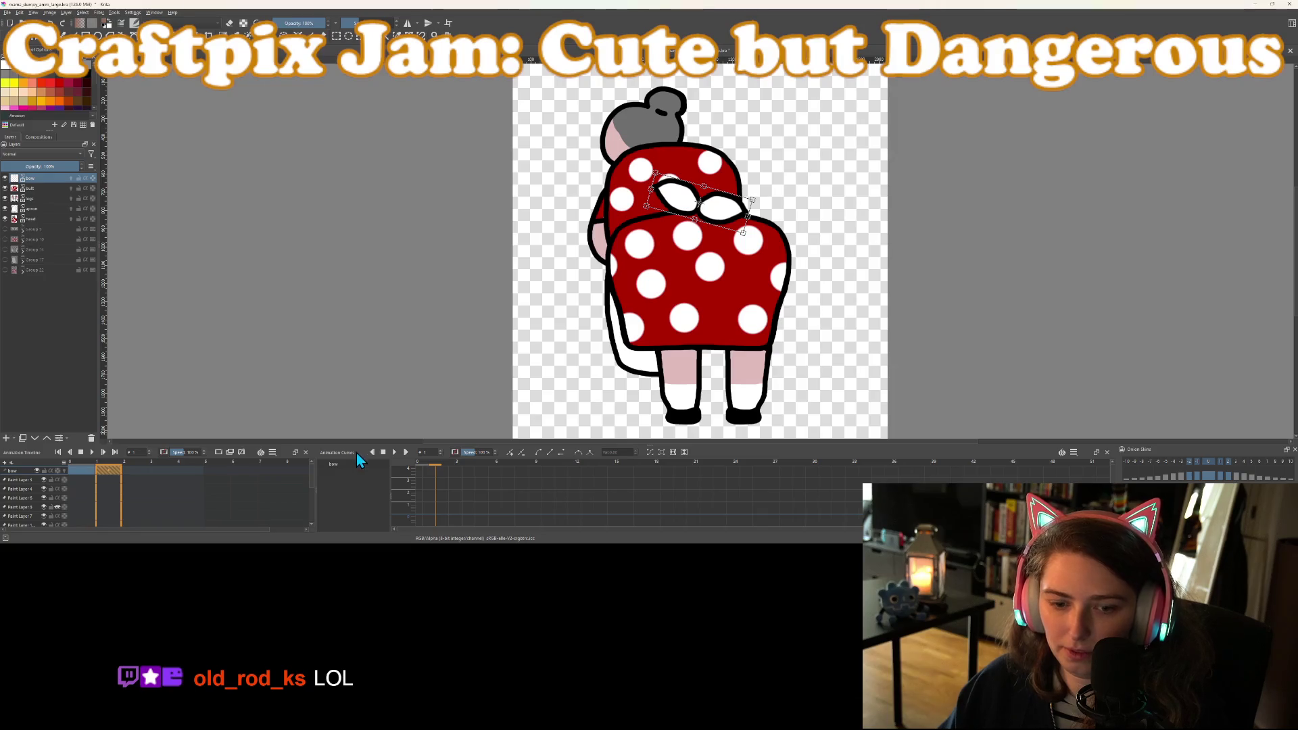
pyautogui.press('Return')
# On frame 2, shift the bow slightly up and right and tilt its loops
pyautogui.click(138, 466)
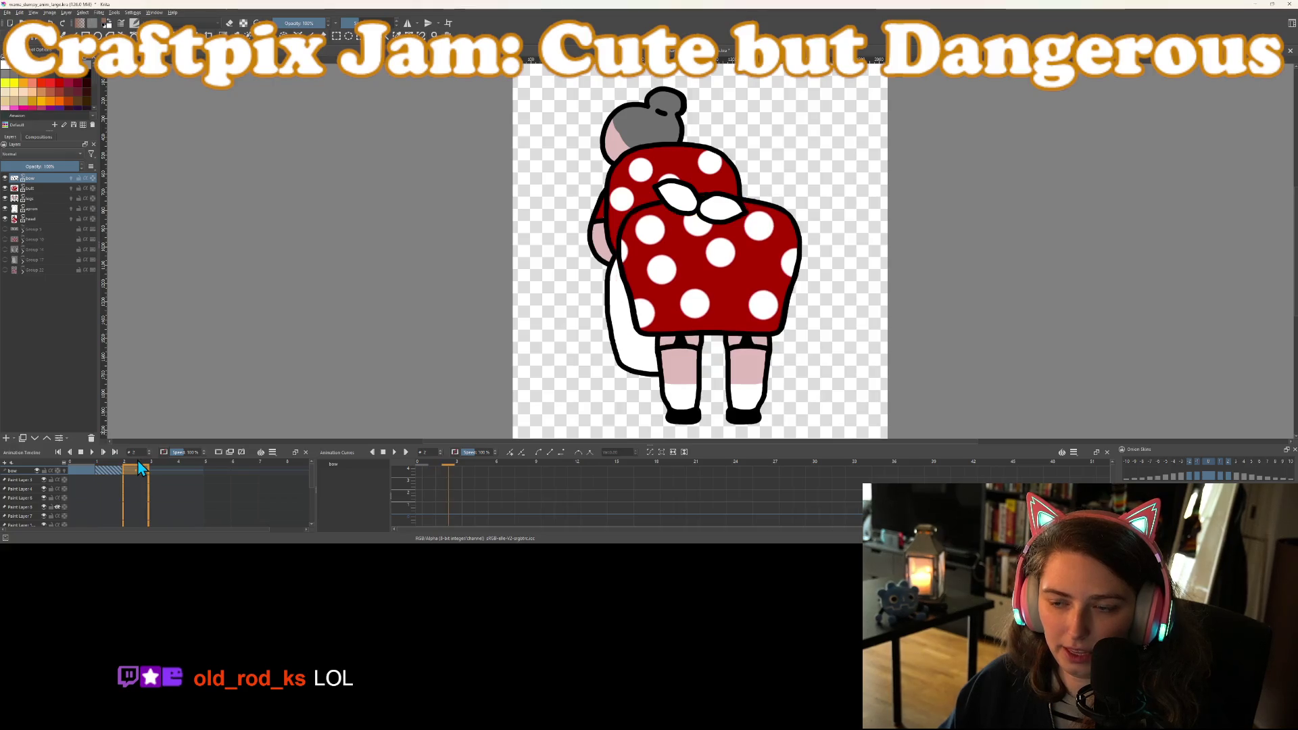
pyautogui.click(77, 467)
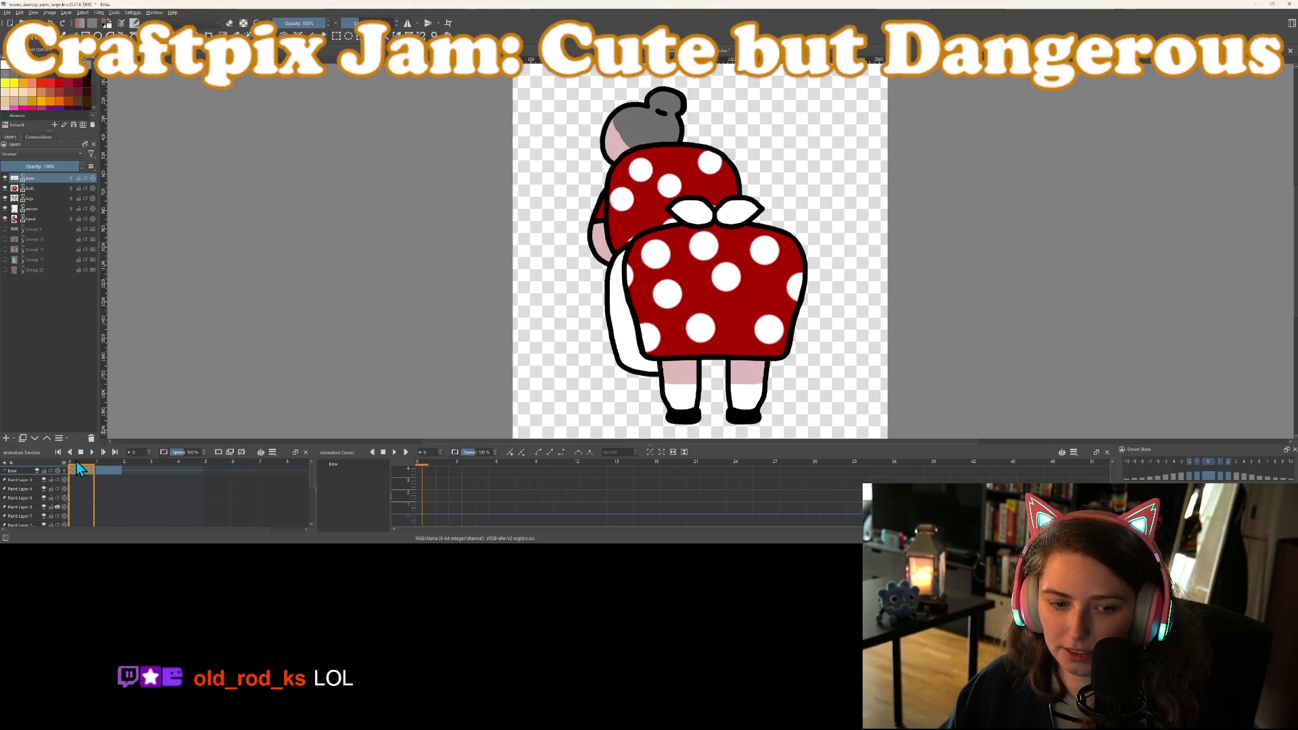
pyautogui.click(136, 466)
pyautogui.moveTo(689, 215); pyautogui.dragTo(703, 201)
pyautogui.press('Return')
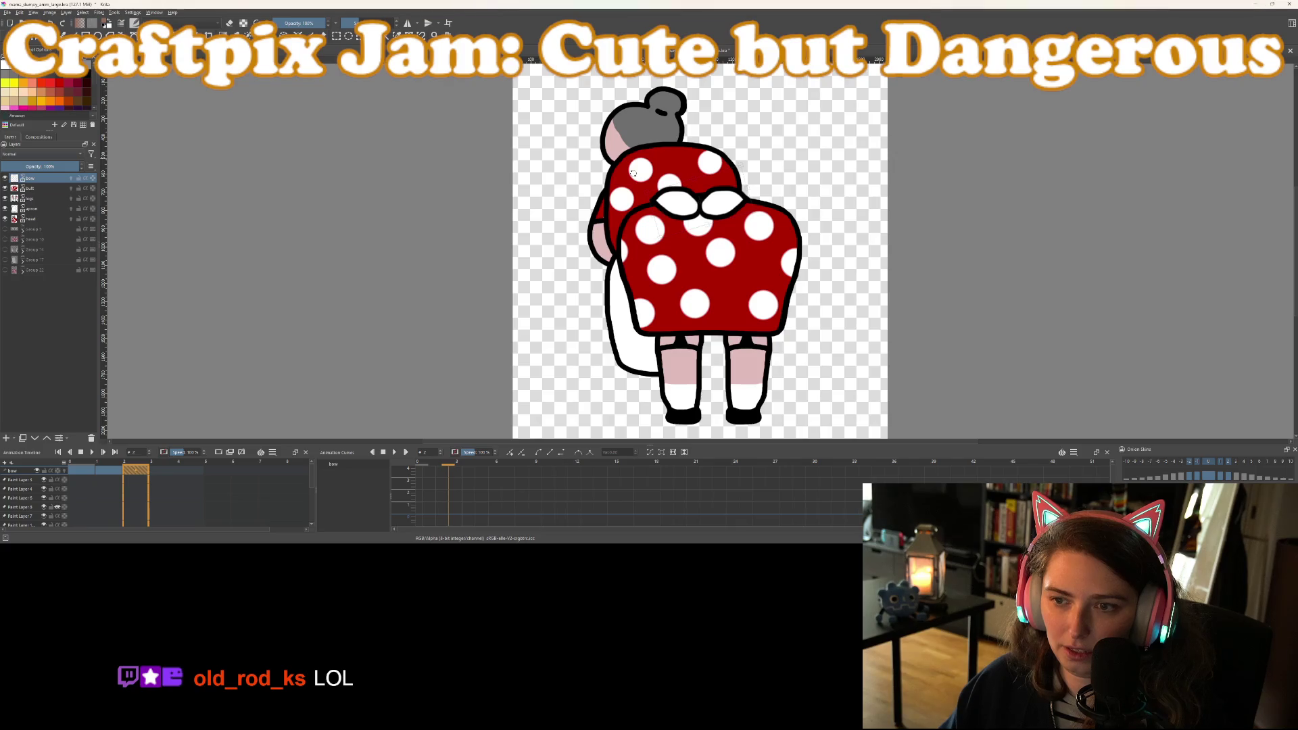
pyautogui.moveTo(676, 203); pyautogui.dragTo(692, 202)
pyautogui.hotkey('ctrl', 't')
pyautogui.press('Return')
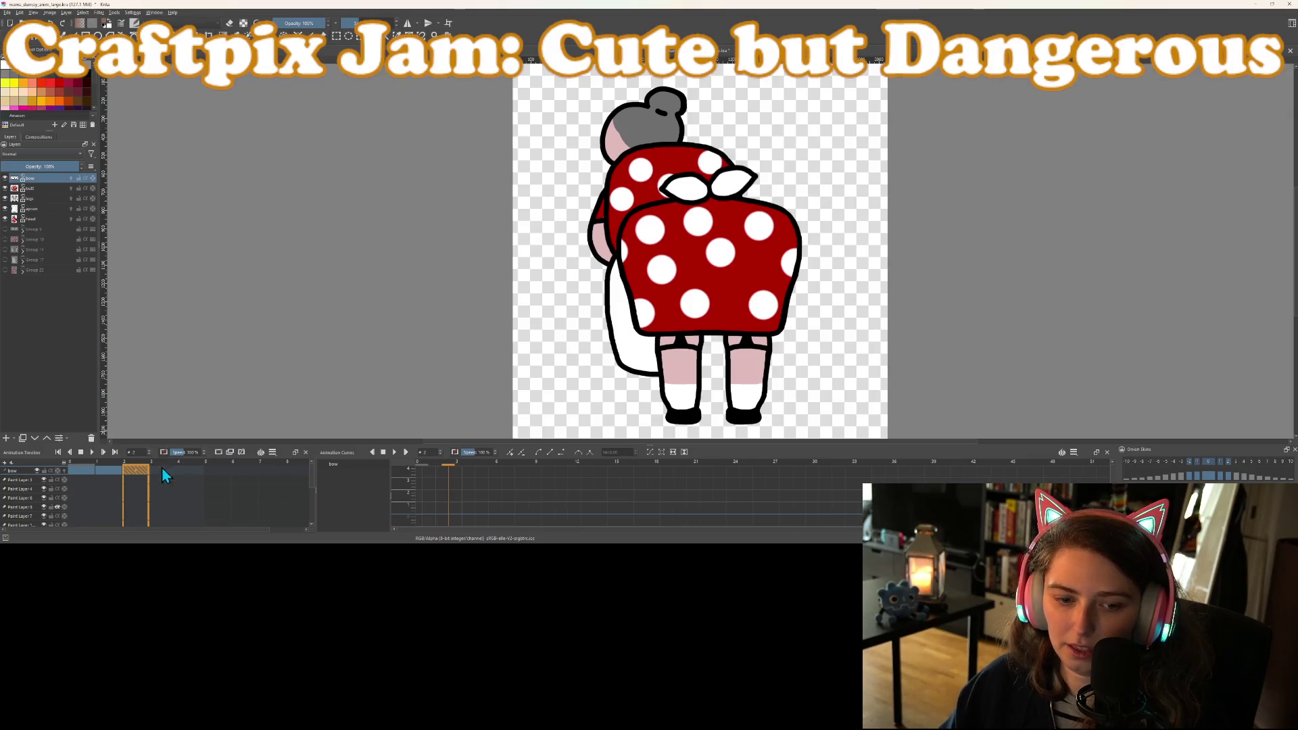
# Nudge and rotate the bow on frame 3, and rotate the frame 0 bow slightly clockwise
pyautogui.click(169, 468)
pyautogui.moveTo(687, 192); pyautogui.dragTo(714, 202)
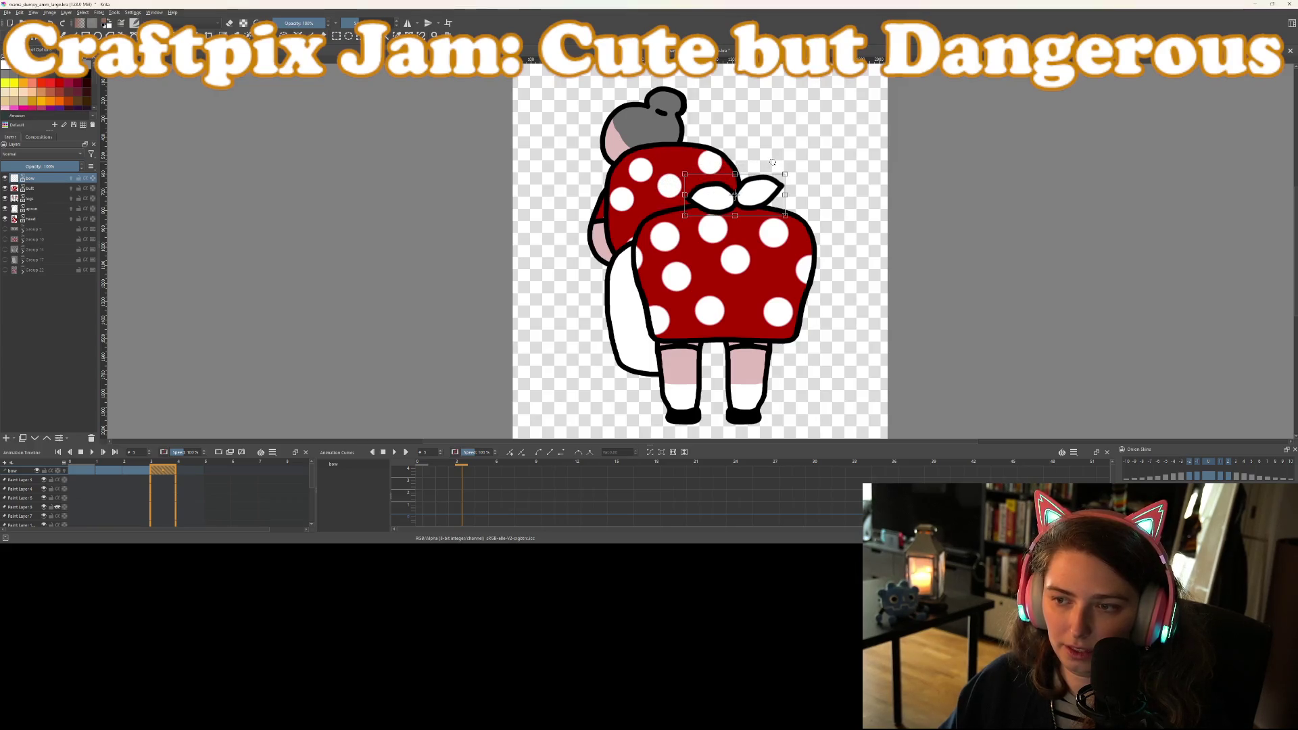
pyautogui.moveTo(772, 163); pyautogui.dragTo(762, 163)
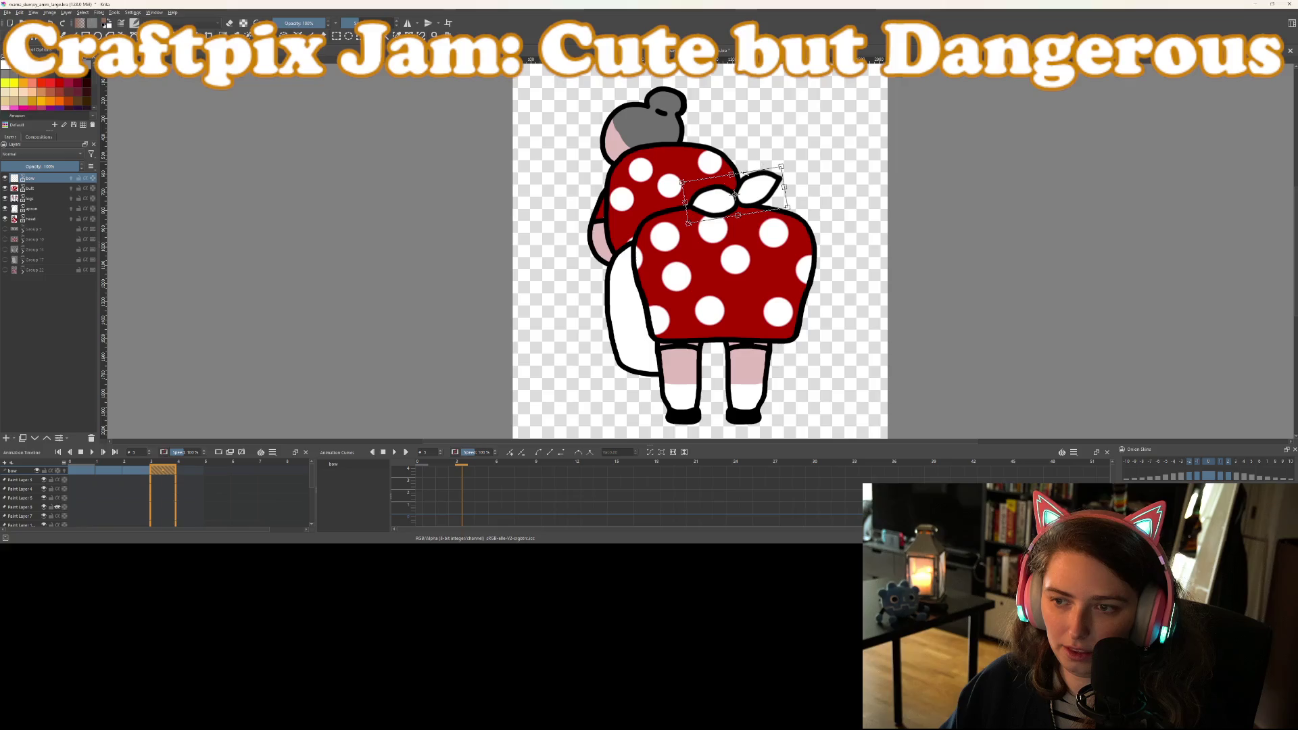
pyautogui.press('Return')
pyautogui.click(82, 464)
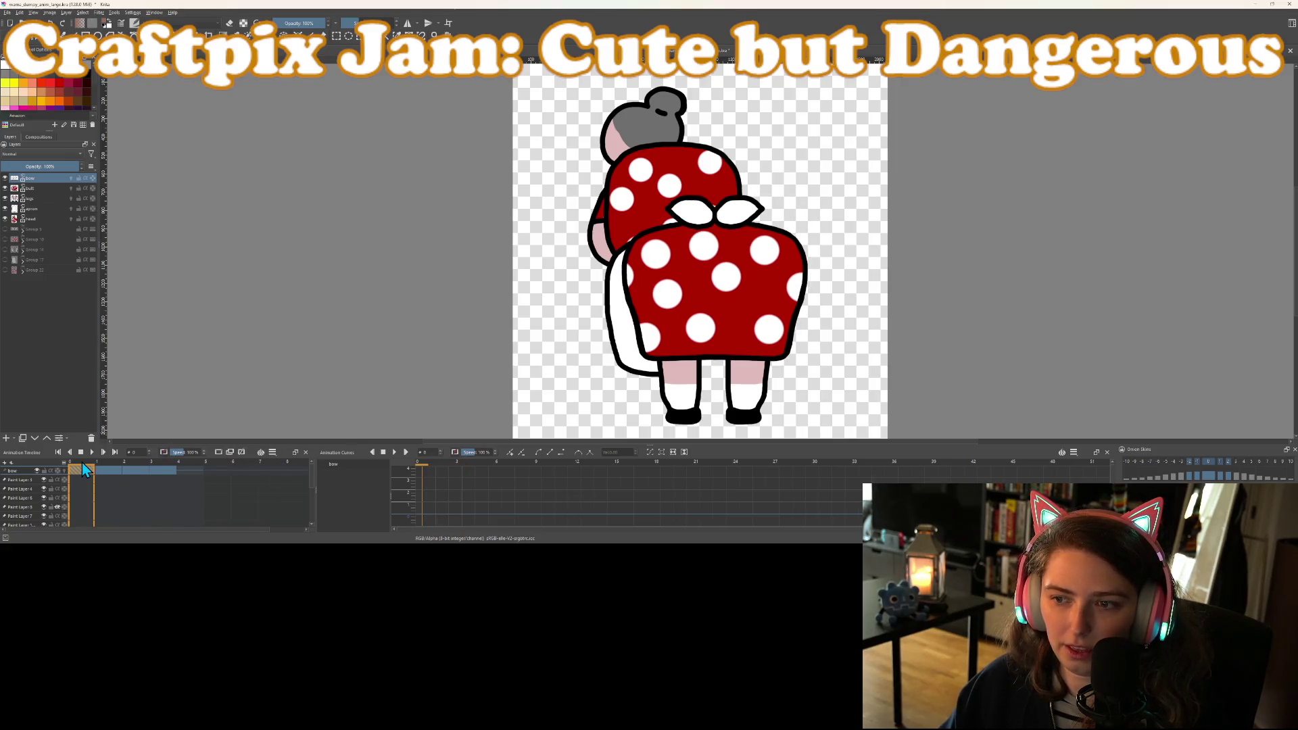
pyautogui.moveTo(747, 181); pyautogui.dragTo(751, 187)
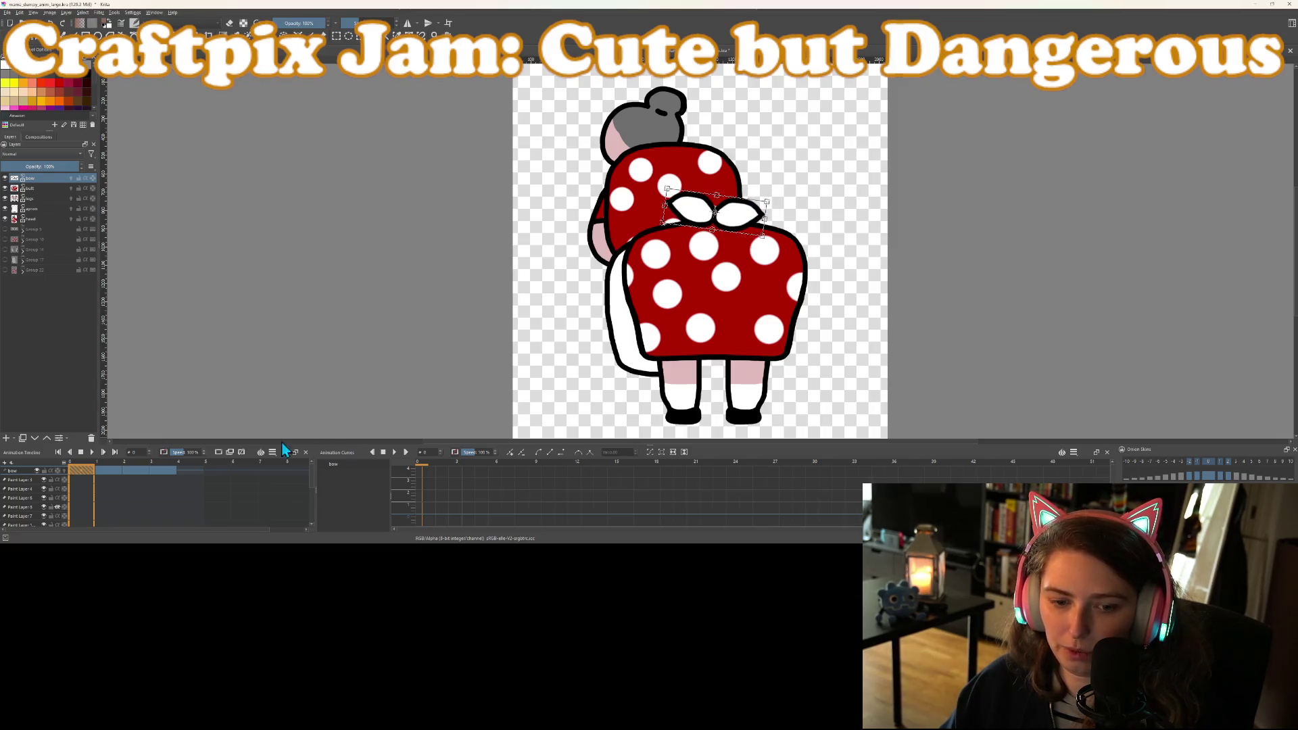
pyautogui.press('Return')
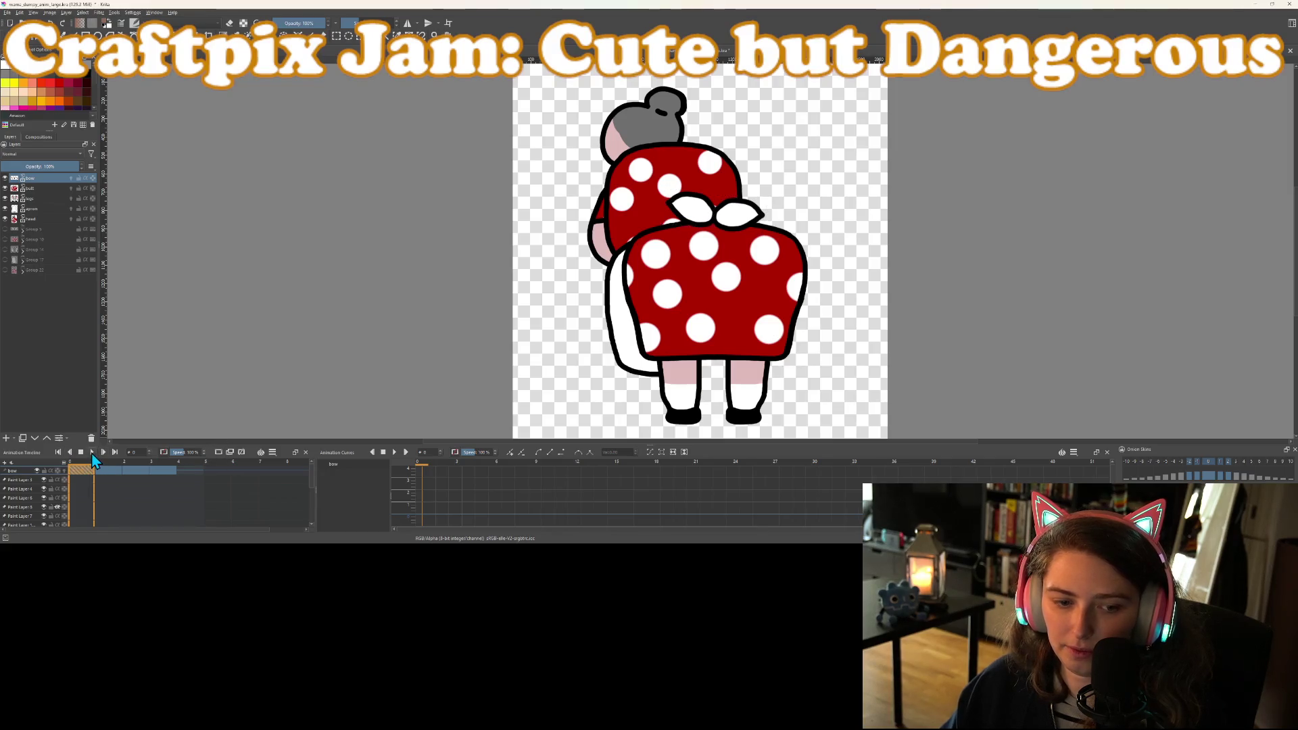
# Preview the bow animation, then select the apron layer at frame 1
pyautogui.click(91, 453)
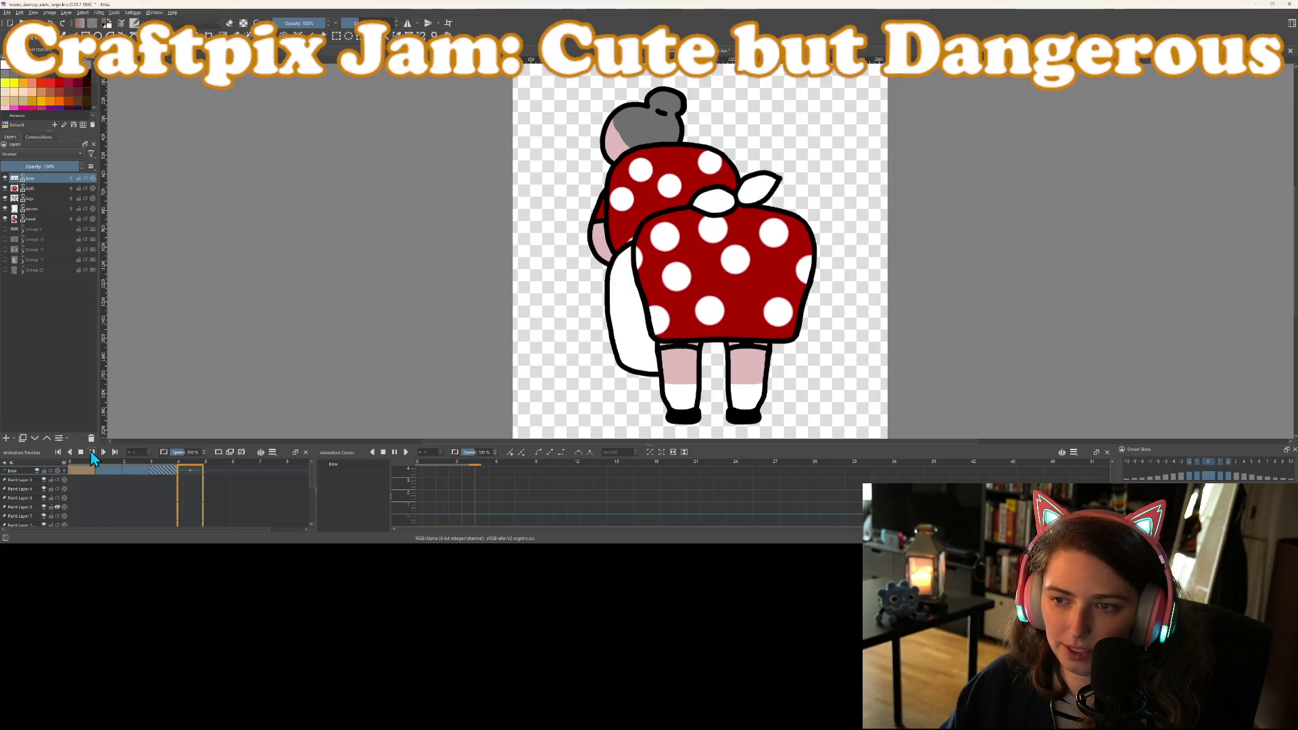
pyautogui.click(81, 454)
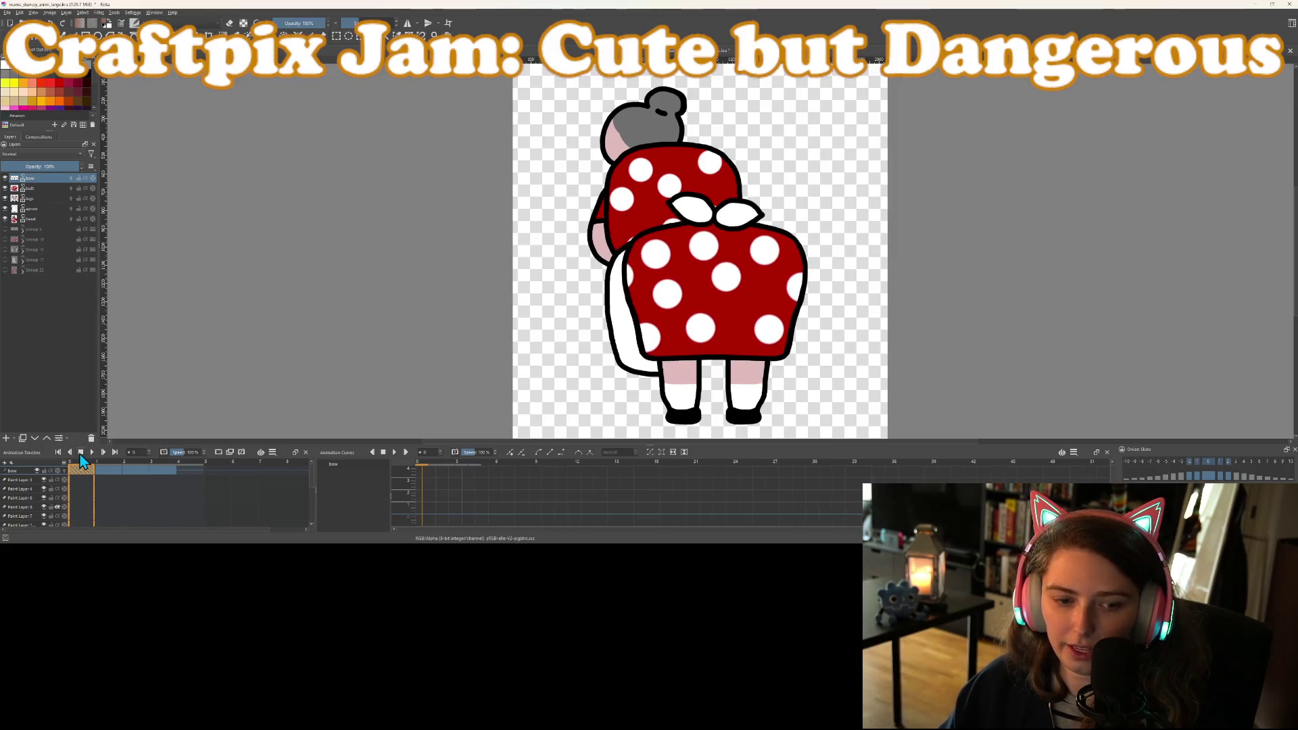
pyautogui.click(37, 208)
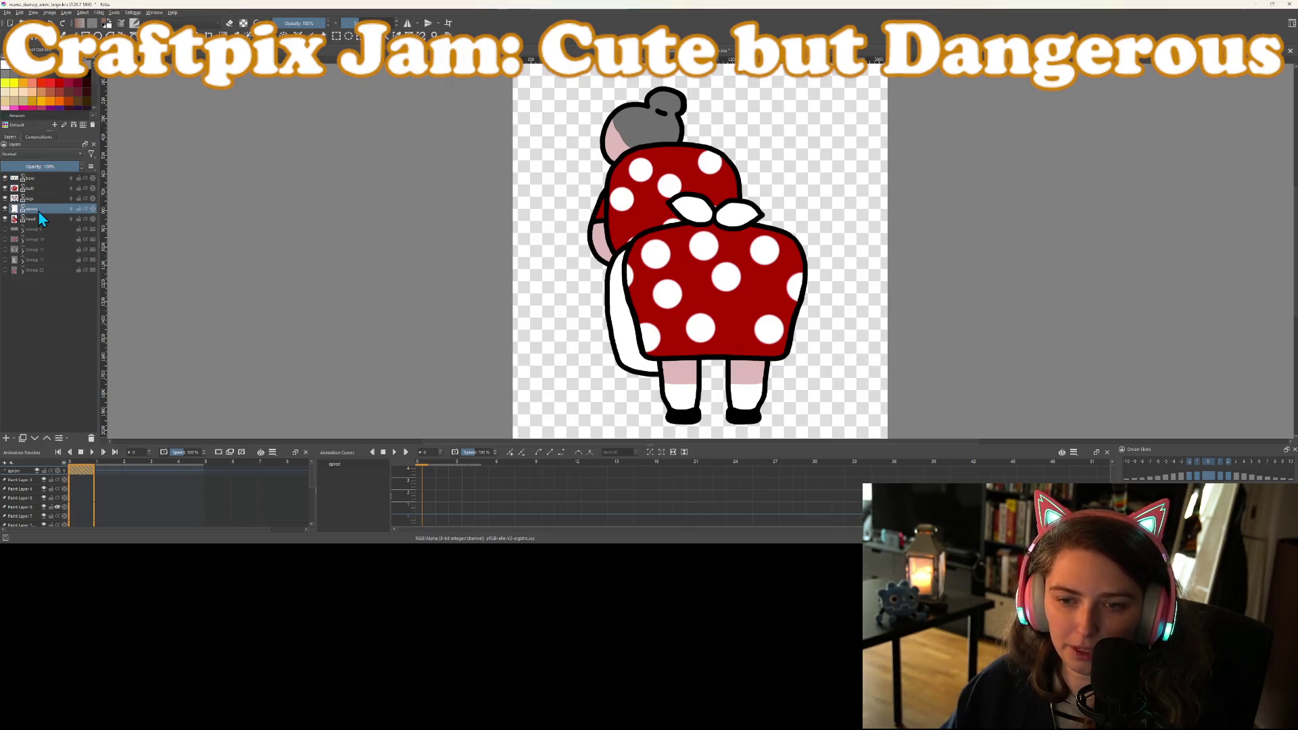
pyautogui.click(105, 466)
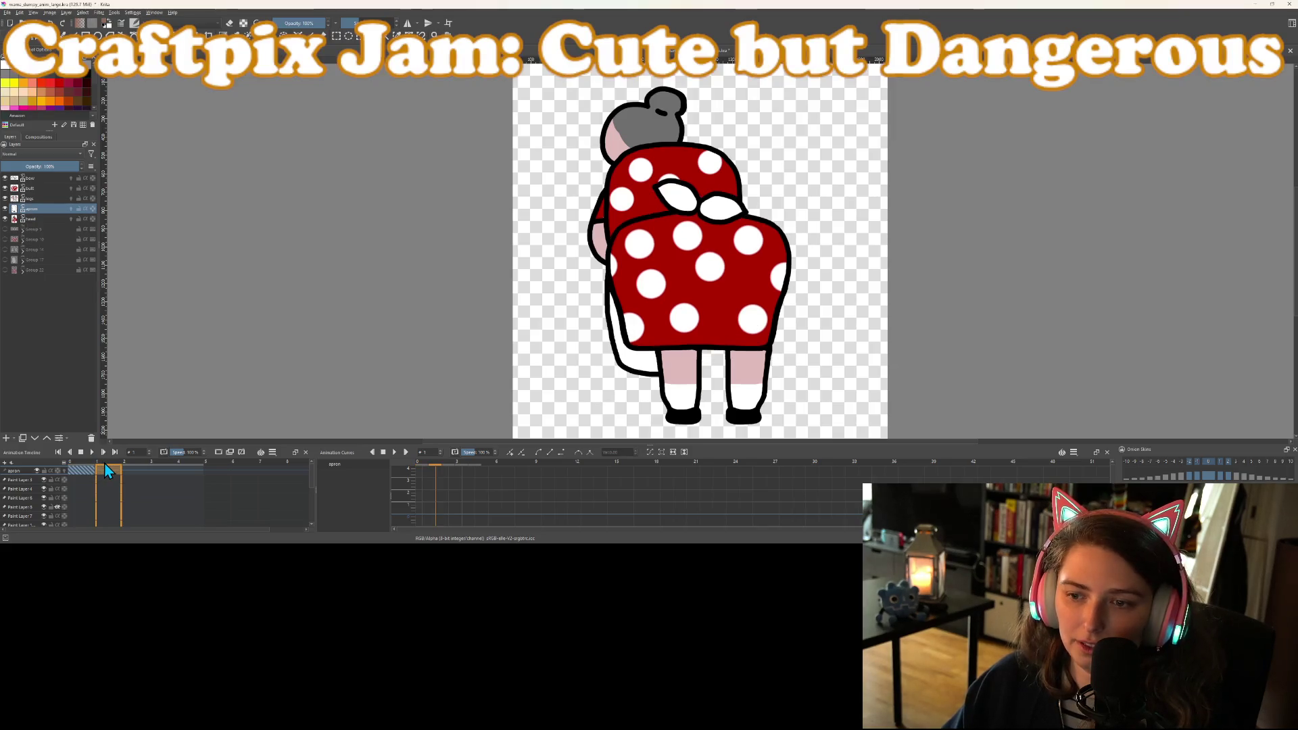
# Rotate the apron on frame 1 and move it about 18 px left on frame 2
pyautogui.hotkey('ctrl', 't')
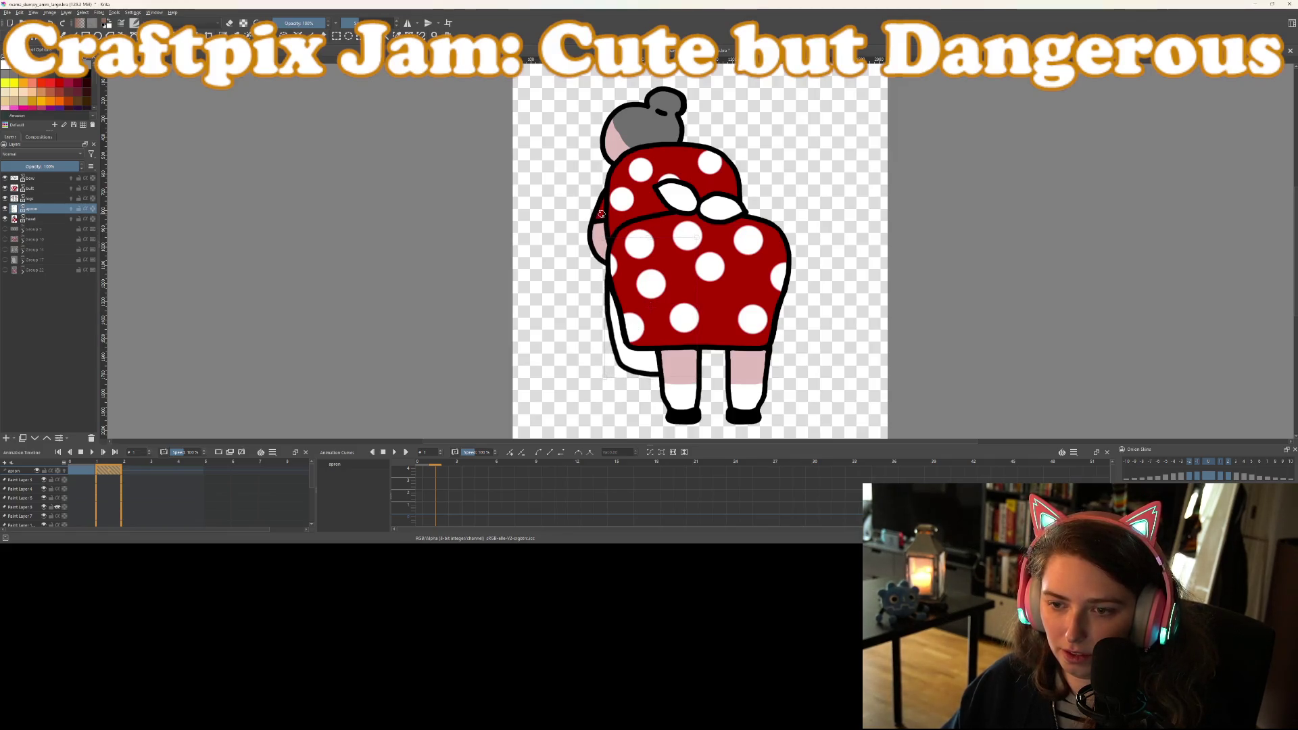
pyautogui.moveTo(596, 401); pyautogui.dragTo(570, 384)
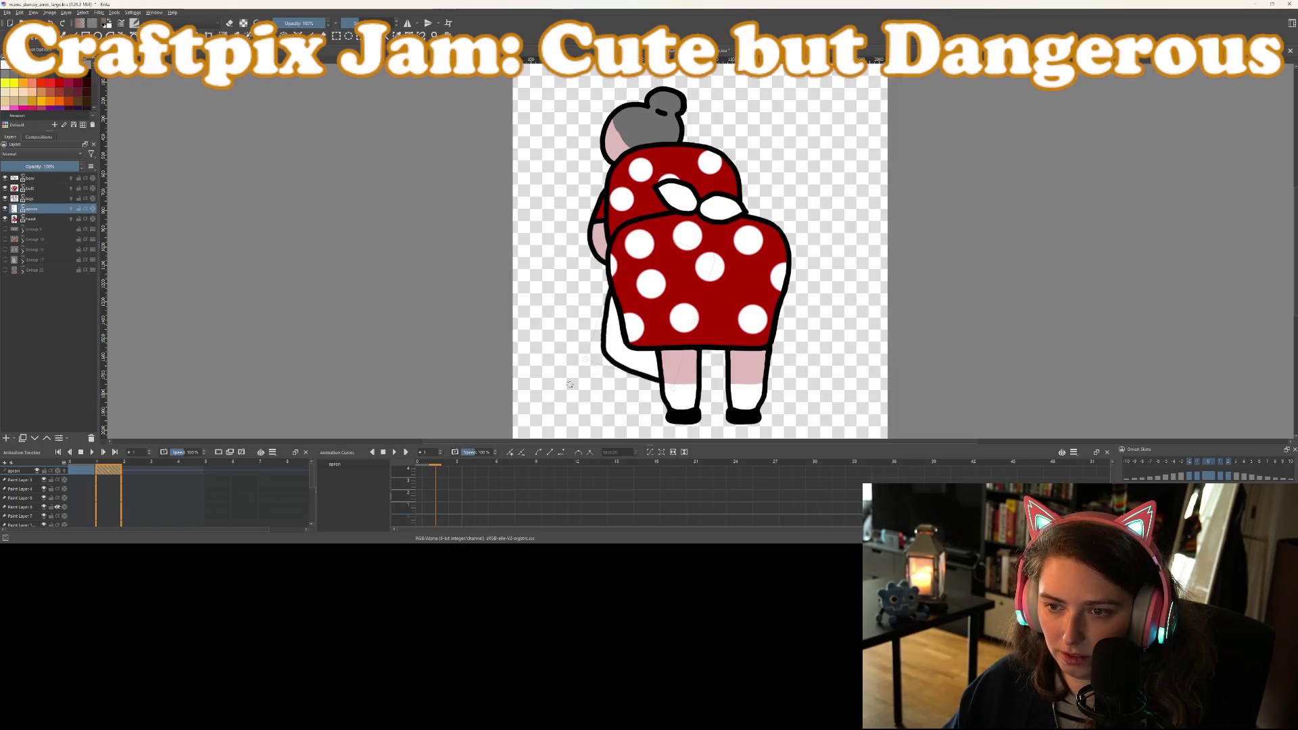
pyautogui.press('Right')
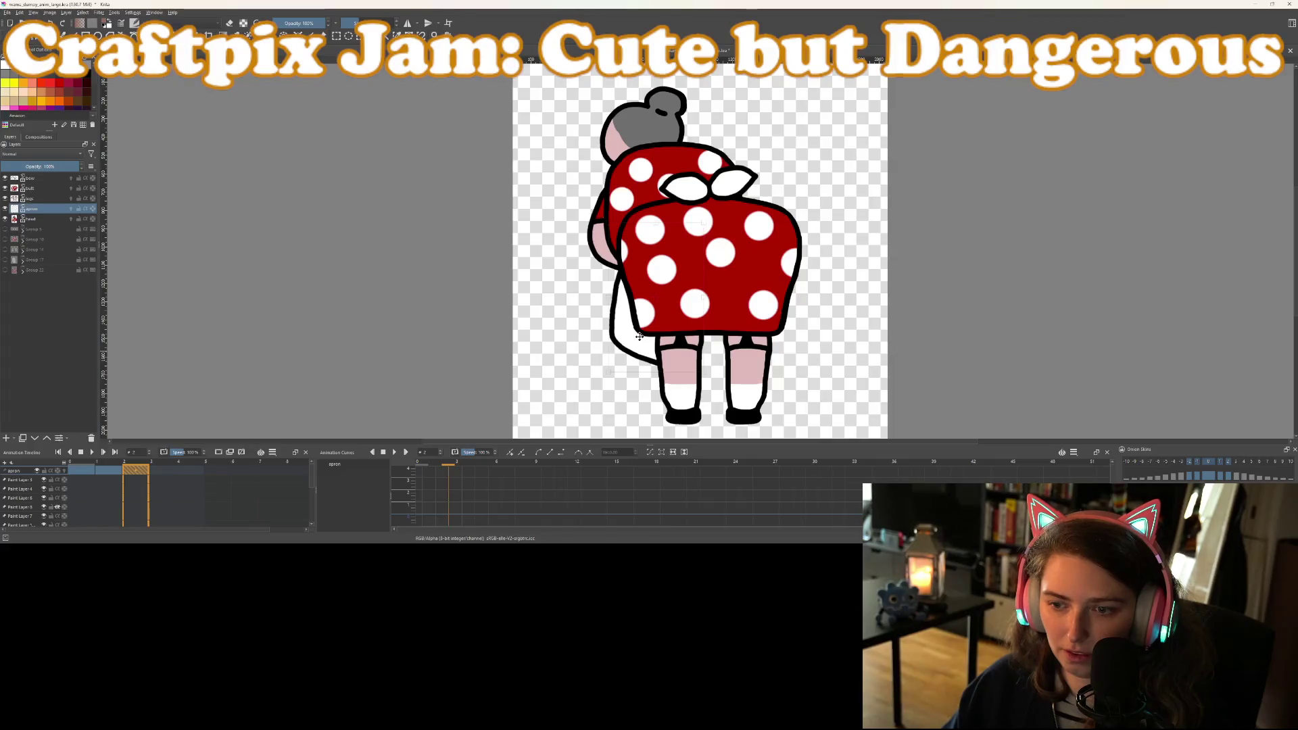
pyautogui.moveTo(639, 336); pyautogui.dragTo(639, 325)
pyautogui.hotkey('ctrl', 't')
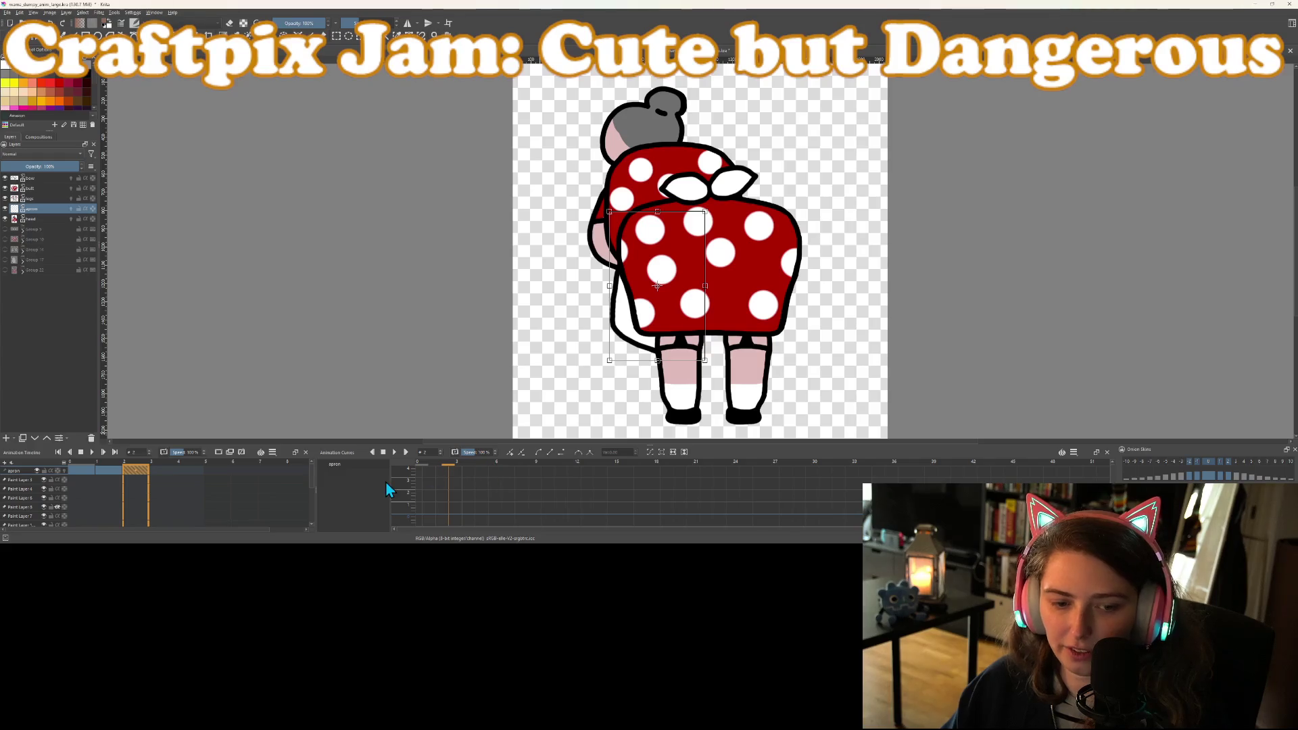
pyautogui.moveTo(640, 323); pyautogui.dragTo(628, 325)
pyautogui.press('Return')
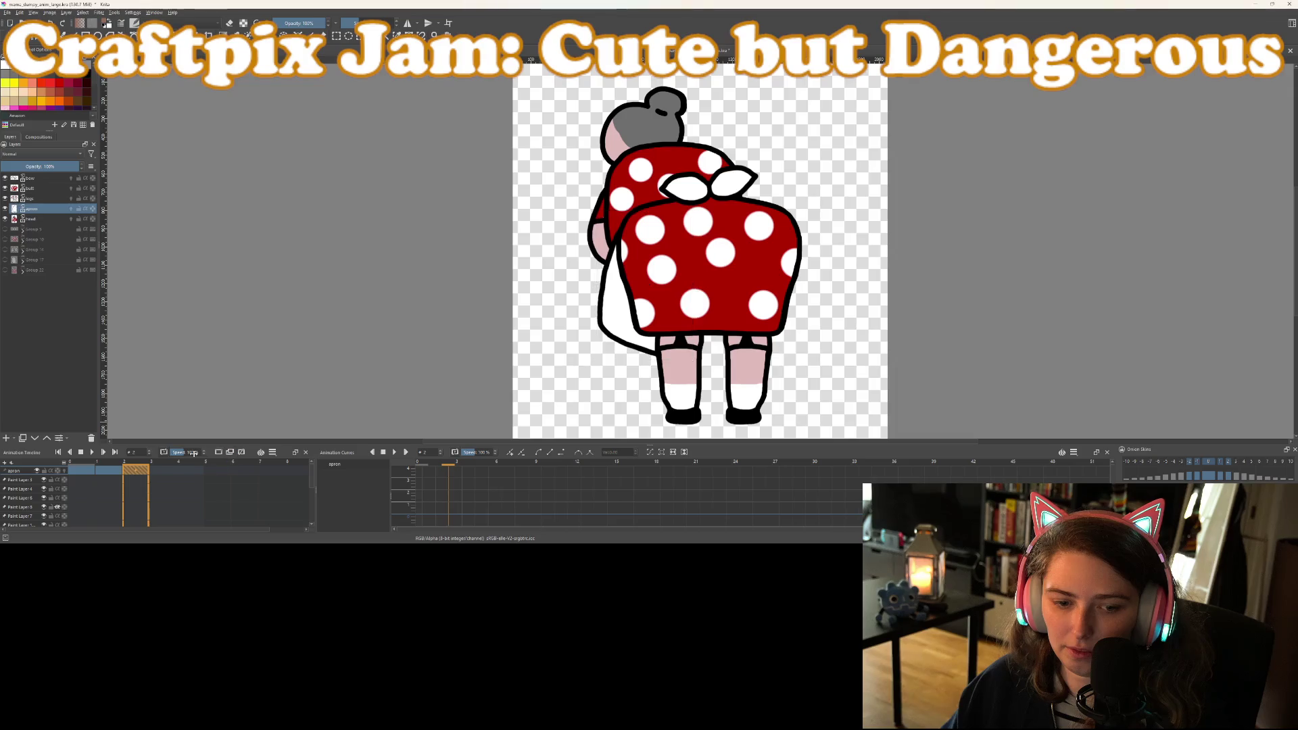
# Move the apron right and down on frame 3, adjust its width, and preview the sway
pyautogui.click(160, 468)
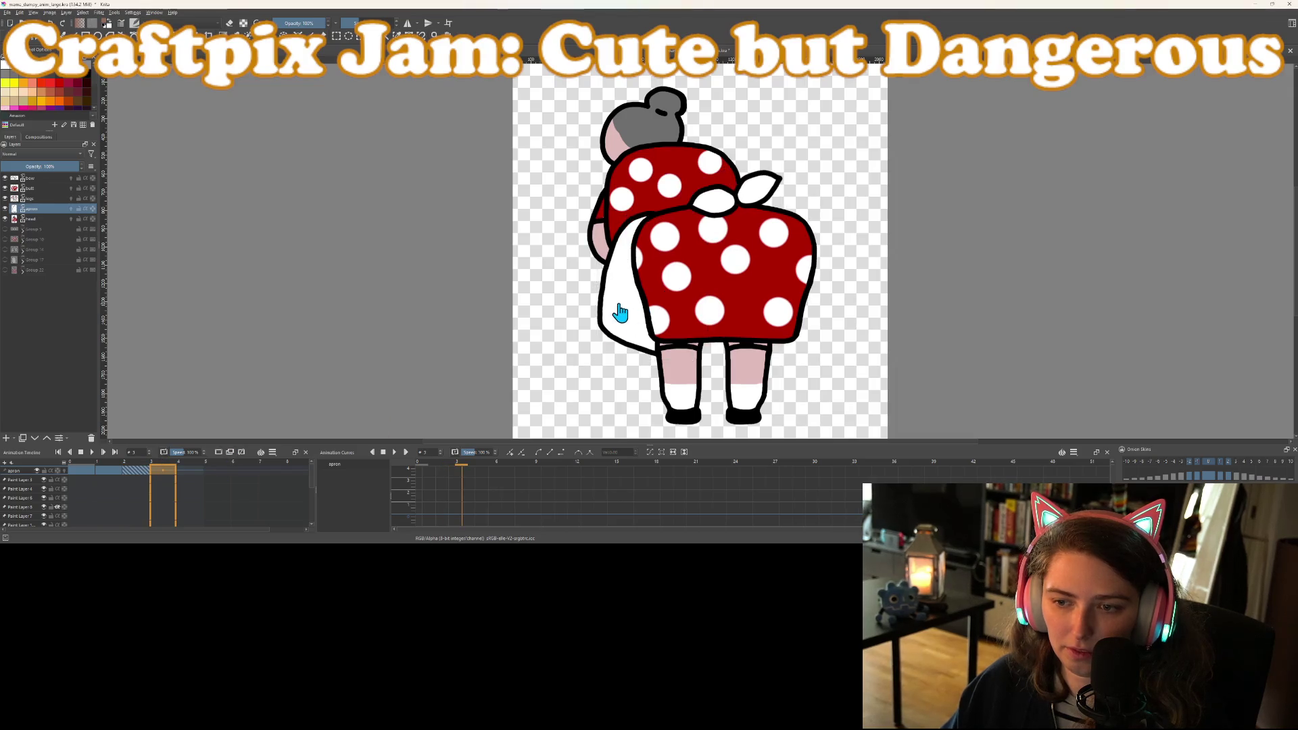
pyautogui.moveTo(610, 302); pyautogui.dragTo(629, 308)
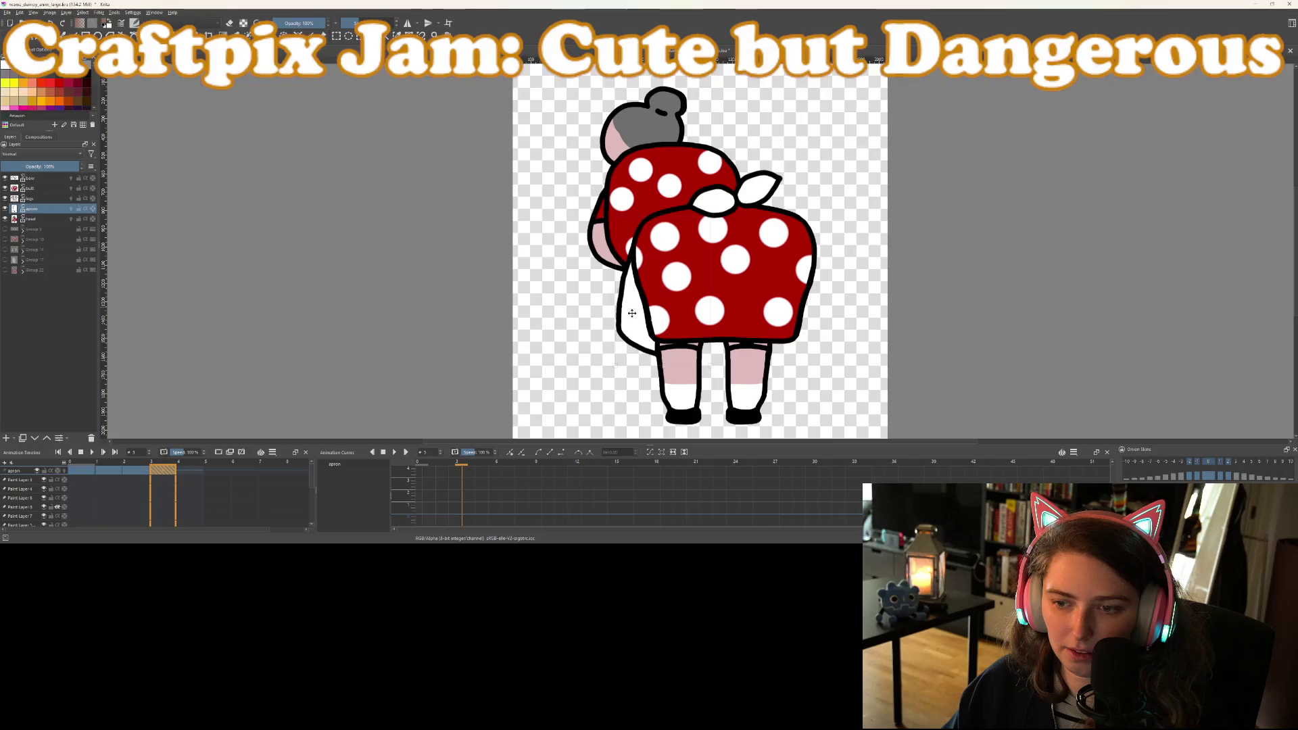
pyautogui.press('Return')
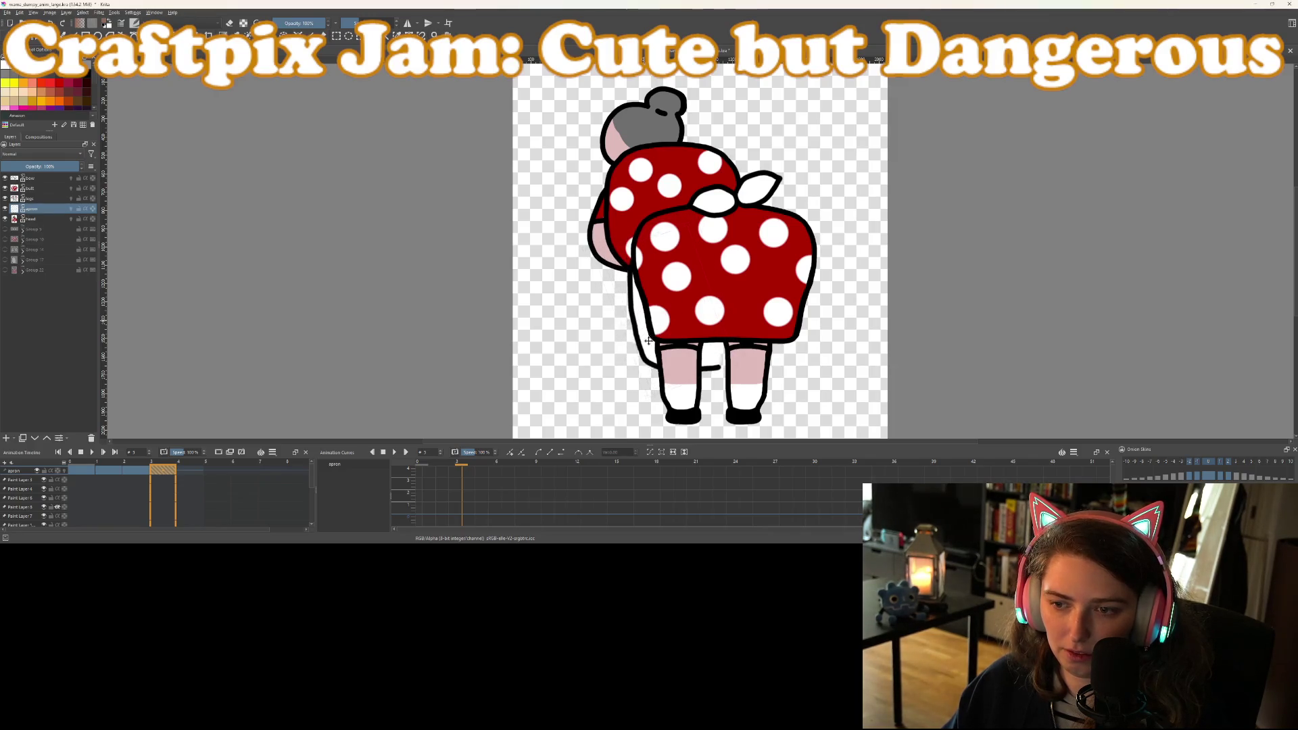
pyautogui.moveTo(651, 331); pyautogui.dragTo(635, 338)
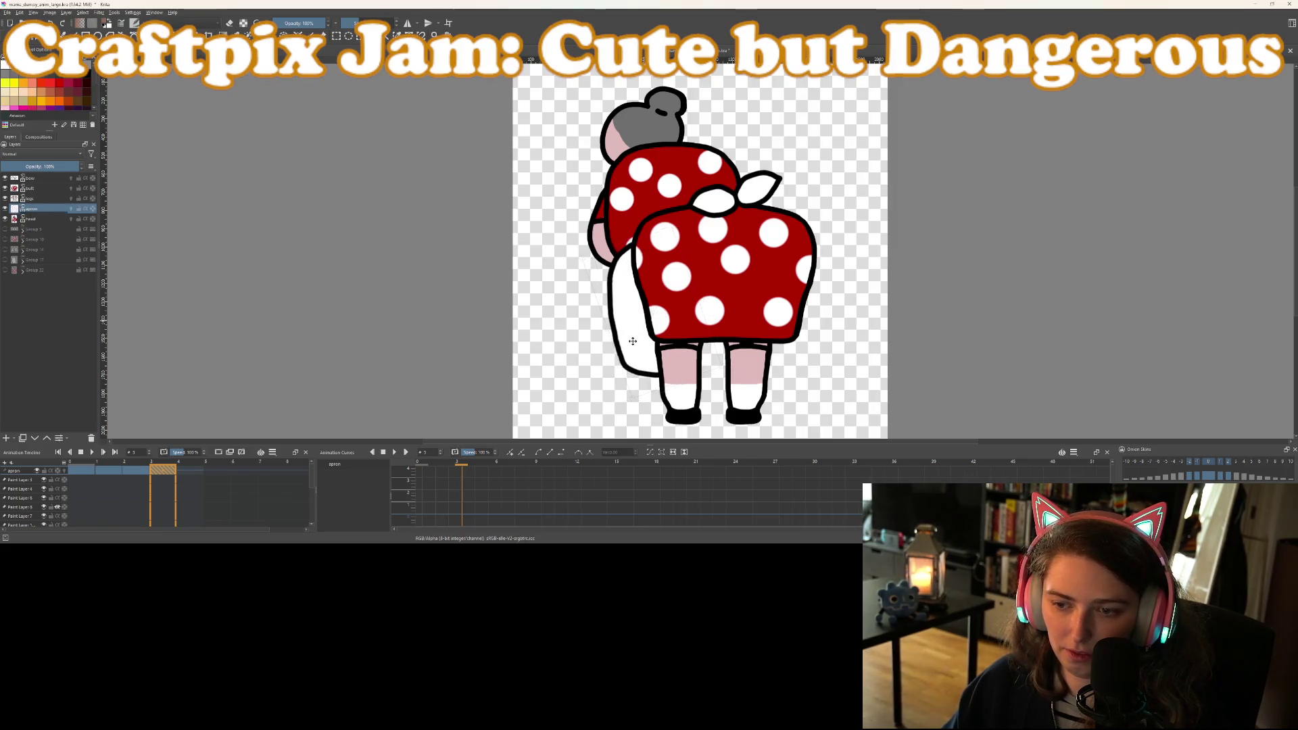
pyautogui.moveTo(632, 342); pyautogui.dragTo(645, 333)
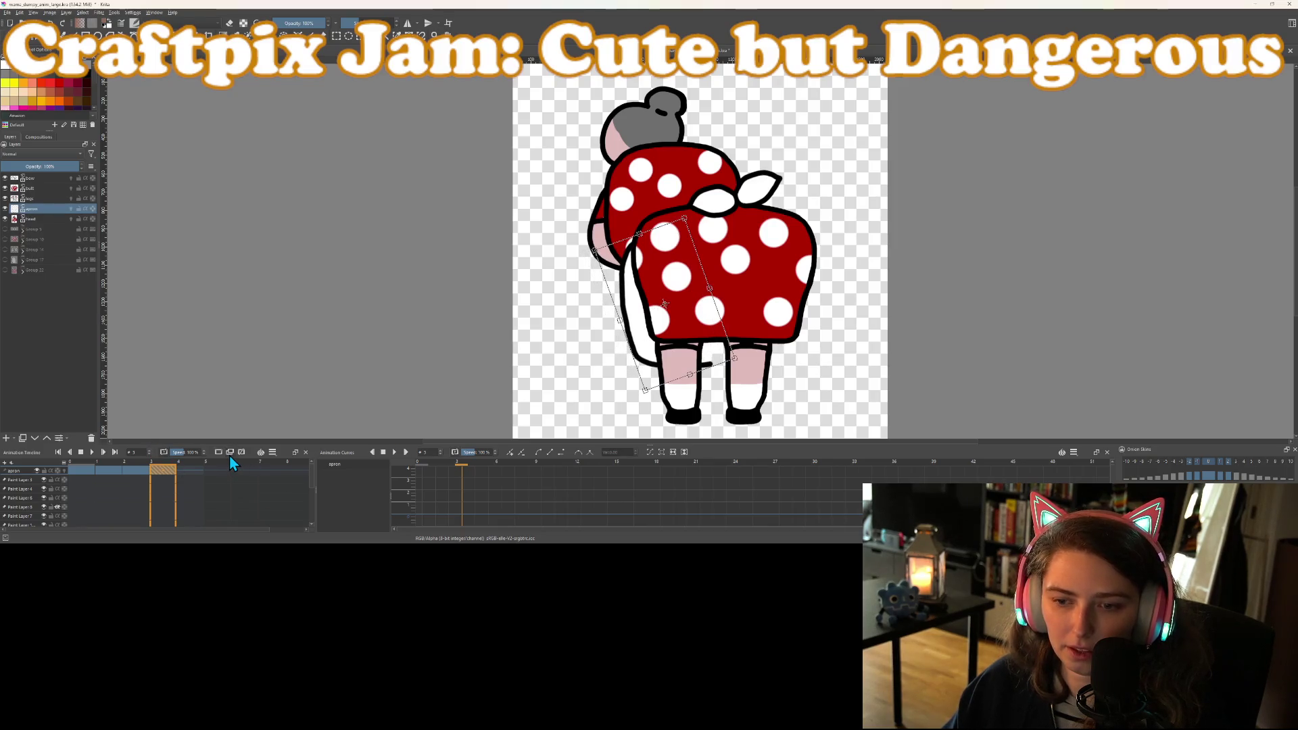
pyautogui.click(91, 452)
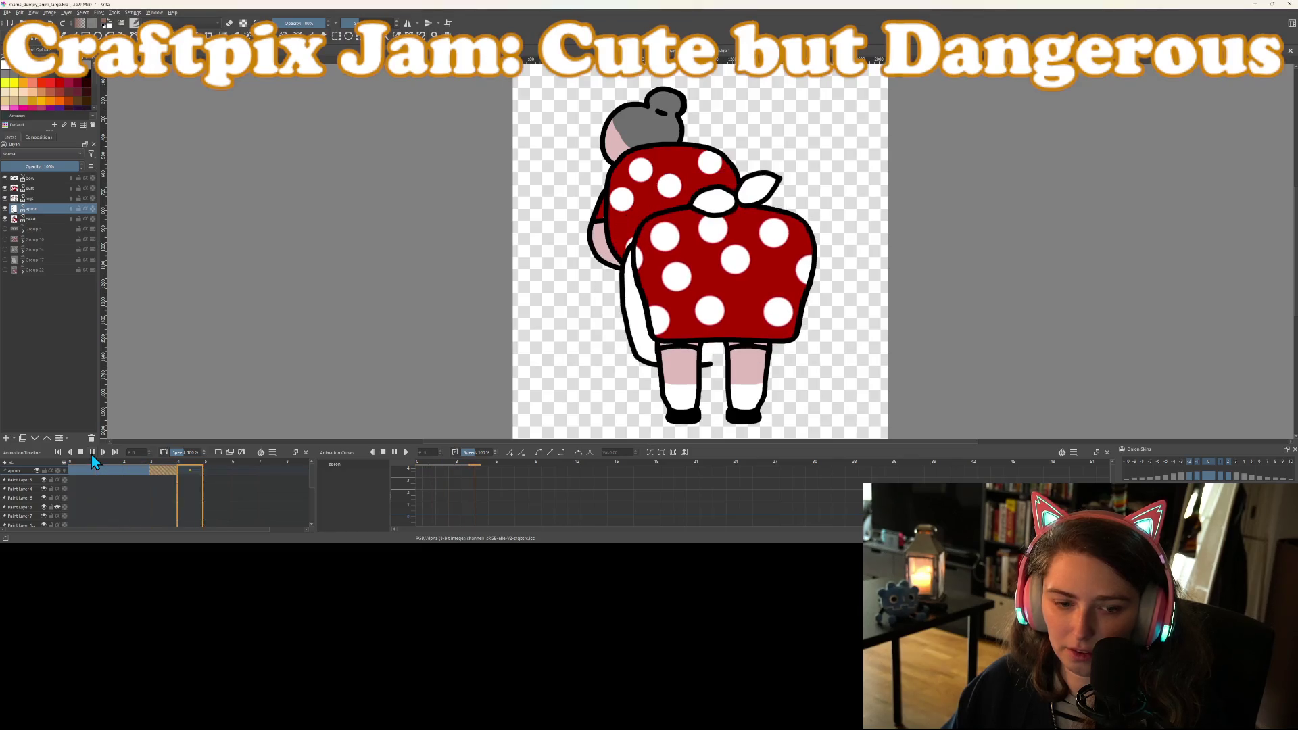
pyautogui.click(82, 457)
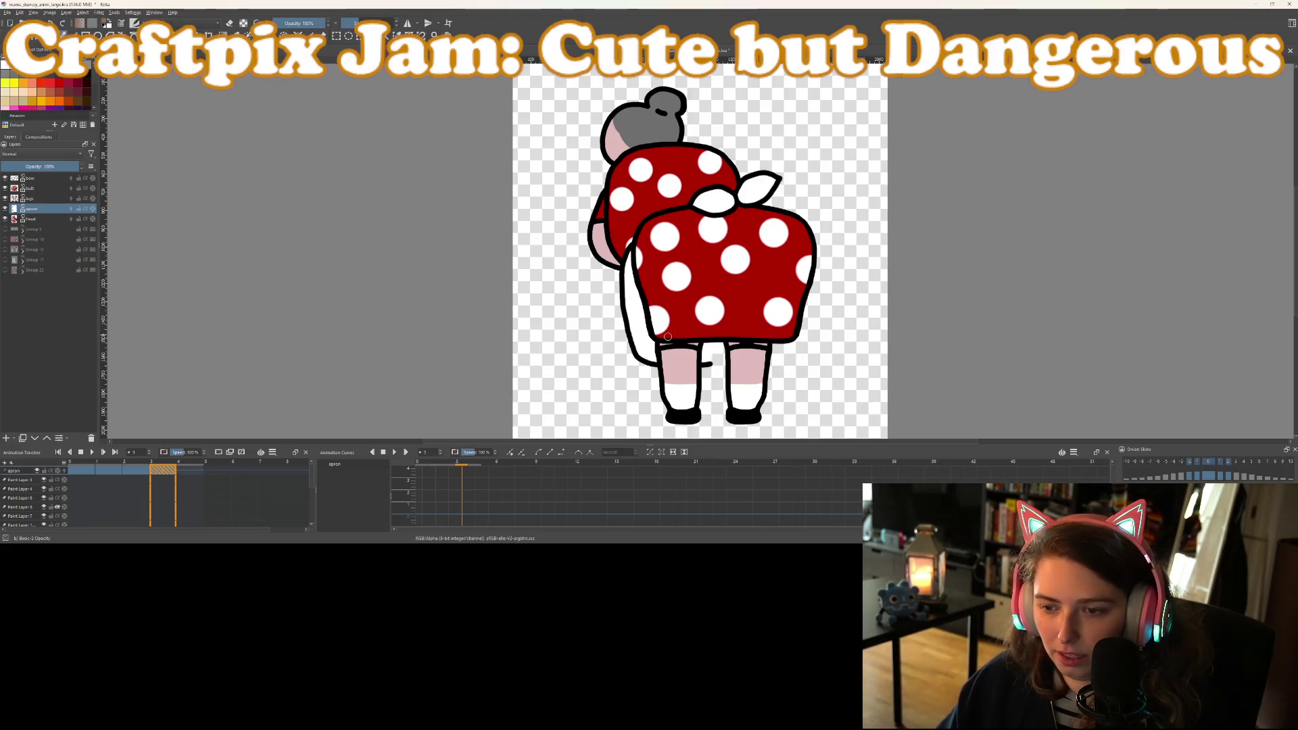
# Extend the arm outline, fill white beside it, and thicken the black outline between the legs
pyautogui.scroll(8, 667, 336)
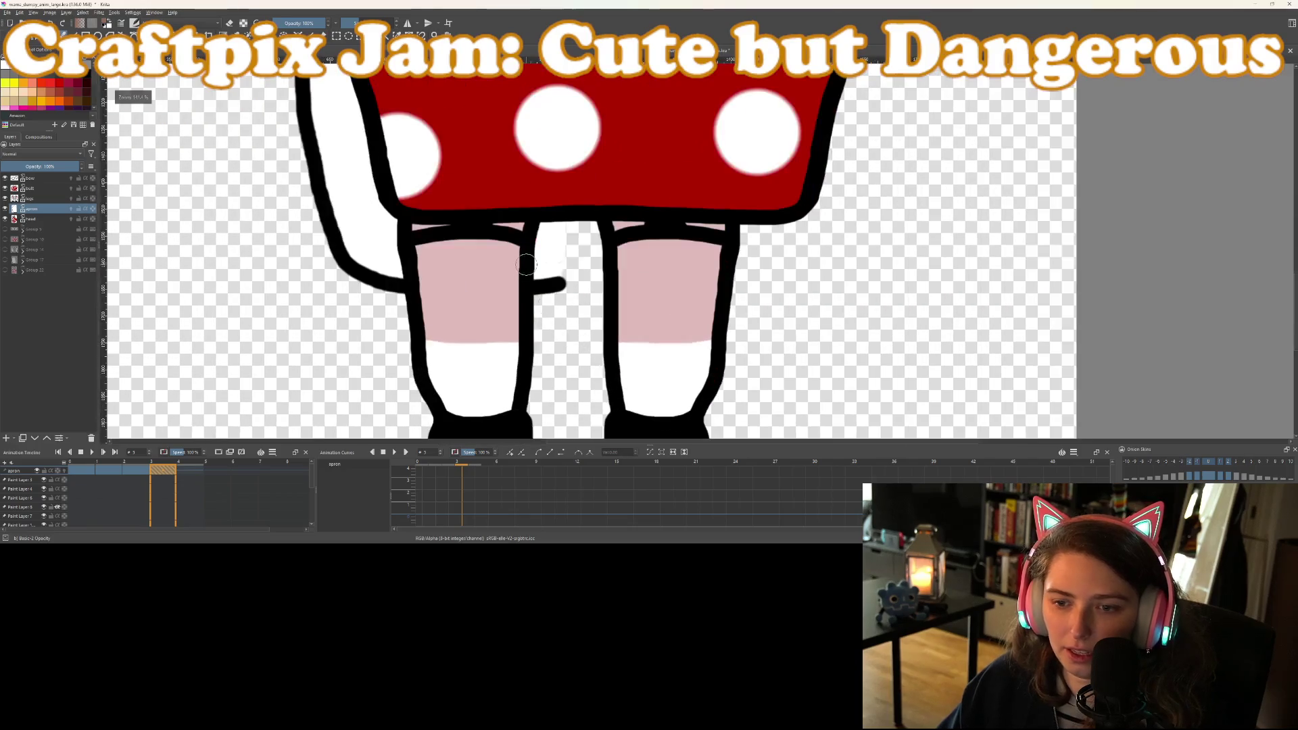
pyautogui.scroll(3, 534, 301)
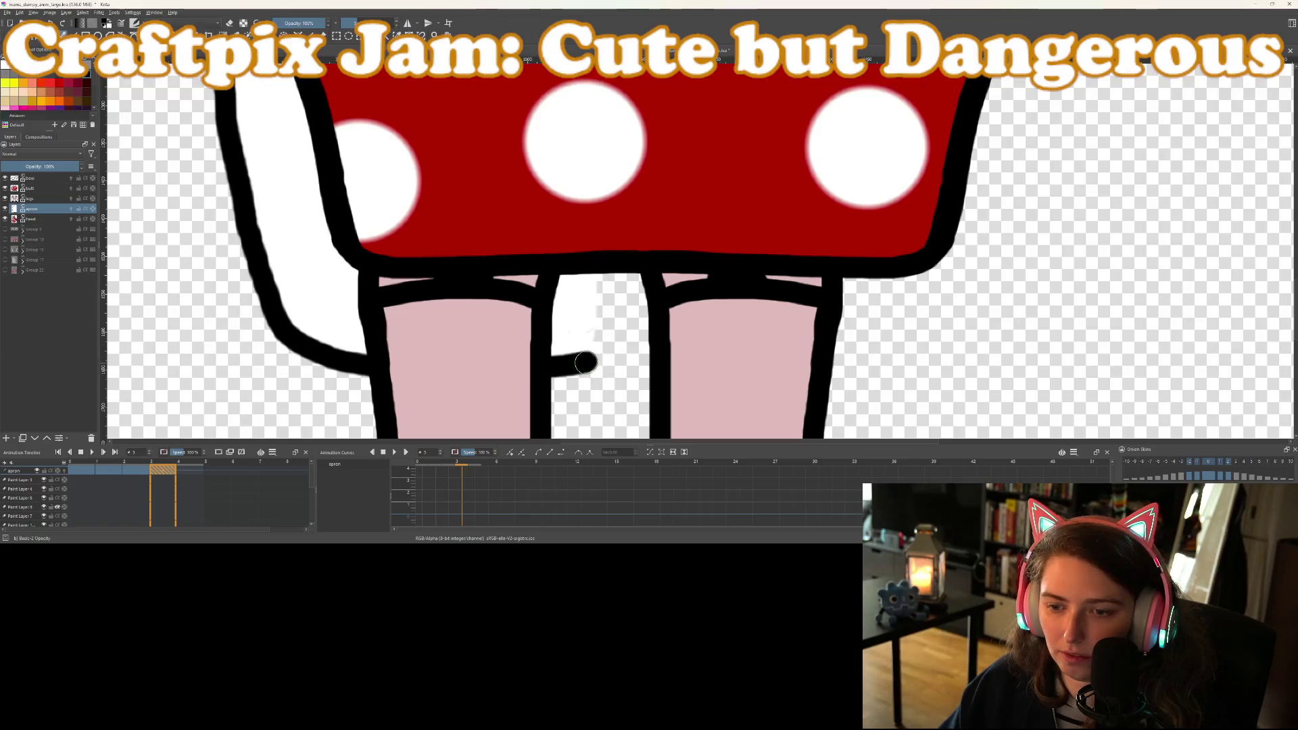
pyautogui.moveTo(585, 363); pyautogui.dragTo(650, 295)
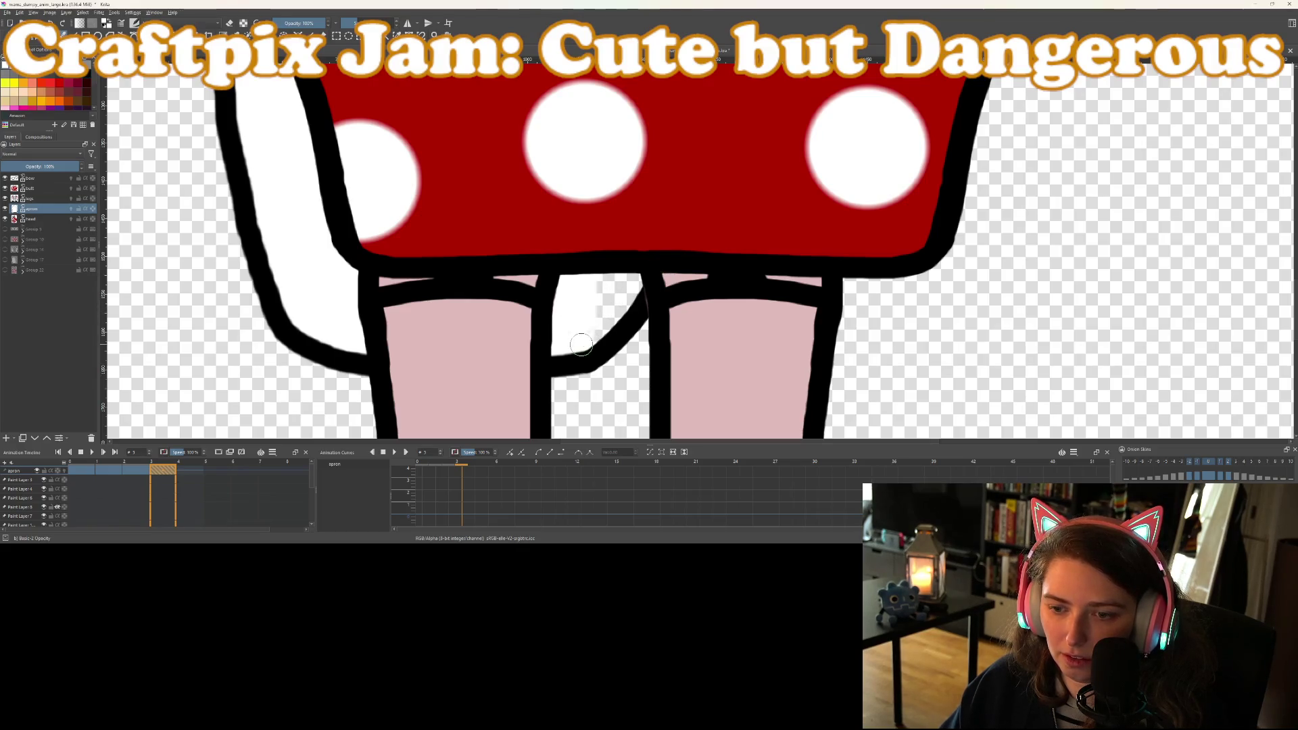
pyautogui.moveTo(606, 315); pyautogui.dragTo(635, 282)
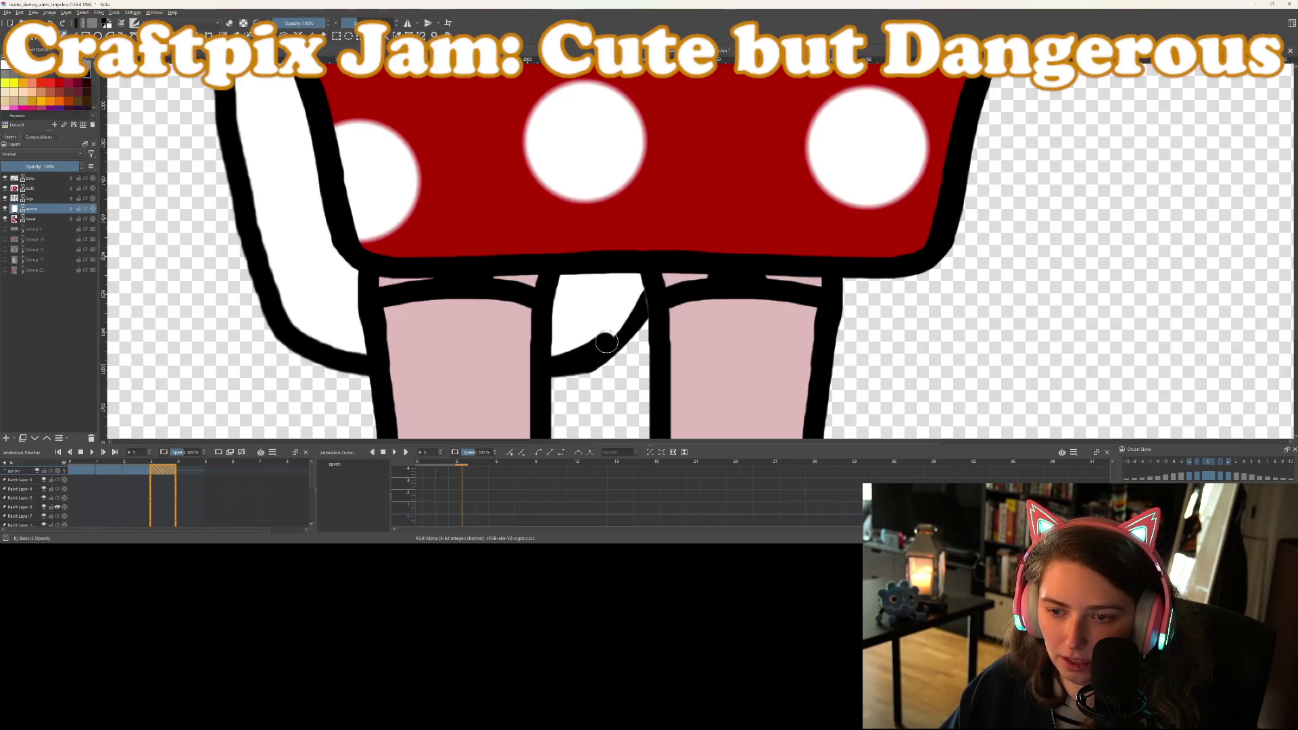
pyautogui.moveTo(606, 342); pyautogui.dragTo(628, 317)
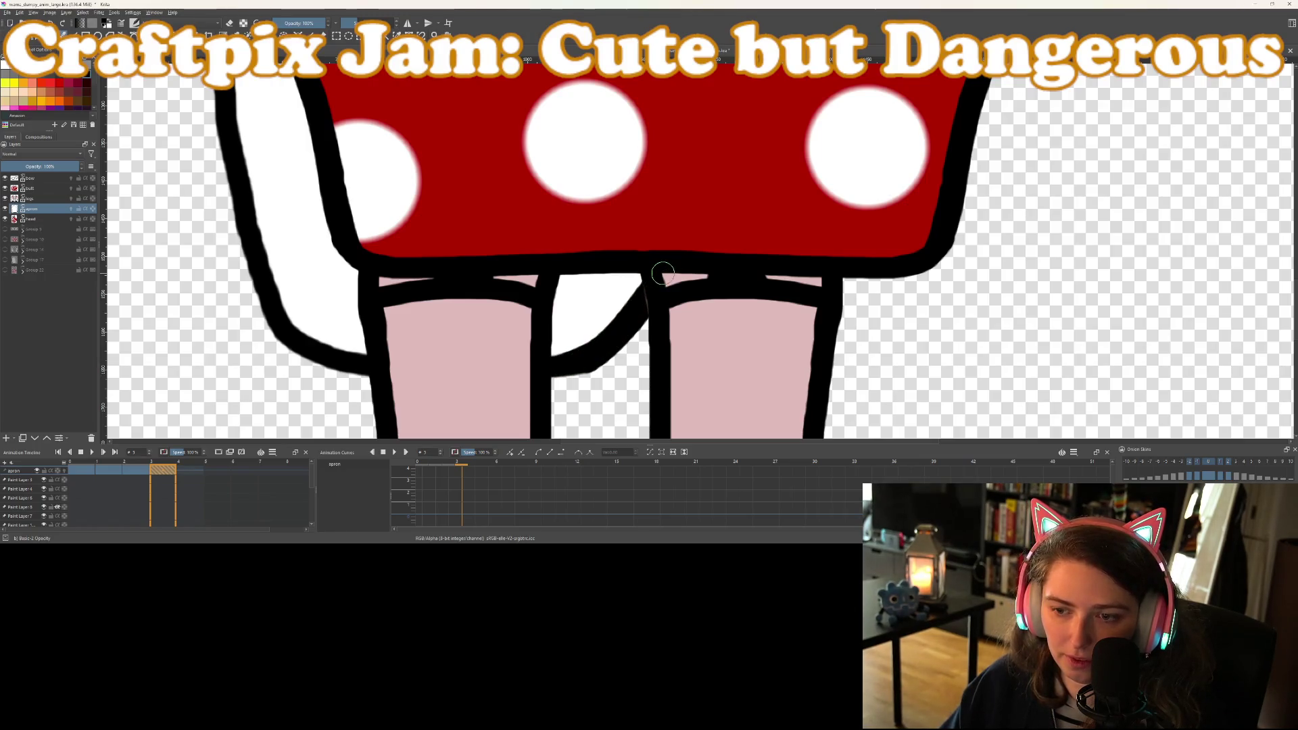
pyautogui.scroll(-5, 663, 273)
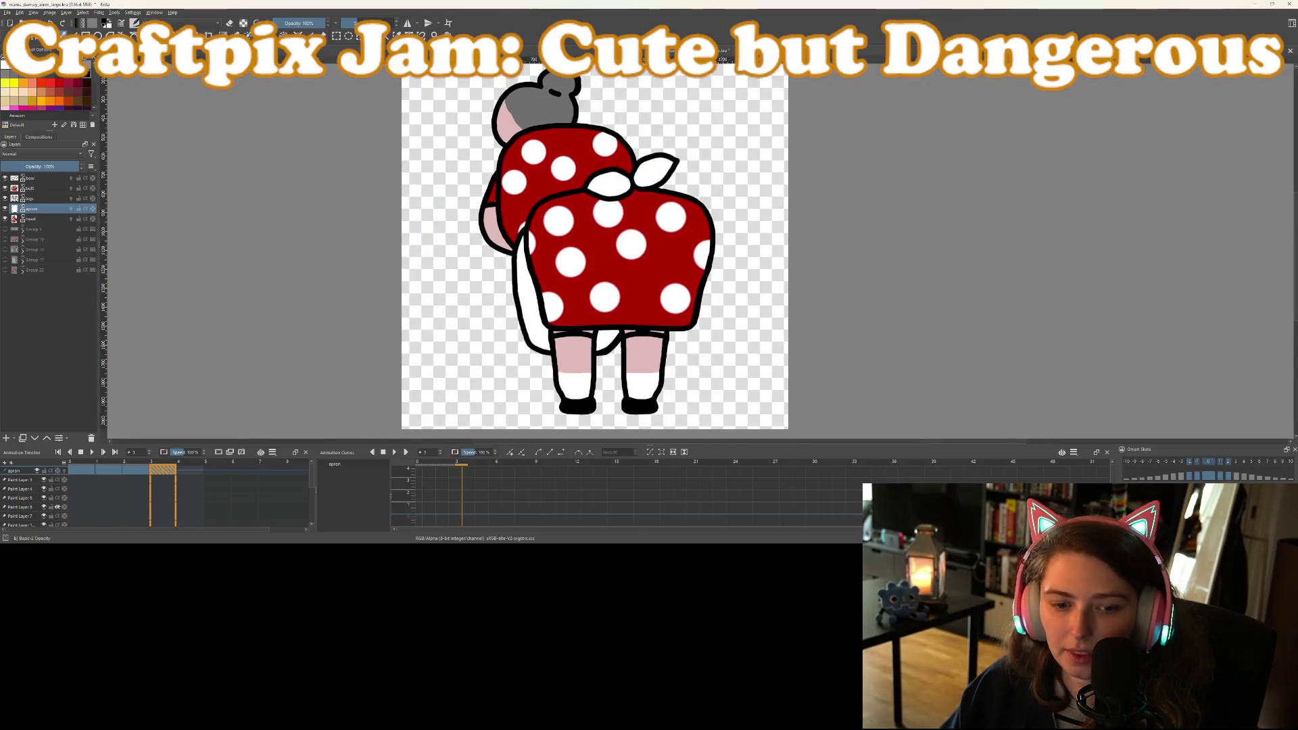
# Play the animation and scrub through the frames to check each pose
pyautogui.click(92, 451)
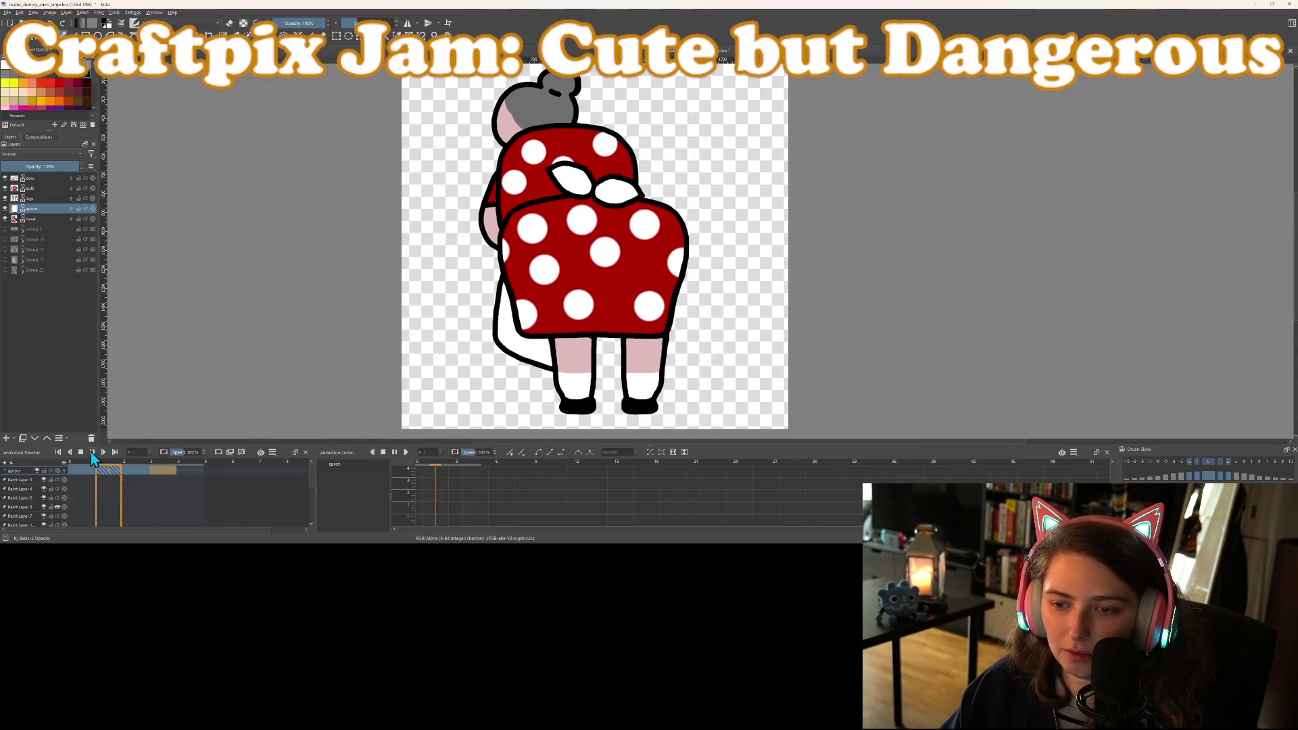
pyautogui.scroll(-4, 427, 338)
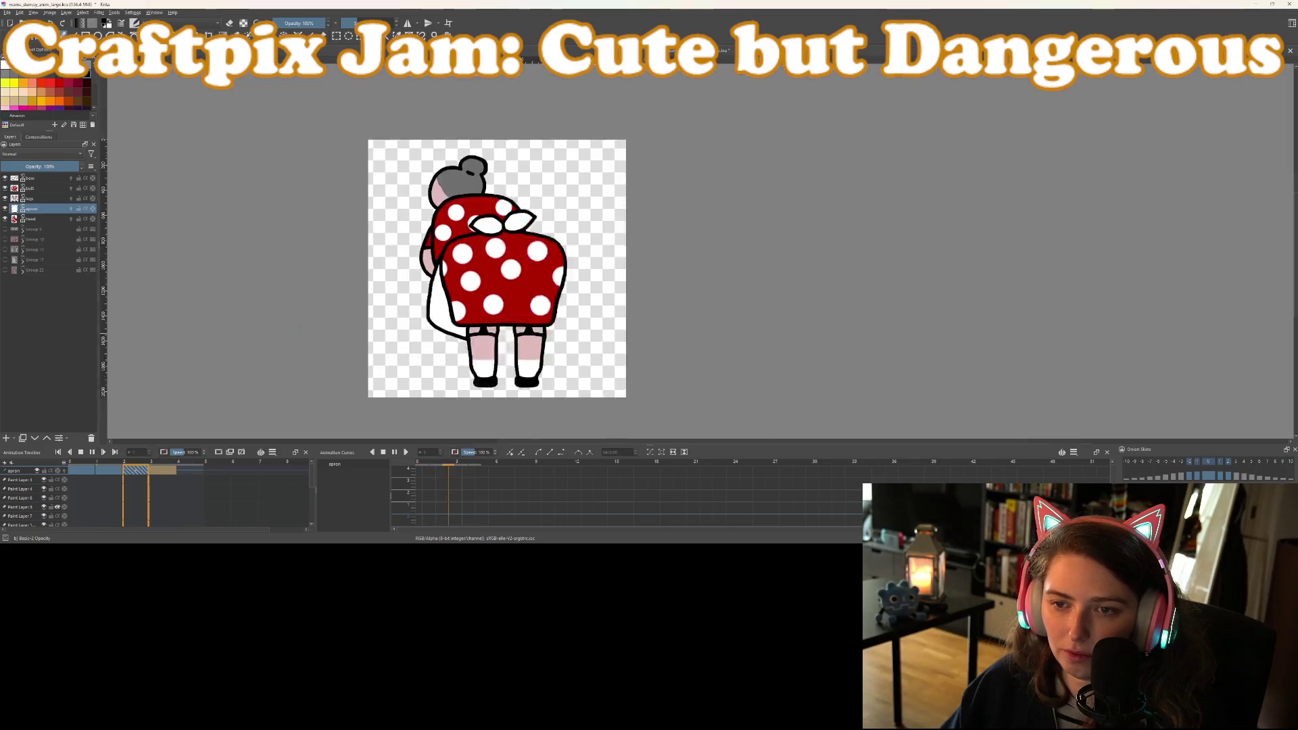
pyautogui.scroll(3, 364, 356)
pyautogui.scroll(-3, 372, 368)
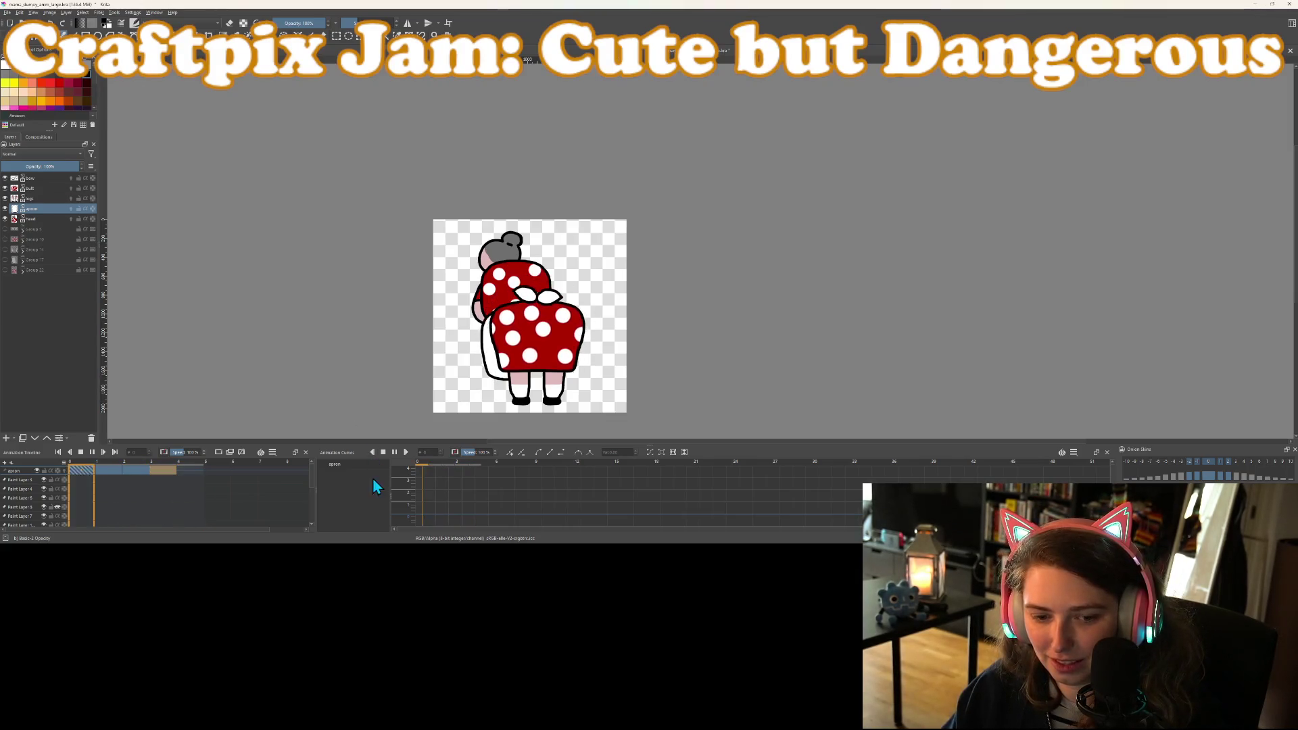
pyautogui.click(81, 452)
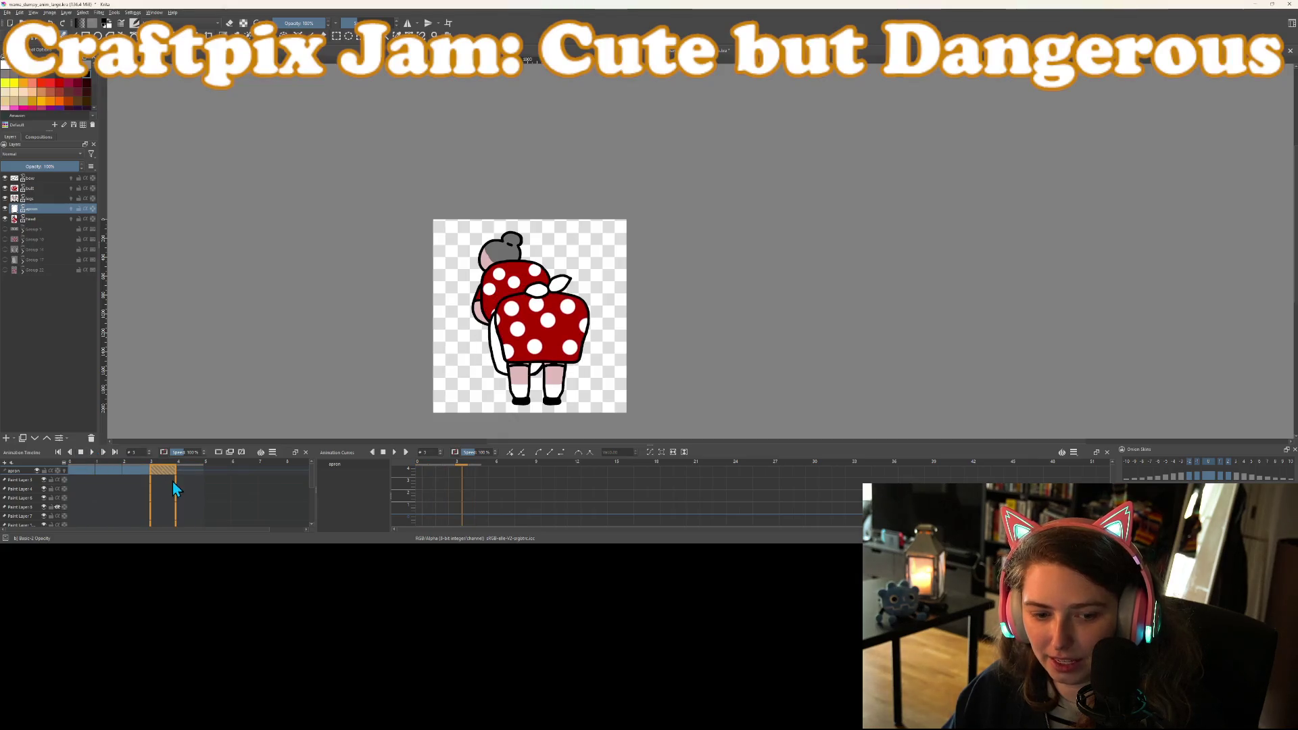
pyautogui.moveTo(80, 465); pyautogui.dragTo(188, 466)
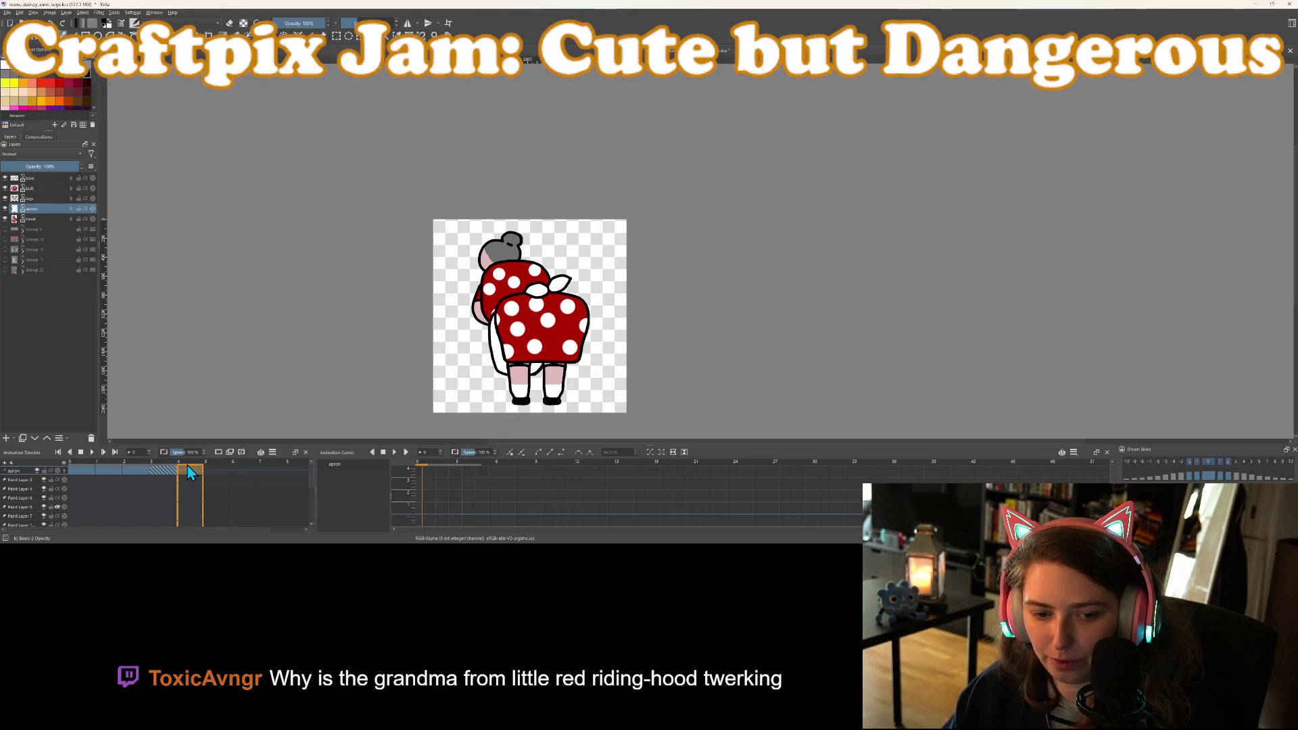
# Set the timeline Clip End to 3 and Frame Rate to 10, then return to frame 0
pyautogui.click(273, 453)
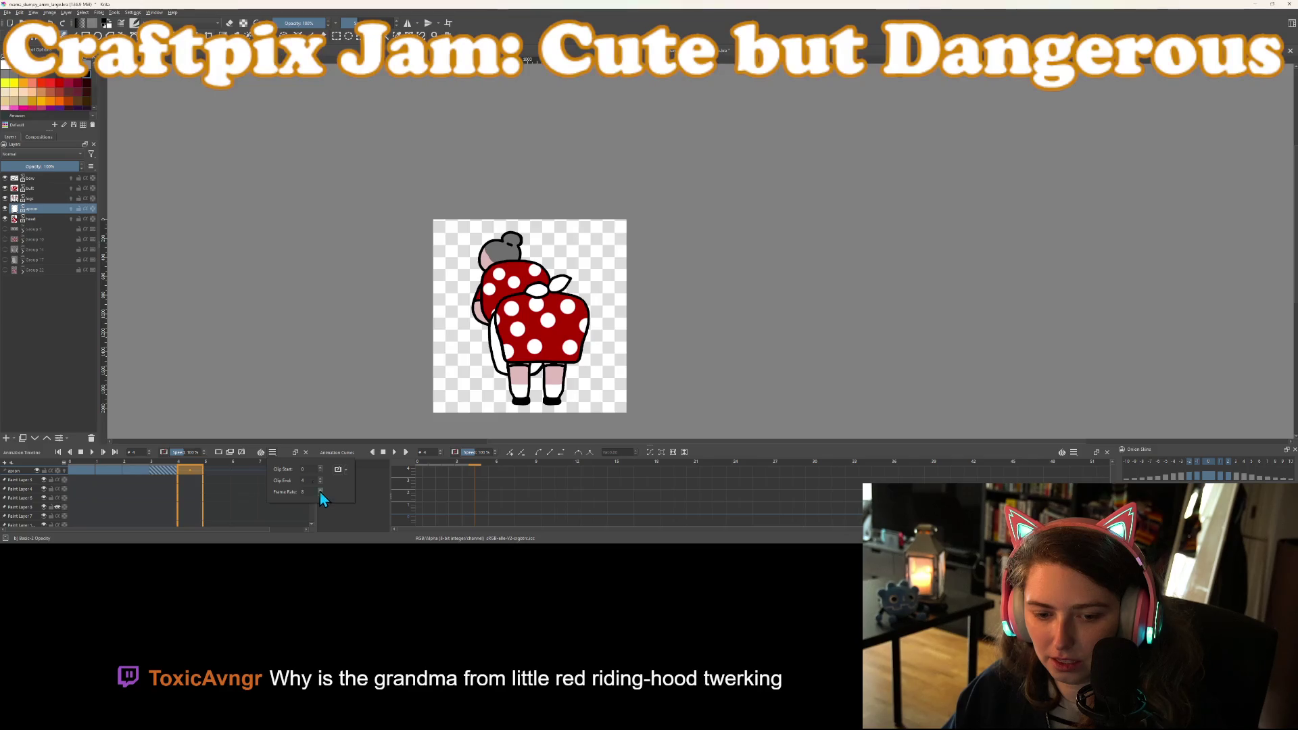
pyautogui.write('3')
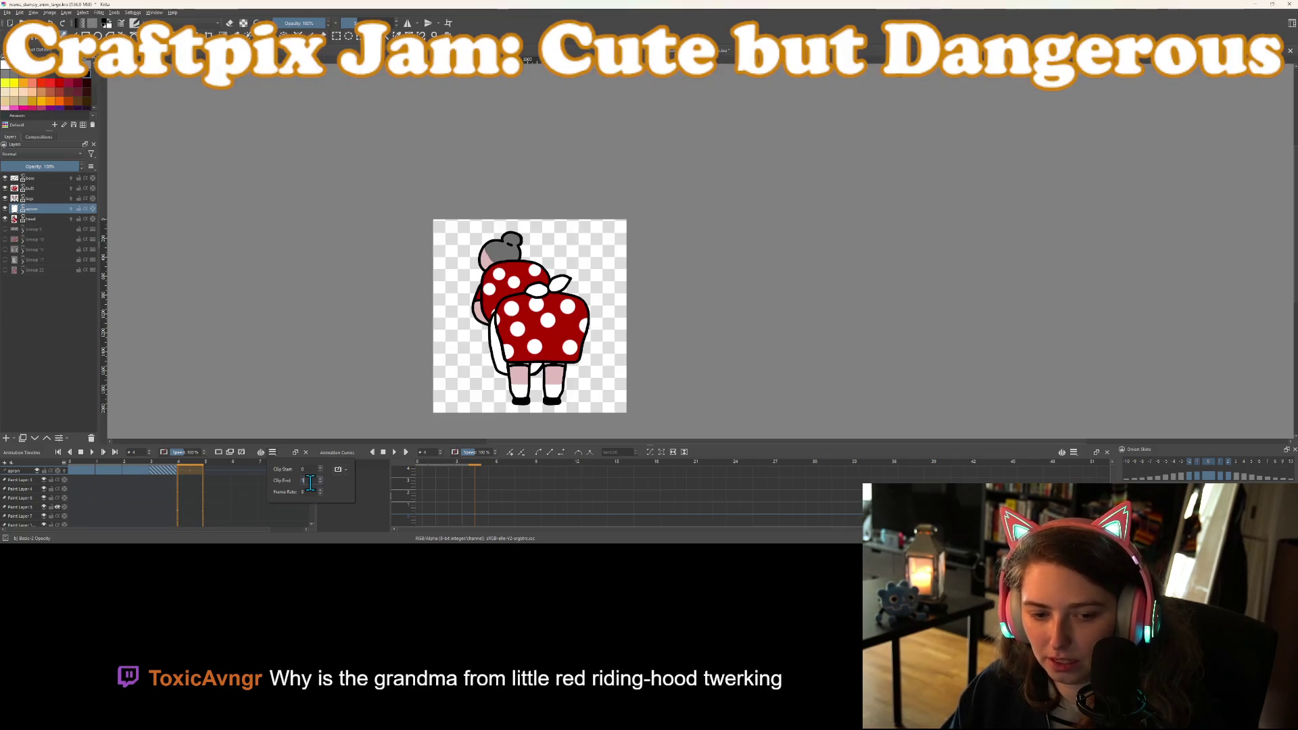
pyautogui.click(92, 451)
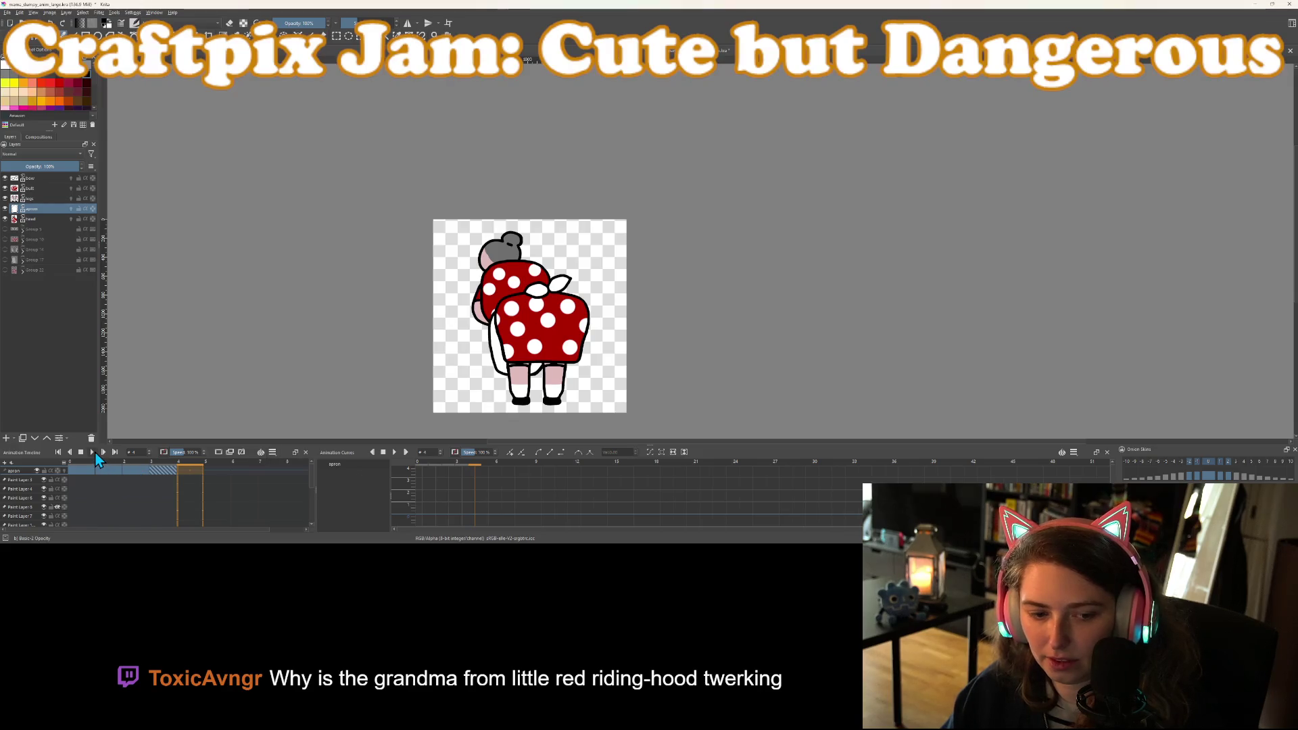
pyautogui.click(273, 452)
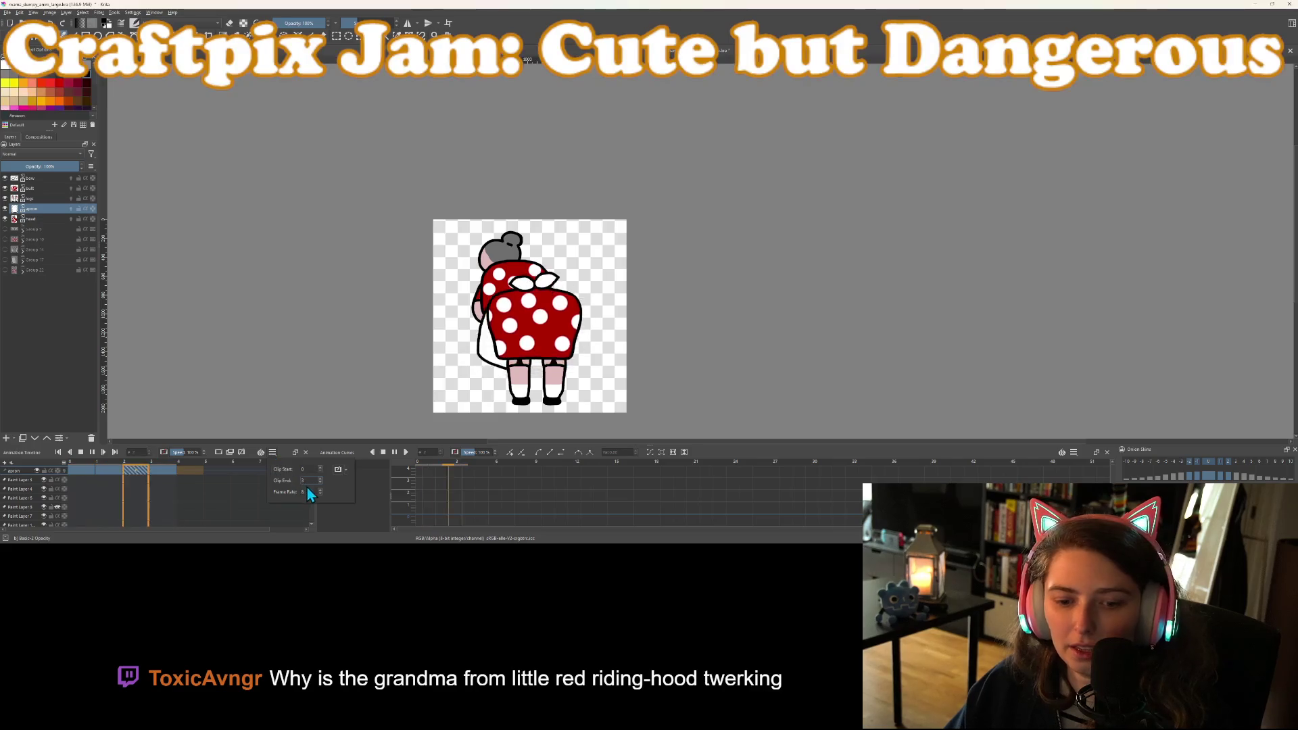
pyautogui.scroll(2, 310, 490)
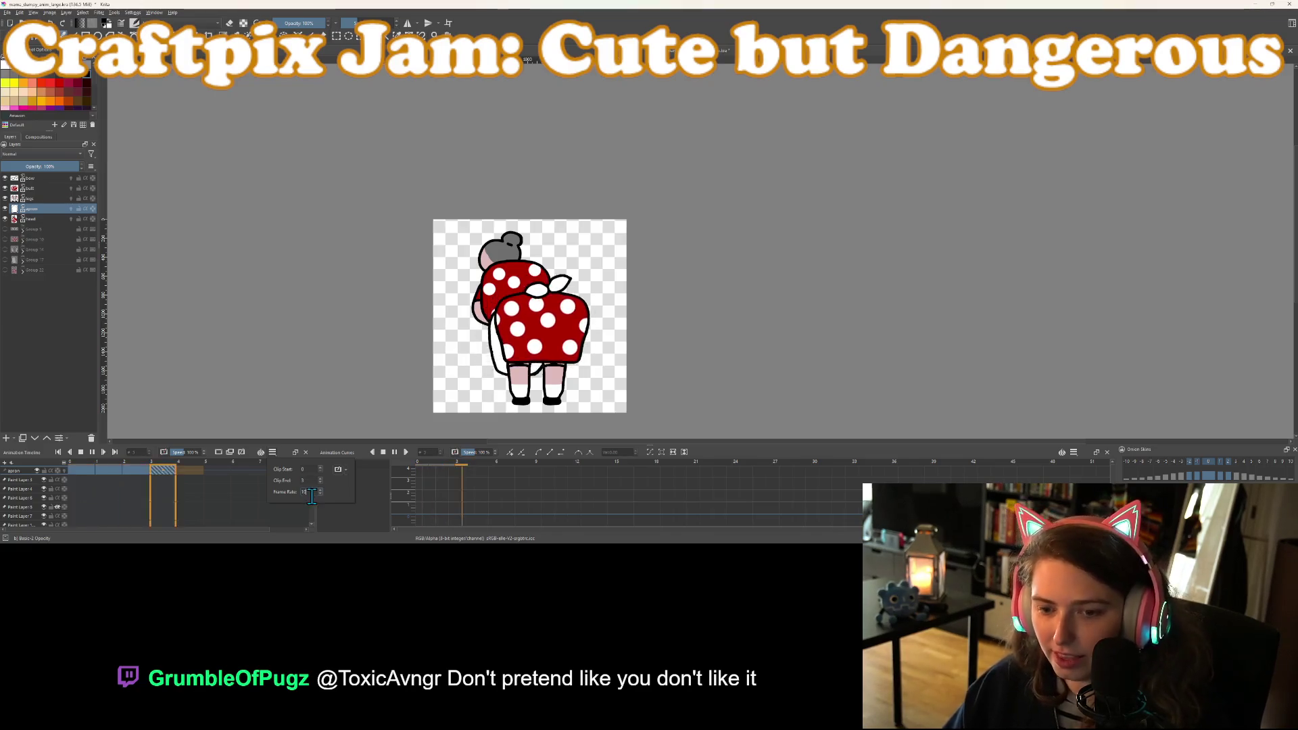
pyautogui.click(318, 373)
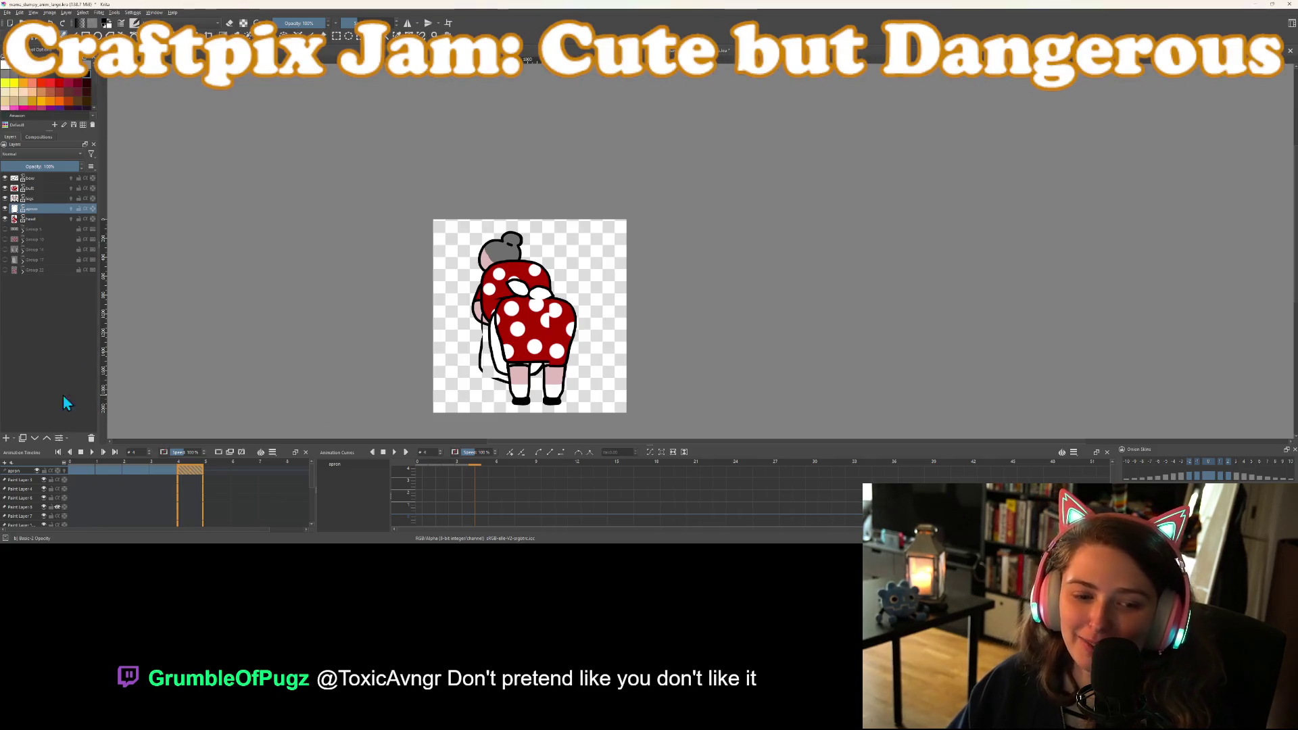
pyautogui.click(80, 468)
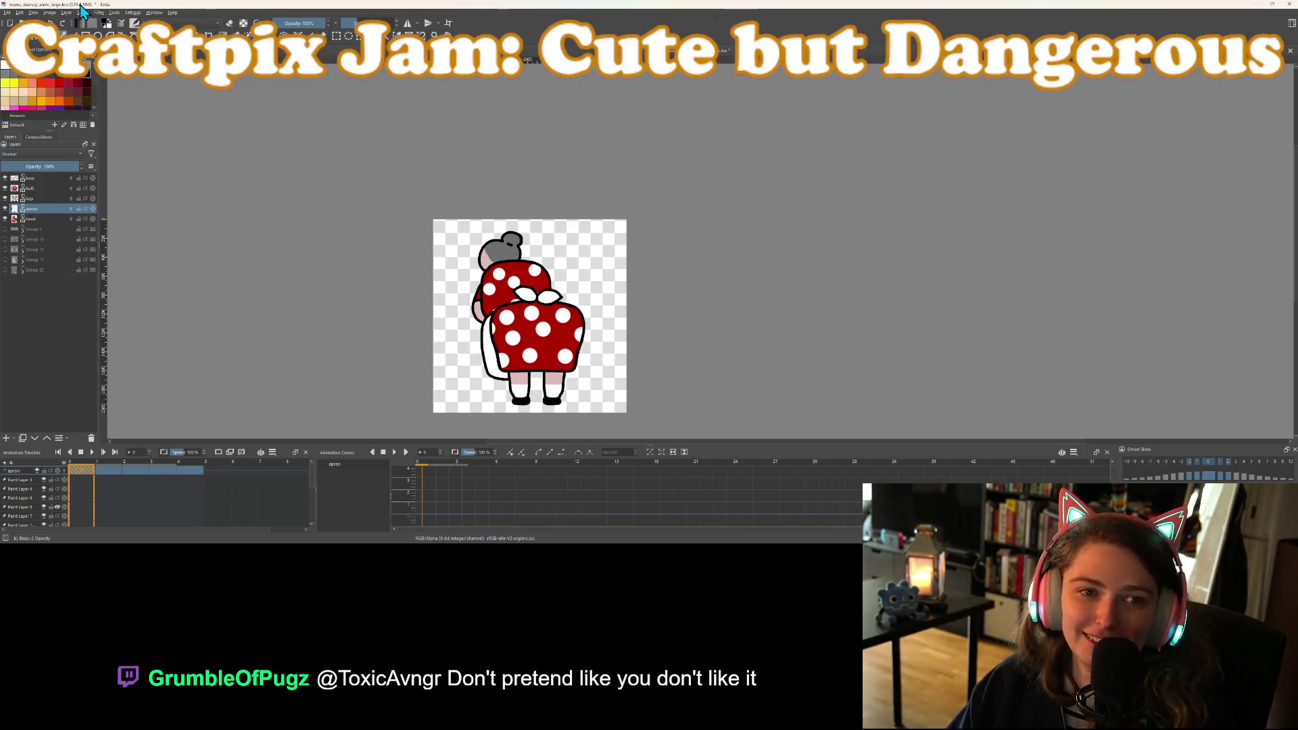
# Render frames 0–3 as the GIF mama_dumpy_anim_large via File > Render Animation
pyautogui.click(6, 13)
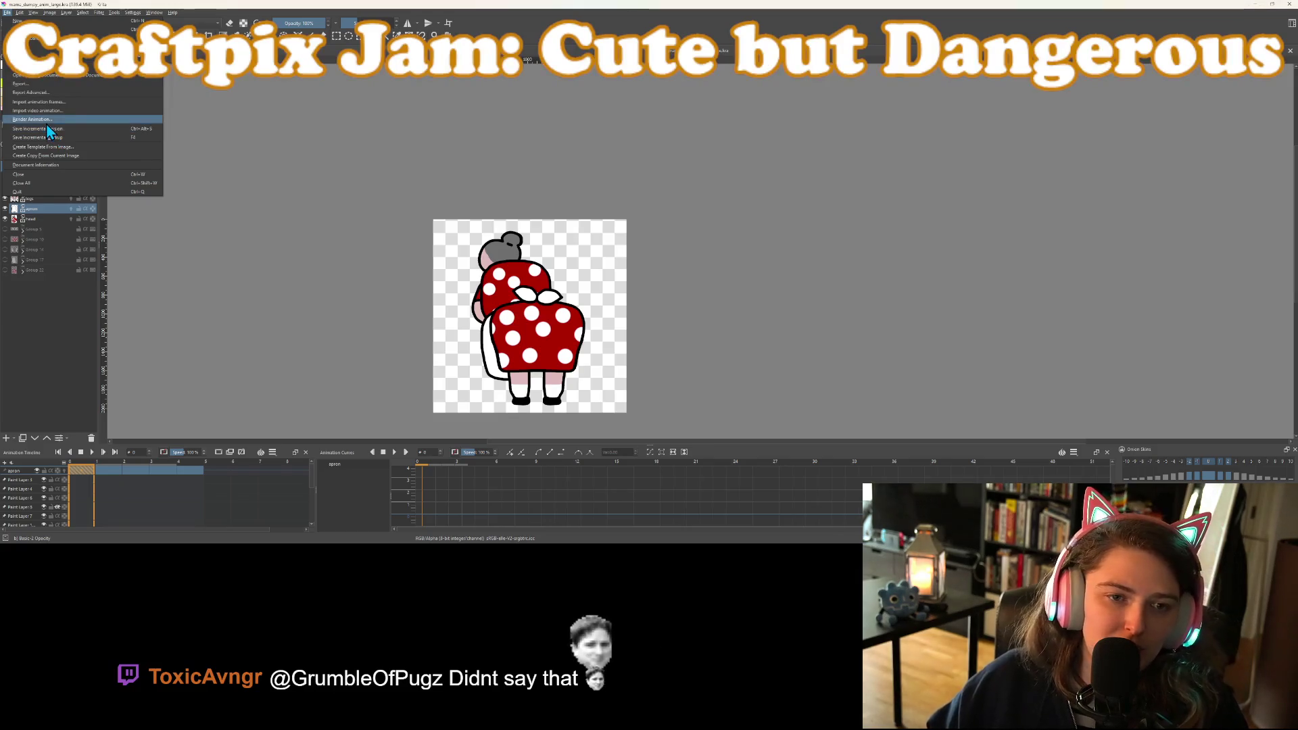
pyautogui.press('Escape')
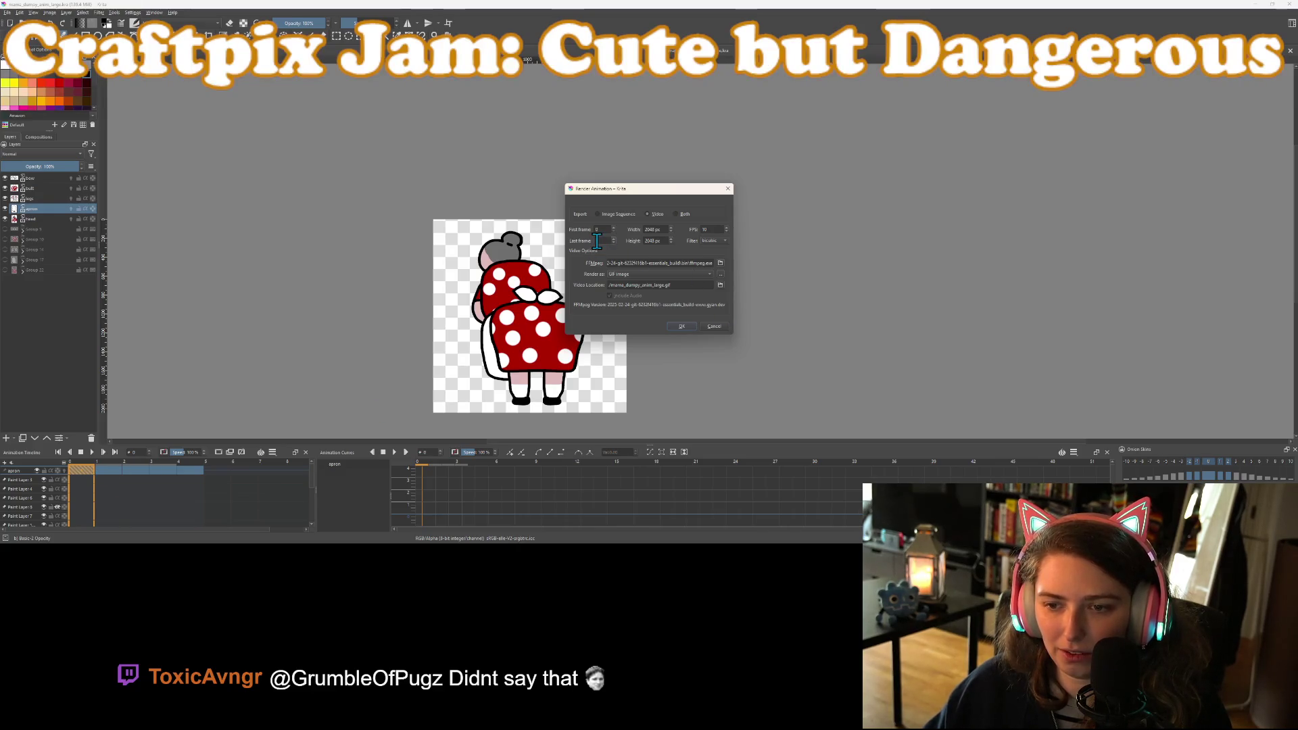
pyautogui.write('3')
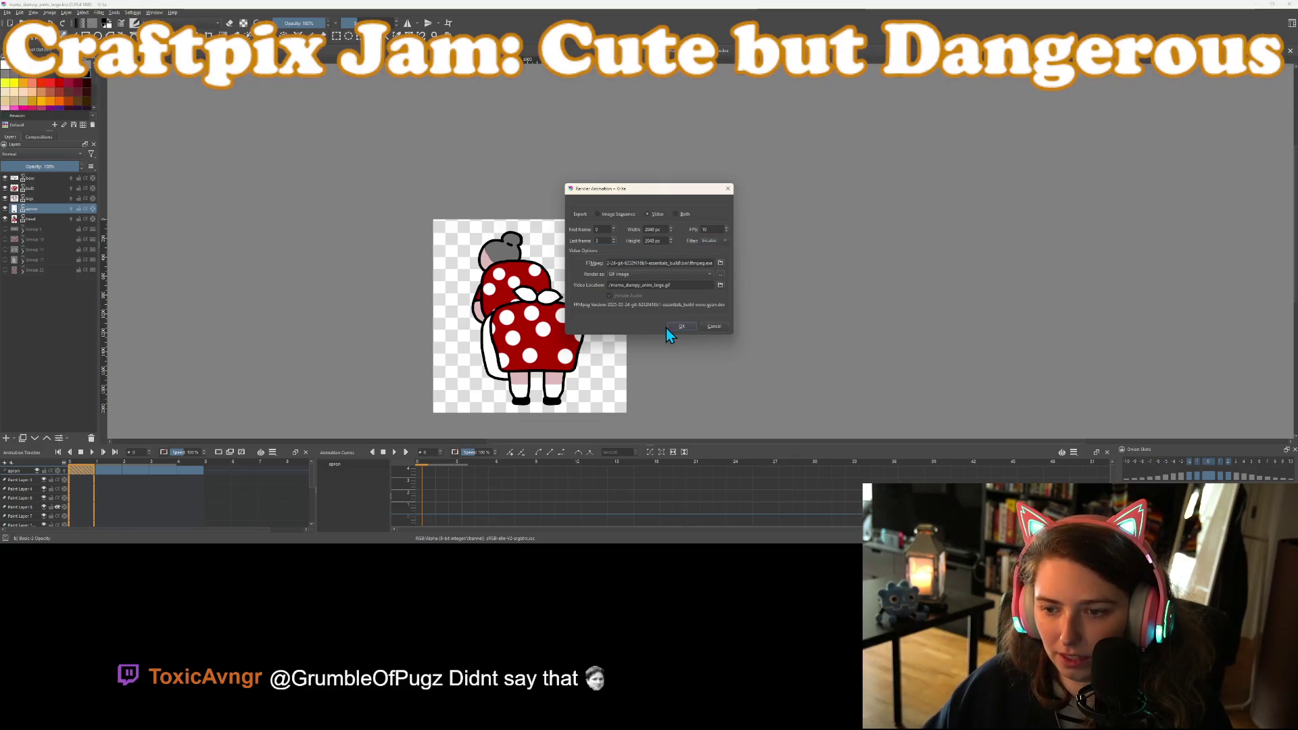
pyautogui.hotkey('ctrl', 's')
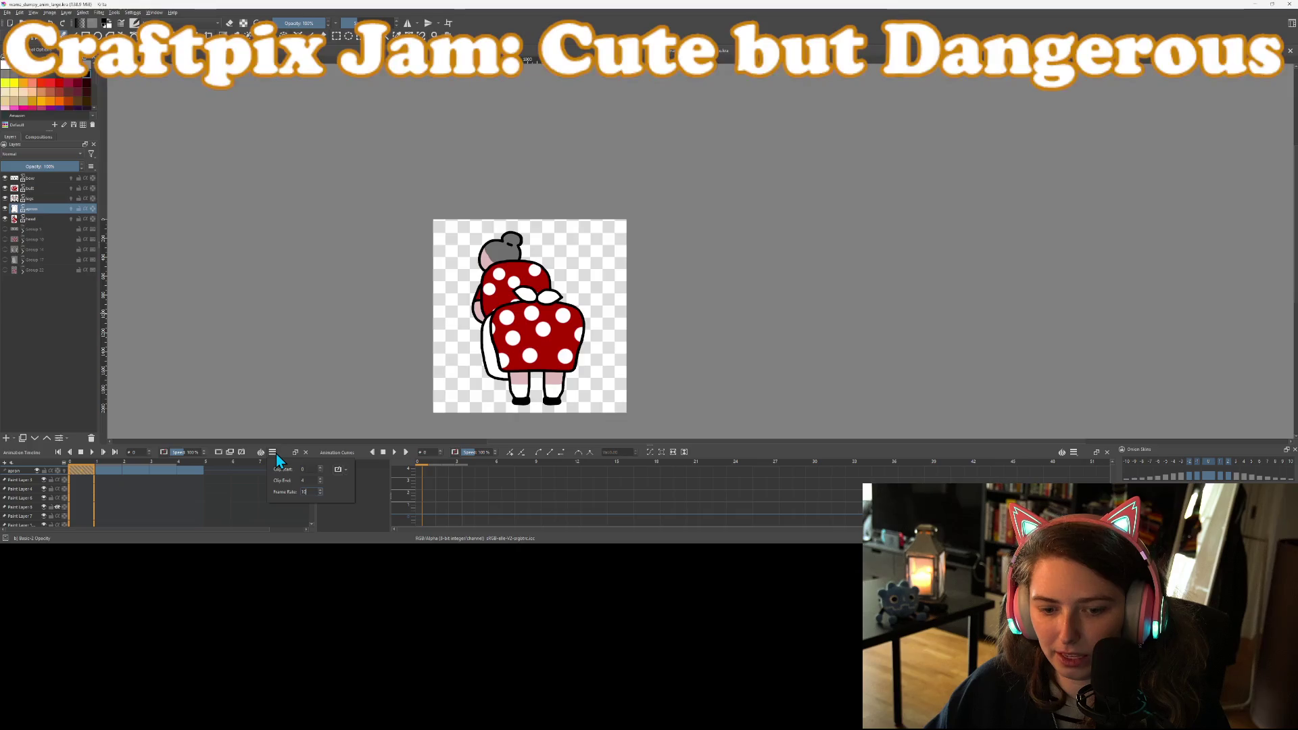
pyautogui.click(102, 453)
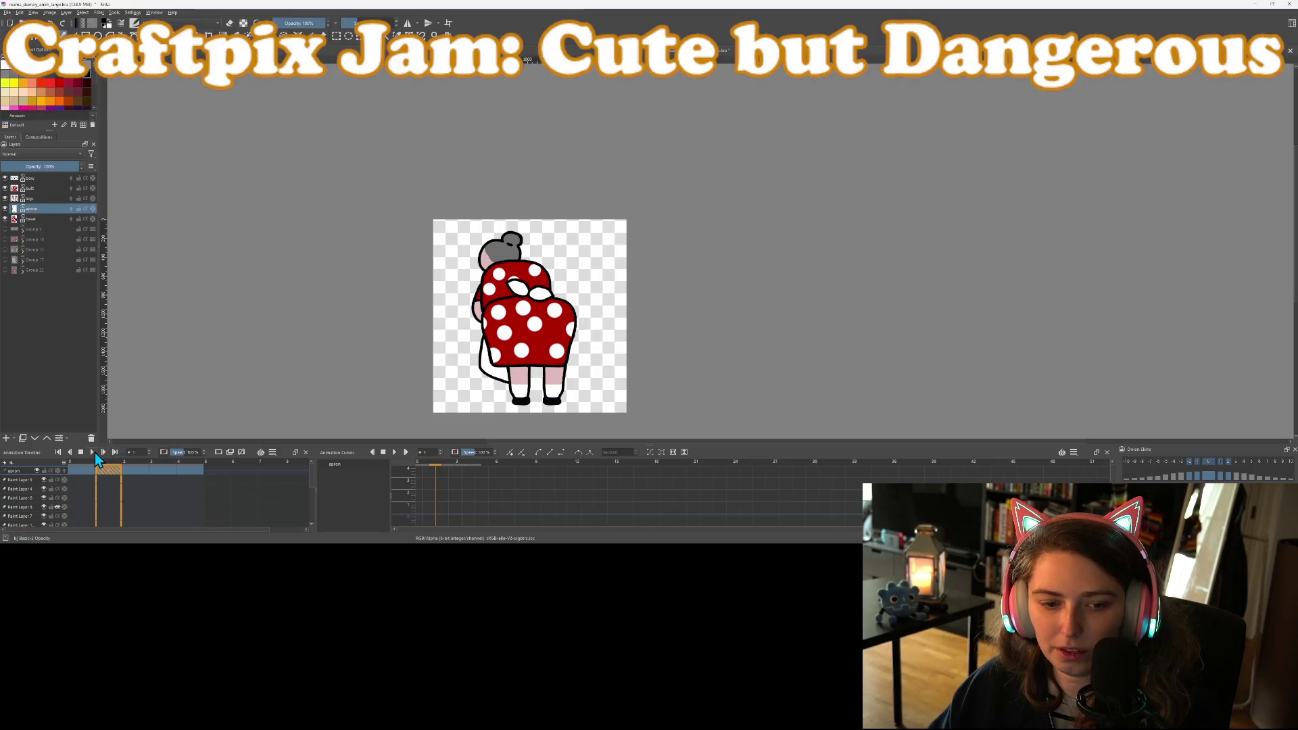
pyautogui.click(95, 454)
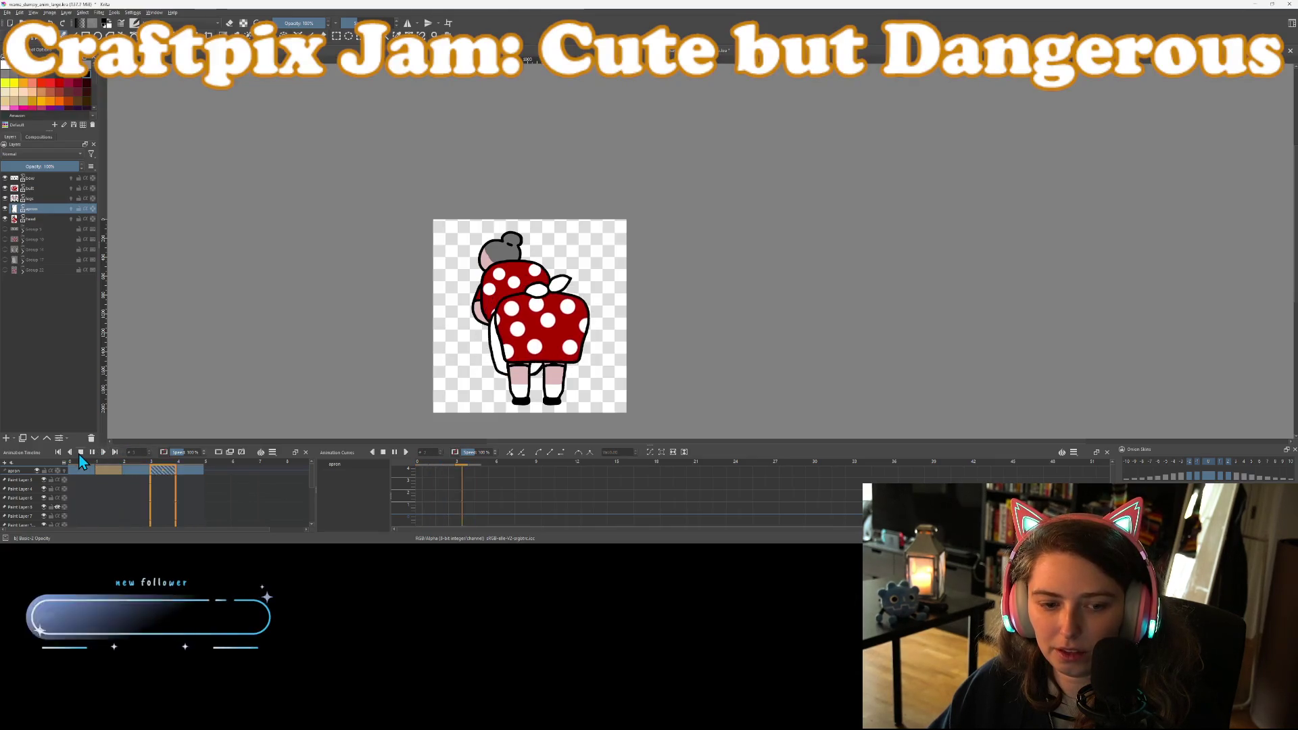
pyautogui.click(80, 454)
pyautogui.click(7, 12)
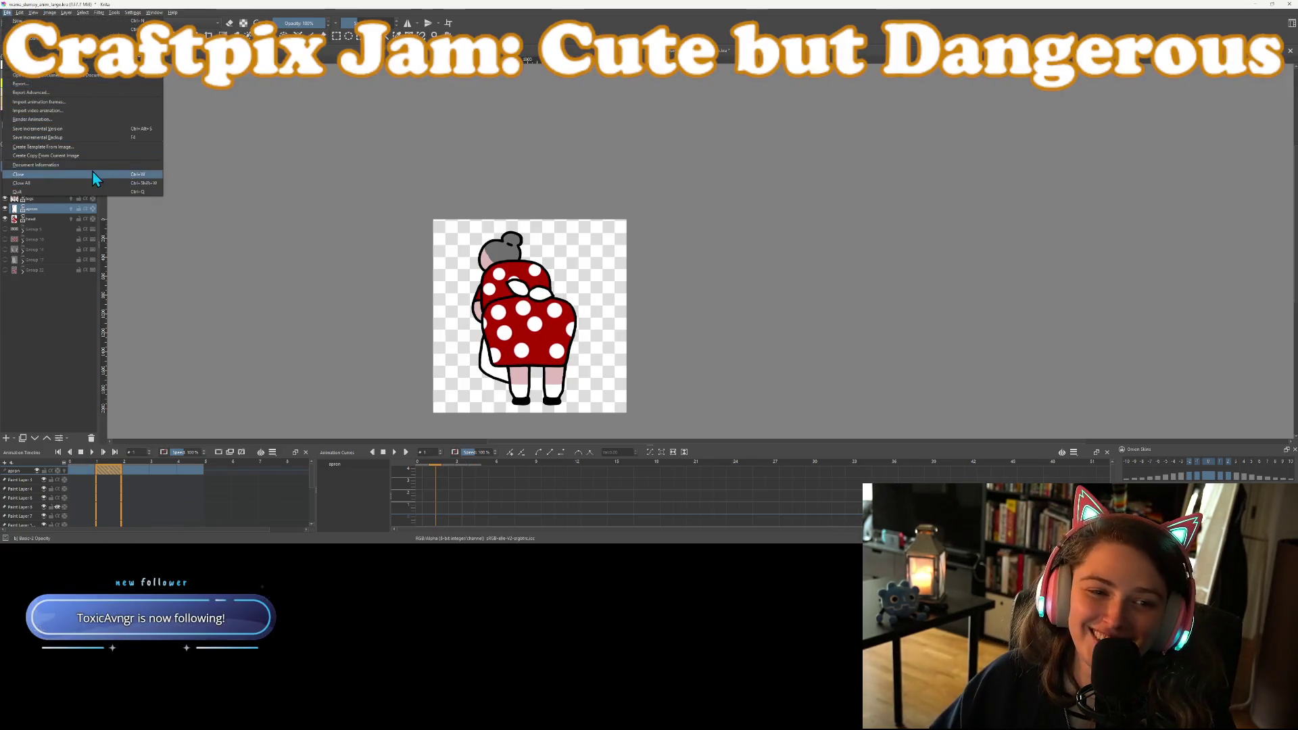
pyautogui.click(38, 119)
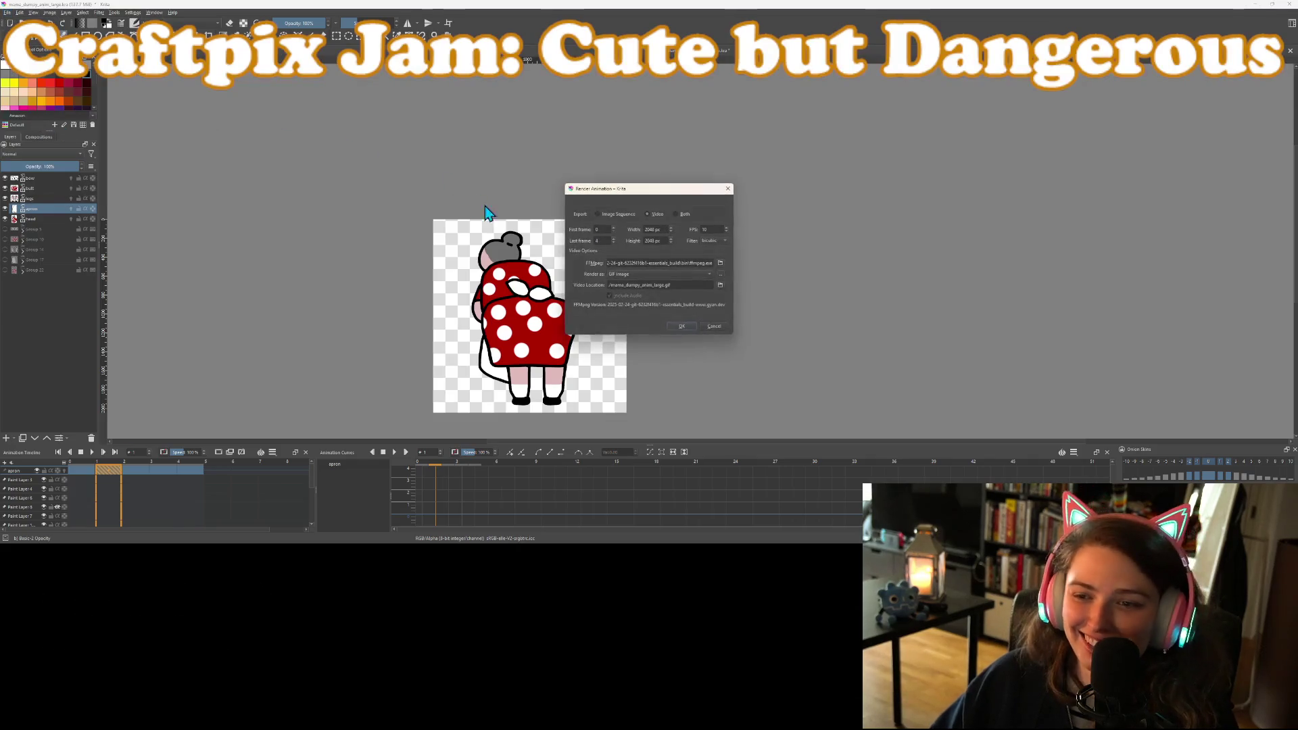
pyautogui.click(676, 326)
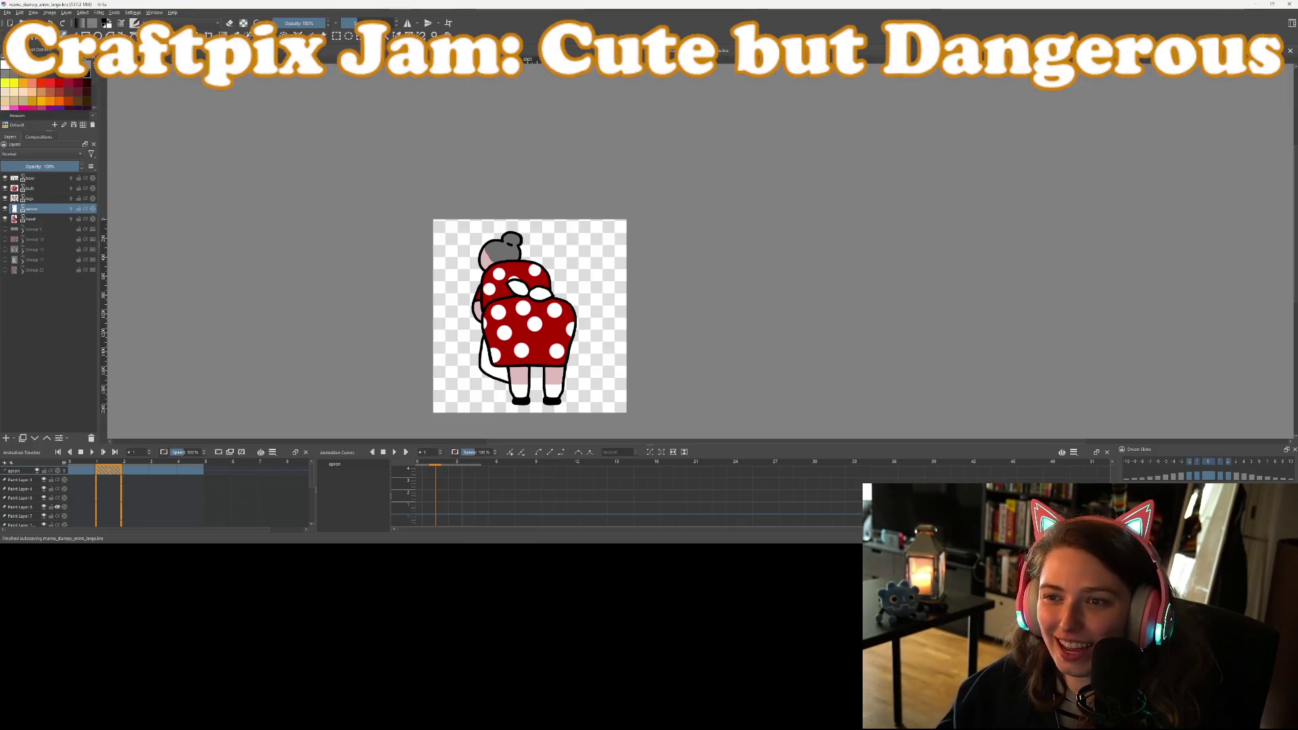
# On the Twitch emote page, upload mama_dumpy_anim_large.gif as the emote
pyautogui.hotkey('alt', 'Tab')
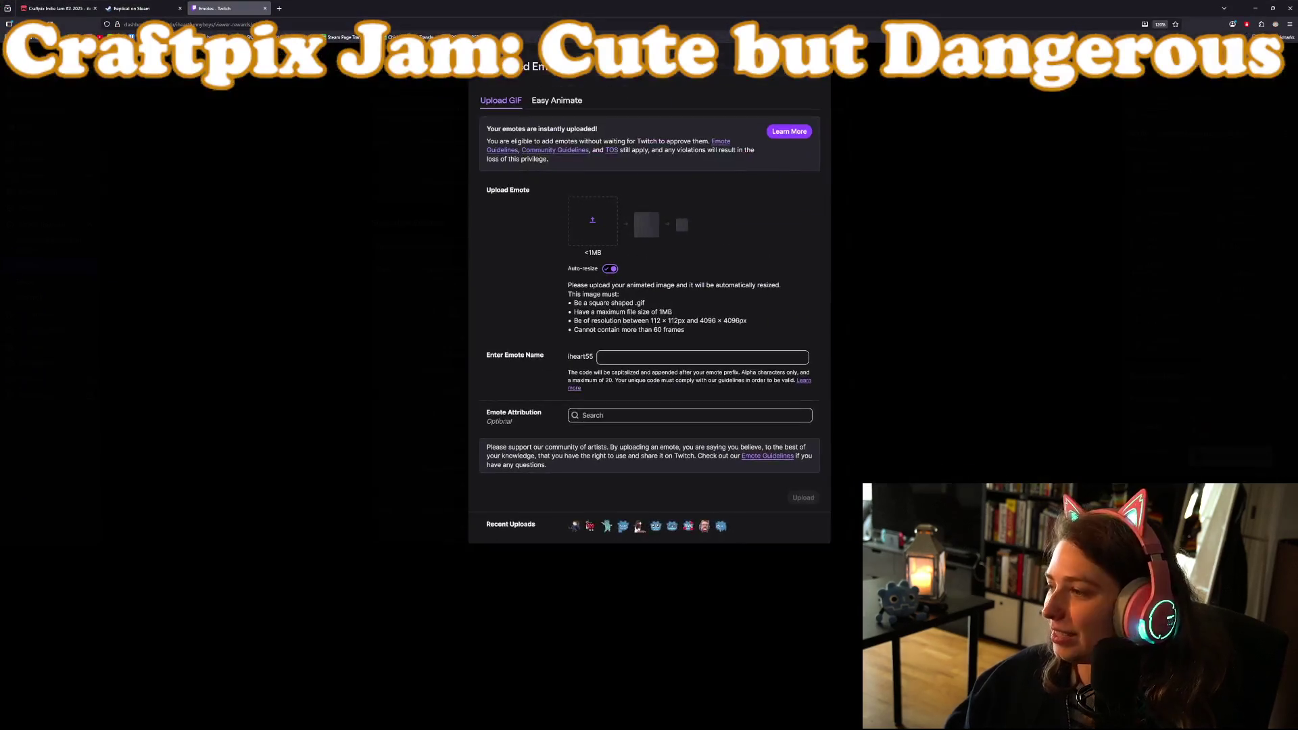
pyautogui.click(589, 233)
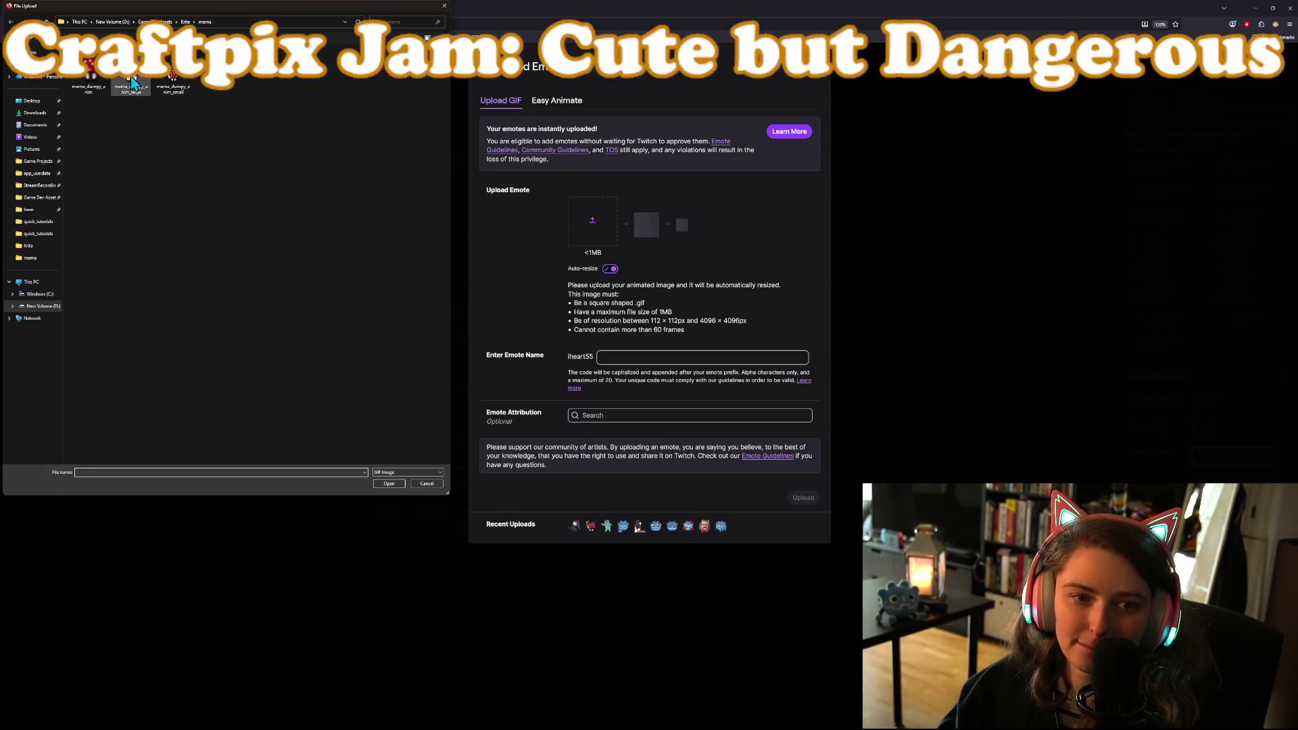
pyautogui.click(131, 80)
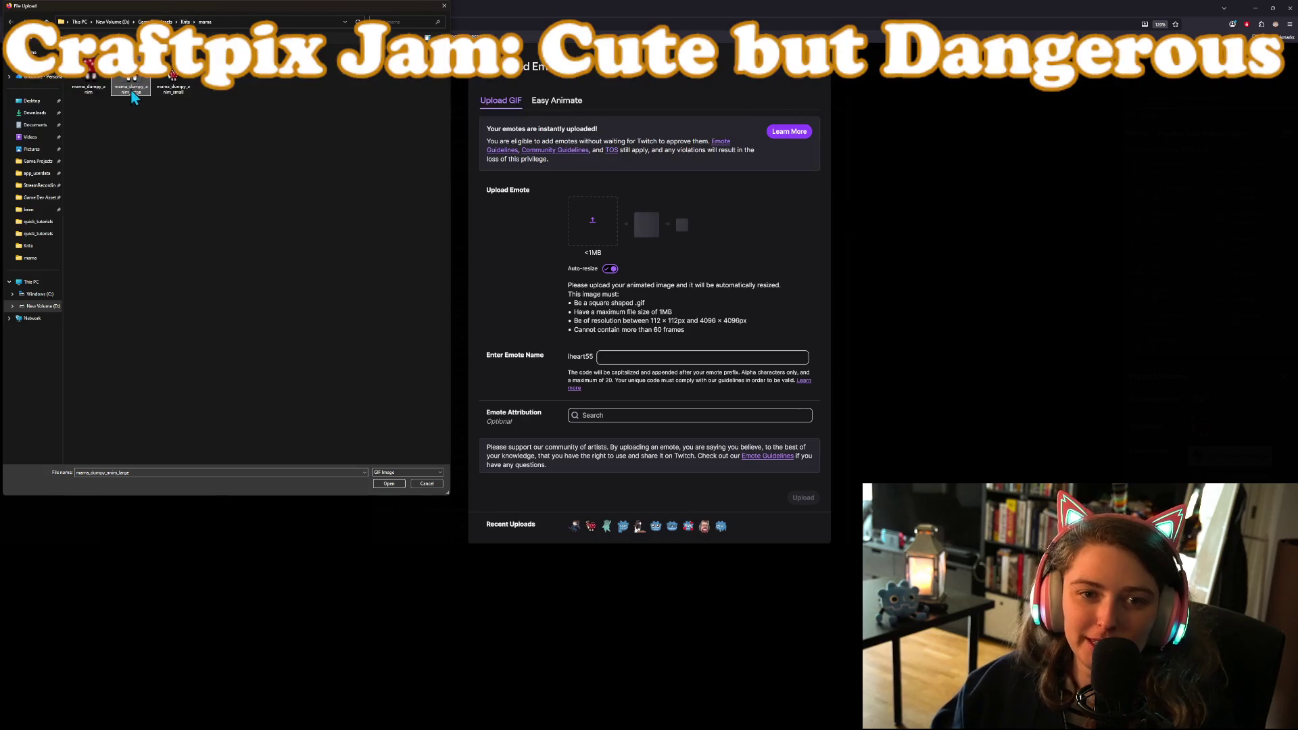
pyautogui.keyDown('ctrl'); pyautogui.scroll(3, 205, 135); pyautogui.keyUp('ctrl')
pyautogui.keyDown('ctrl'); pyautogui.scroll(1, 206, 163); pyautogui.keyUp('ctrl')
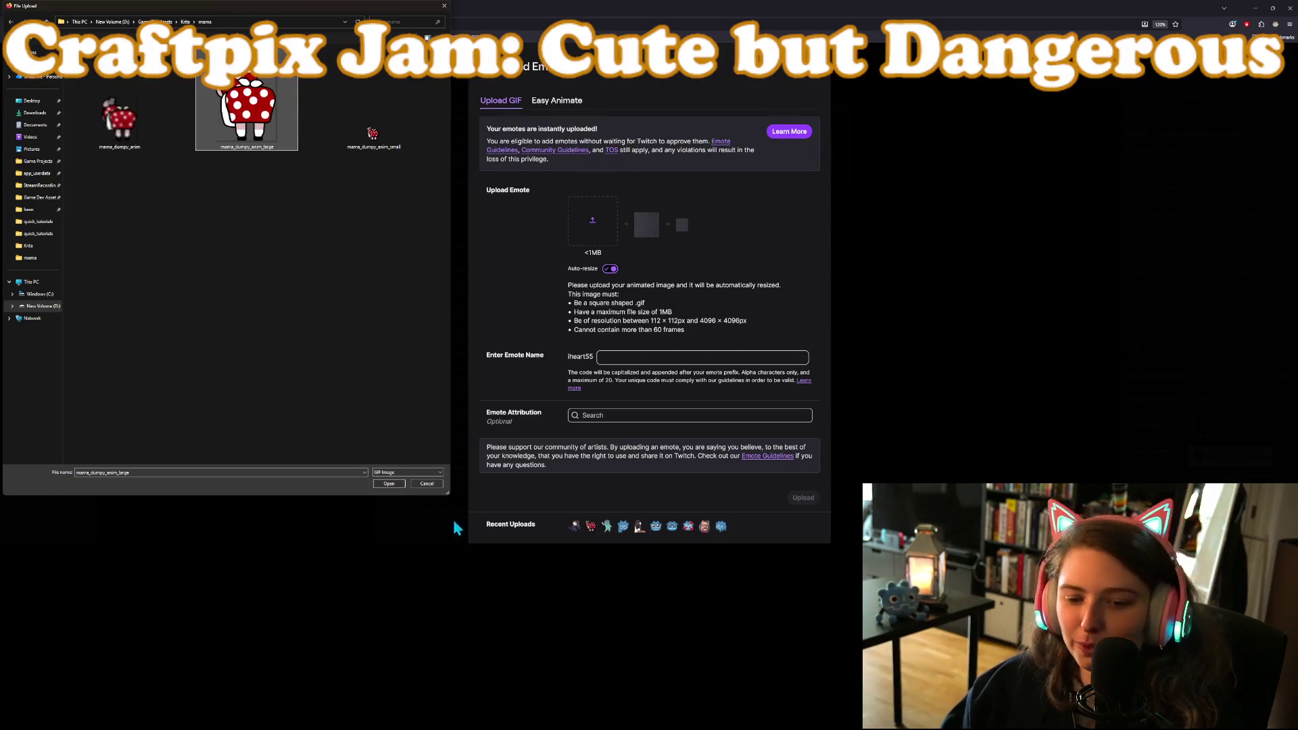
pyautogui.click(395, 485)
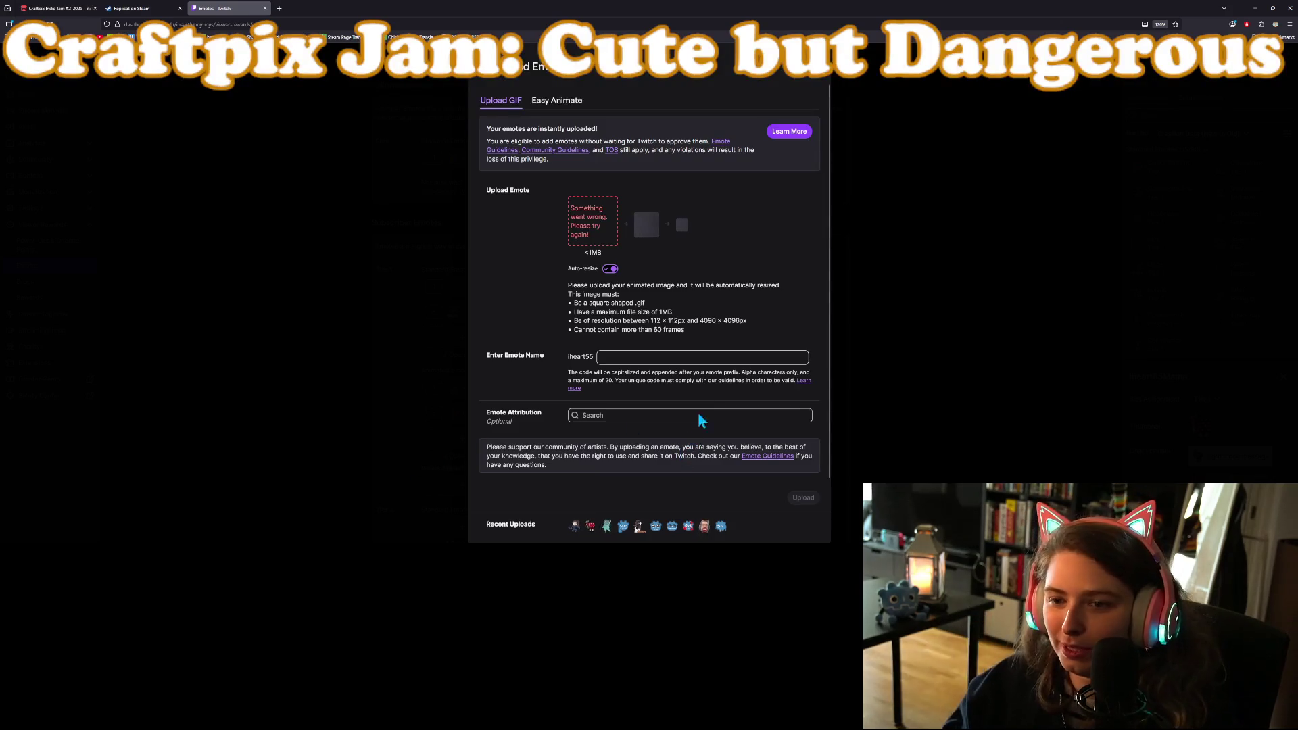
# Retry uploading mama_dumpy_anim_large.gif after the error, then return to Krita
pyautogui.click(593, 227)
pyautogui.click(204, 96)
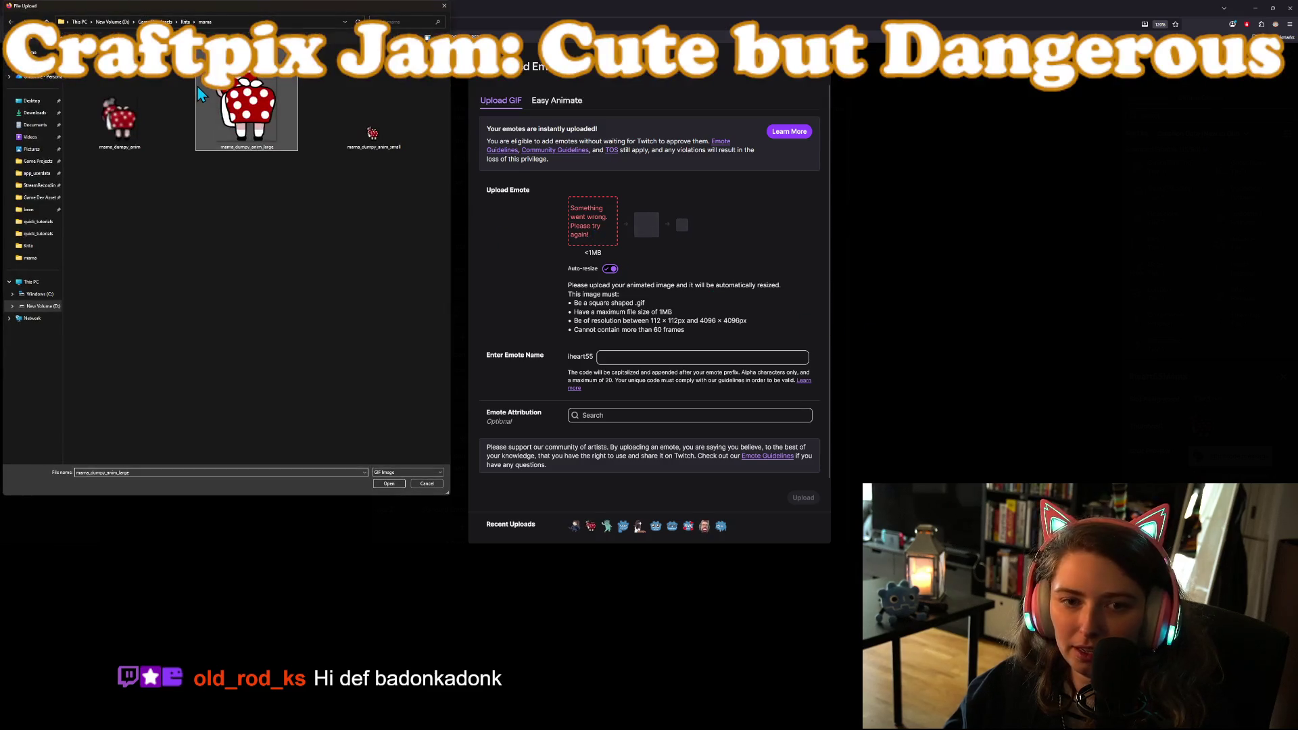
pyautogui.click(397, 482)
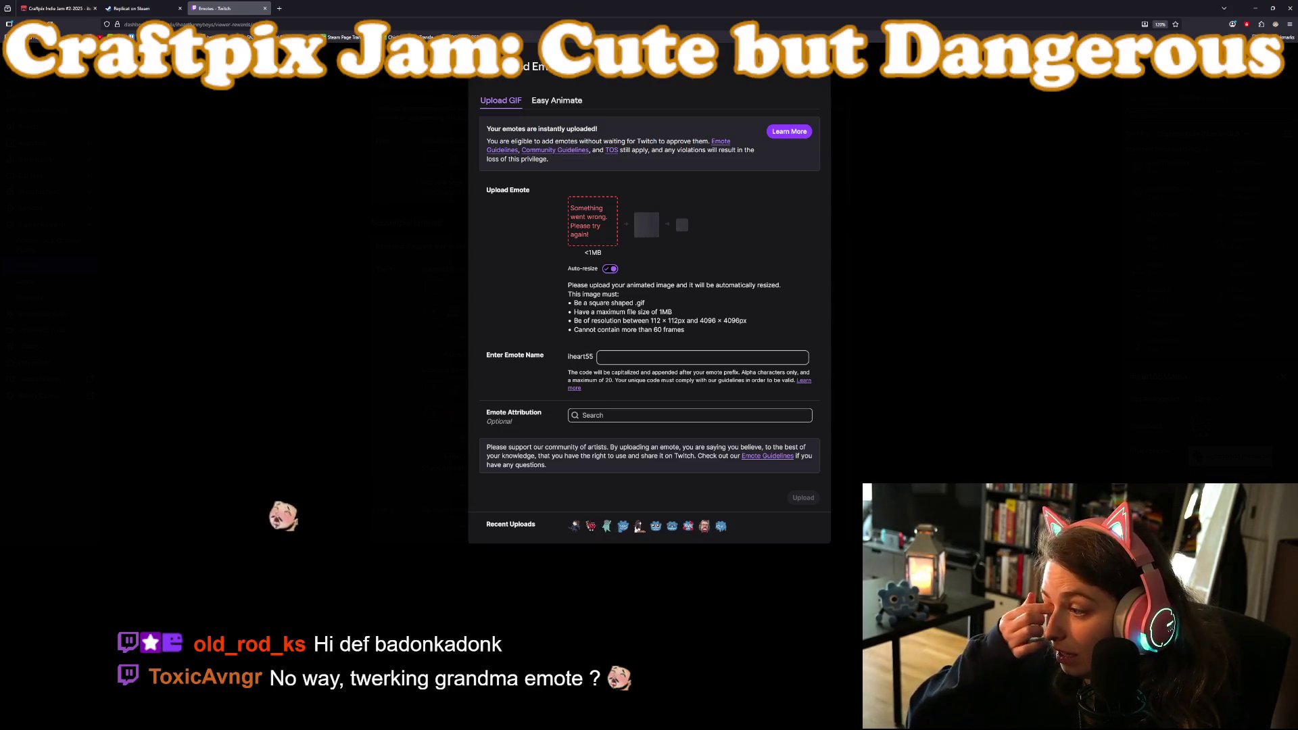
pyautogui.hotkey('alt', 'Tab')
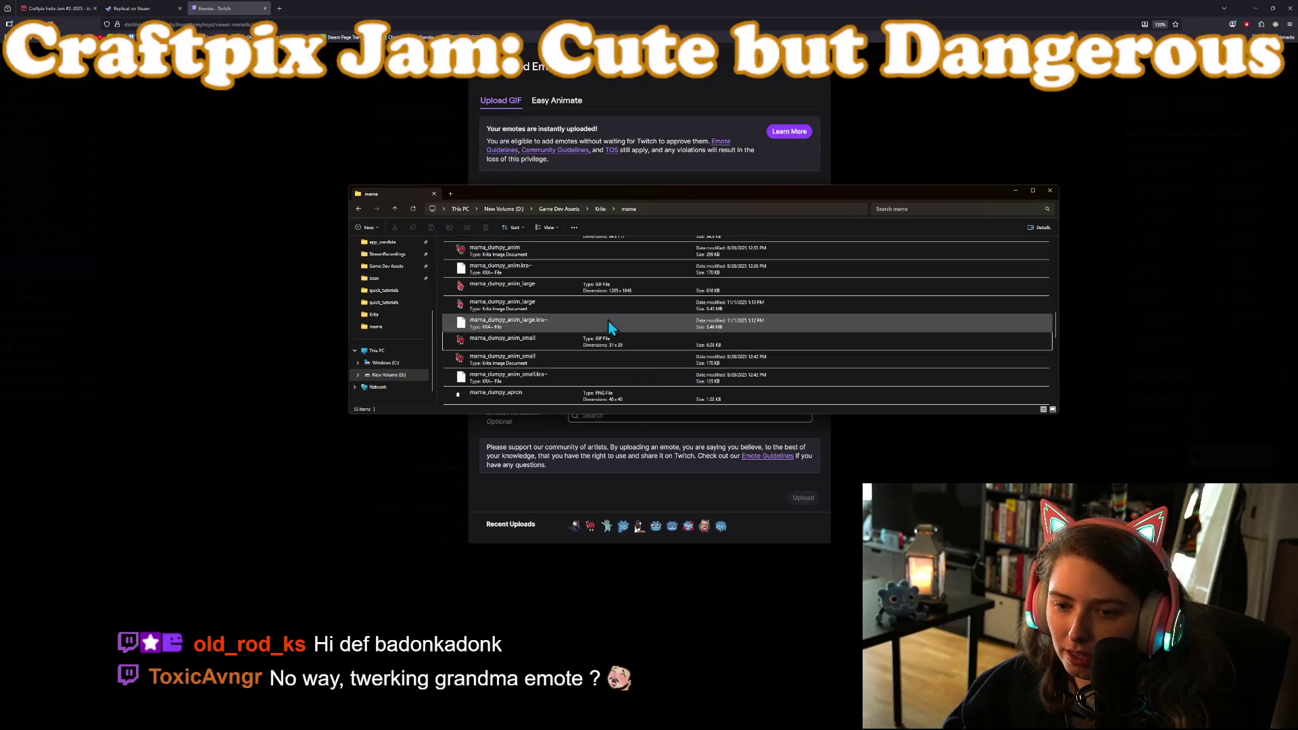
pyautogui.click(704, 294)
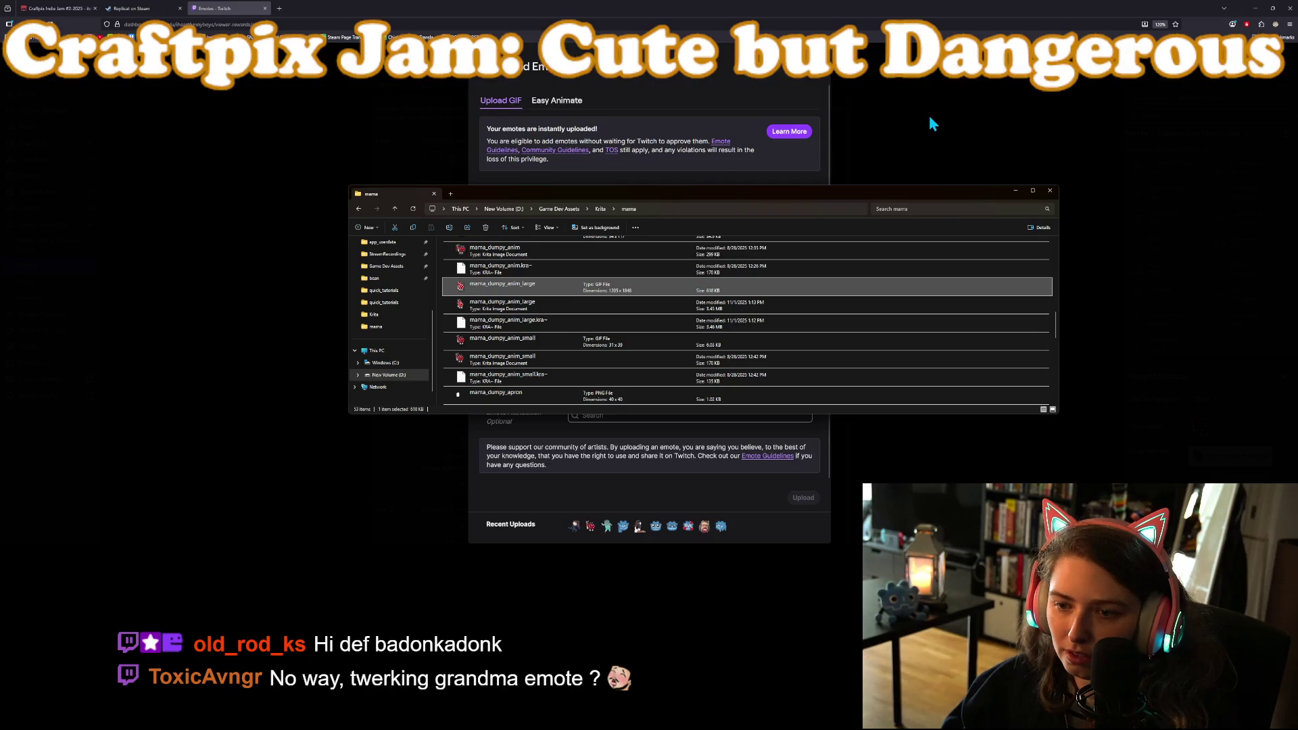
pyautogui.doubleClick(639, 297)
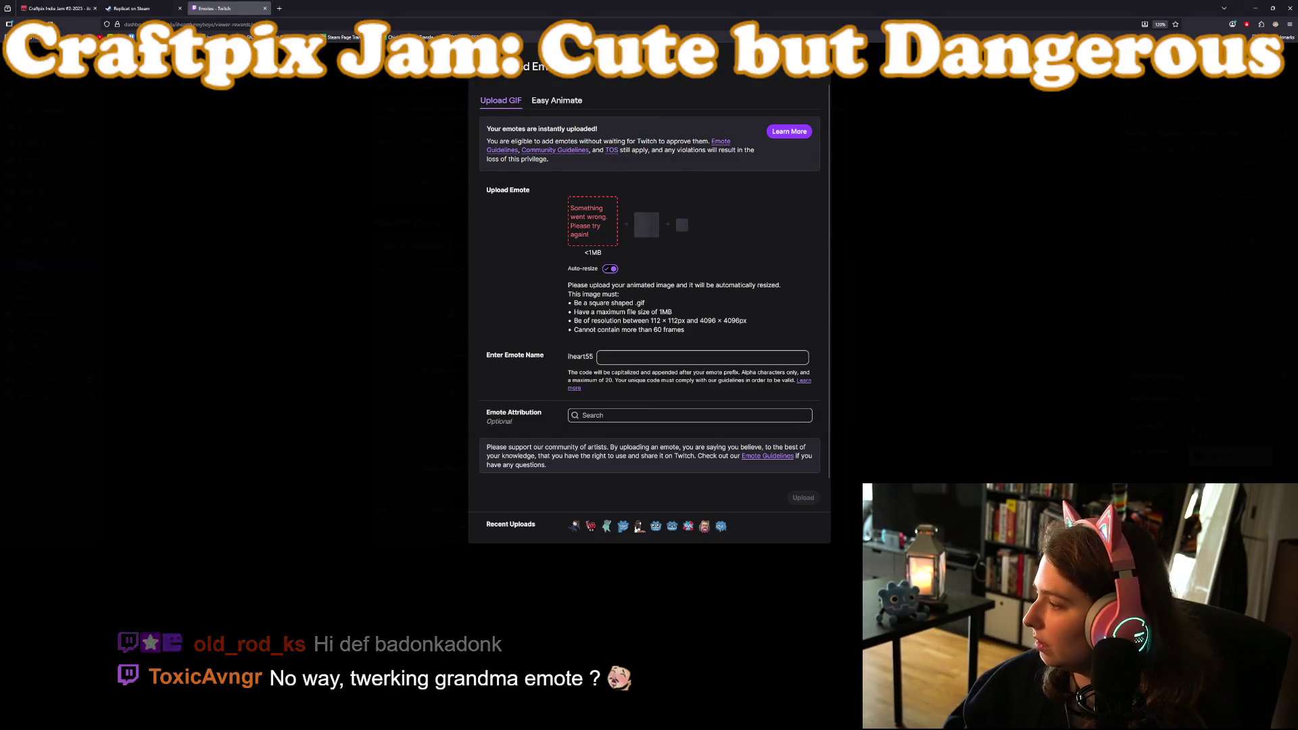
pyautogui.hotkey('alt', 'Tab')
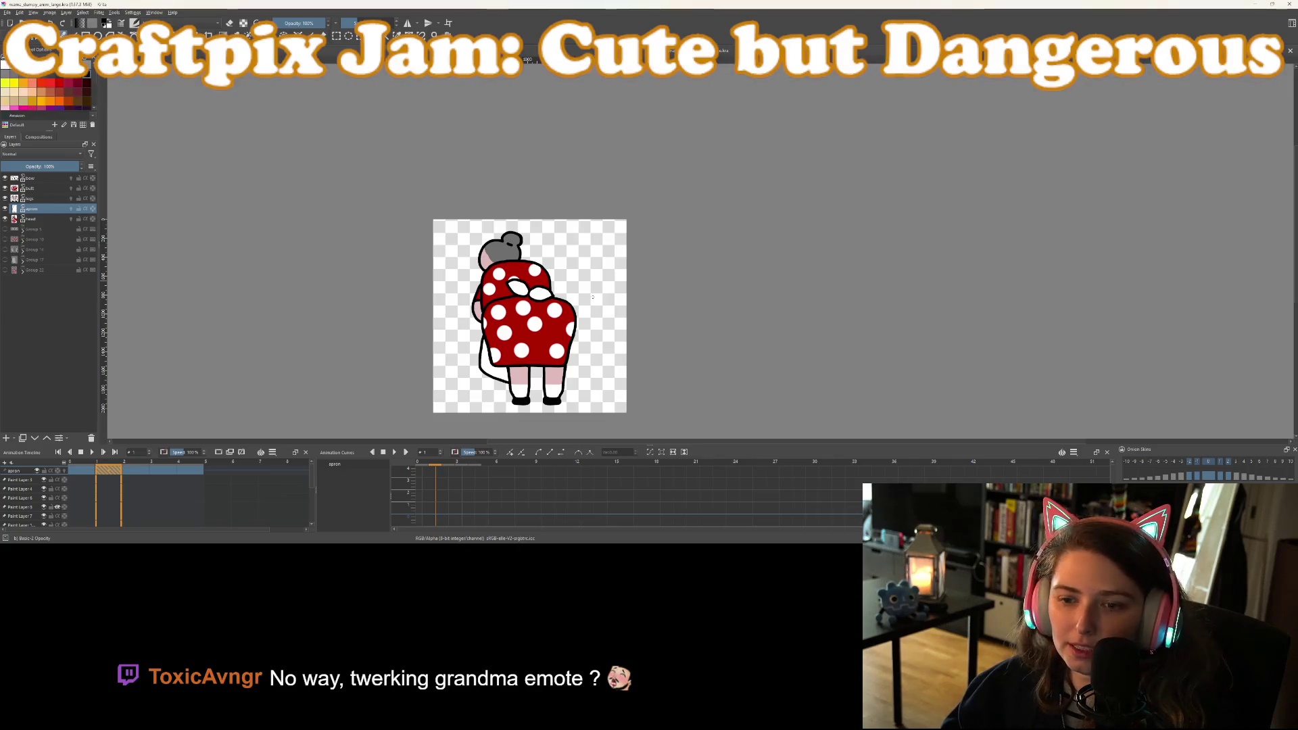
# Re-render the grandma animation as a GIF image, then go back to the Twitch upload page
pyautogui.click(6, 14)
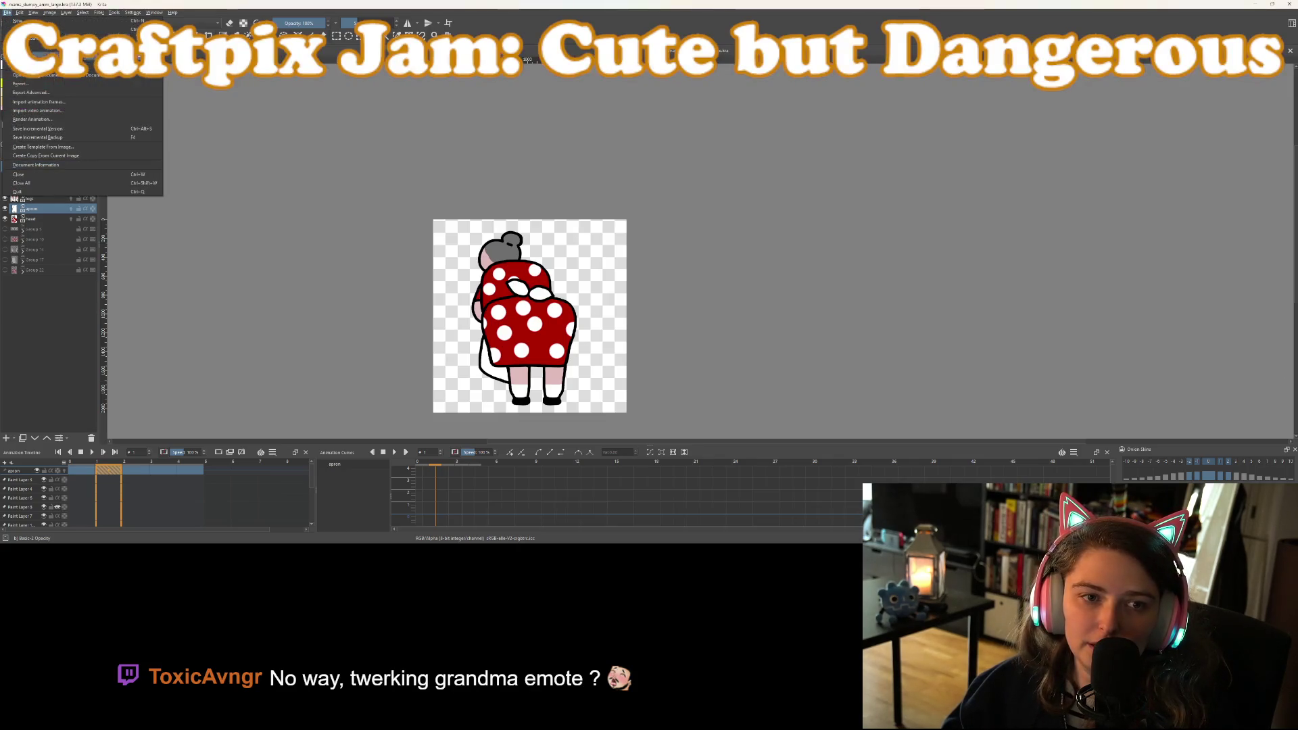
pyautogui.click(41, 120)
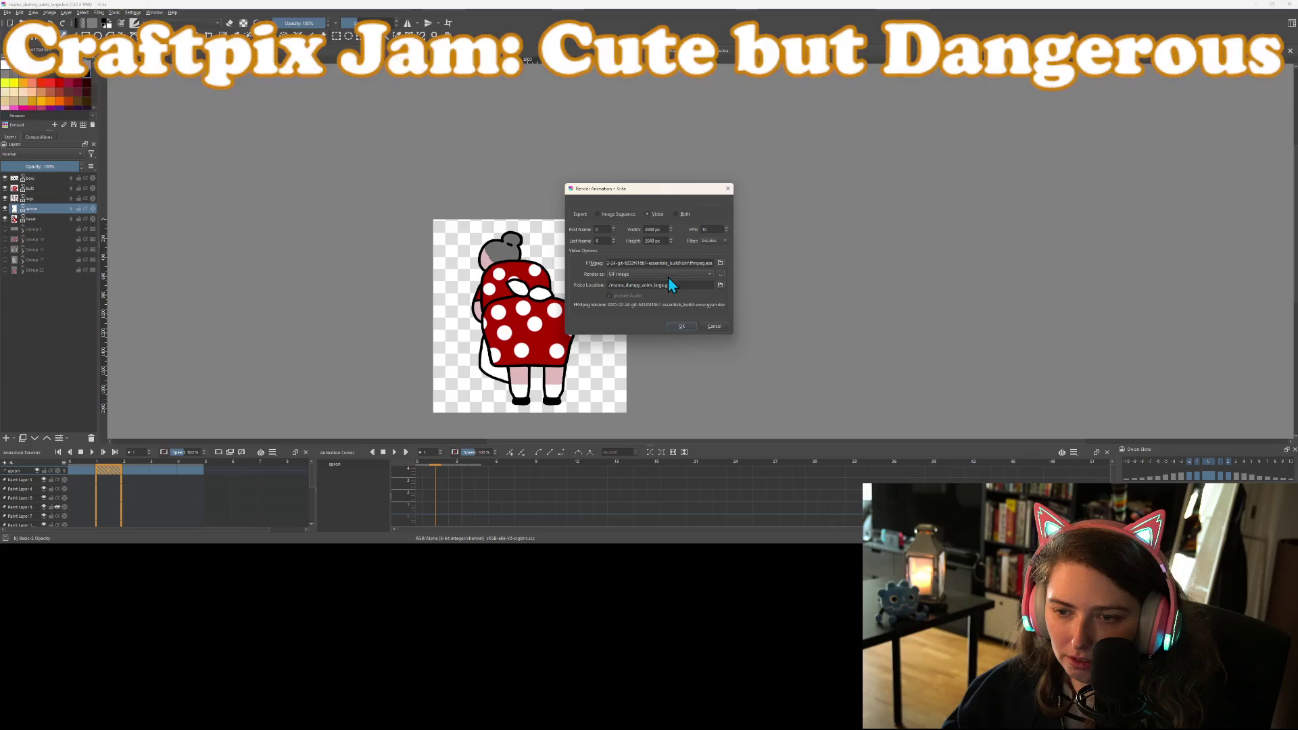
pyautogui.click(681, 327)
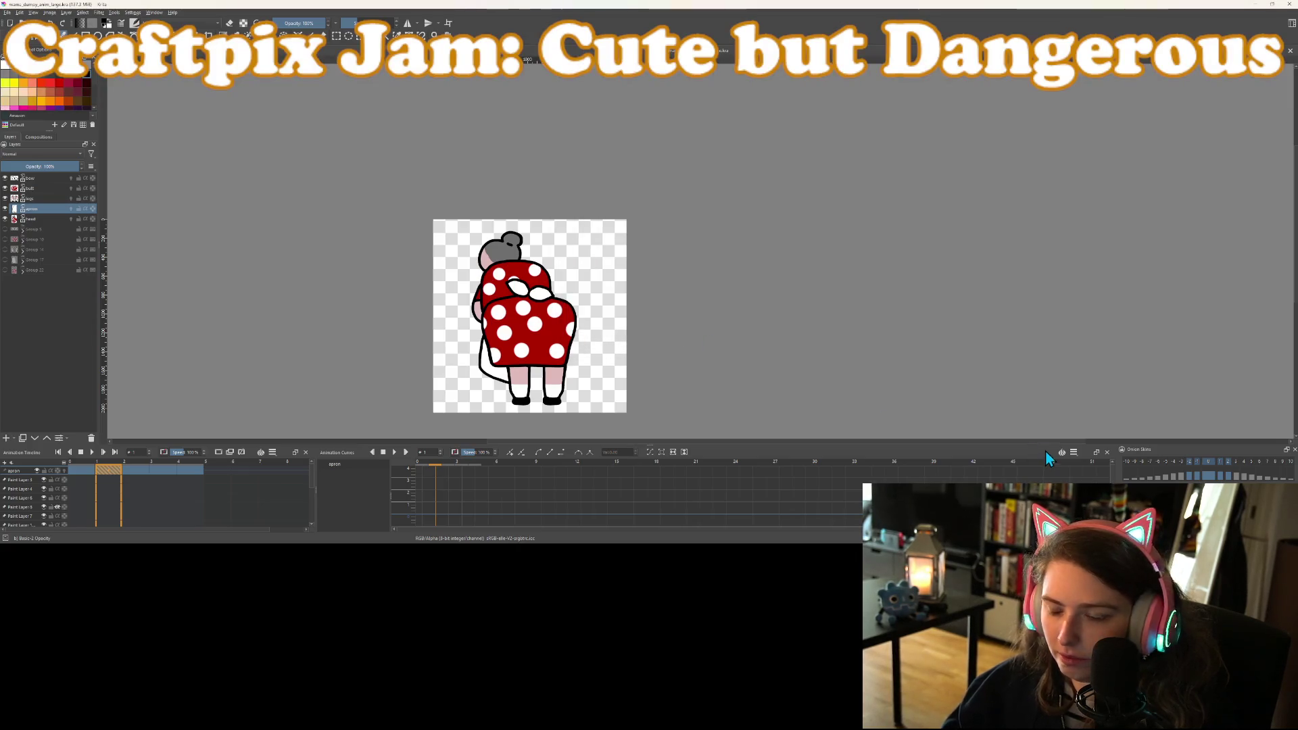
pyautogui.hotkey('alt', 'Tab')
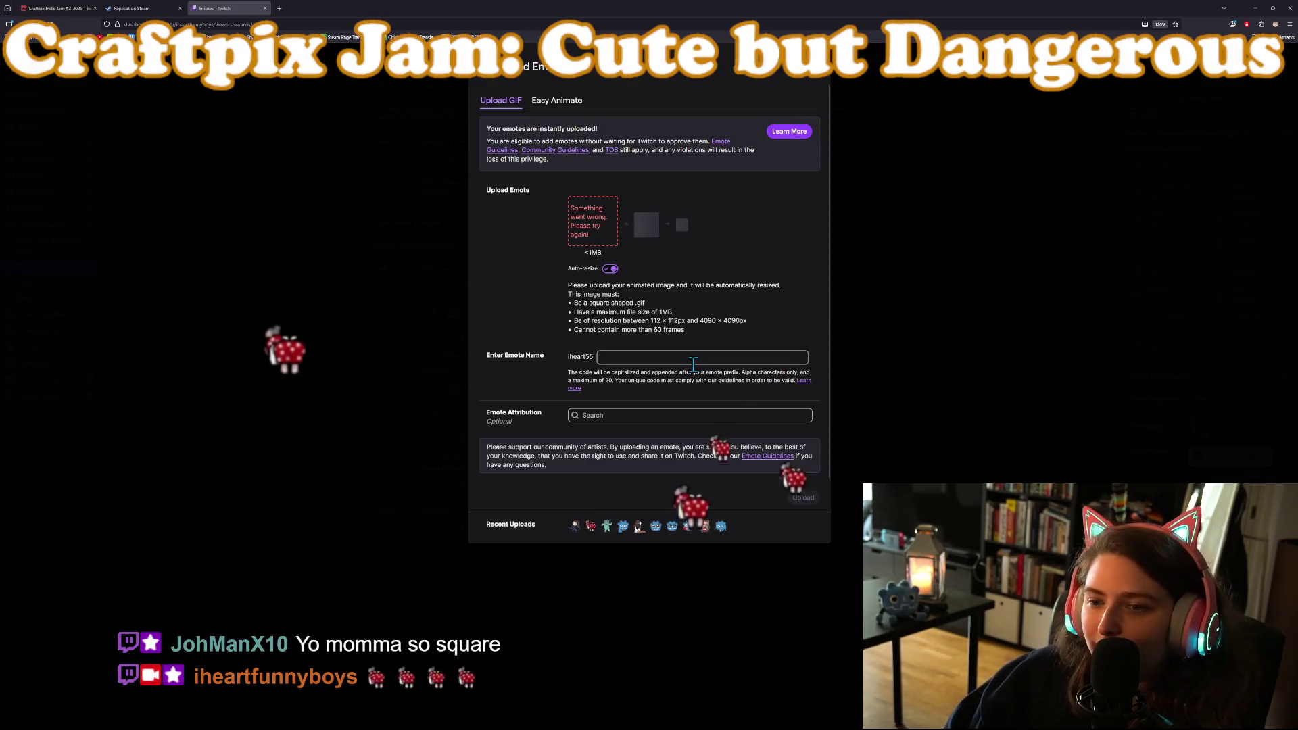
# Dismiss the failed upload, reload, and pick mama_dumpy_anim_large for a new animated emote
pyautogui.click(872, 62)
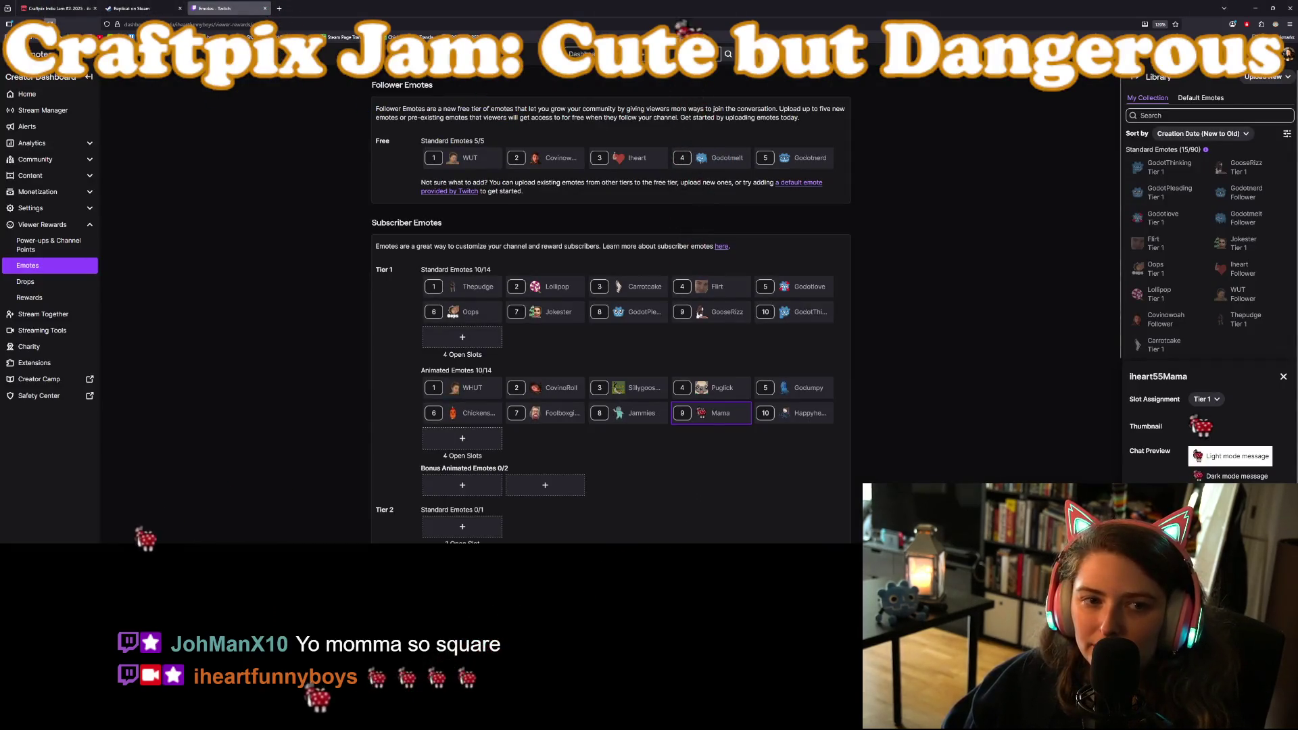
pyautogui.press('F5')
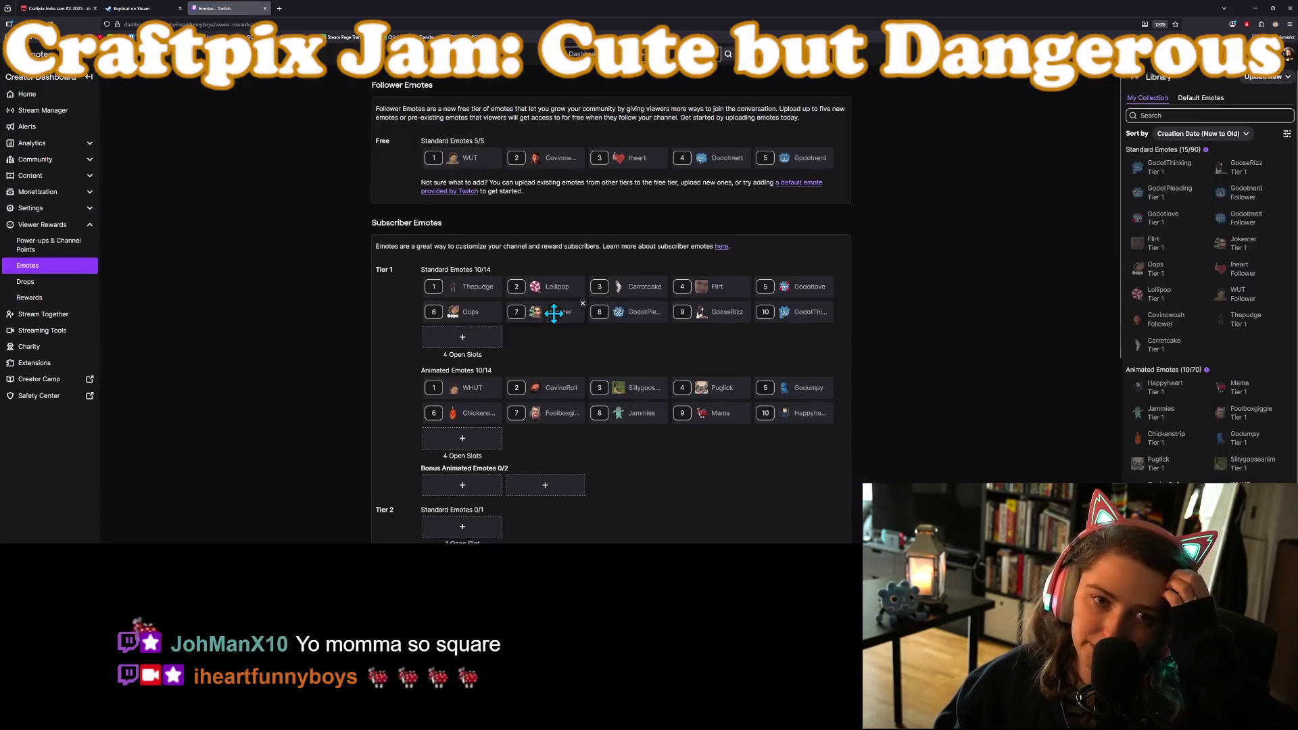
pyautogui.click(462, 441)
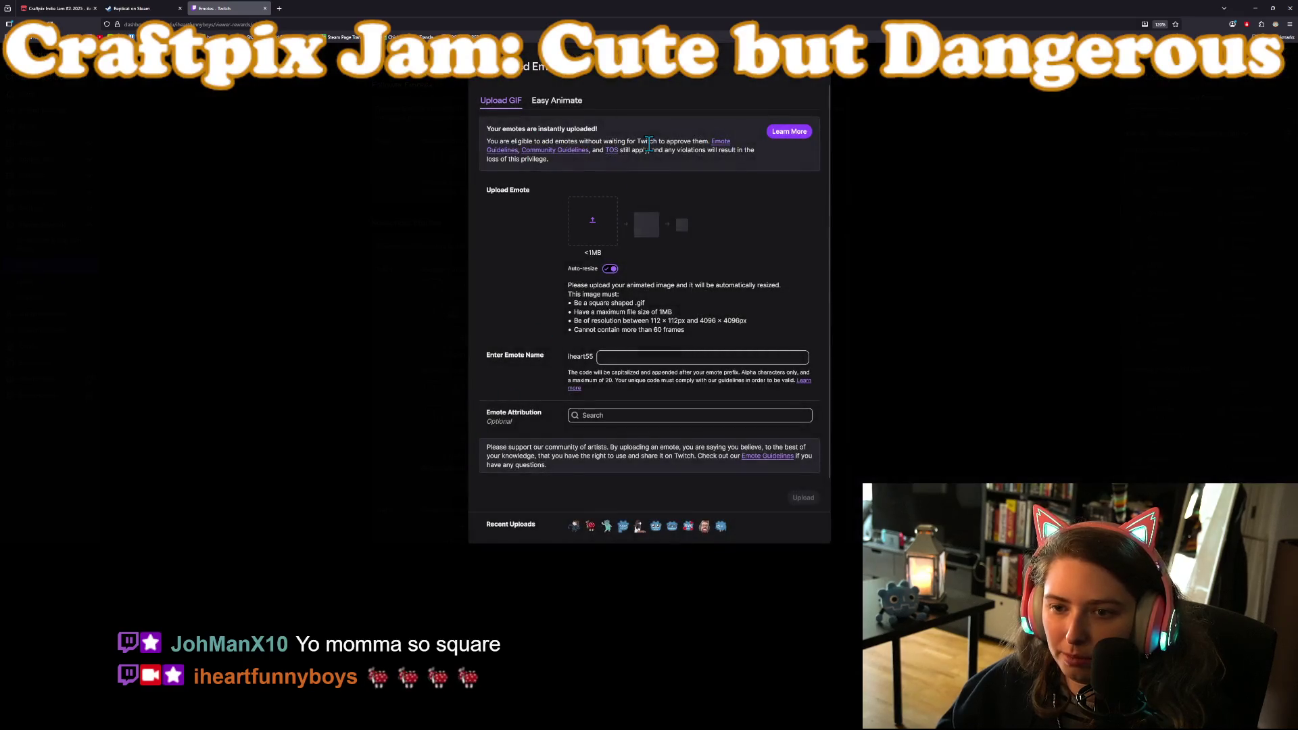
pyautogui.click(590, 234)
pyautogui.click(284, 125)
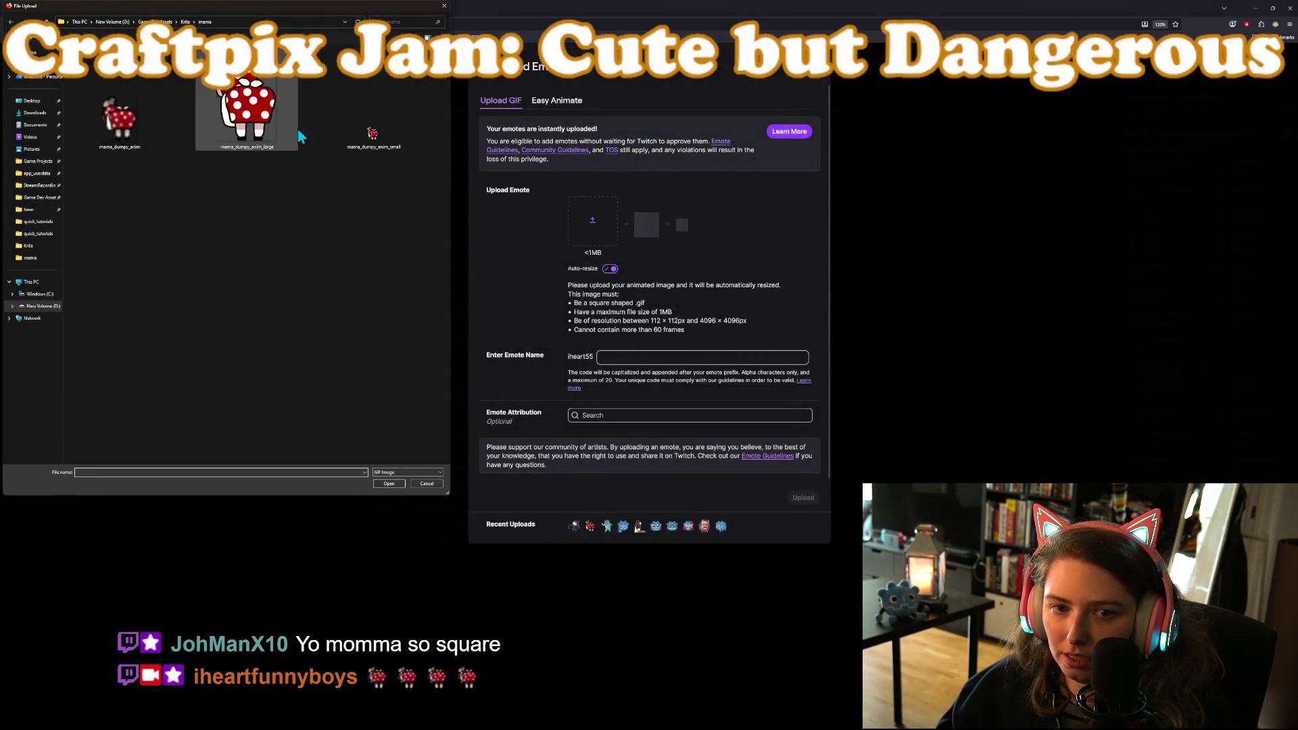
pyautogui.click(389, 484)
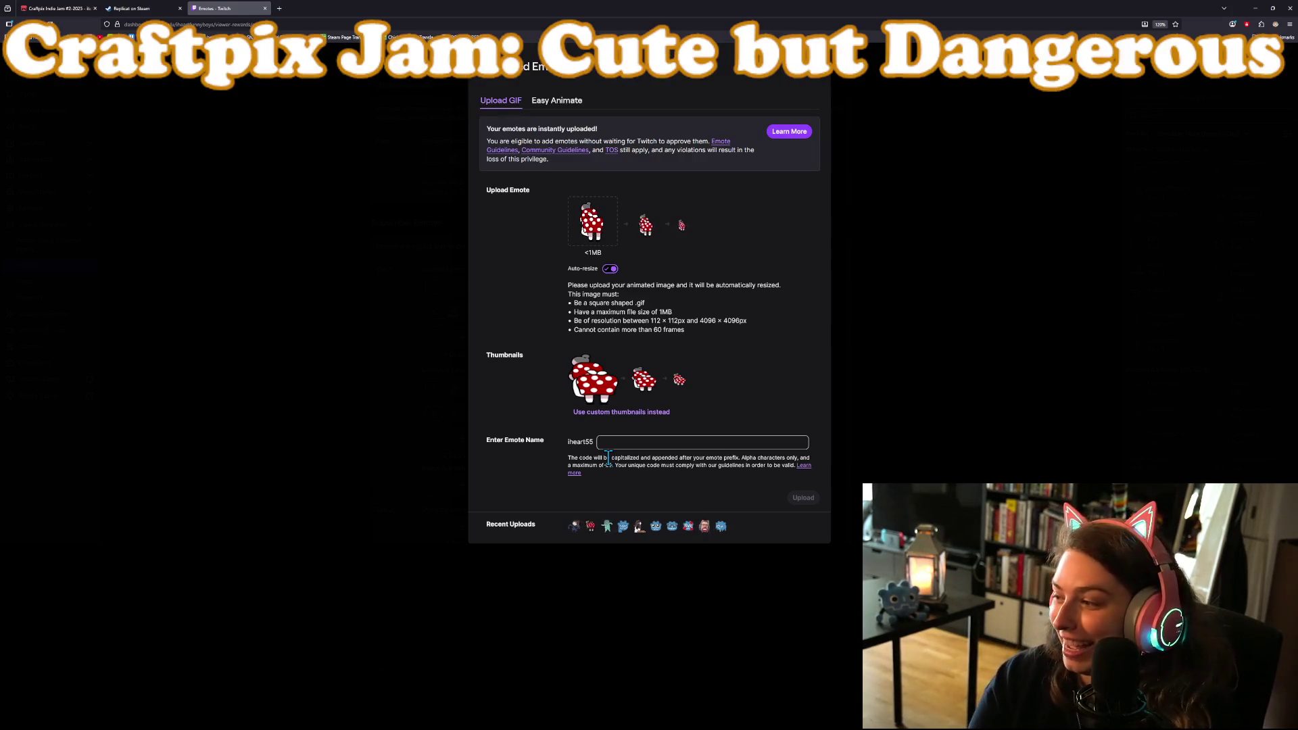
# Name the new emote mama and upload it
pyautogui.click(650, 441)
pyautogui.write('mama')
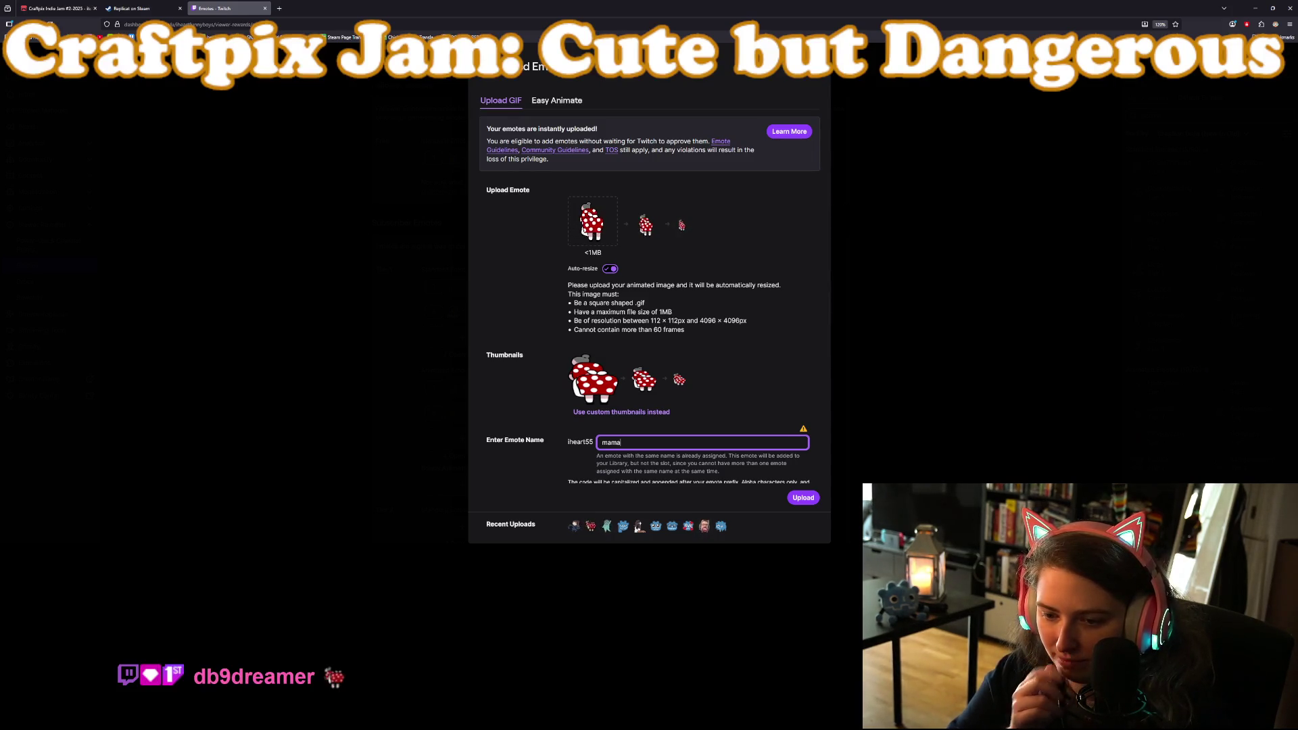
pyautogui.scroll(-1, 550, 395)
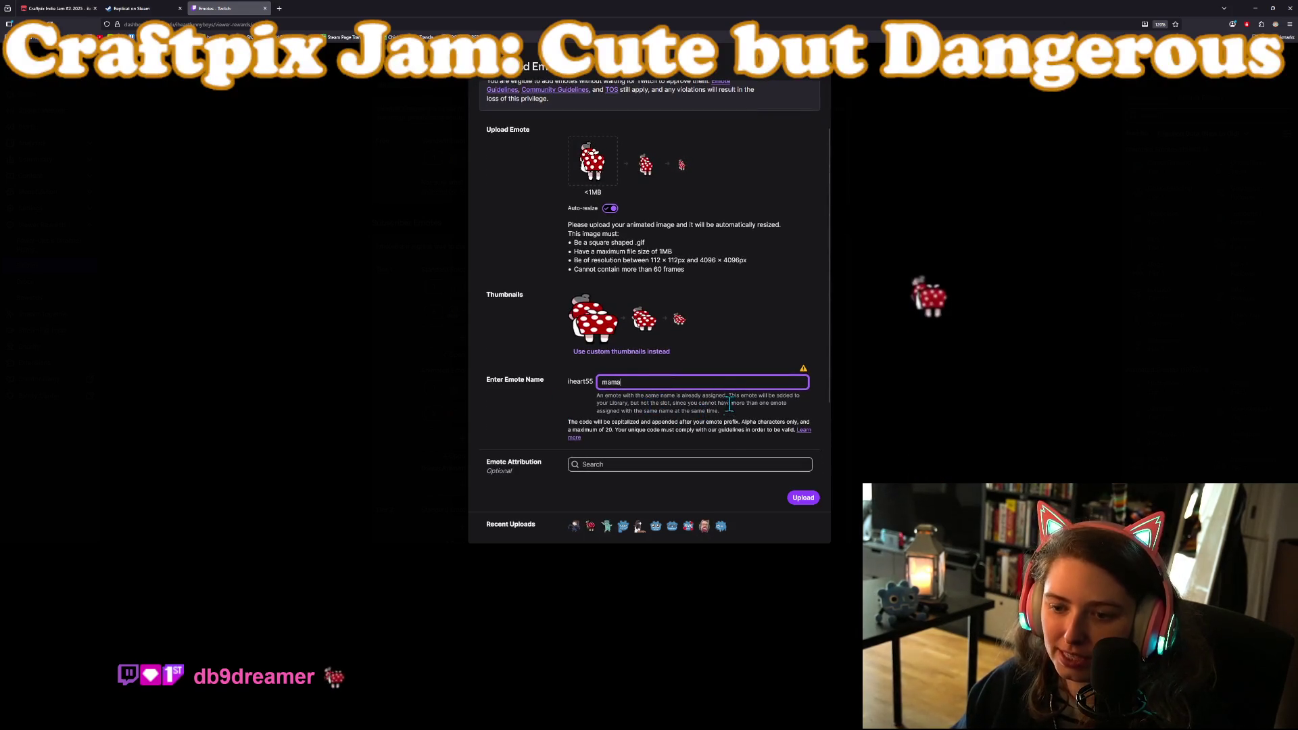
pyautogui.scroll(-2, 622, 436)
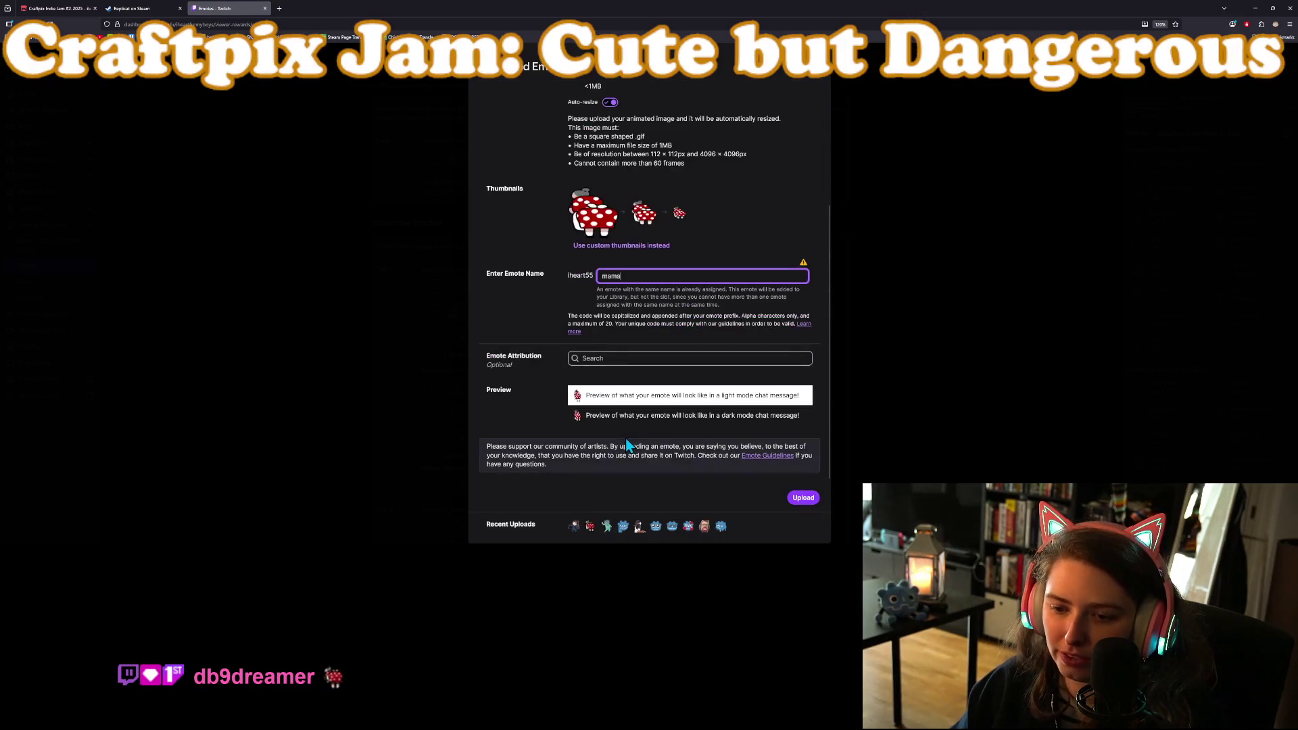
pyautogui.click(800, 501)
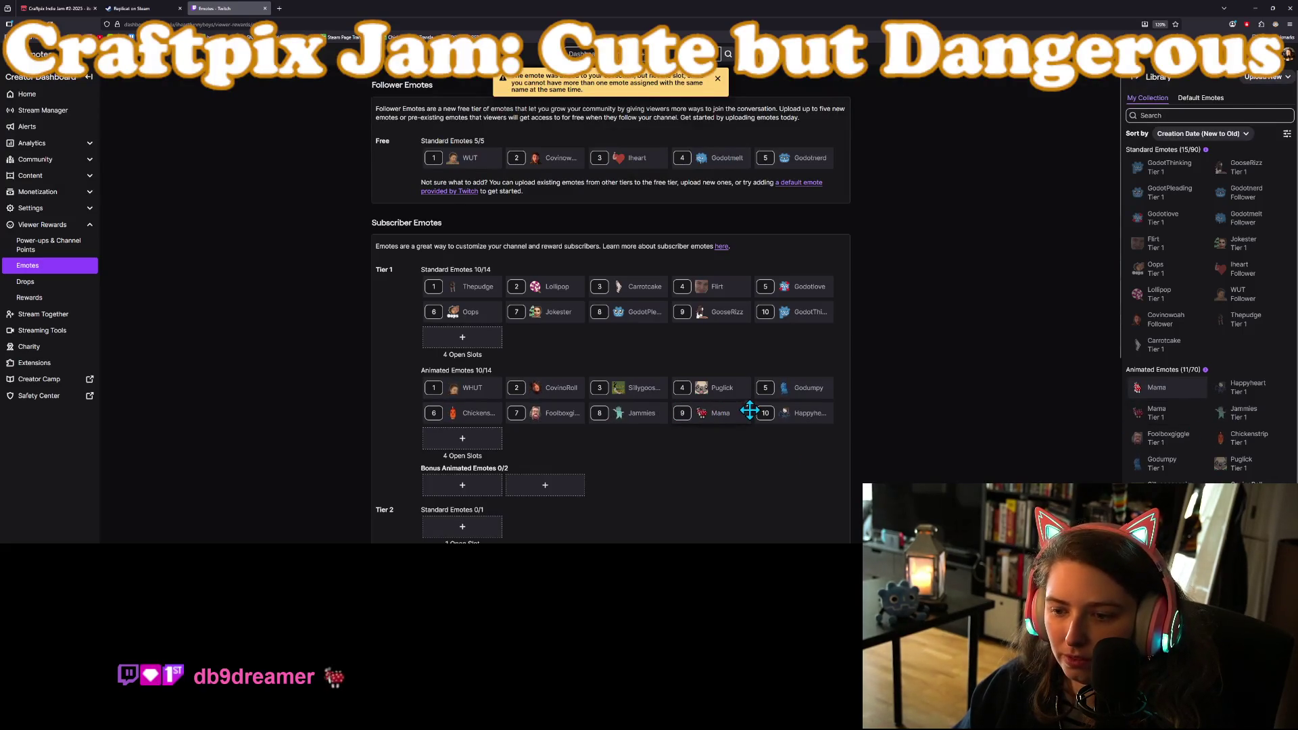
# Remove the old Mama from animated slot 9 and assign the new Mama to Tier 1
pyautogui.click(748, 408)
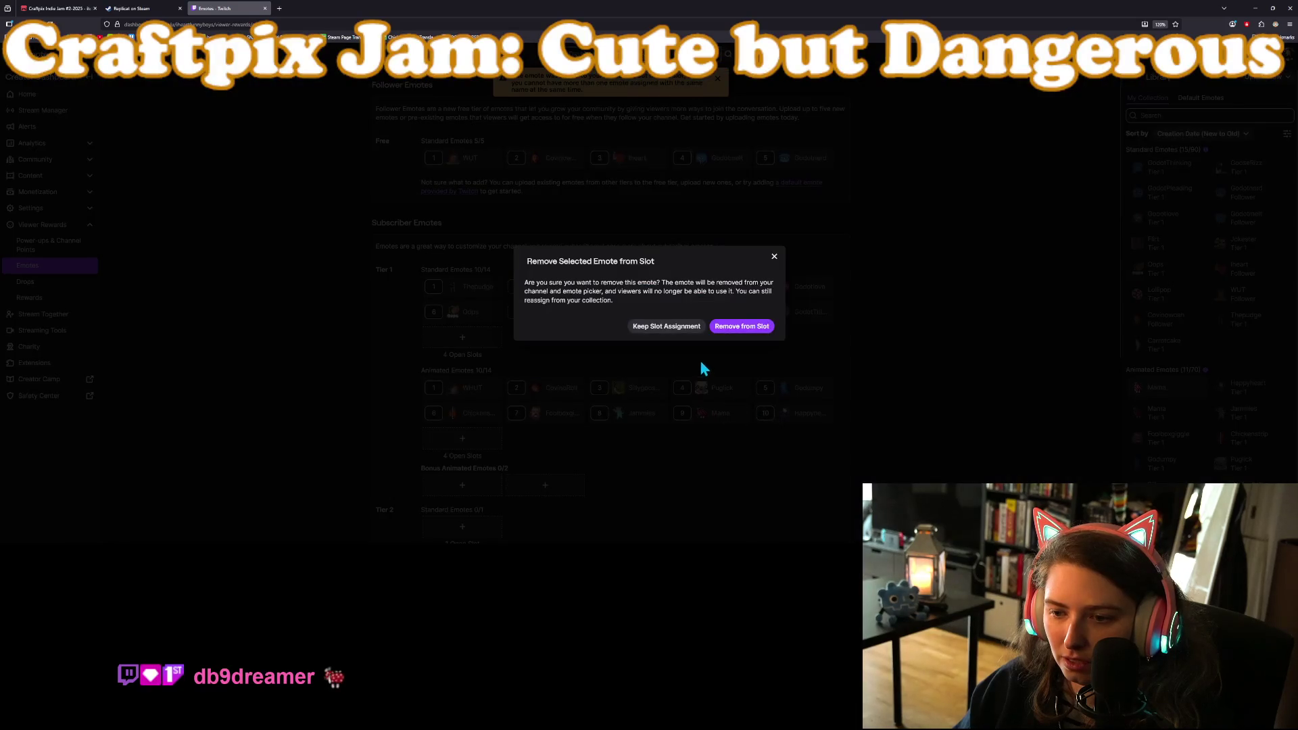
pyautogui.click(740, 327)
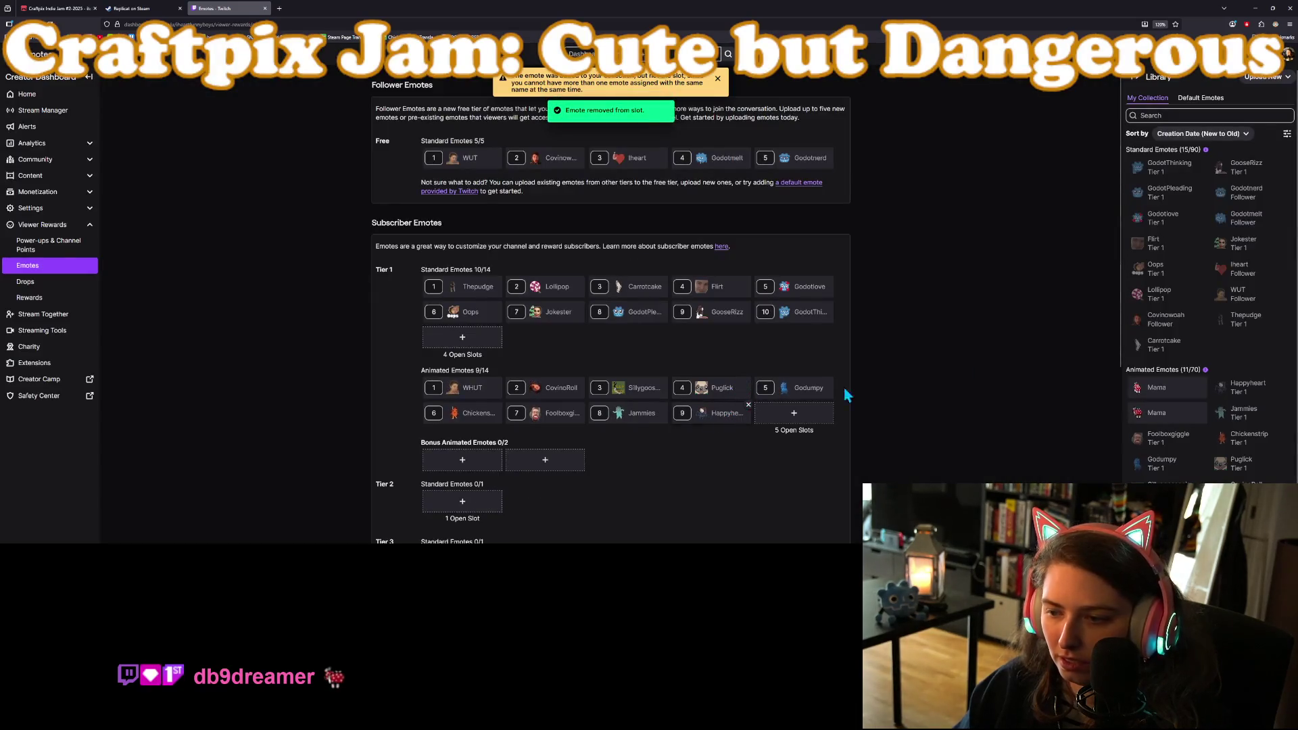
pyautogui.click(1183, 395)
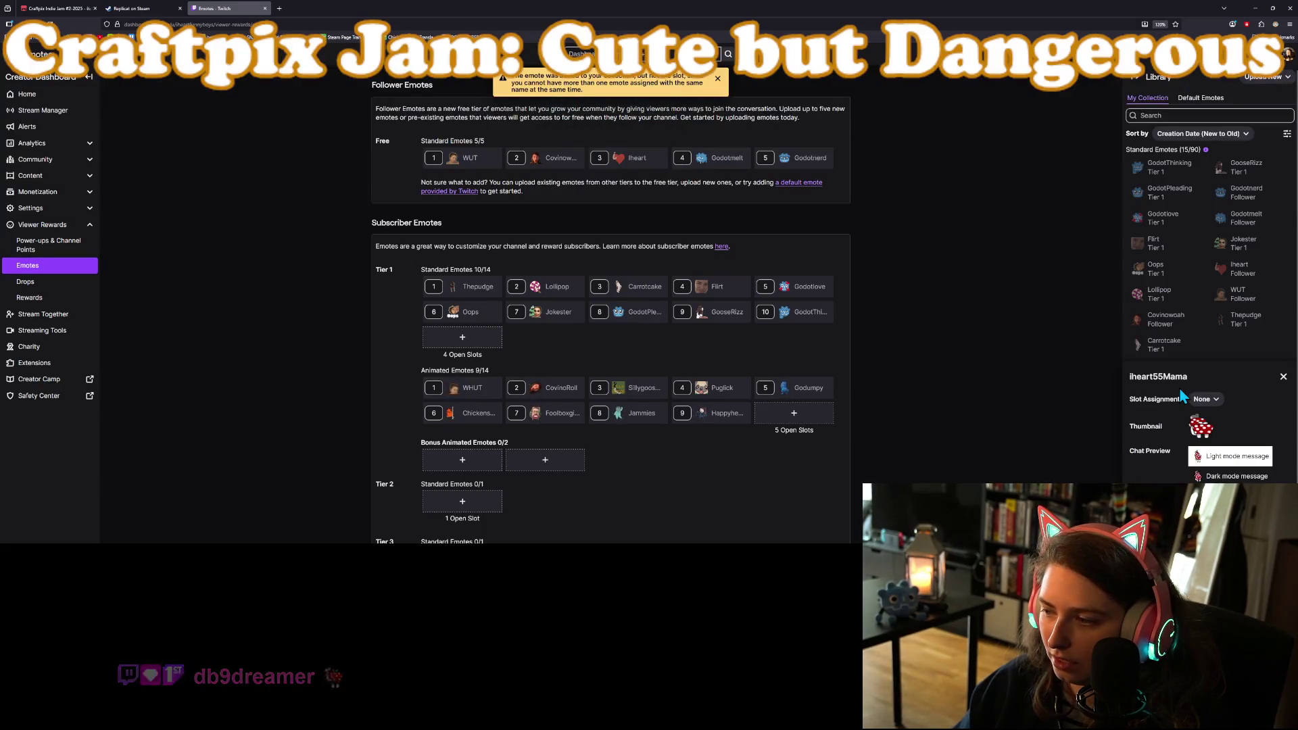
pyautogui.click(1206, 400)
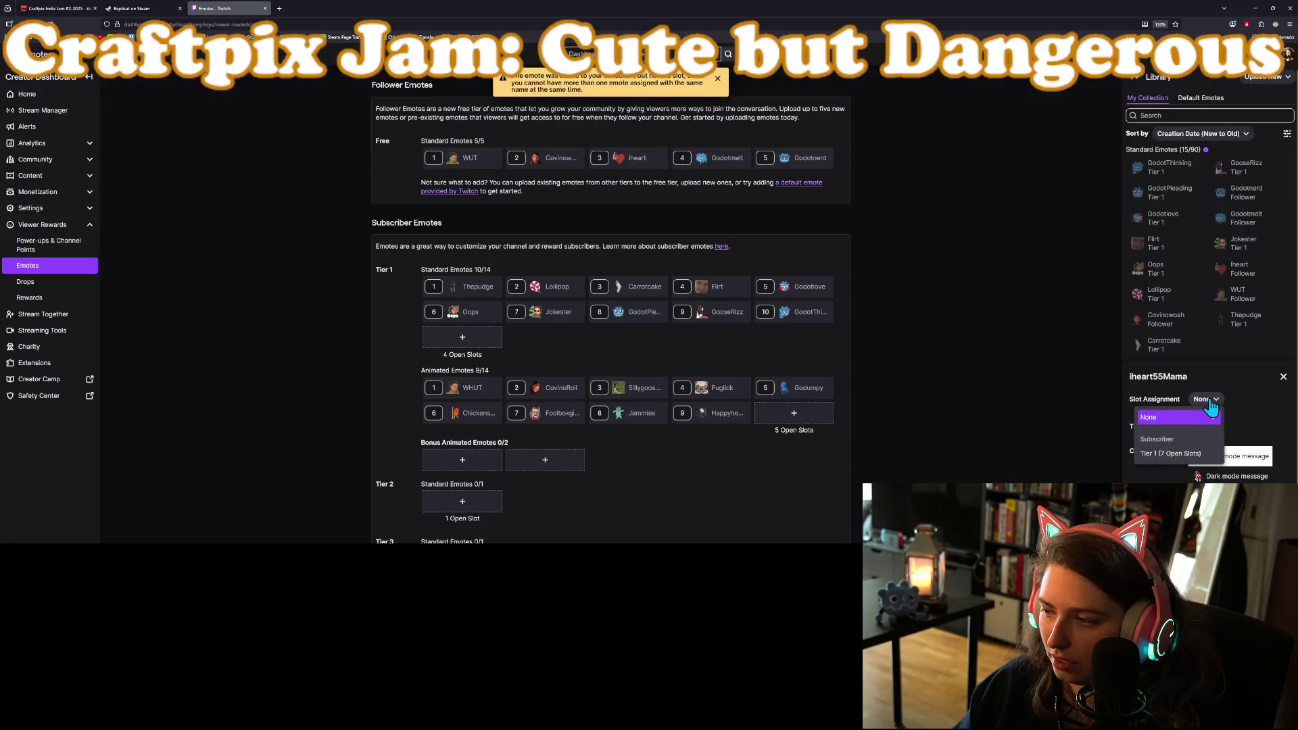
pyautogui.click(1177, 456)
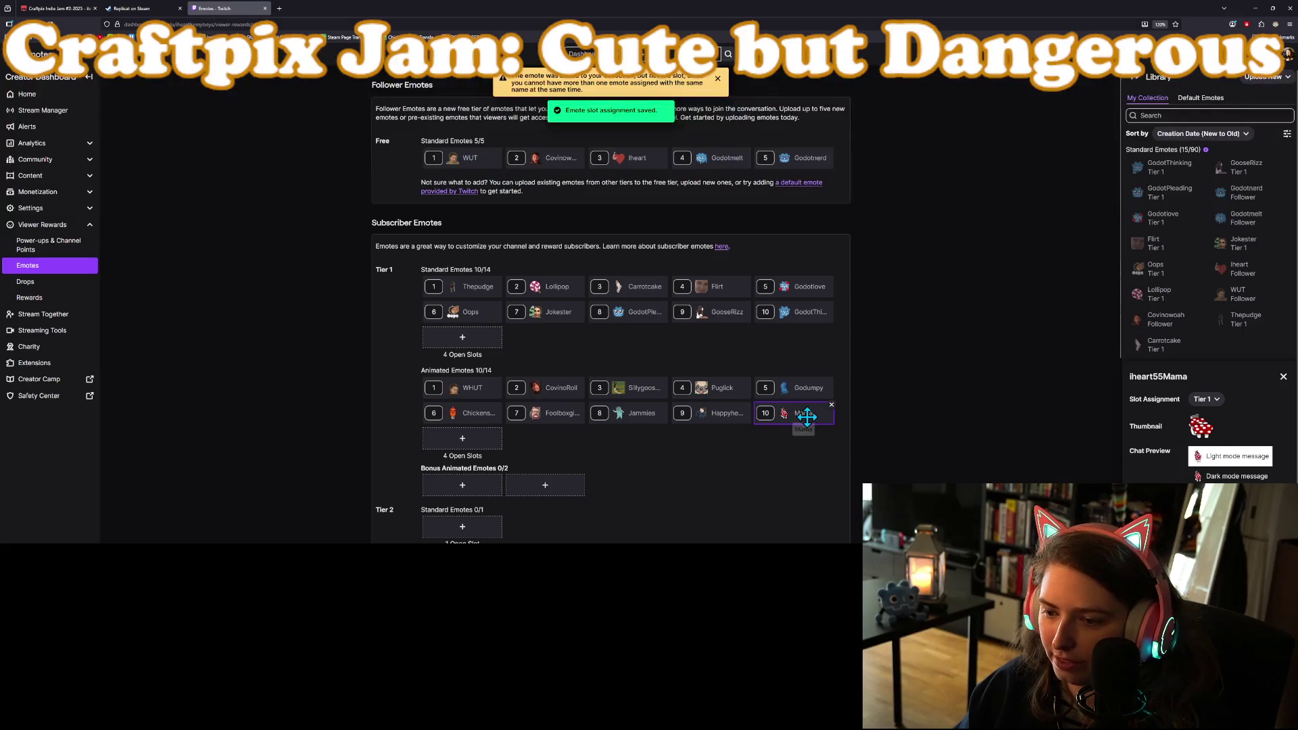
# Renumber the new Mama to animated slot 3, close the stray Save As dialog, and open Stream Manager
pyautogui.moveTo(798, 415)
pyautogui.mouseDown()
pyautogui.moveTo(684, 422)
pyautogui.moveTo(557, 399)
pyautogui.moveTo(644, 390)
pyautogui.moveTo(768, 413)
pyautogui.mouseUp()
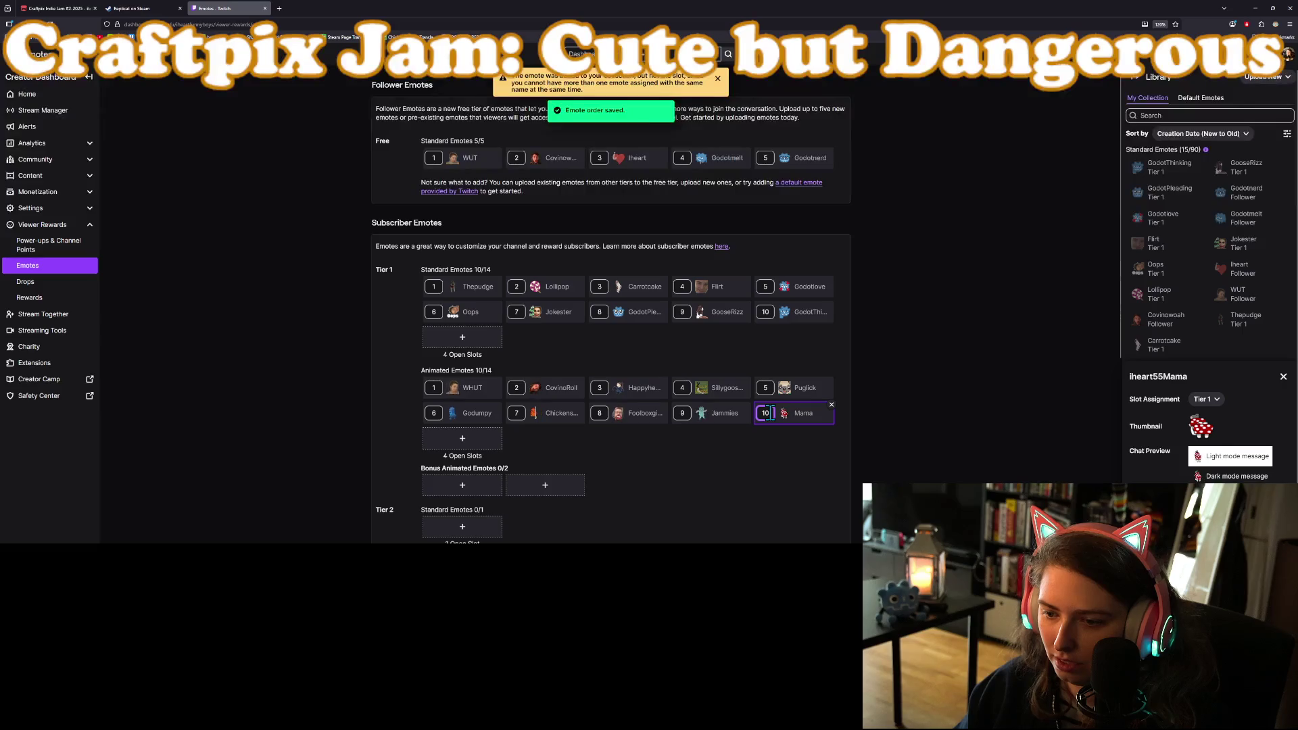
pyautogui.press('BackSpace')
pyautogui.press('BackSpace')
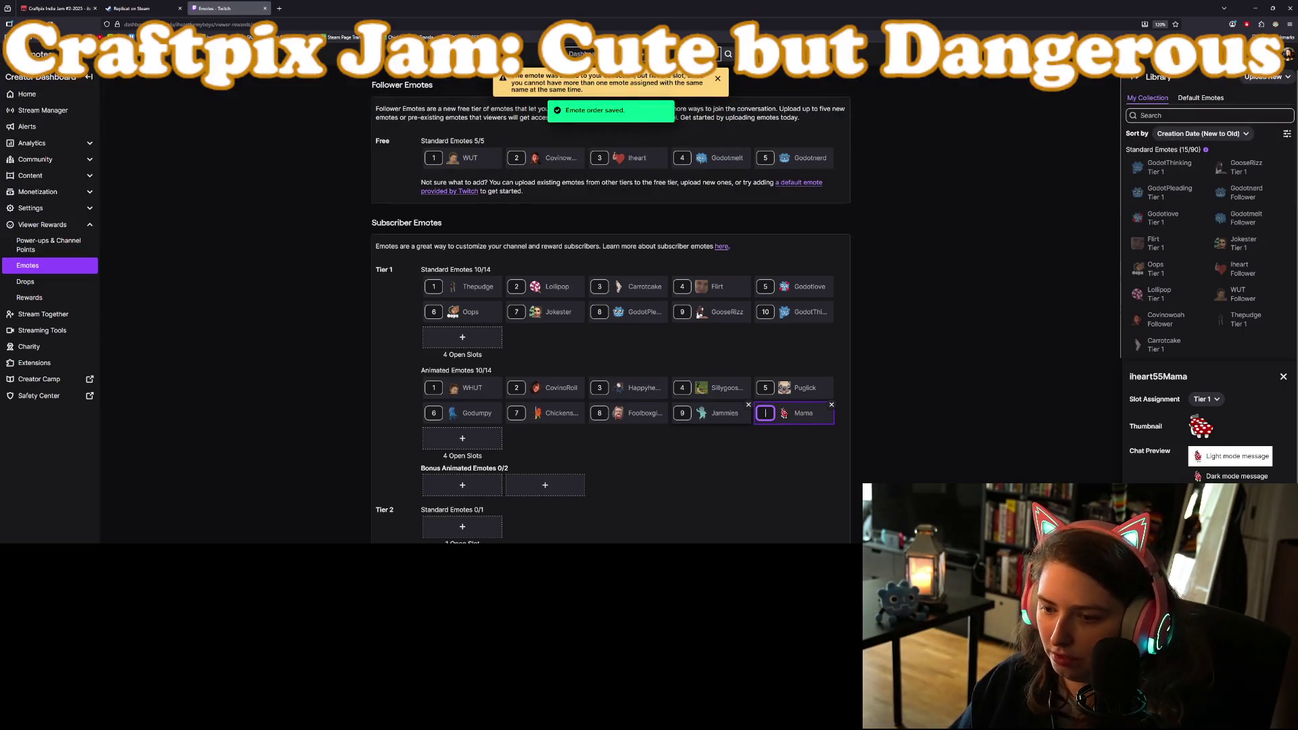
pyautogui.write('3')
pyautogui.press('Return')
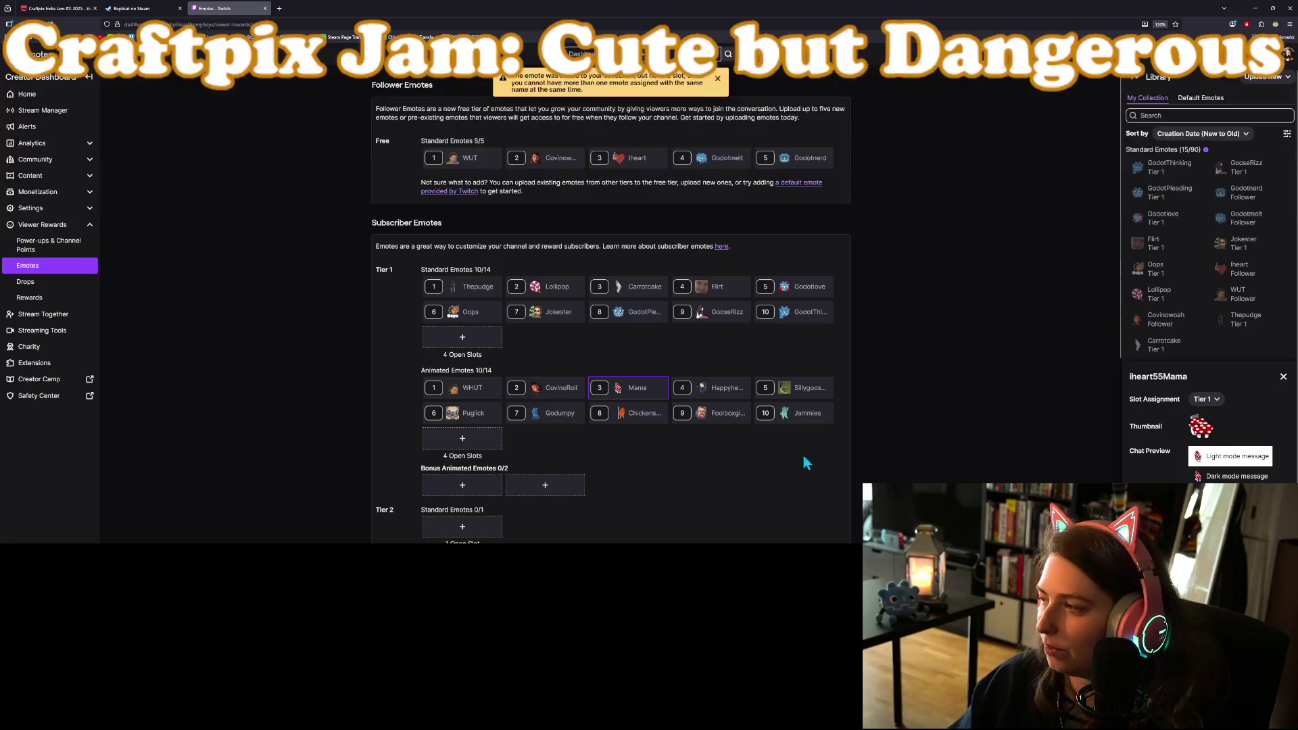
pyautogui.hotkey('ctrl', 's')
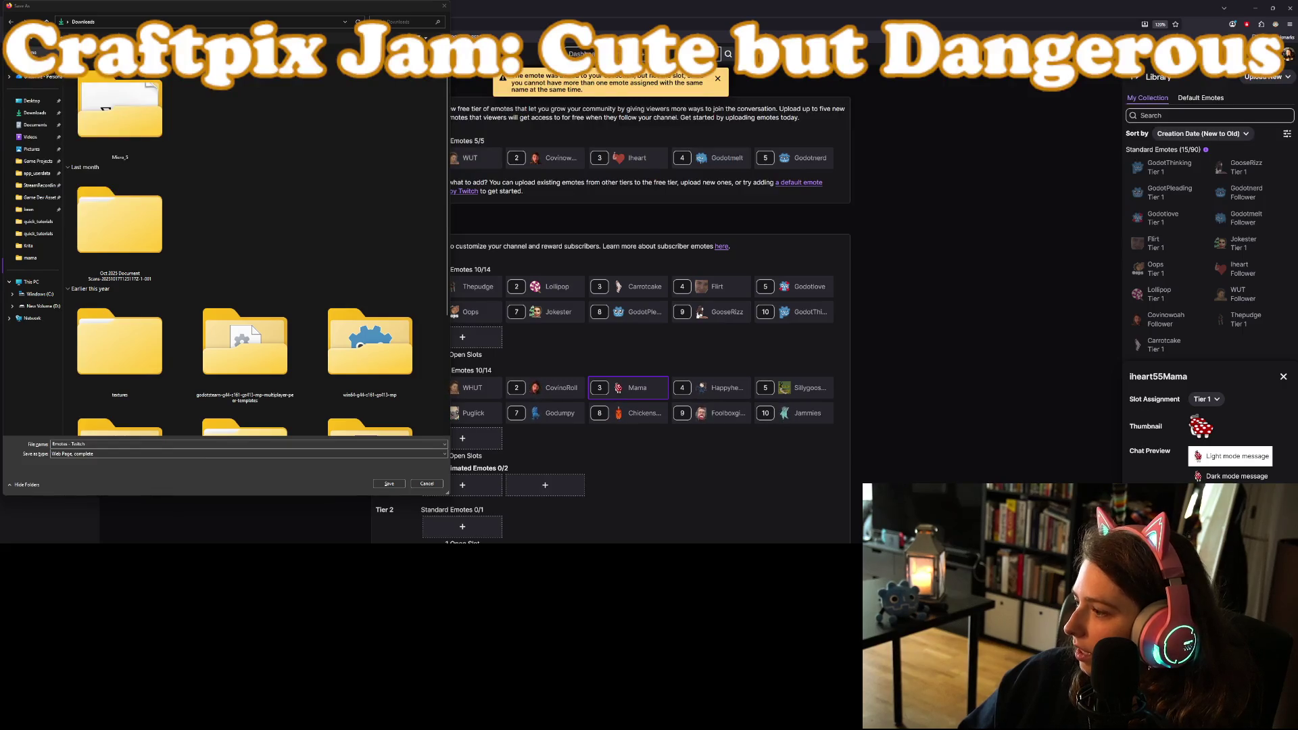
pyautogui.click(776, 268)
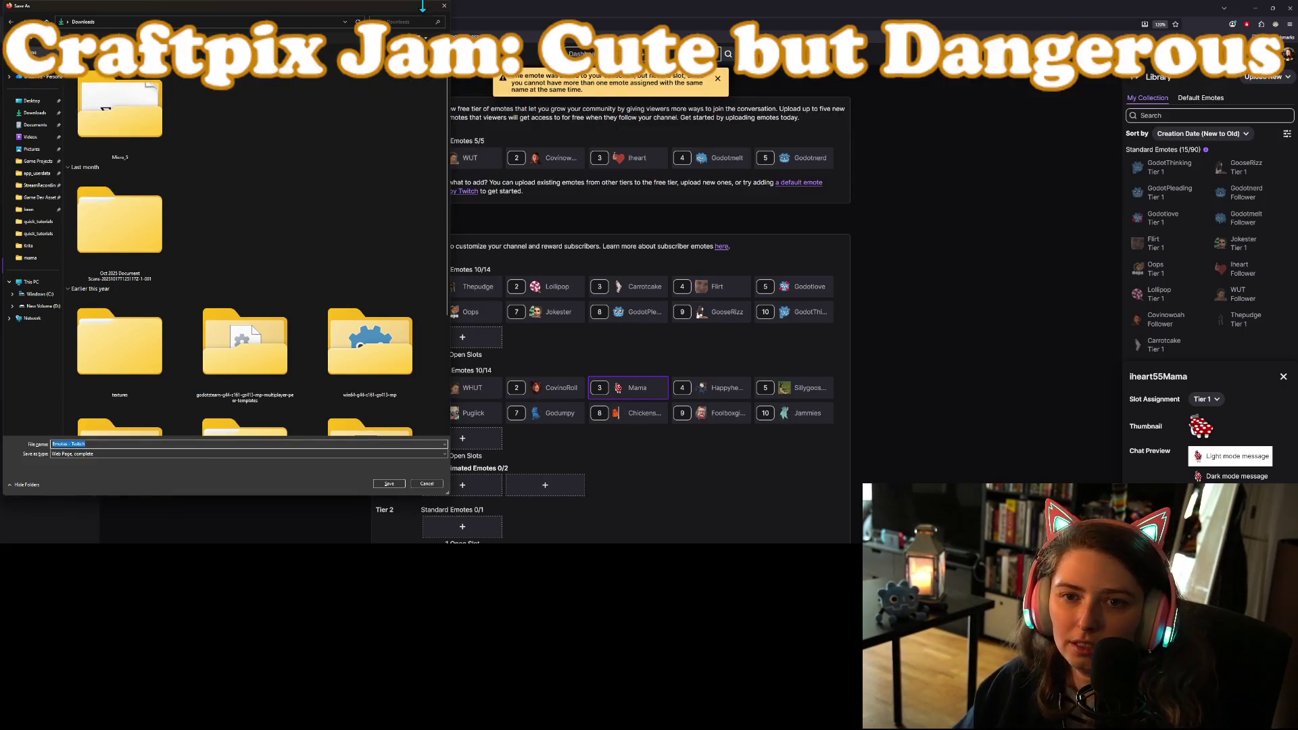
pyautogui.click(444, 6)
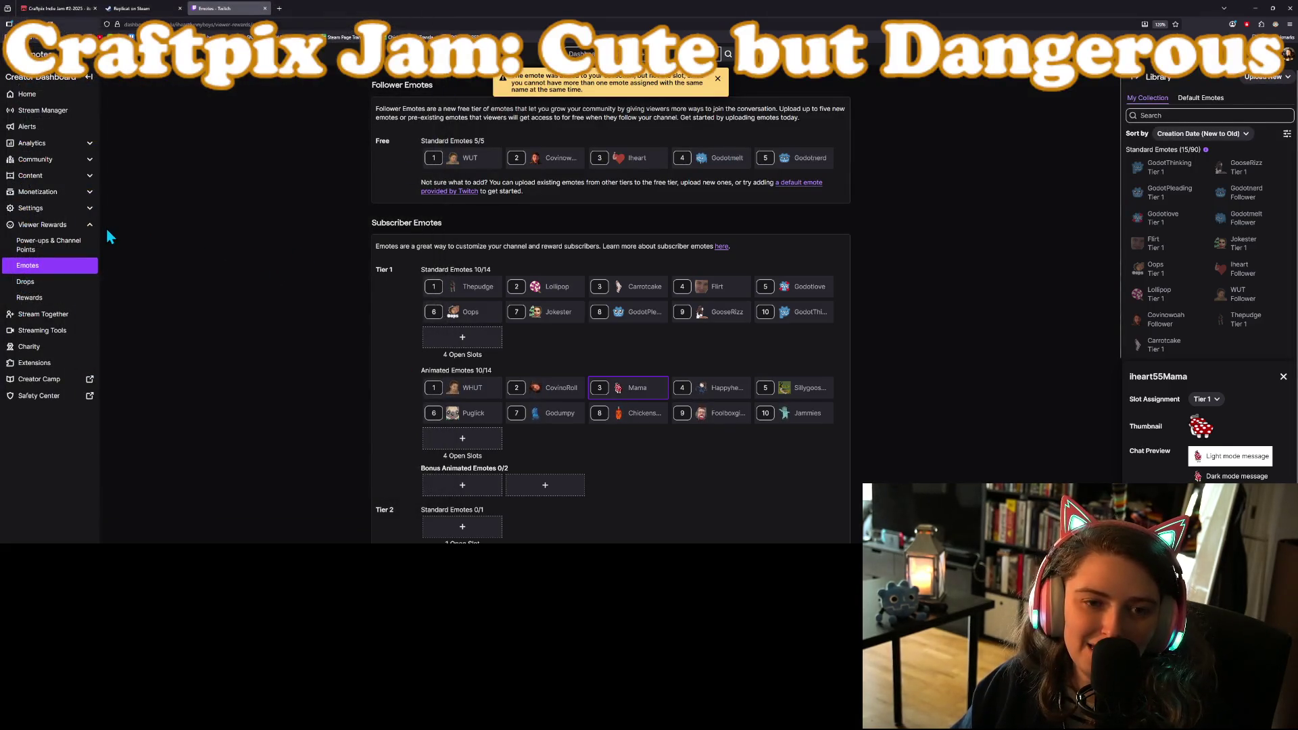
pyautogui.click(62, 112)
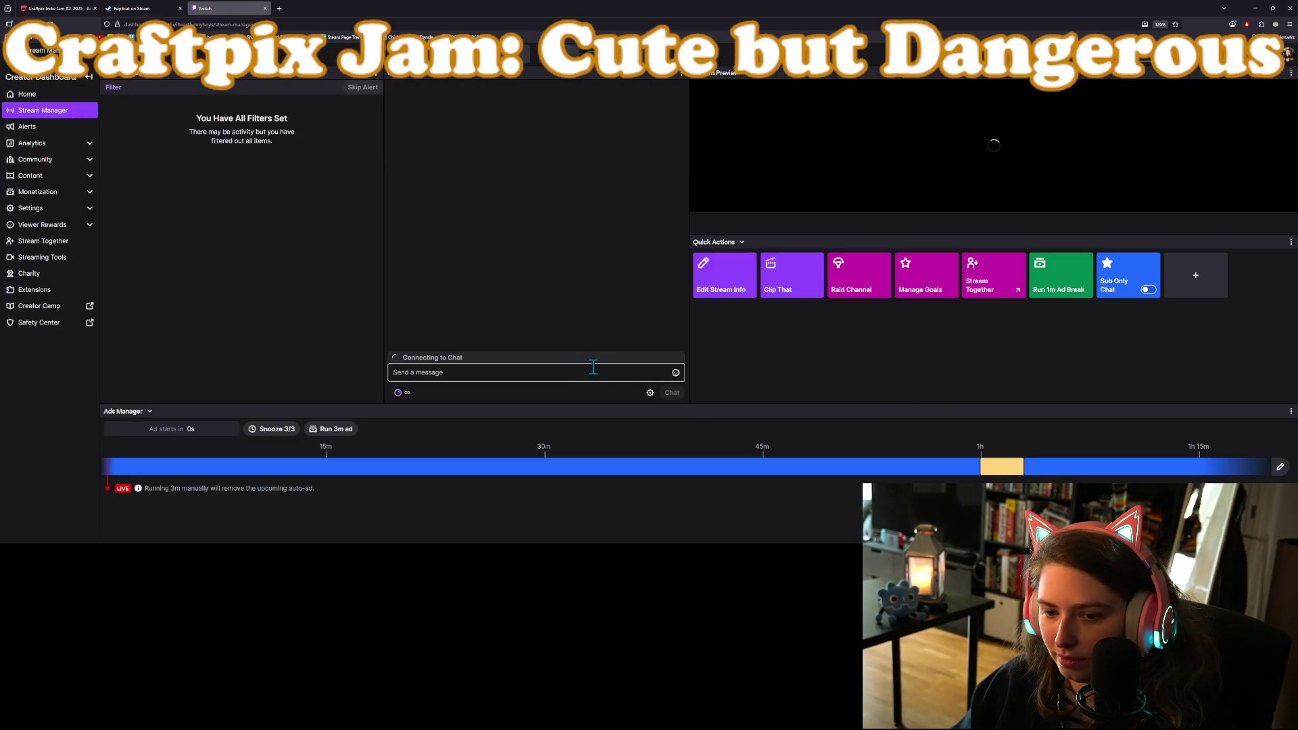
# Post the new grandma emote in Stream Manager chat, then minimize the browser window
pyautogui.click(675, 374)
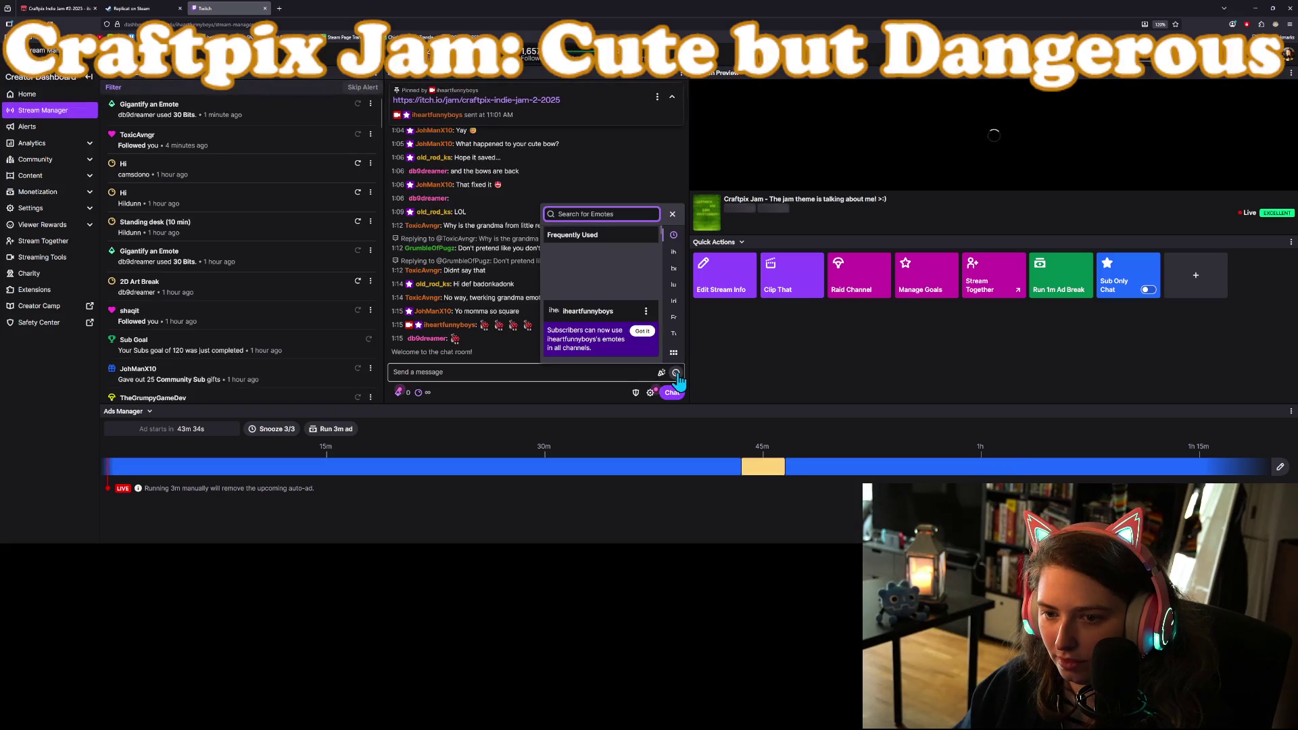
pyautogui.click(673, 251)
pyautogui.click(592, 295)
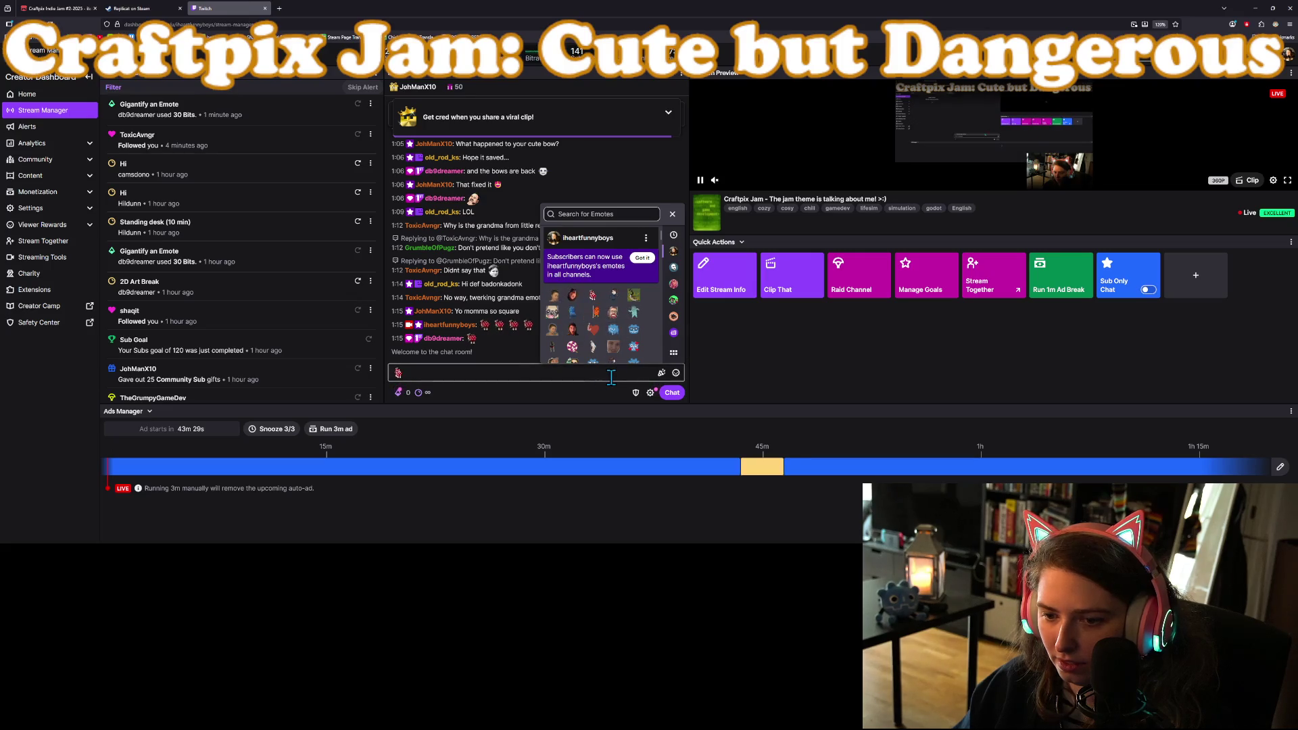
pyautogui.press('Return')
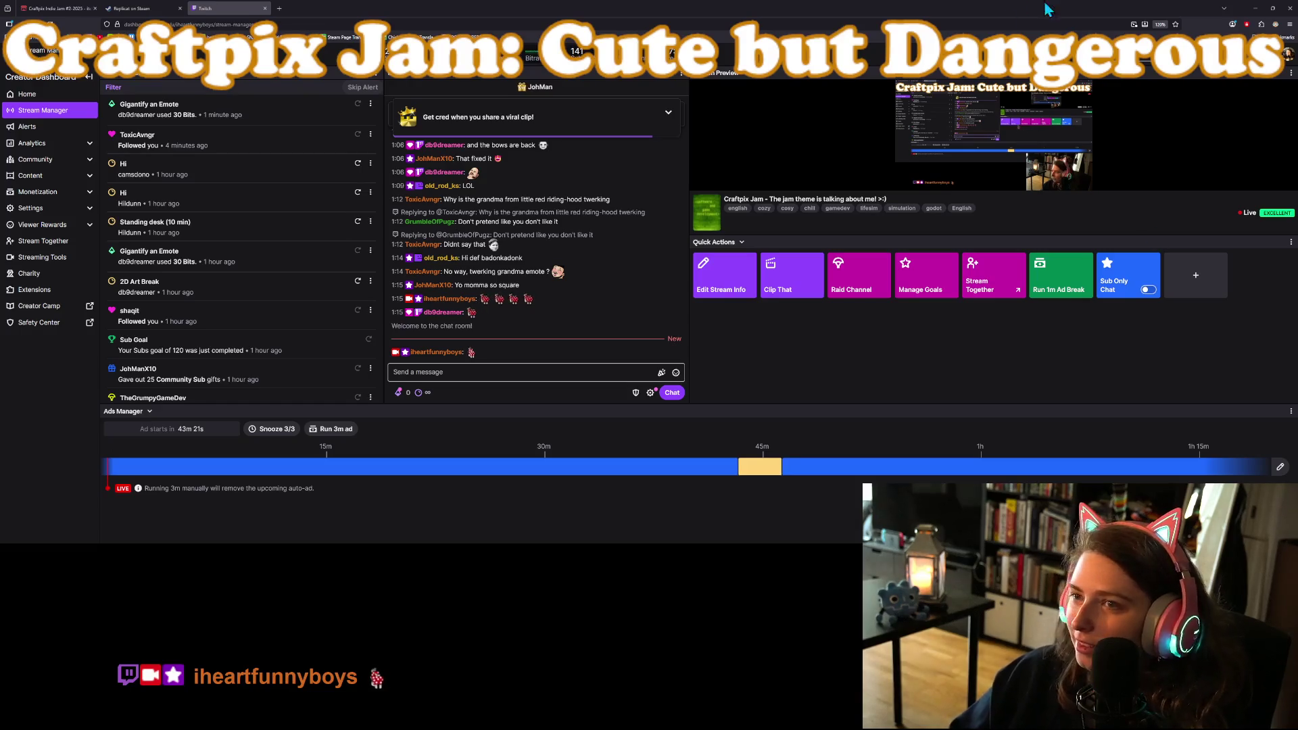
pyautogui.click(1257, 8)
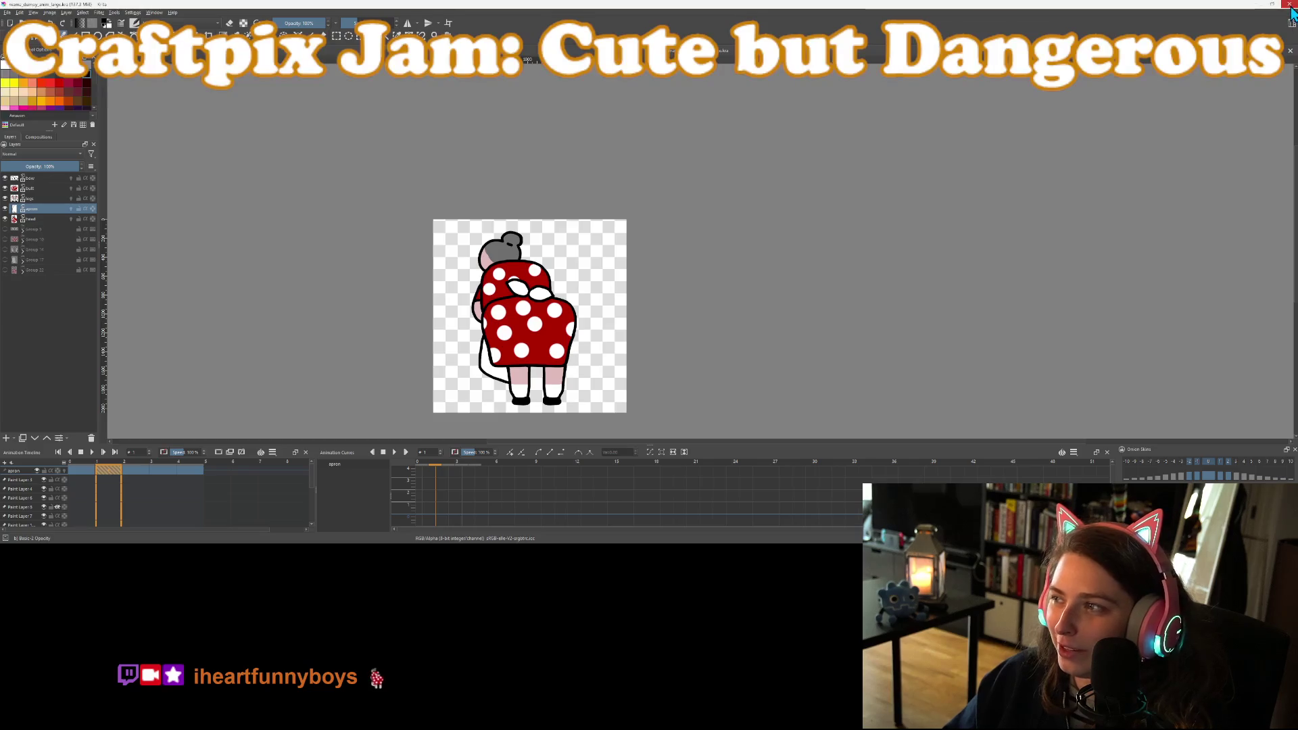
# Switch to Godot, close the Explorer window, check Twitch chat, then minimize the browser
pyautogui.hotkey('alt', 'Tab')
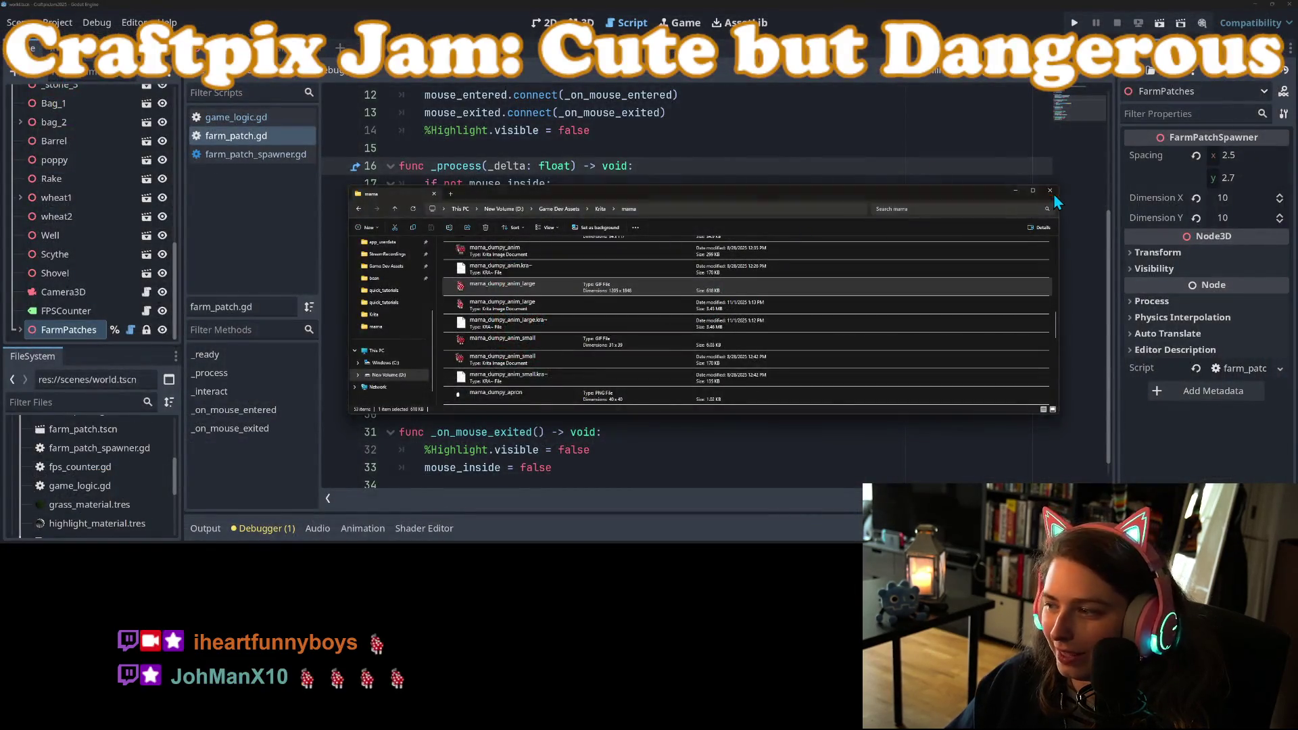
pyautogui.click(1033, 194)
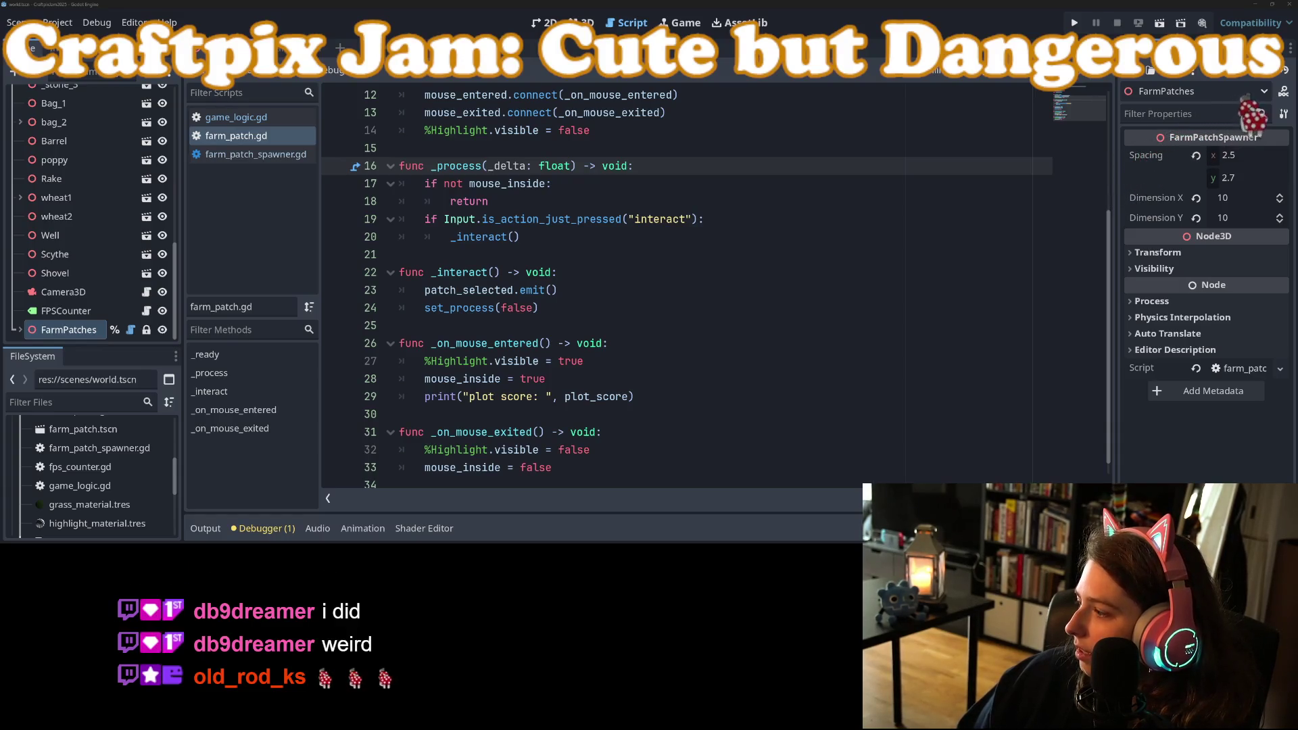
pyautogui.hotkey('alt', 'Tab')
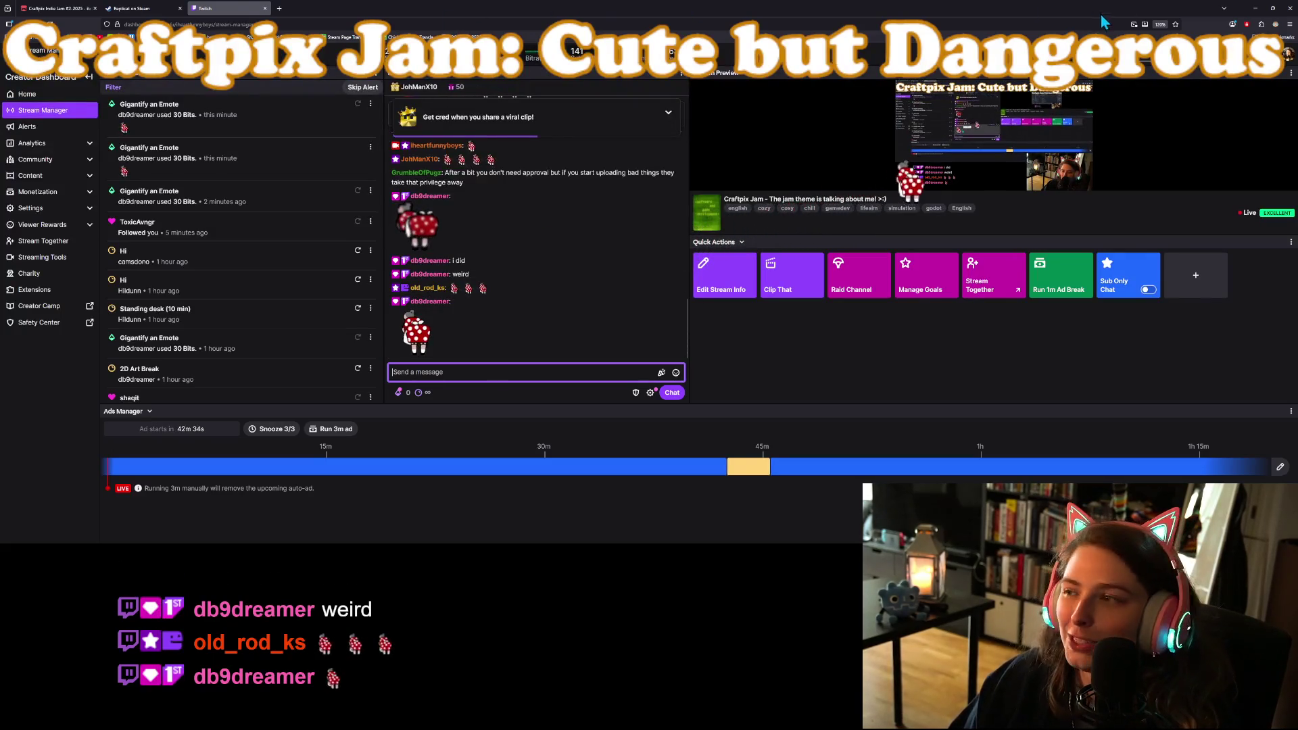
pyautogui.click(1251, 12)
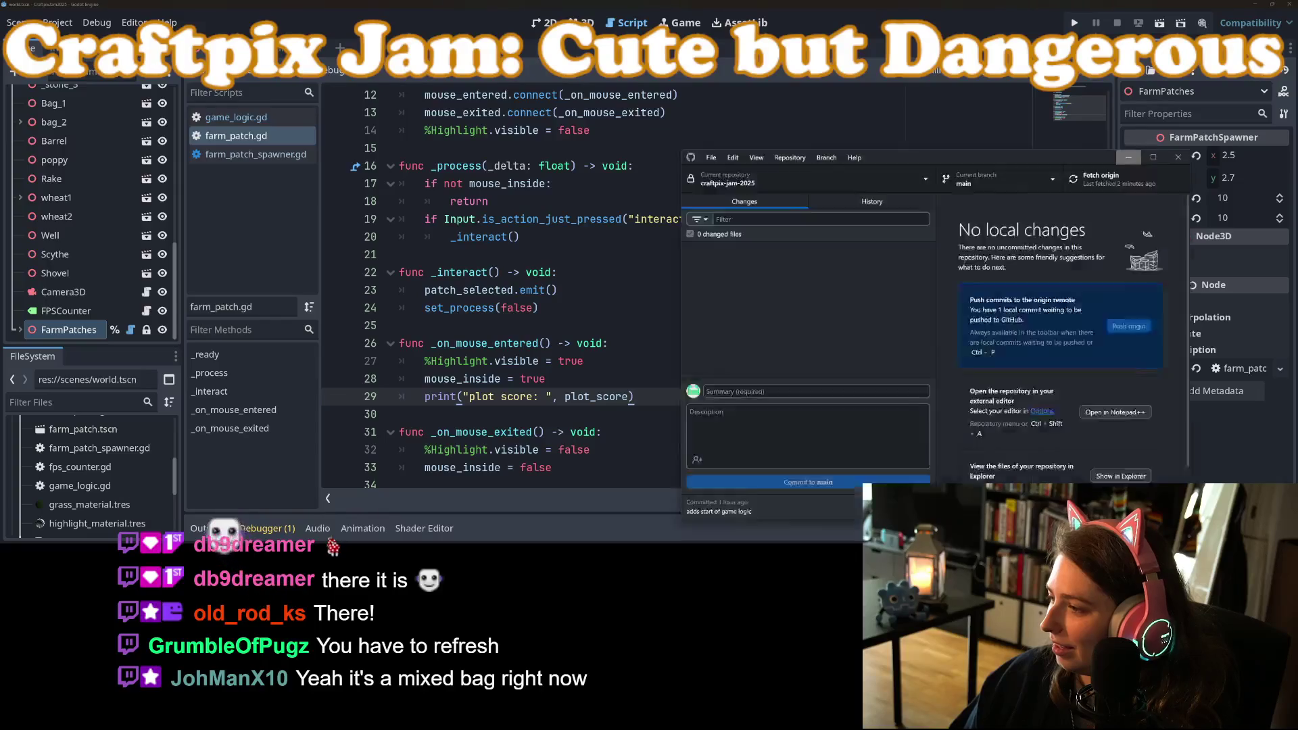
pyautogui.hotkey('alt', 'Tab')
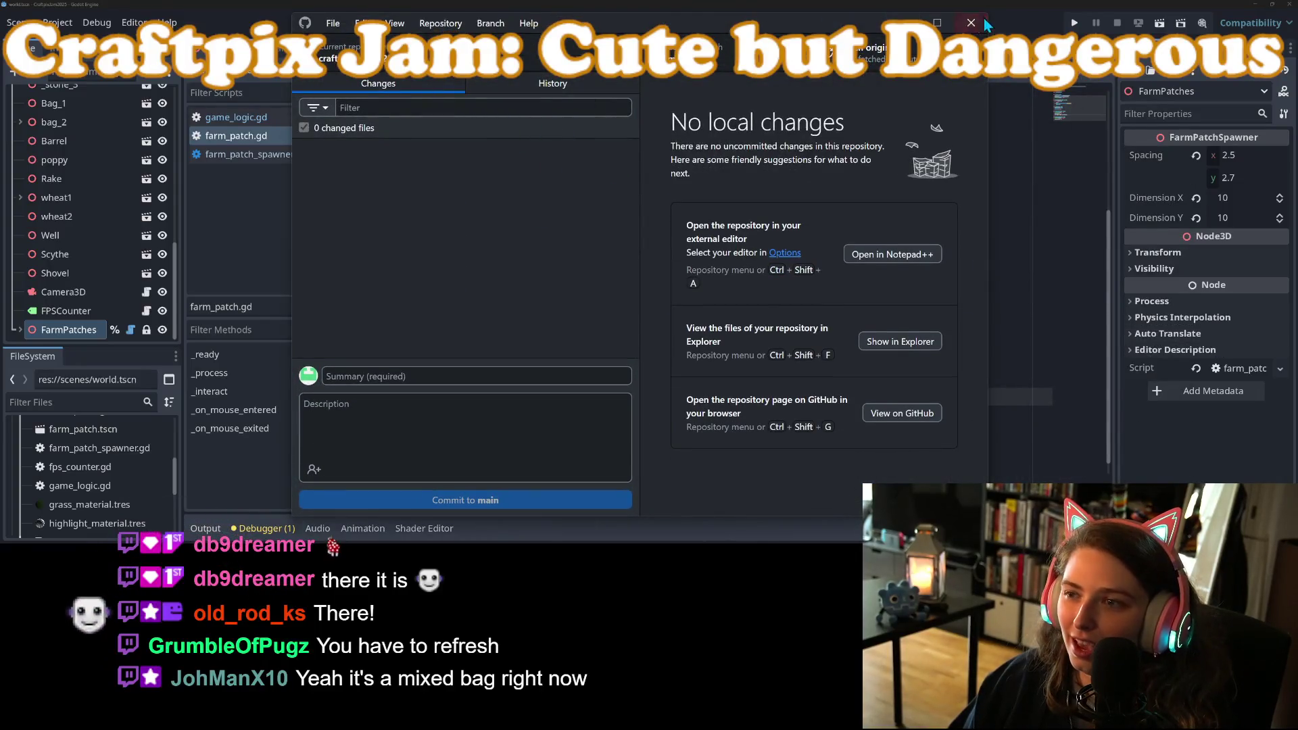
pyautogui.hotkey('alt', 'Tab')
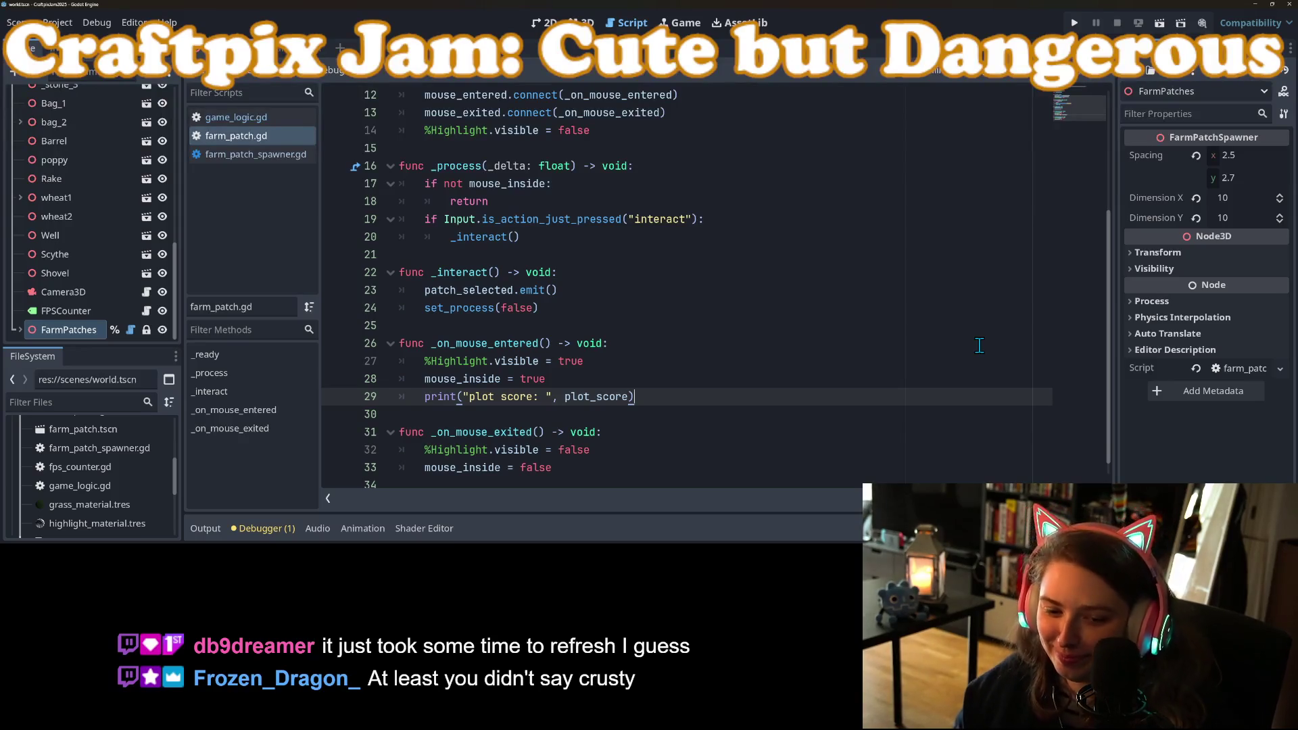
# Select the %Highlight.visible = false line, then open game_logic.gd
pyautogui.scroll(-1, 650, 437)
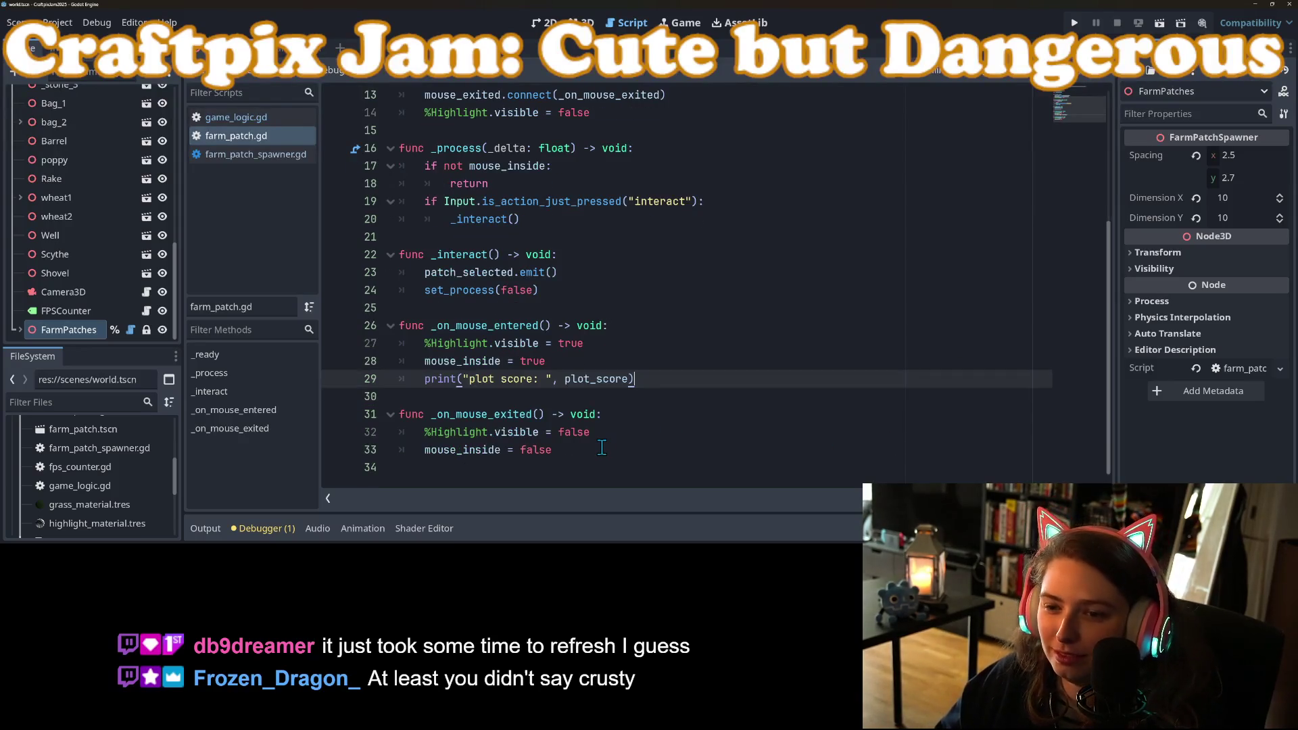
pyautogui.click(594, 450)
pyautogui.moveTo(619, 433); pyautogui.dragTo(615, 415)
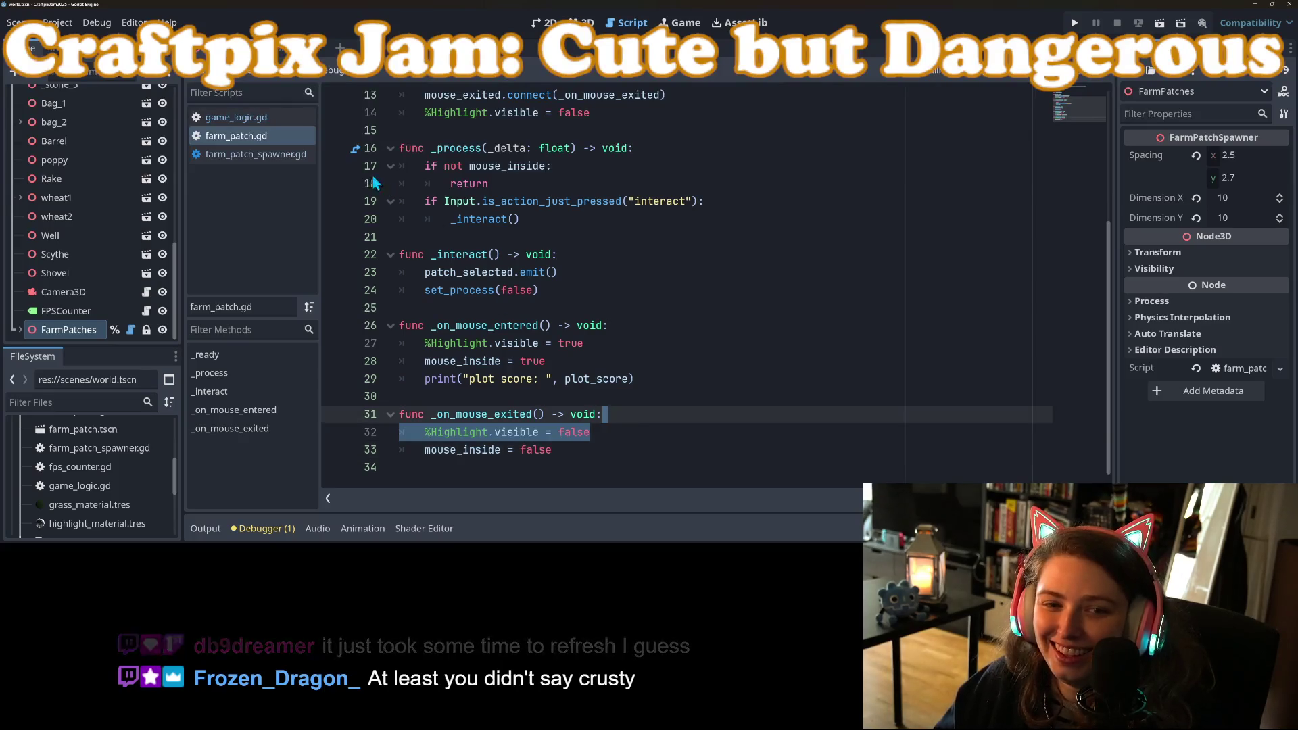
pyautogui.click(282, 118)
pyautogui.scroll(-1, 715, 288)
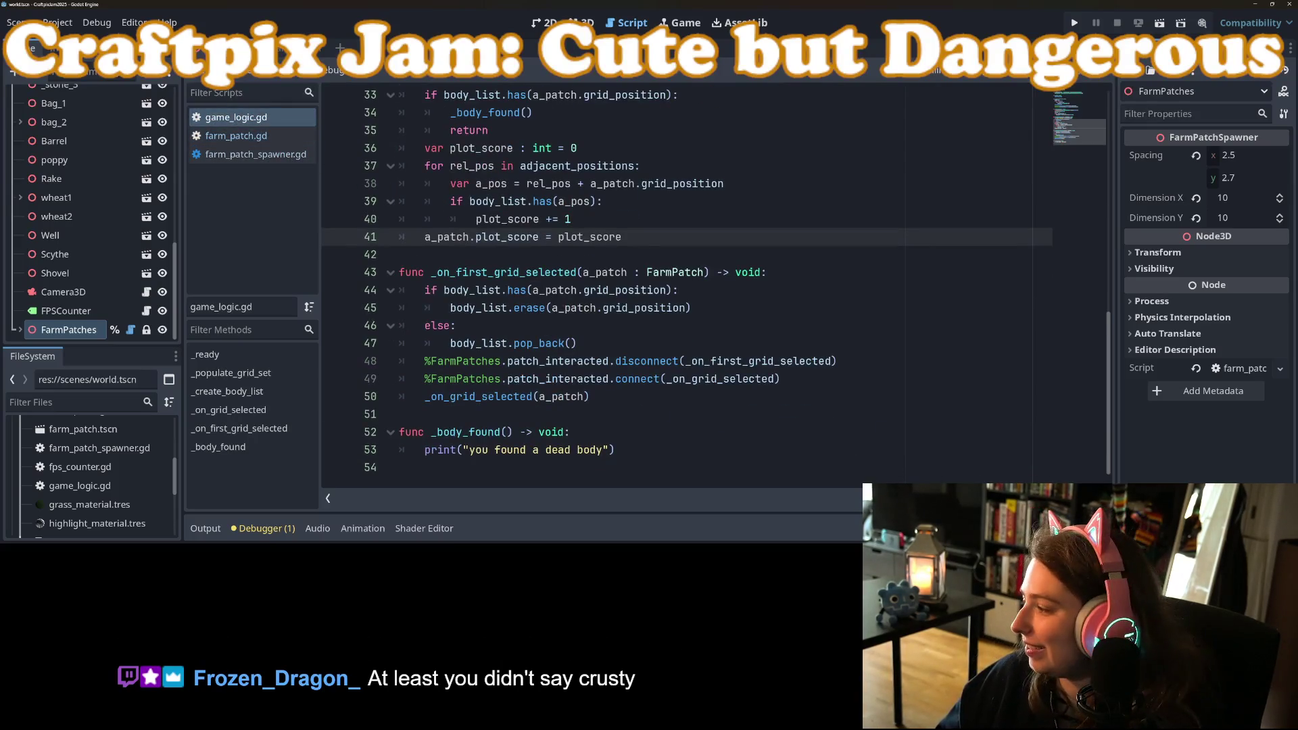
pyautogui.hotkey('alt', 'Tab')
pyautogui.hotkey('alt', 'Tab')
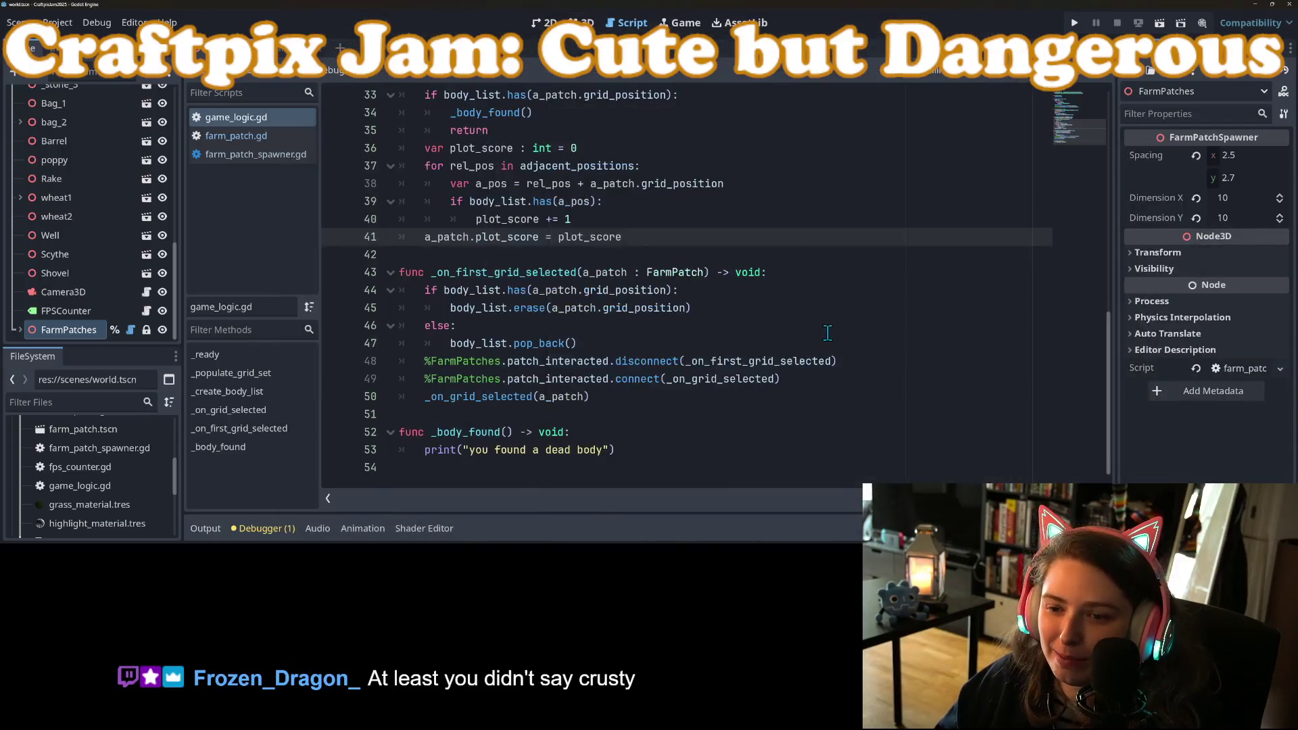
pyautogui.scroll(2, 719, 344)
pyautogui.scroll(2, 704, 352)
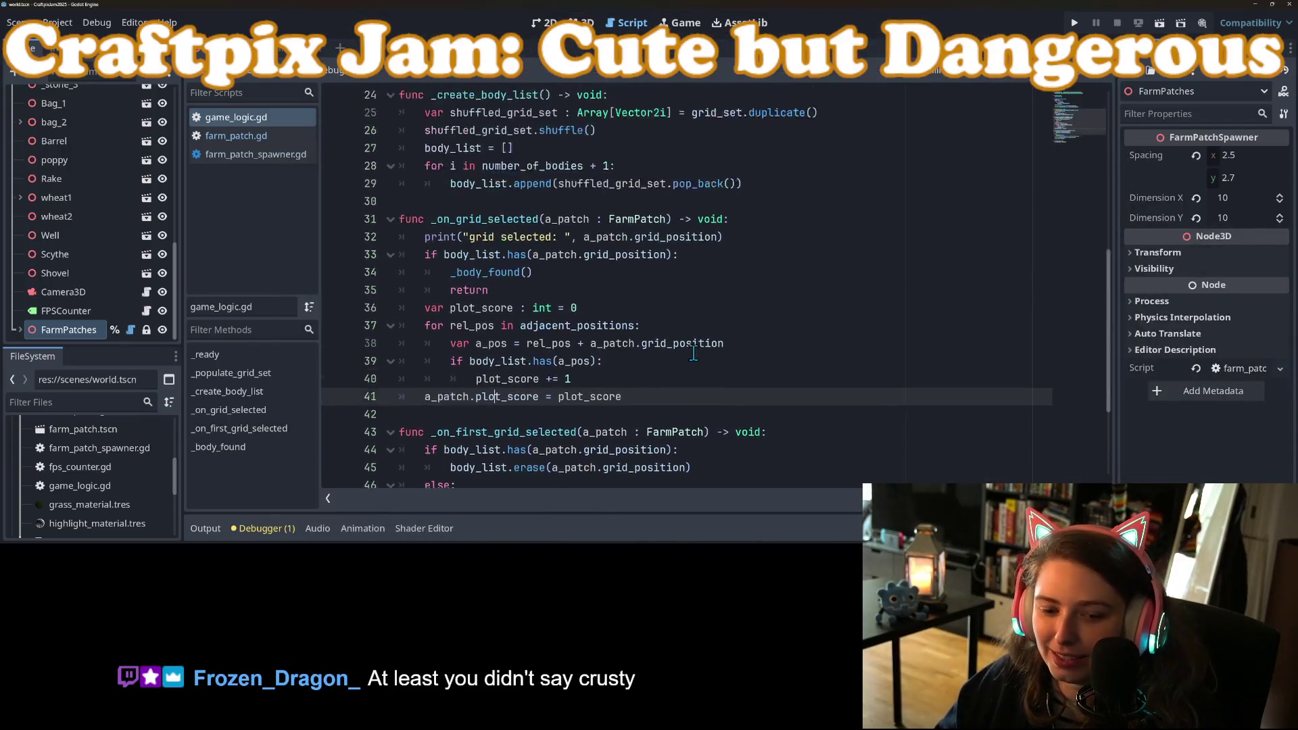
# Check the a_pos warning in Debugger Errors, review plot_score uses on line 41, and run the project
pyautogui.click(270, 528)
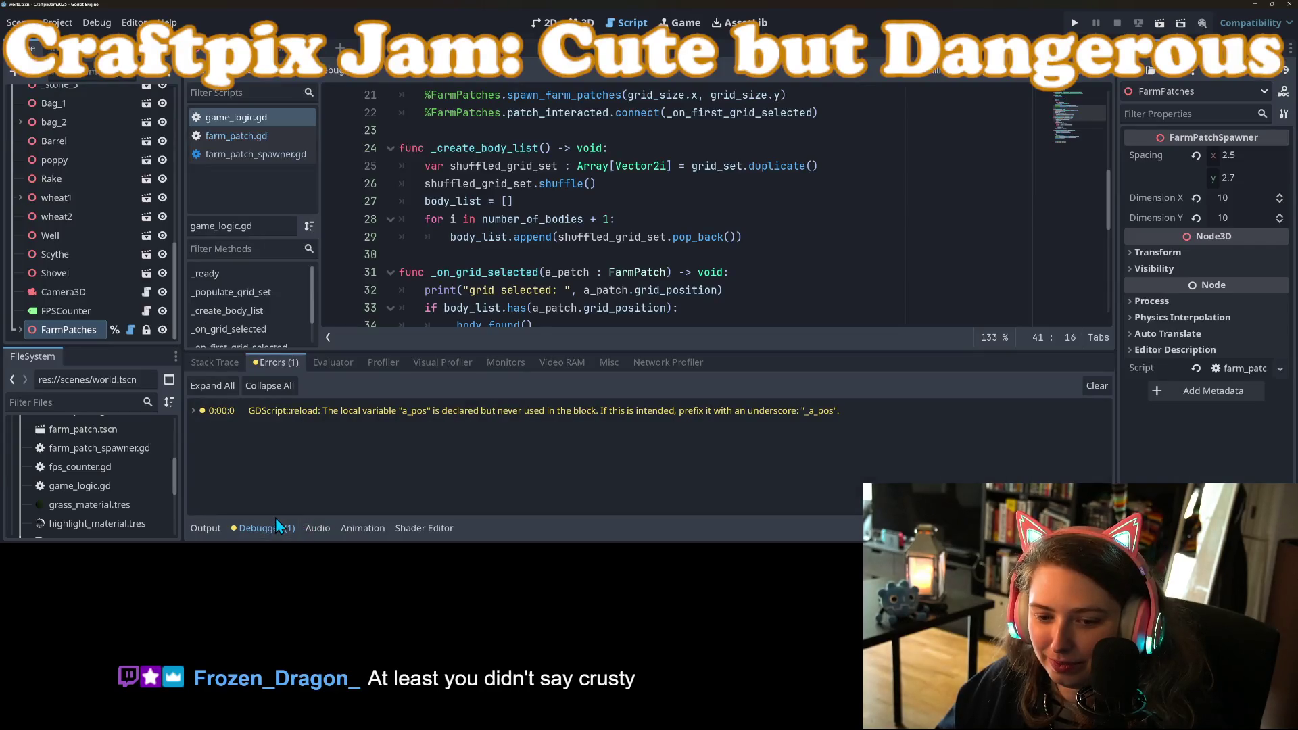
pyautogui.click(718, 411)
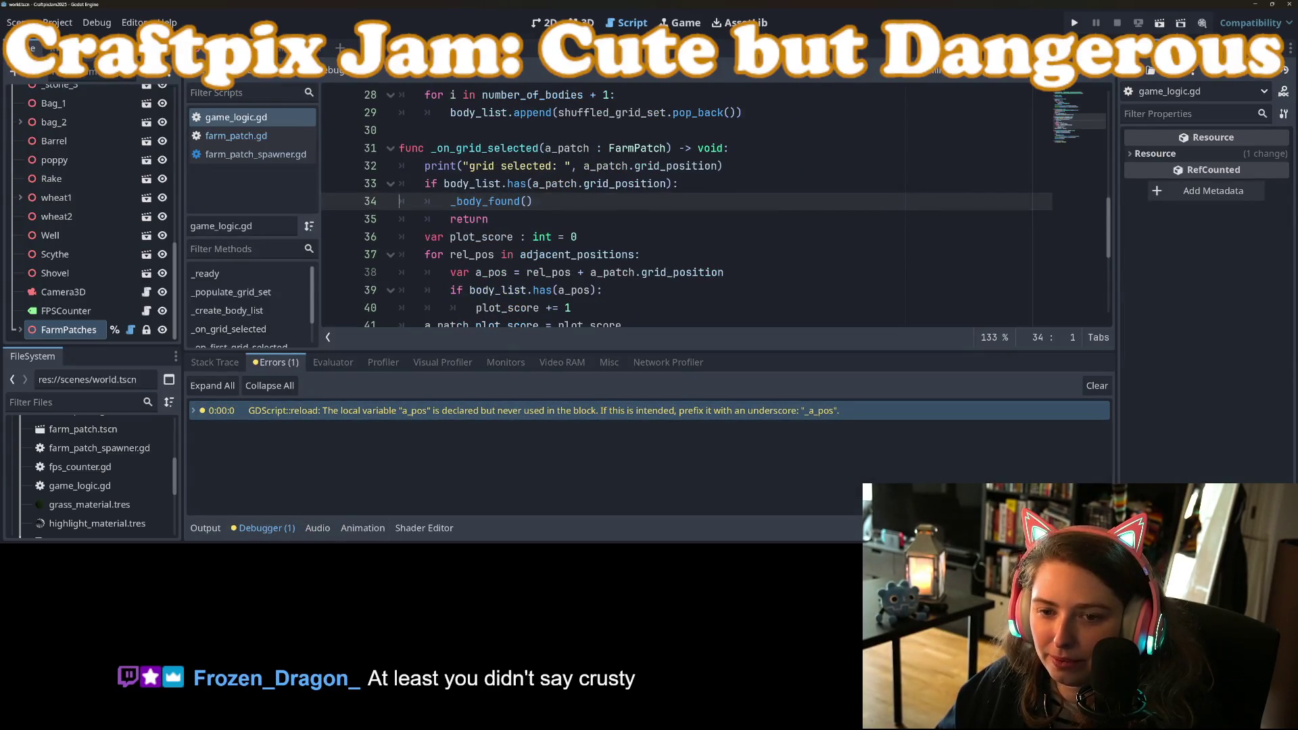
pyautogui.click(263, 528)
pyautogui.click(608, 308)
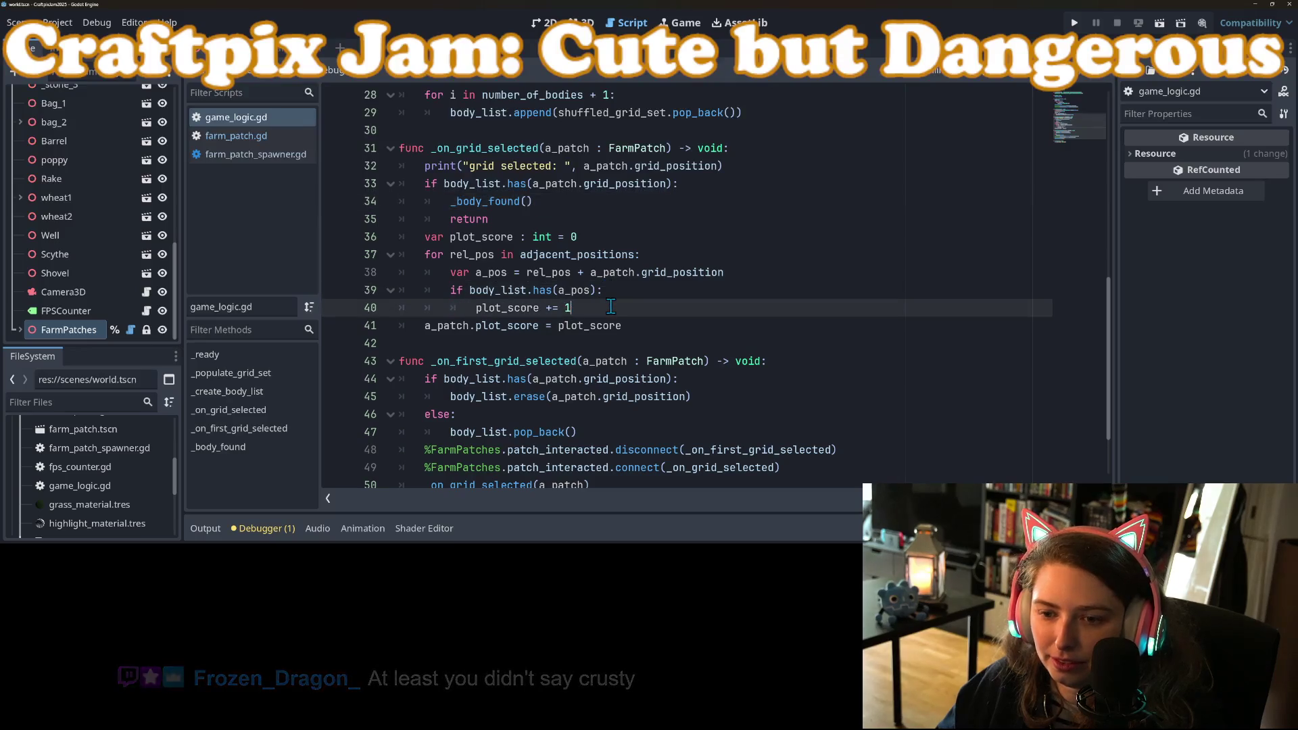
pyautogui.click(643, 326)
pyautogui.doubleClick(527, 309)
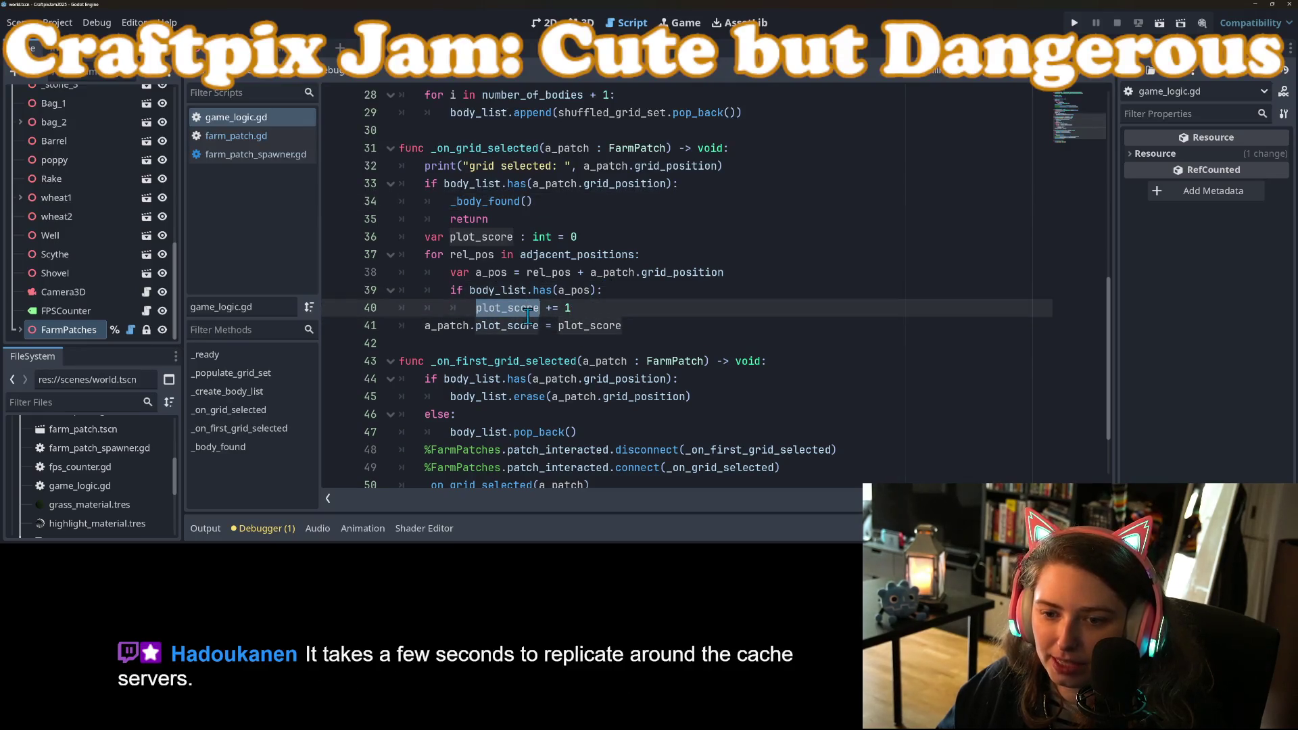
pyautogui.click(593, 305)
pyautogui.click(644, 331)
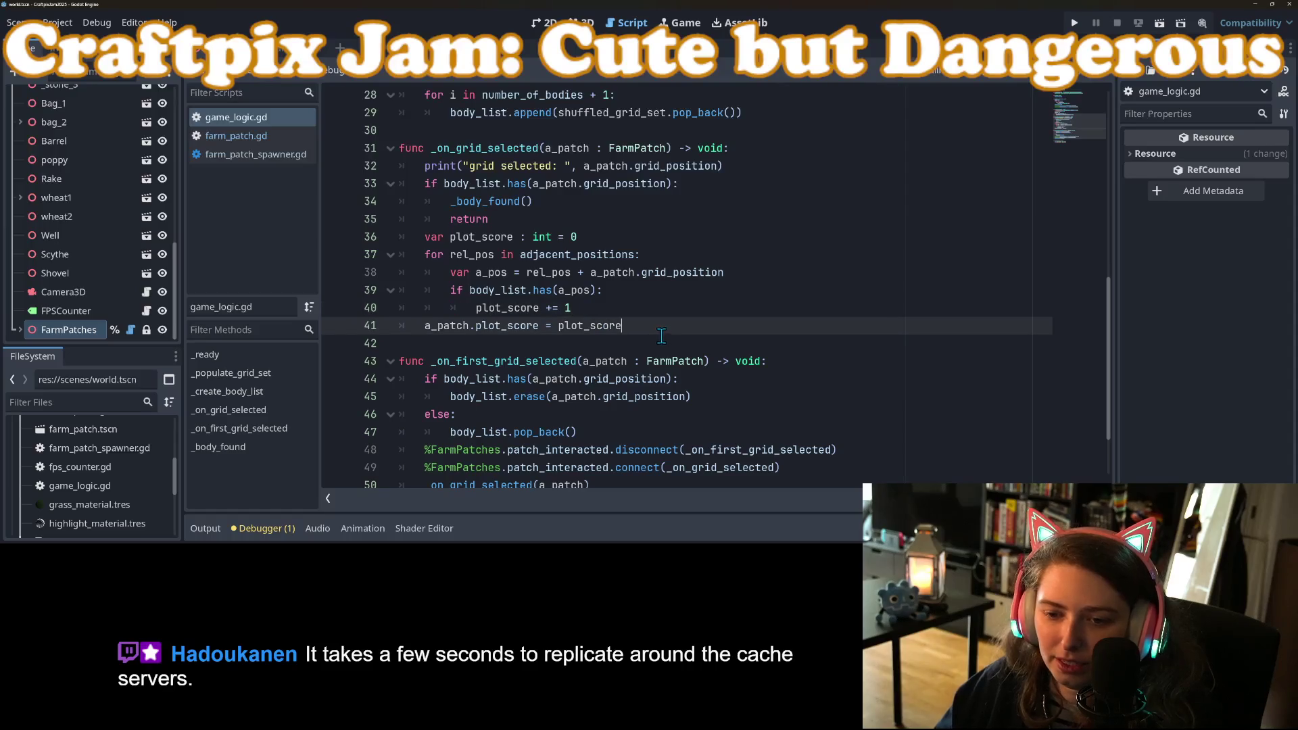
pyautogui.doubleClick(518, 327)
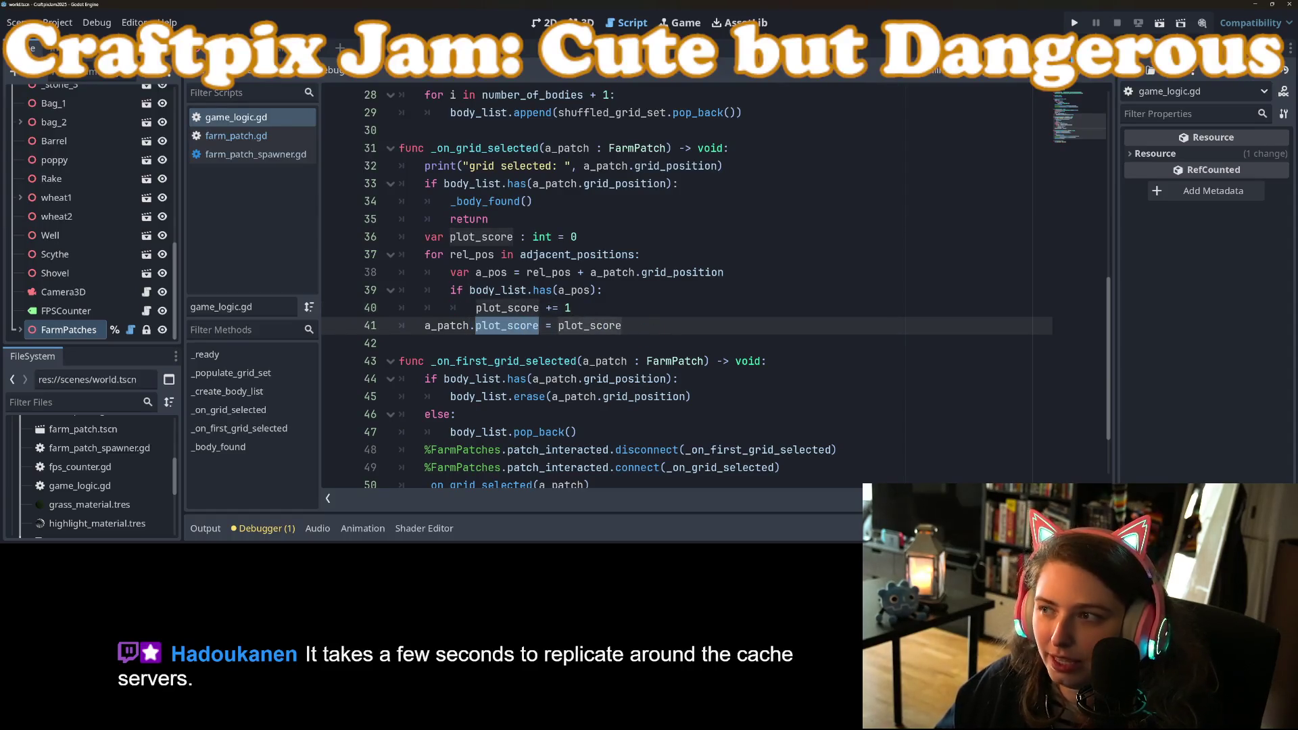
pyautogui.click(1074, 23)
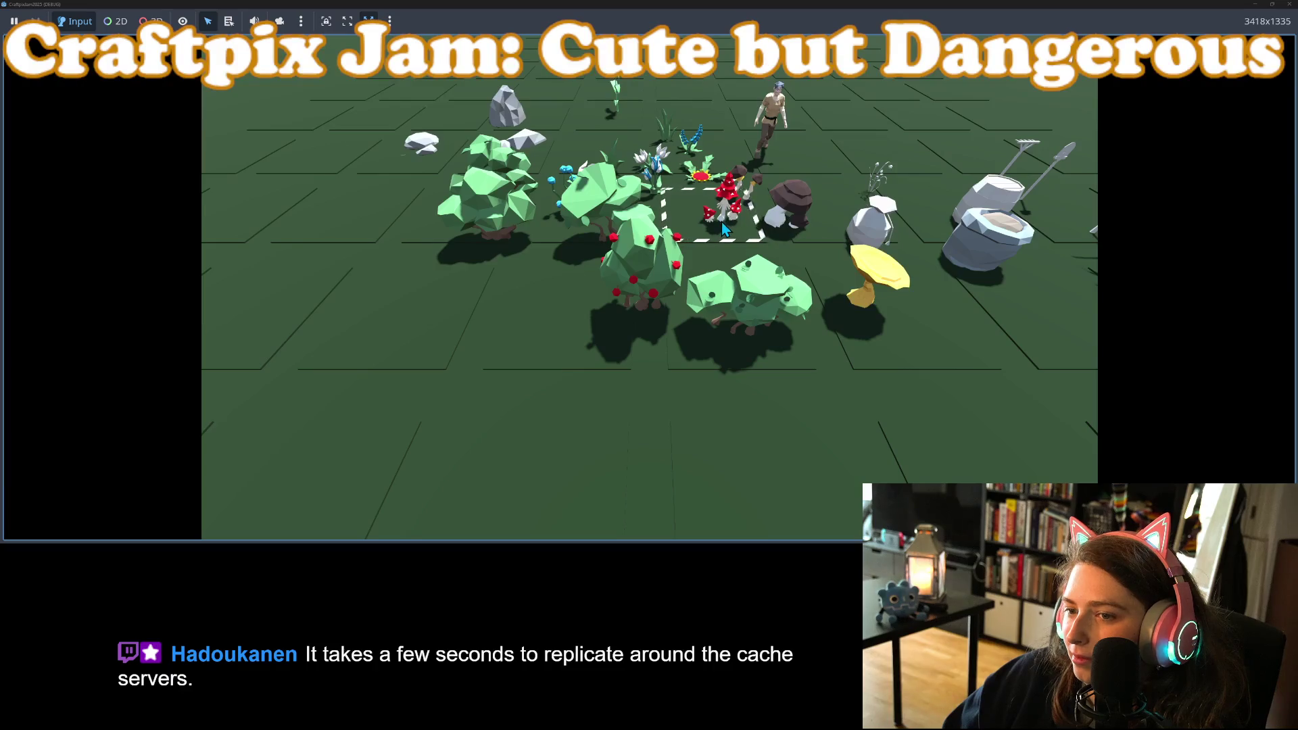
# Reposition the game window and select plots (1,5), (2,5), (2,6), (2,4), (0,4)–(0,6) to log scores
pyautogui.doubleClick(762, 7)
pyautogui.moveTo(745, 50); pyautogui.dragTo(689, 81)
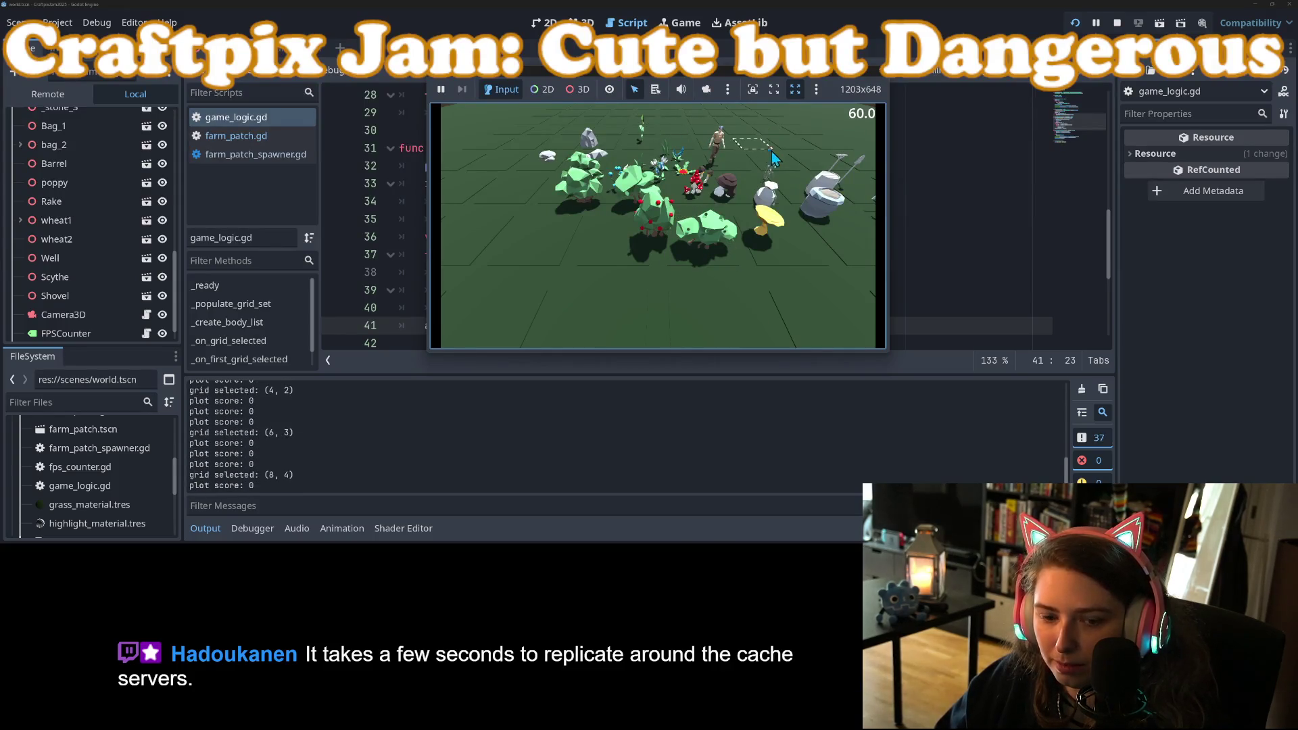
pyautogui.click(530, 153)
pyautogui.click(509, 163)
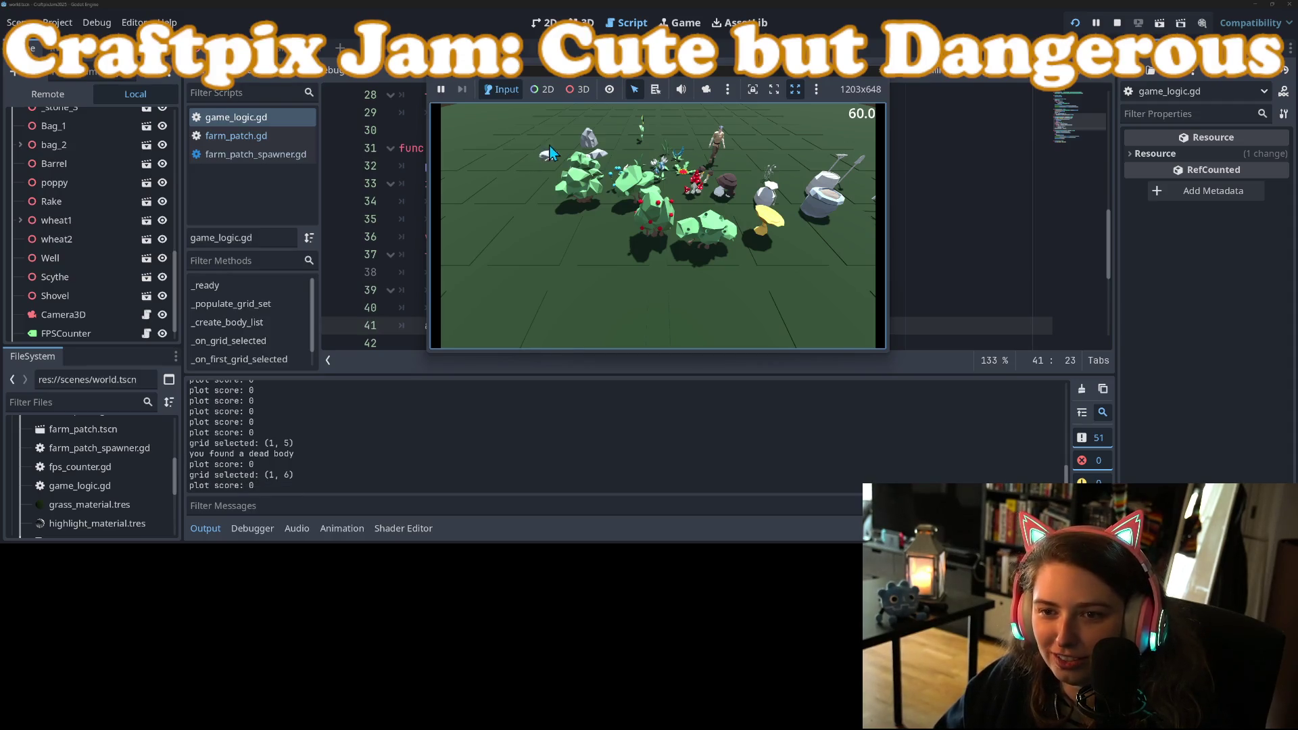
pyautogui.click(550, 152)
pyautogui.click(565, 146)
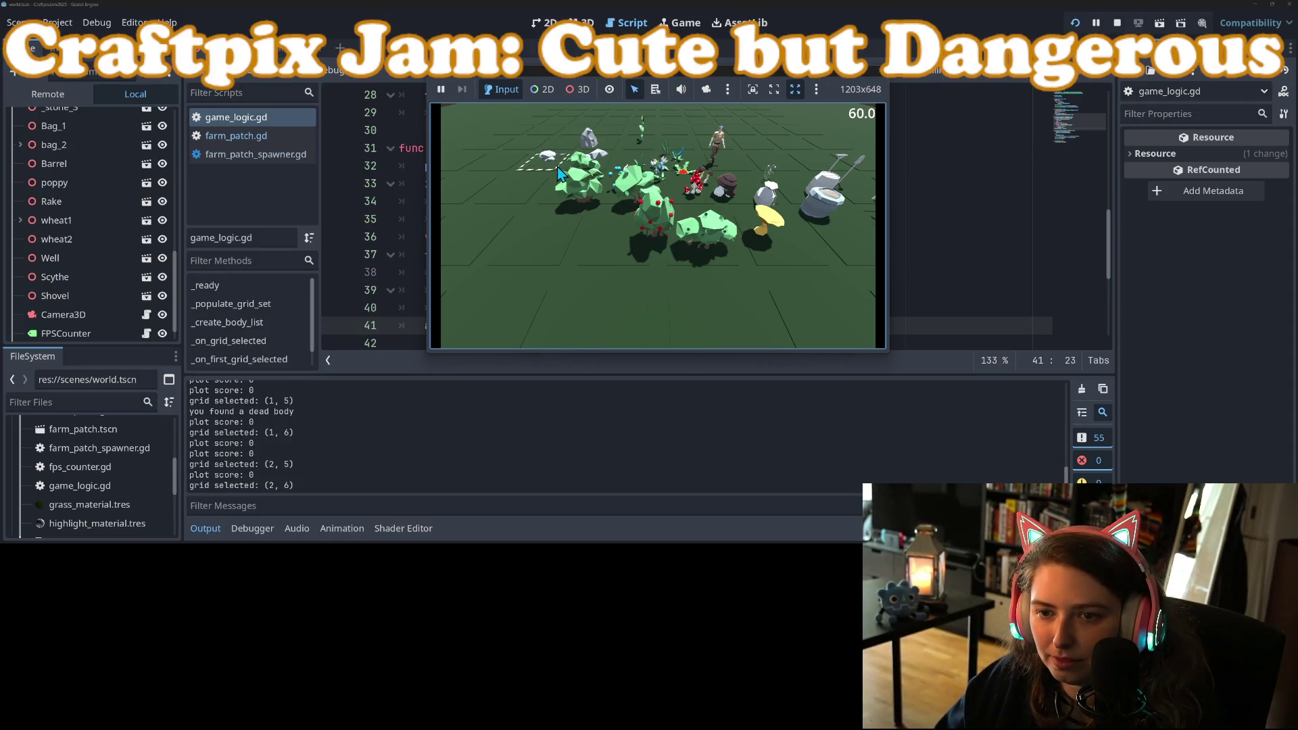
pyautogui.click(565, 133)
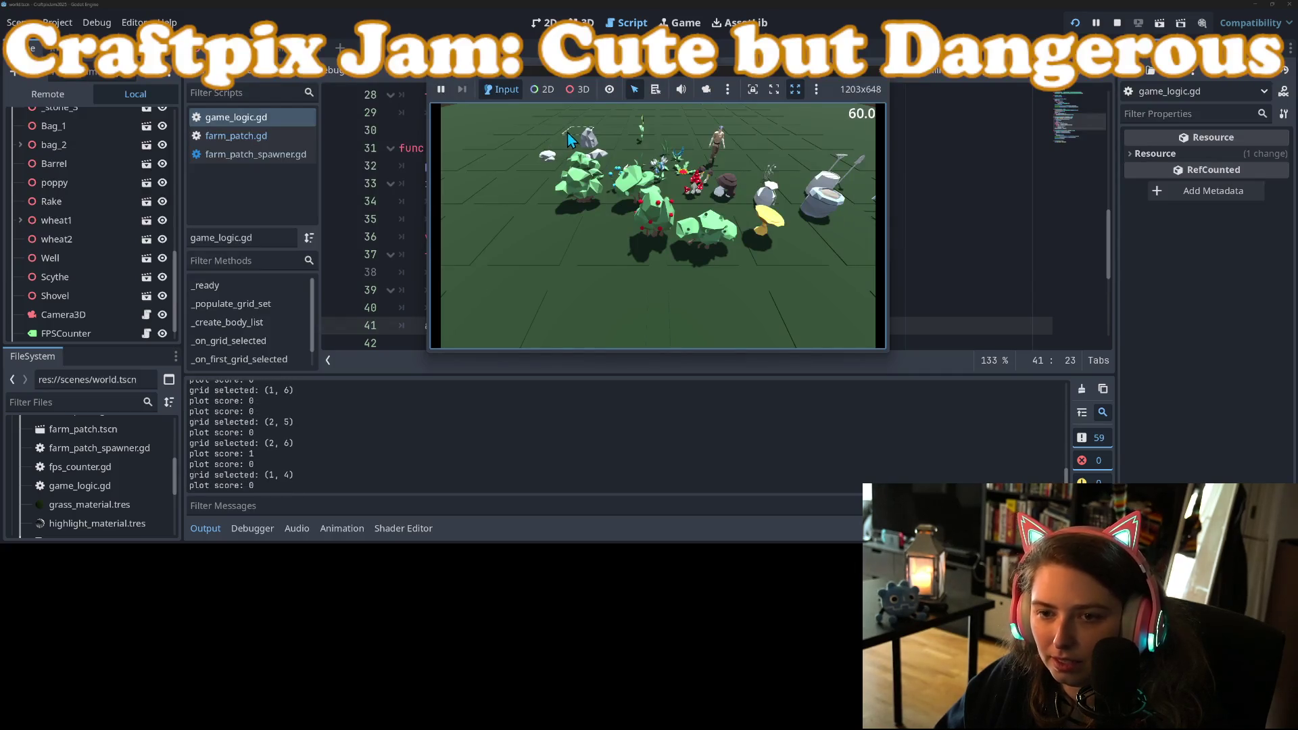
pyautogui.click(513, 132)
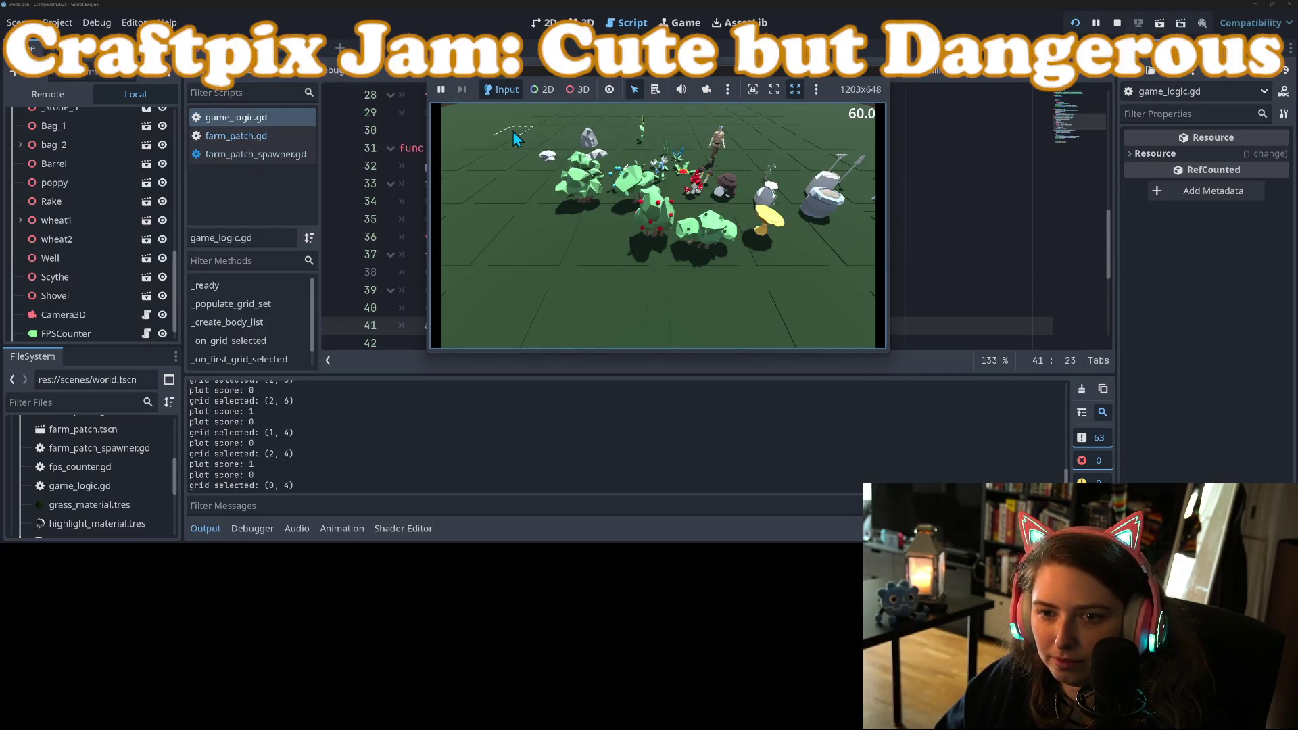
pyautogui.click(477, 156)
pyautogui.click(502, 172)
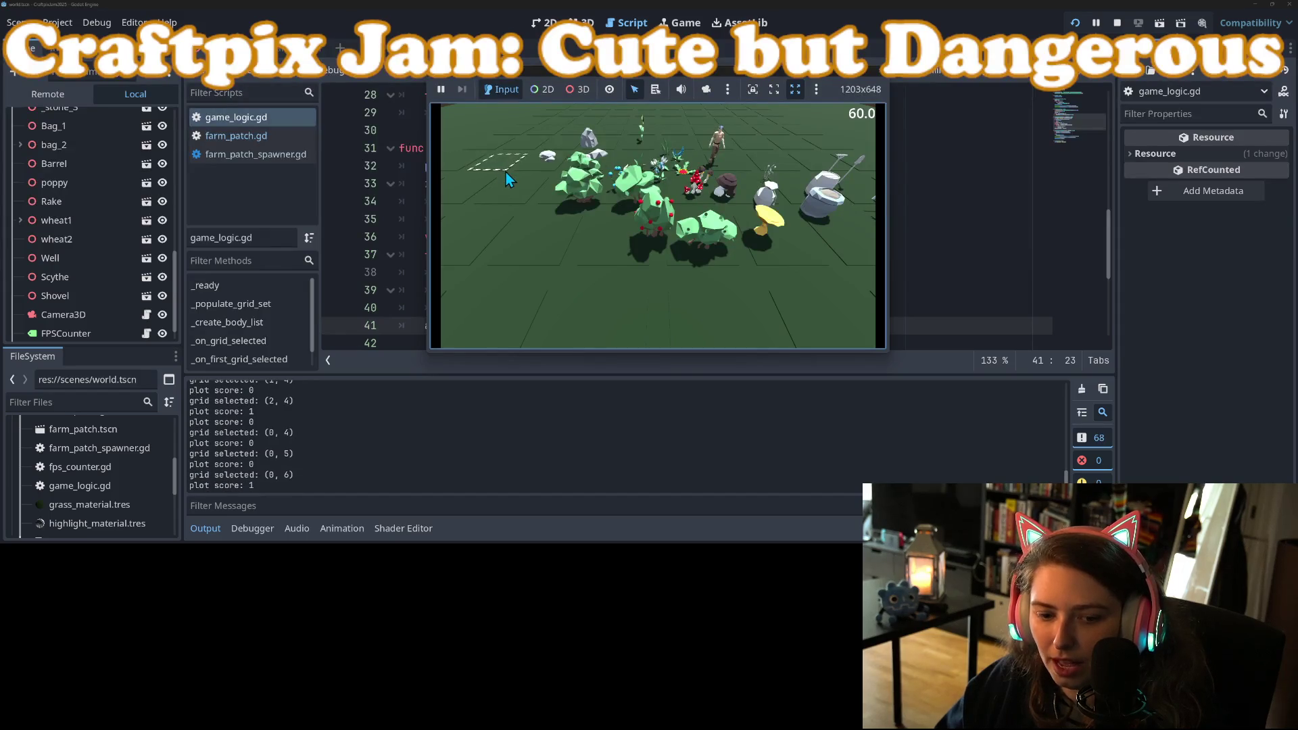
# Select more plots near bodies to compare their logged scores, then stop the game
pyautogui.click(472, 168)
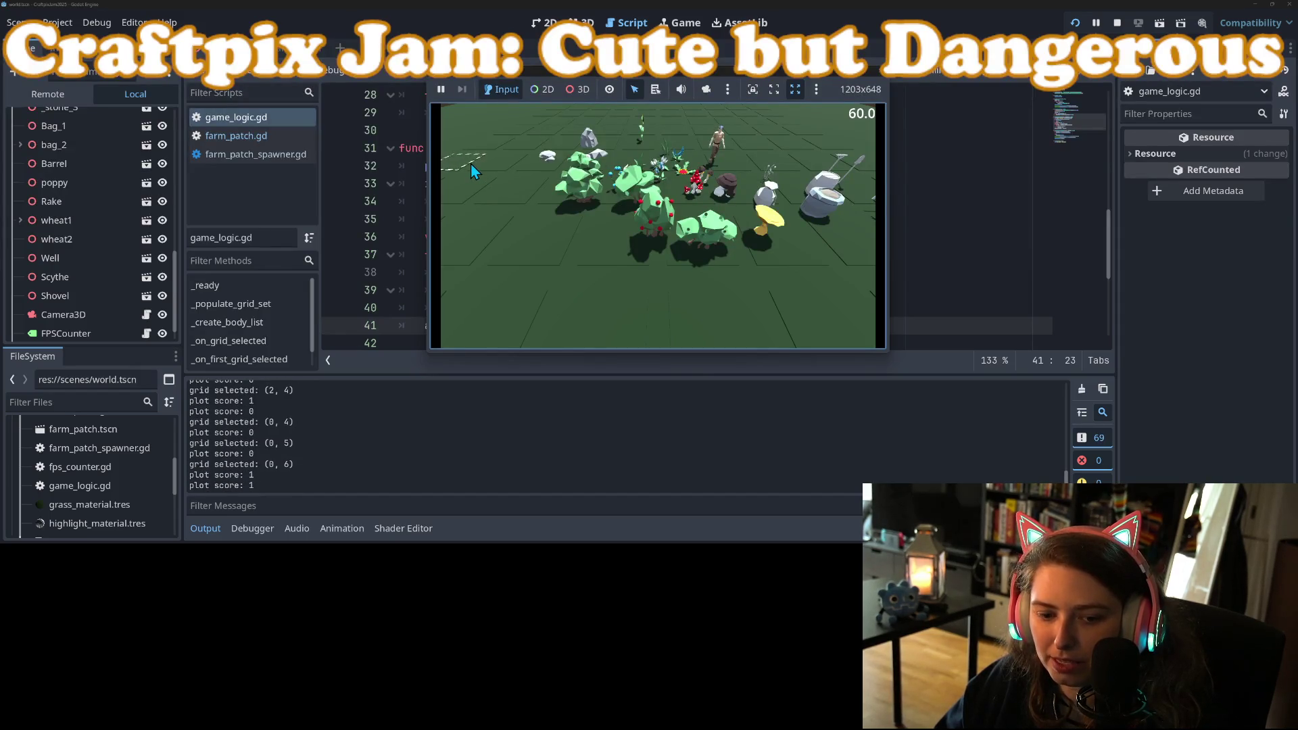
pyautogui.click(494, 169)
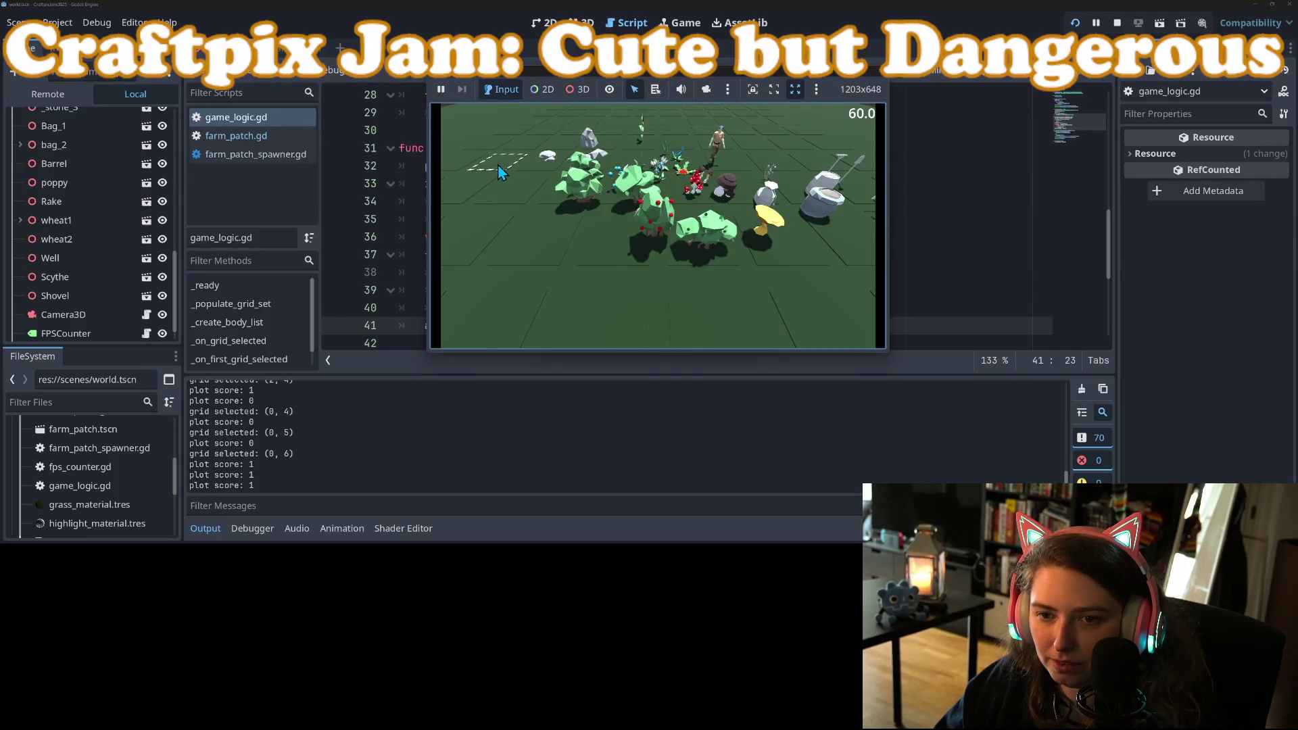
pyautogui.click(498, 167)
pyautogui.click(480, 186)
pyautogui.click(540, 167)
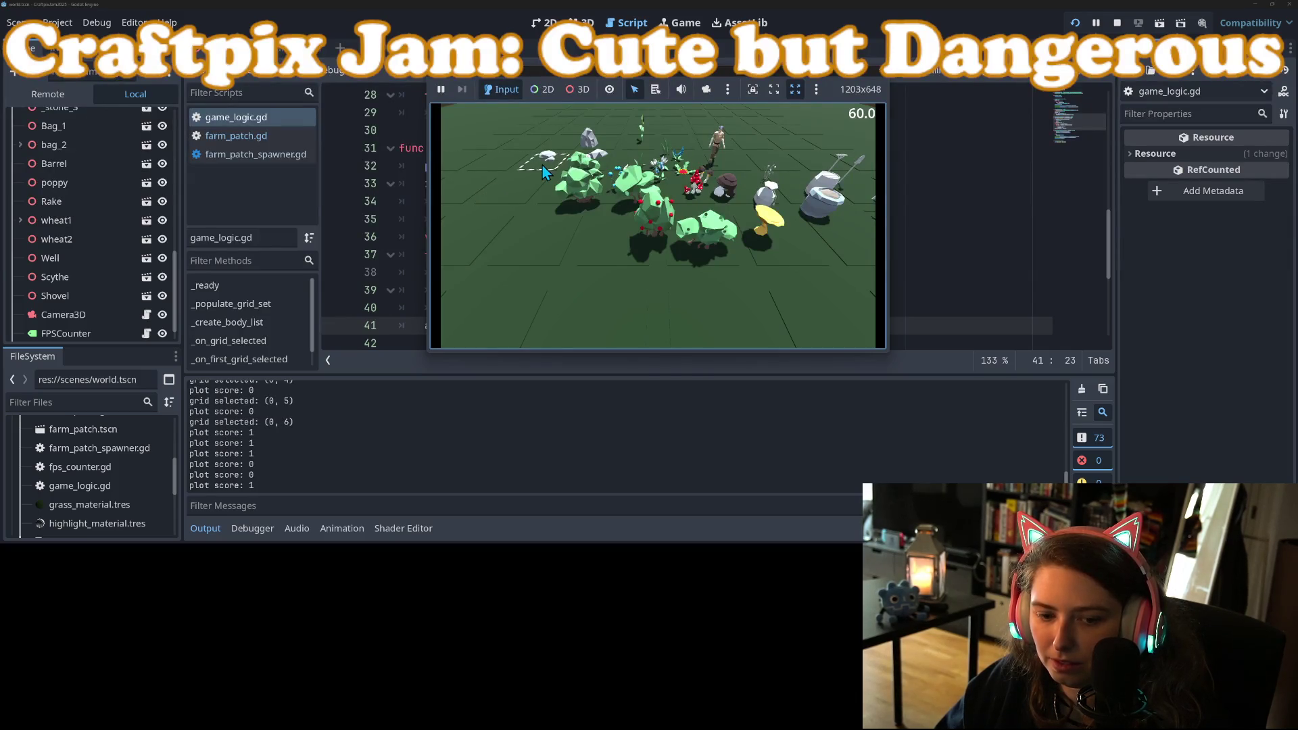
pyautogui.click(574, 168)
pyautogui.click(592, 156)
pyautogui.click(549, 152)
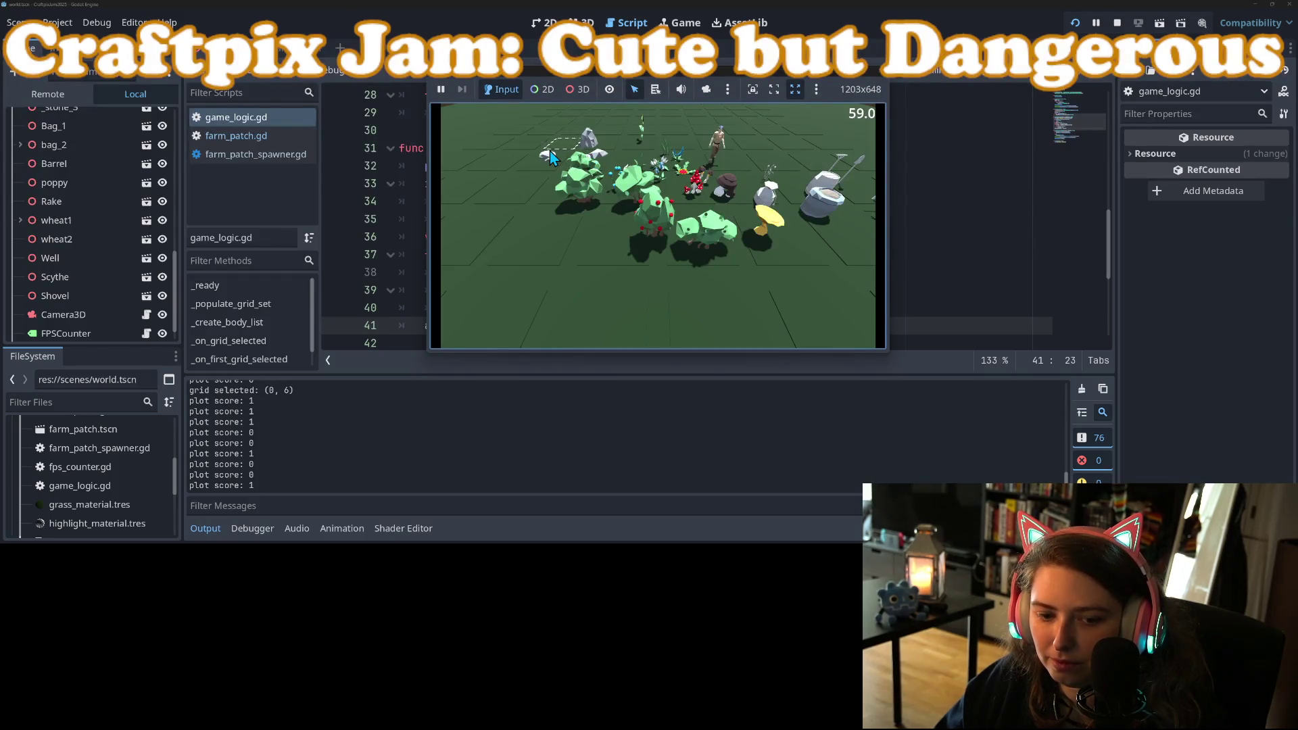
pyautogui.click(563, 135)
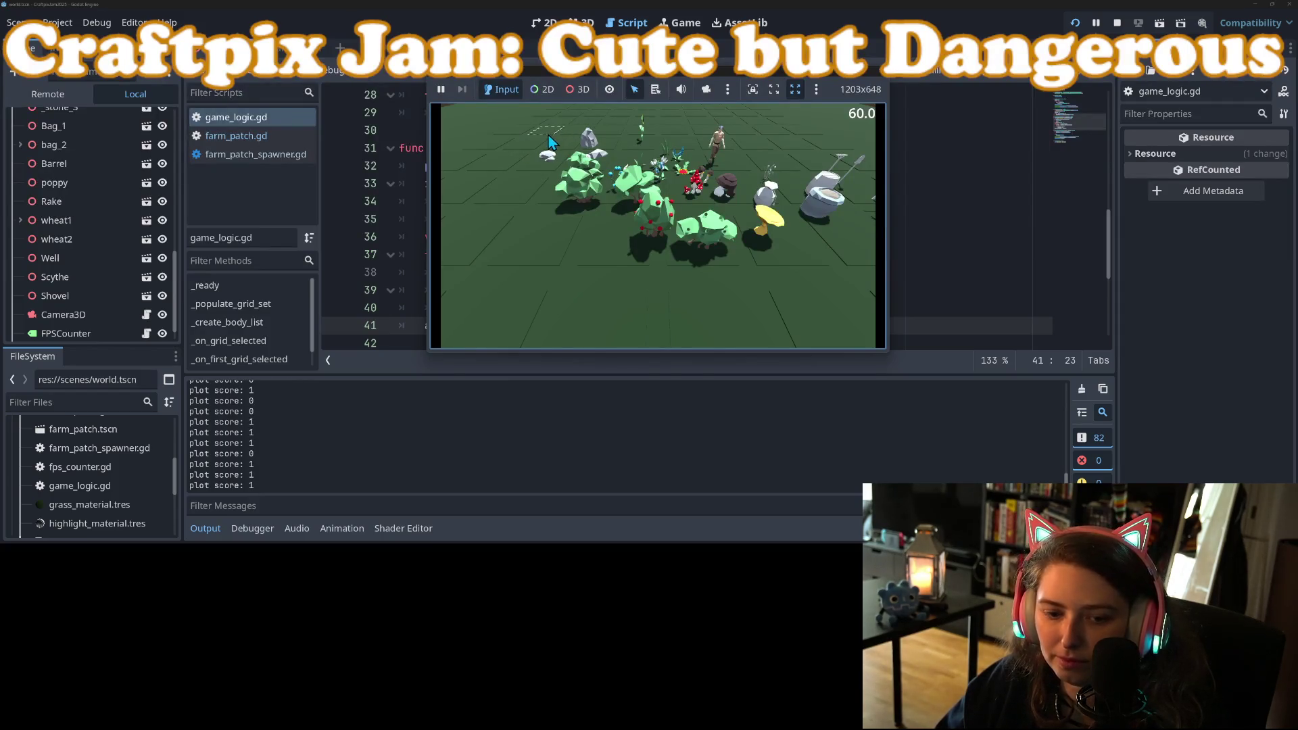
pyautogui.click(874, 74)
pyautogui.click(727, 272)
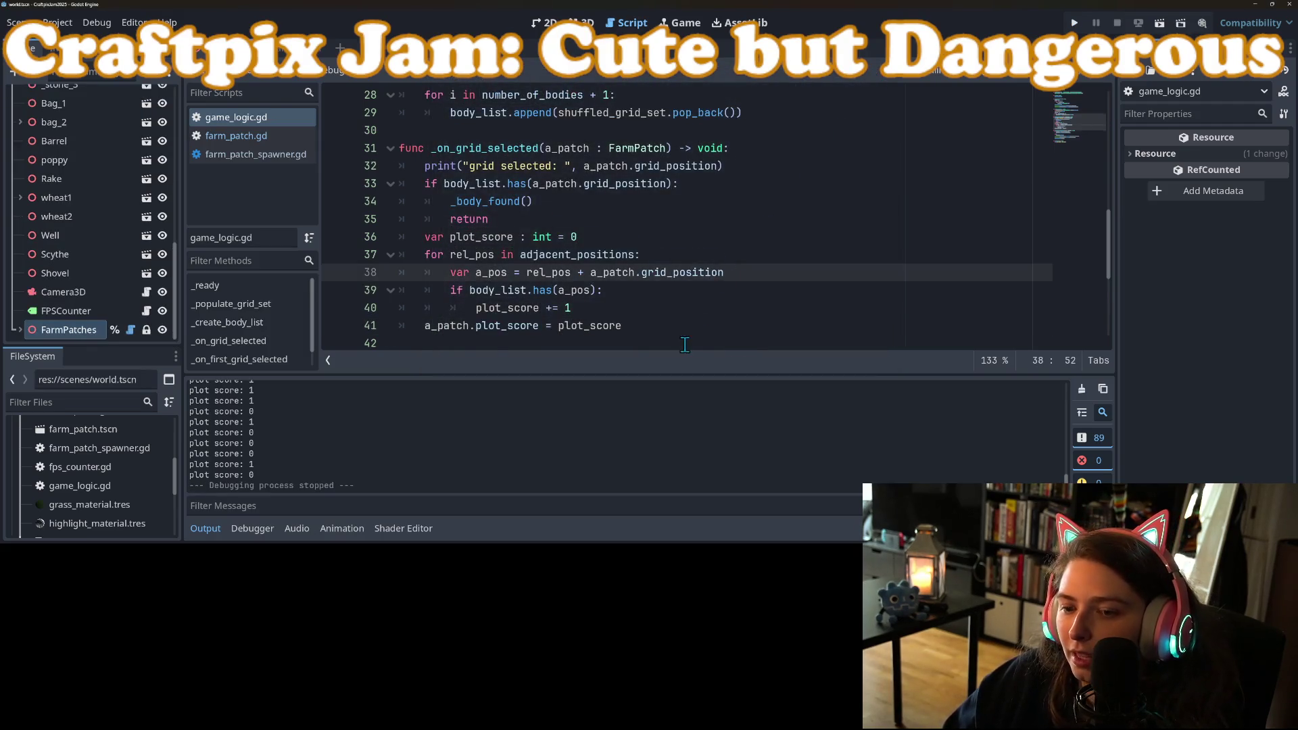
# Review the scoring loop's a_pos, body_list lookup and grid_position, collapsing the output panel
pyautogui.scroll(-1, 684, 345)
pyautogui.click(684, 279)
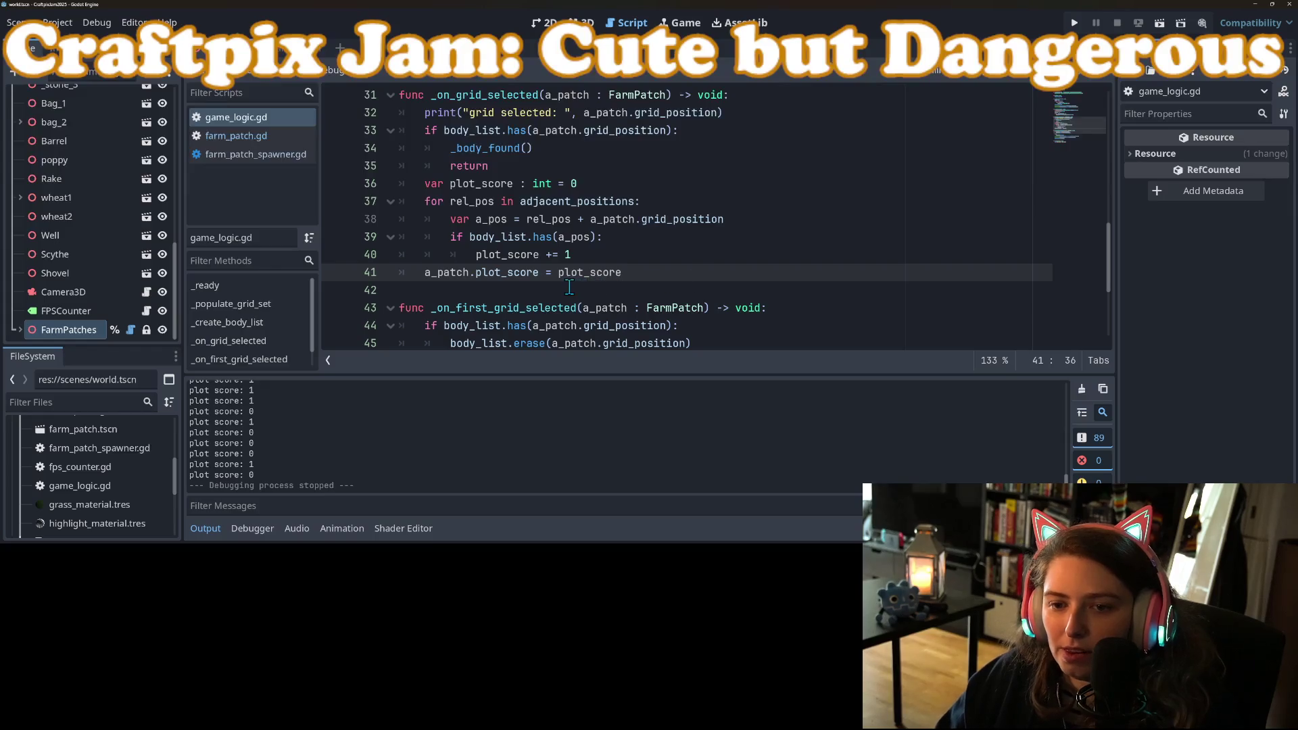
pyautogui.click(515, 220)
pyautogui.scroll(1, 547, 296)
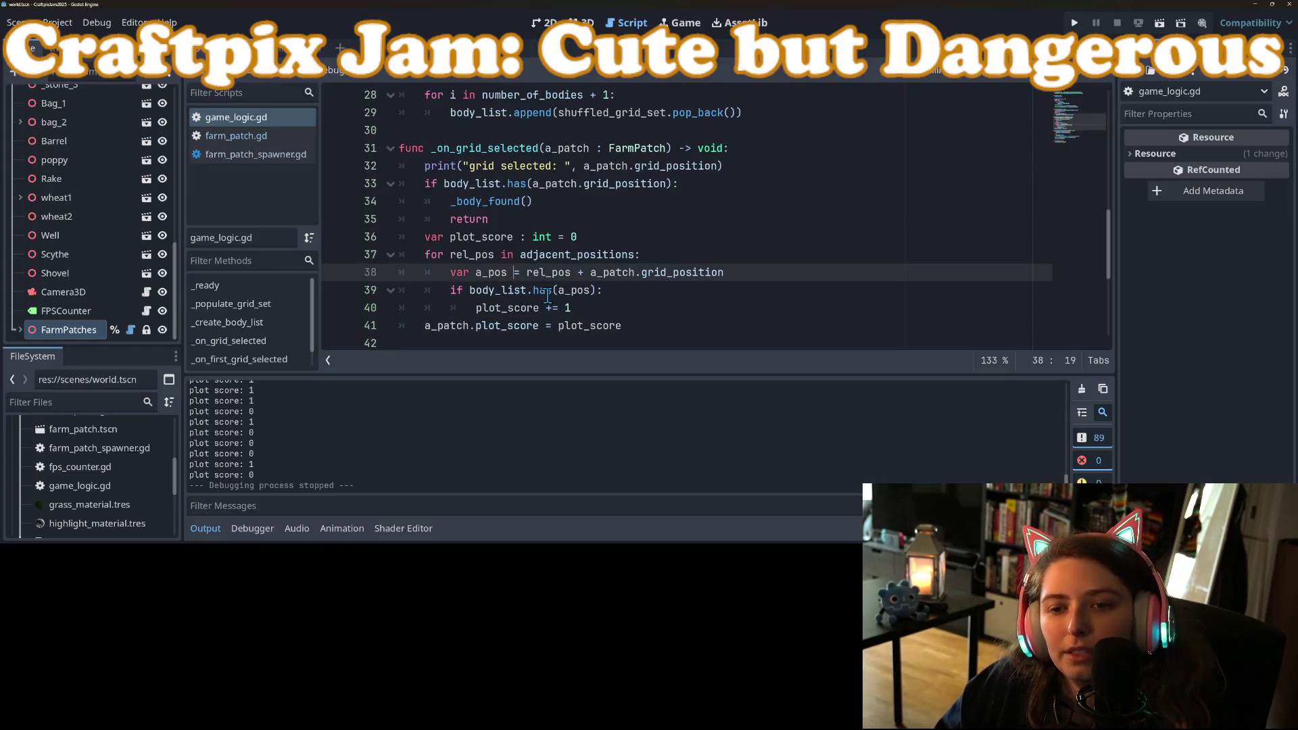
pyautogui.click(524, 221)
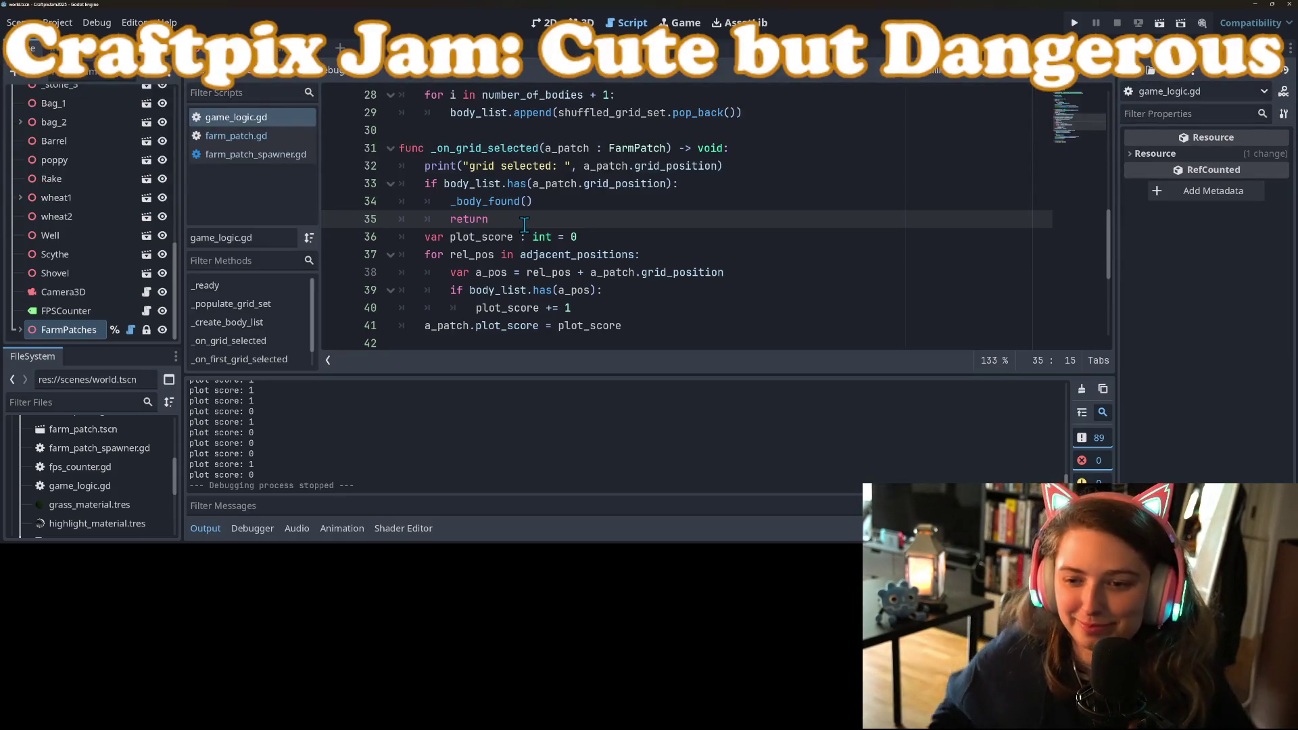
pyautogui.click(570, 296)
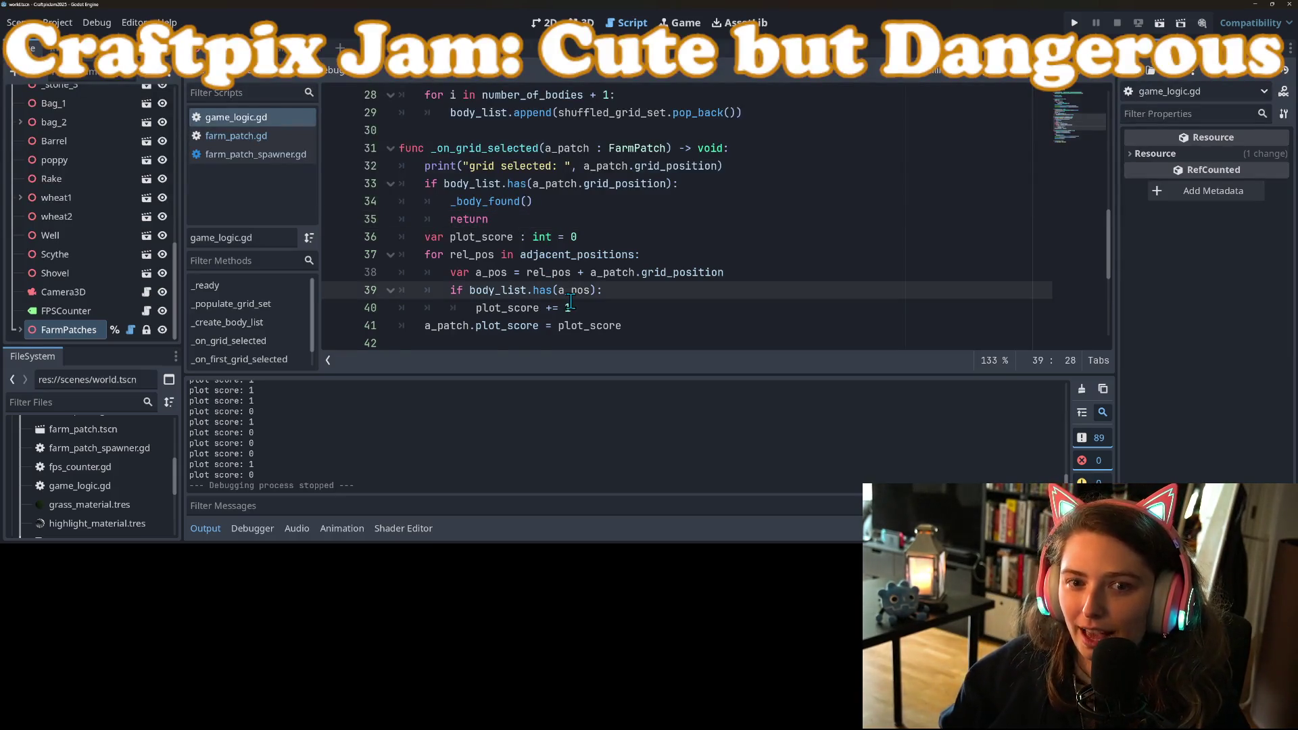
pyautogui.scroll(-1, 571, 300)
pyautogui.hotkey('ctrl', 'j')
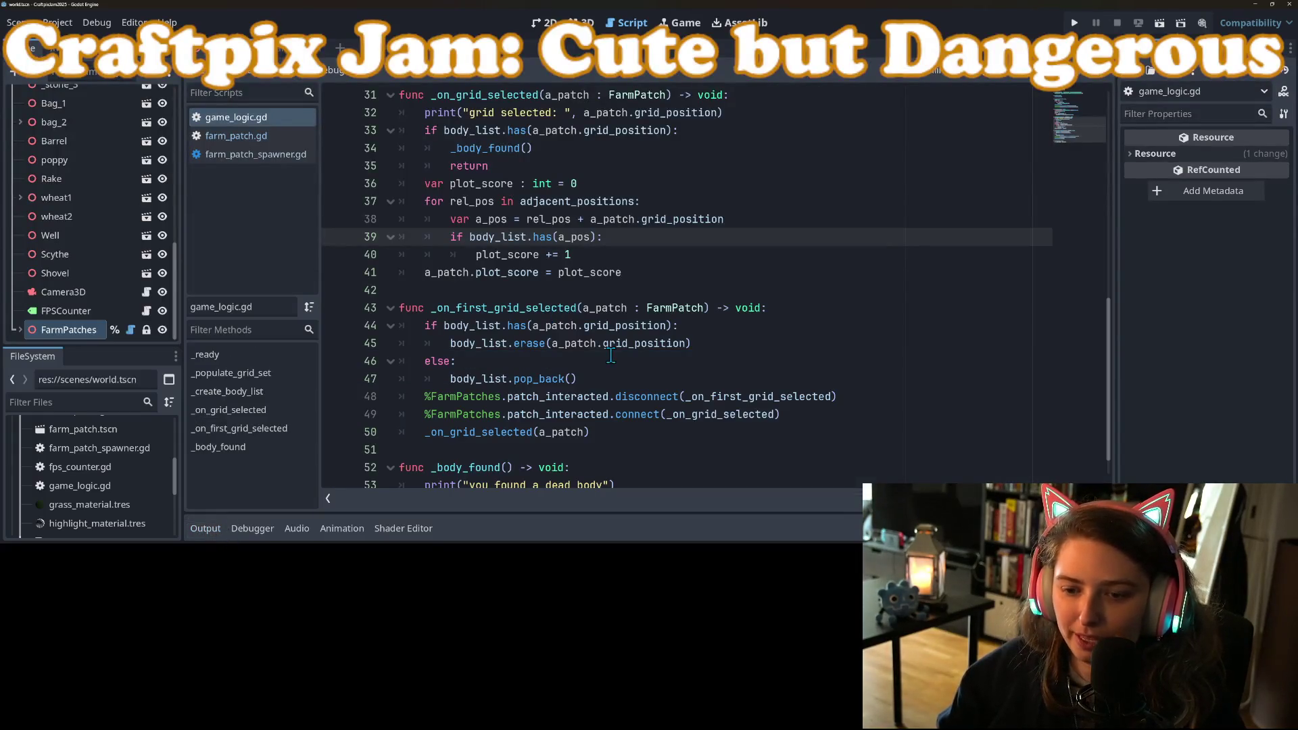
pyautogui.click(631, 326)
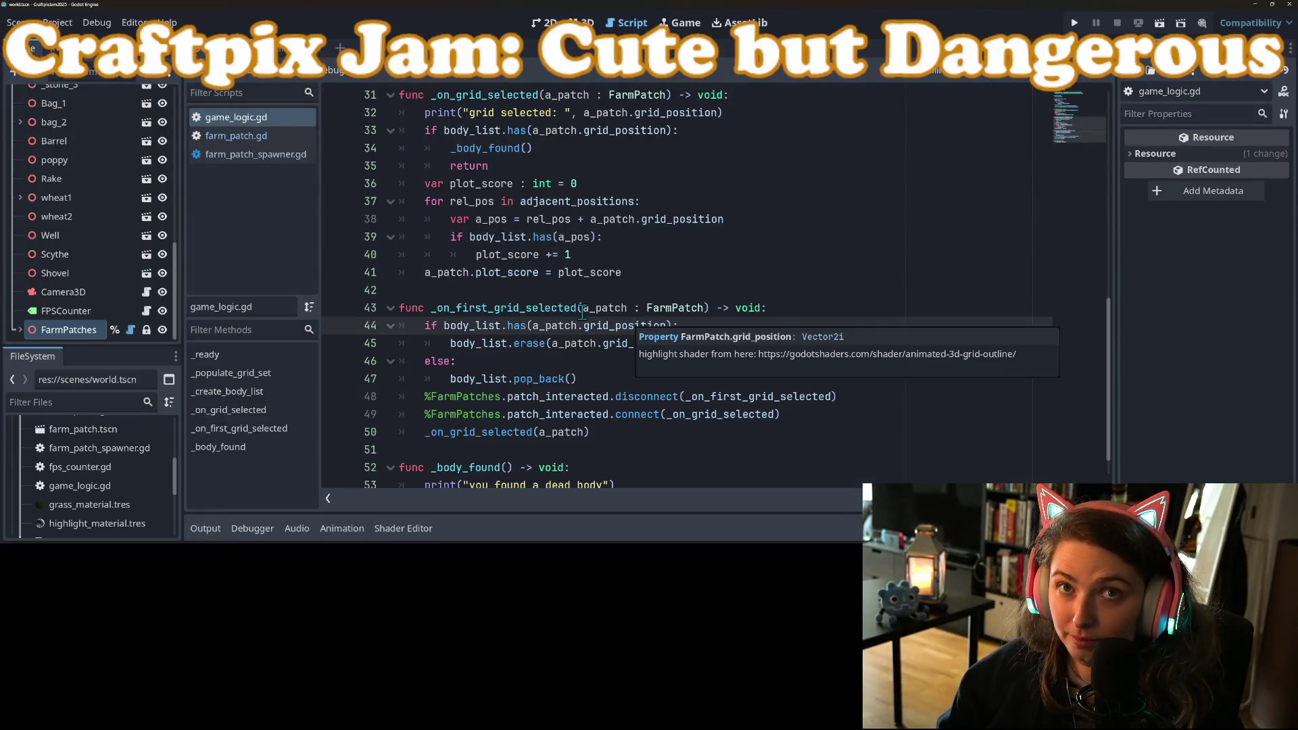
pyautogui.click(619, 271)
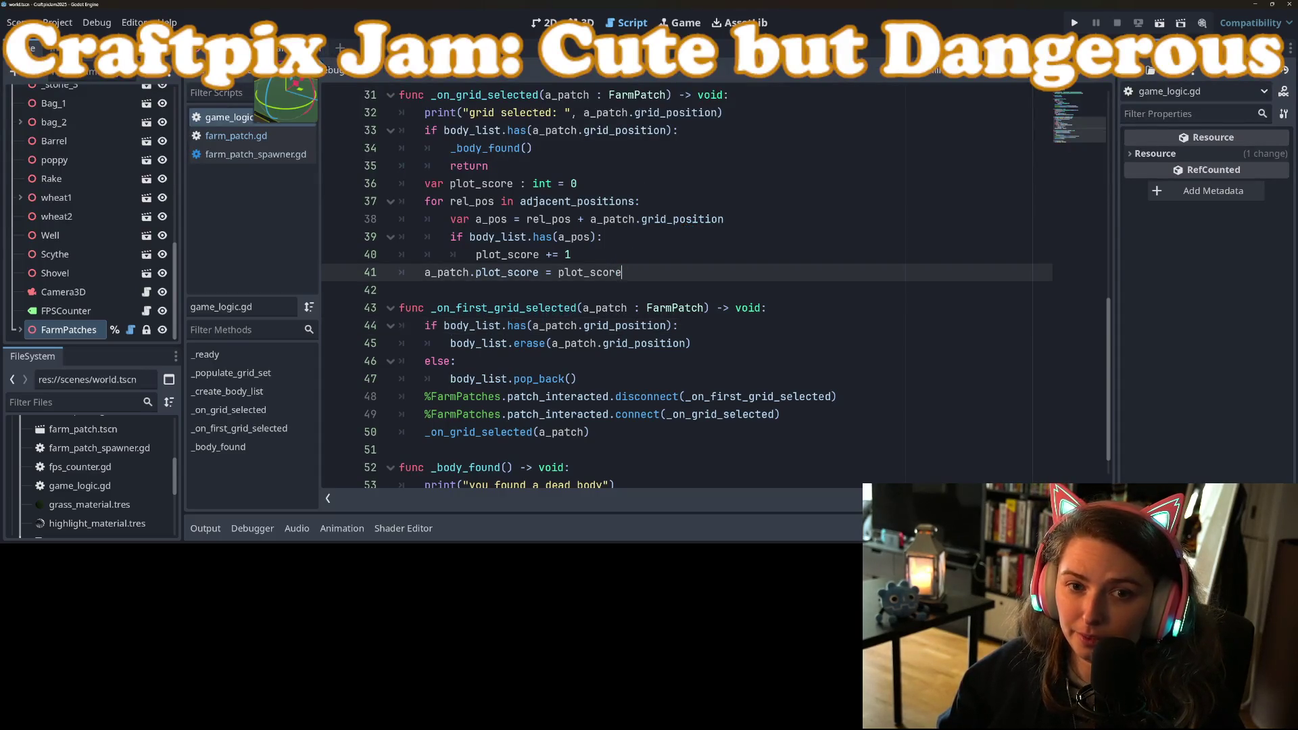
pyautogui.scroll(10, 611, 395)
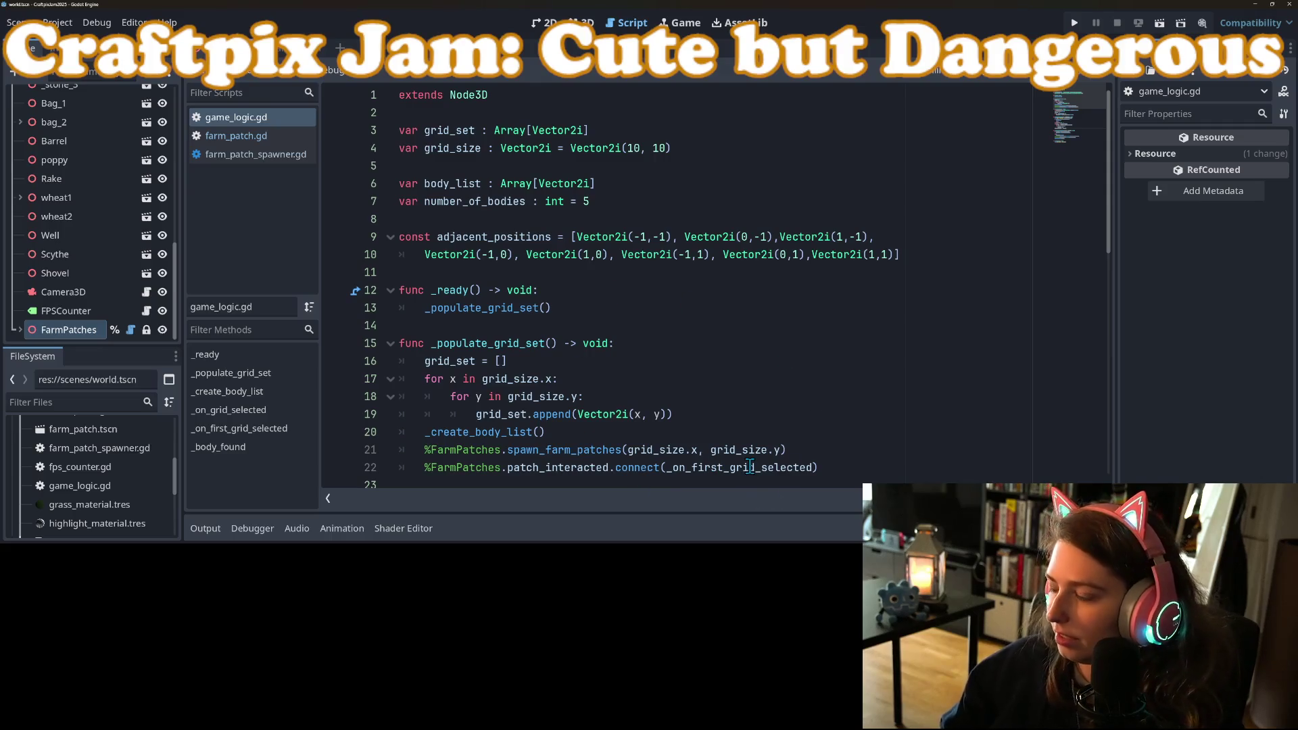
pyautogui.moveTo(750, 466)
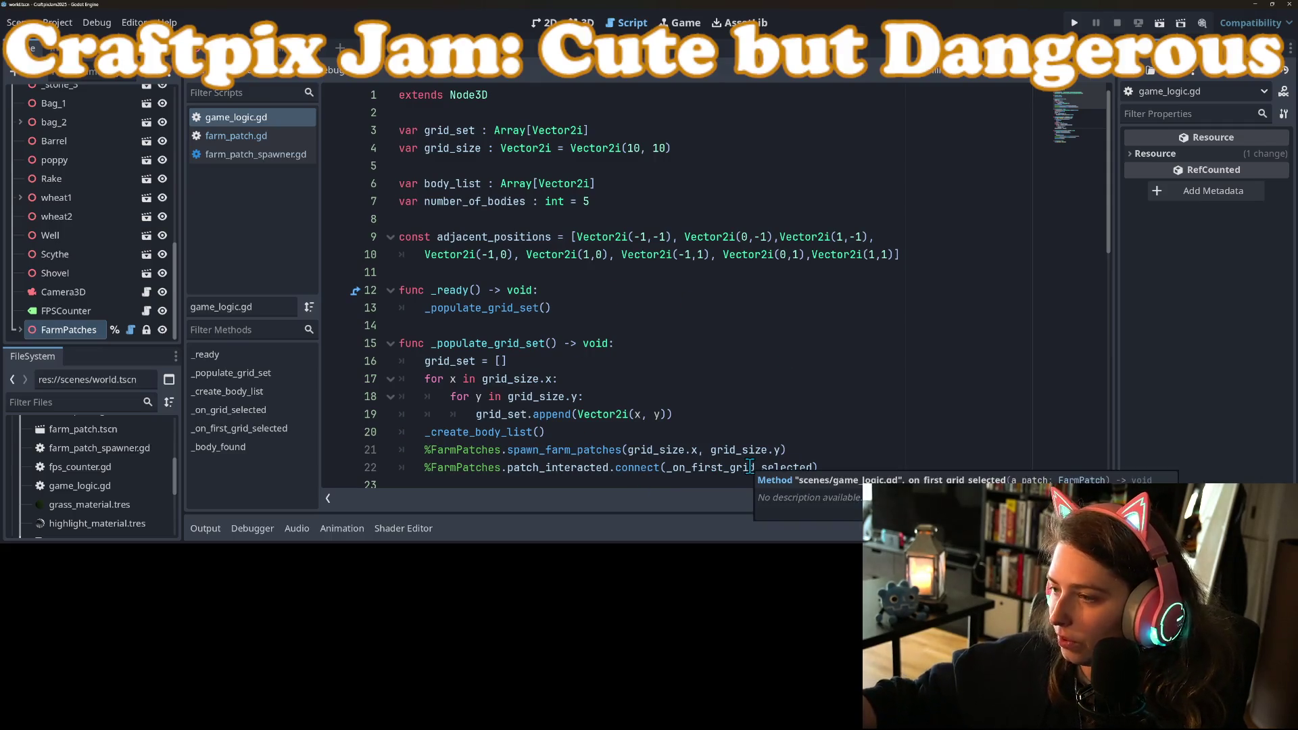
pyautogui.scroll(-10, 644, 420)
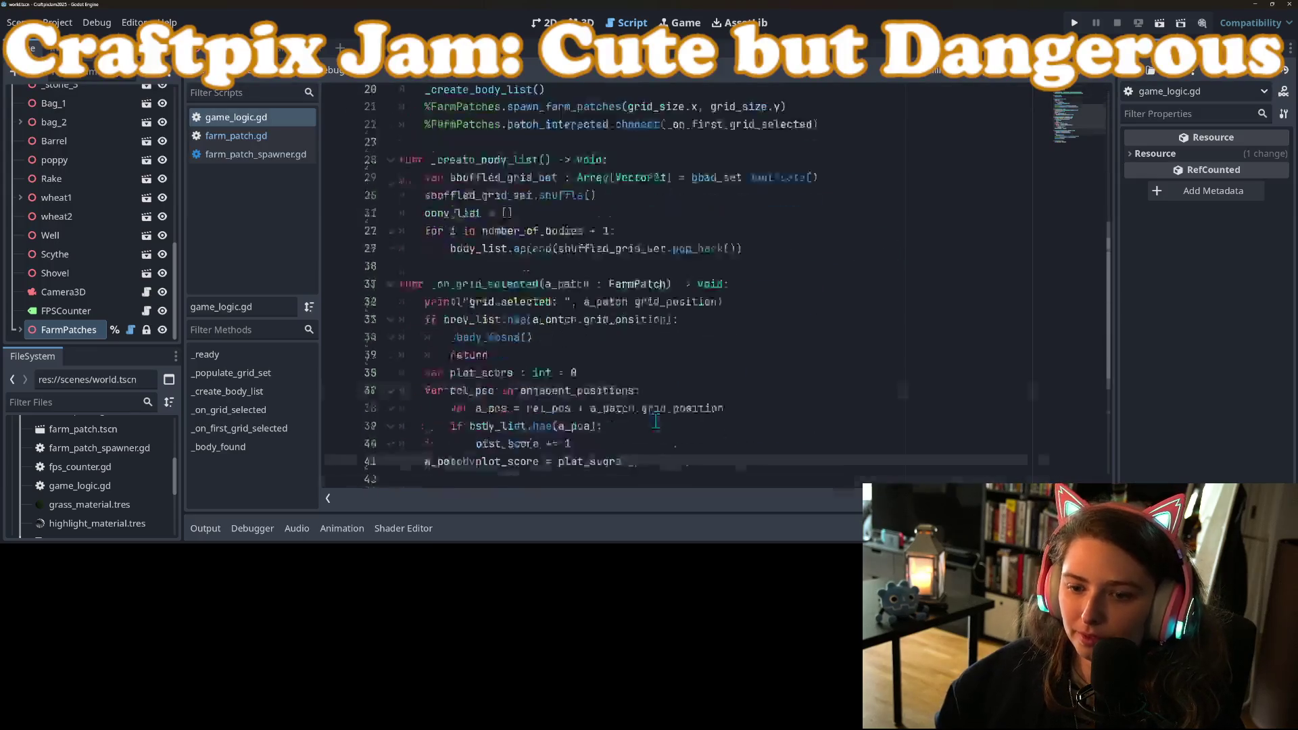
pyautogui.scroll(2, 585, 339)
# Change plot_score += 1 to plot_score += 3 and move the caret to line 11
pyautogui.click(583, 362)
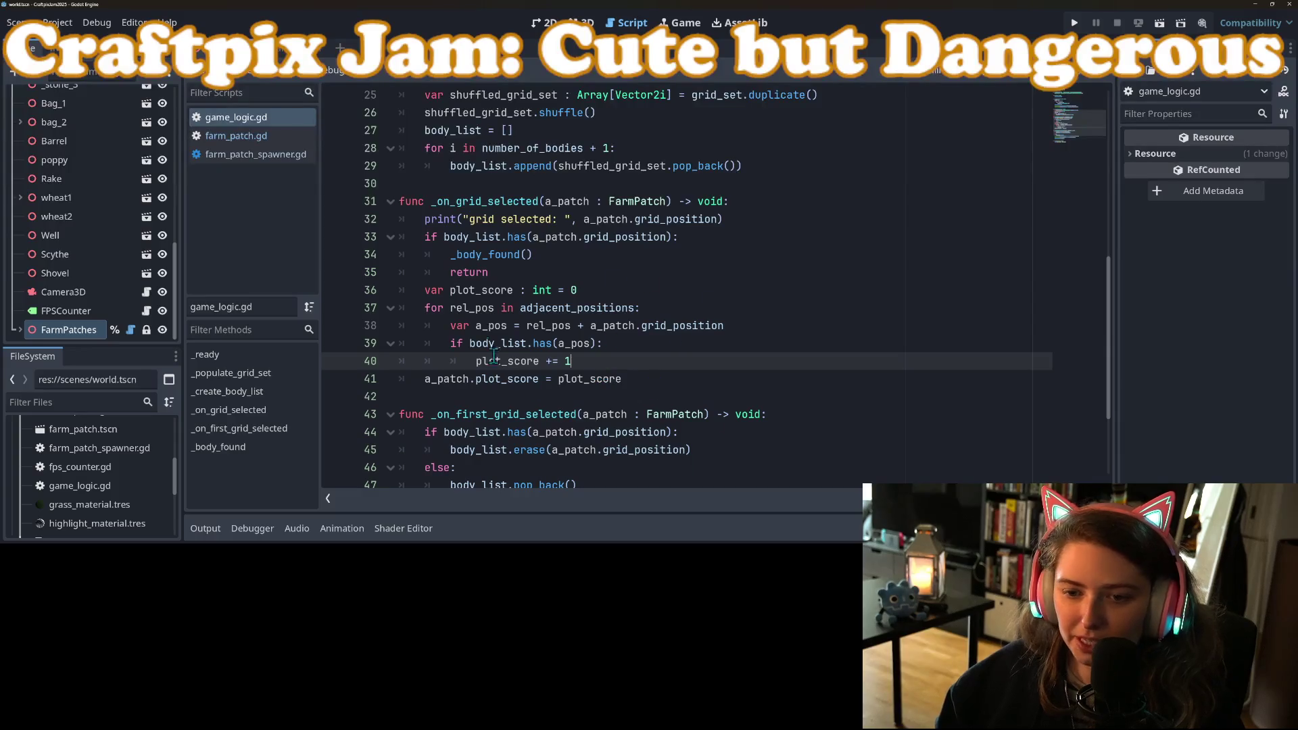
pyautogui.press('BackSpace')
pyautogui.write('3')
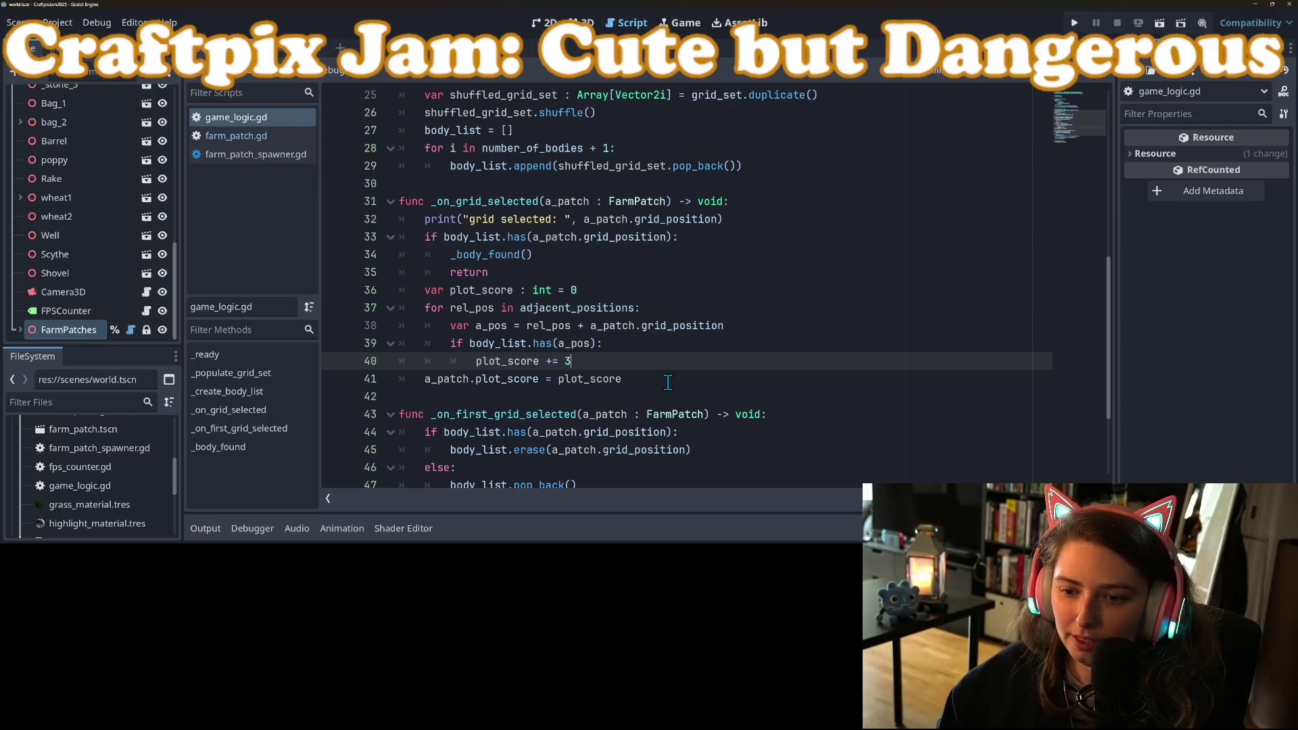
pyautogui.click(667, 383)
pyautogui.scroll(4, 581, 395)
pyautogui.scroll(4, 581, 395)
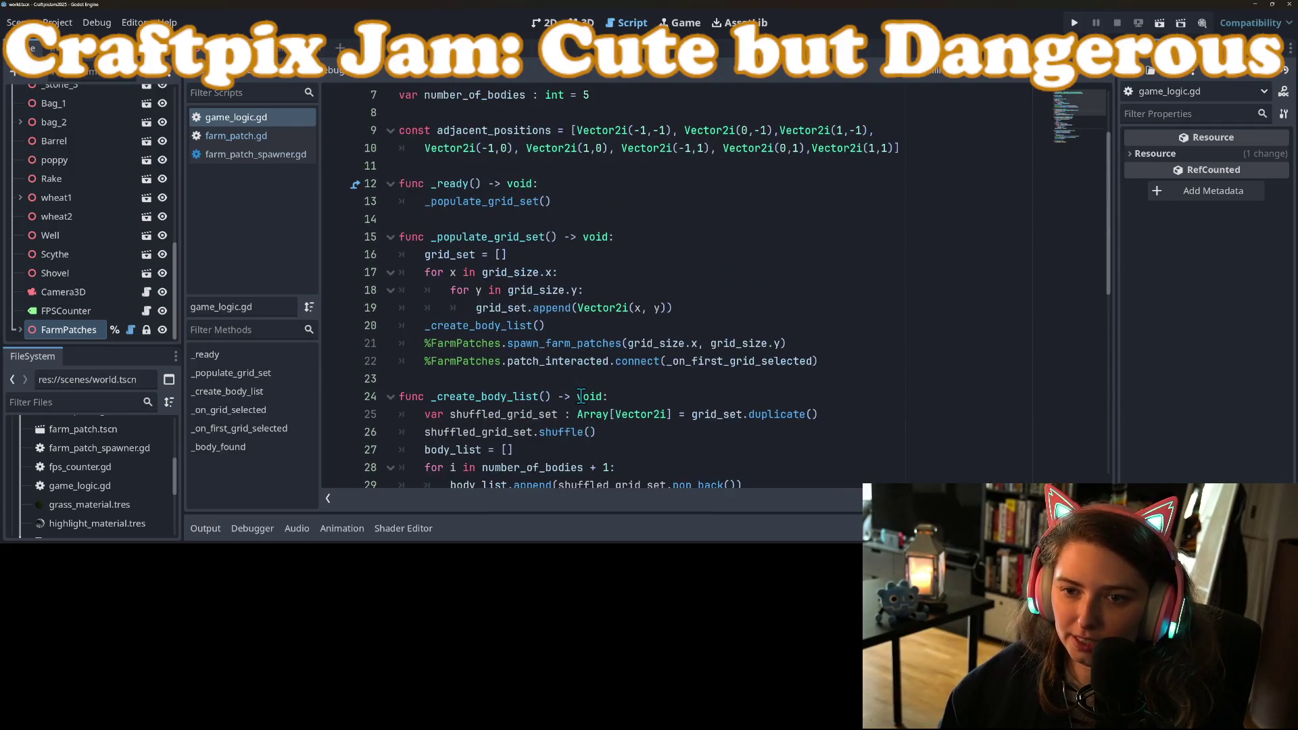
pyautogui.click(491, 268)
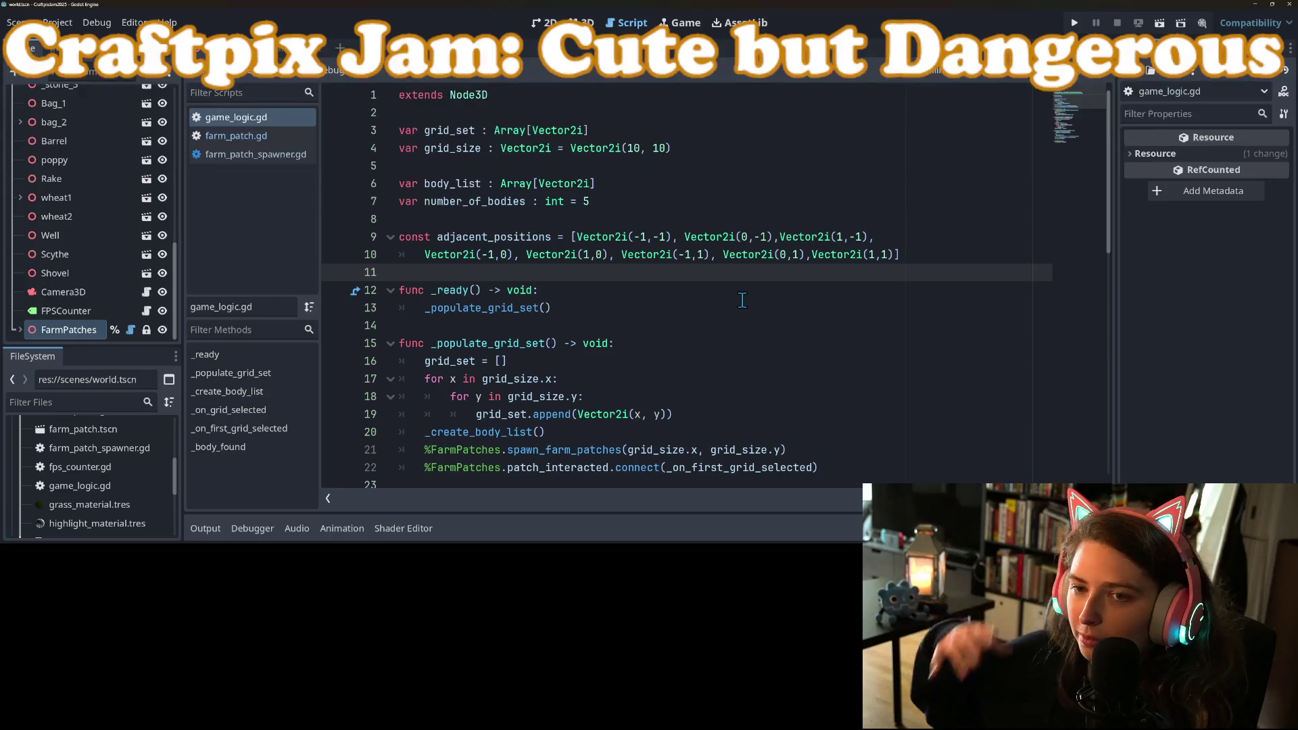
# Add a blank line and declare a semi_adjacent_positions constant with empty brackets on line 12
pyautogui.press('Return')
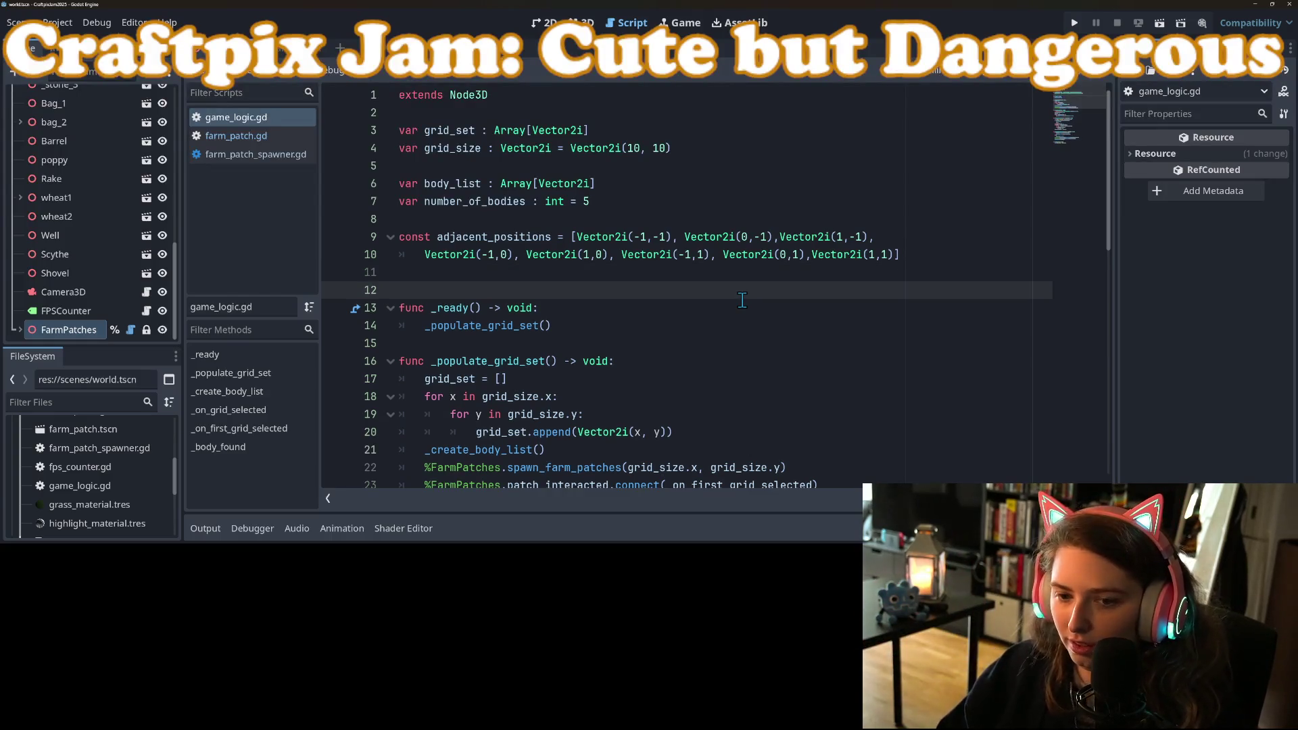
pyautogui.press('Return')
pyautogui.press('Up')
pyautogui.write('const ')
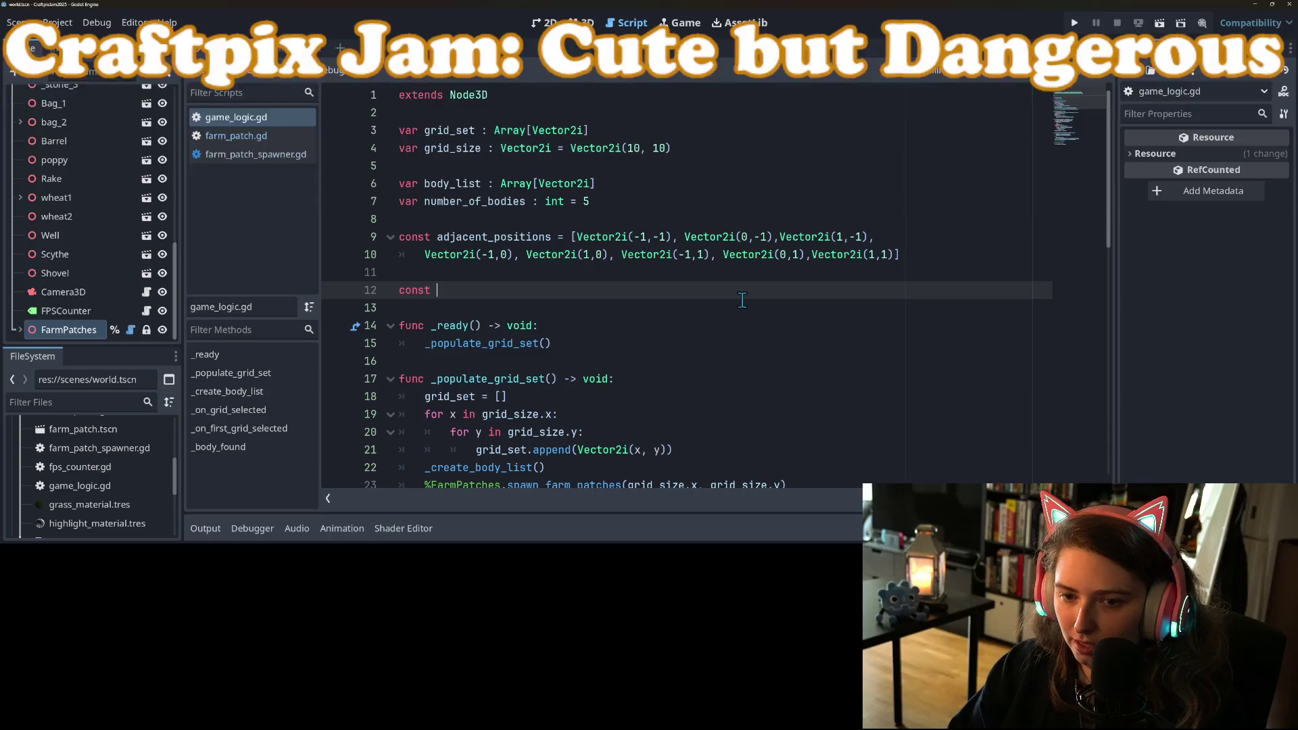
pyautogui.write('semi_adjacent_positions')
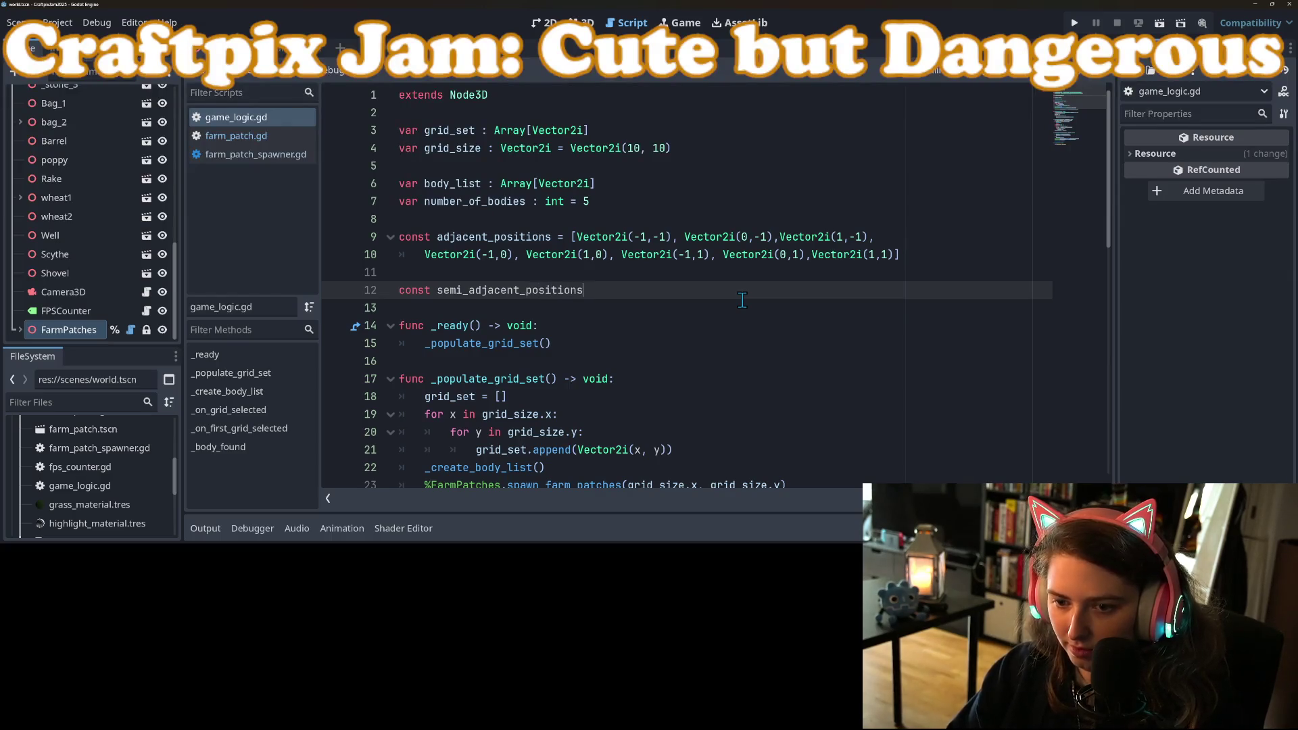
pyautogui.write('[]')
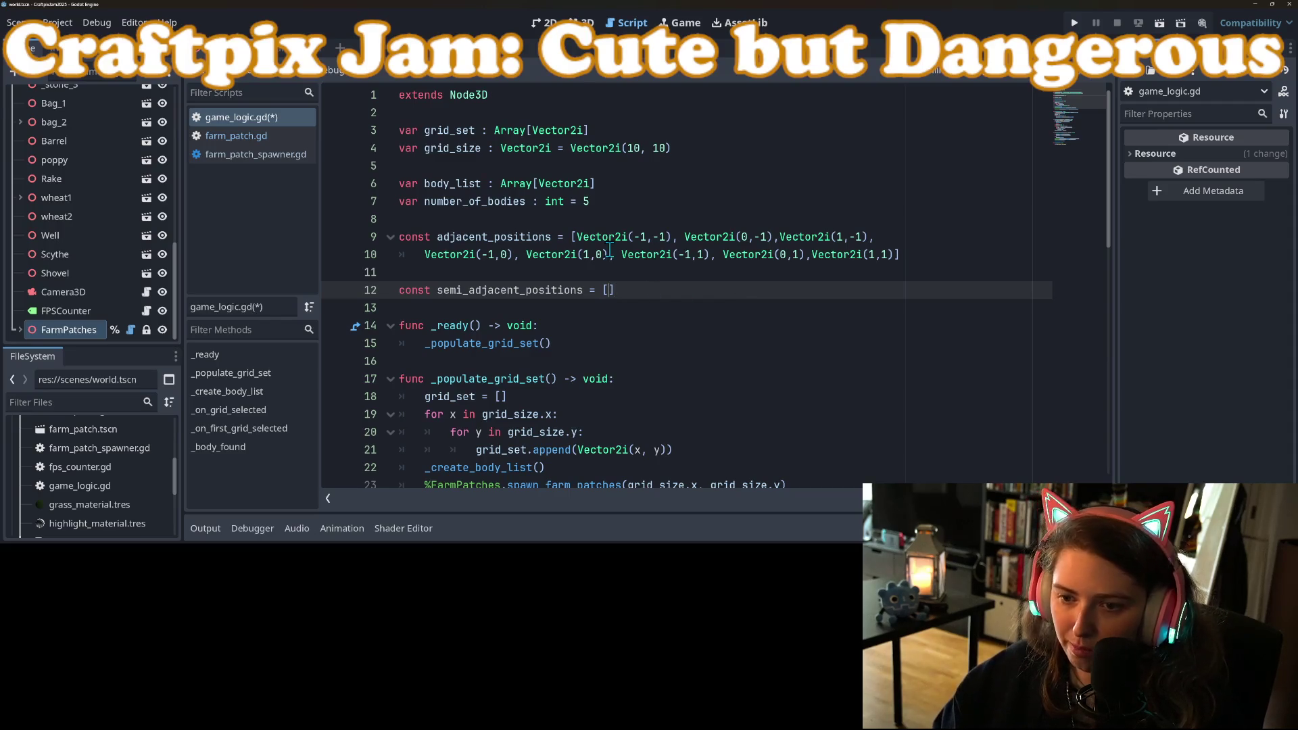
# Copy Vector2i(-1,-1) into the new array and edit it to Vector2i(-2,-2)
pyautogui.moveTo(574, 236); pyautogui.dragTo(671, 237)
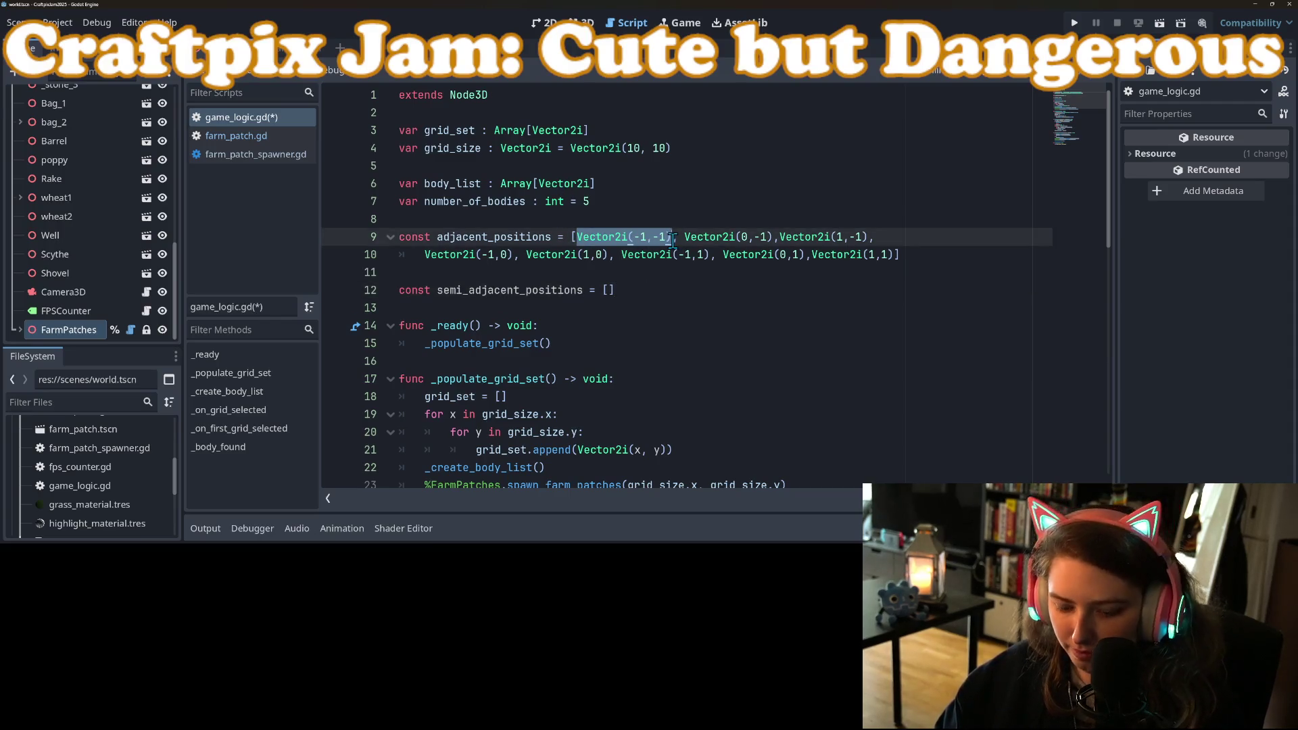
pyautogui.hotkey('ctrl', 'c')
pyautogui.click(609, 290)
pyautogui.hotkey('ctrl', 'v')
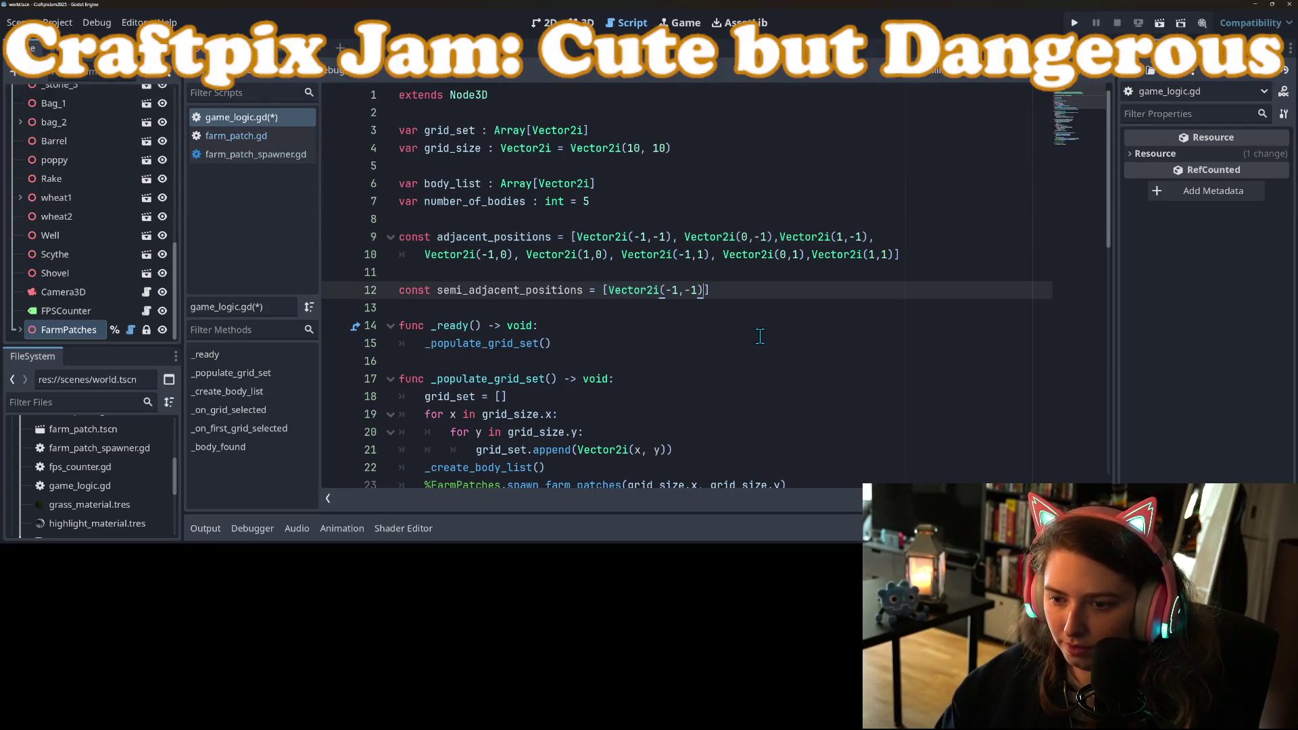
pyautogui.press('BackSpace')
pyautogui.write('2')
pyautogui.press('Left')
pyautogui.press('Left')
pyautogui.press('Left')
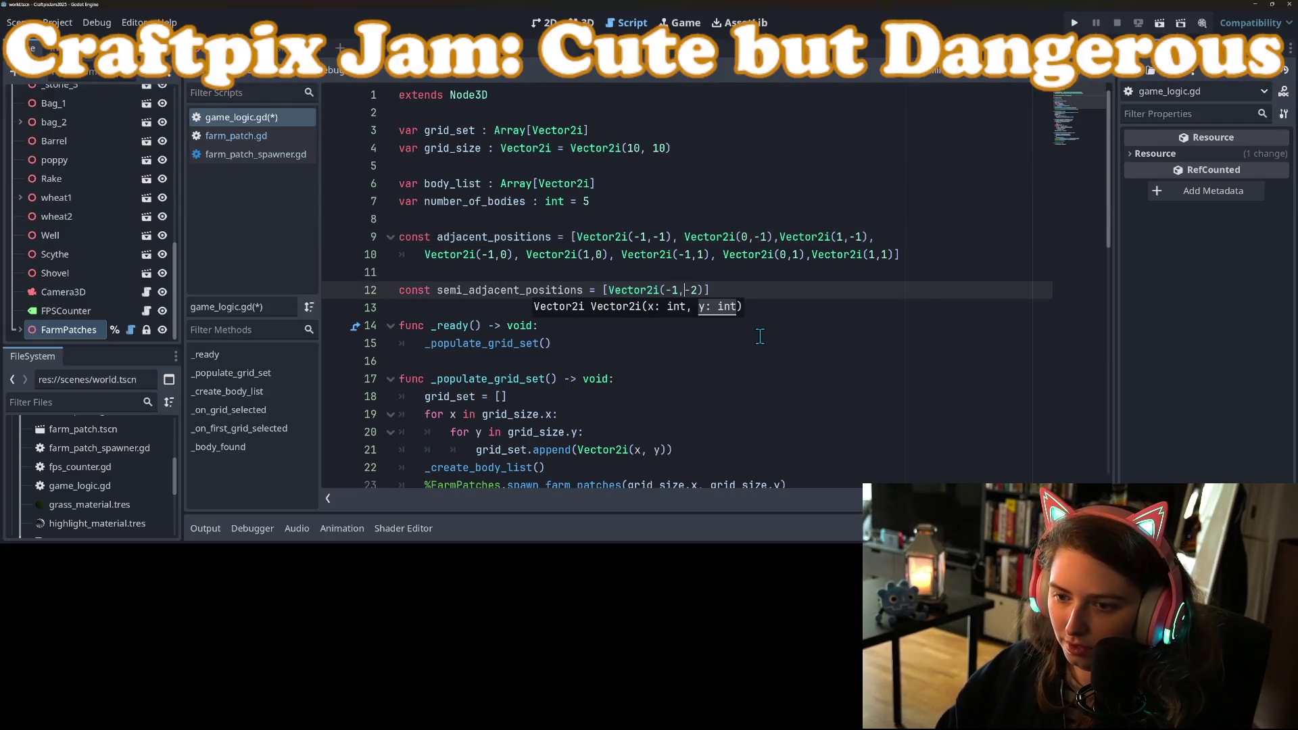
pyautogui.press('BackSpace')
pyautogui.write('2')
pyautogui.press('Right')
pyautogui.press('Right')
pyautogui.press('Right')
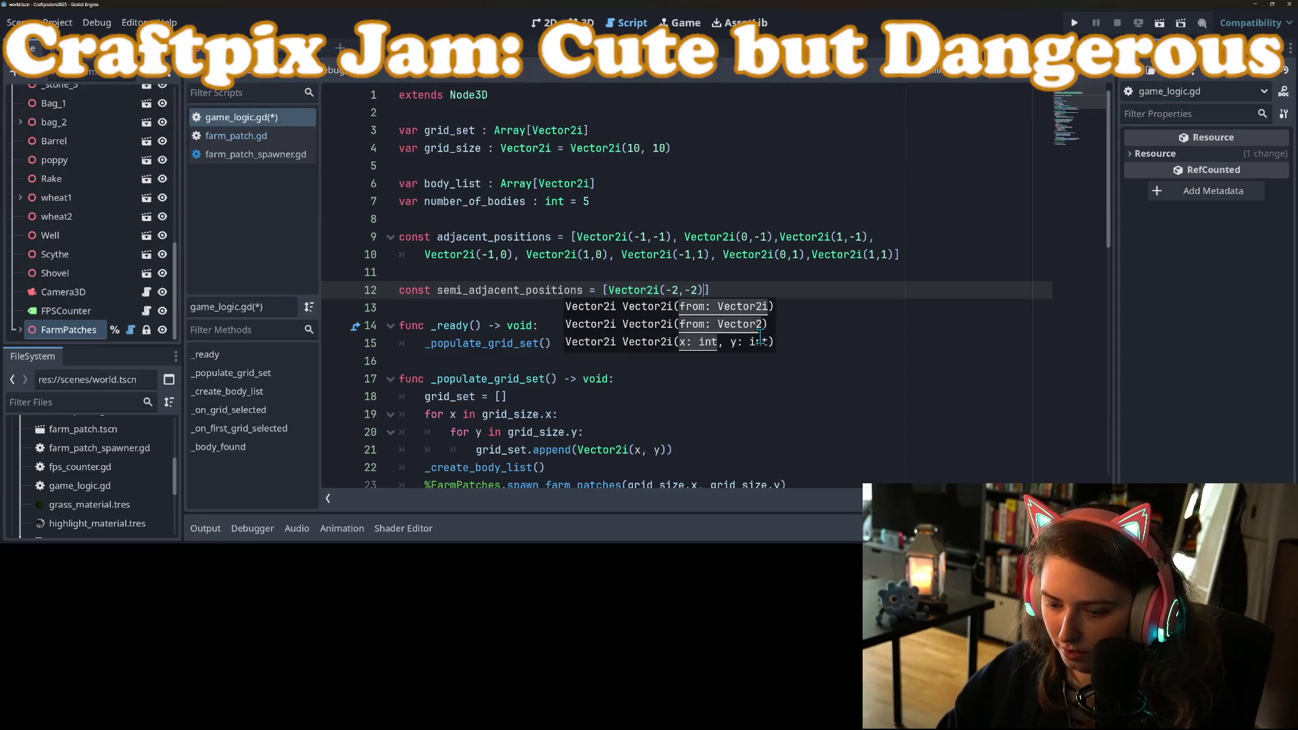
pyautogui.write(',')
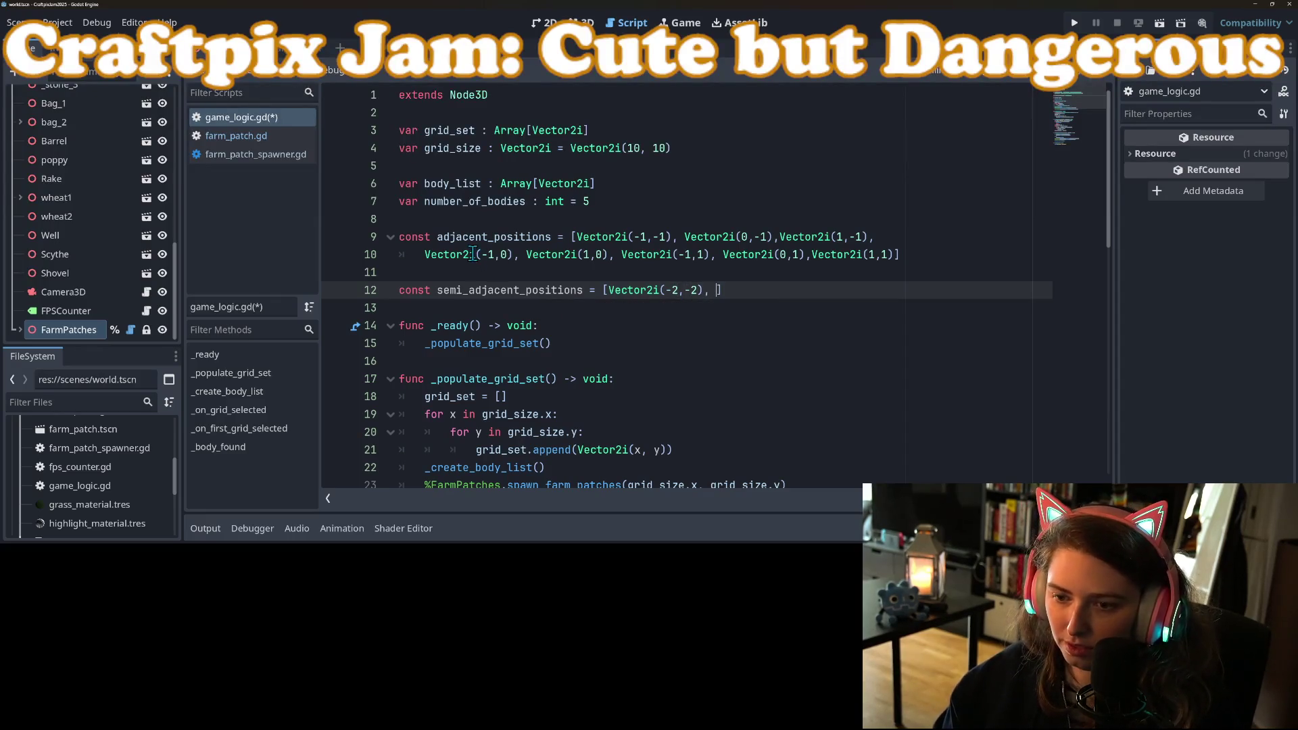
# Append Vector2i(-2,-1), Vector2i(-2,0), Vector2i(-2,1) and Vector2i(-2,2) to the array
pyautogui.moveTo(608, 297); pyautogui.dragTo(702, 295)
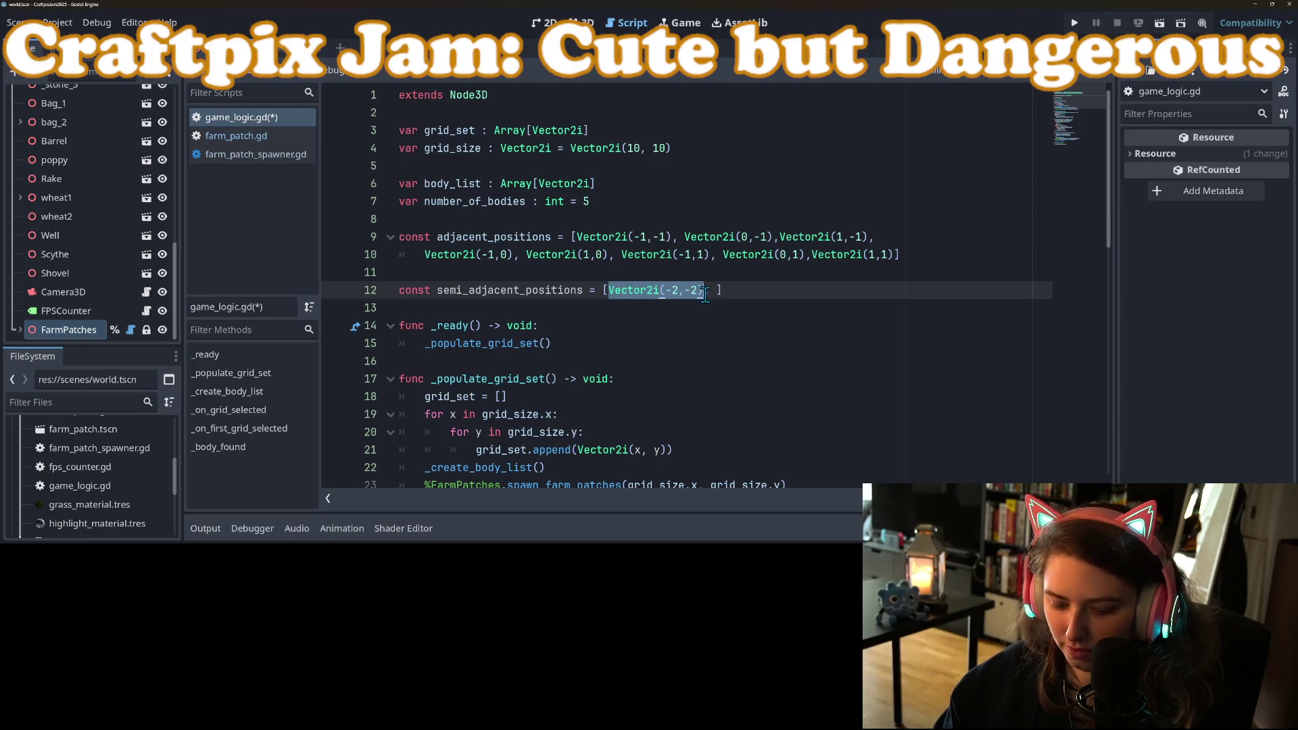
pyautogui.hotkey('ctrl', 'c')
pyautogui.click(717, 290)
pyautogui.hotkey('ctrl', 'v')
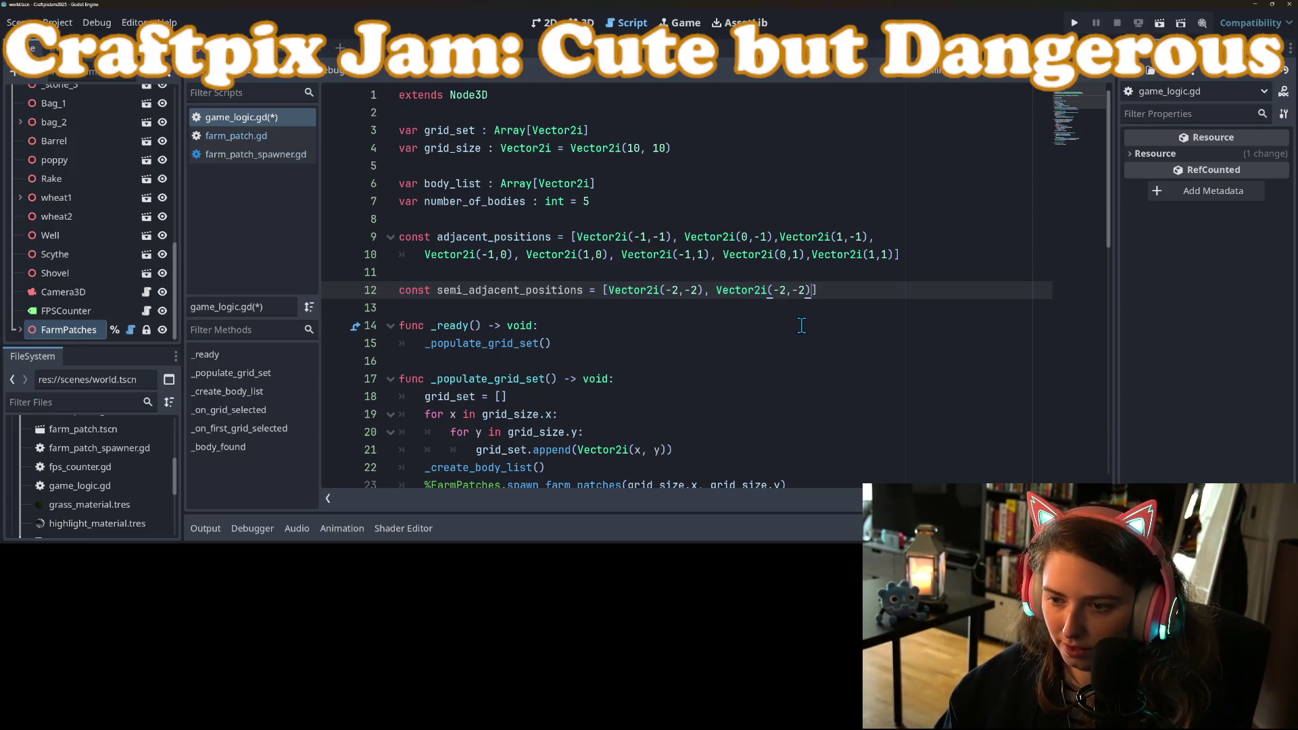
pyautogui.doubleClick(799, 291)
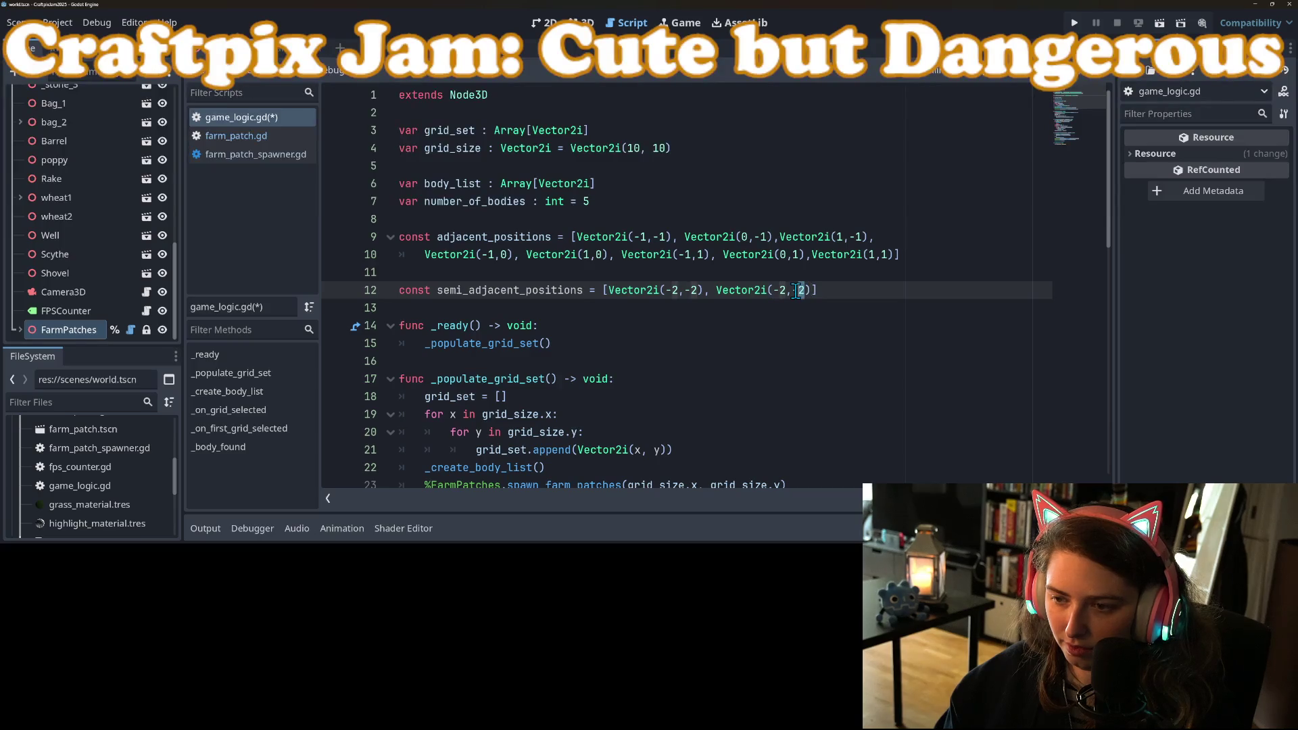
pyautogui.write('1')
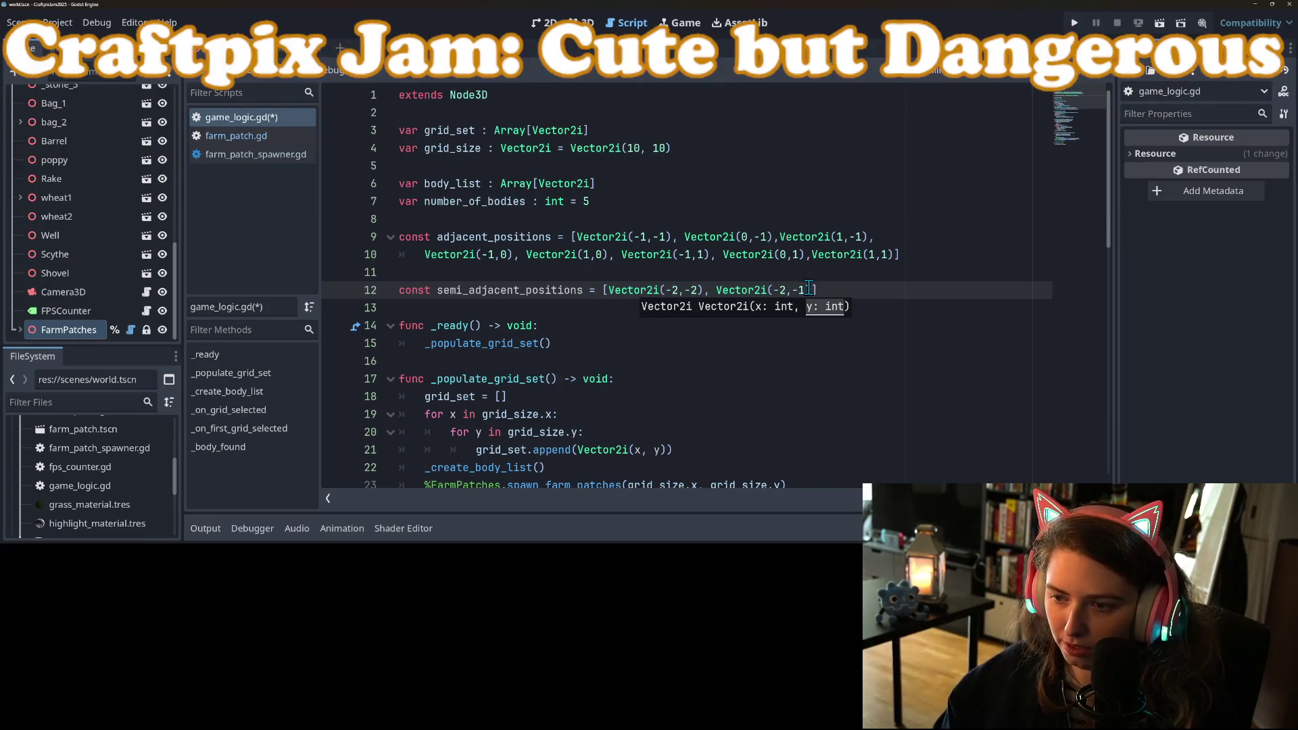
pyautogui.hotkey('ctrl', 'v')
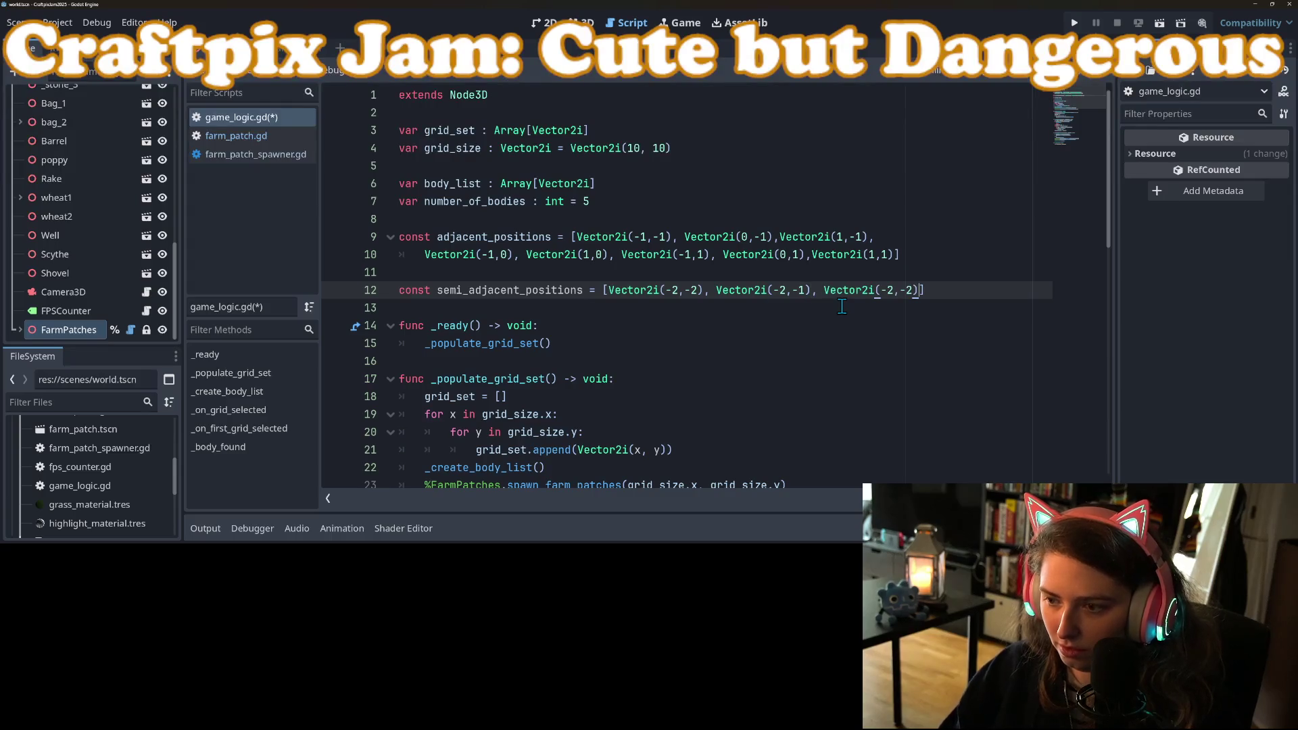
pyautogui.press('BackSpace')
pyautogui.press('BackSpace')
pyautogui.write('0')
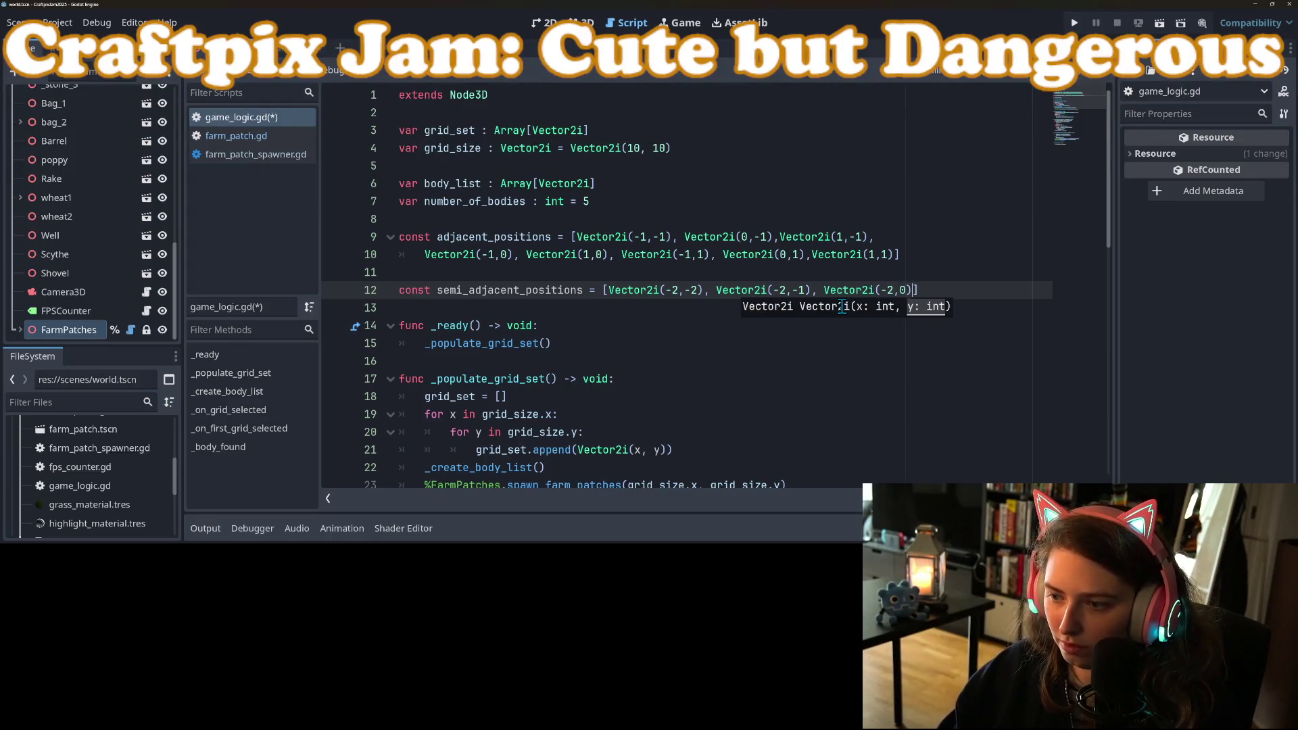
pyautogui.hotkey('ctrl', 'v')
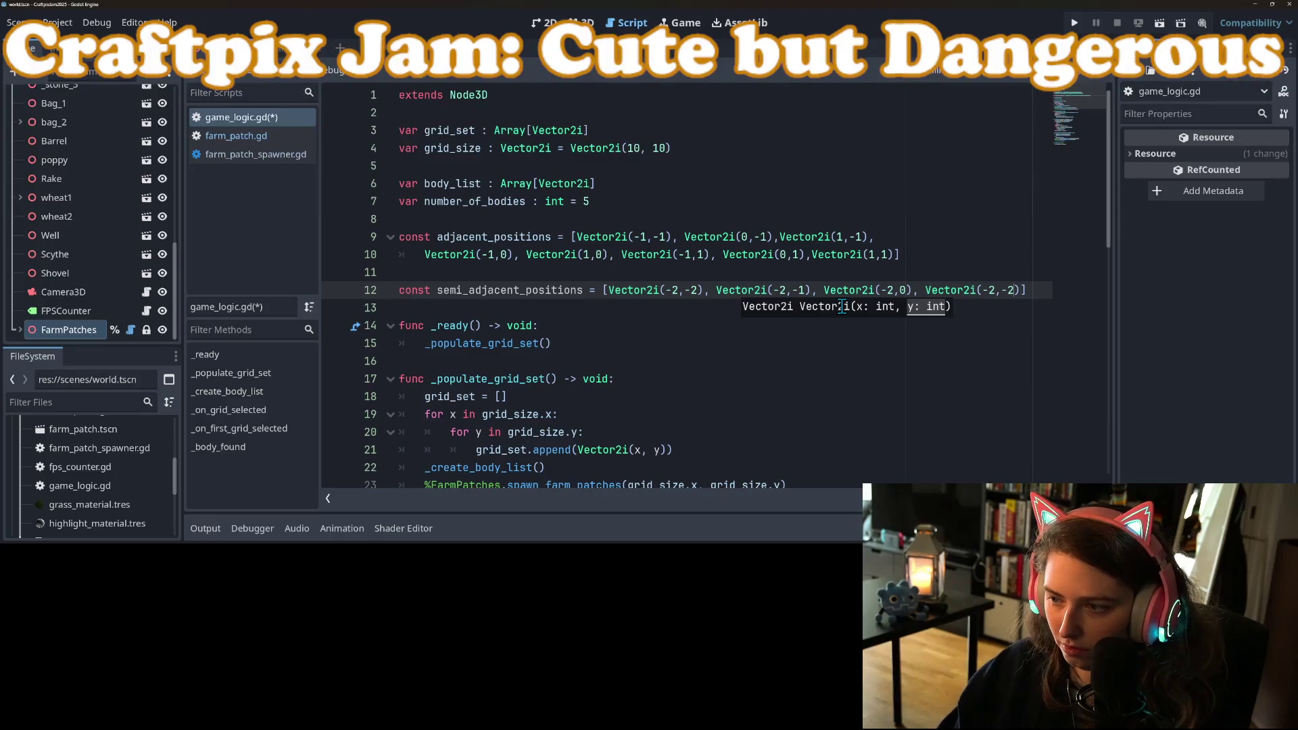
pyautogui.write('1)')
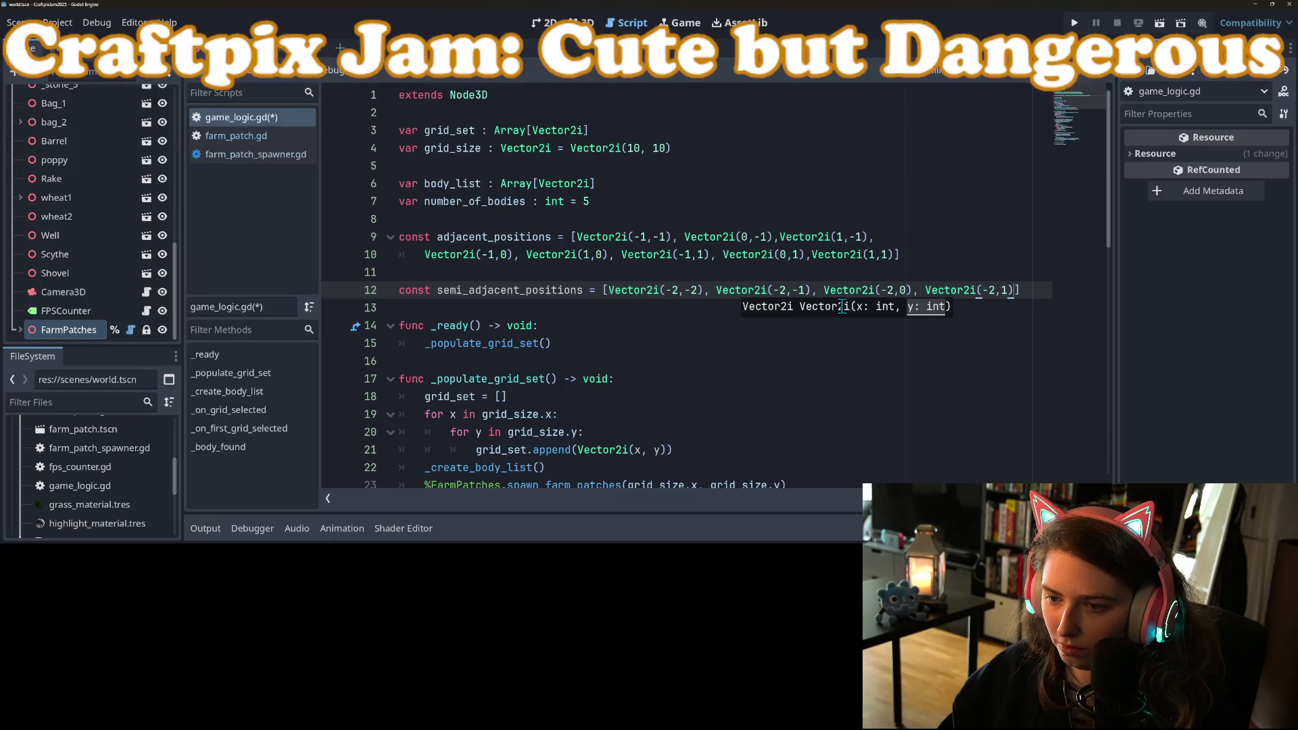
pyautogui.write(',')
pyautogui.hotkey('ctrl', 'v')
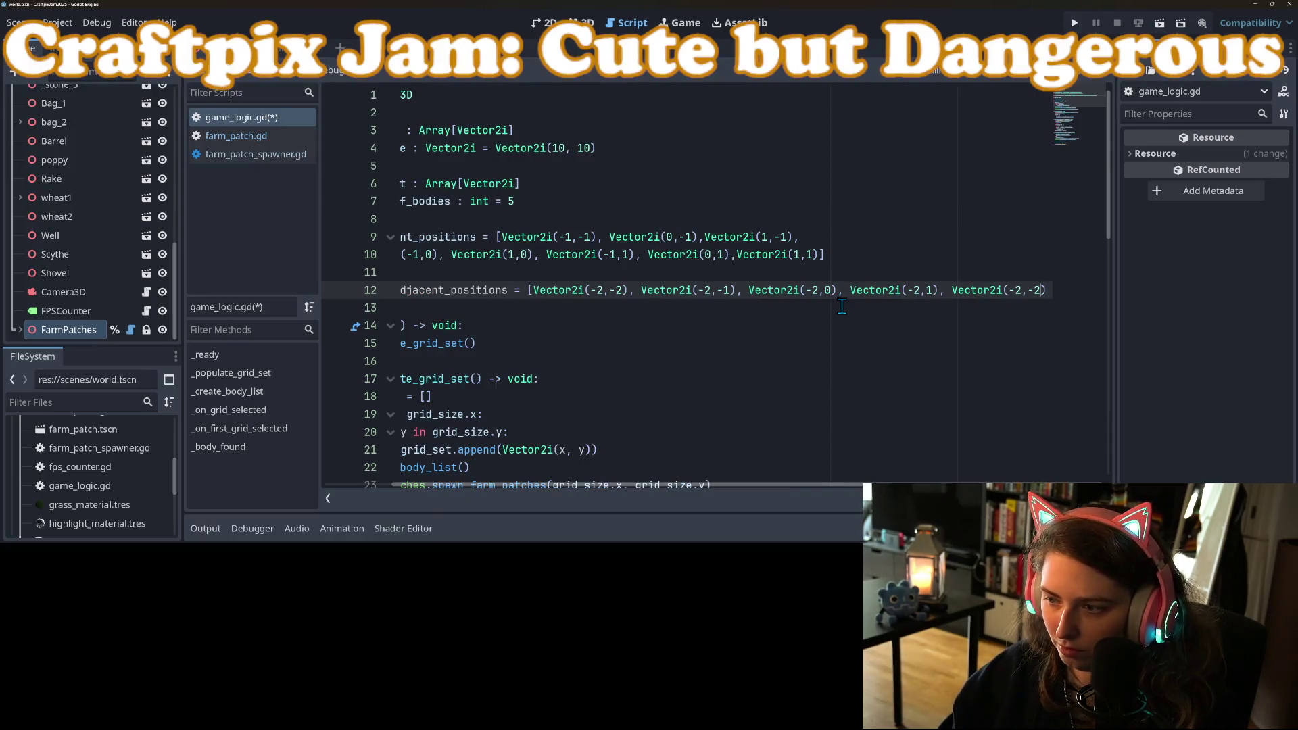
pyautogui.press('Left')
pyautogui.press('BackSpace')
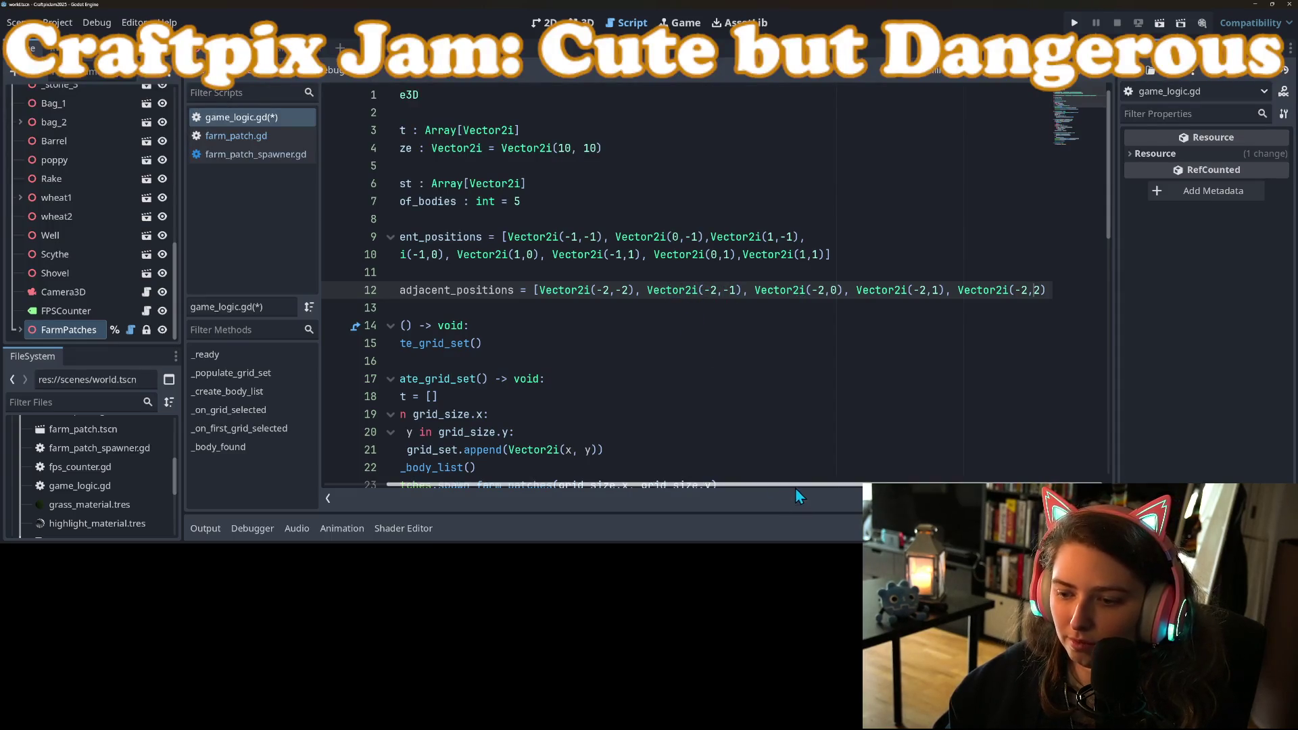
pyautogui.hscroll(-3, 795, 488)
# Break the semi_adjacent_positions array so the vector row sits on its own line, then add a trailing comma and a new line
pyautogui.click(607, 290)
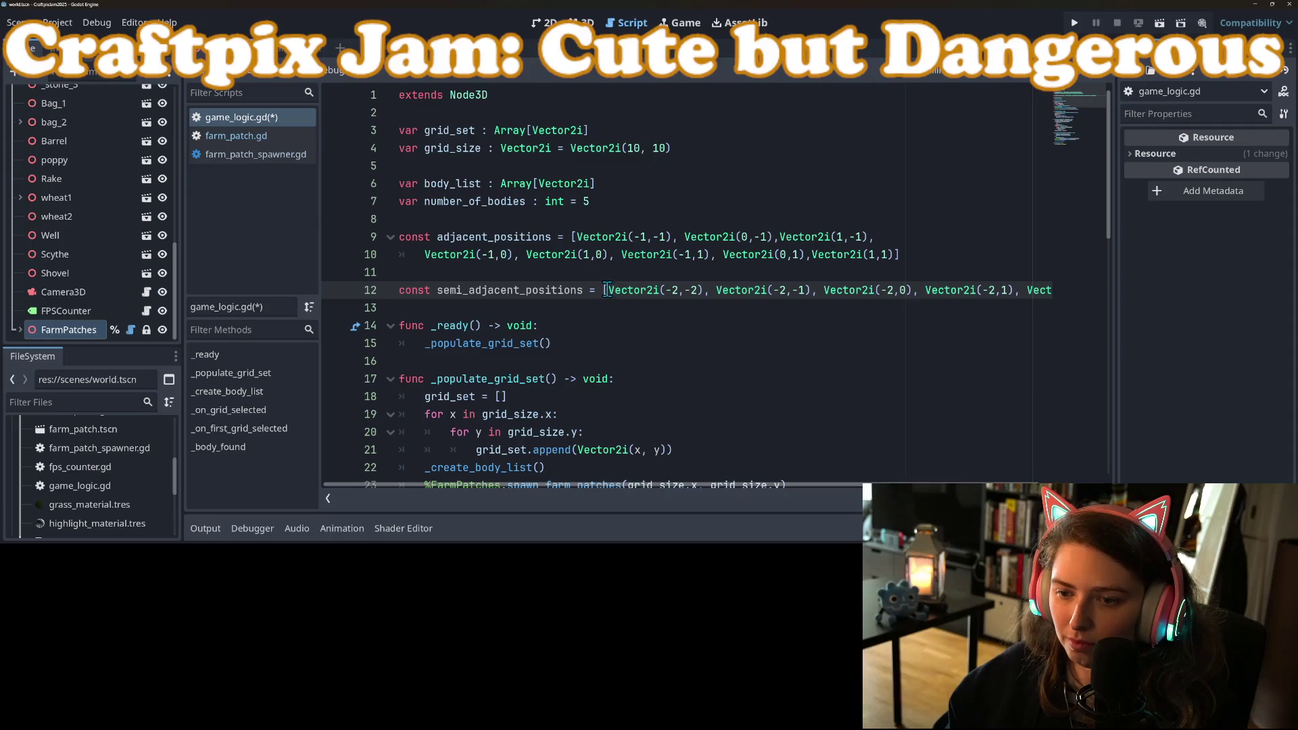
pyautogui.press('Return')
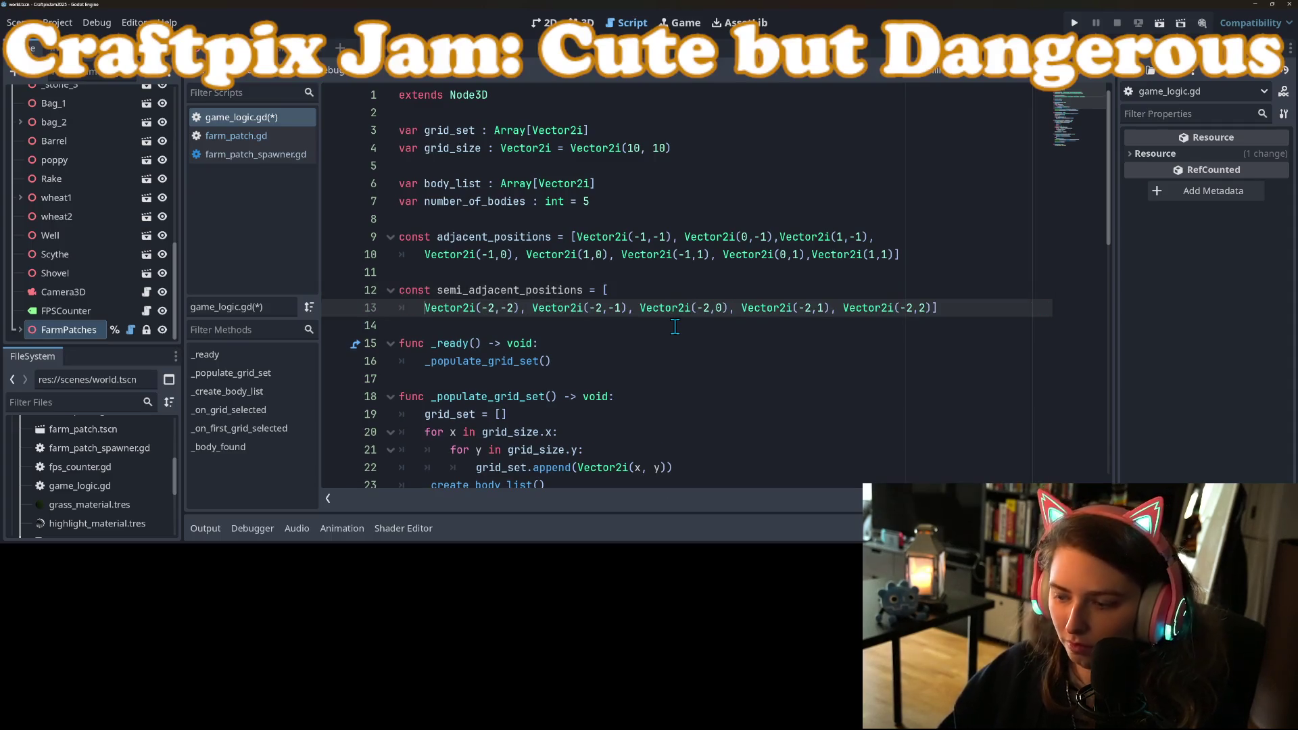
pyautogui.press('End')
pyautogui.press('Left')
pyautogui.write(',')
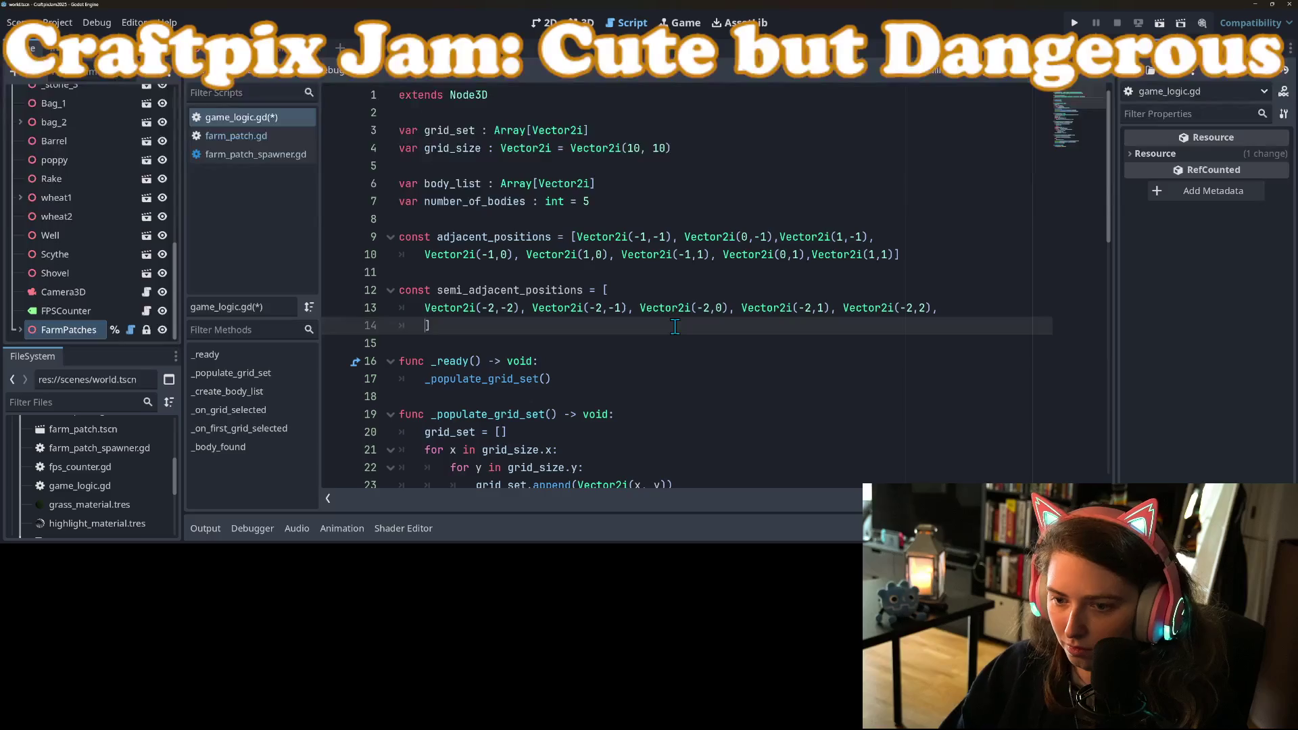
pyautogui.press('Return')
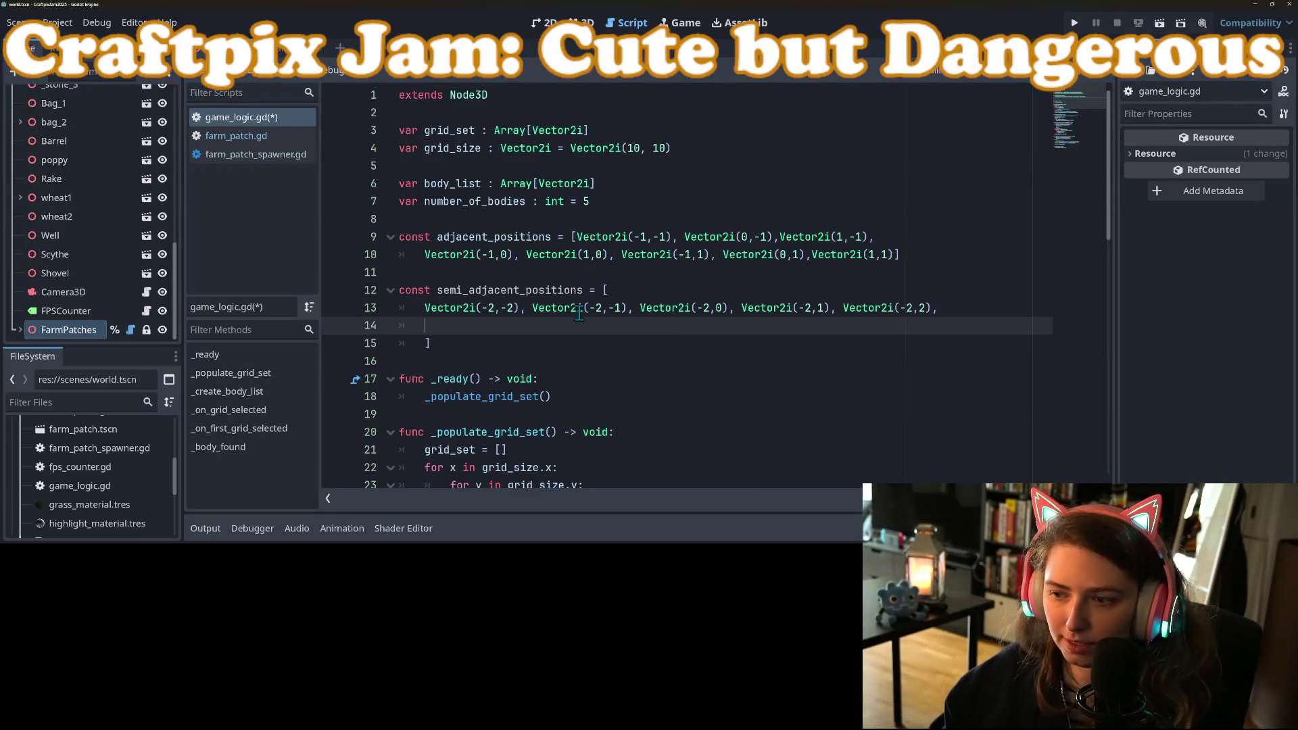
# Duplicate the x=-2 vector row onto the empty line below it
pyautogui.moveTo(424, 310)
pyautogui.mouseDown()
pyautogui.moveTo(885, 295)
pyautogui.moveTo(932, 309)
pyautogui.mouseUp()
pyautogui.hotkey('ctrl', 'c')
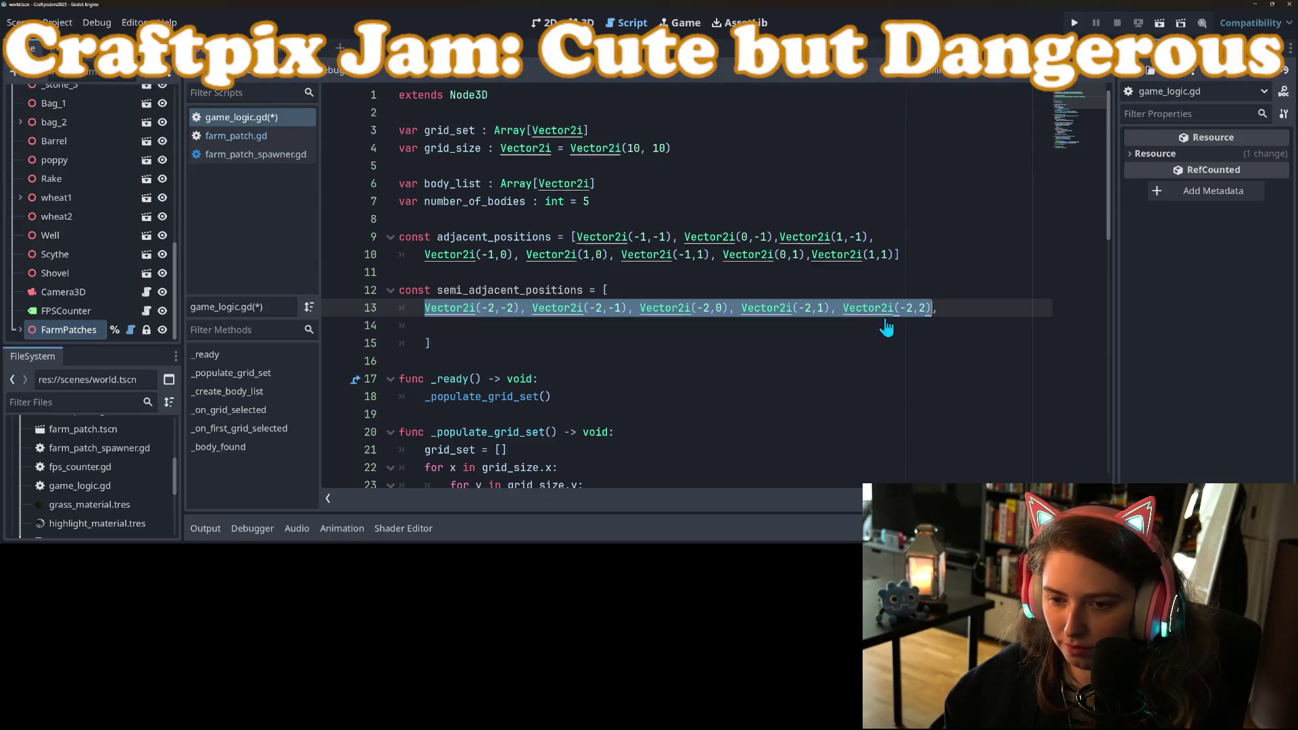
pyautogui.click(852, 326)
pyautogui.hotkey('ctrl', 'v')
# Flip the copied row to x=2: Vector2i(2,-2), (2,-1), (2,0), (2,1), (2,2)
pyautogui.click(488, 327)
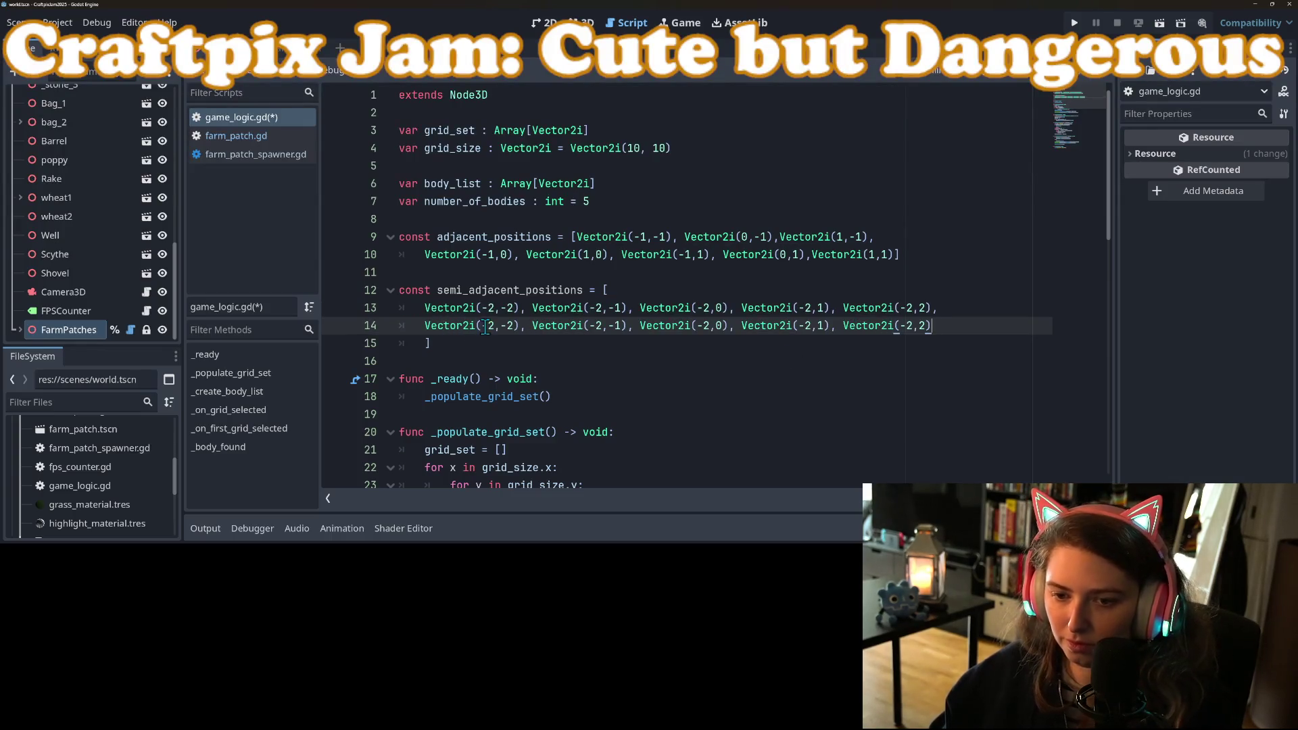
pyautogui.press('BackSpace')
pyautogui.click(589, 326)
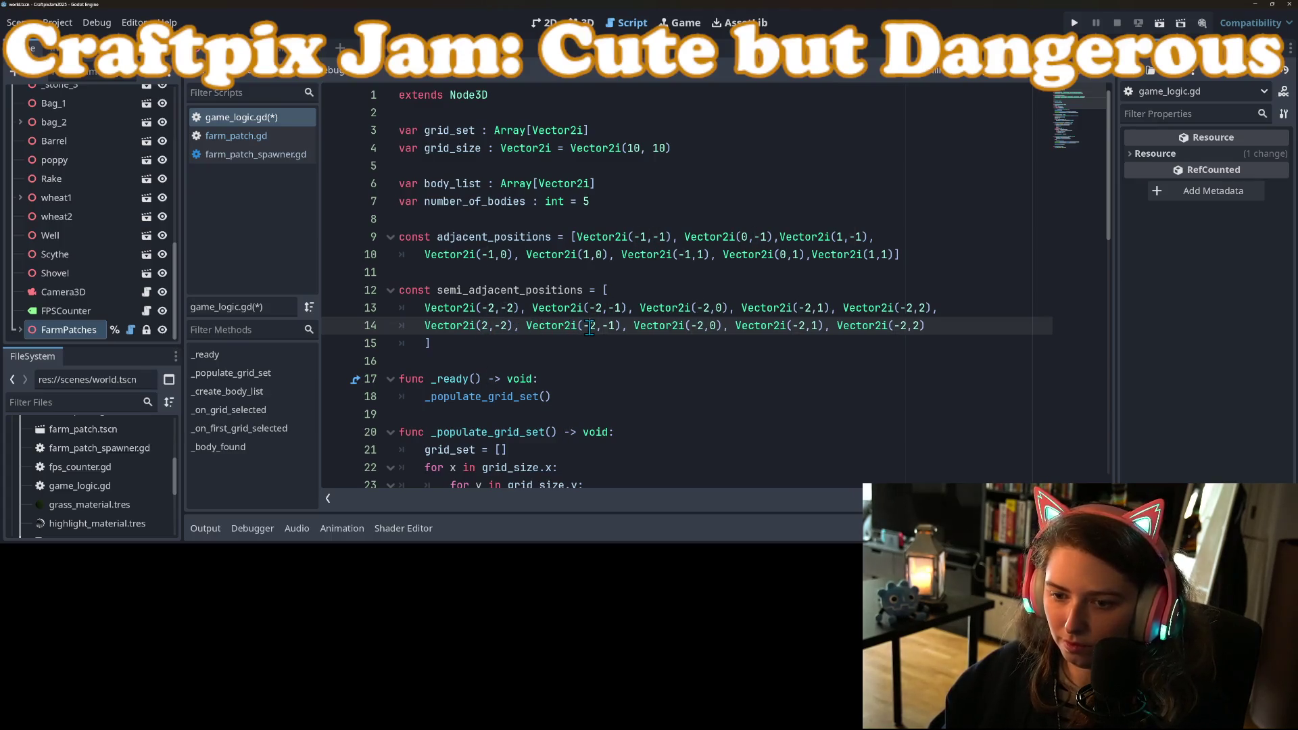
pyautogui.press('BackSpace')
pyautogui.click(688, 327)
pyautogui.press('BackSpace')
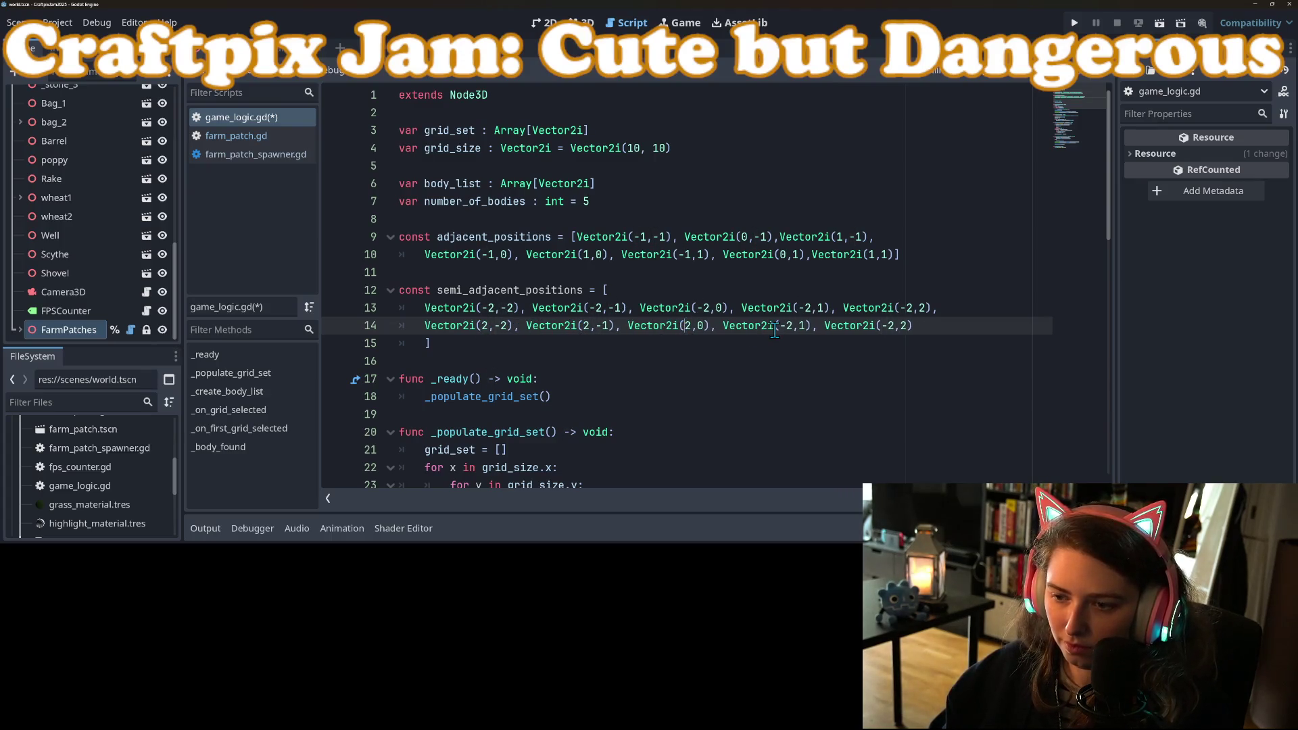
pyautogui.click(782, 326)
pyautogui.press('BackSpace')
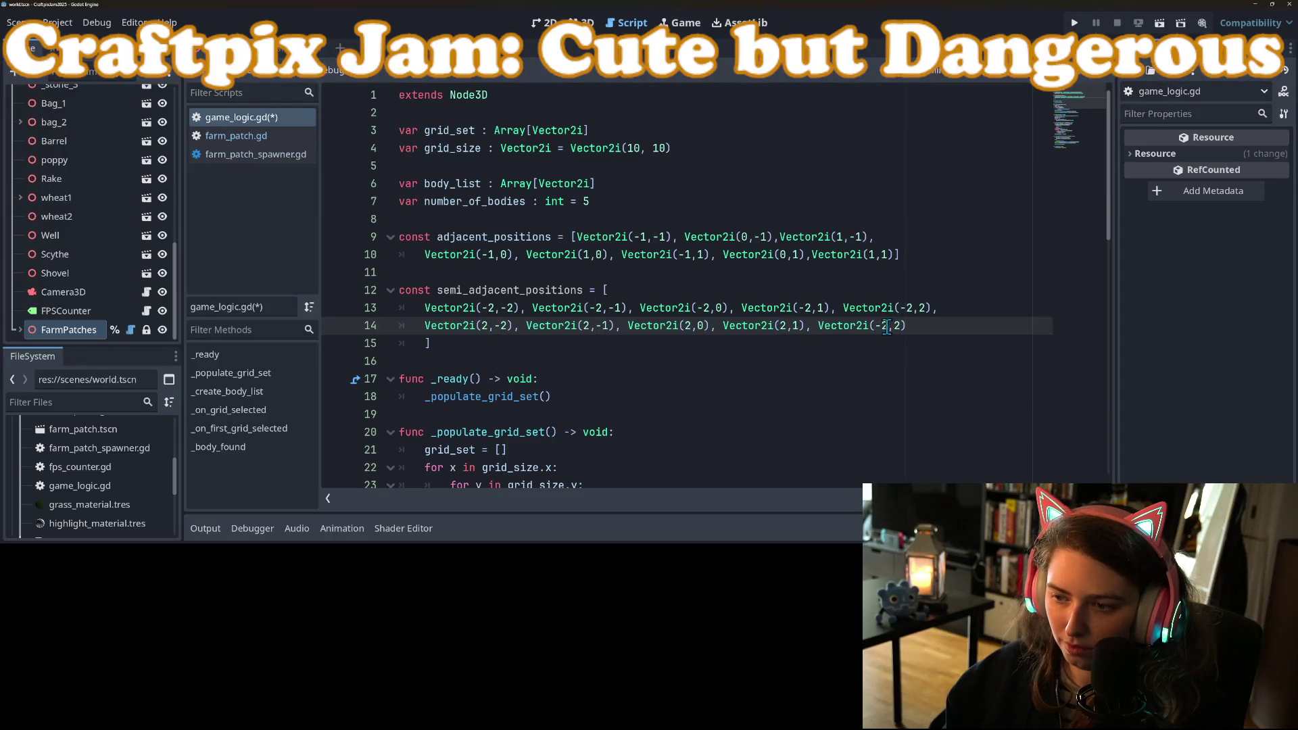
pyautogui.click(881, 326)
pyautogui.press('BackSpace')
# Add a middle row holding only Vector2i(-1,-2) and Vector2i(-1,2)
pyautogui.click(970, 309)
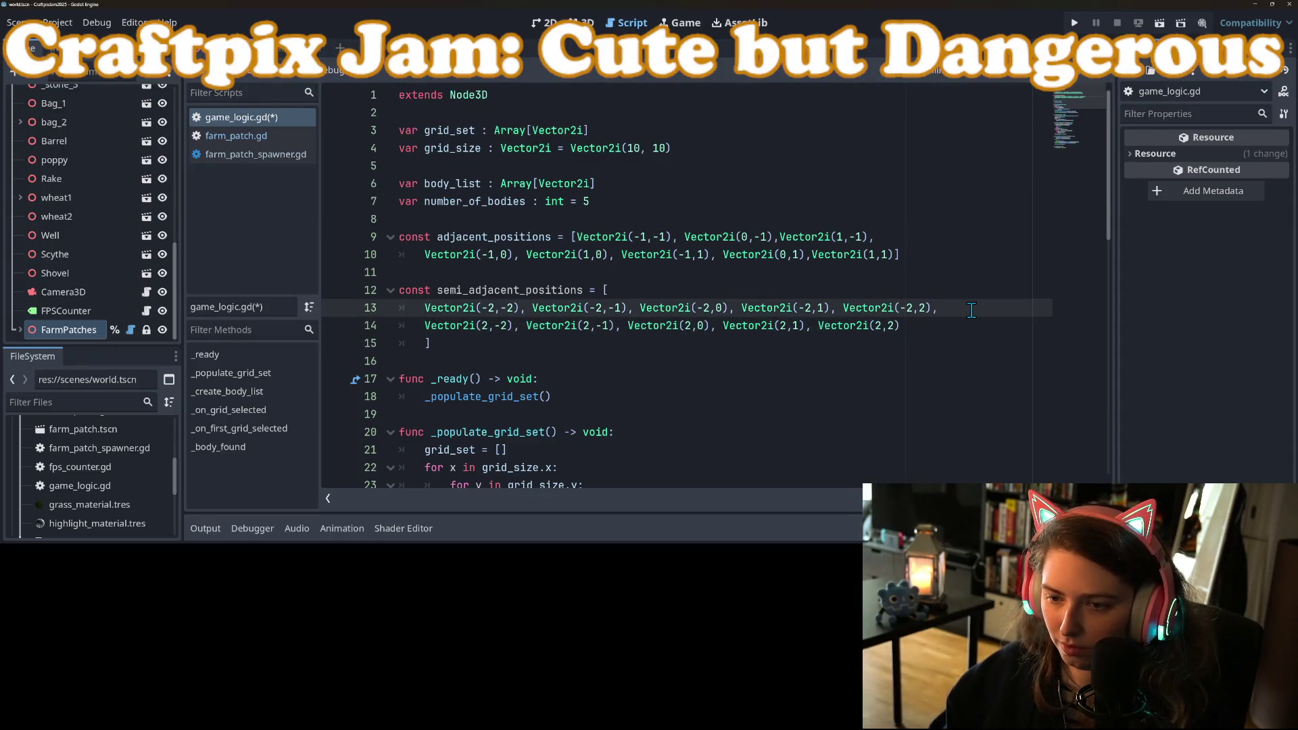
pyautogui.press('Return')
pyautogui.hotkey('ctrl', 'v')
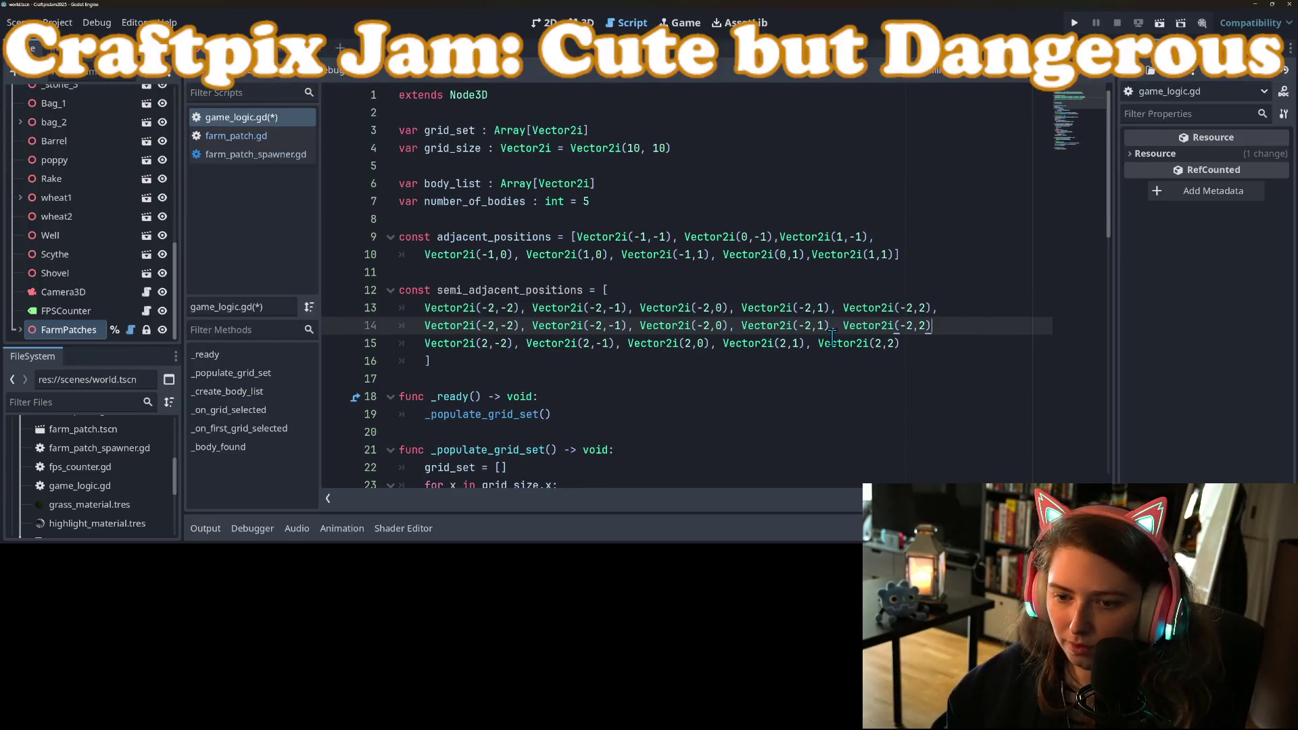
pyautogui.press('BackSpace')
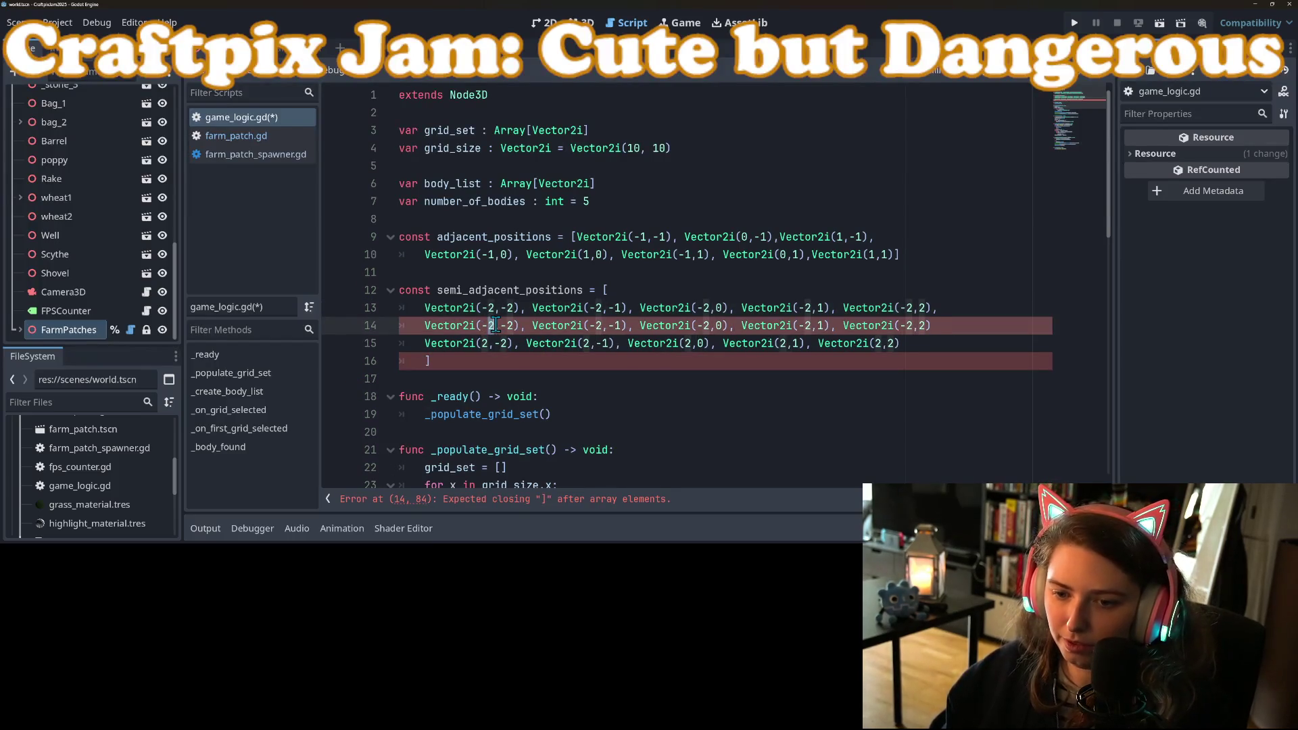
pyautogui.write('1')
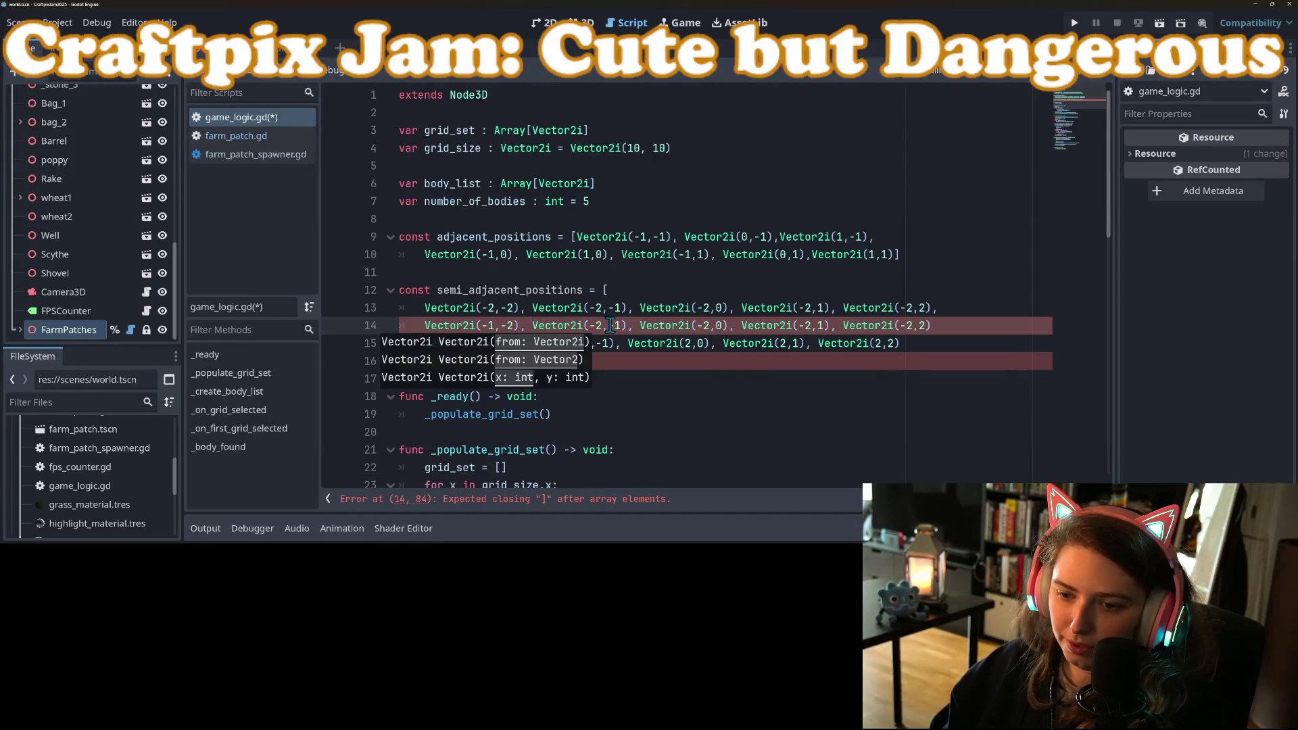
pyautogui.moveTo(531, 326); pyautogui.dragTo(843, 329)
pyautogui.press('BackSpace')
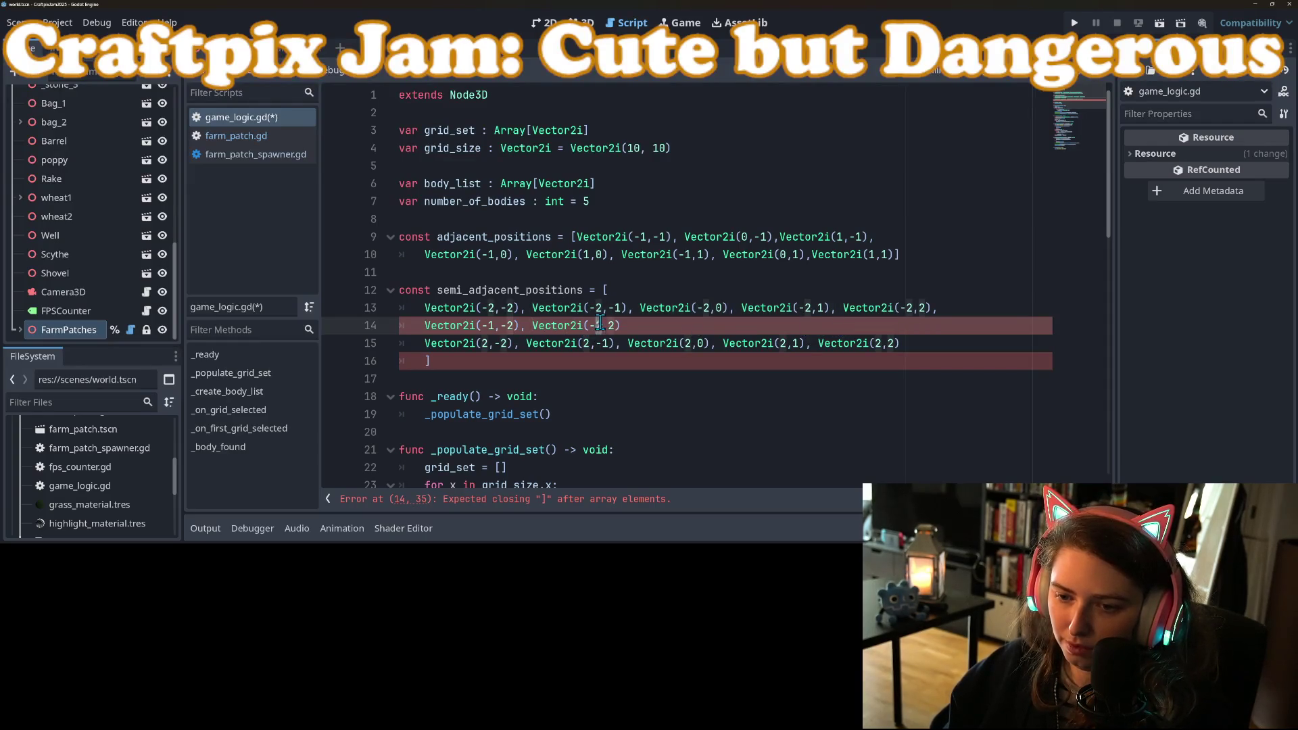
pyautogui.write('1')
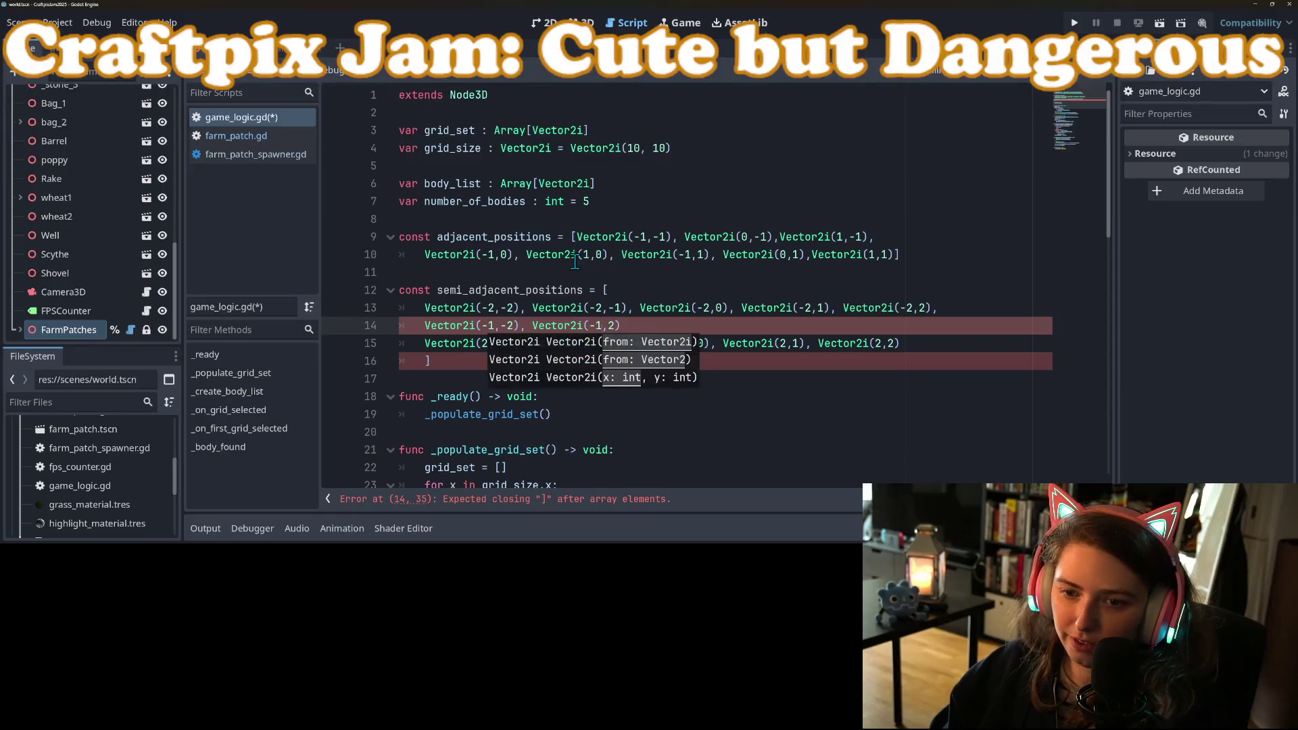
pyautogui.click(575, 262)
pyautogui.click(633, 327)
pyautogui.write(',')
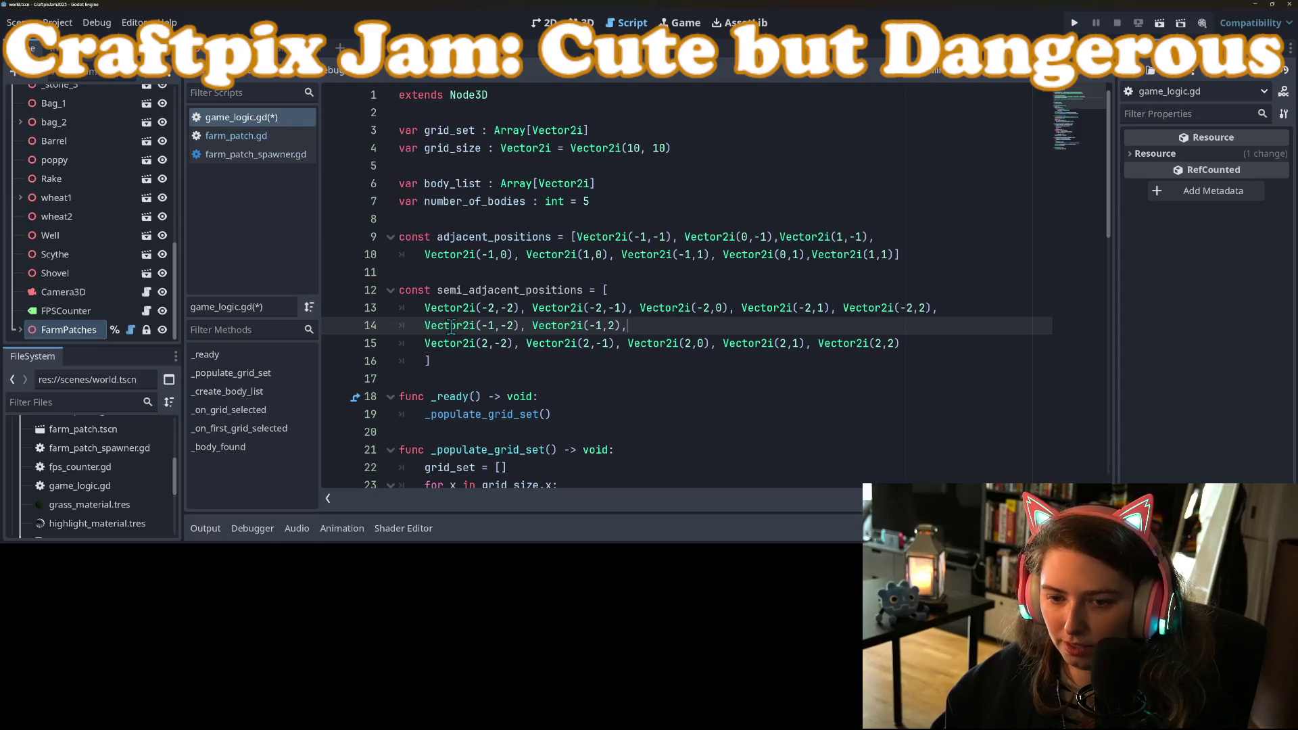
pyautogui.moveTo(423, 326); pyautogui.dragTo(644, 325)
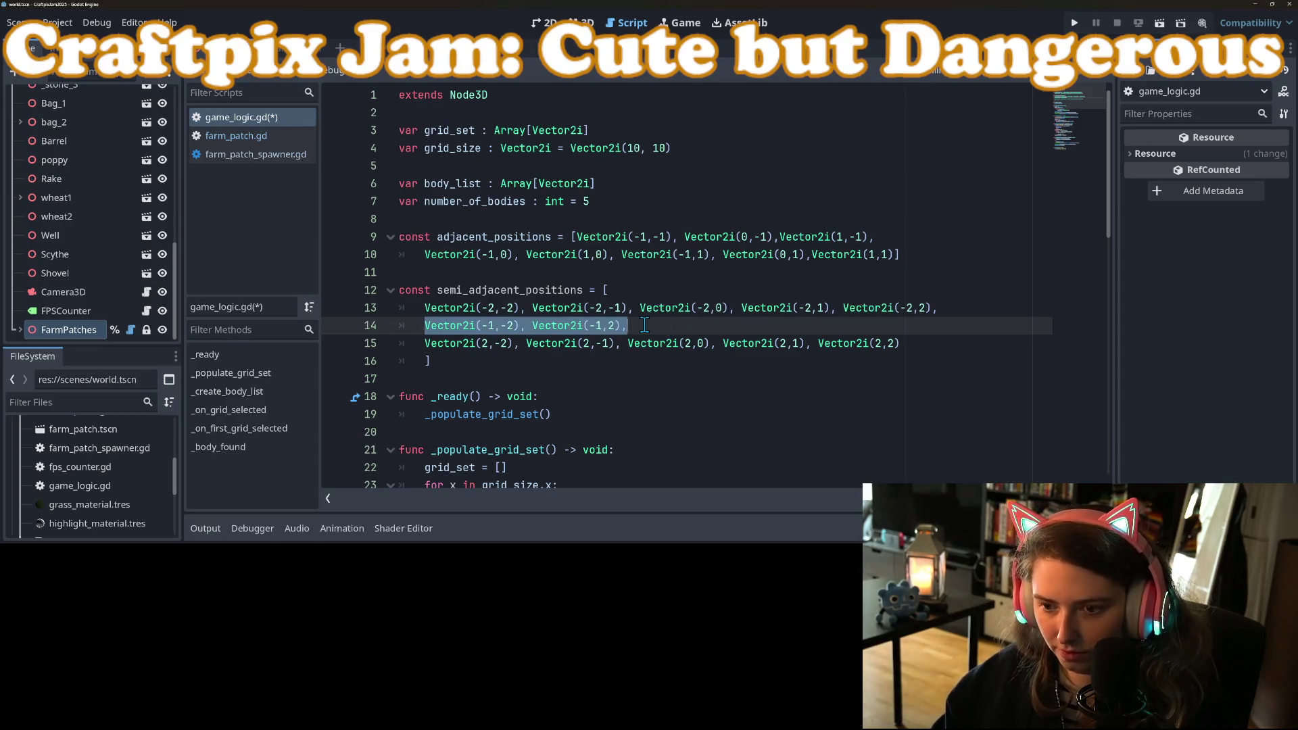
# Append Vector2i(1,-2) and Vector2i(1,2) to the x=-1 row and save game_logic.gd
pyautogui.hotkey('ctrl', 'c')
pyautogui.click(644, 326)
pyautogui.hotkey('ctrl', 'v')
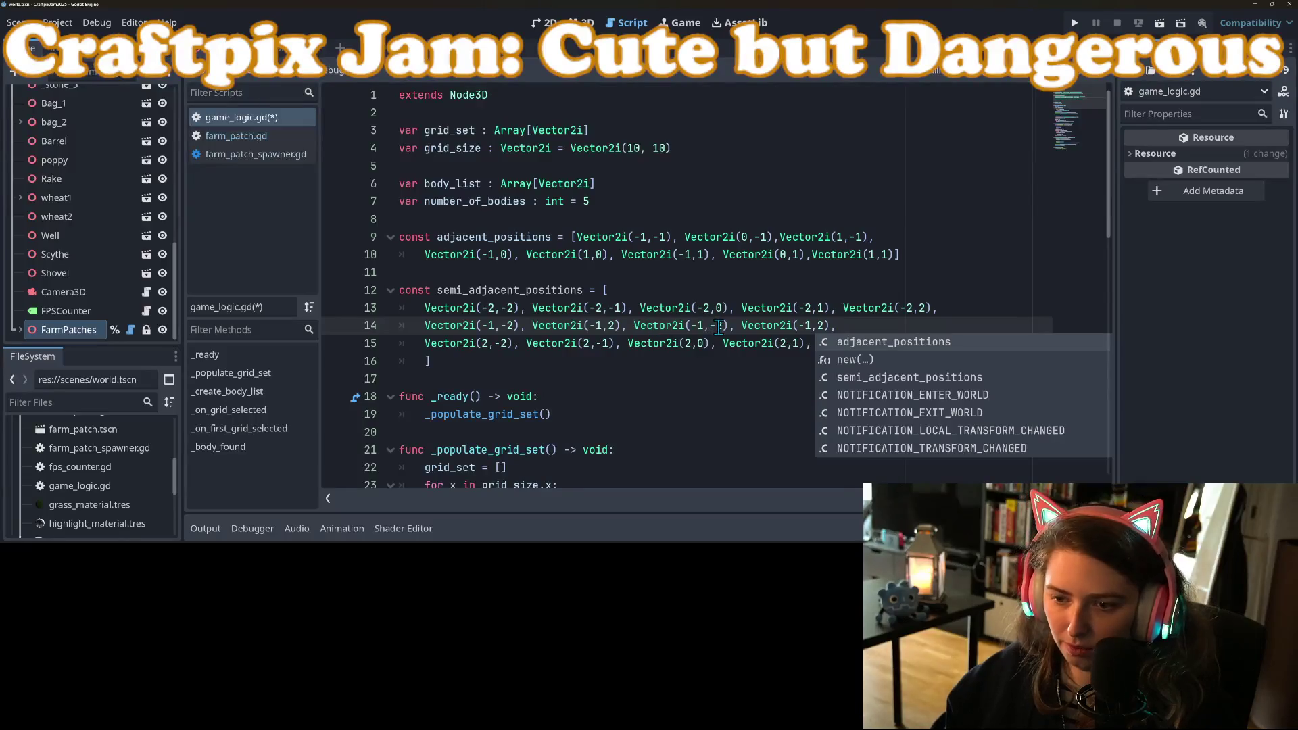
pyautogui.click(697, 325)
pyautogui.press('BackSpace')
pyautogui.click(794, 325)
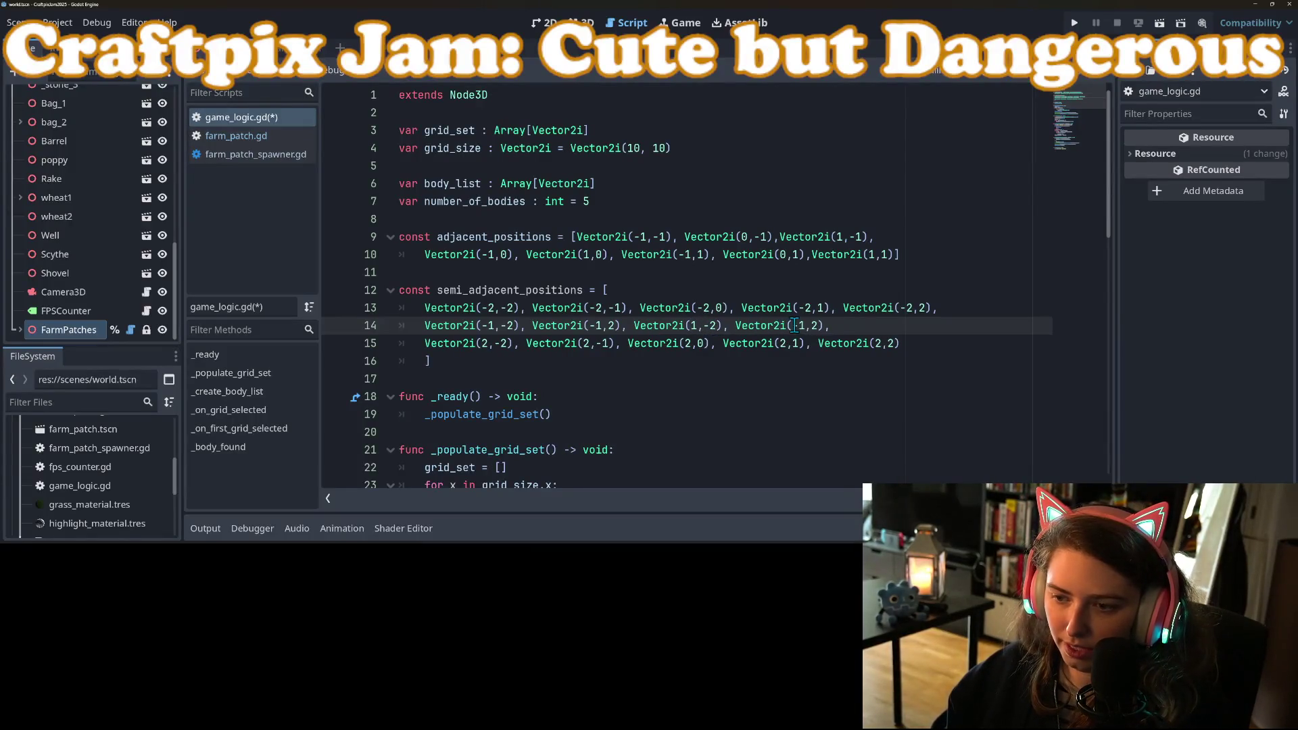
pyautogui.press('BackSpace')
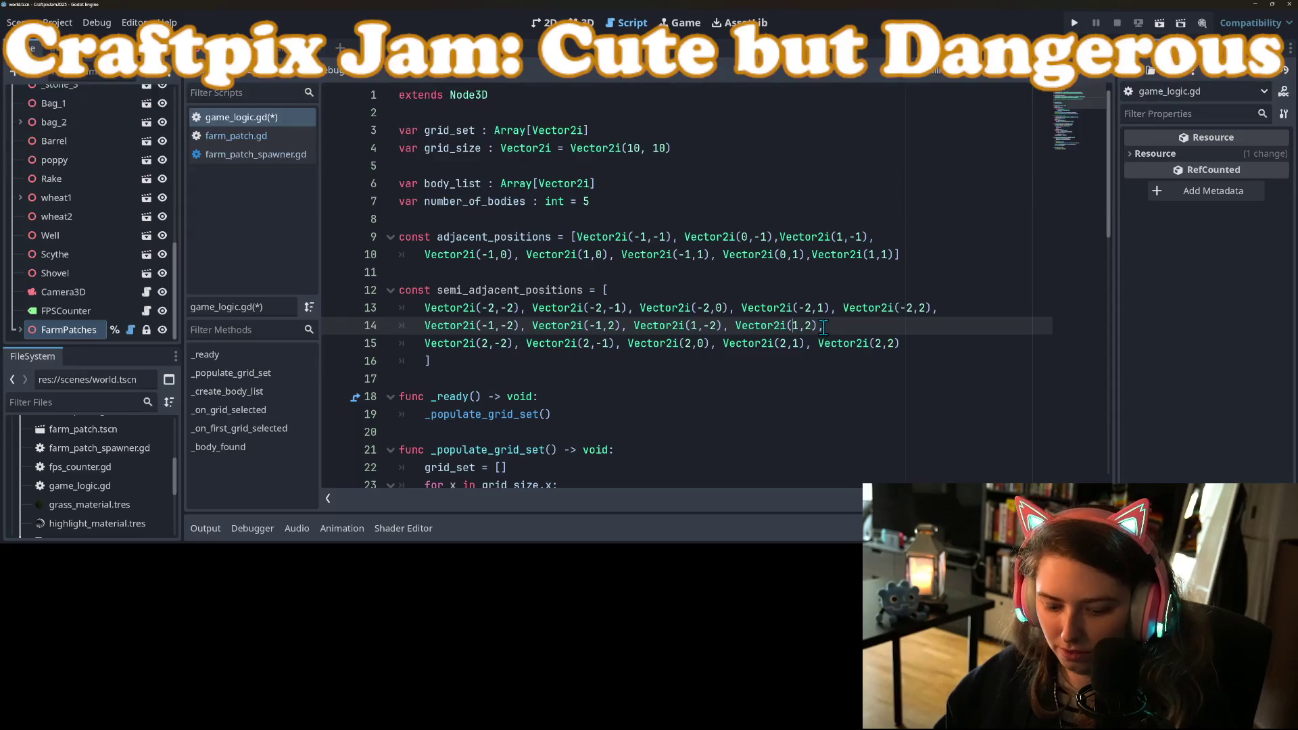
pyautogui.hotkey('ctrl', 's')
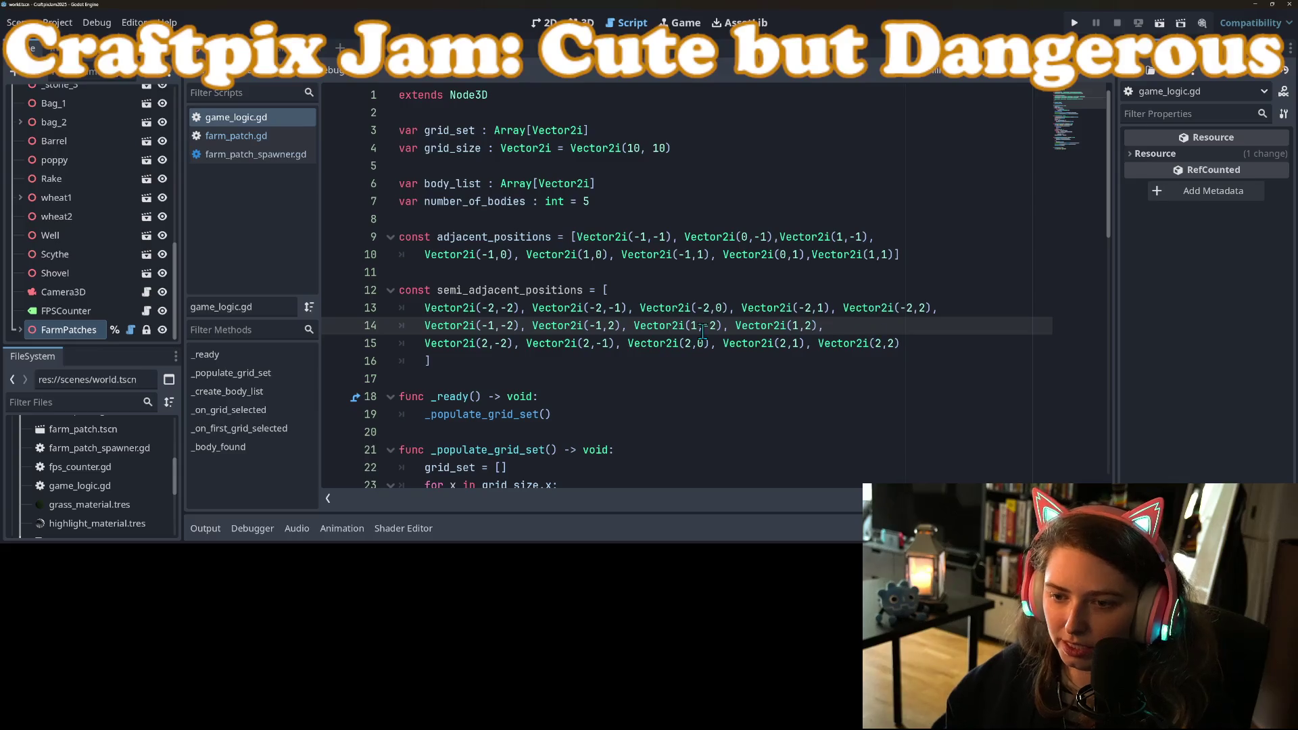
# Move the x=1 pair onto its own line and add Vector2i(0,-2), Vector2i(0,2), then save
pyautogui.moveTo(632, 326); pyautogui.dragTo(855, 323)
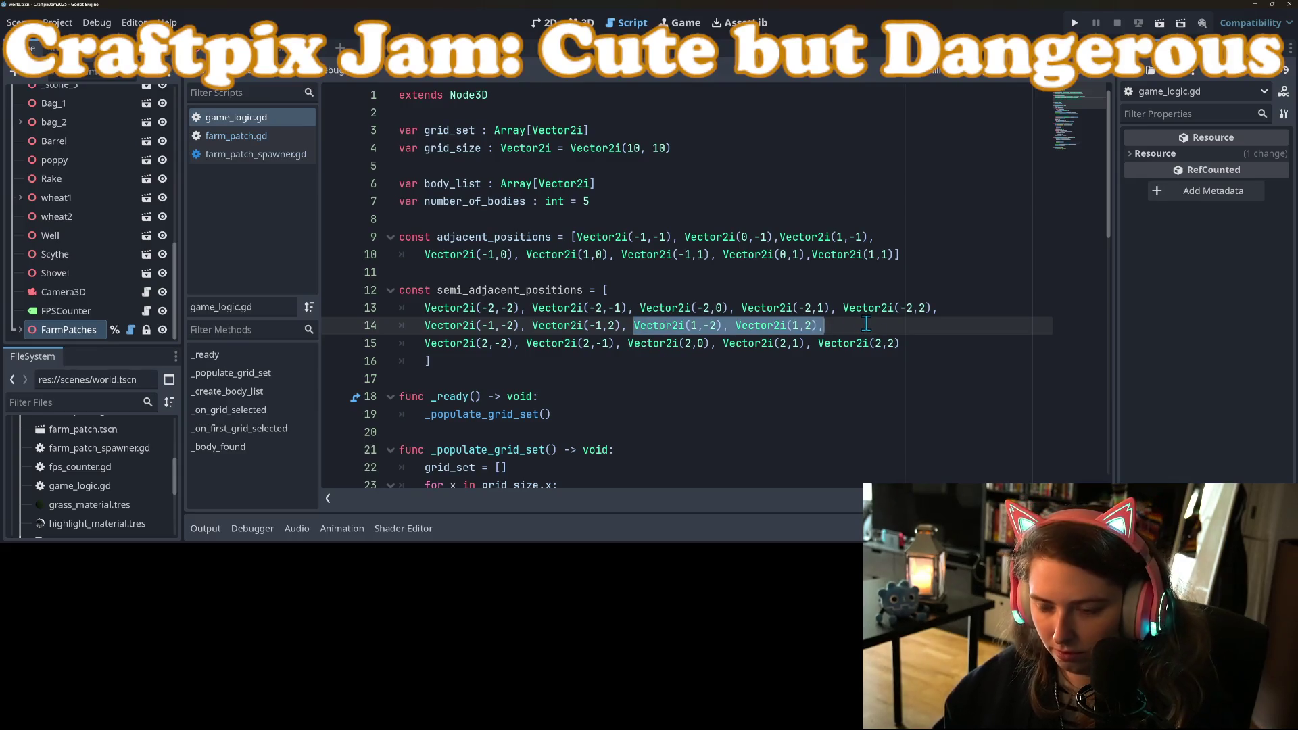
pyautogui.press('Left')
pyautogui.press('Return')
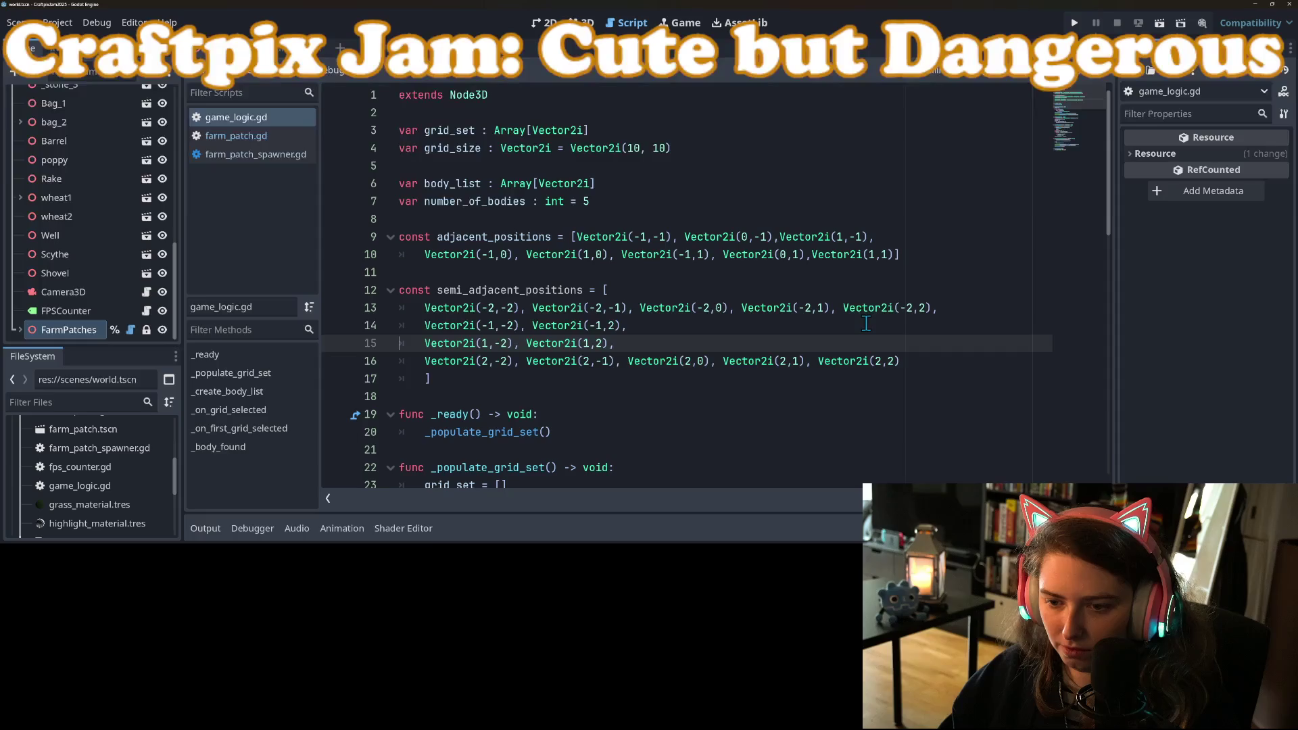
pyautogui.click(866, 323)
pyautogui.hotkey('ctrl', 'v')
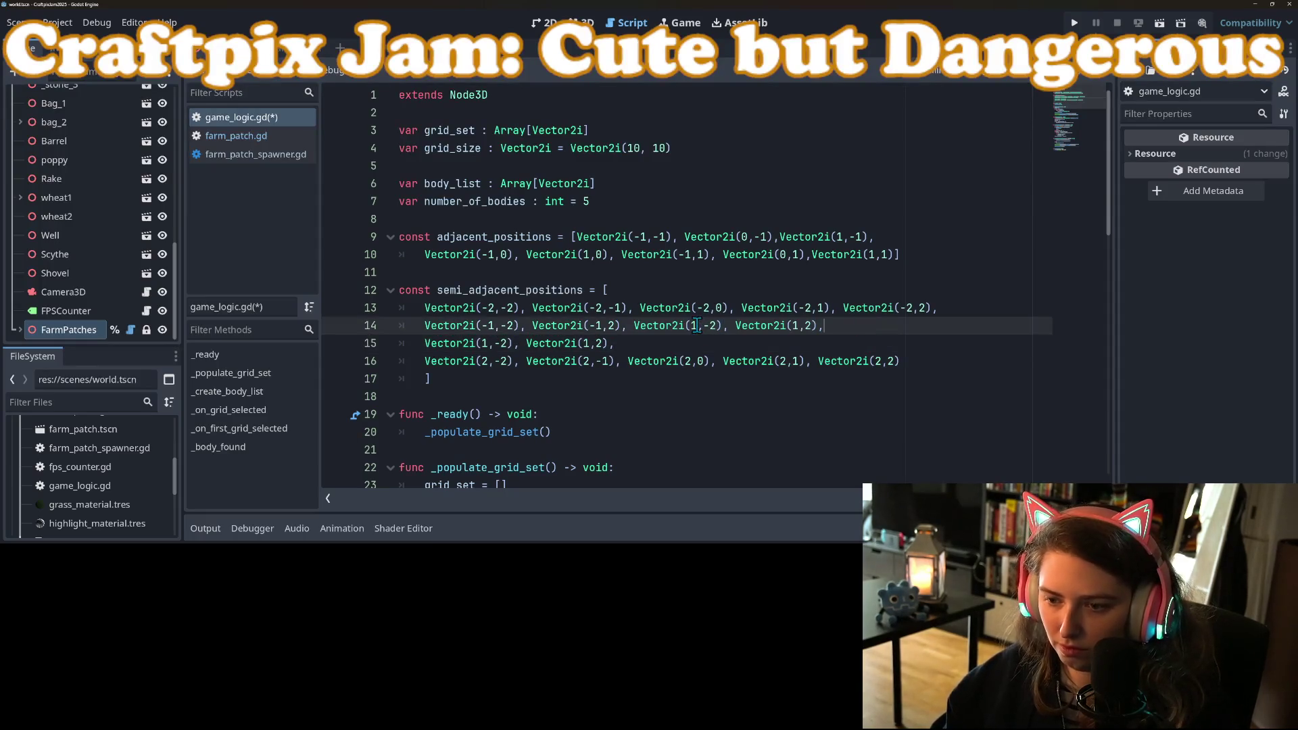
pyautogui.doubleClick(692, 325)
pyautogui.write('0')
pyautogui.doubleClick(794, 325)
pyautogui.write('0')
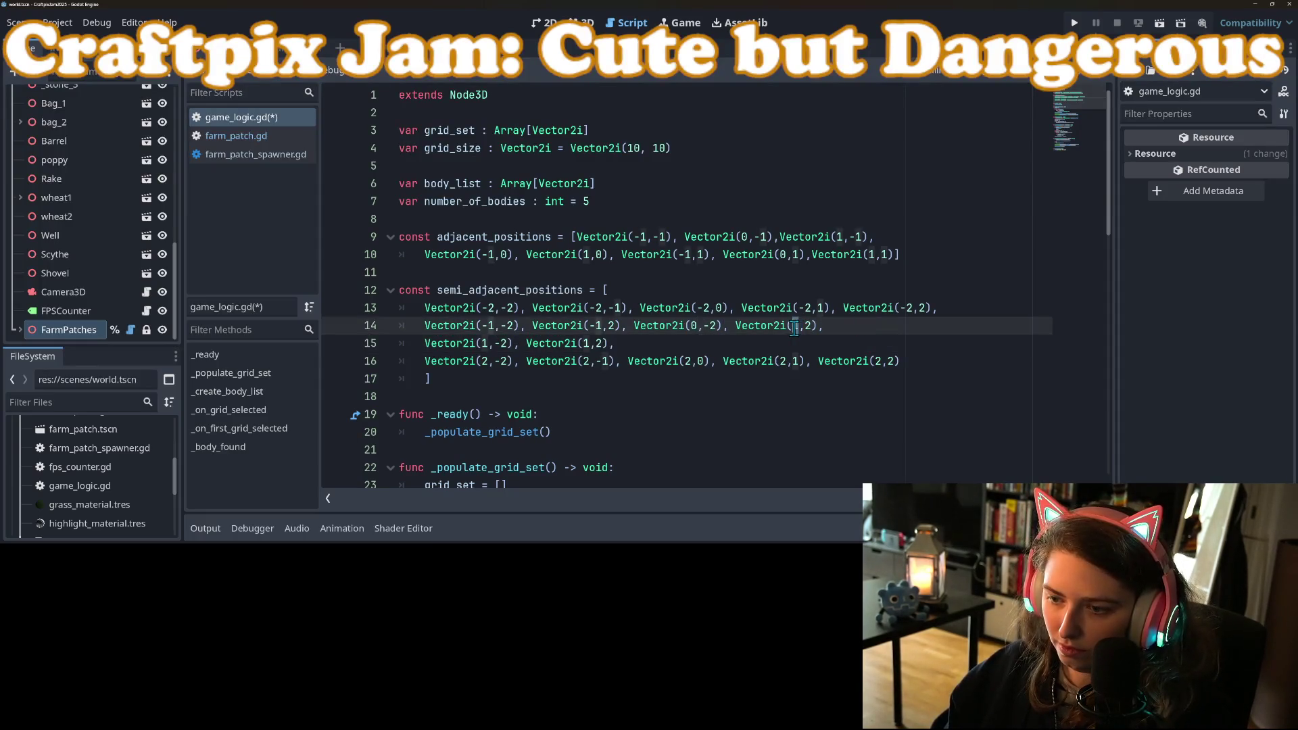
pyautogui.hotkey('ctrl', 's')
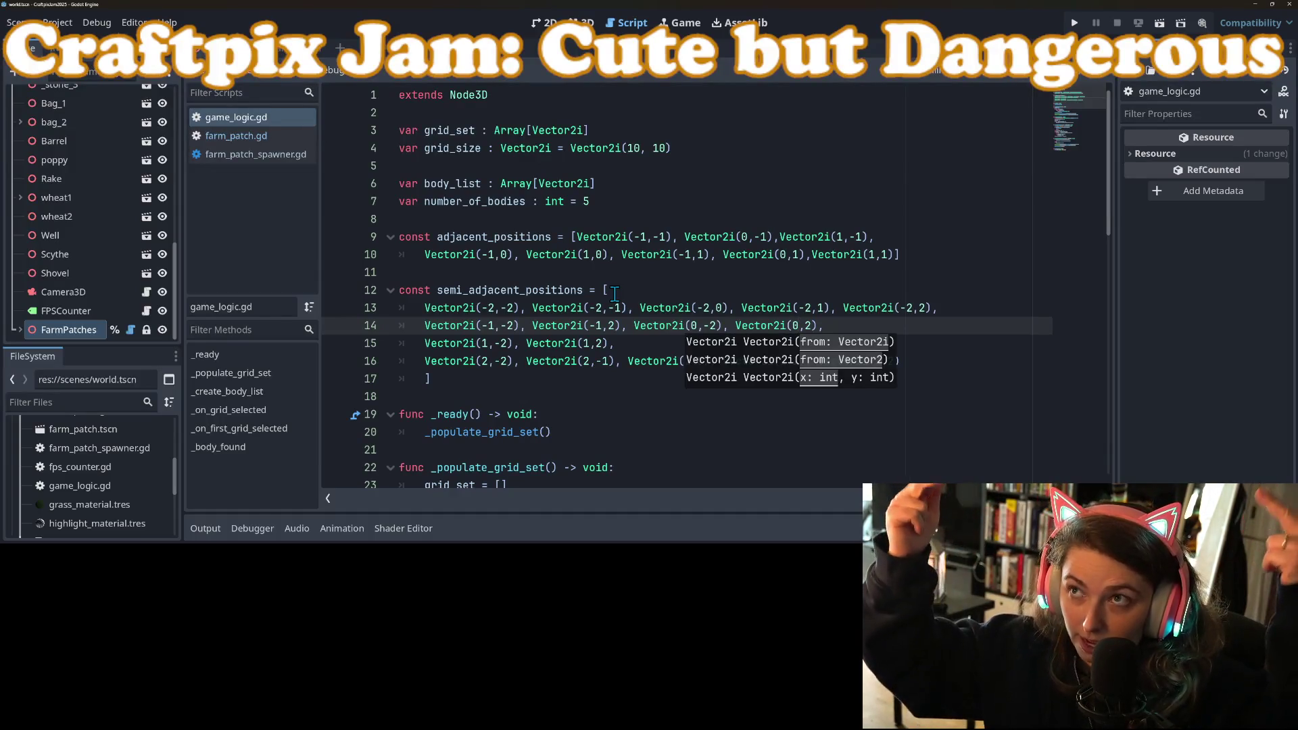
# Put the (0,-2) and (0,2) offsets on their own row and save the script
pyautogui.click(606, 293)
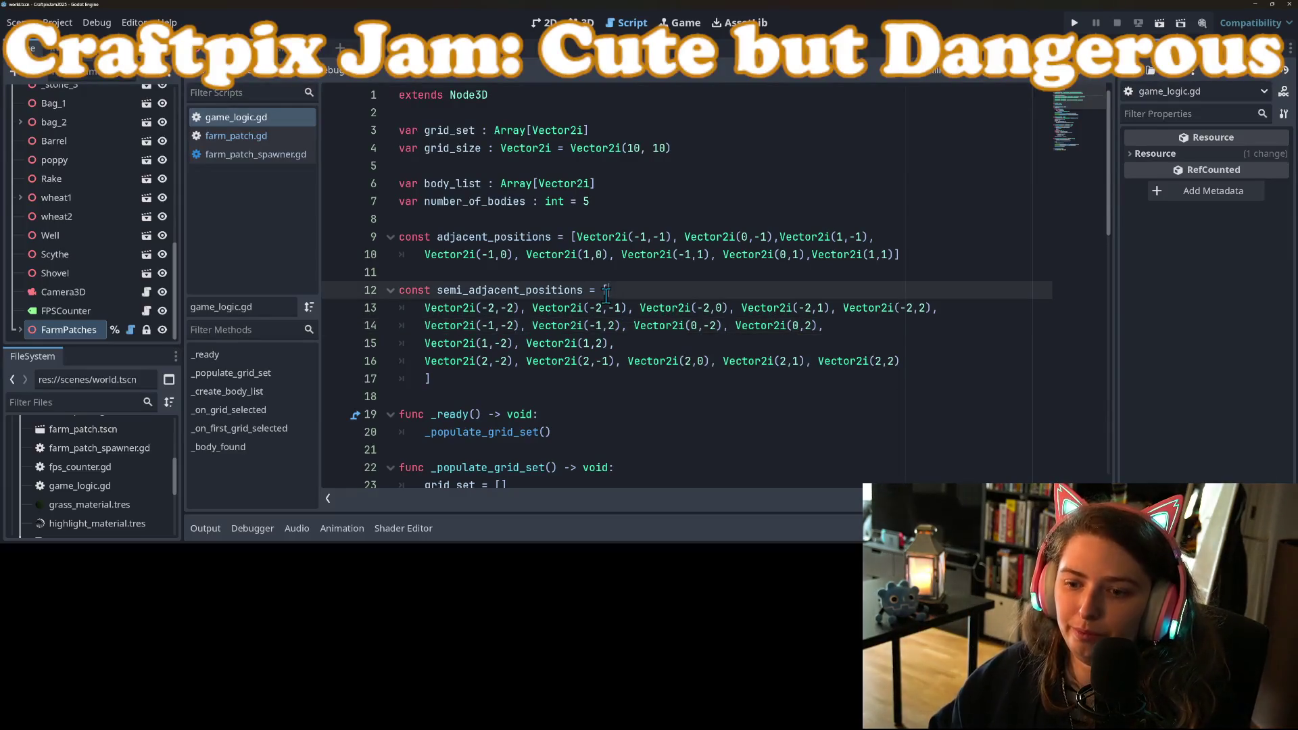
pyautogui.click(665, 347)
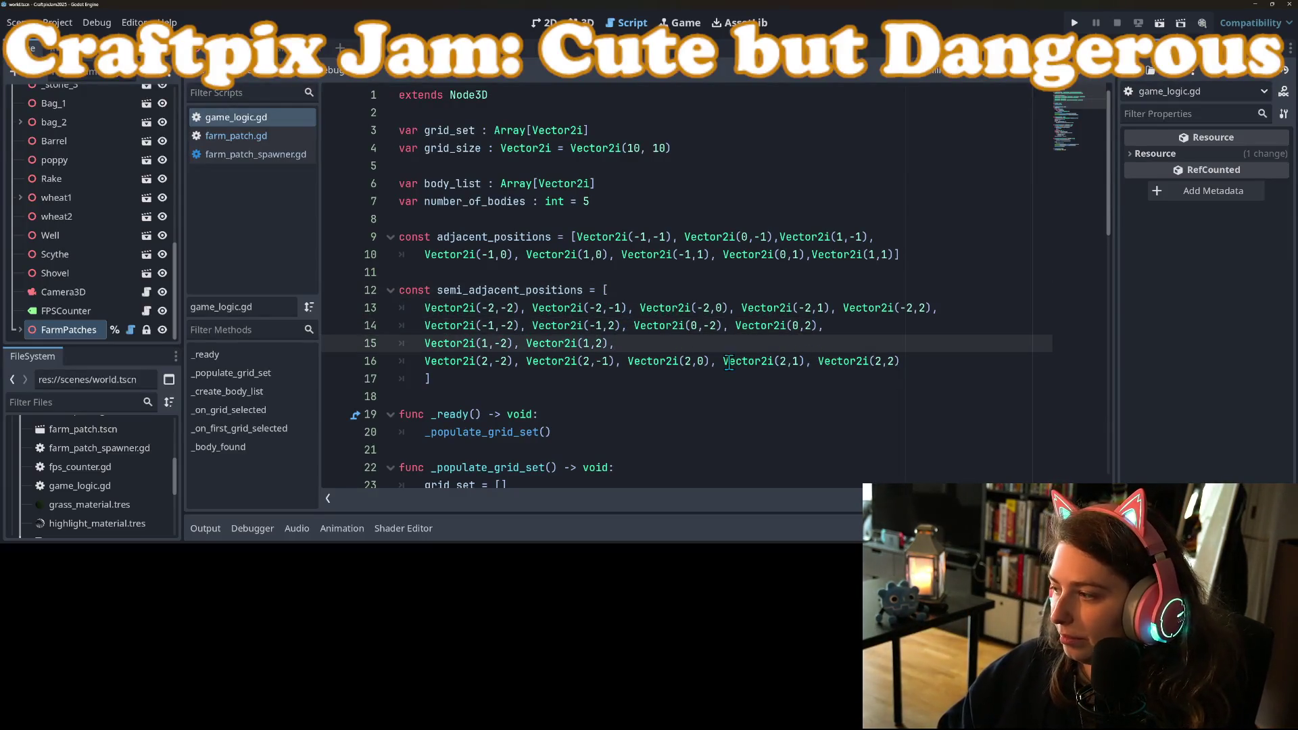
pyautogui.click(628, 326)
pyautogui.press('Return')
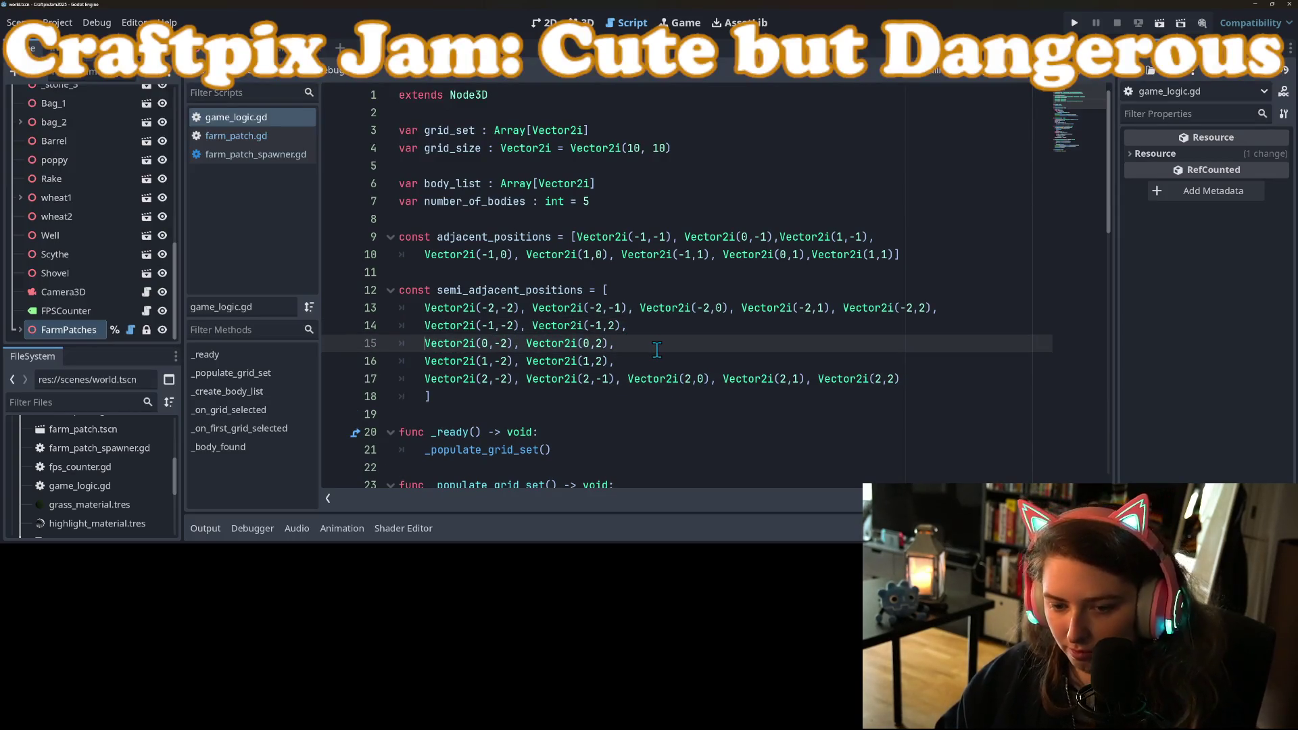
pyautogui.hotkey('ctrl', 's')
pyautogui.click(699, 365)
pyautogui.click(954, 375)
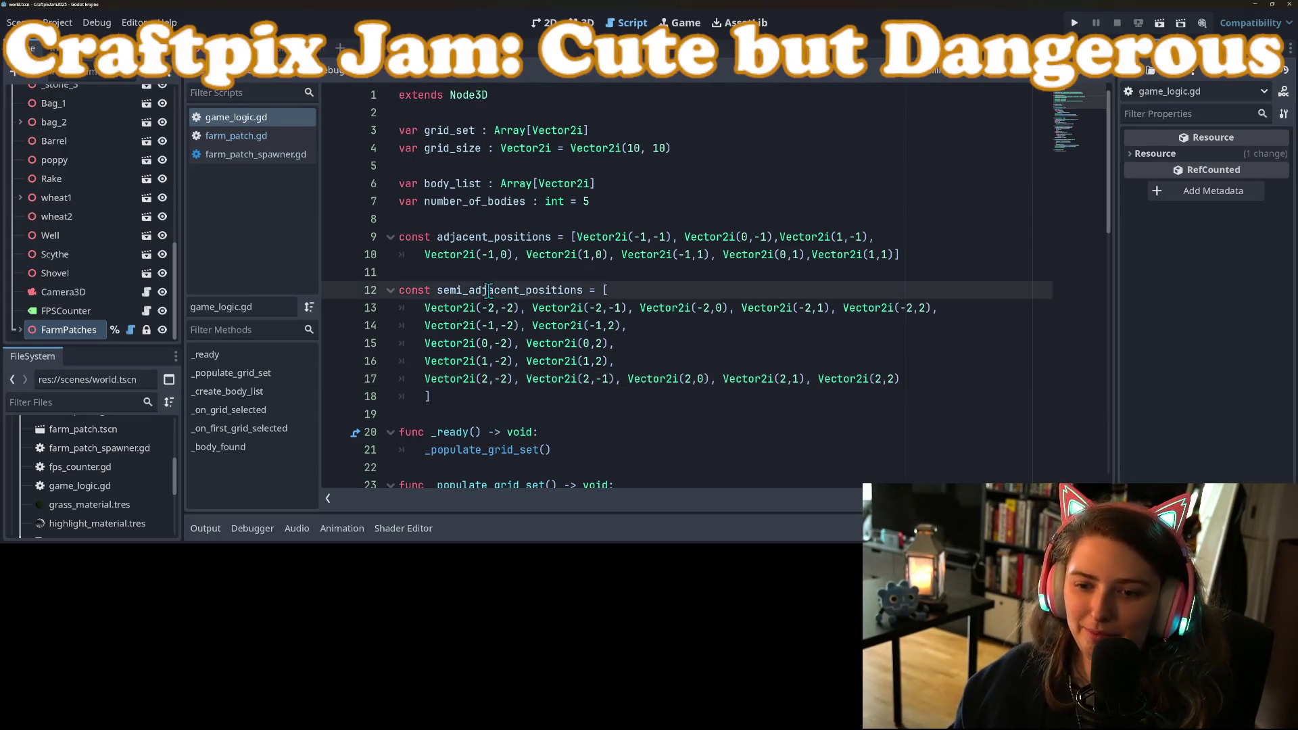
pyautogui.doubleClick(455, 289)
# Below line 48, add the loop 'for rel_pos in semi_adjacent_positions:' with an indented body line
pyautogui.scroll(-6, 507, 290)
pyautogui.scroll(-7, 507, 290)
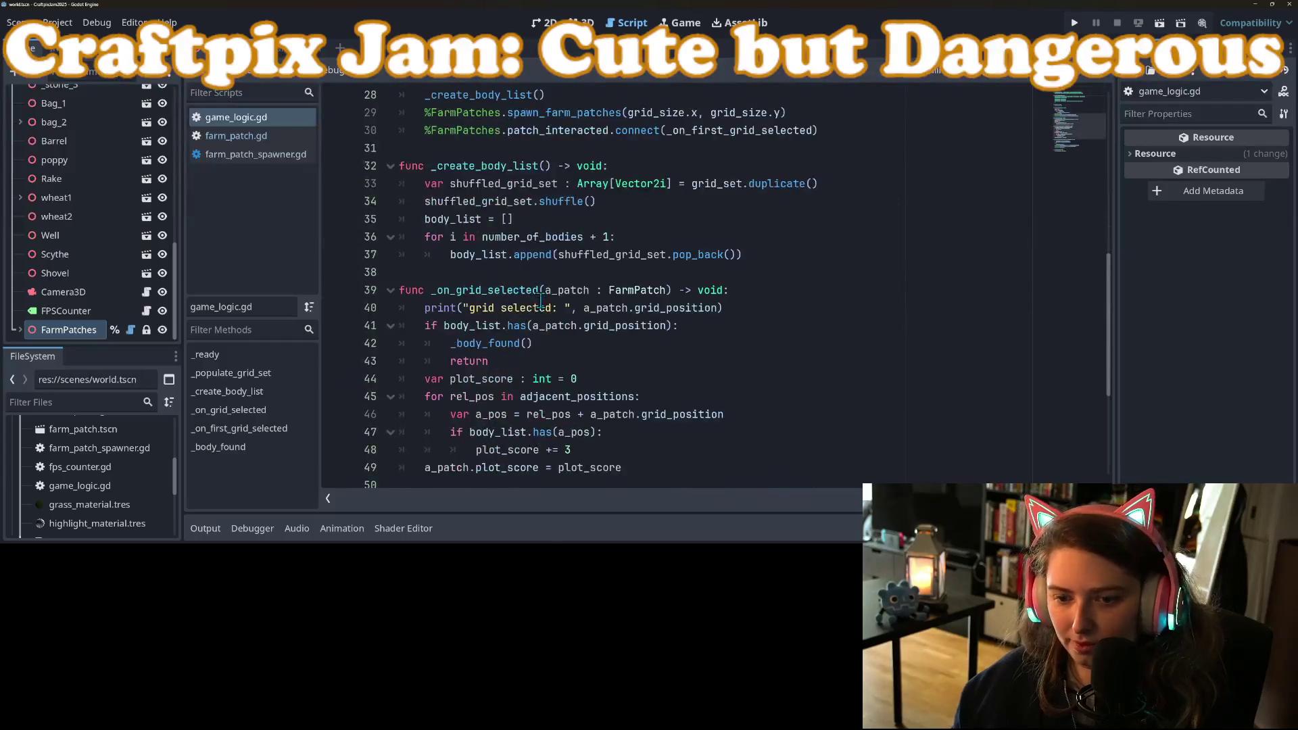
pyautogui.scroll(3, 569, 358)
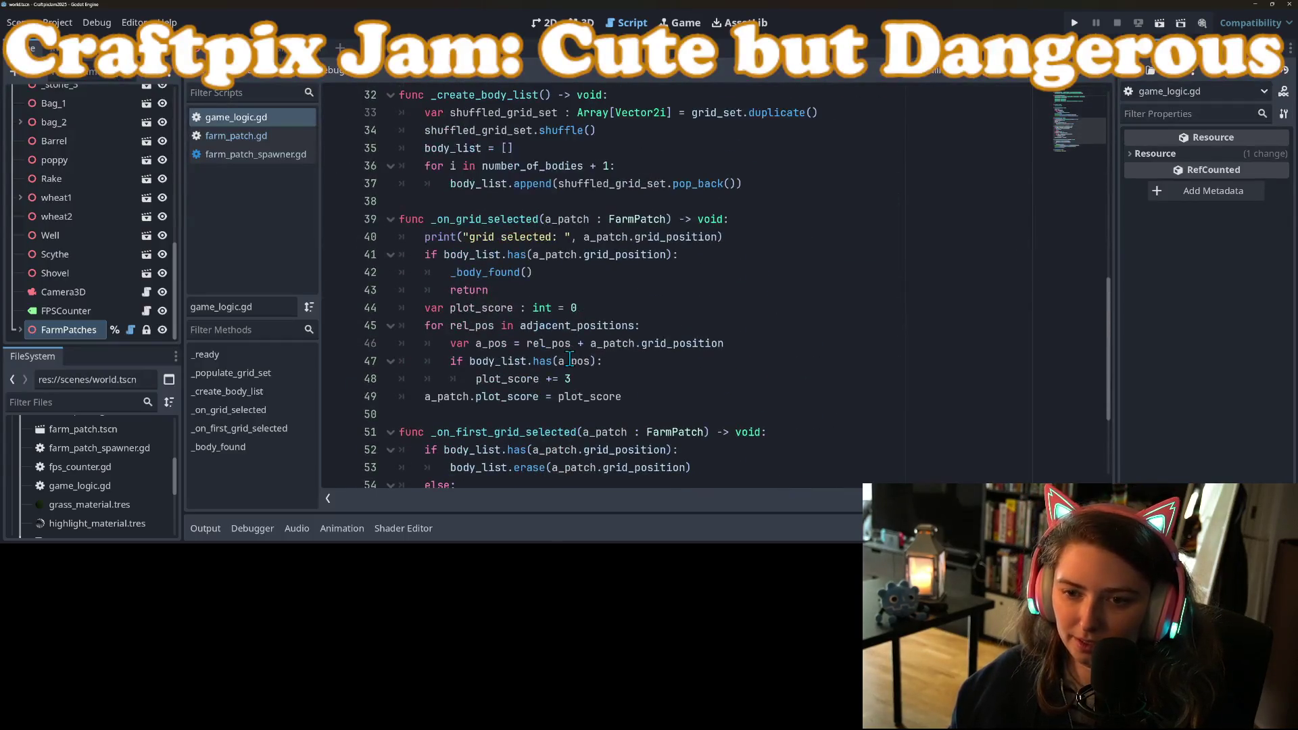
pyautogui.click(635, 380)
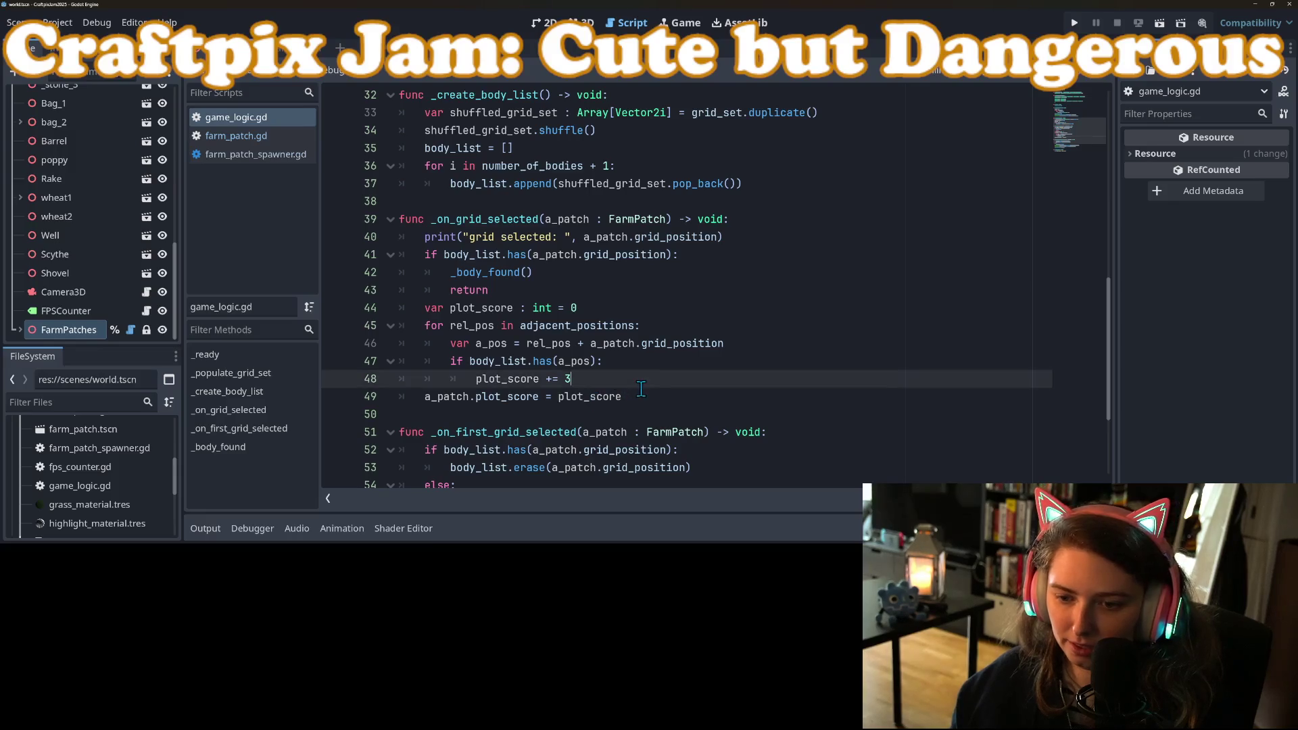
pyautogui.press('Return')
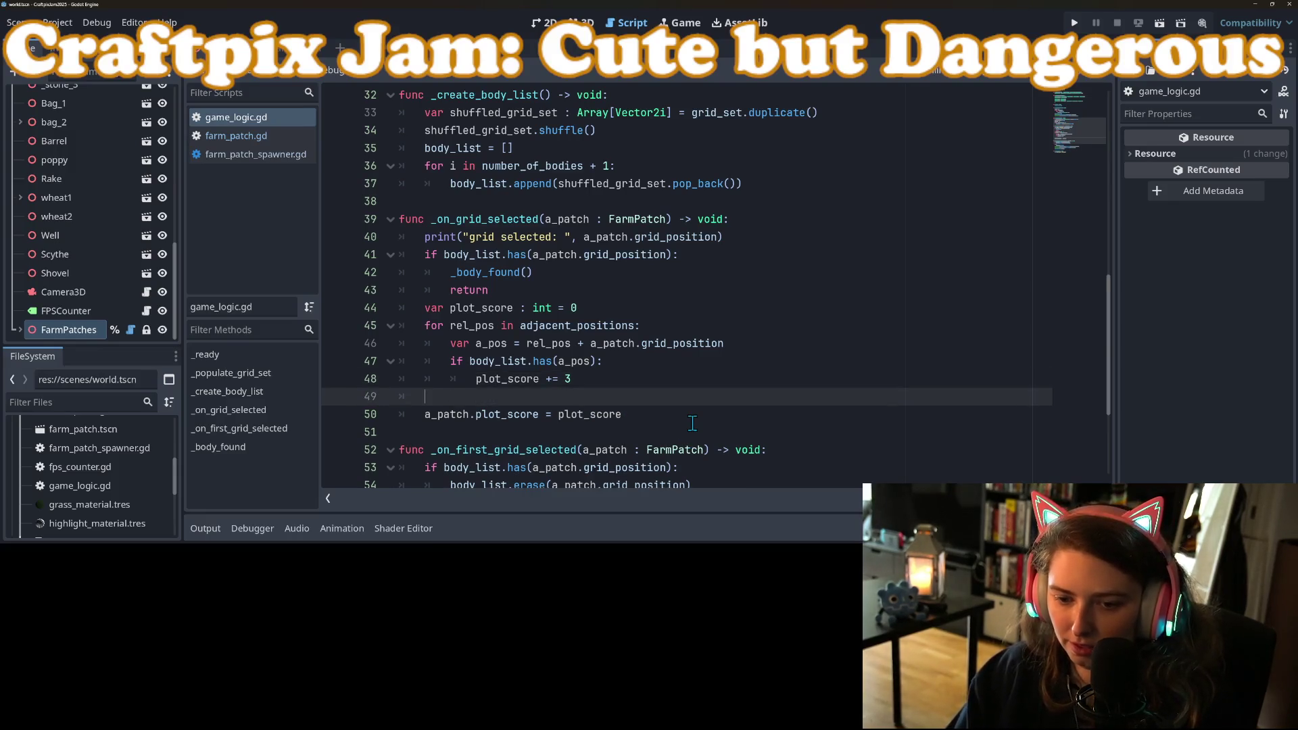
pyautogui.write('for rel')
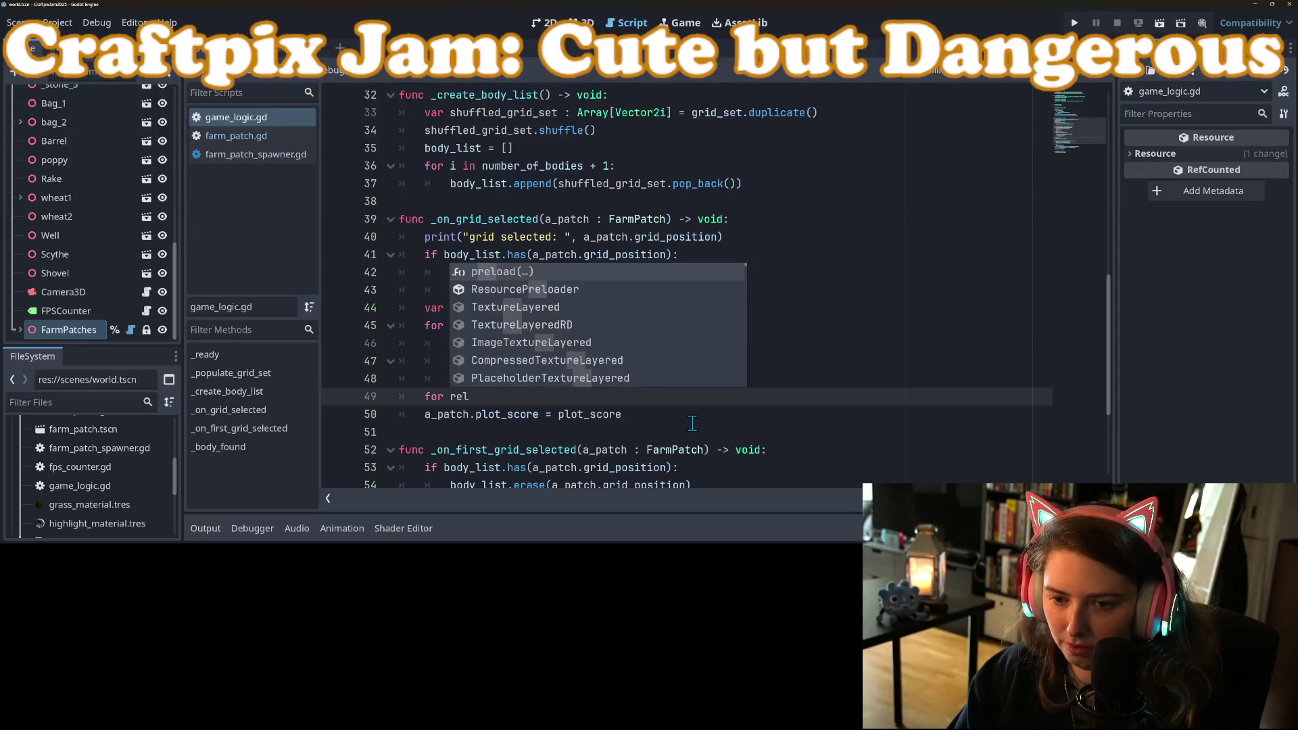
pyautogui.write('_pos')
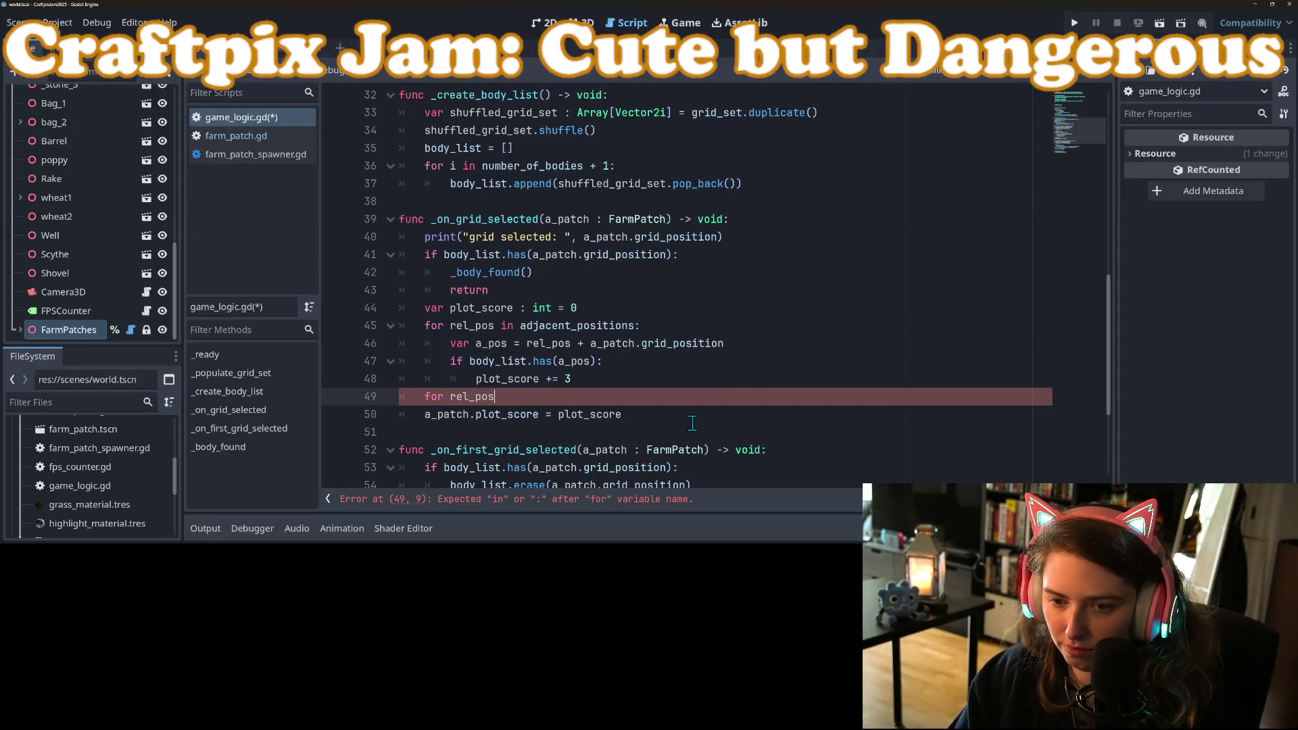
pyautogui.write(' in semi_adjacent_positions')
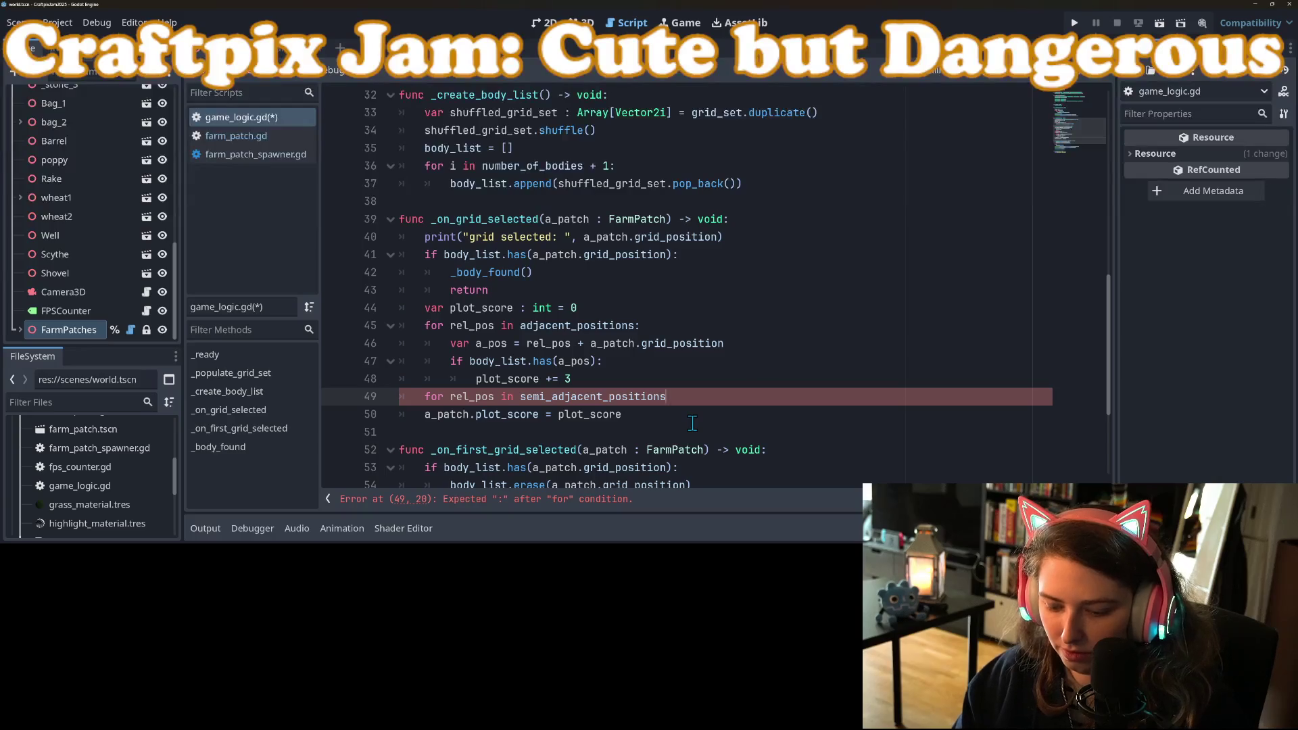
pyautogui.write(':')
pyautogui.press('Return')
# Copy the first loop's three body lines into the new loop, change += 3 to += 1, and save
pyautogui.moveTo(440, 350)
pyautogui.mouseDown()
pyautogui.moveTo(446, 365)
pyautogui.moveTo(619, 384)
pyautogui.mouseUp()
pyautogui.hotkey('ctrl', 'c')
pyautogui.click(586, 414)
pyautogui.hotkey('ctrl', 'v')
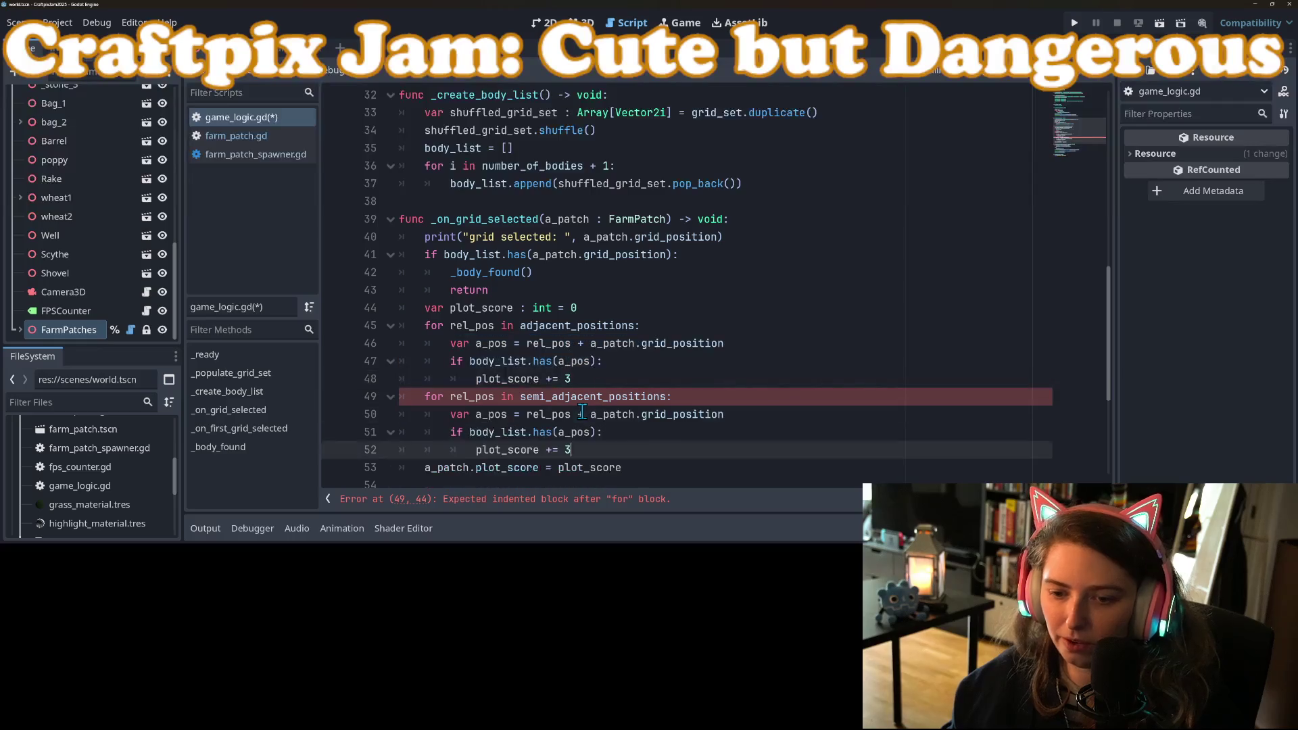
pyautogui.press('BackSpace')
pyautogui.write('1')
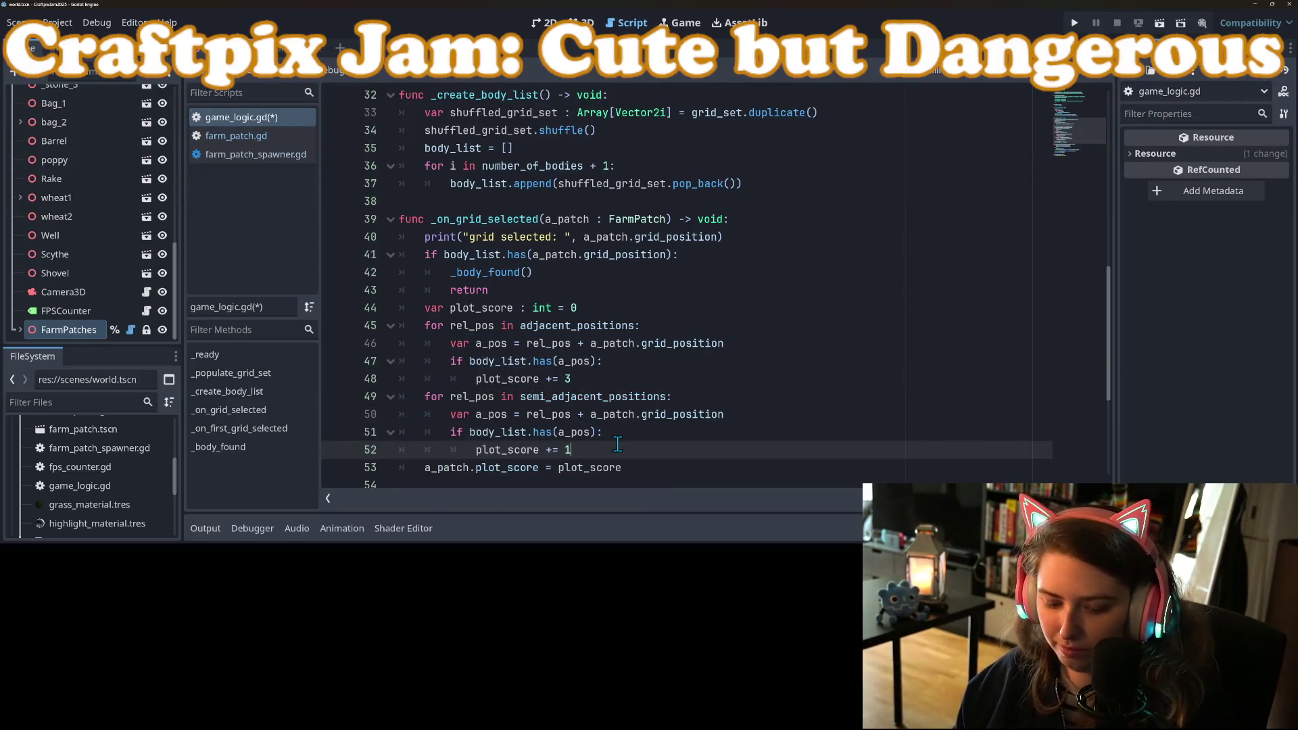
pyautogui.hotkey('ctrl', 's')
# Select the word a_patch on line 53
pyautogui.scroll(-3, 617, 440)
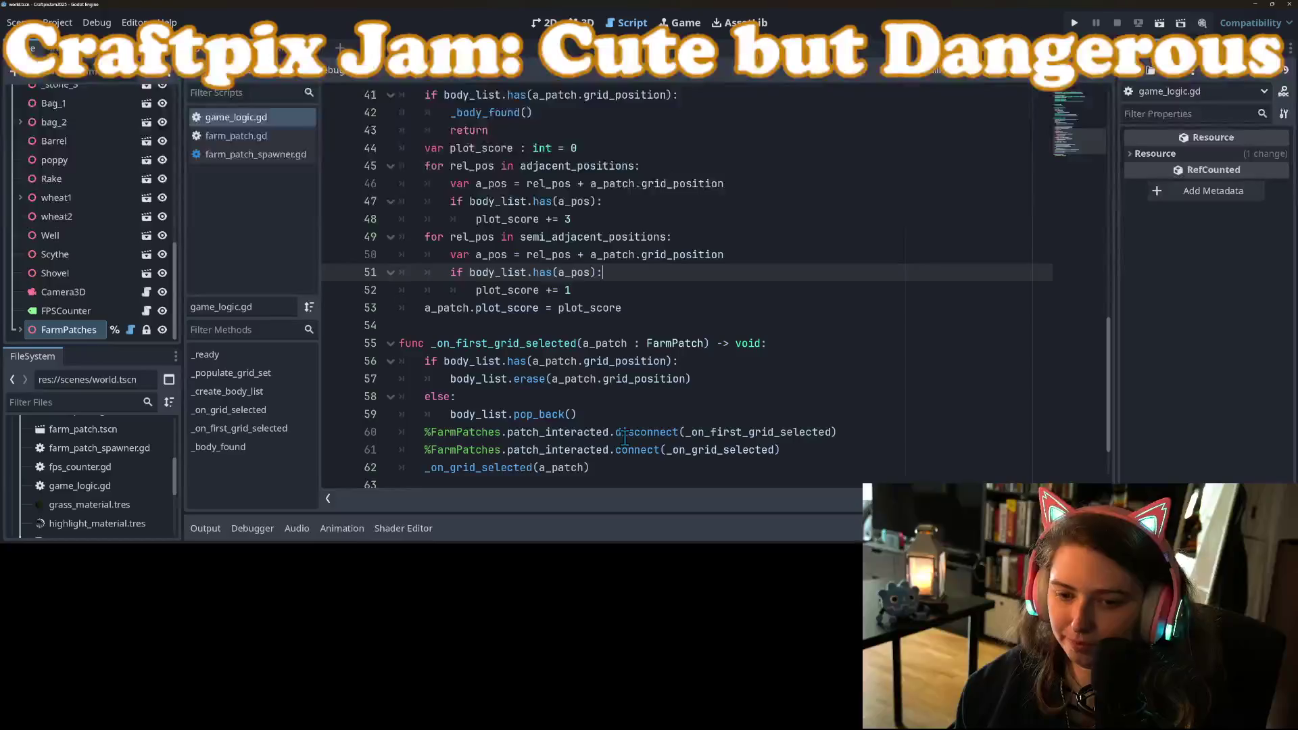
pyautogui.scroll(1, 622, 436)
pyautogui.click(653, 360)
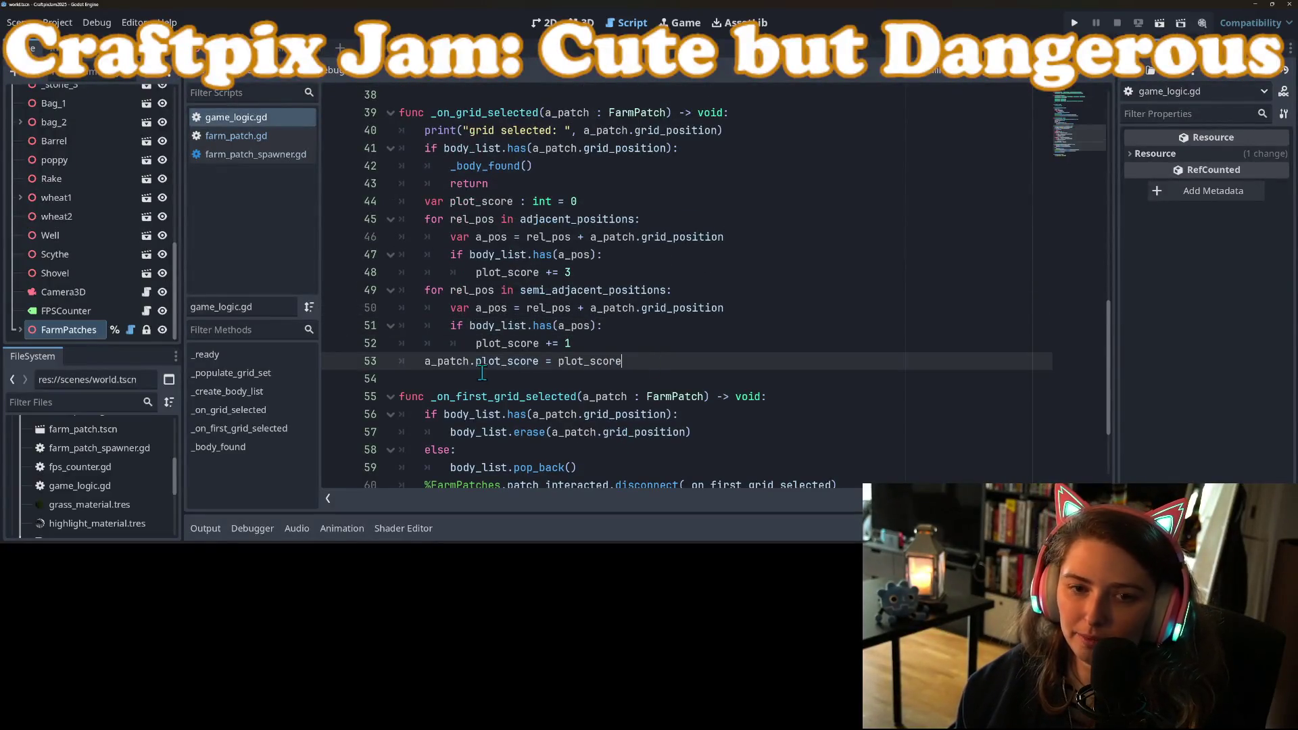
pyautogui.doubleClick(441, 365)
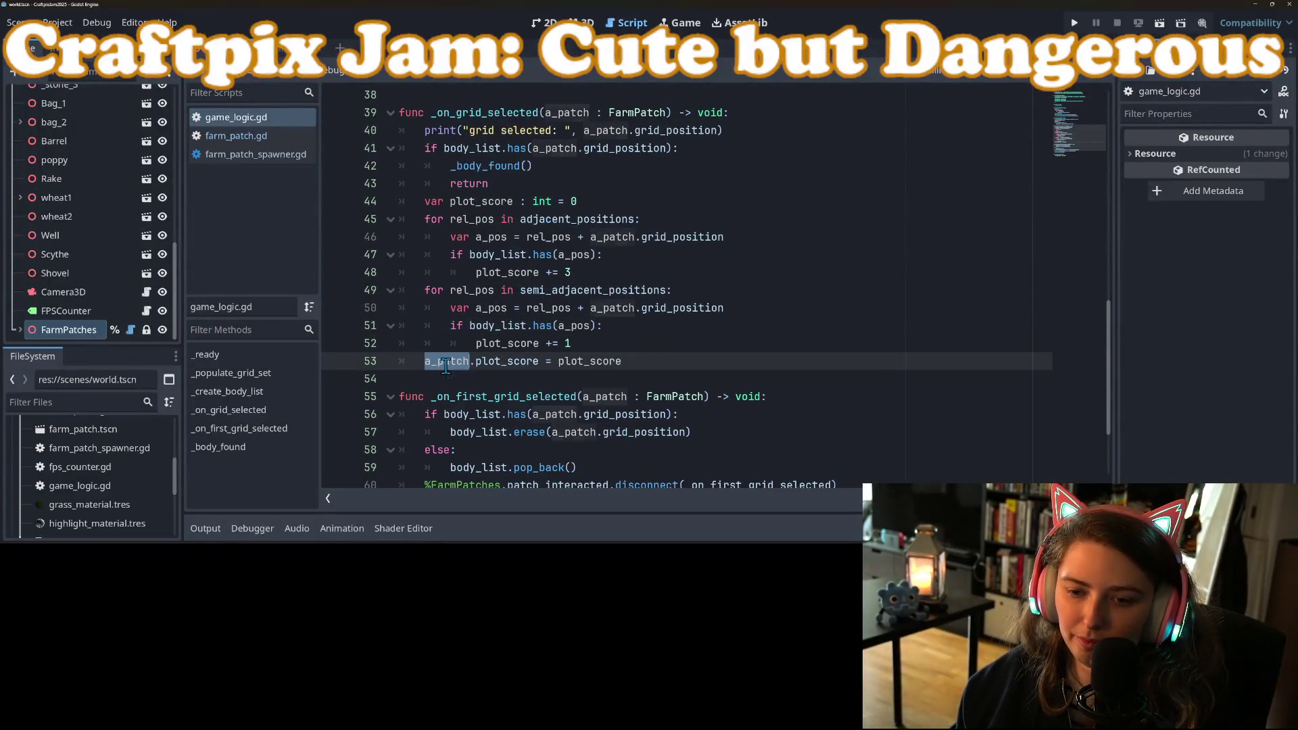
# Change number_of_bodies on line 7 of game_logic.gd from 5 to 8
pyautogui.click(467, 365)
pyautogui.scroll(5, 538, 378)
pyautogui.scroll(7, 552, 381)
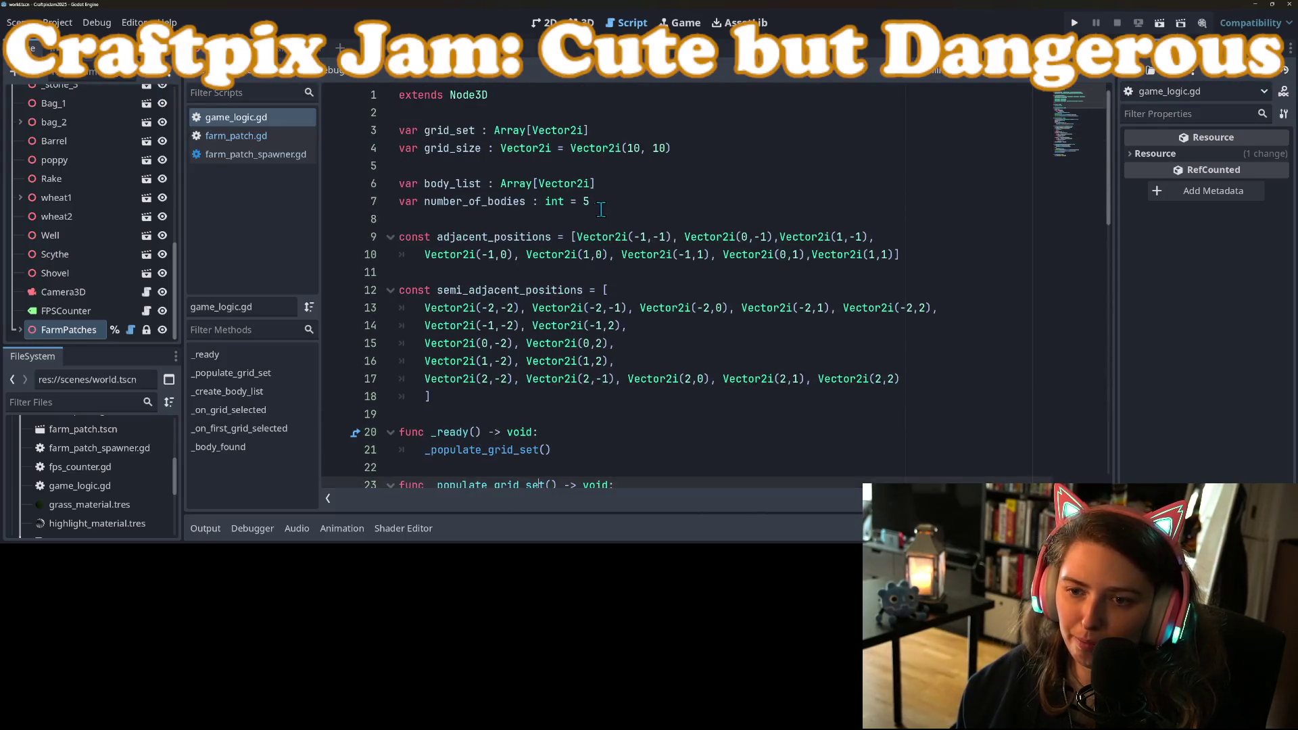
pyautogui.click(591, 204)
pyautogui.write('8')
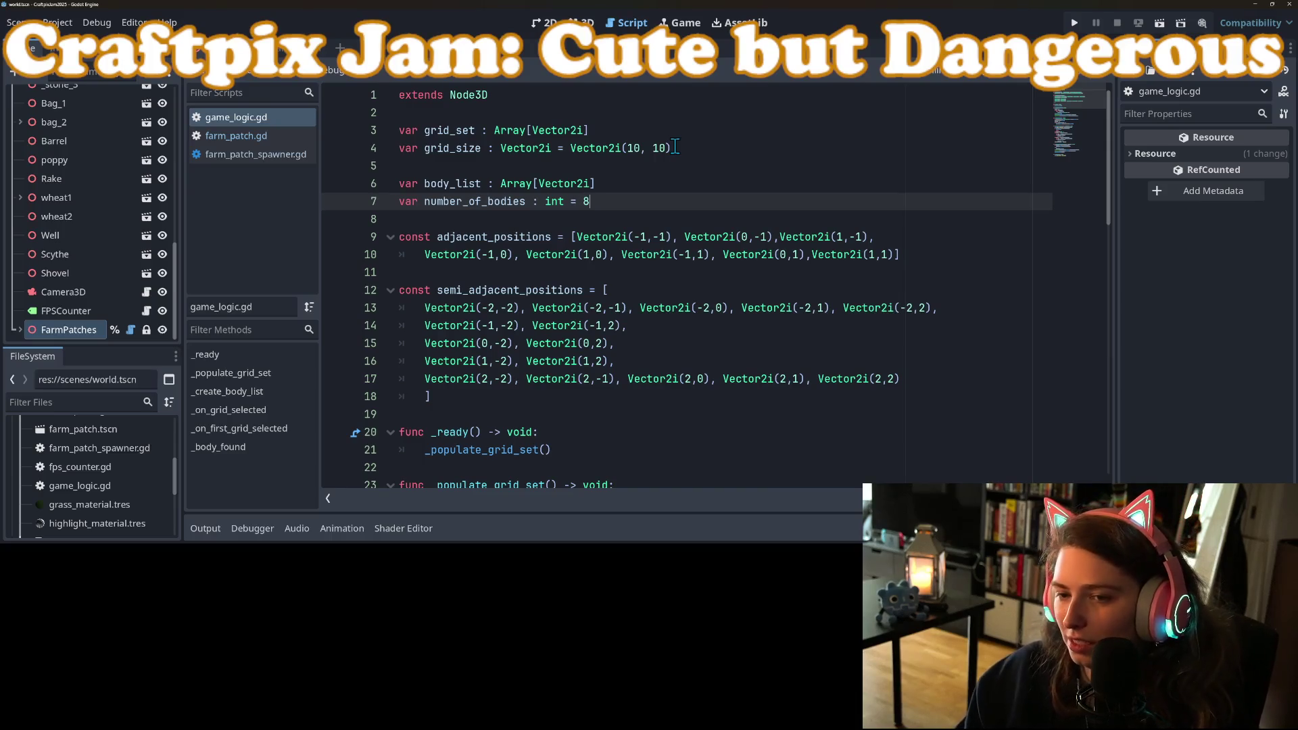
# Turn on Embed Game on Next Play in the Game workspace and run the game embedded
pyautogui.click(1074, 23)
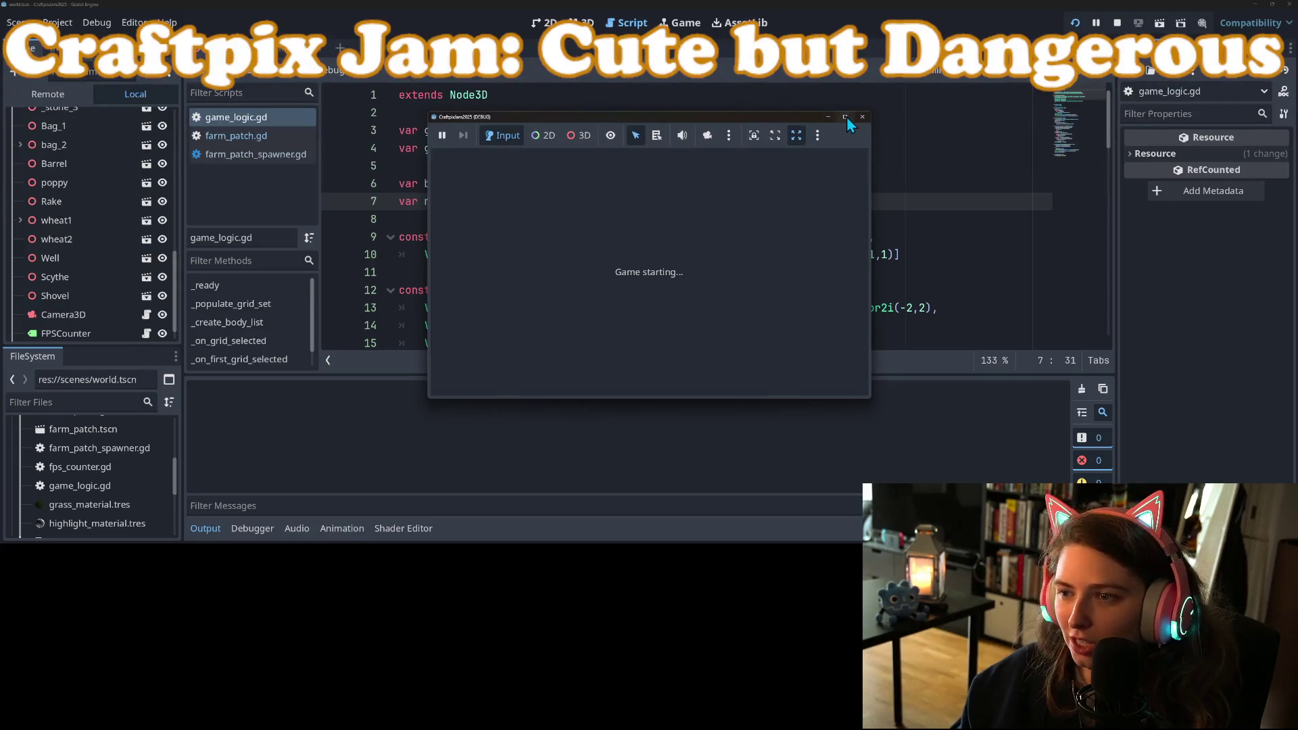
pyautogui.click(828, 116)
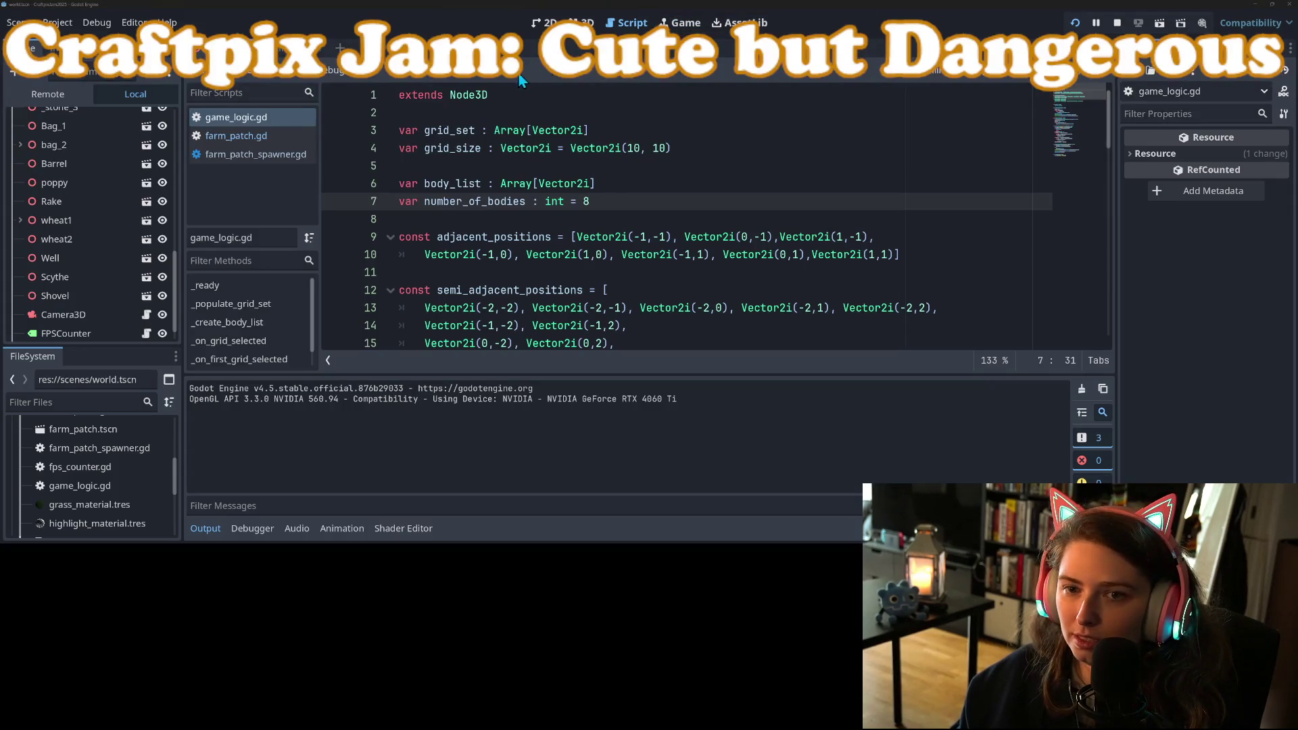
pyautogui.click(1116, 22)
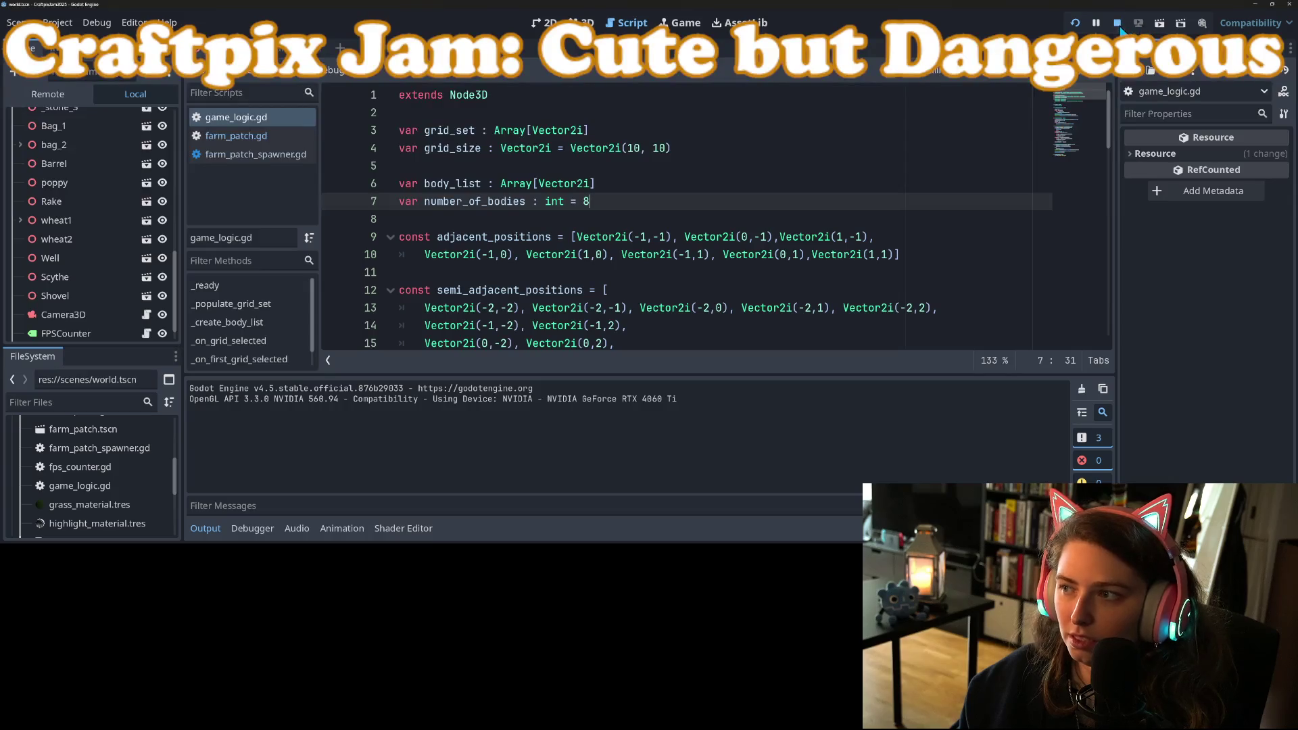
pyautogui.click(678, 22)
pyautogui.click(573, 71)
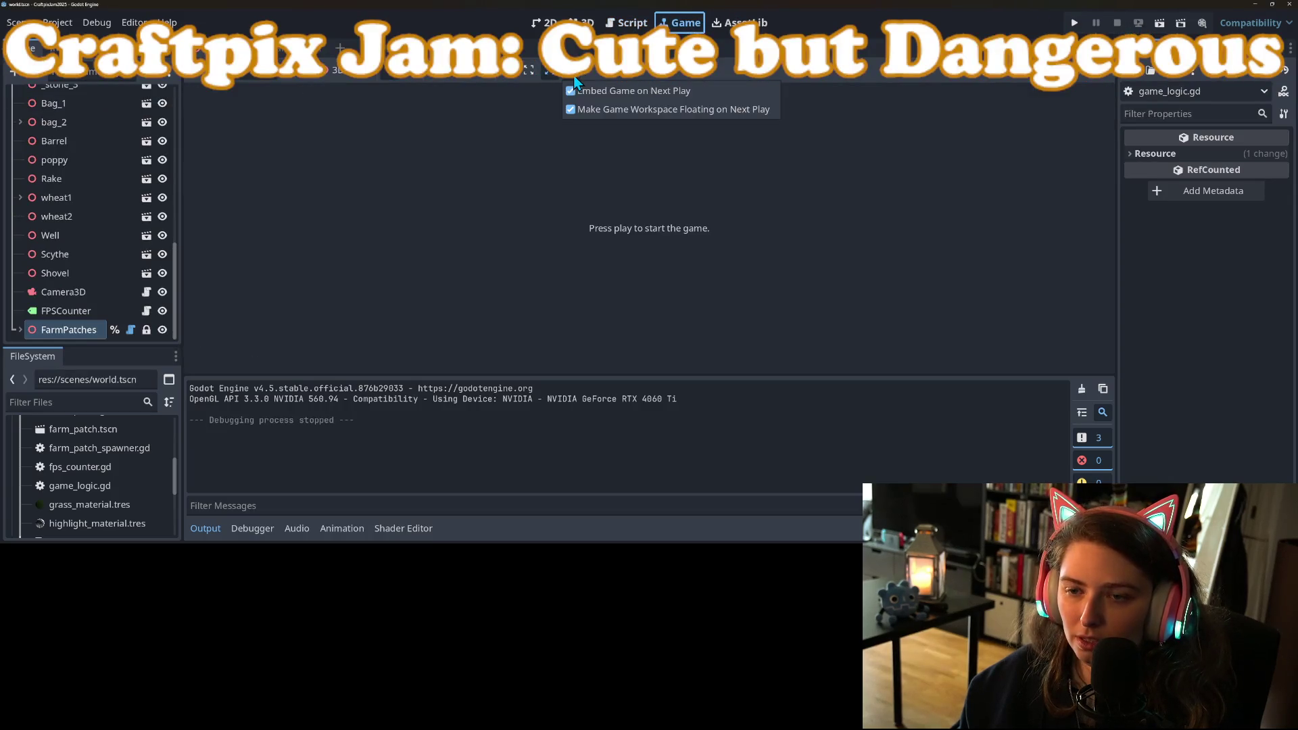
pyautogui.click(618, 109)
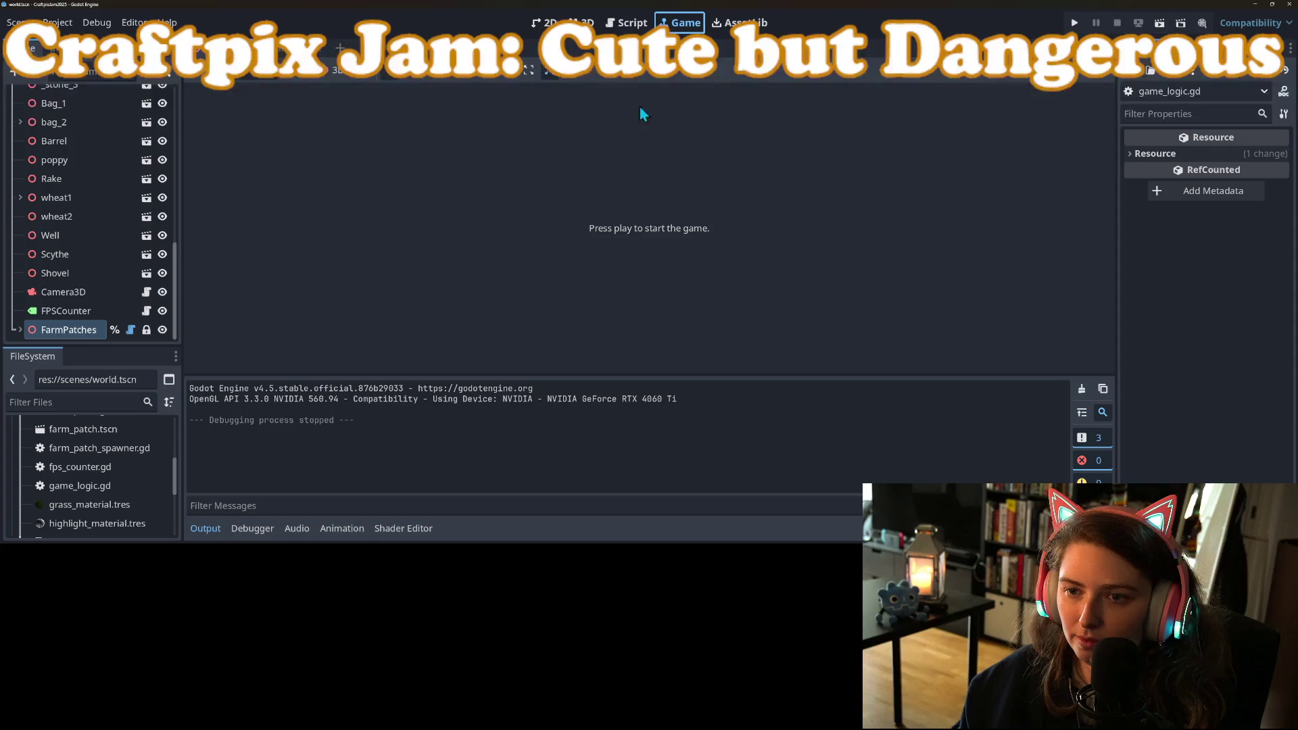
pyautogui.click(1074, 23)
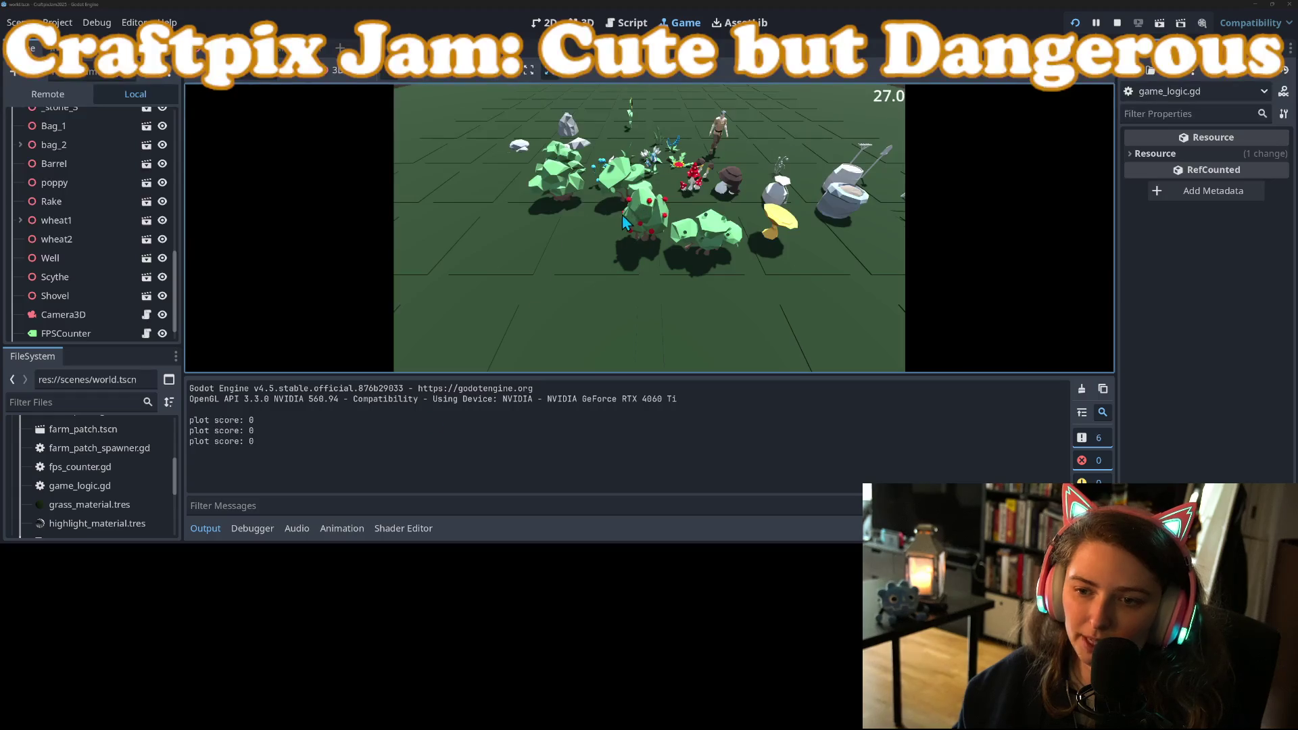
# Check plot scores on tiles (3,8), (4,8), (2,8), (3,7), (4,7), (5,7), (5,8), (5,6), (4,6), then stop the game
pyautogui.click(505, 254)
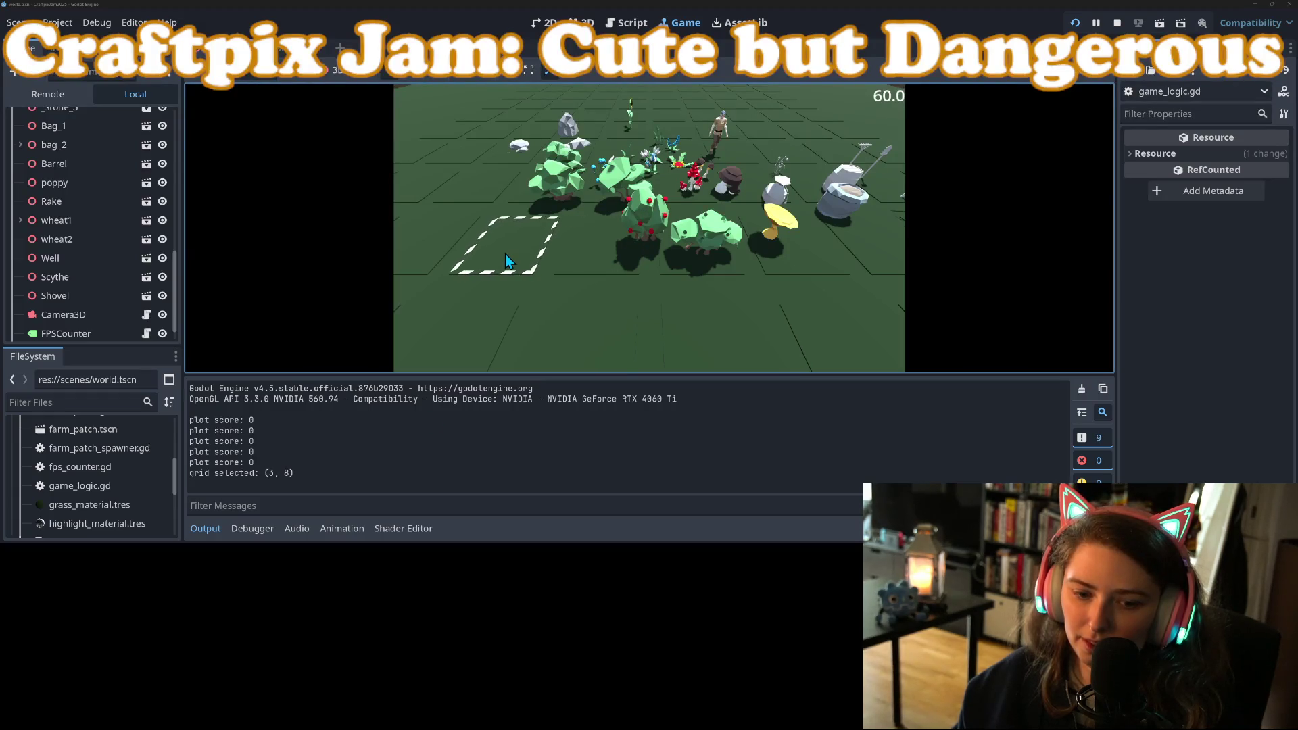
pyautogui.click(584, 271)
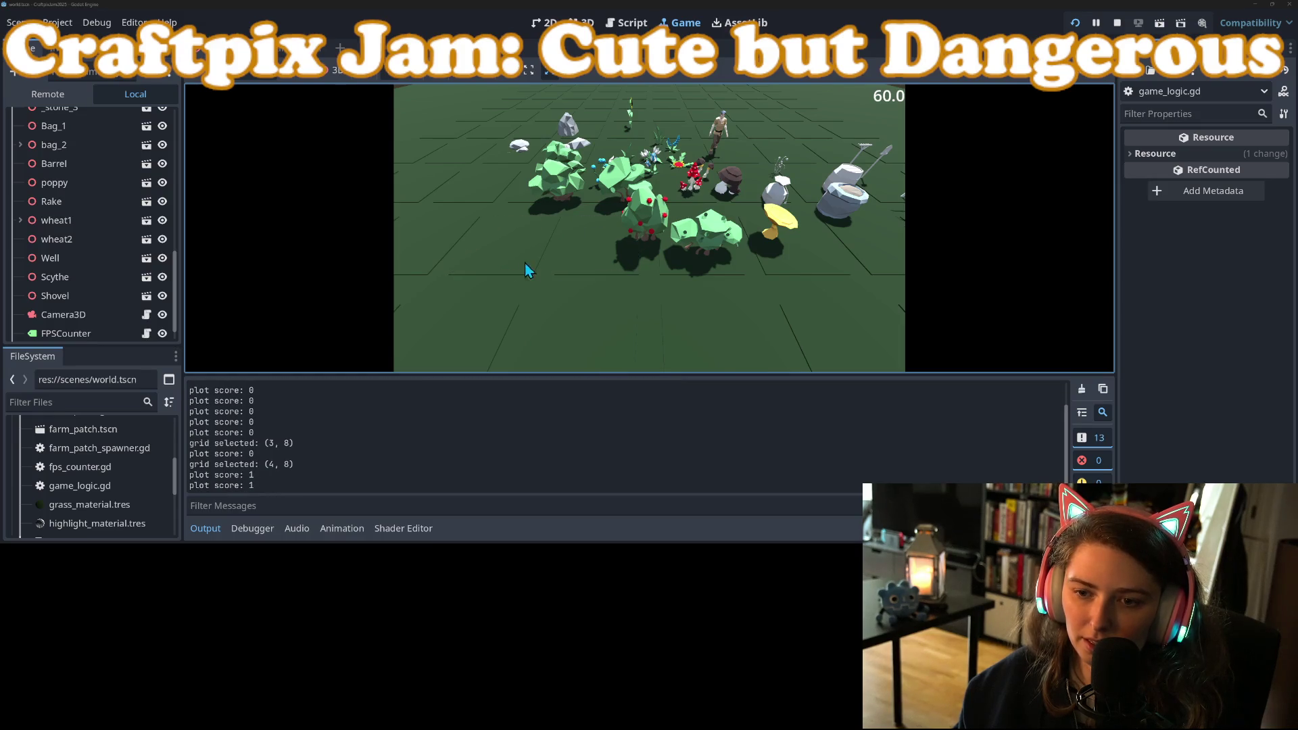
pyautogui.click(432, 256)
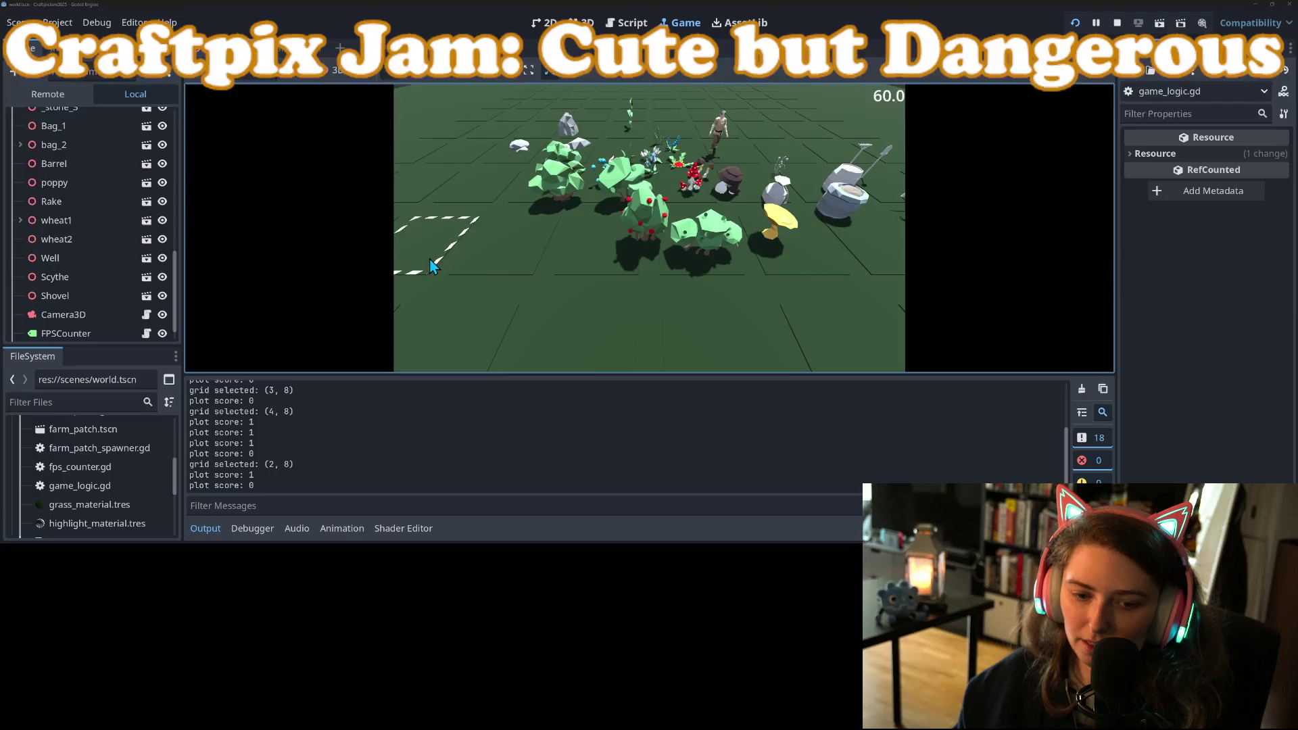
pyautogui.click(539, 197)
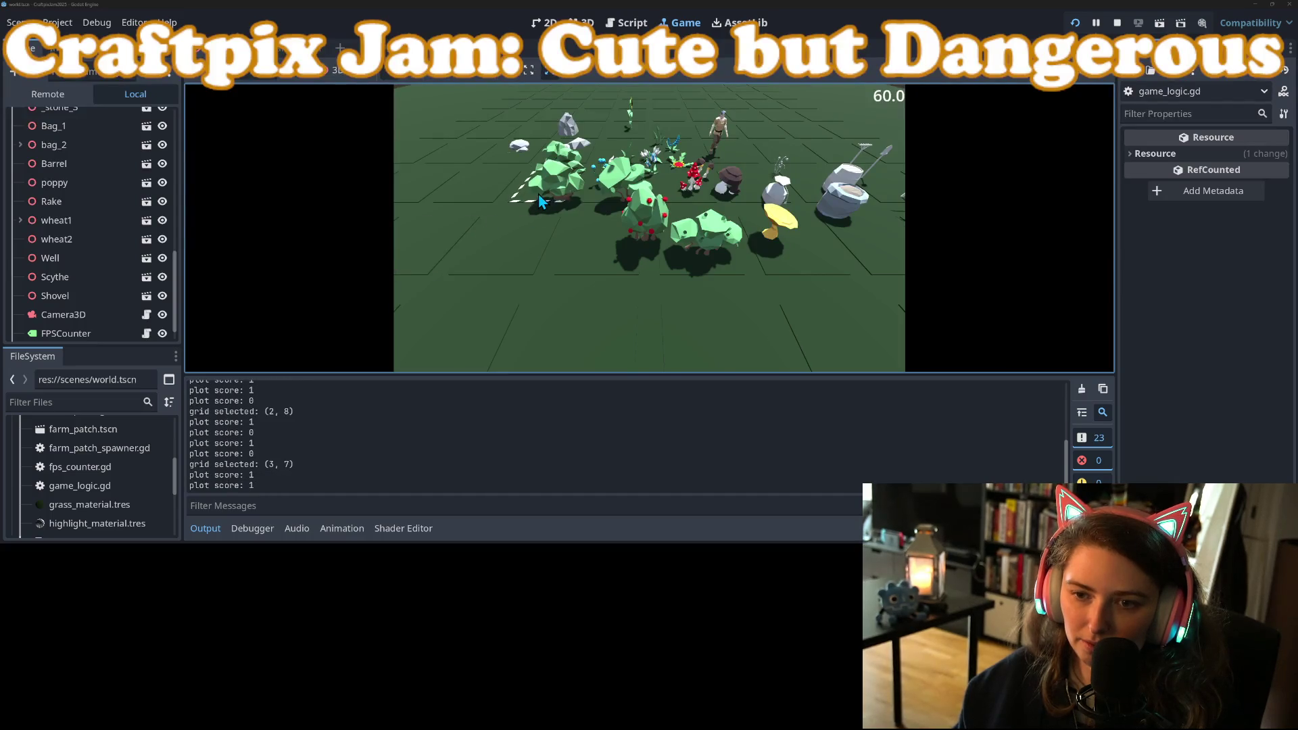
pyautogui.click(589, 197)
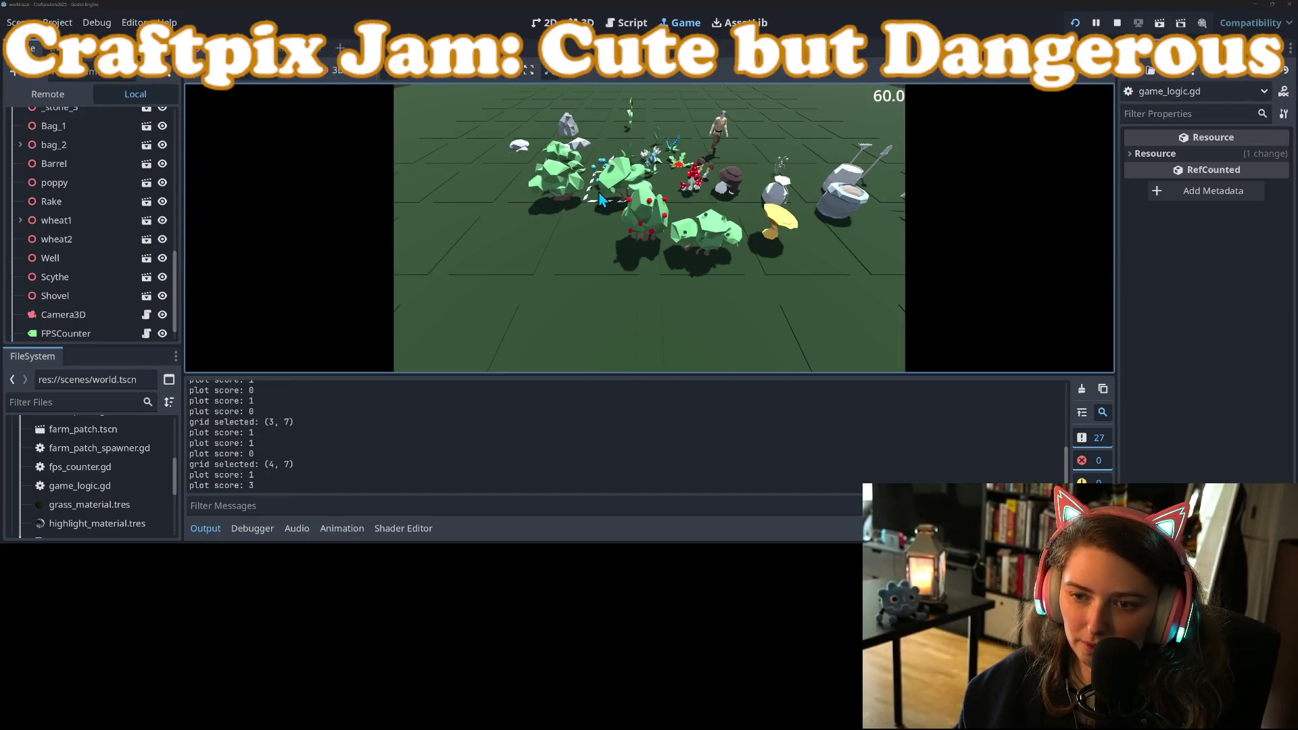
pyautogui.click(665, 203)
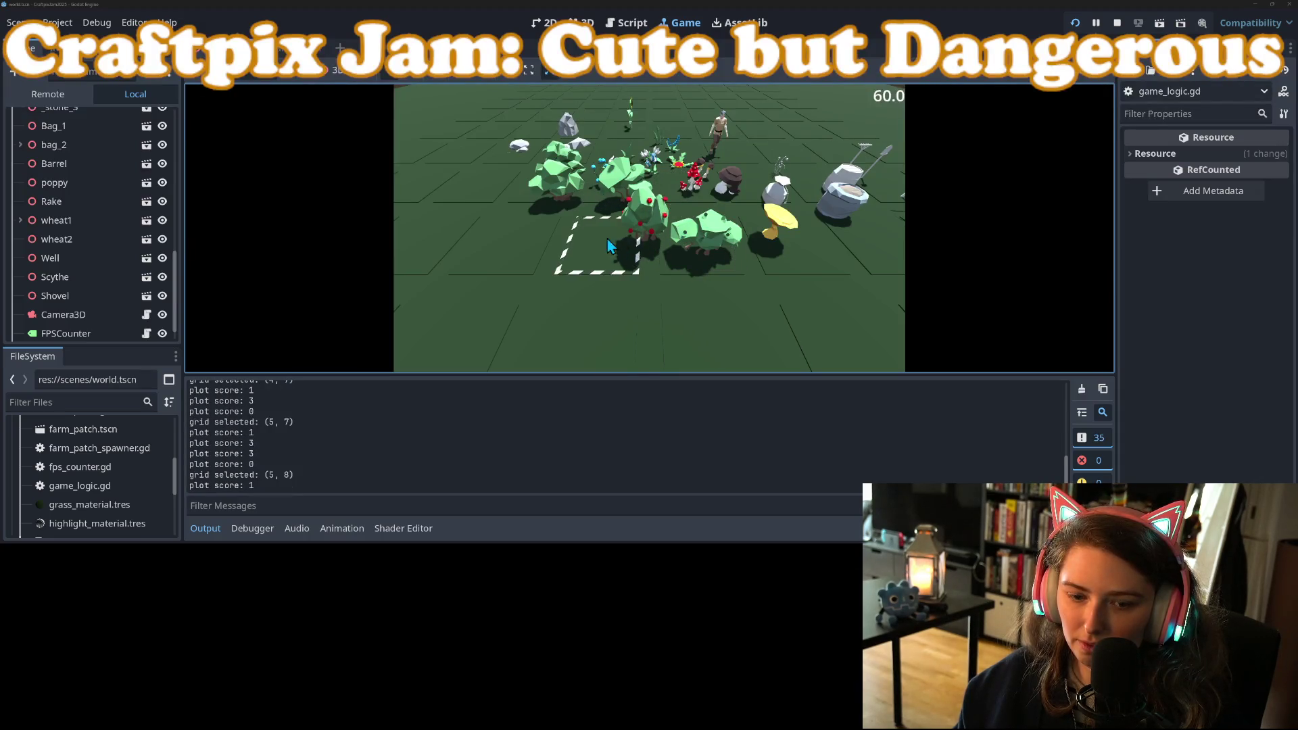
pyautogui.click(661, 203)
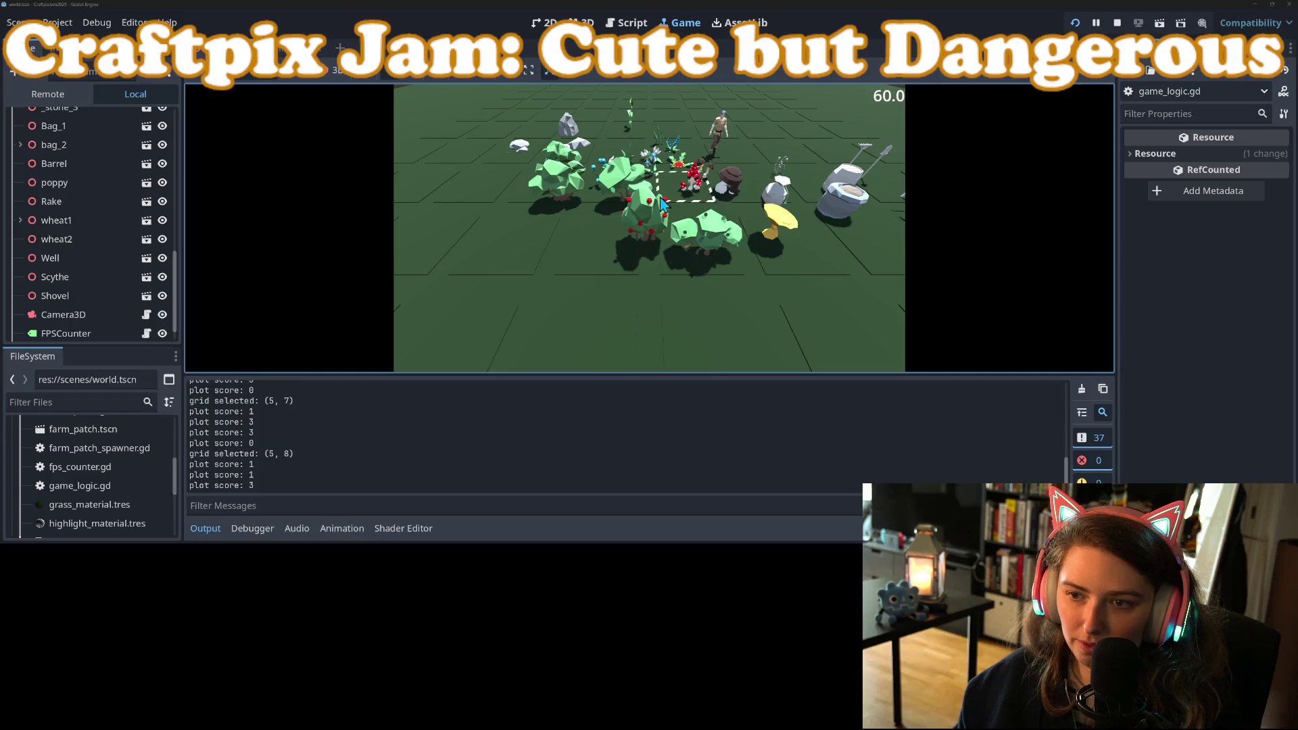
pyautogui.click(670, 157)
pyautogui.click(628, 157)
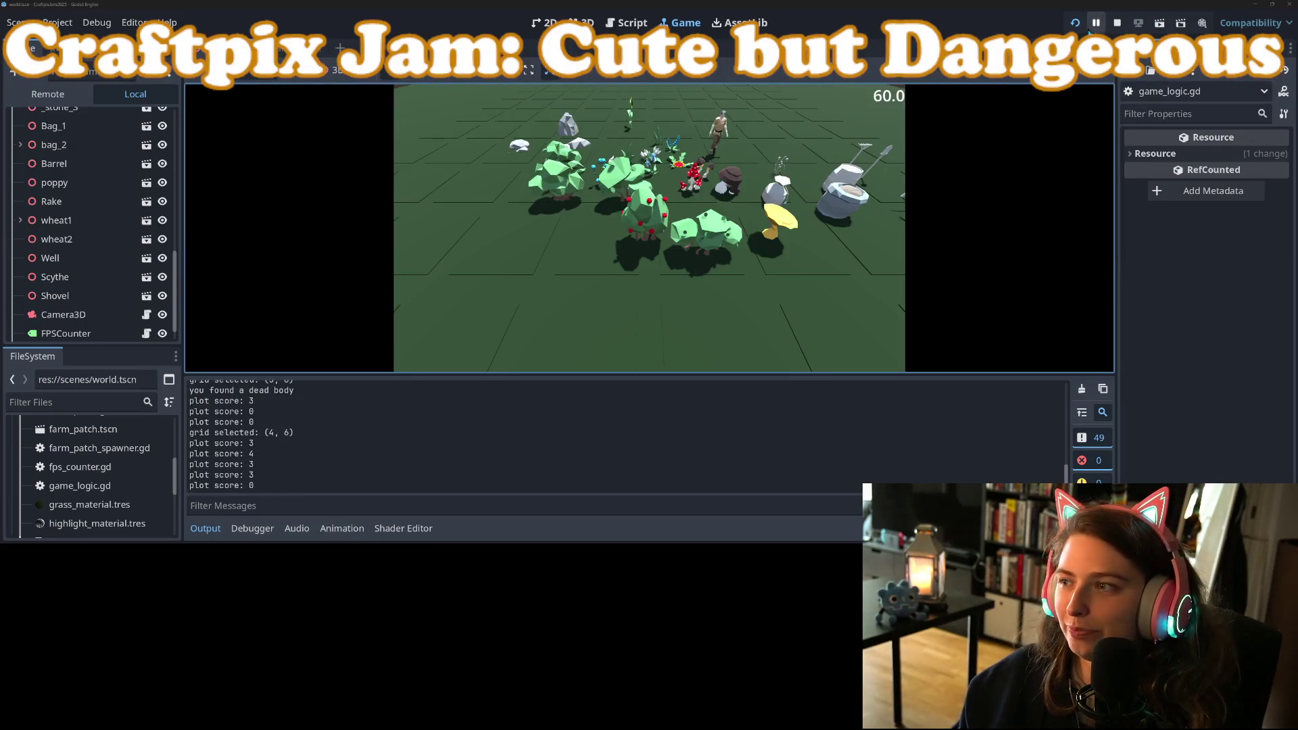
pyautogui.click(1115, 24)
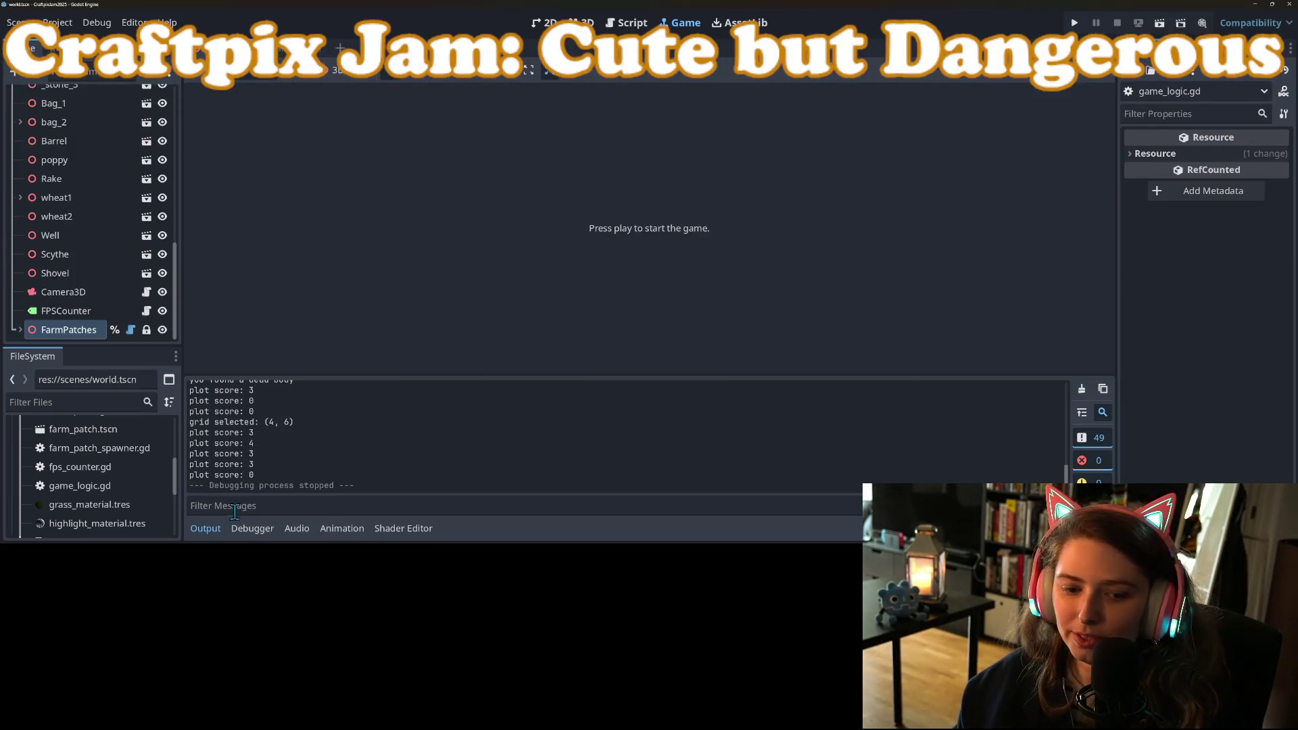
# Hide the output log and bring the 3D view in closer on the farm objects
pyautogui.click(221, 528)
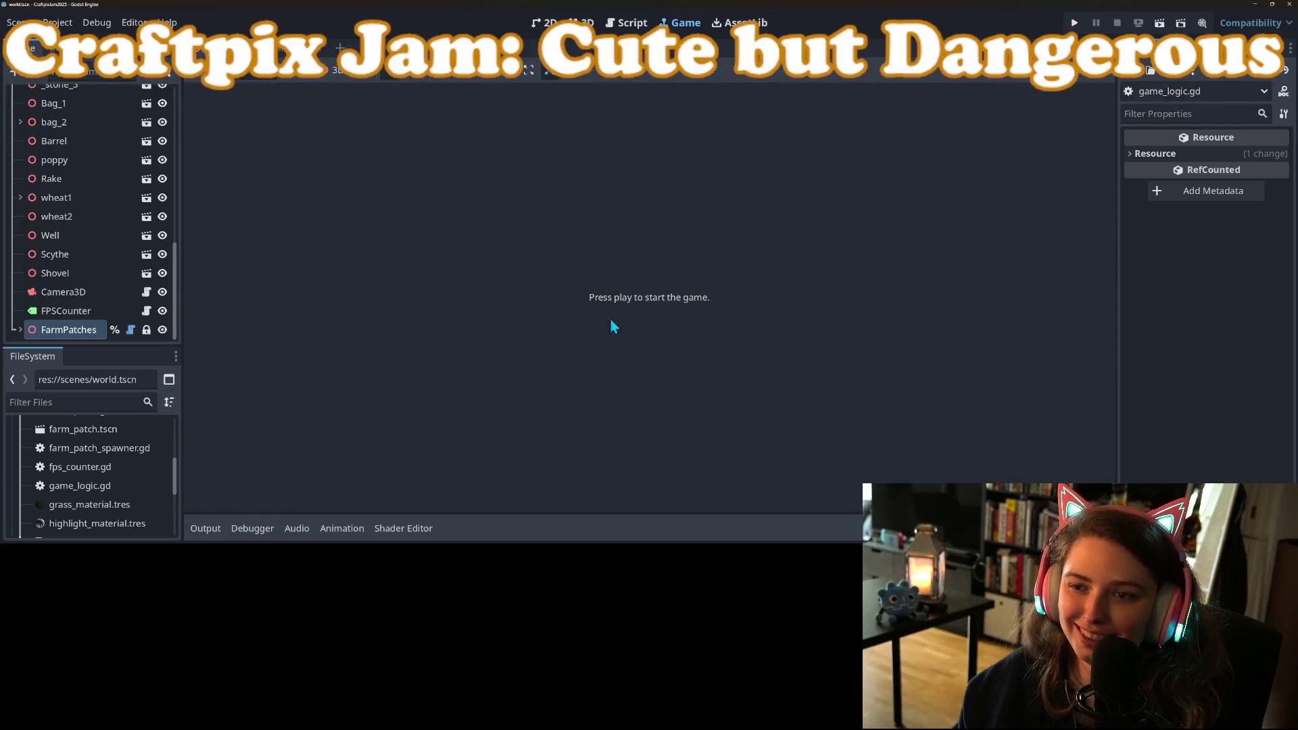
pyautogui.click(629, 22)
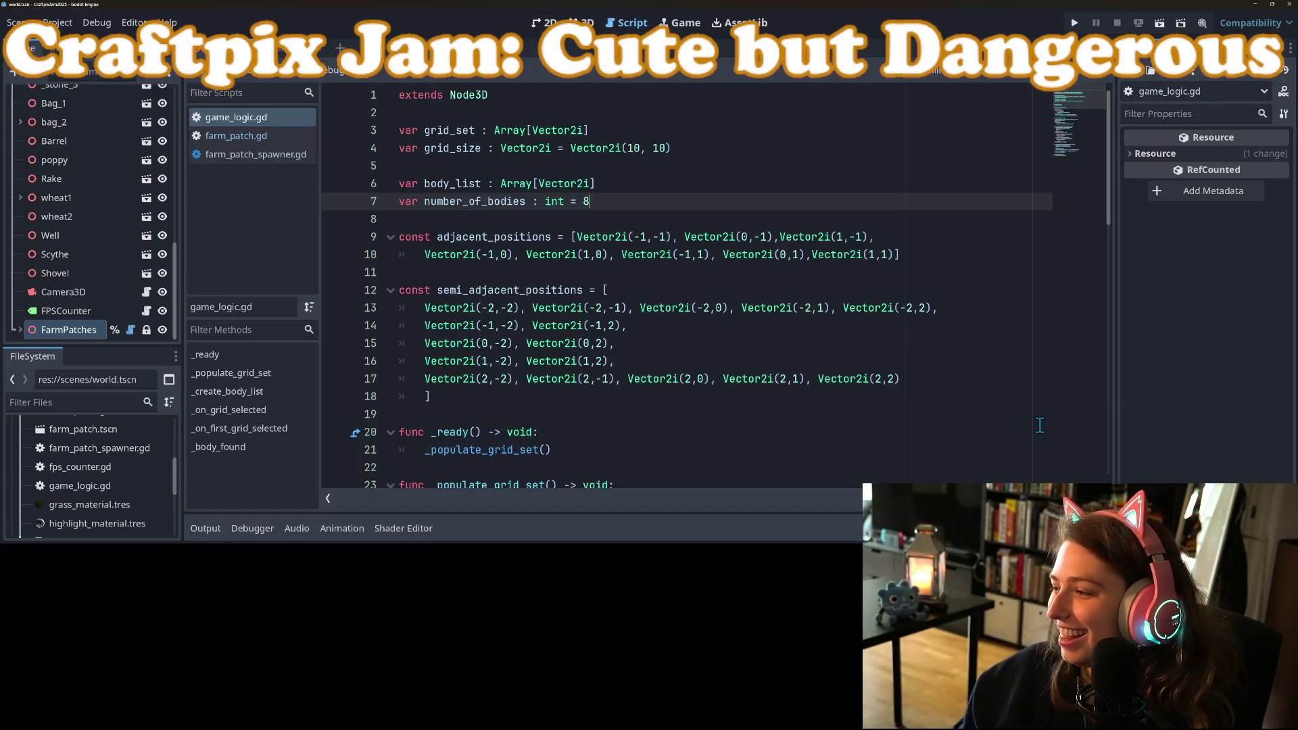
pyautogui.click(581, 22)
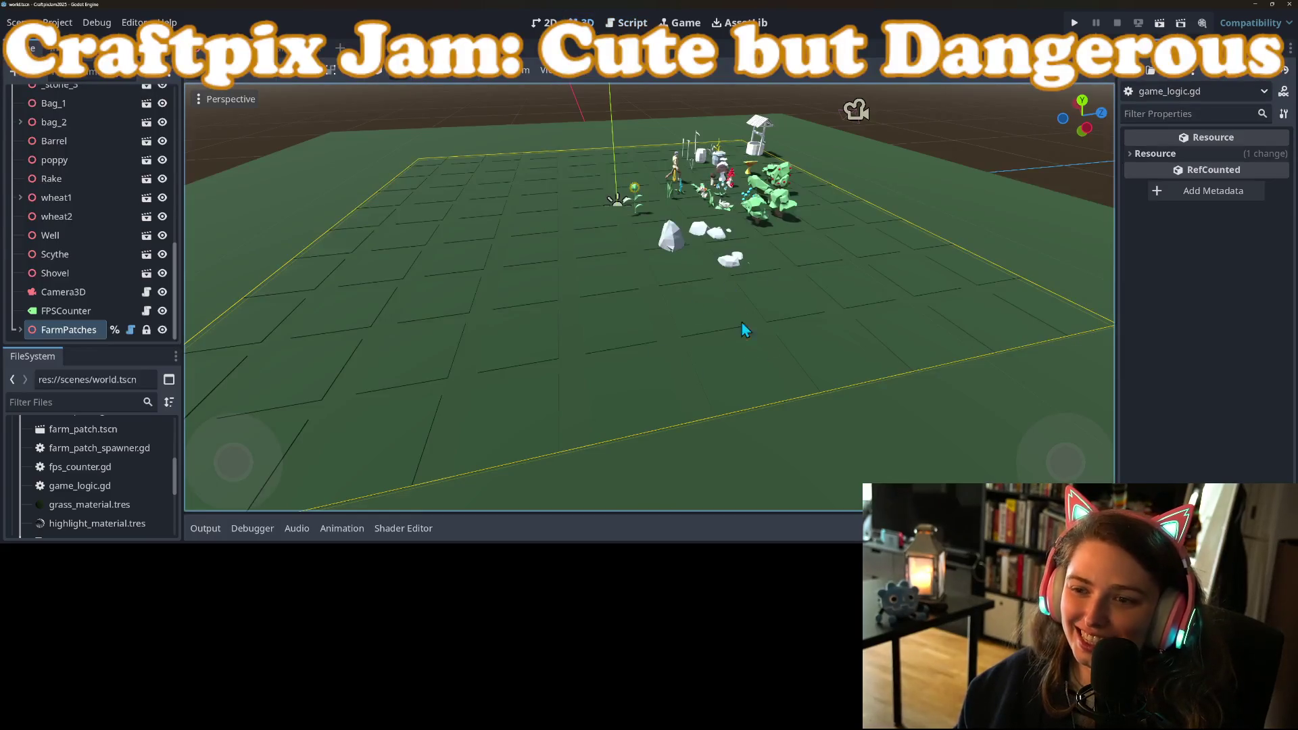
pyautogui.scroll(2, 750, 370)
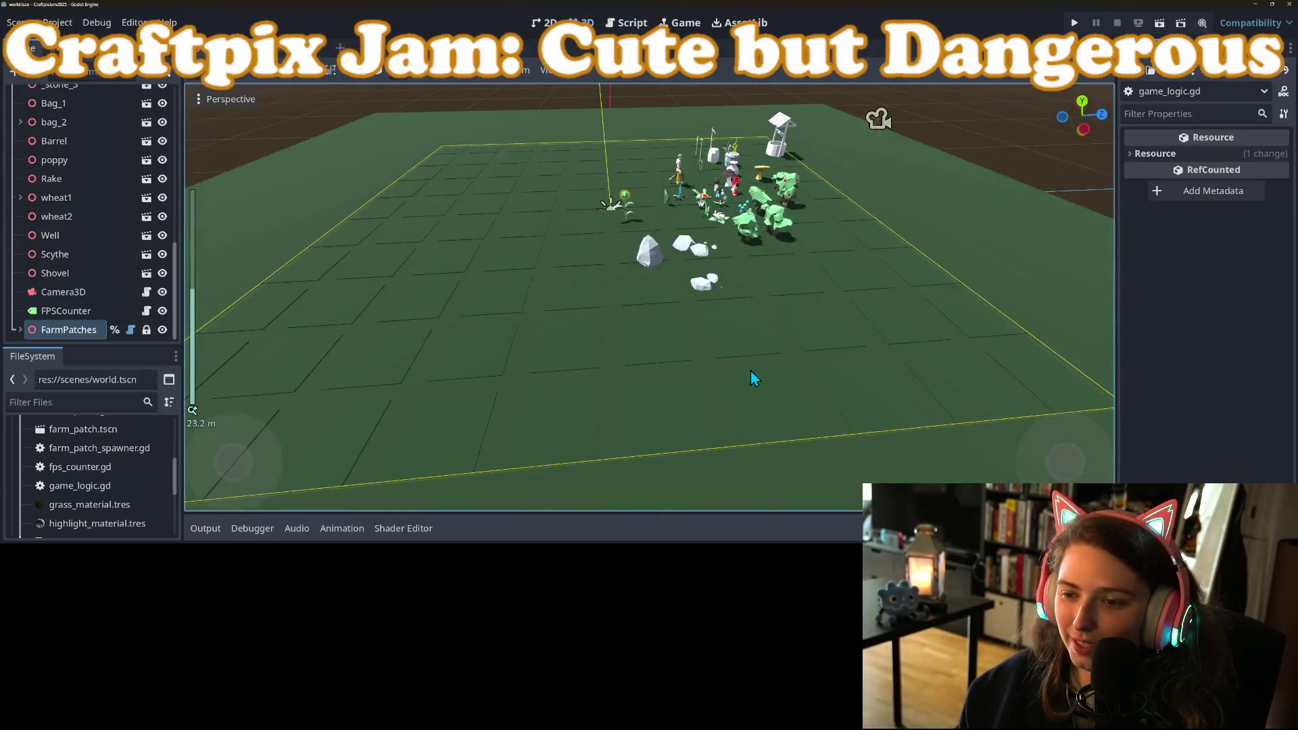
pyautogui.moveTo(750, 371); pyautogui.dragTo(735, 389)
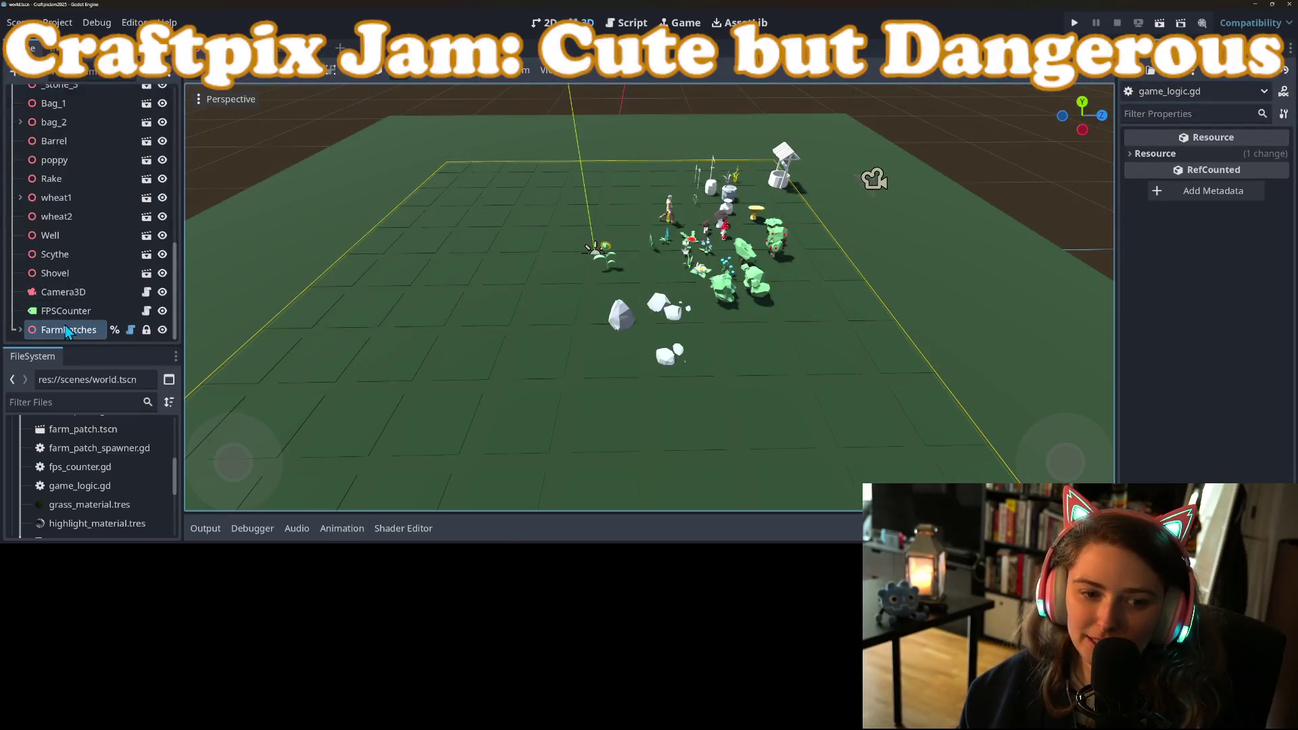
# Move Camera3D, FPSCounter and FarmPatches up the scene tree to sit above Protagonist
pyautogui.moveTo(44, 324)
pyautogui.mouseDown()
pyautogui.moveTo(51, 310)
pyautogui.moveTo(43, 327)
pyautogui.mouseUp()
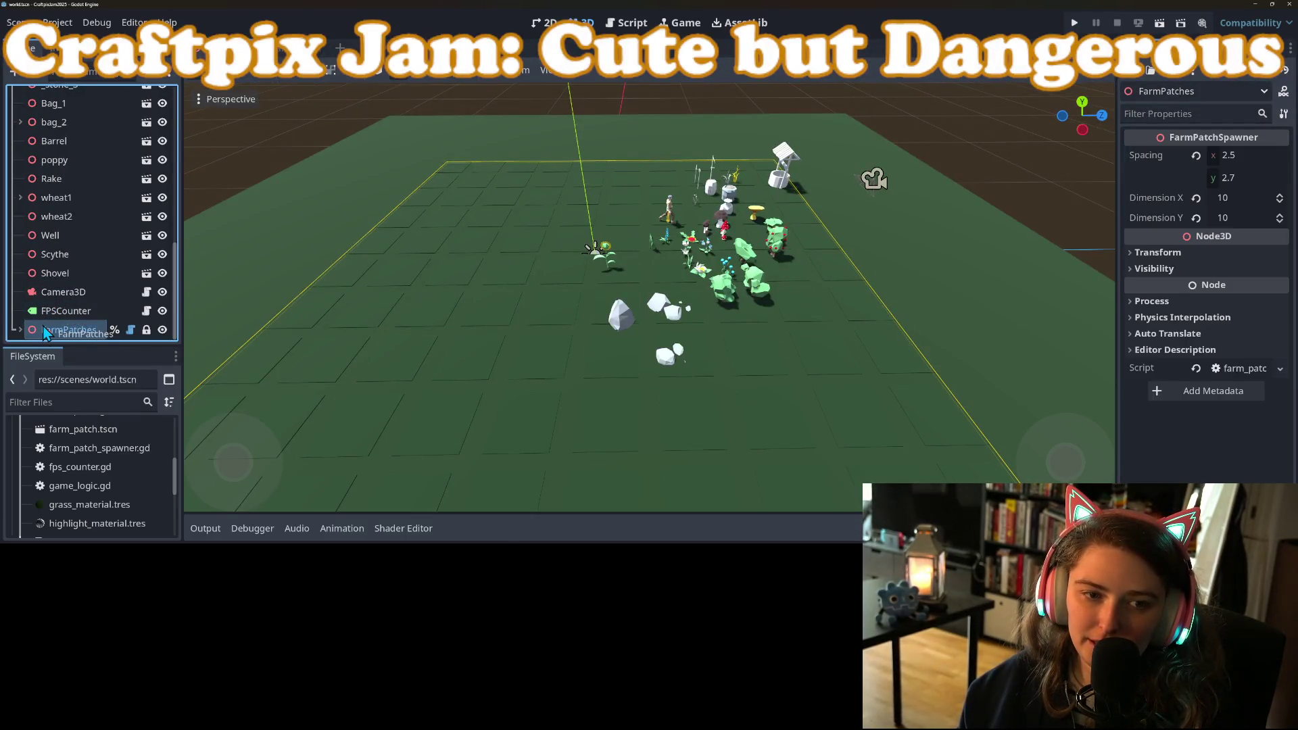
pyautogui.click(61, 297)
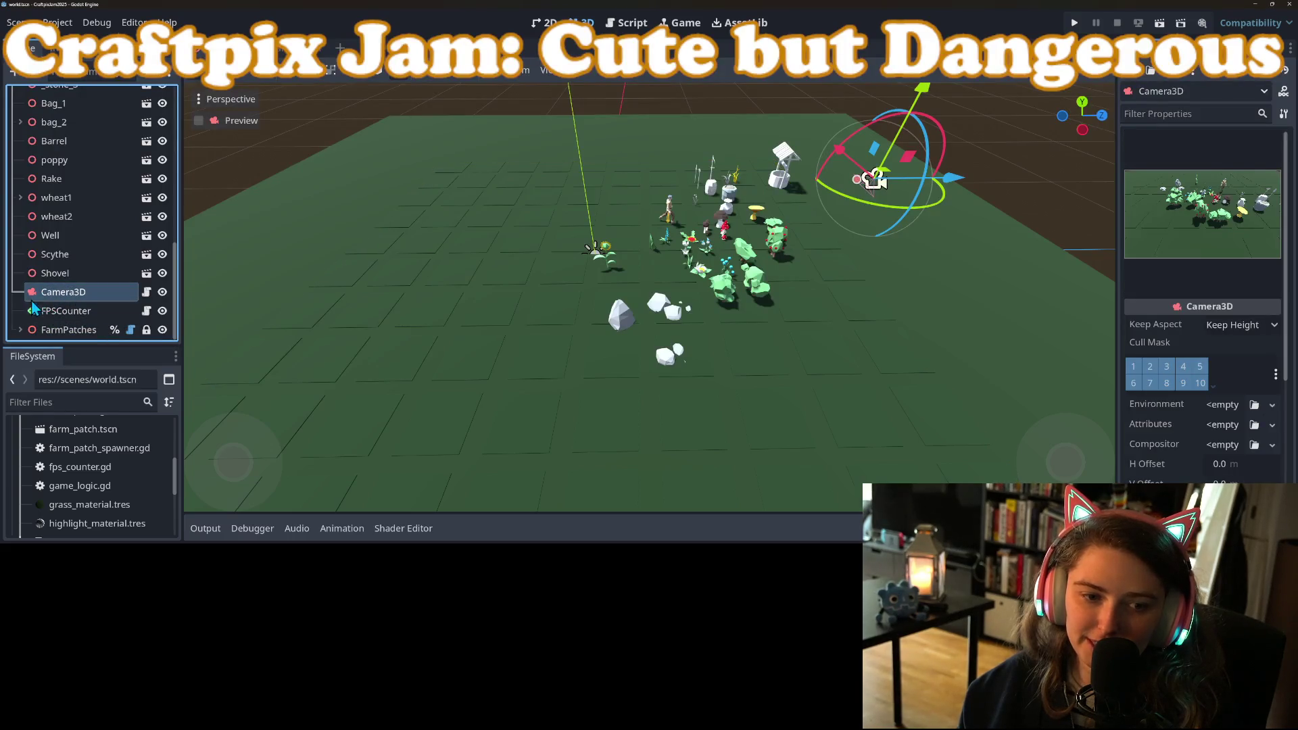
pyautogui.click(34, 328)
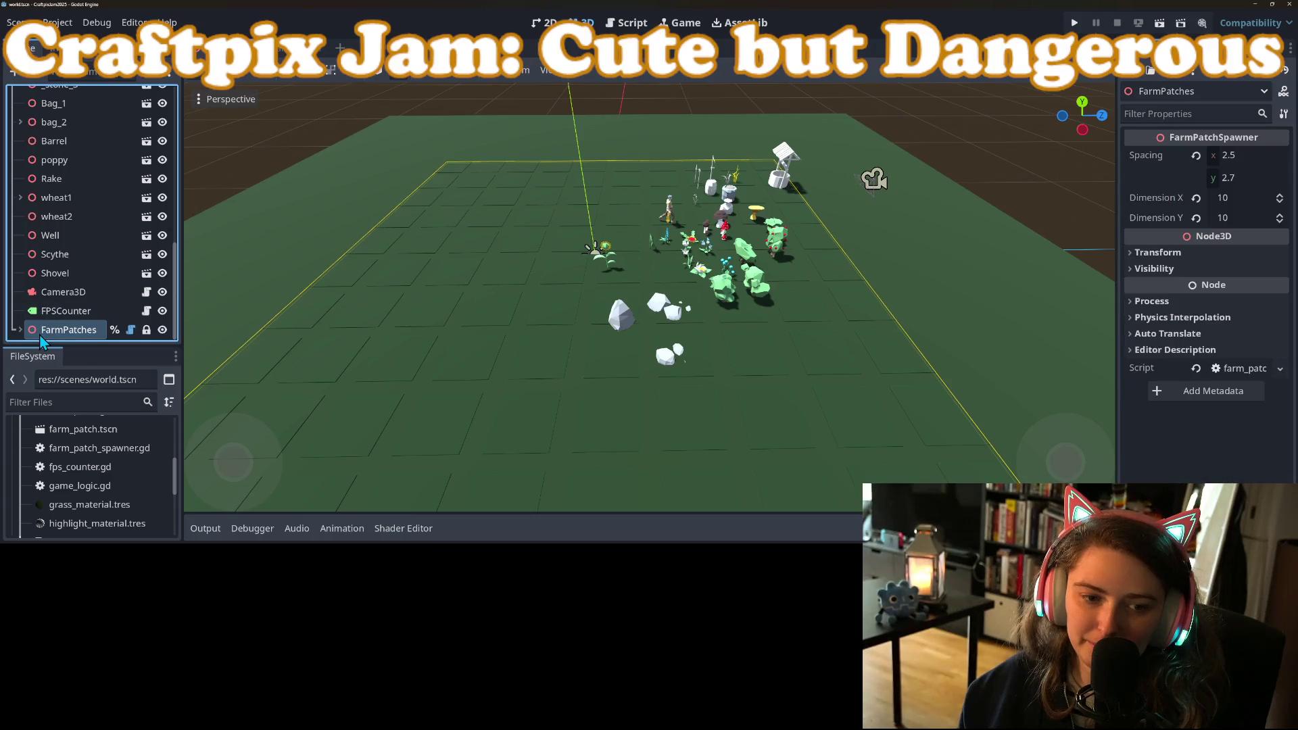
pyautogui.keyDown('shift'); pyautogui.click(49, 292); pyautogui.keyUp('shift')
pyautogui.scroll(10, 47, 281)
pyautogui.moveTo(44, 292); pyautogui.dragTo(54, 126)
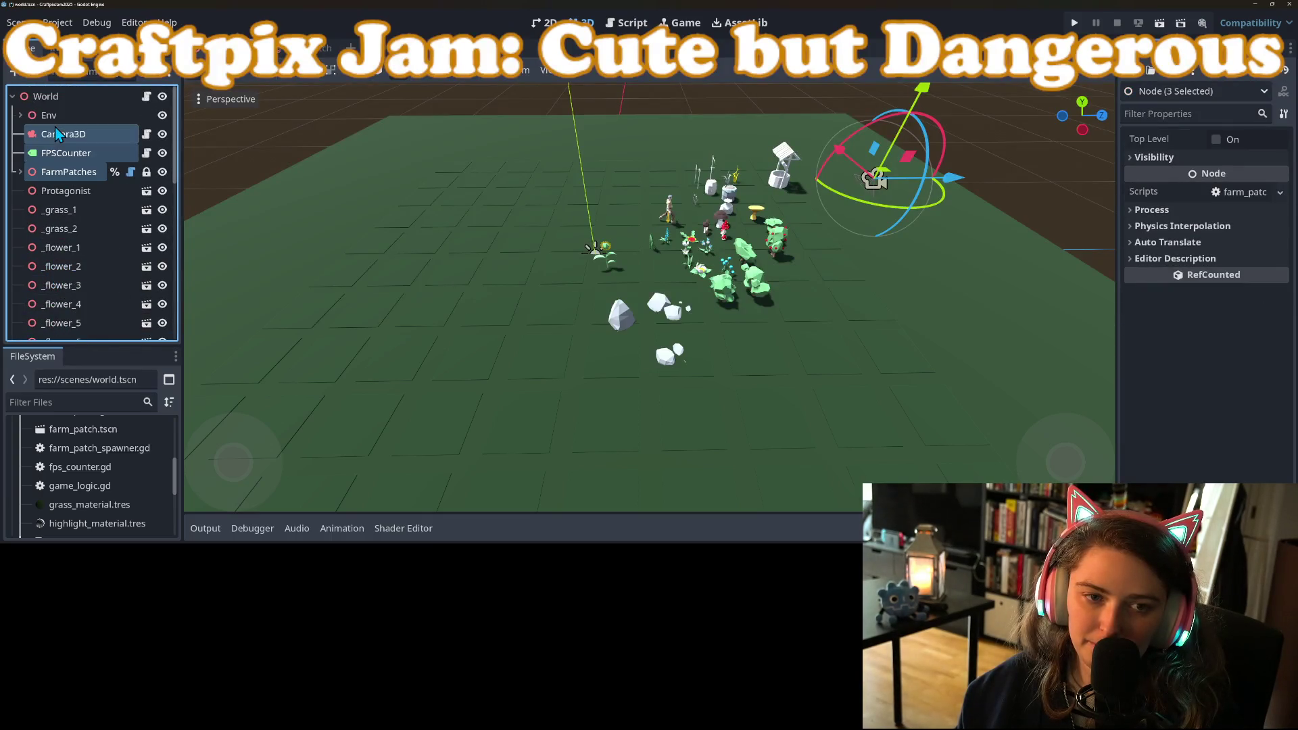
pyautogui.click(66, 190)
# Shift the nodes from Protagonist to Shovel 16 units along Z and save the world scene
pyautogui.scroll(-5, 74, 270)
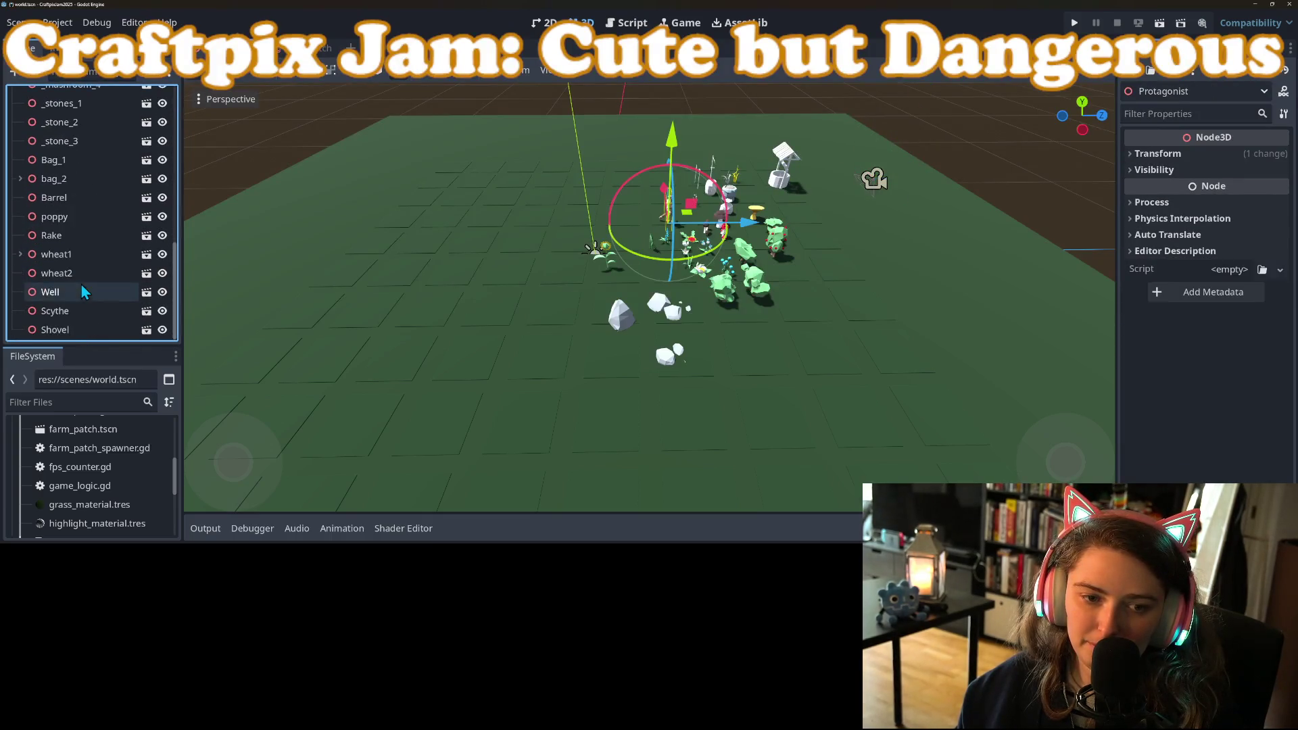
pyautogui.keyDown('shift'); pyautogui.click(64, 329); pyautogui.keyUp('shift')
pyautogui.scroll(-4, 680, 352)
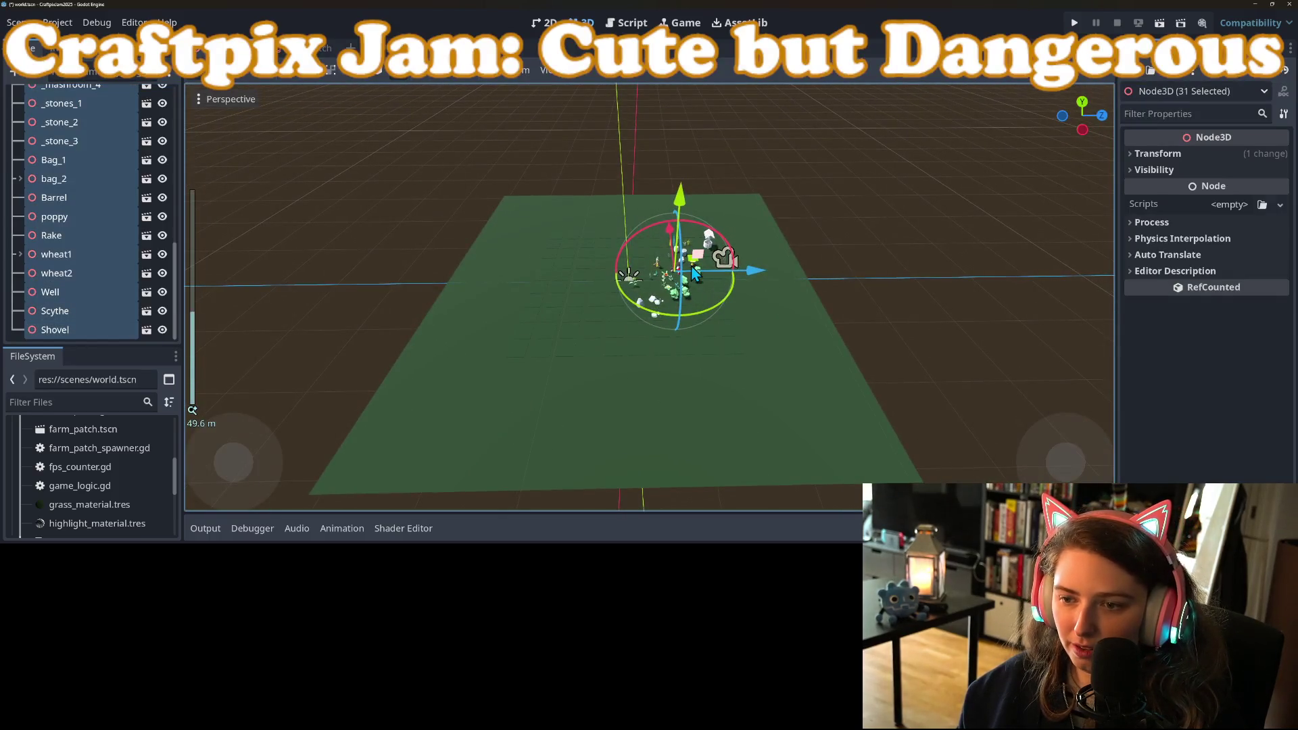
pyautogui.moveTo(747, 271)
pyautogui.mouseDown()
pyautogui.moveTo(882, 274)
pyautogui.moveTo(855, 279)
pyautogui.mouseUp()
pyautogui.click(832, 398)
pyautogui.scroll(5, 793, 401)
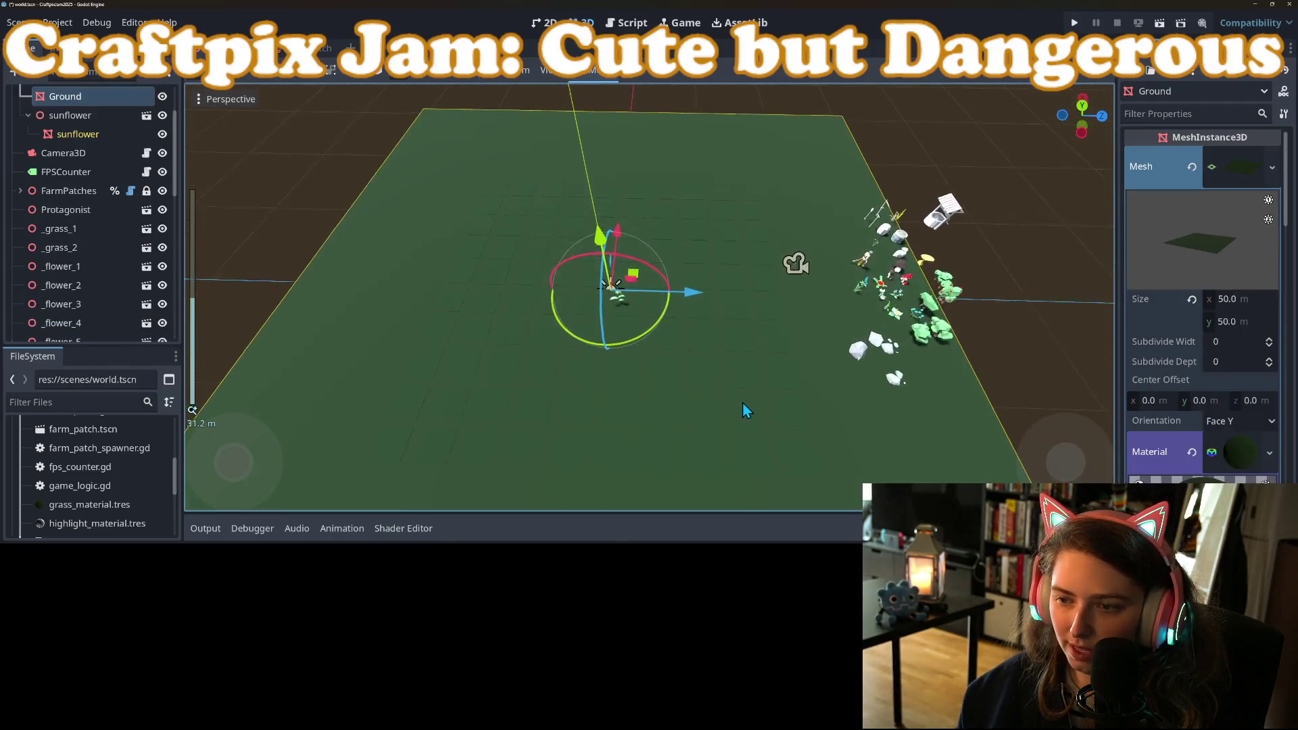
pyautogui.hotkey('ctrl', 's')
# In the farm_patch scene's script, add func _plow_field() -> void after line 24
pyautogui.click(270, 47)
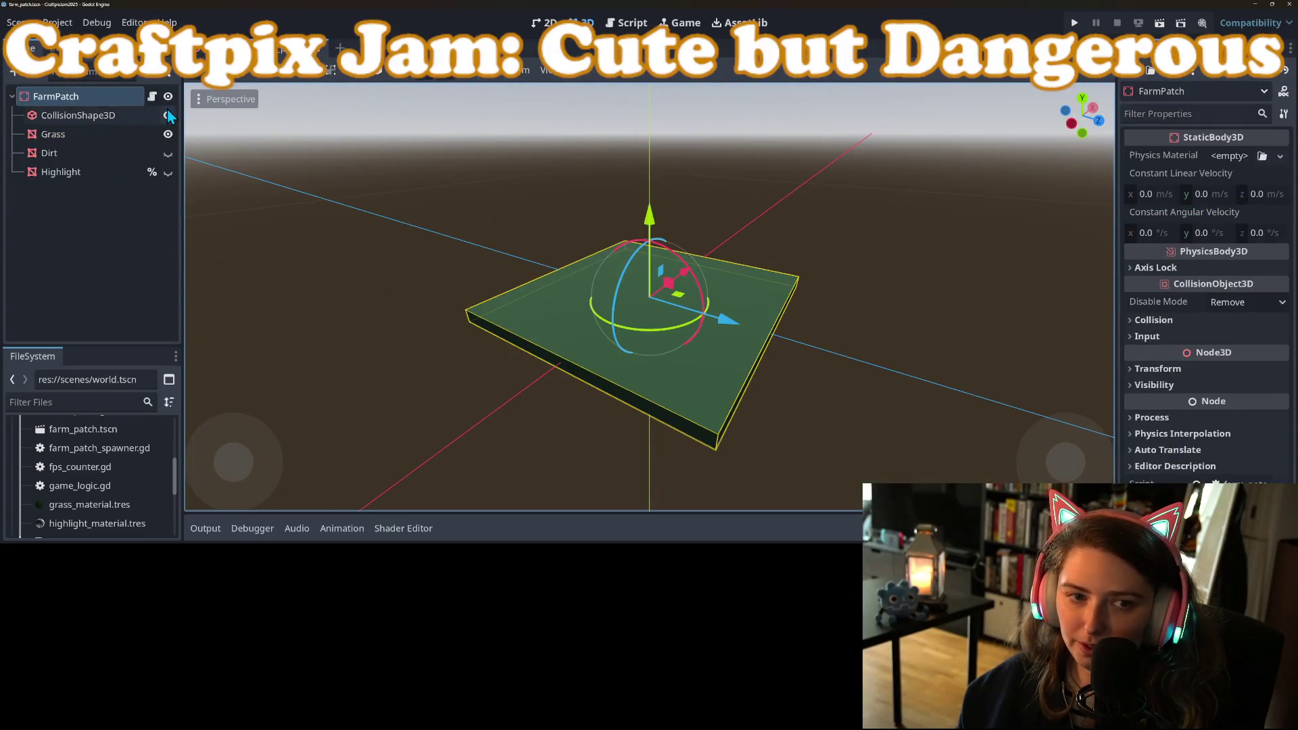
pyautogui.click(152, 96)
pyautogui.click(506, 310)
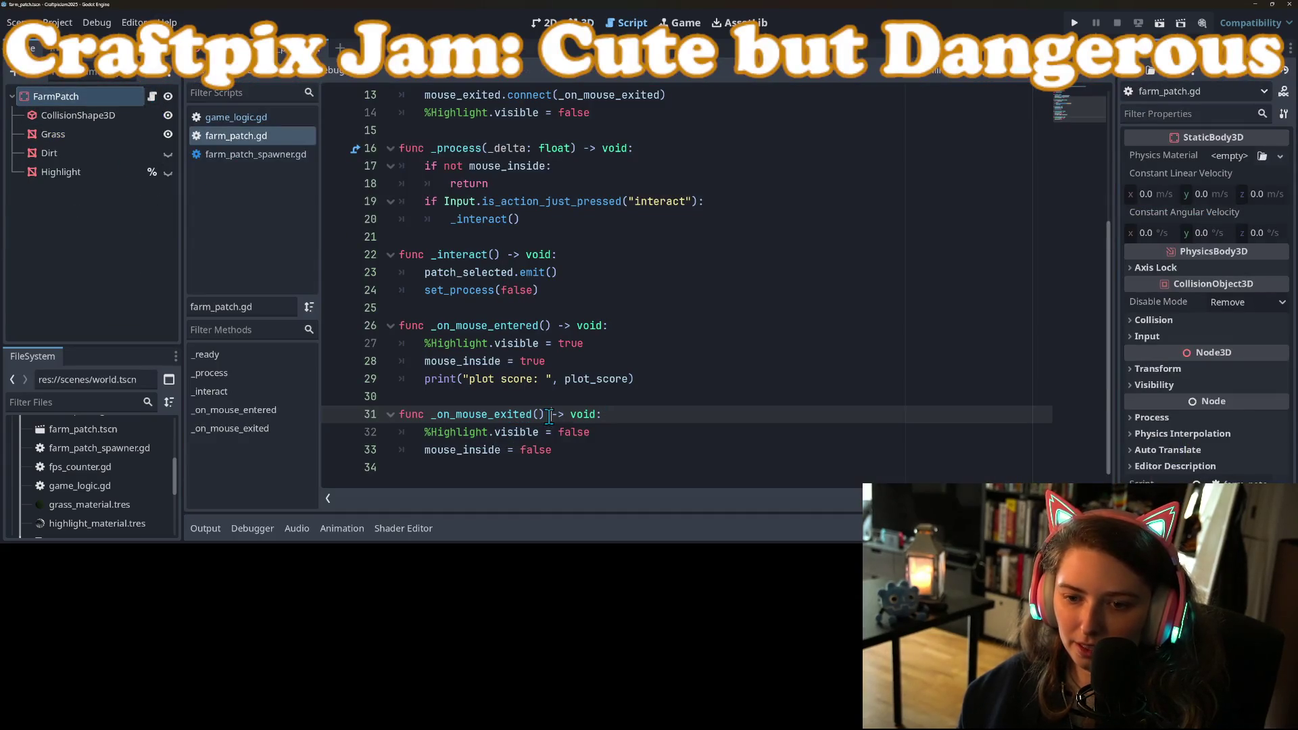
pyautogui.click(524, 295)
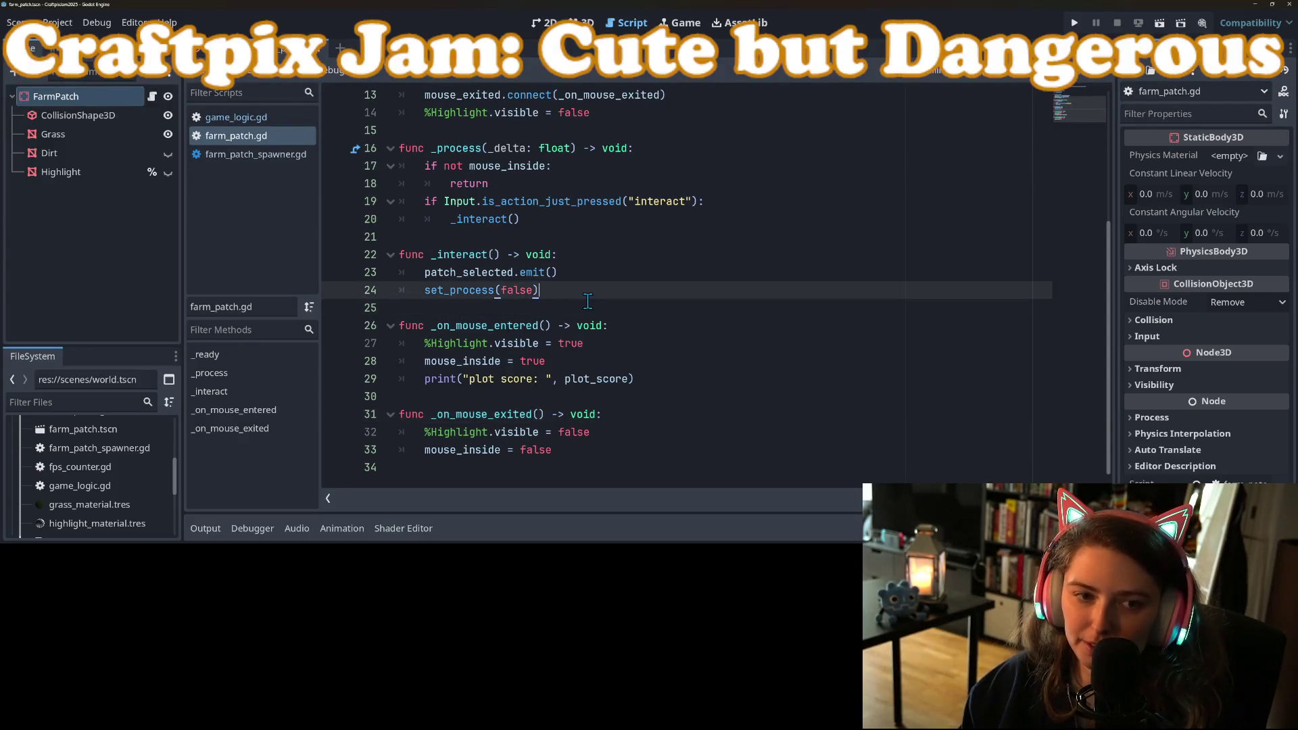
pyautogui.press('Return')
pyautogui.press('Return')
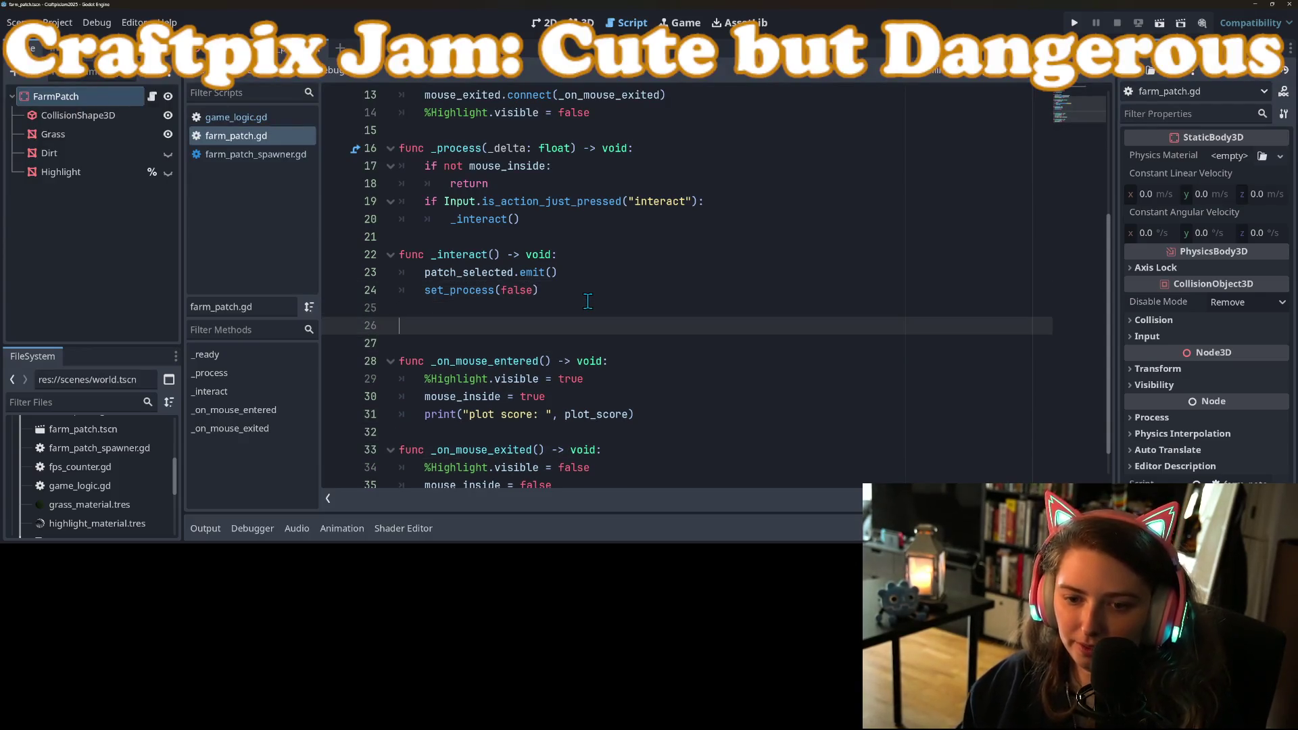
pyautogui.write('func_')
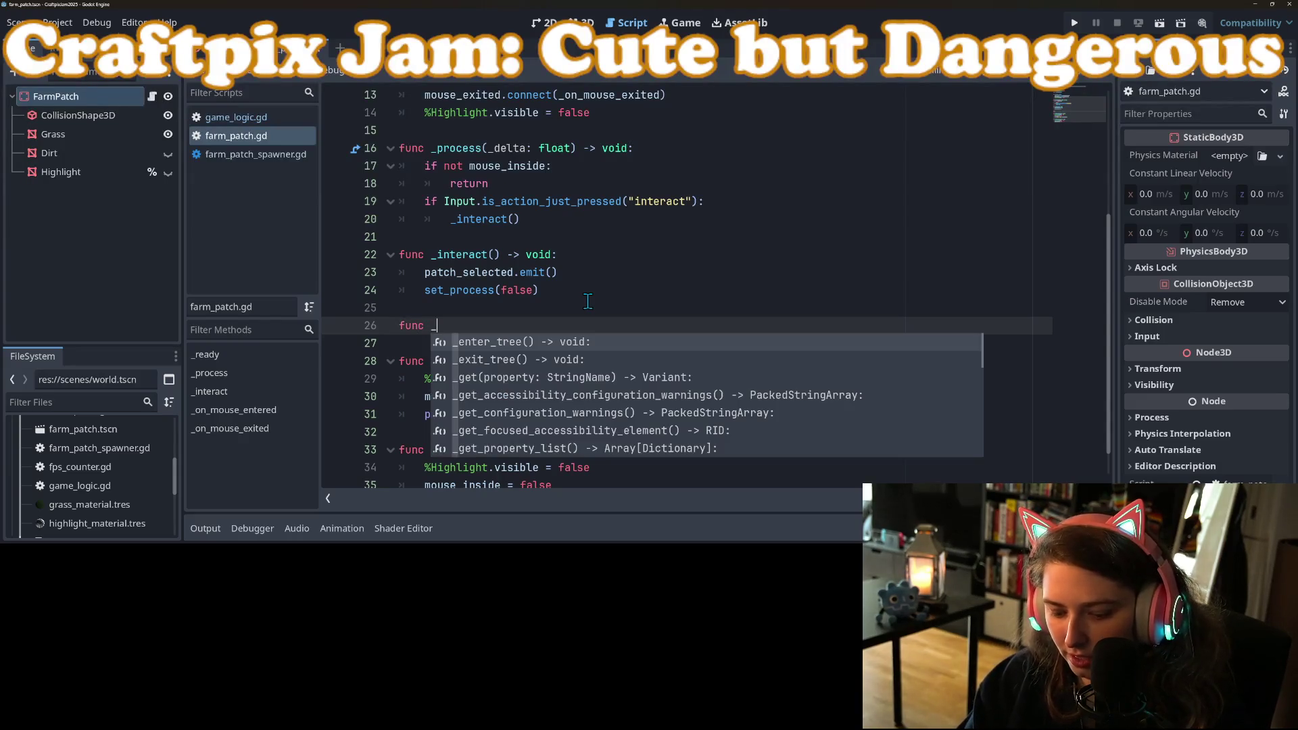
pyautogui.write('plow_field() -')
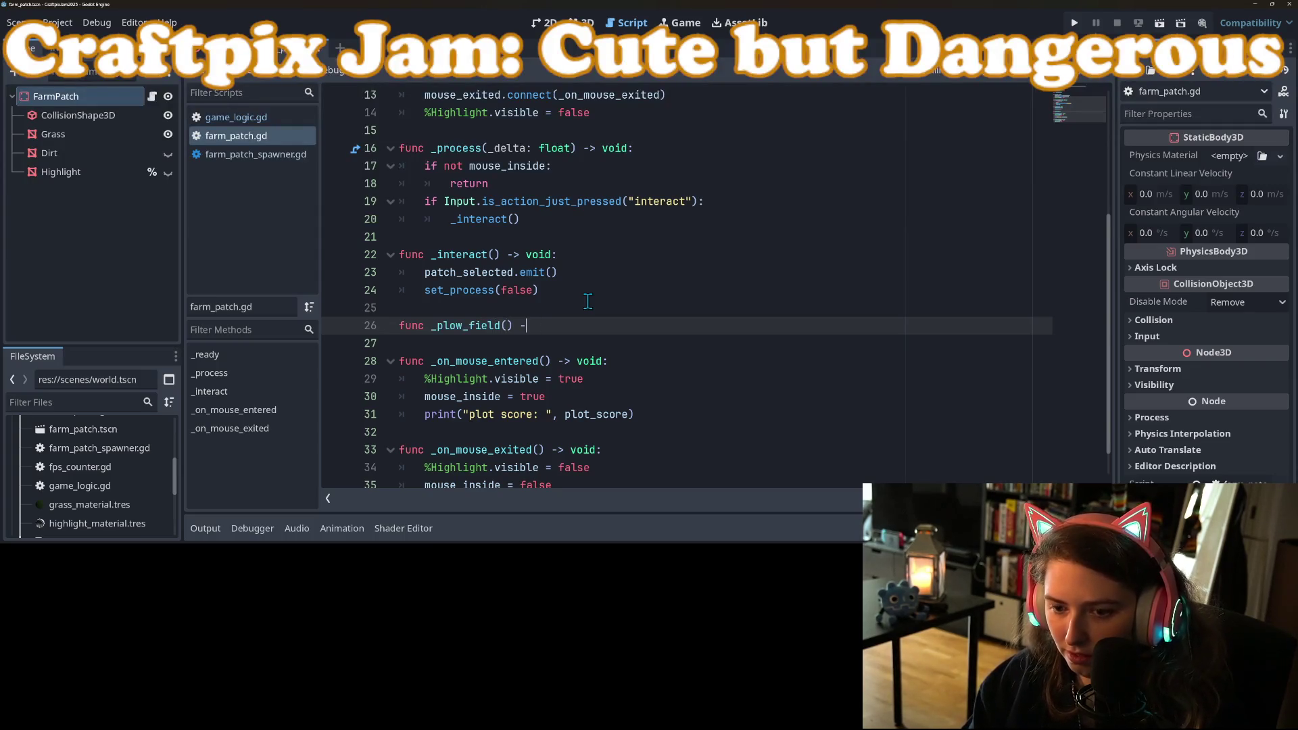
pyautogui.write('> void:')
pyautogui.press('Return')
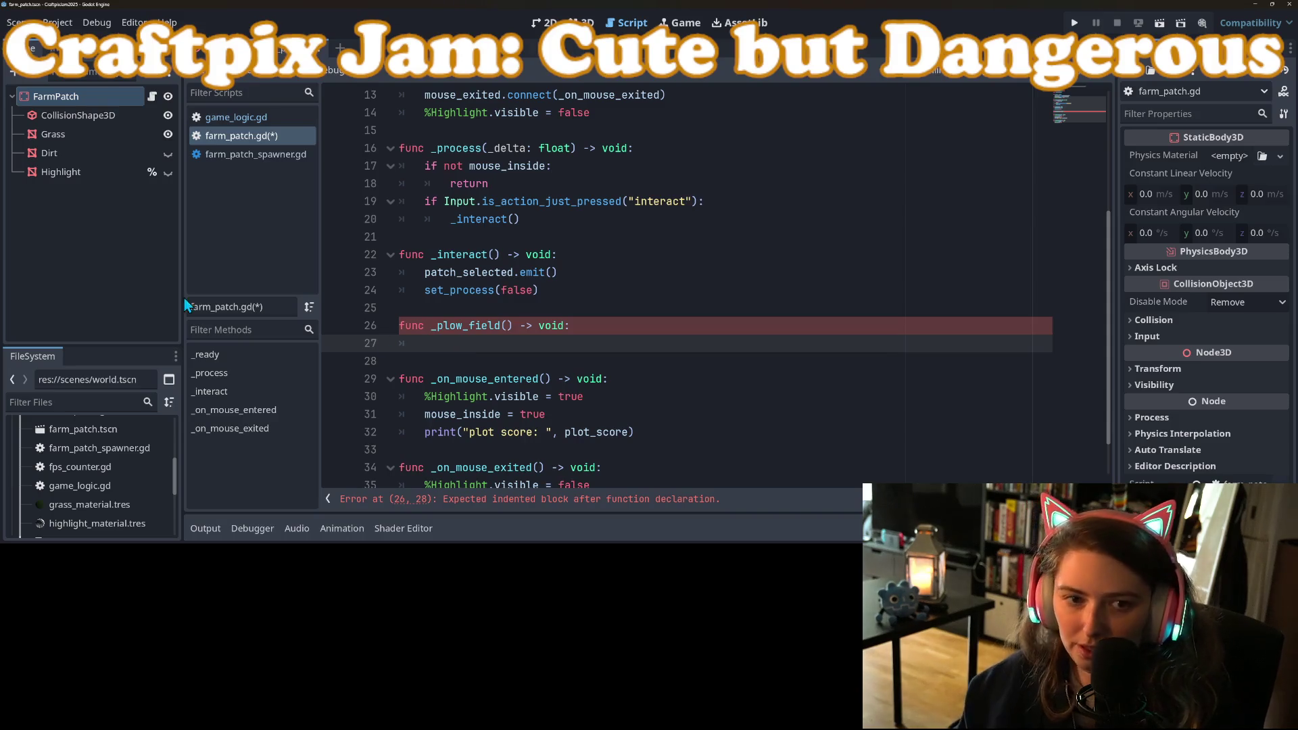
# Mark the Grass and Dirt nodes as Access as Unique Name
pyautogui.rightClick(63, 136)
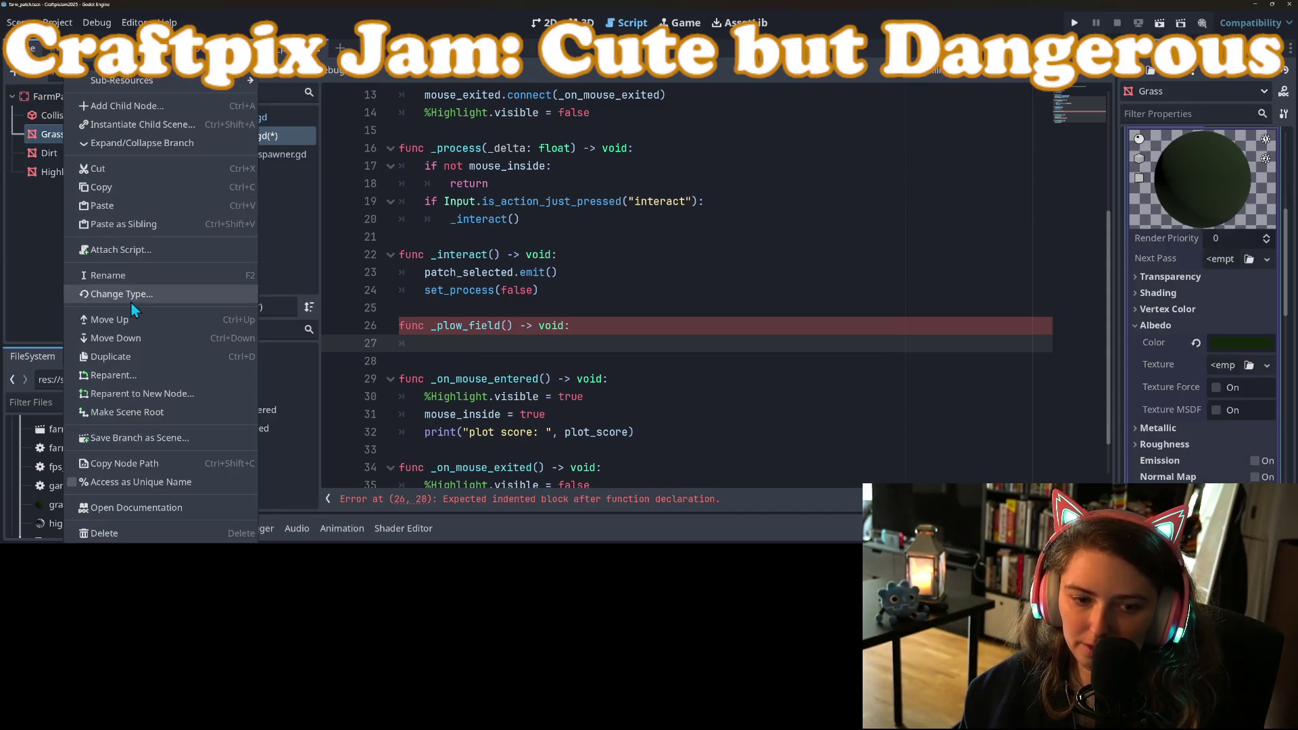
pyautogui.click(131, 465)
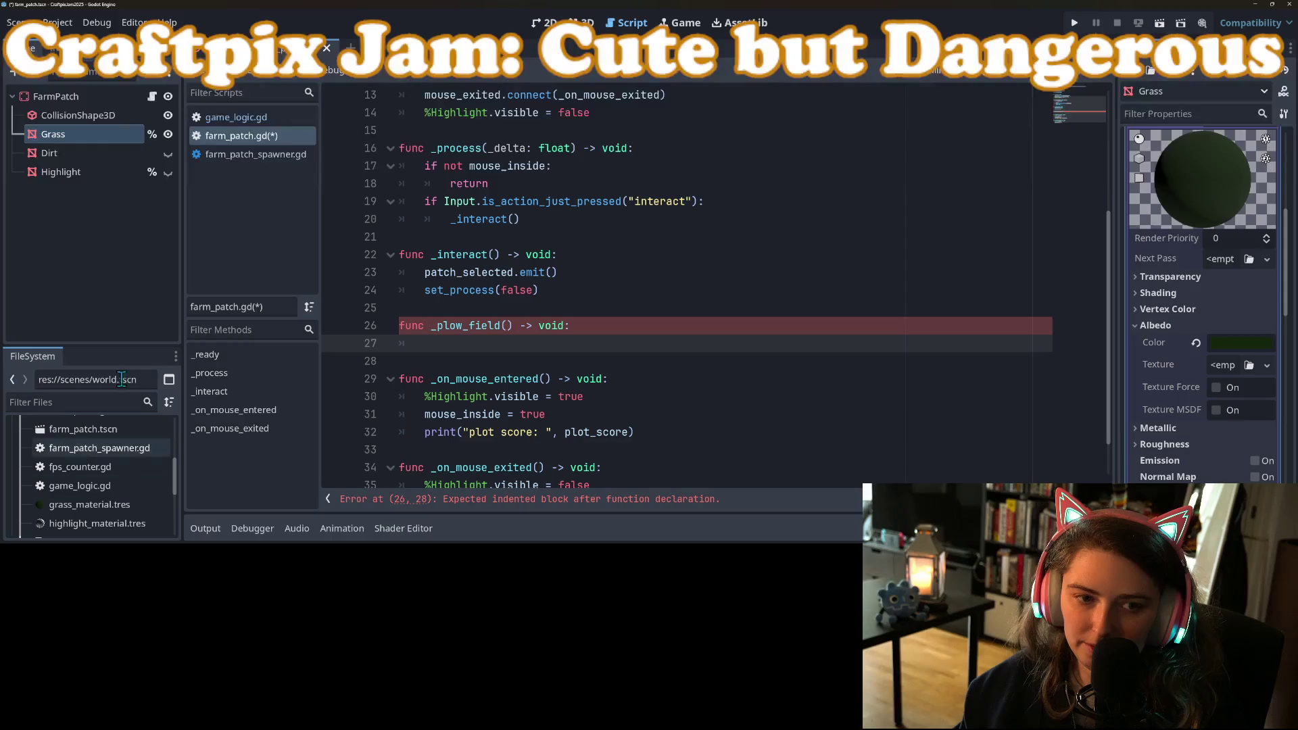
pyautogui.rightClick(99, 156)
pyautogui.click(198, 479)
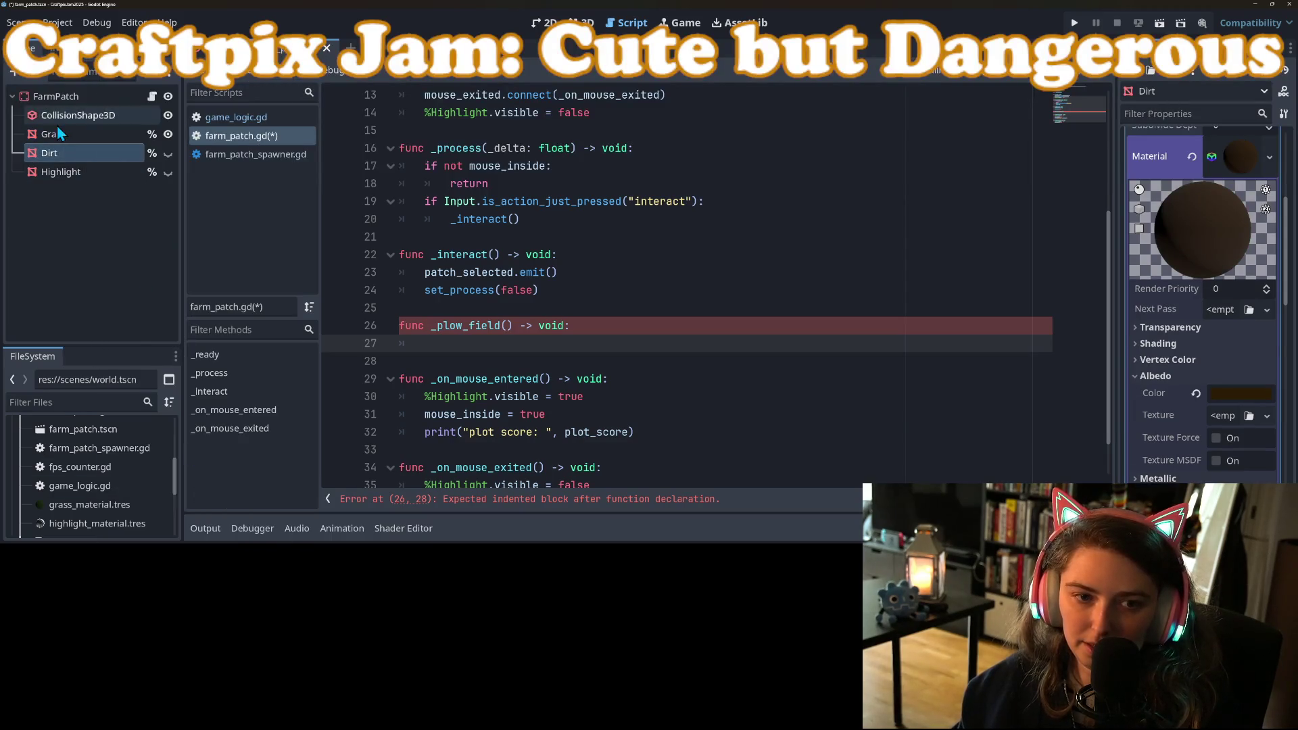
# Fill _plow_field with %Dirt.visible = true and %Grass.visible = false, then save
pyautogui.moveTo(63, 155)
pyautogui.mouseDown()
pyautogui.moveTo(455, 305)
pyautogui.moveTo(461, 337)
pyautogui.moveTo(490, 345)
pyautogui.mouseUp()
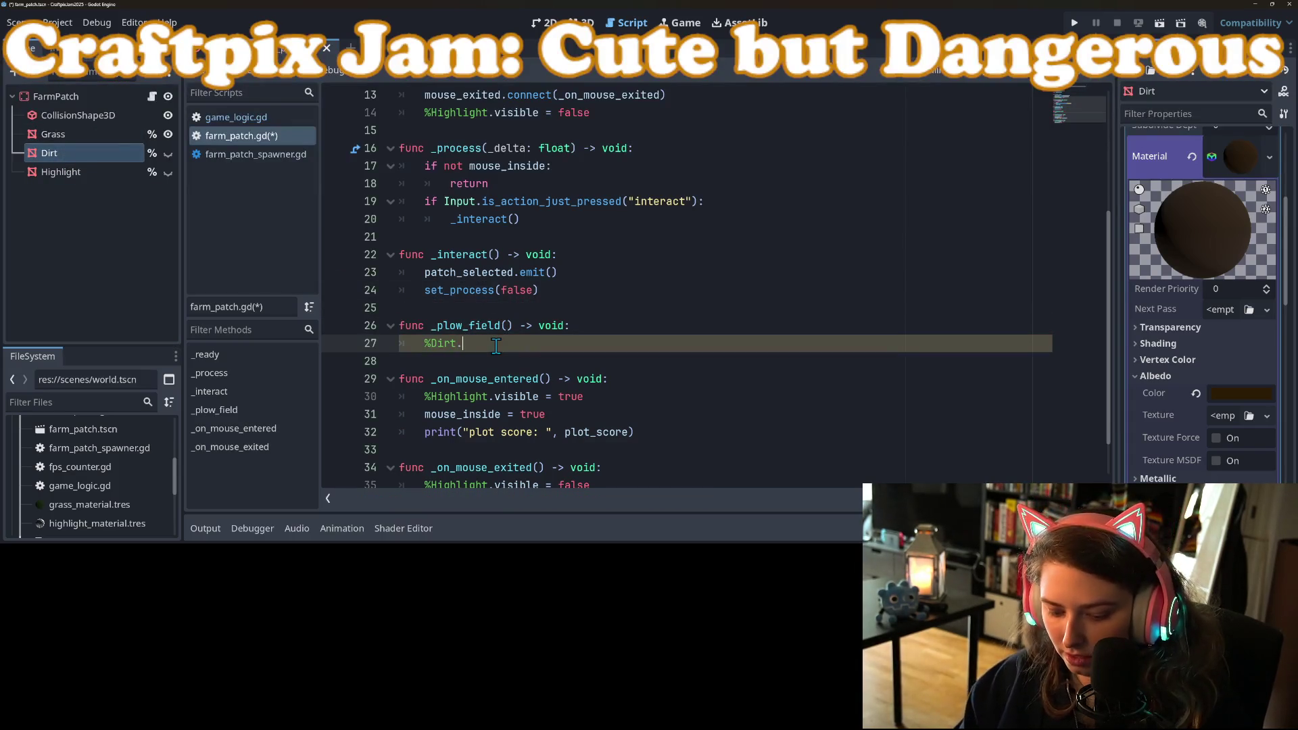
pyautogui.write('visible = true')
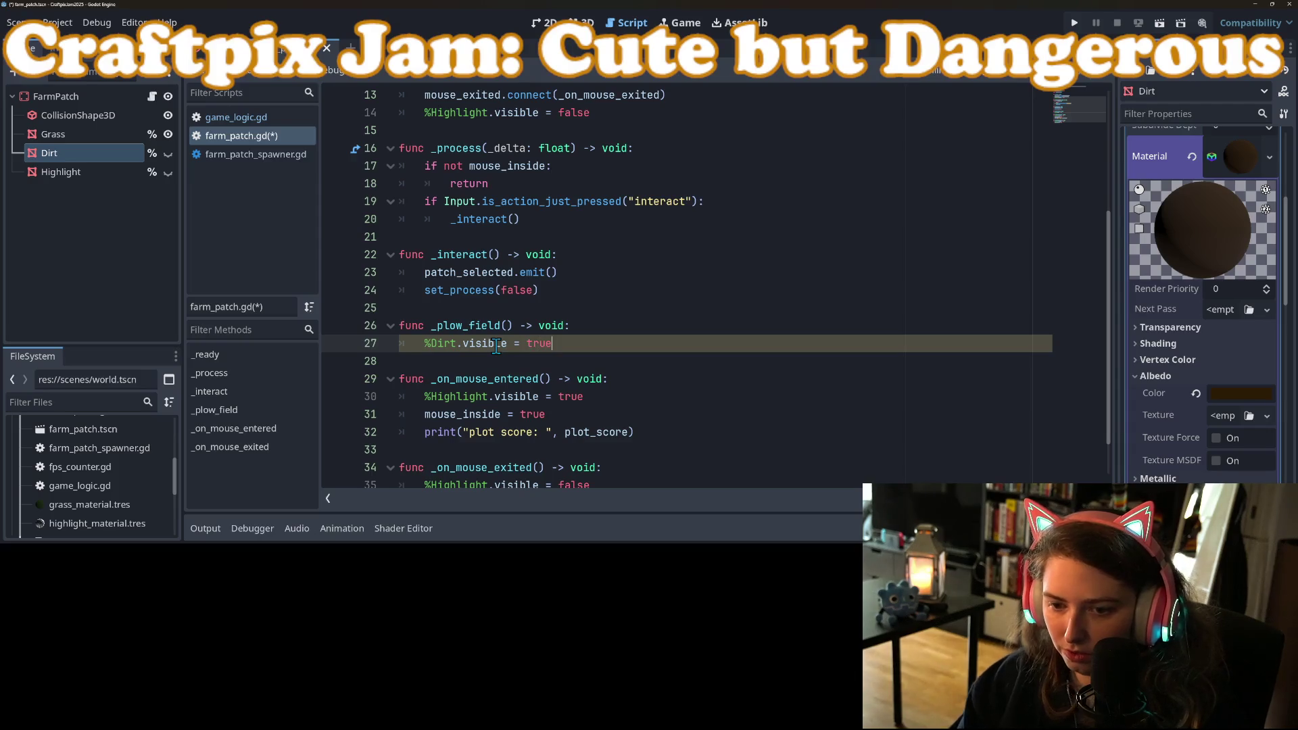
pyautogui.press('Return')
pyautogui.moveTo(53, 134)
pyautogui.mouseDown()
pyautogui.moveTo(420, 368)
pyautogui.moveTo(443, 365)
pyautogui.mouseUp()
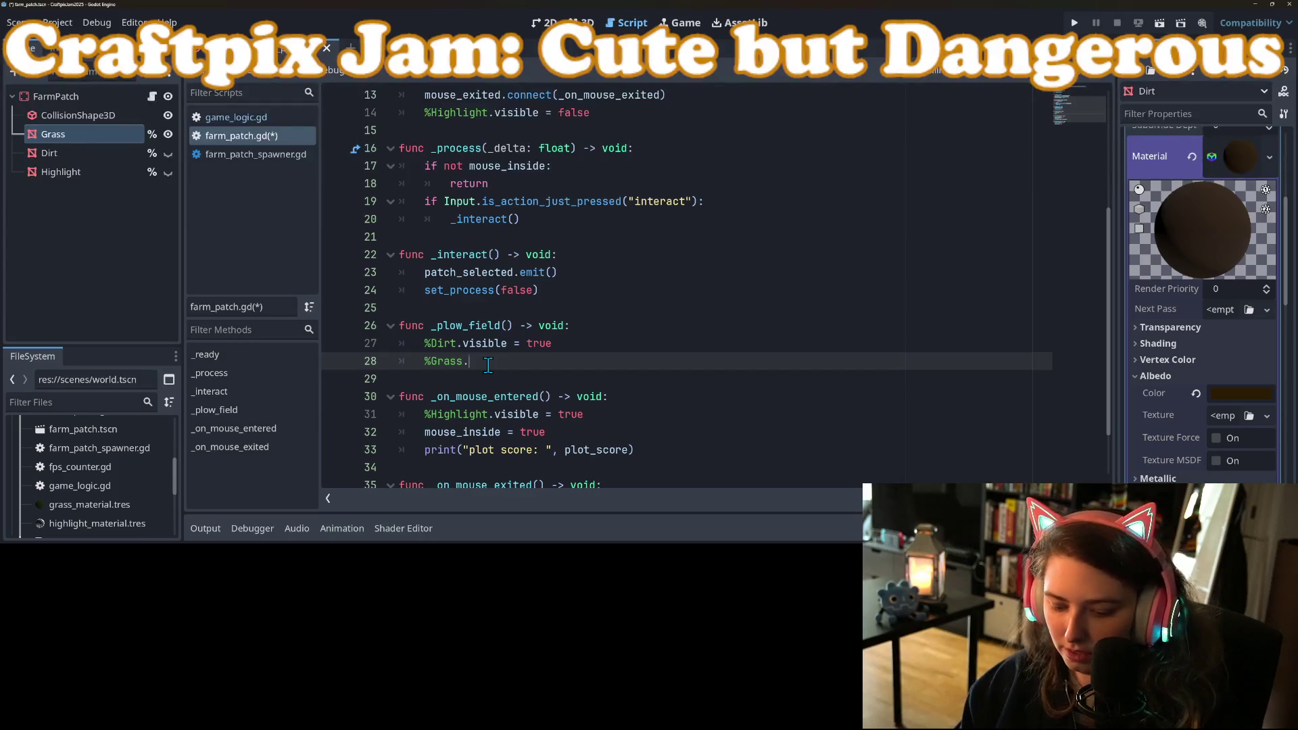
pyautogui.write('visible = fal')
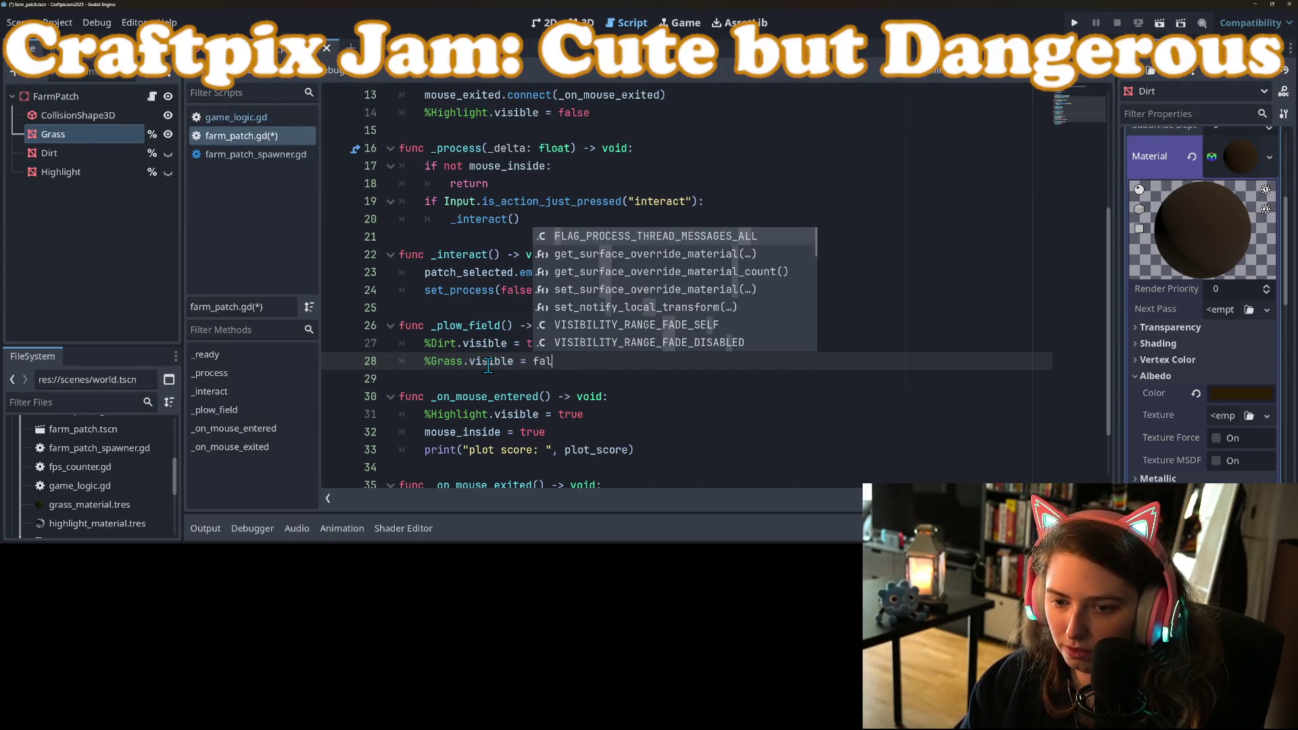
pyautogui.write('se')
pyautogui.hotkey('ctrl', 's')
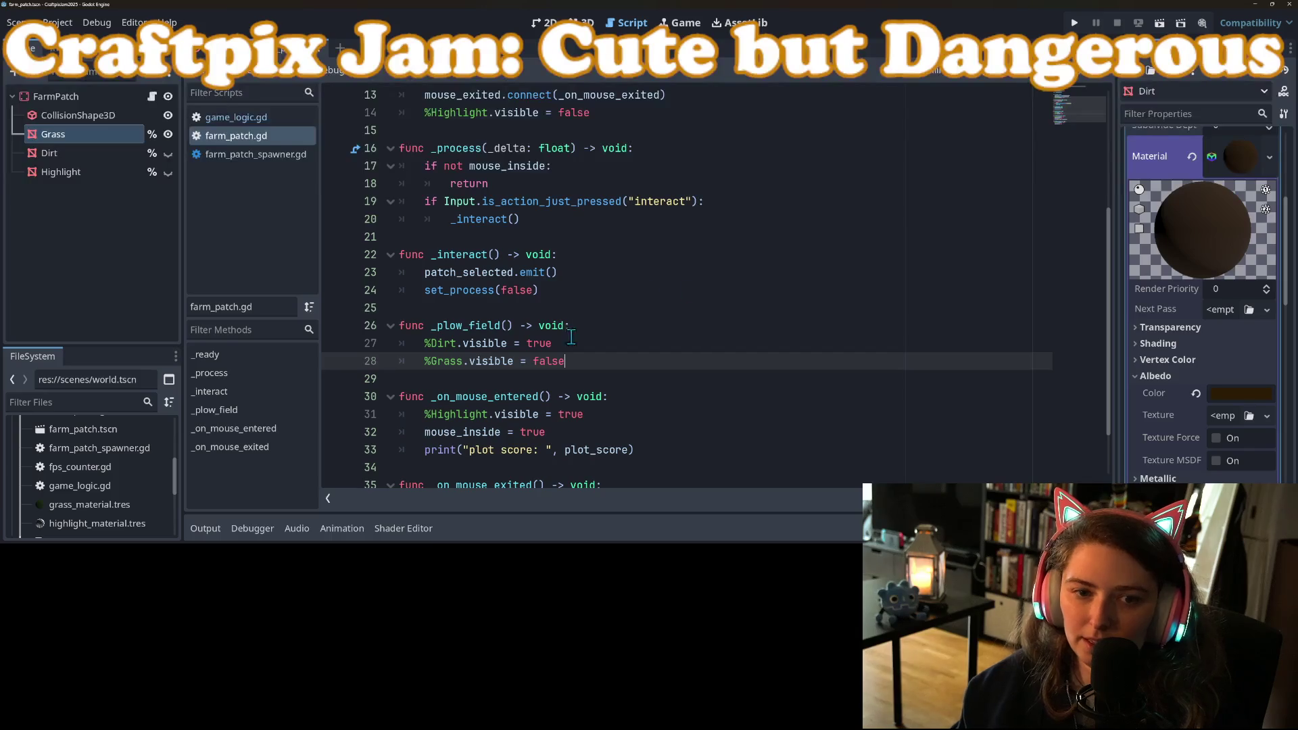